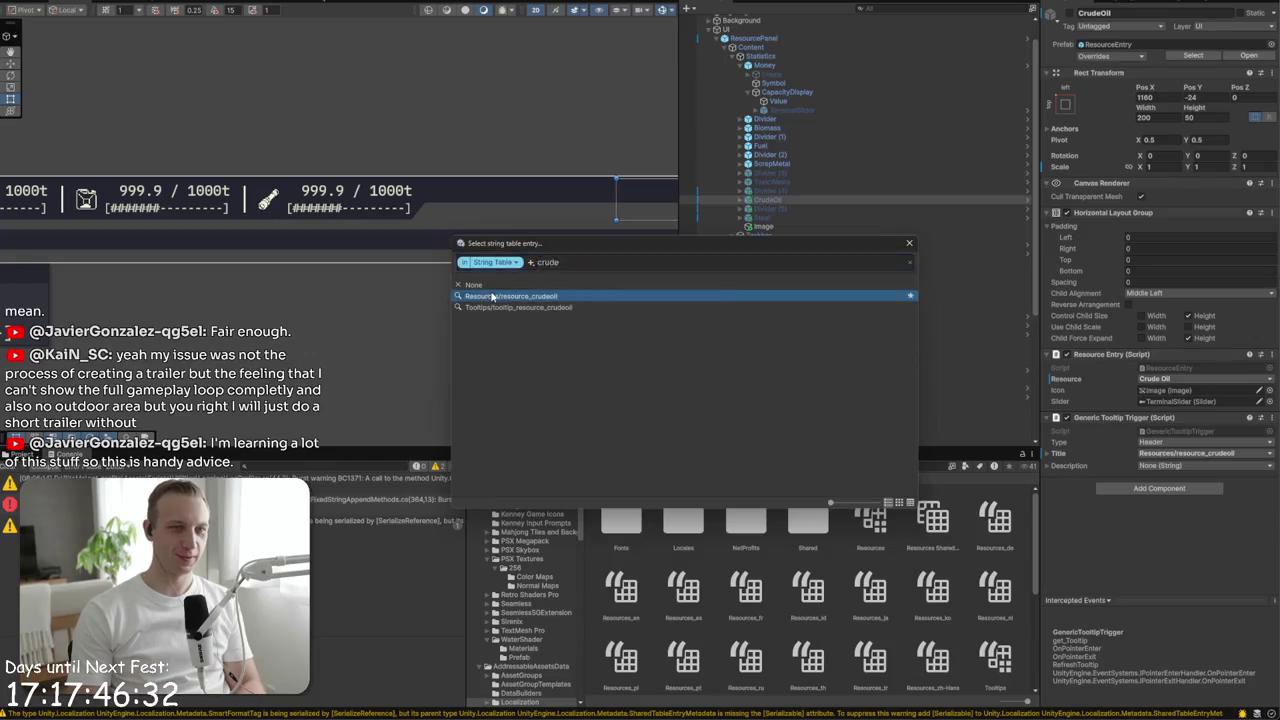
- Assign the resource_crudeoil title and tooltip description strings to the CrudeOil entry
click(1269, 465)
text(crude)
click(578, 309)
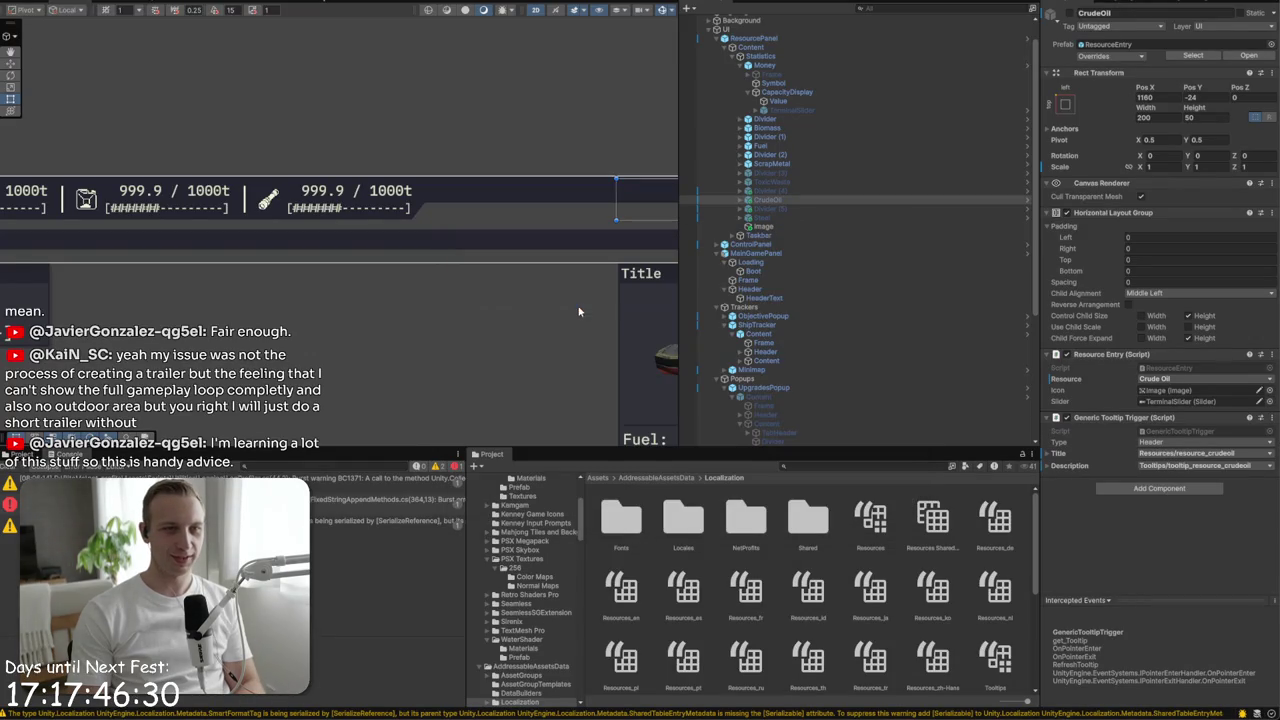
- Select the Steel entry and set its Resource to Steel
click(781, 217)
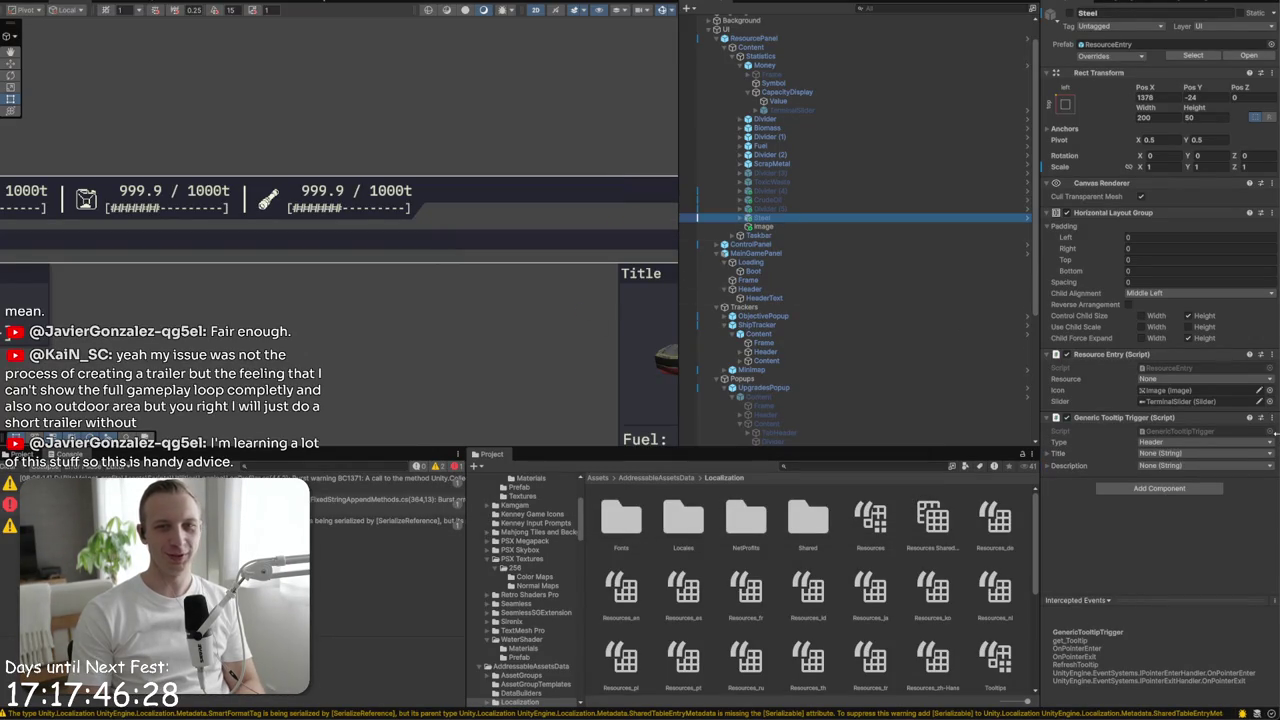
click(1143, 389)
text(steel)
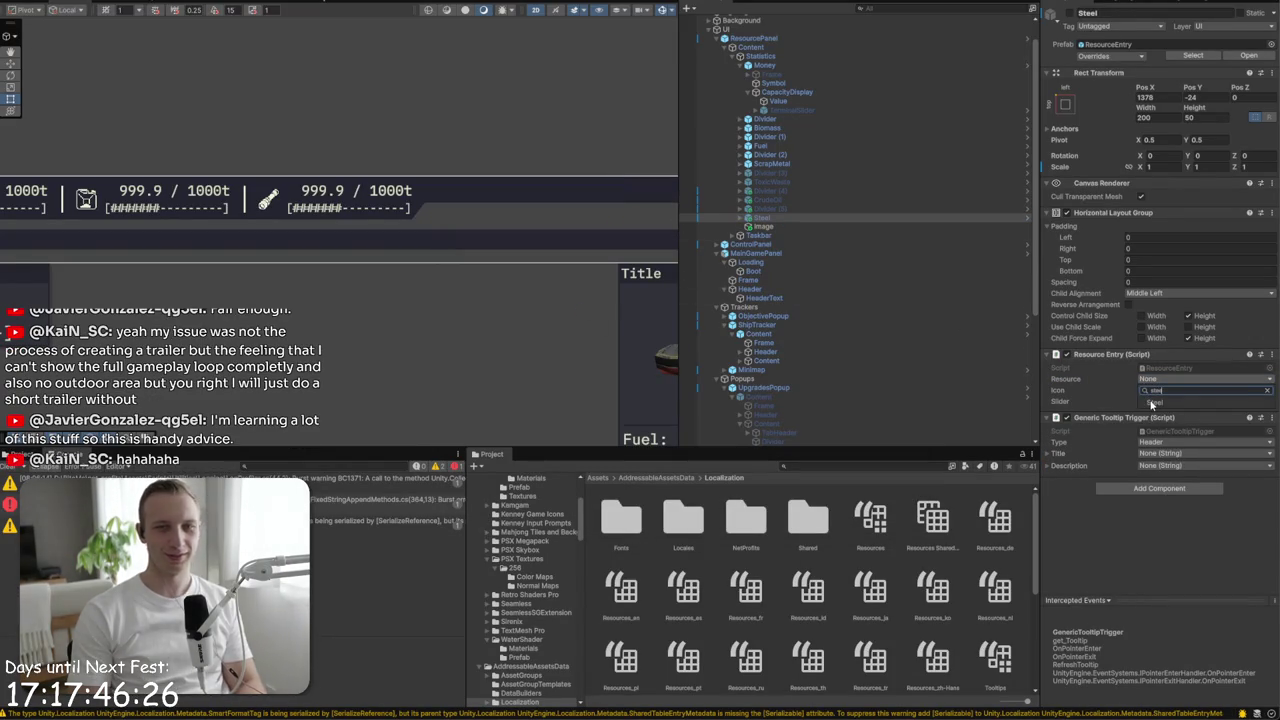
click(1153, 401)
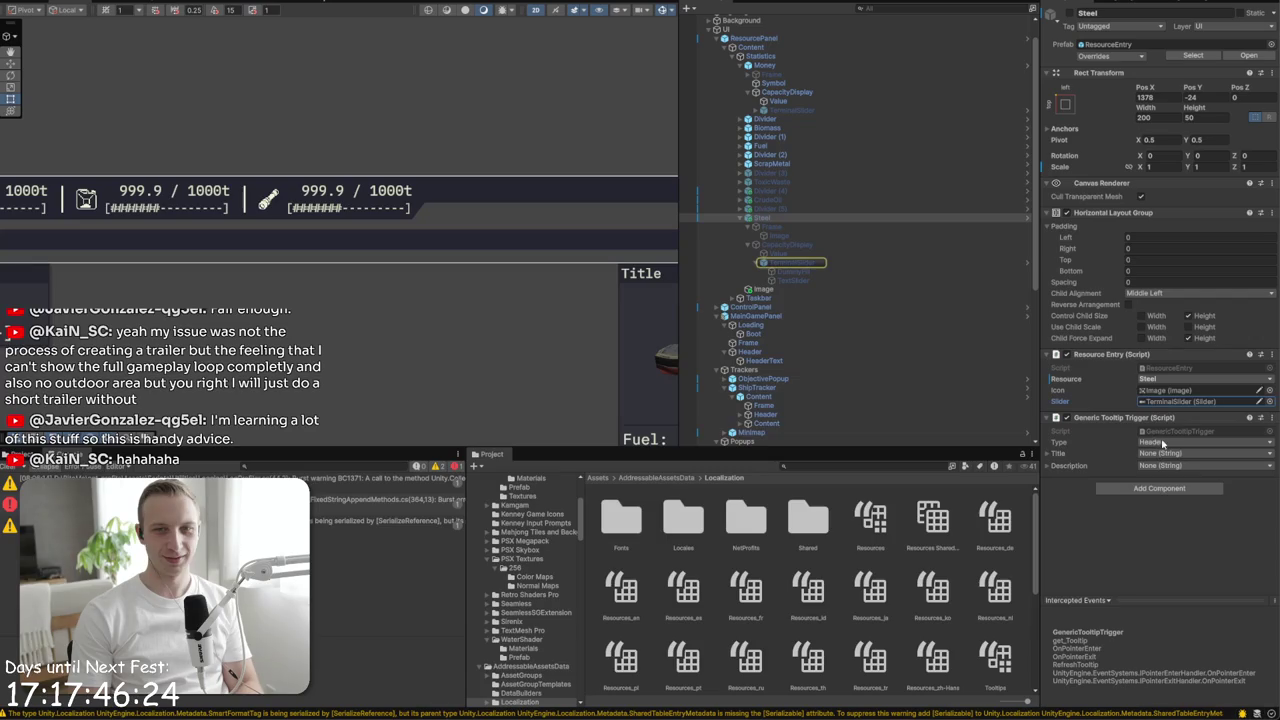
- Give Steel the steel resource title and steel tooltip description, then enter Play mode
click(1162, 453)
text(stee)
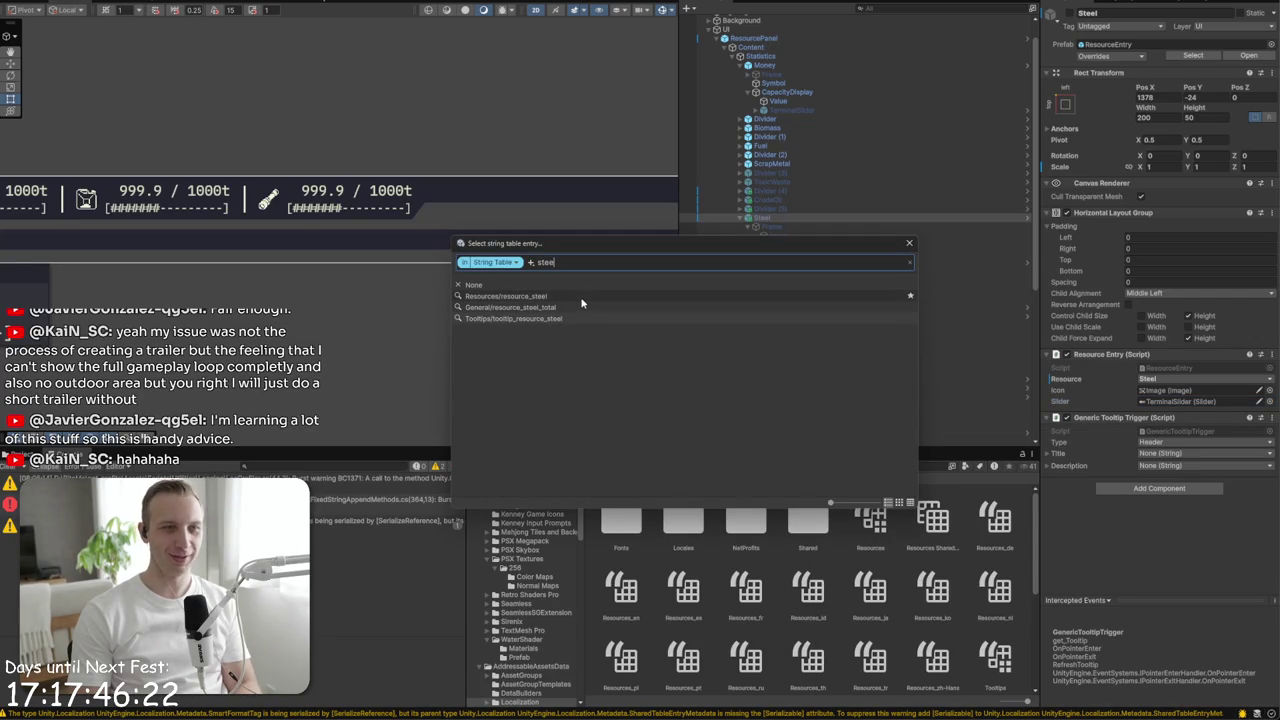
click(581, 297)
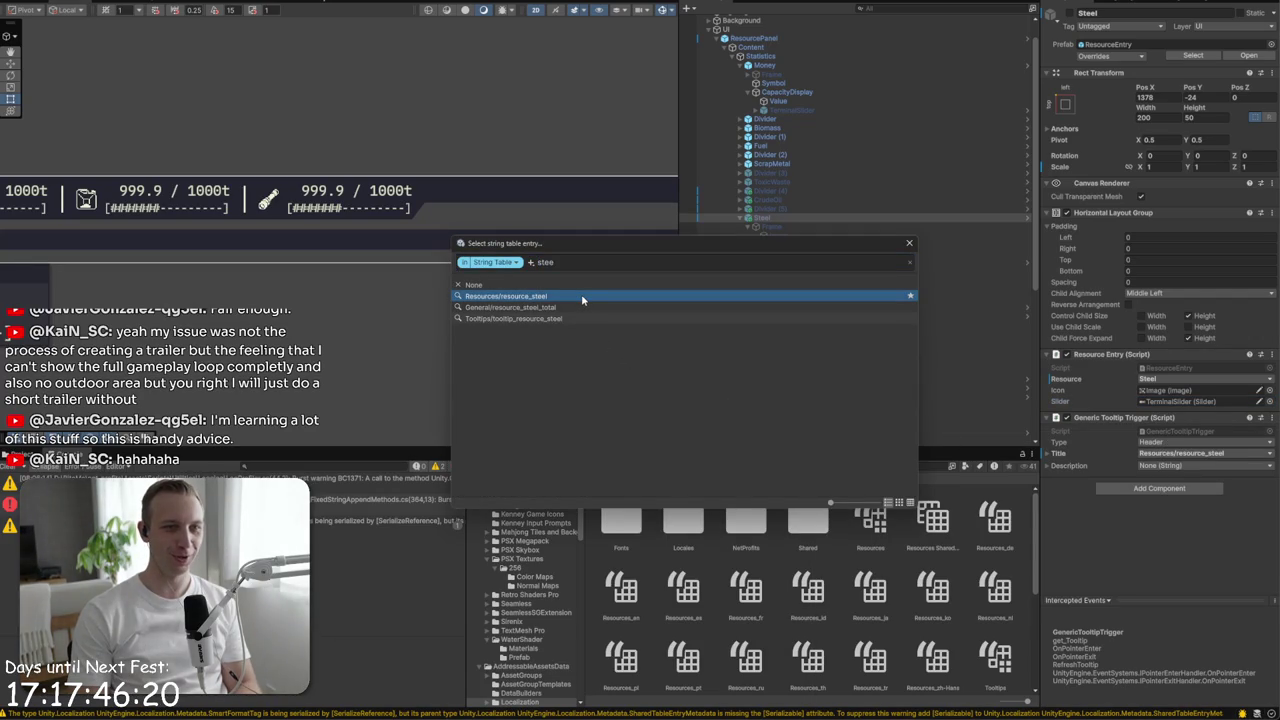
click(581, 296)
click(1236, 466)
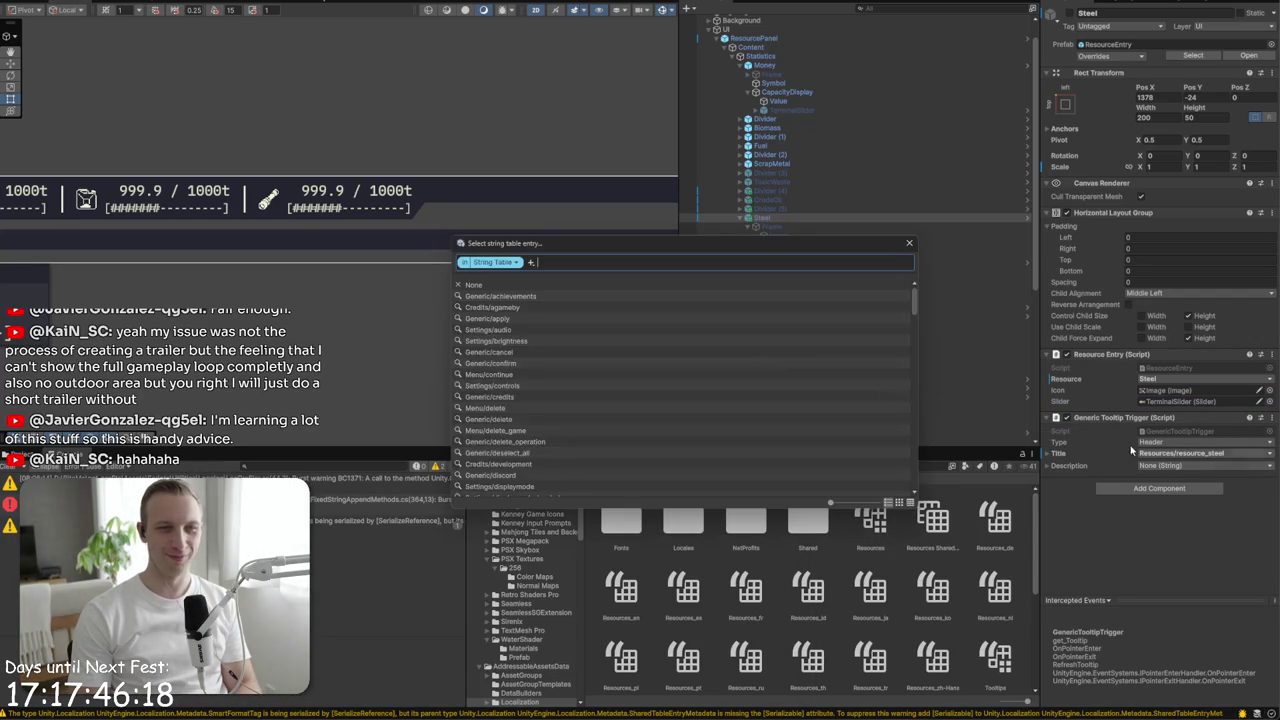
double_click(484, 321)
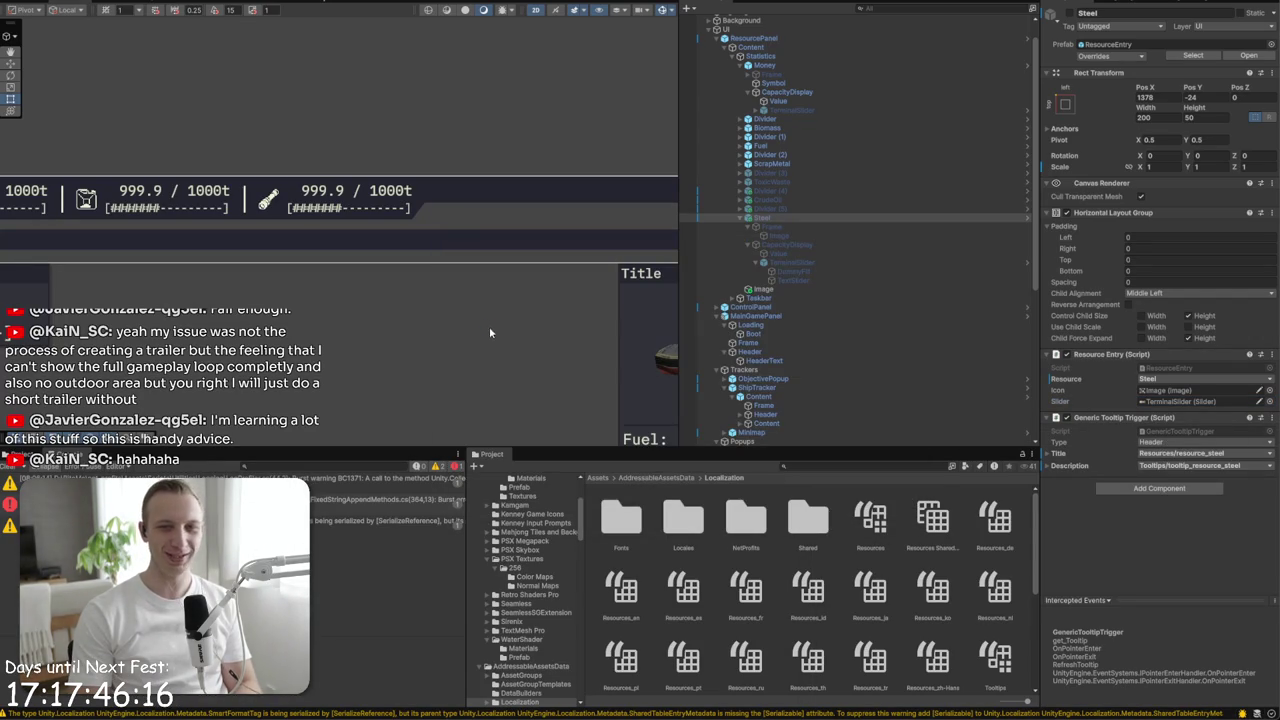
key(ctrl+p)
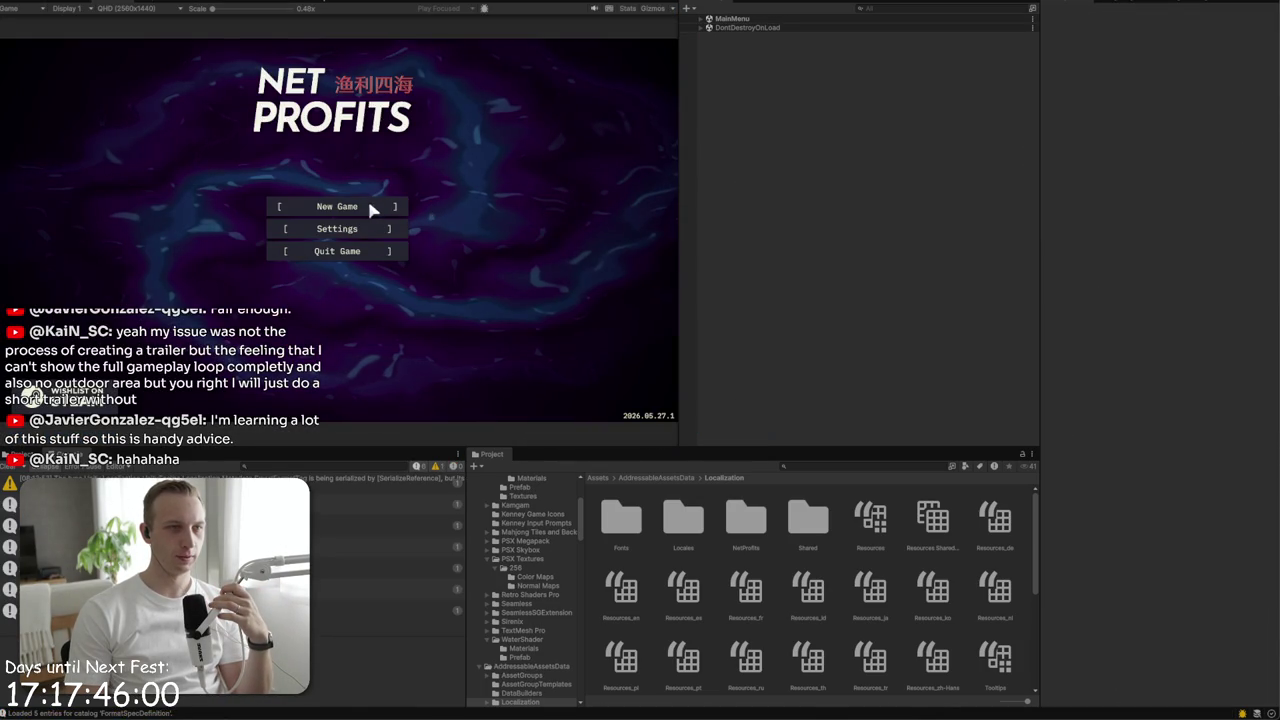
- Load the saved game from the main menu and check the resource counter tooltips
click(374, 207)
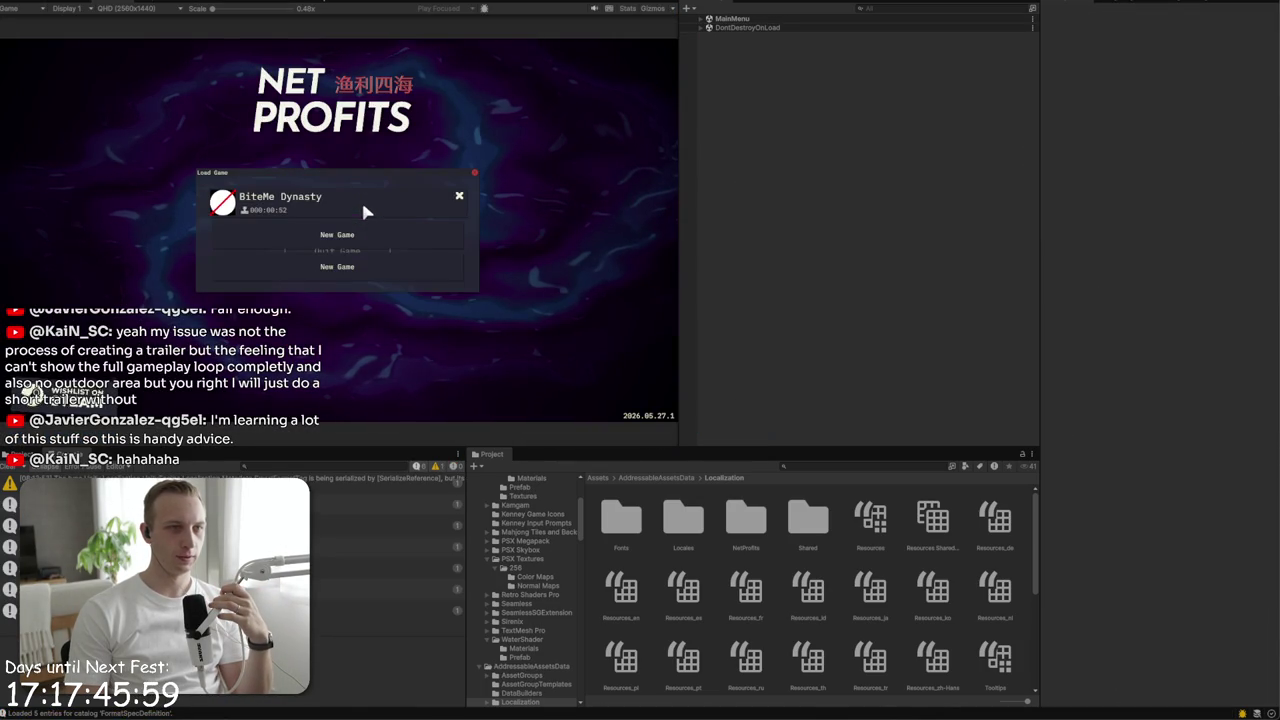
click(280, 190)
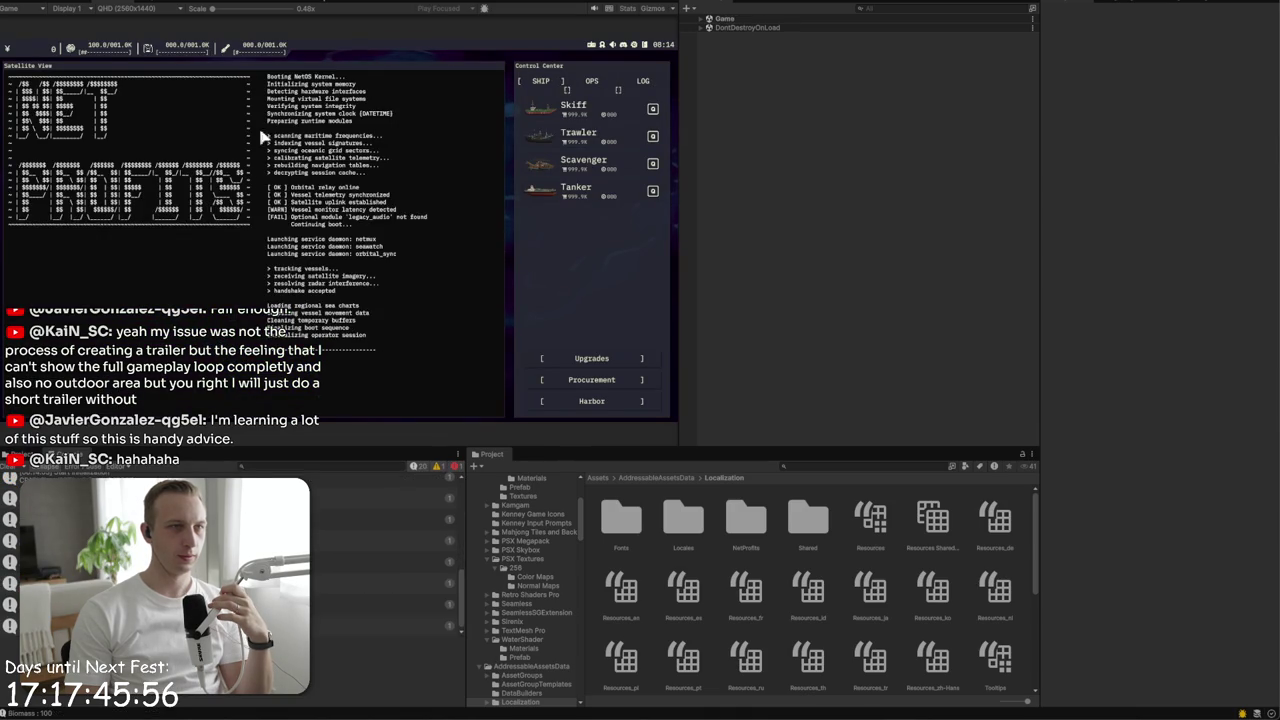
mouse_move(263, 55)
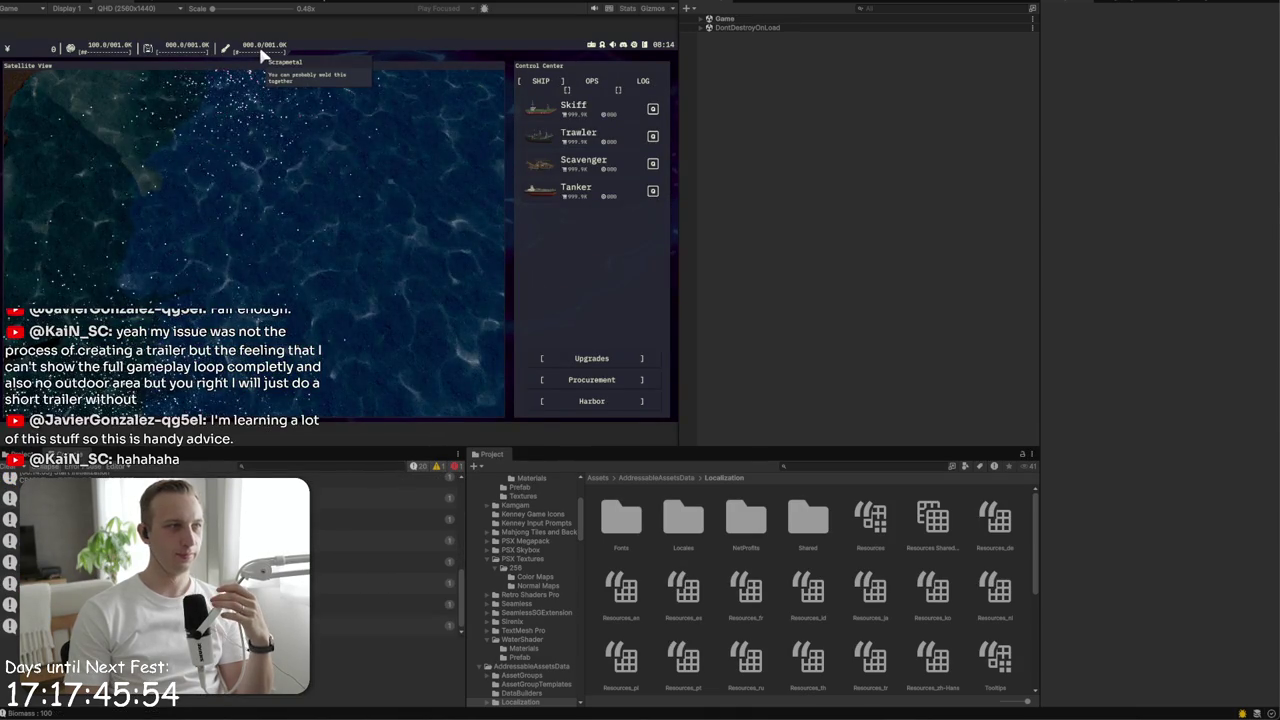
mouse_move(194, 56)
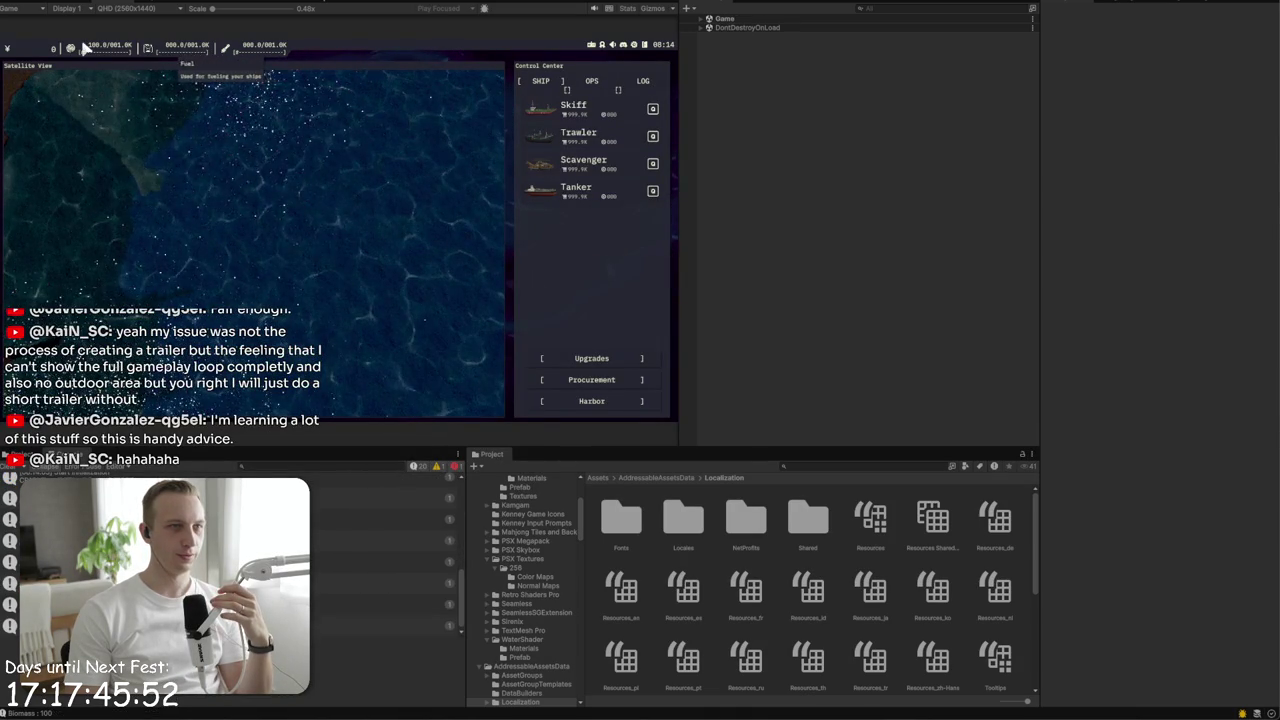
mouse_move(30, 51)
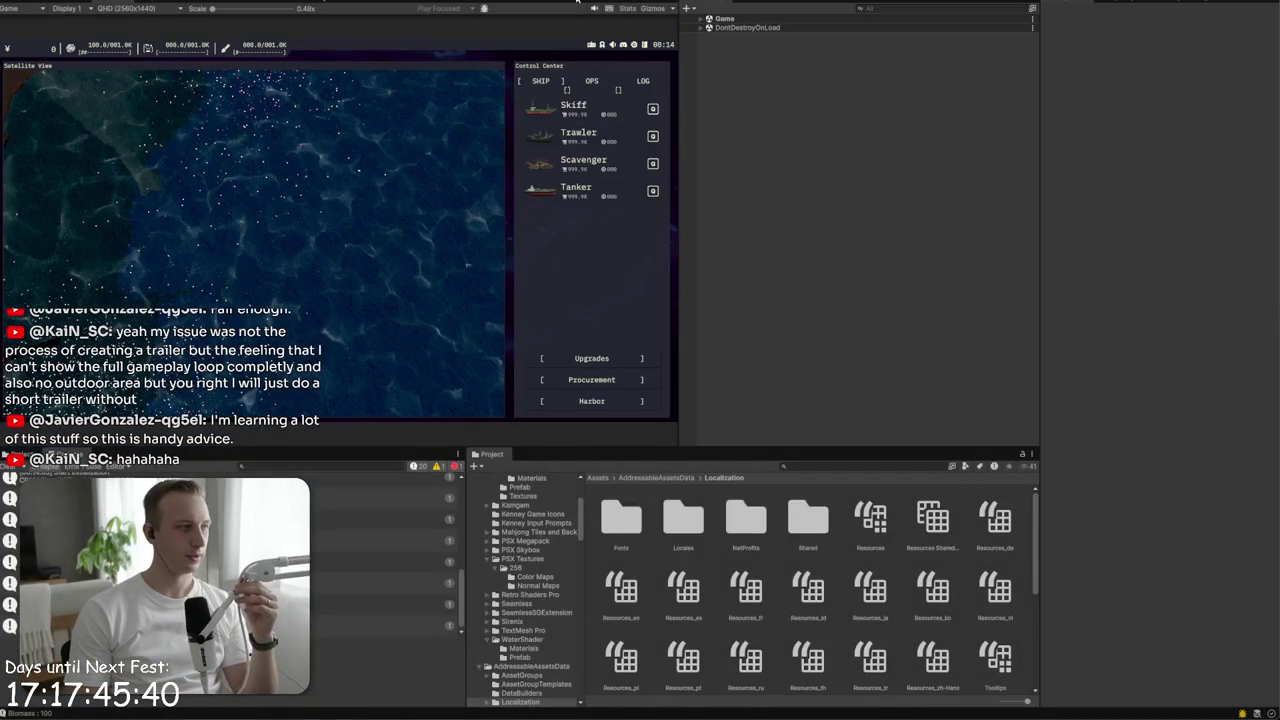
- Stop Play mode and apply all overrides on the ResourcePanel instance to its prefab
key(ctrl+p)
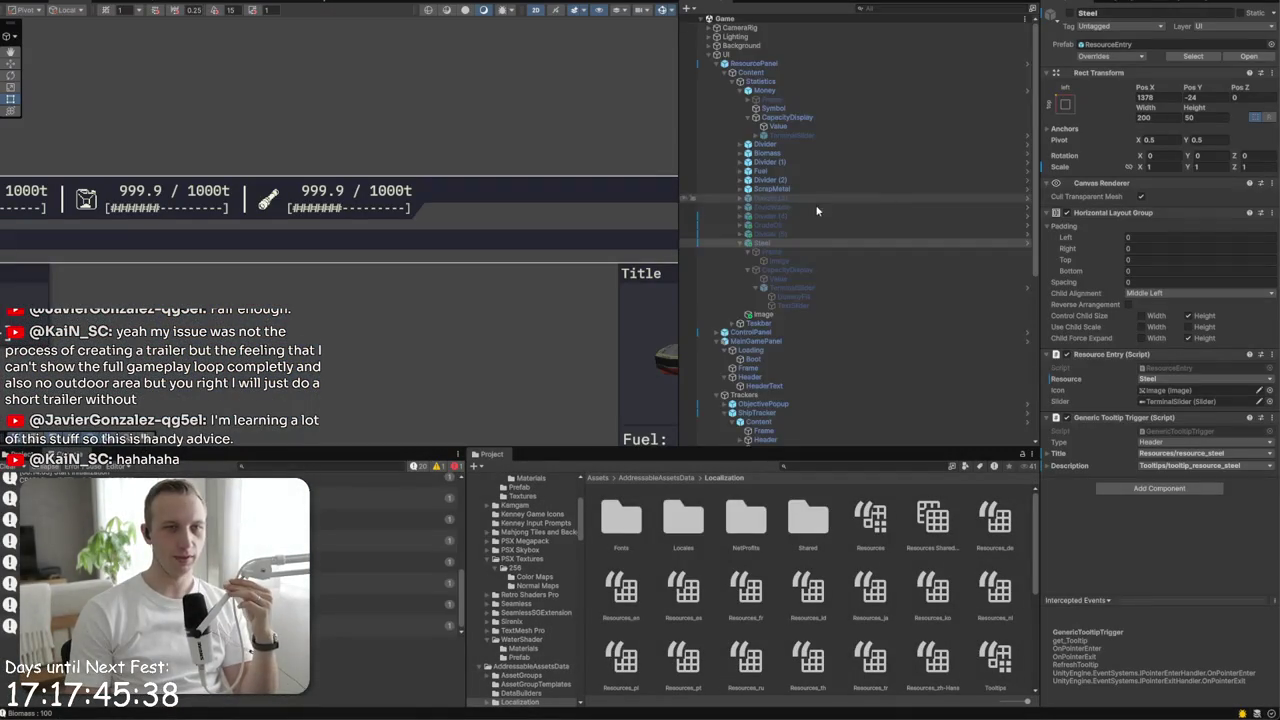
scroll(785, 314, up, 5)
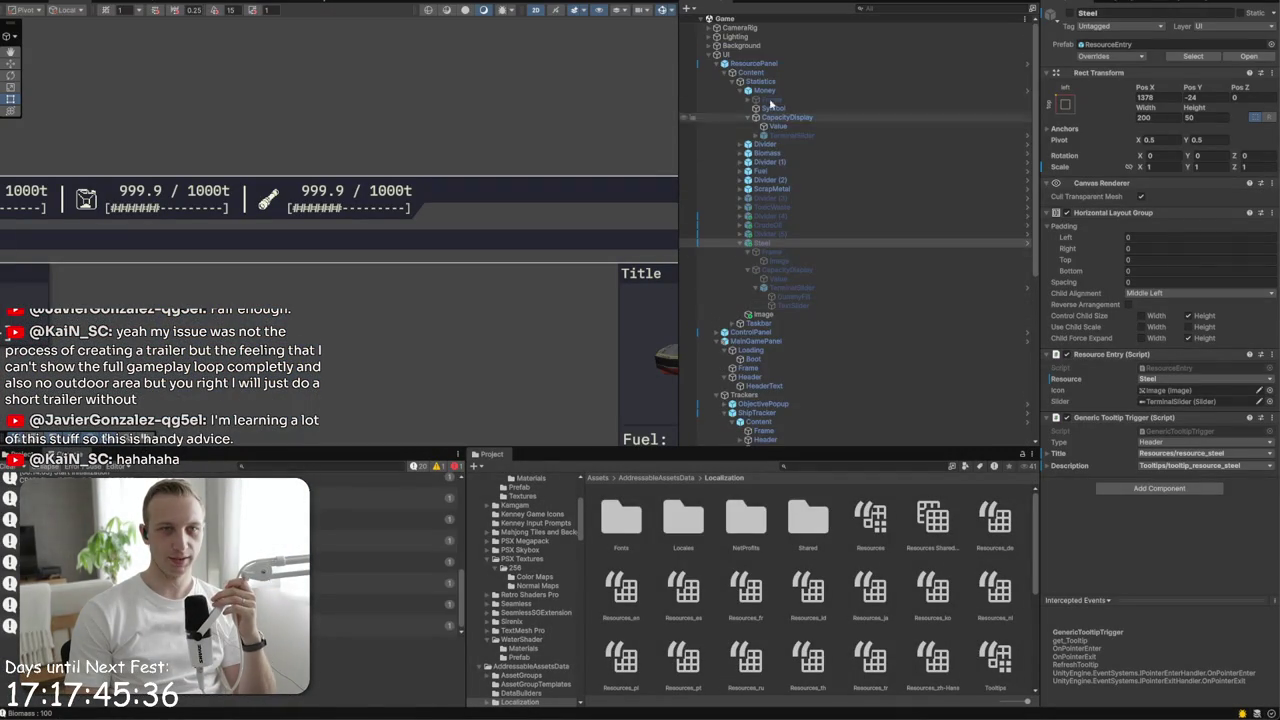
click(753, 63)
click(1118, 56)
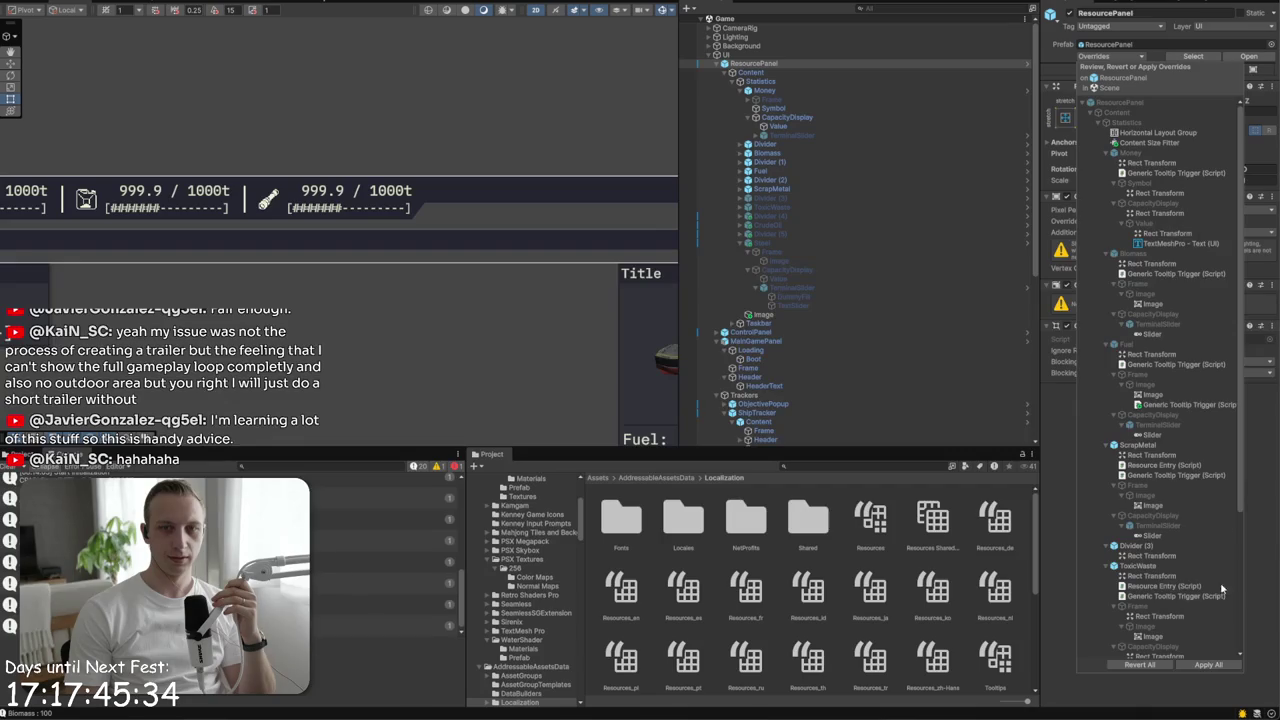
click(1209, 664)
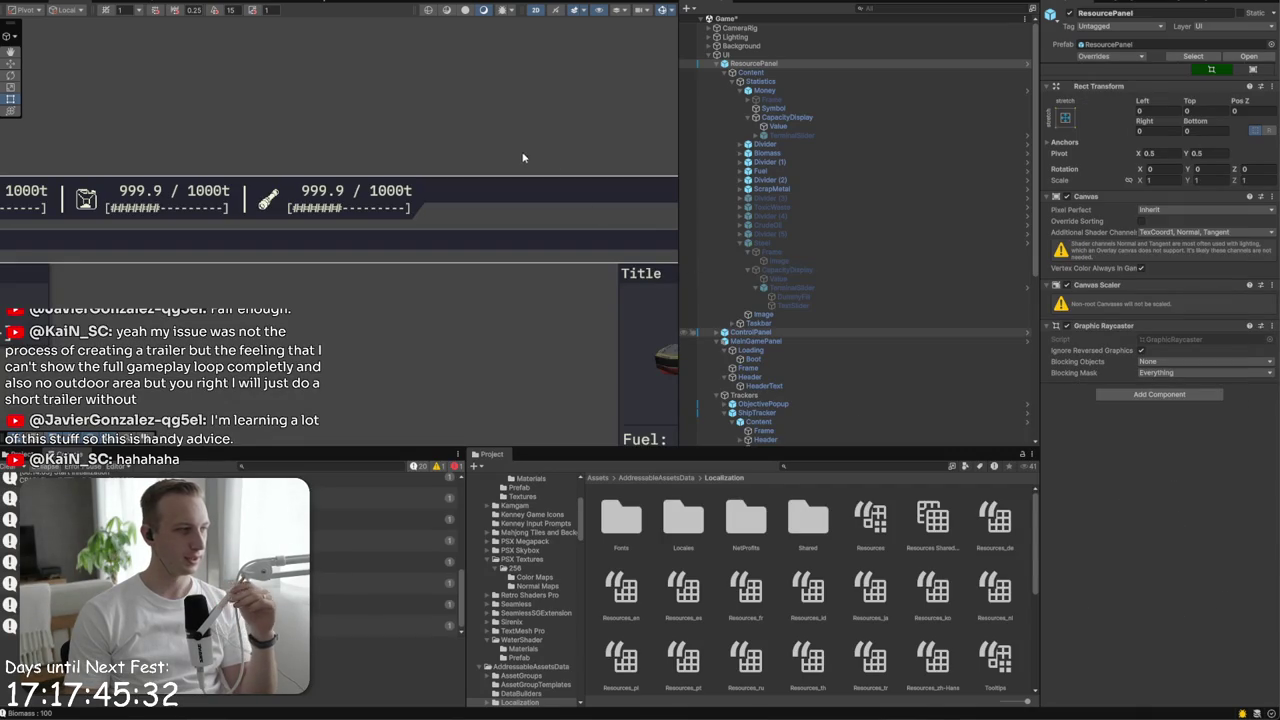
key(f)
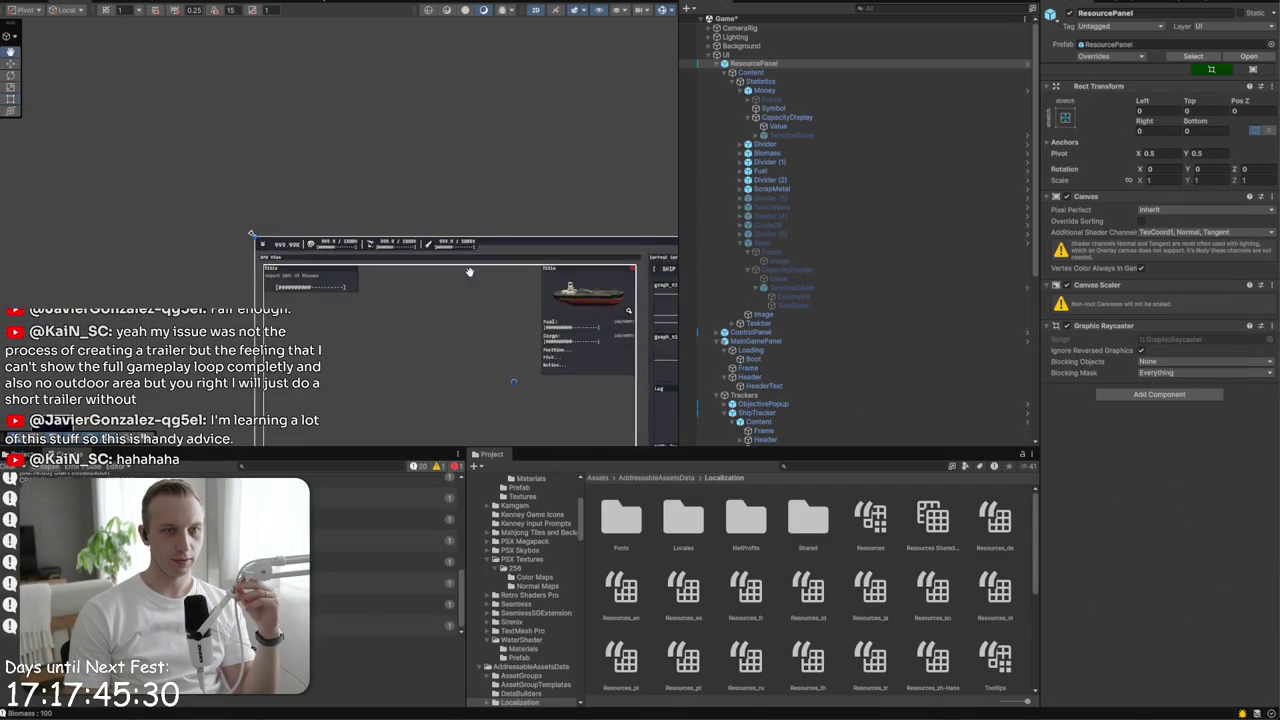
- Collapse UpgradesPopup and ResourcePanel in the hierarchy and select Loading > Boot
scroll(892, 370, down, 5)
scroll(892, 370, down, 3)
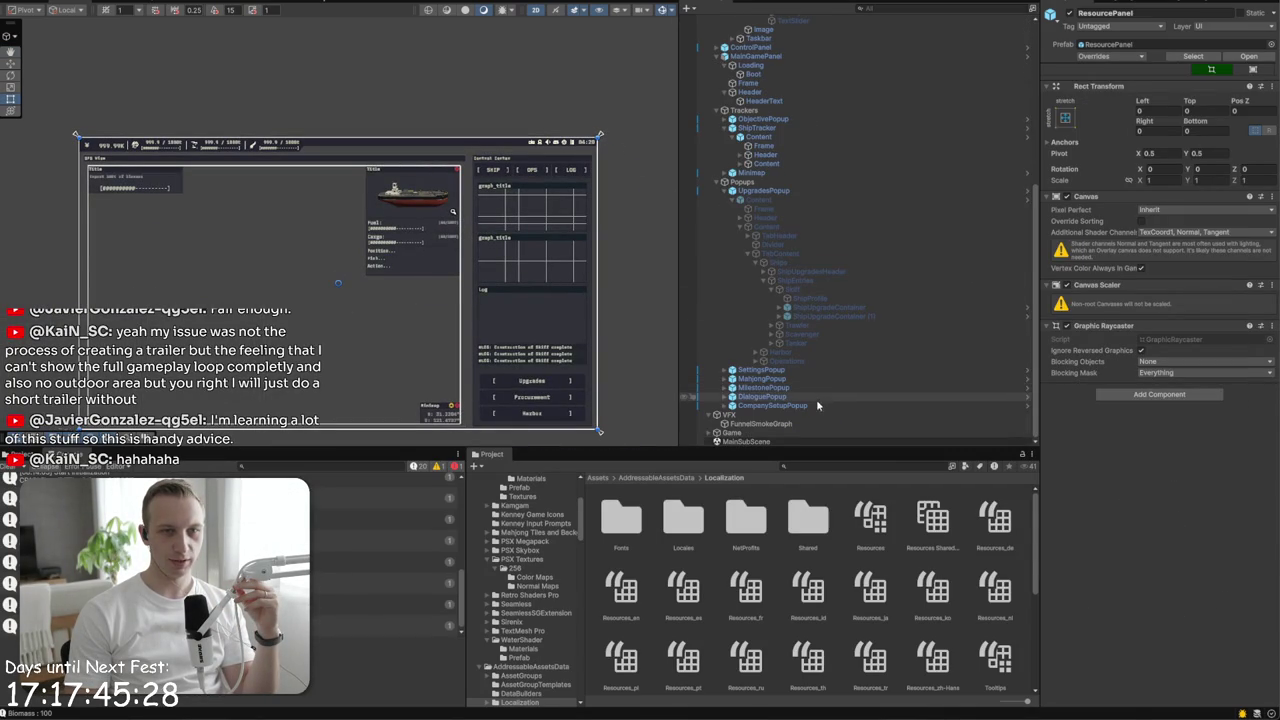
click(724, 192)
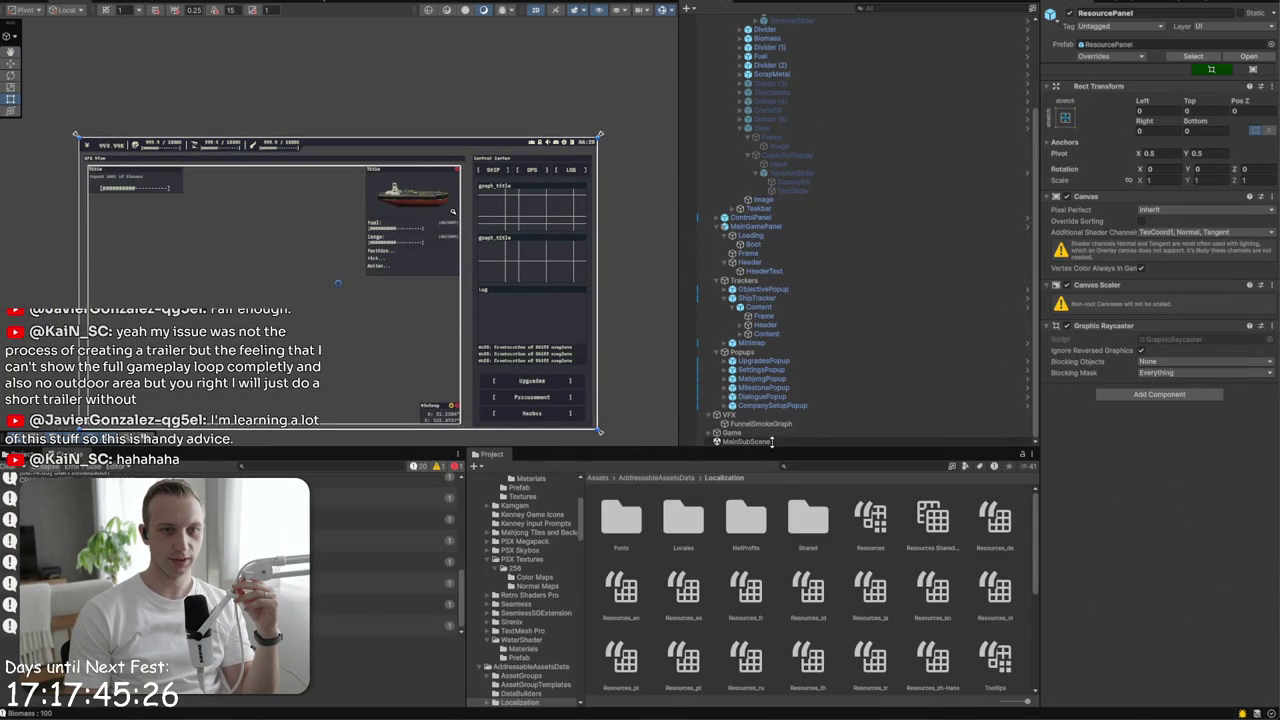
scroll(738, 432, up, 10)
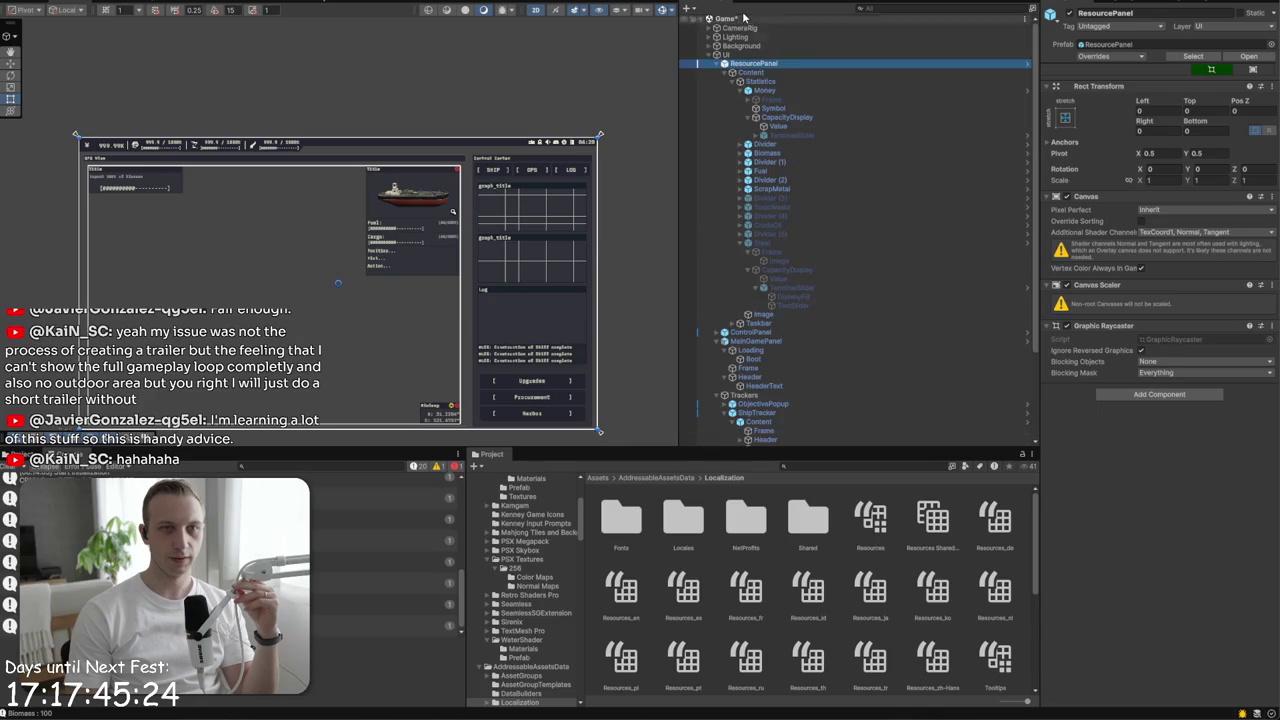
click(725, 73)
click(716, 64)
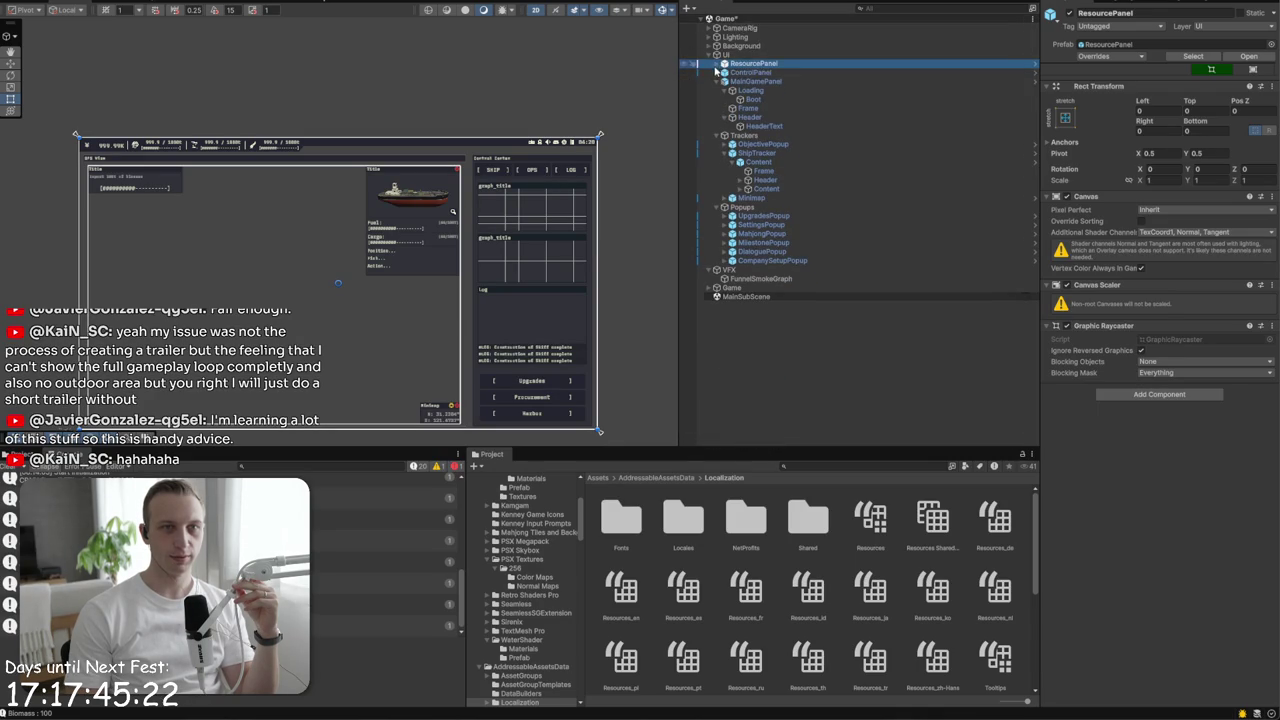
click(748, 90)
click(749, 100)
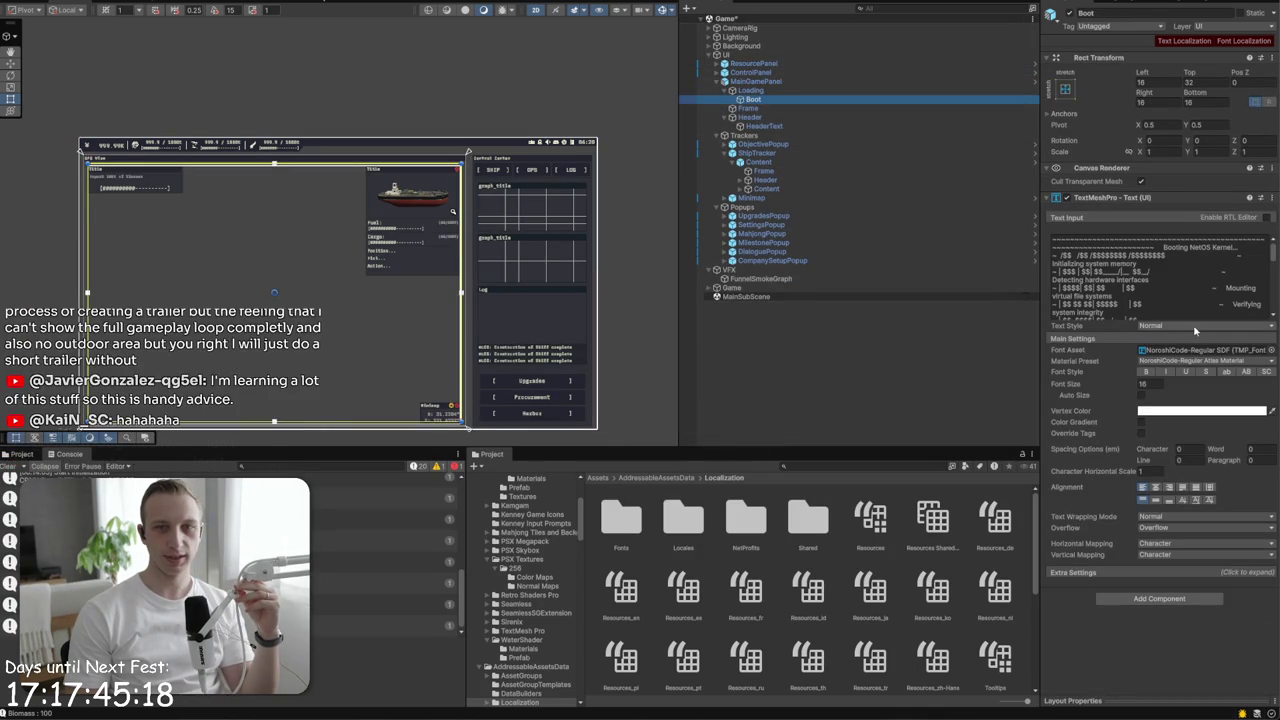
- Change the Boot text's vertex colour to pale green EAF0D8 and run a quick playtest
click(1210, 412)
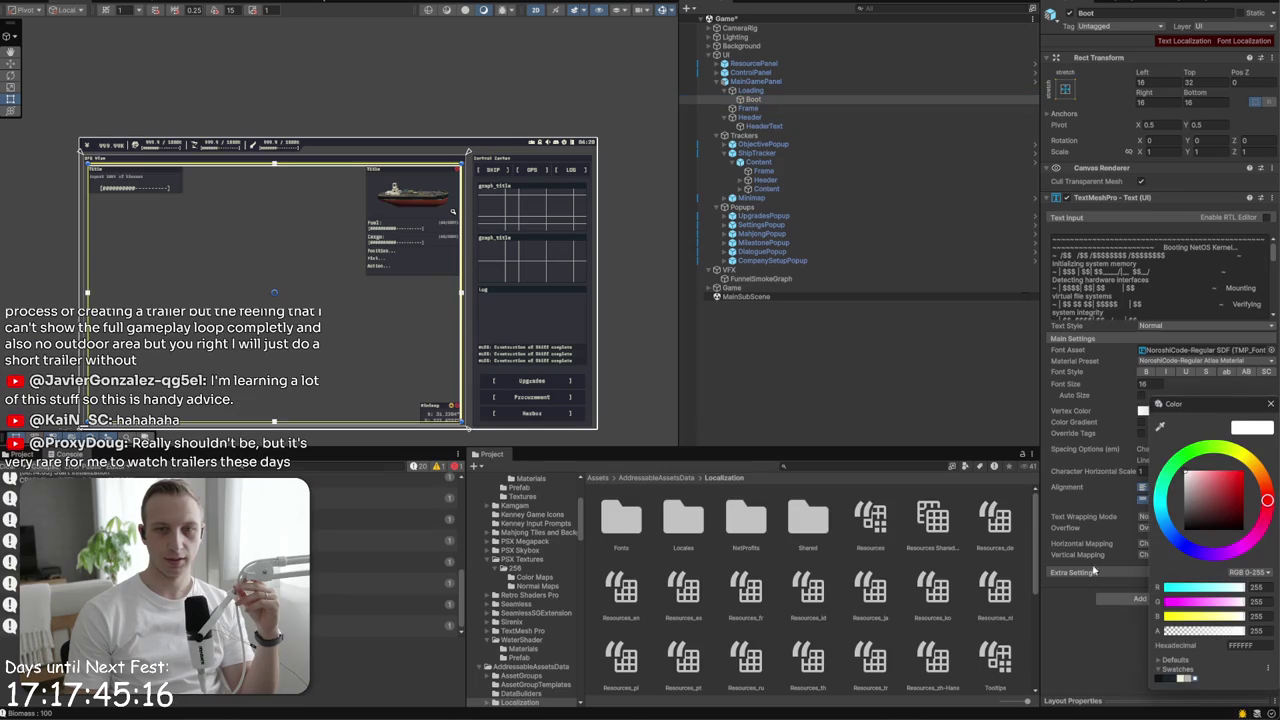
click(1183, 680)
click(1270, 403)
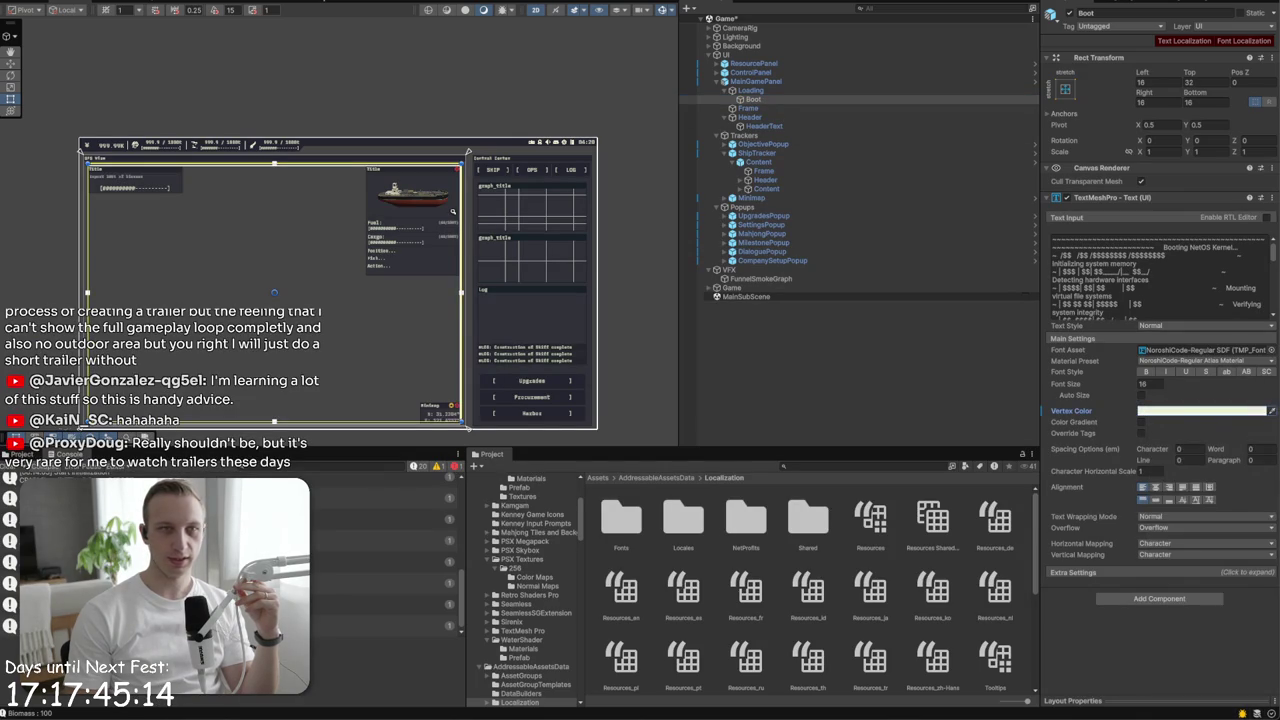
key(ctrl+p)
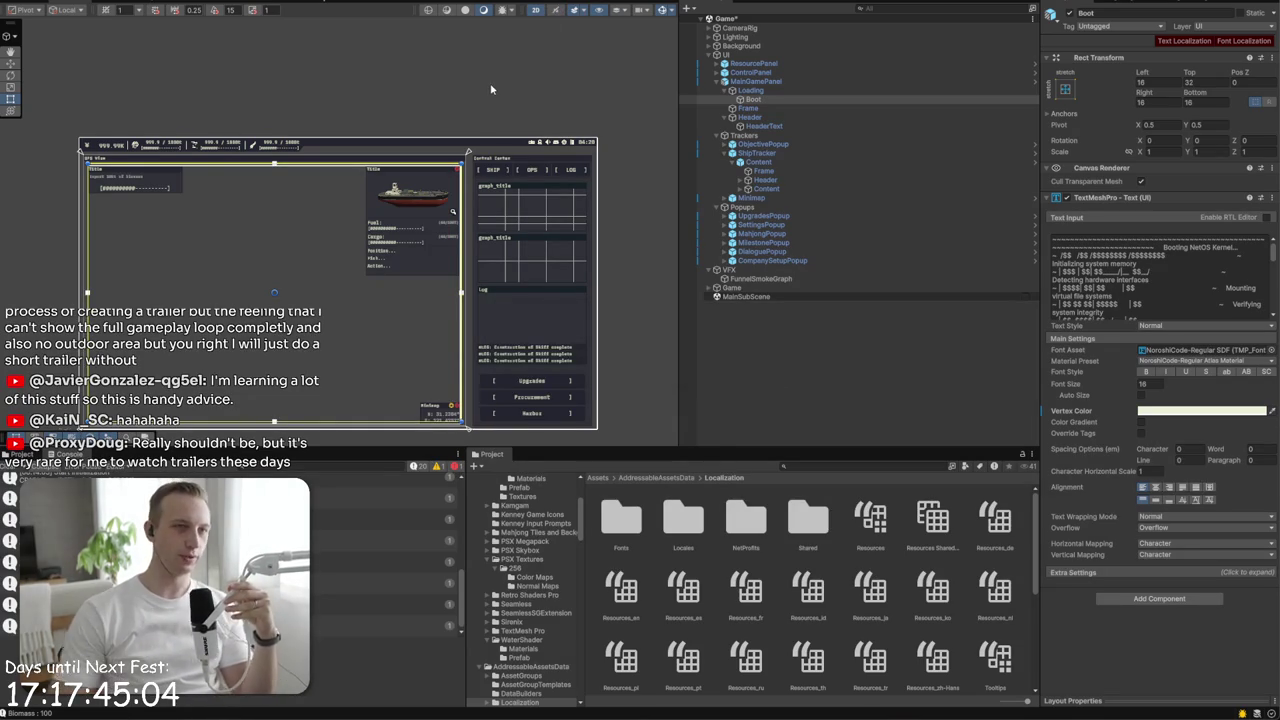
key(ctrl+p)
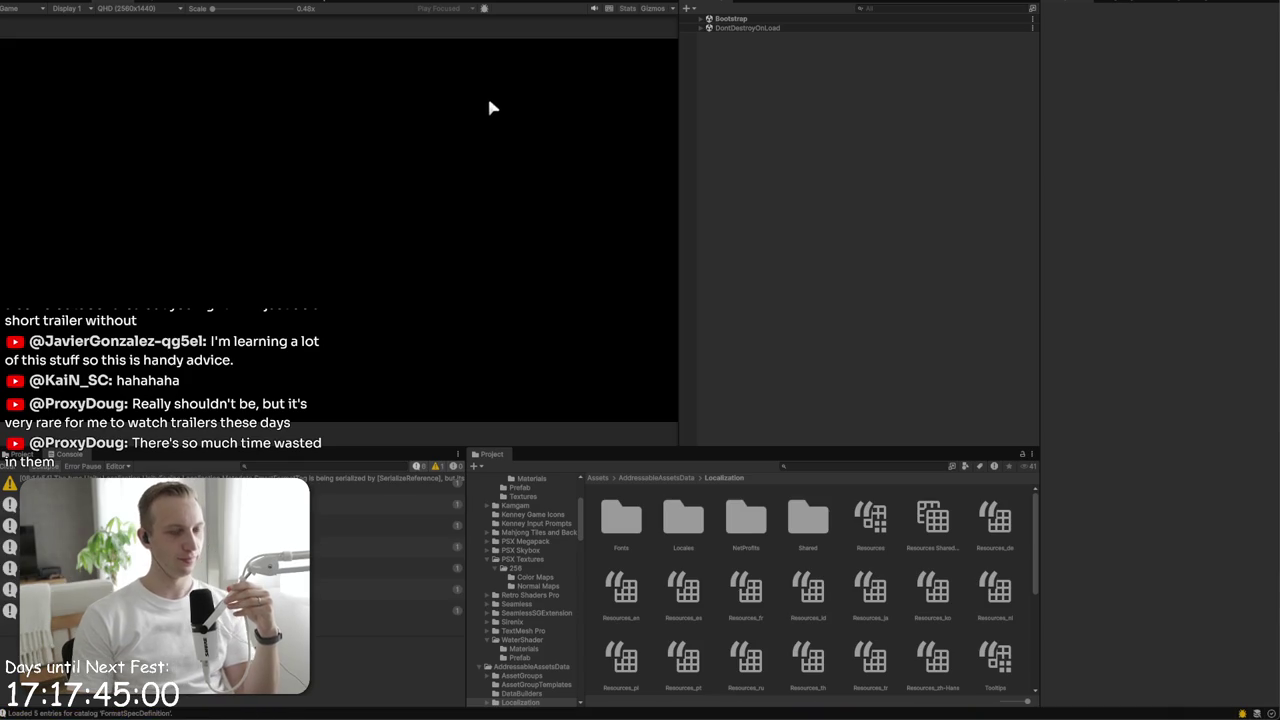
- Load the save via New Game, check the boot screen, then stop Play mode
click(307, 210)
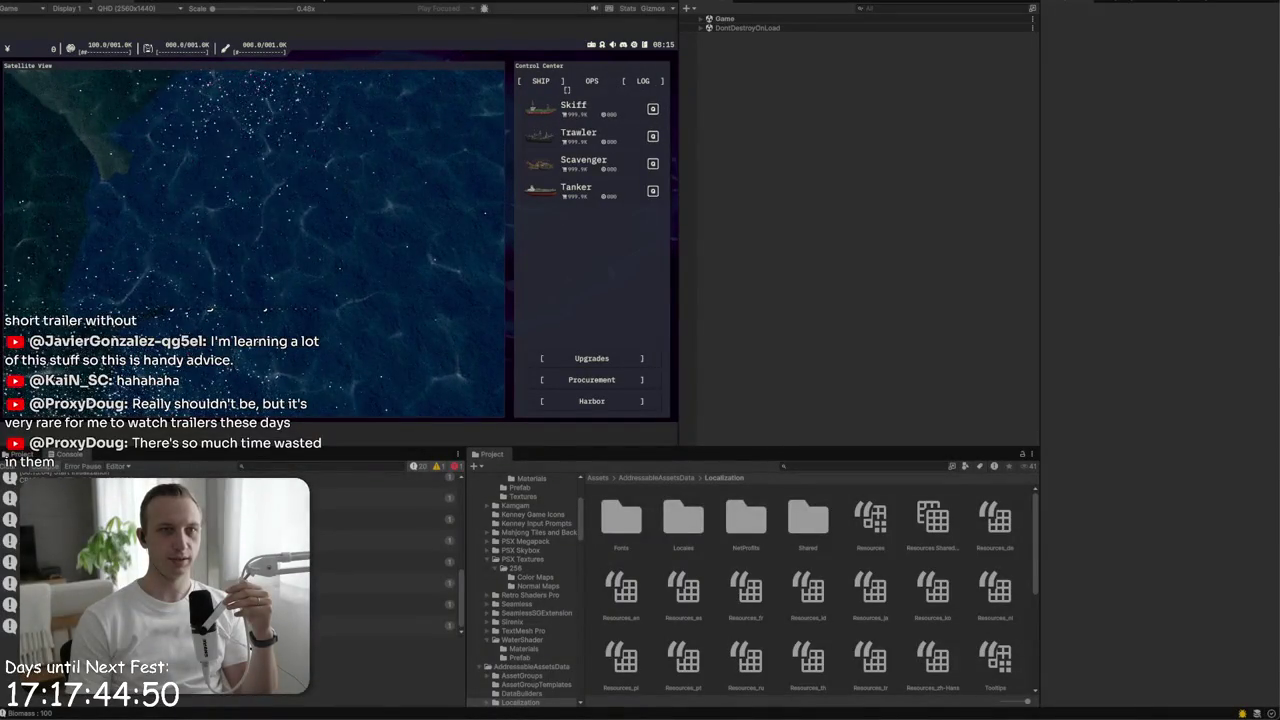
key(ctrl+p)
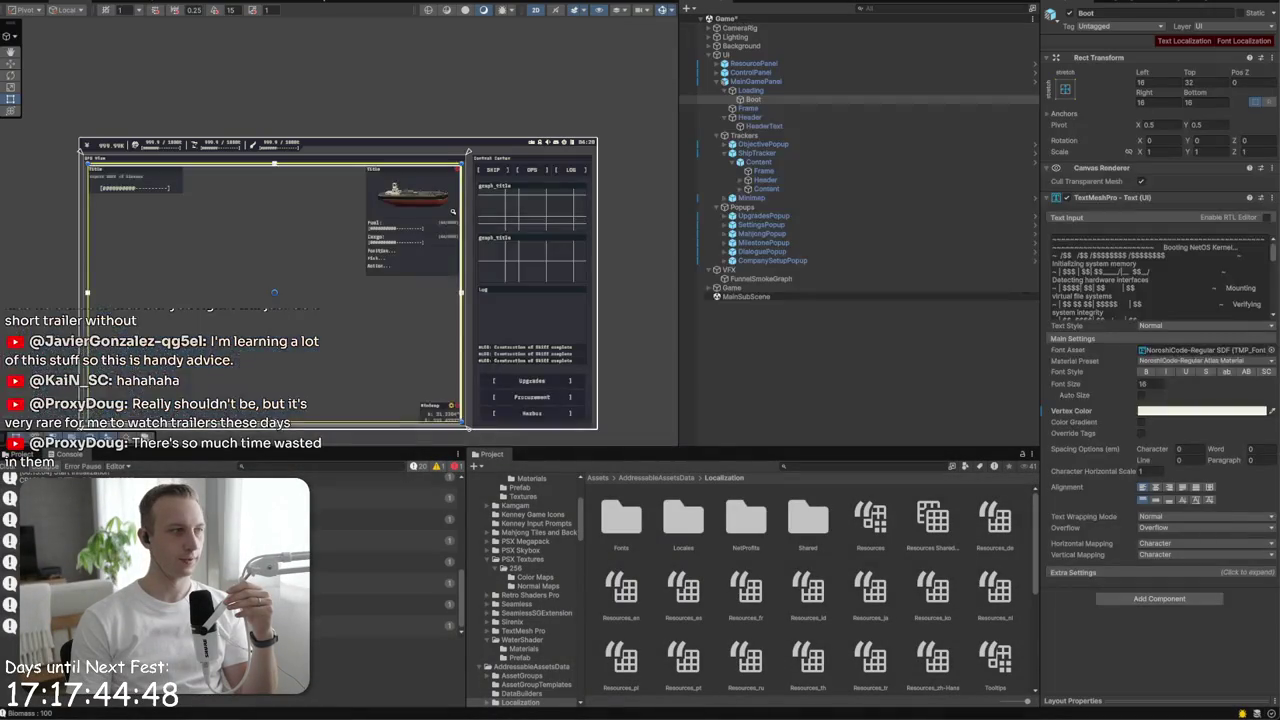
- Deselect Boot, zoom and pan the Scene view around the Control Center UI, and save the Game scene
click(481, 84)
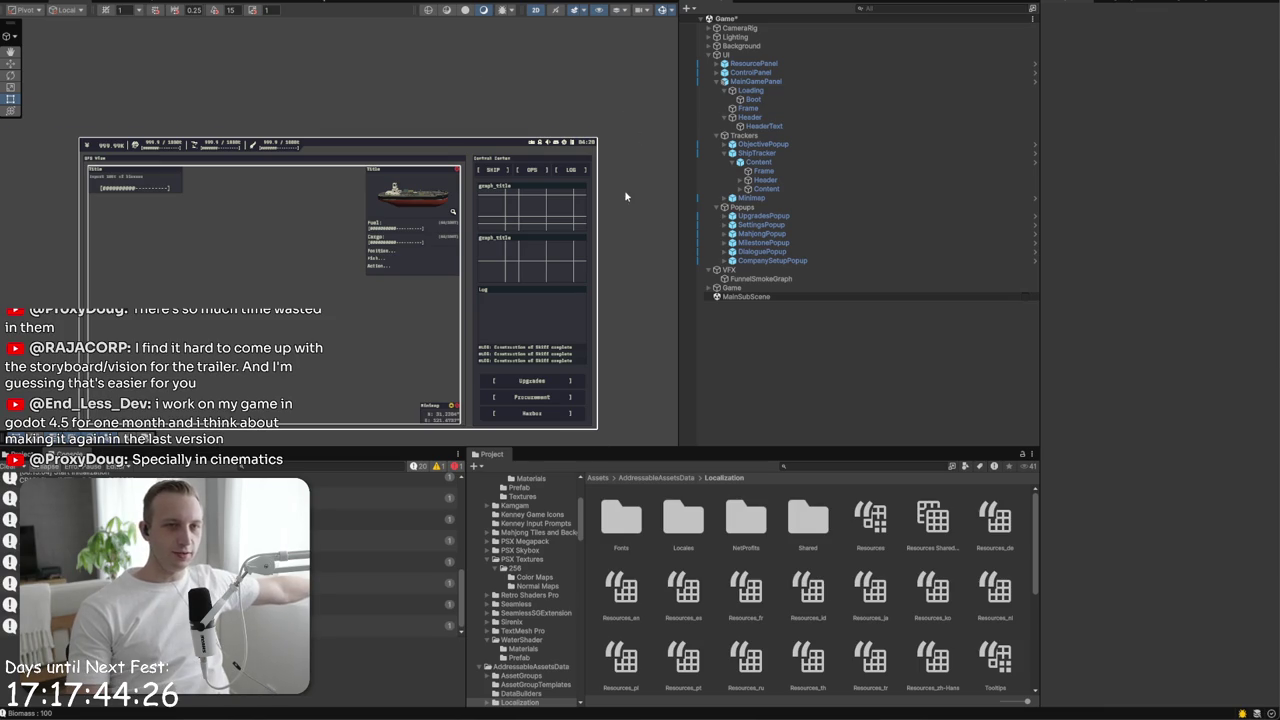
scroll(550, 301, up, 5)
drag(577, 374, 635, 347)
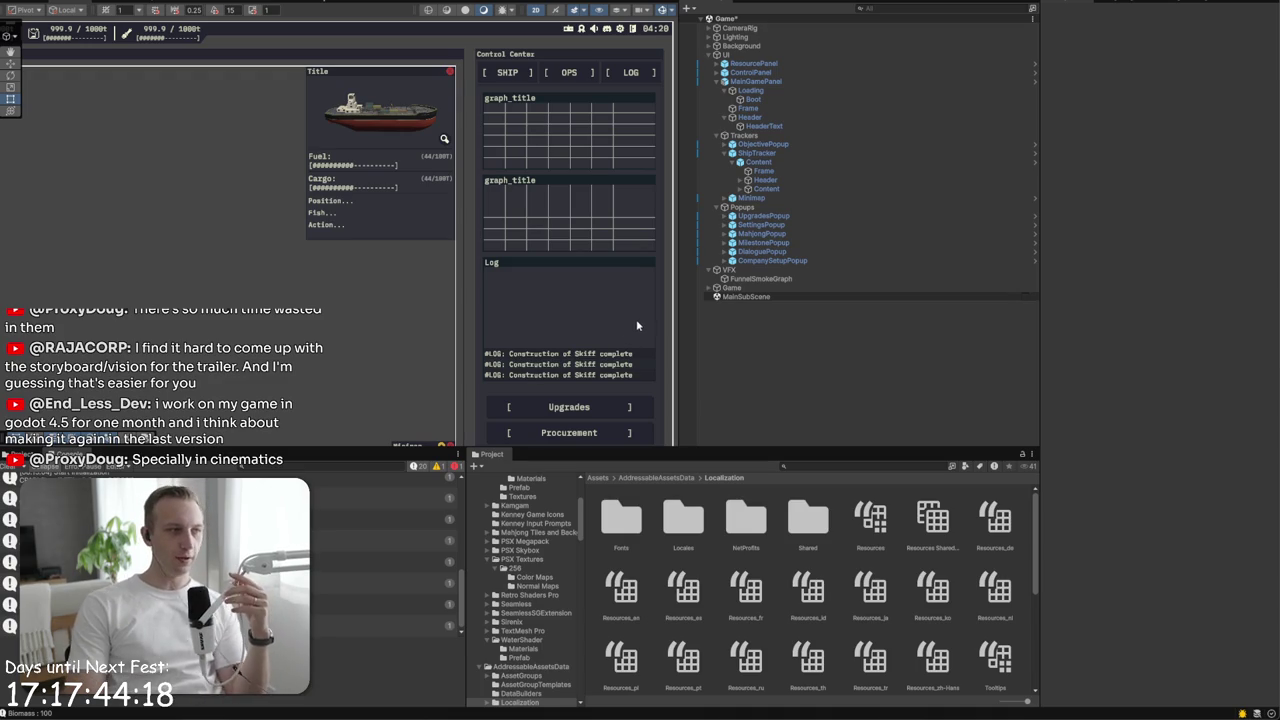
scroll(502, 167, up, 5)
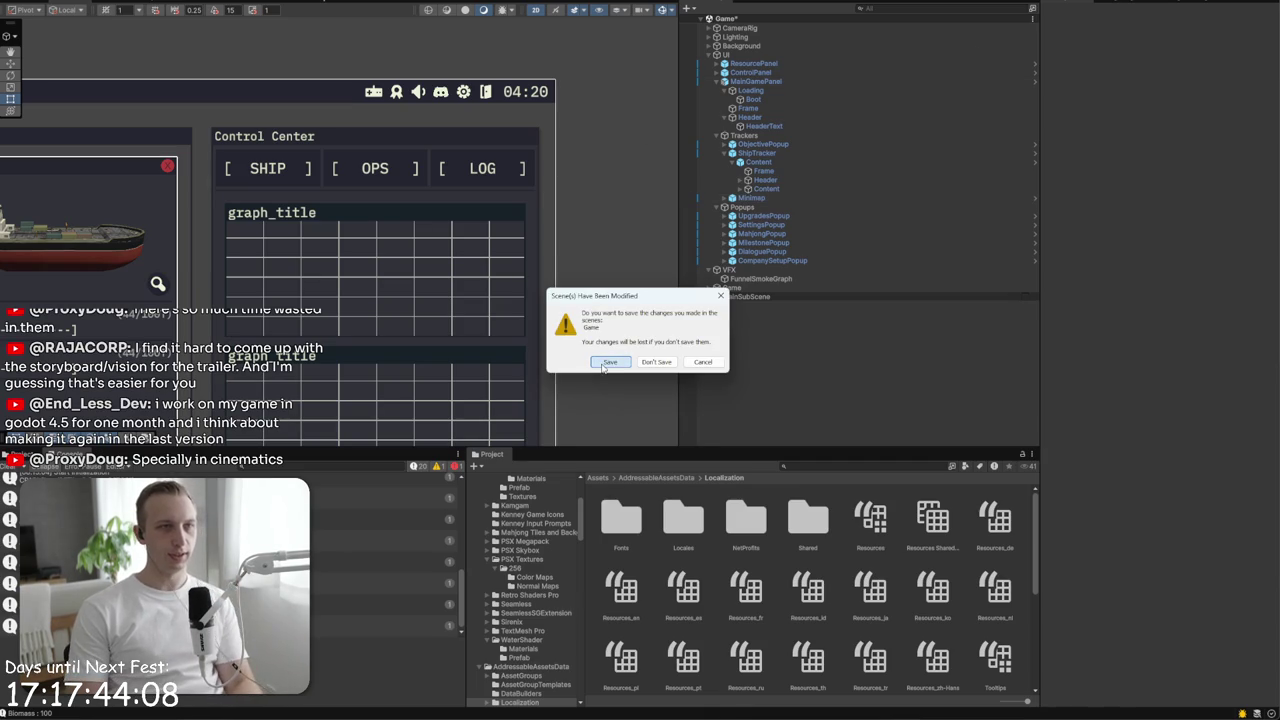
click(604, 363)
- Commit all 96 changed files to main as 'Added resources and resource tooltips'
key(alt+Tab)
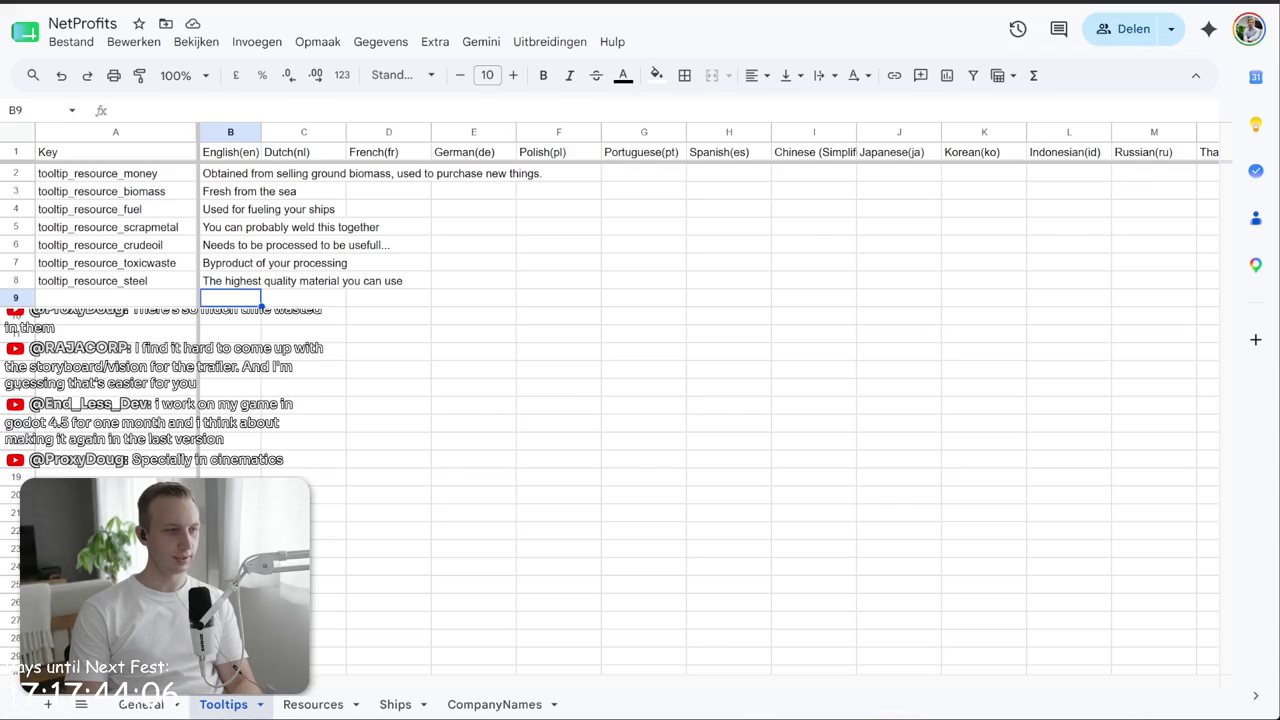
key(alt+Tab)
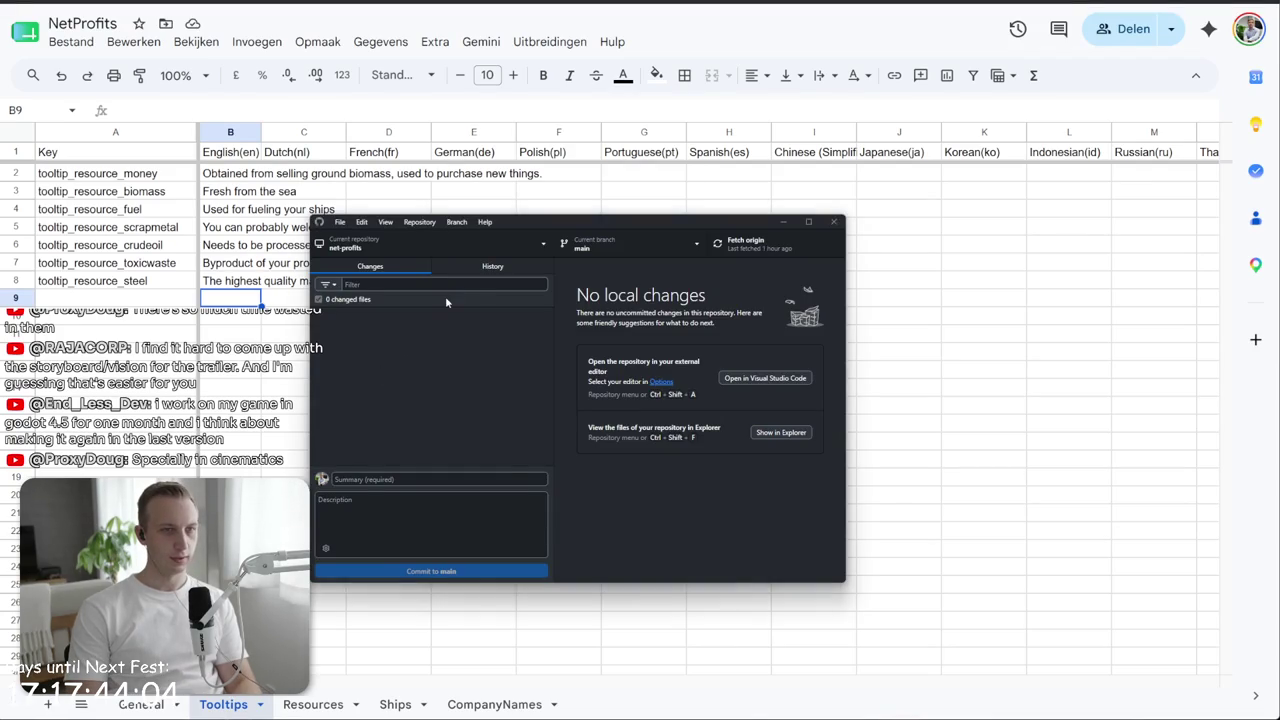
drag(640, 221, 755, 123)
scroll(545, 351, down, 5)
click(537, 381)
text(Adde)
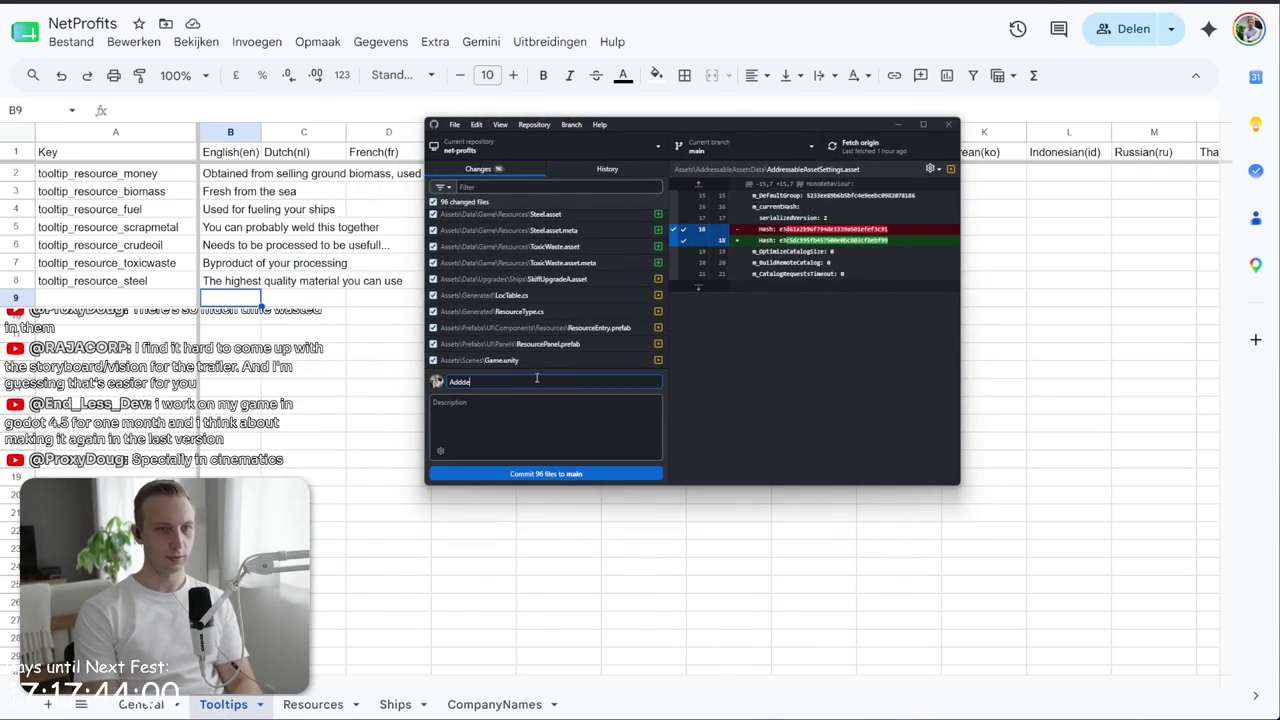
key(BackSpace)
key(BackSpace)
key(BackSpace)
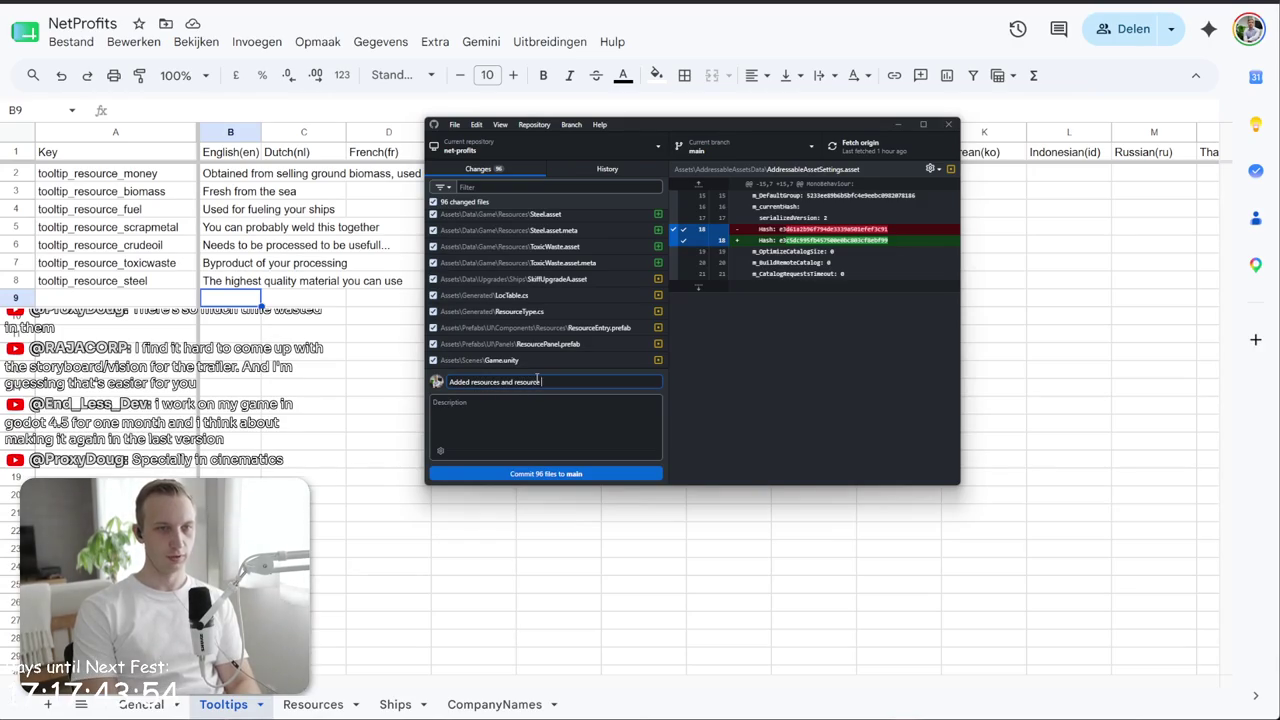
text(tooltips)
click(545, 473)
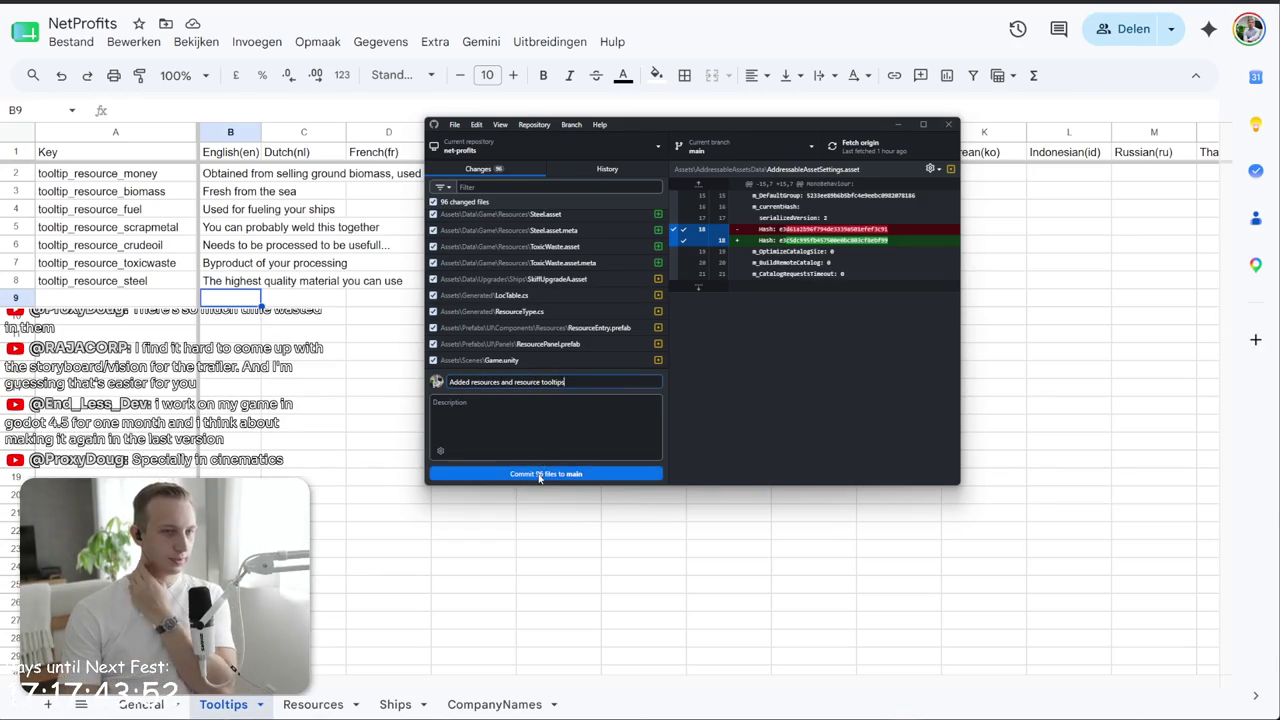
- Push the new commit to origin
scroll(545, 310, up, 3)
scroll(543, 310, up, 3)
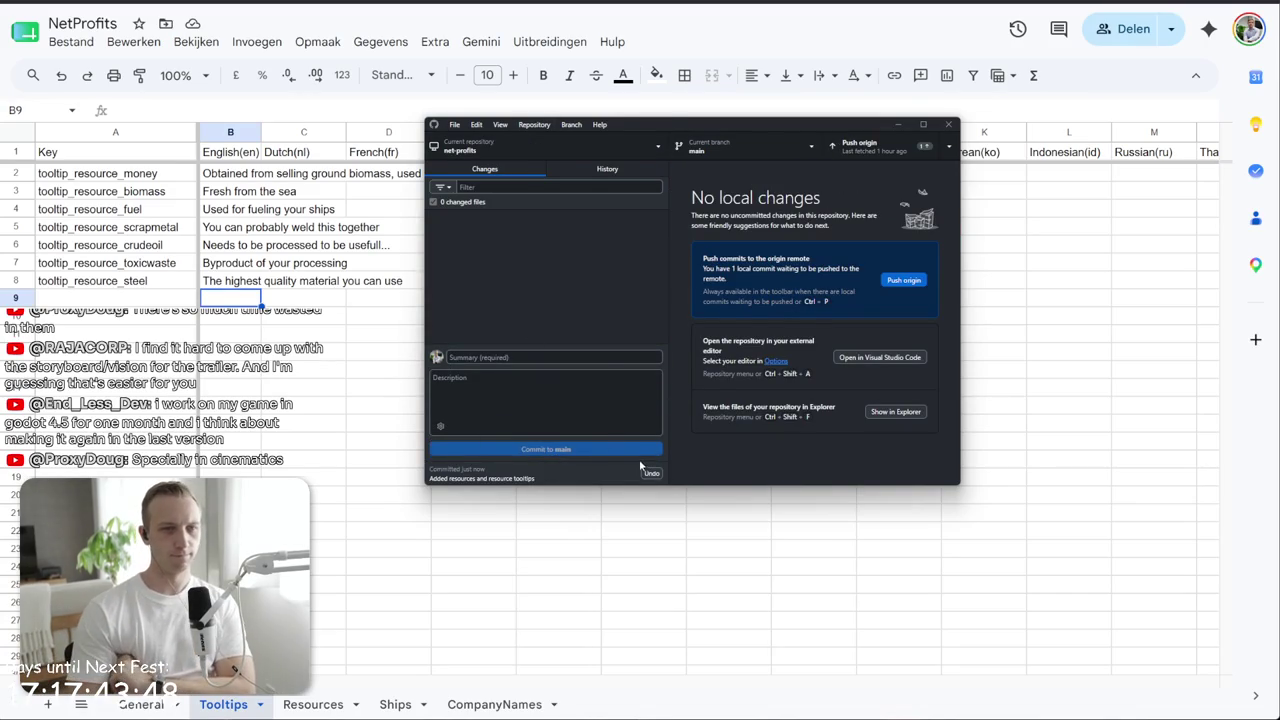
click(900, 280)
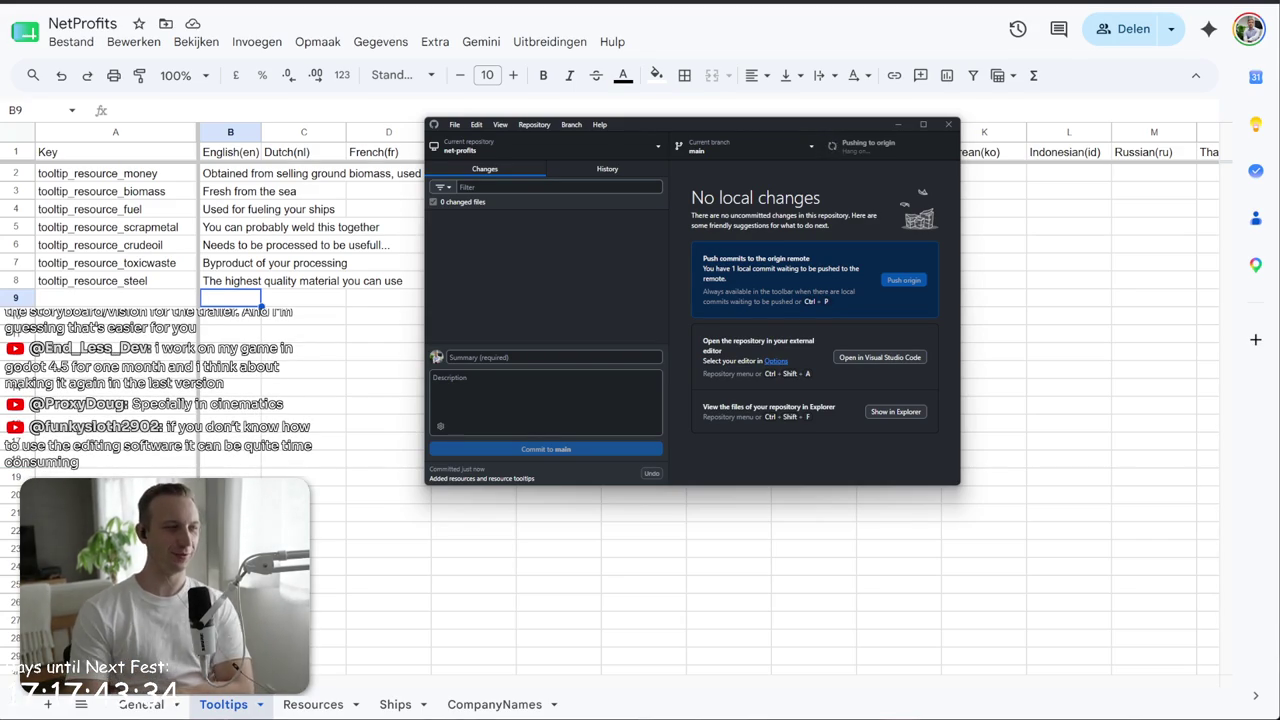
key(alt+Tab)
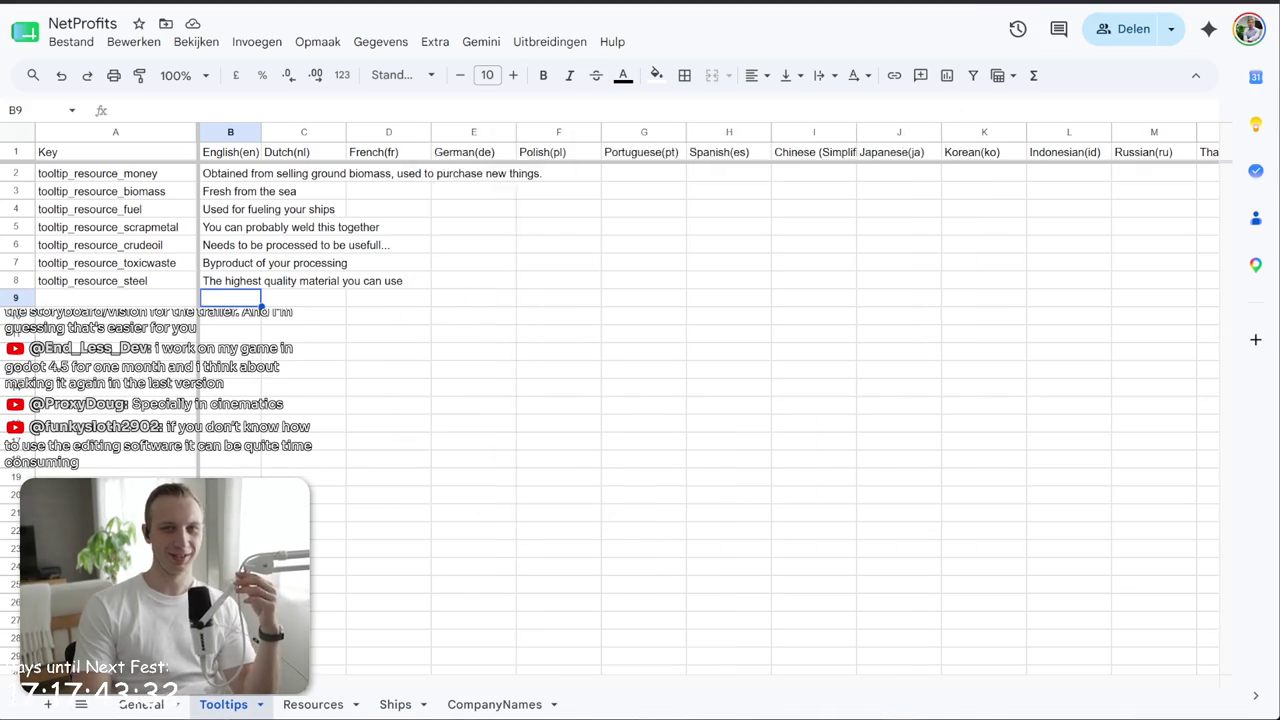
- Search 'godot' in a new tab and open the Godot Engine homepage
key(ctrl+t)
text(godot)
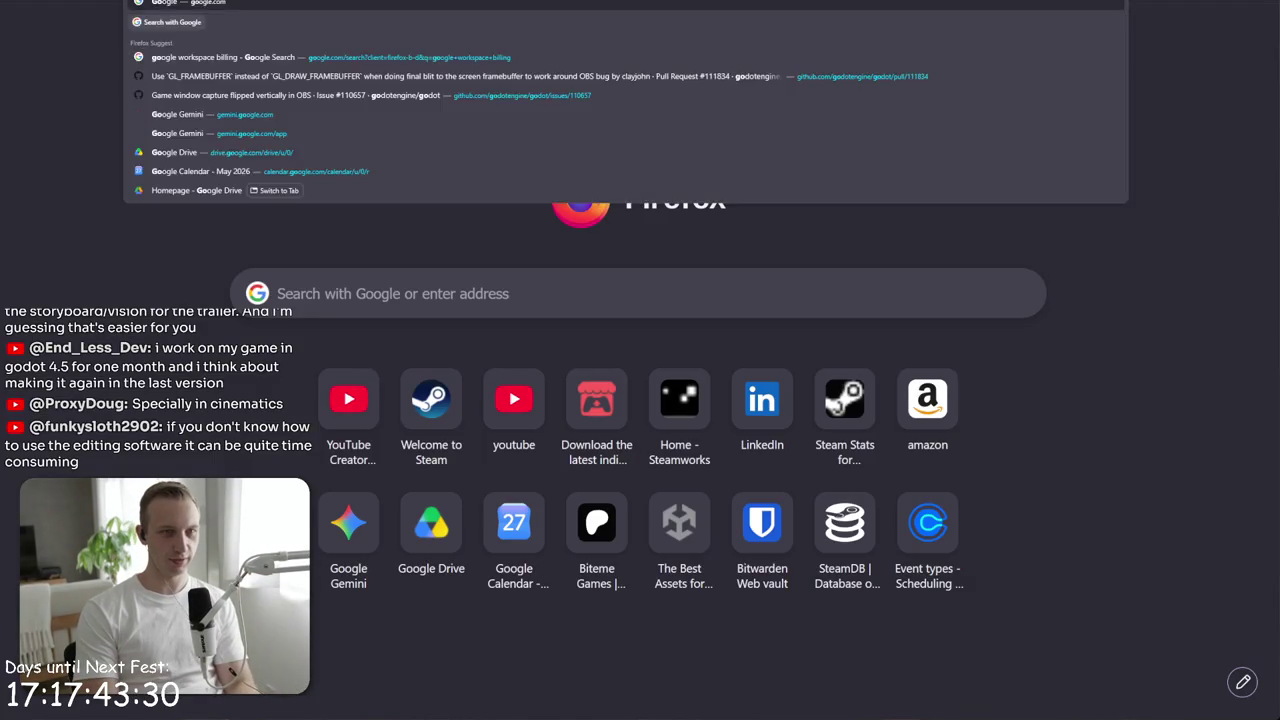
key(Return)
click(491, 192)
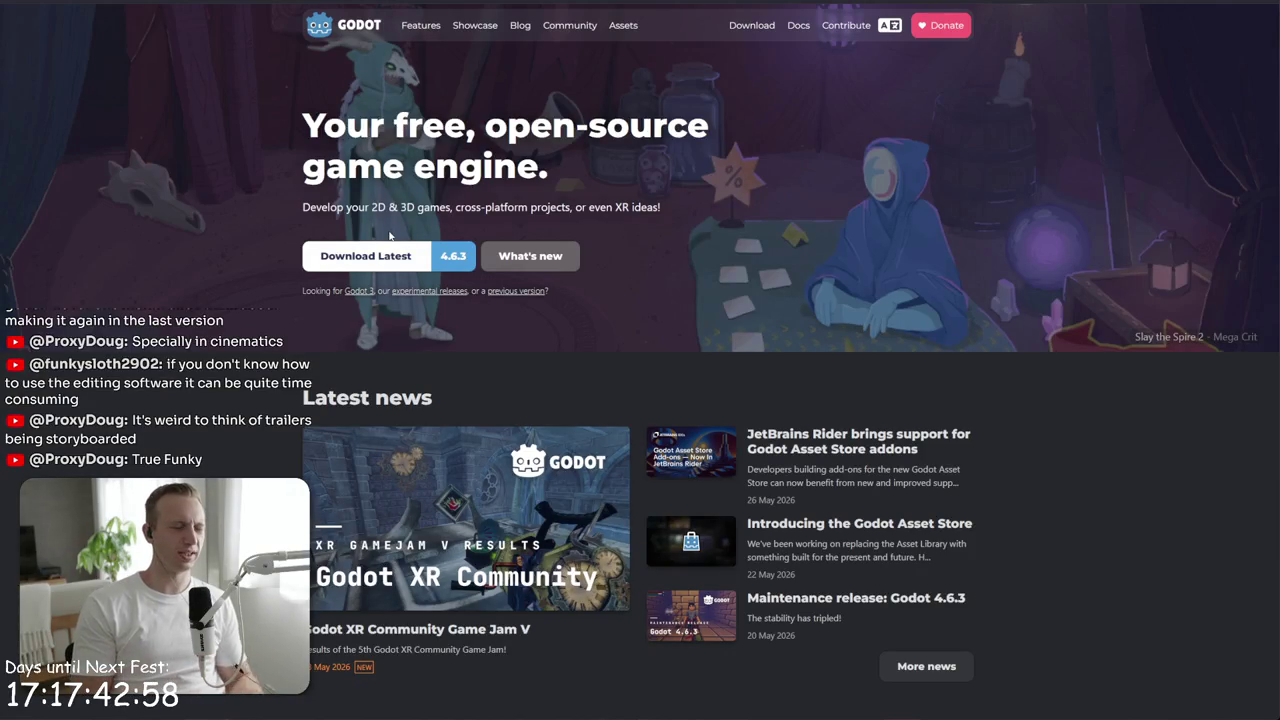
- Select text on the Godot homepage, then return to the NetProfits spreadsheet tab
drag(298, 212, 299, 131)
click(299, 131)
triple_click(299, 131)
click(299, 131)
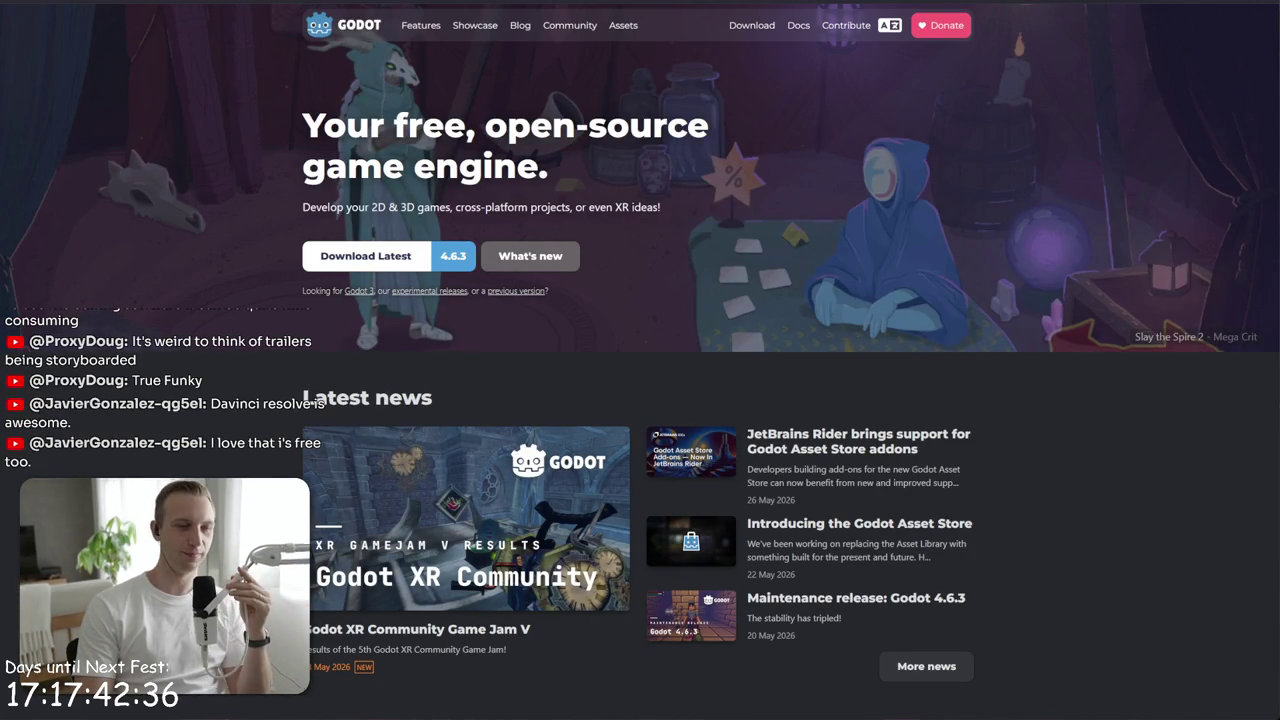
key(ctrl+Tab)
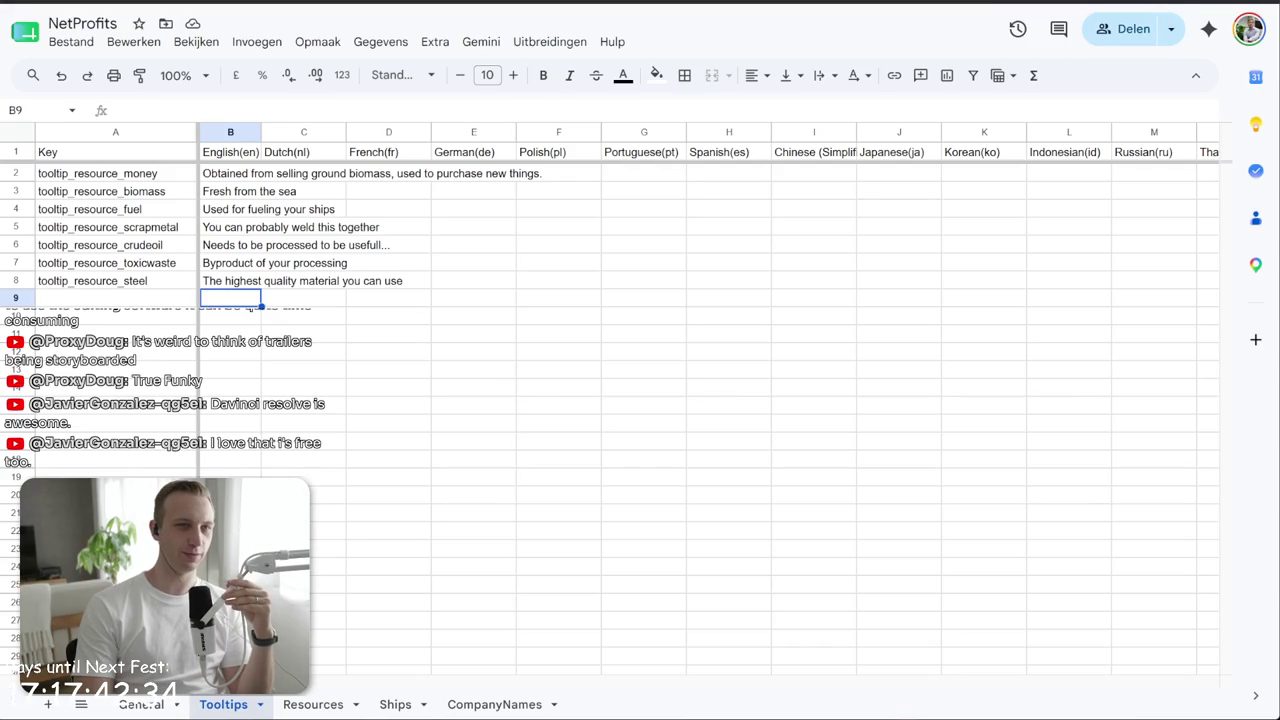
- Cycle past the Net Profits Demo and Associated Packages tabs to the Steamworks Dashboard
key(ctrl+Tab)
key(ctrl+Tab)
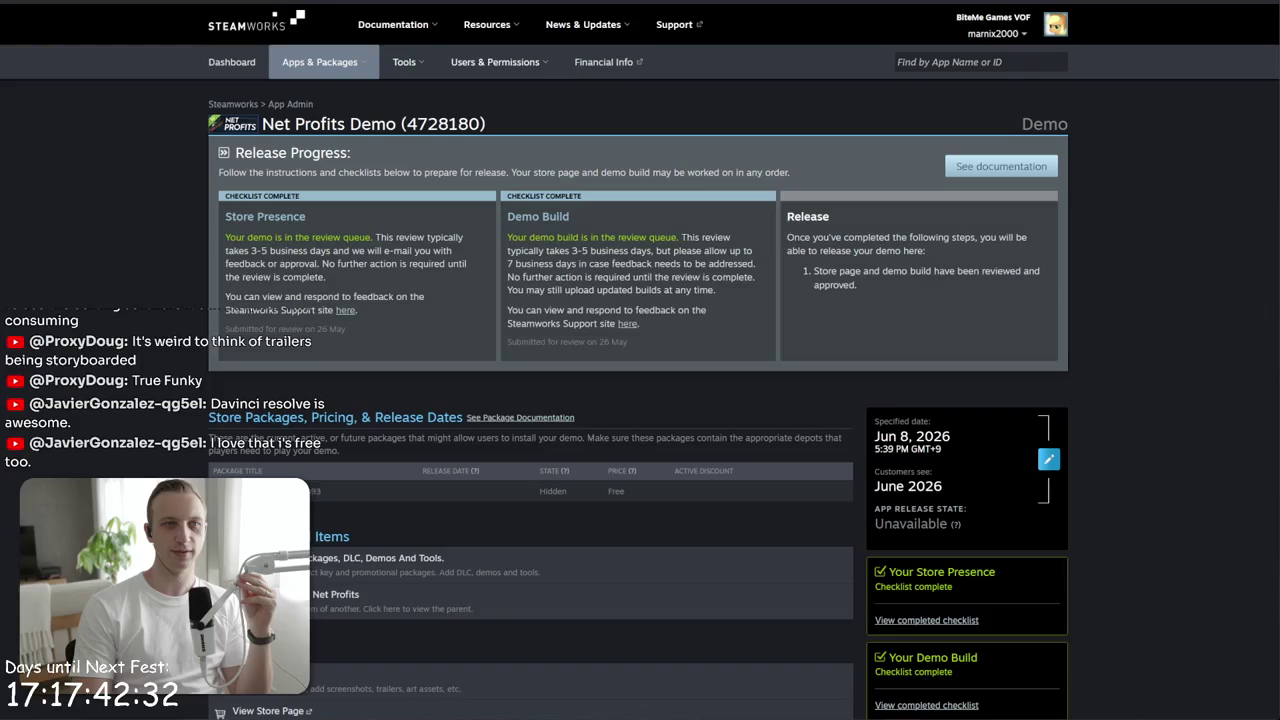
key(ctrl+Tab)
key(ctrl+Tab)
key(ctrl+Tab)
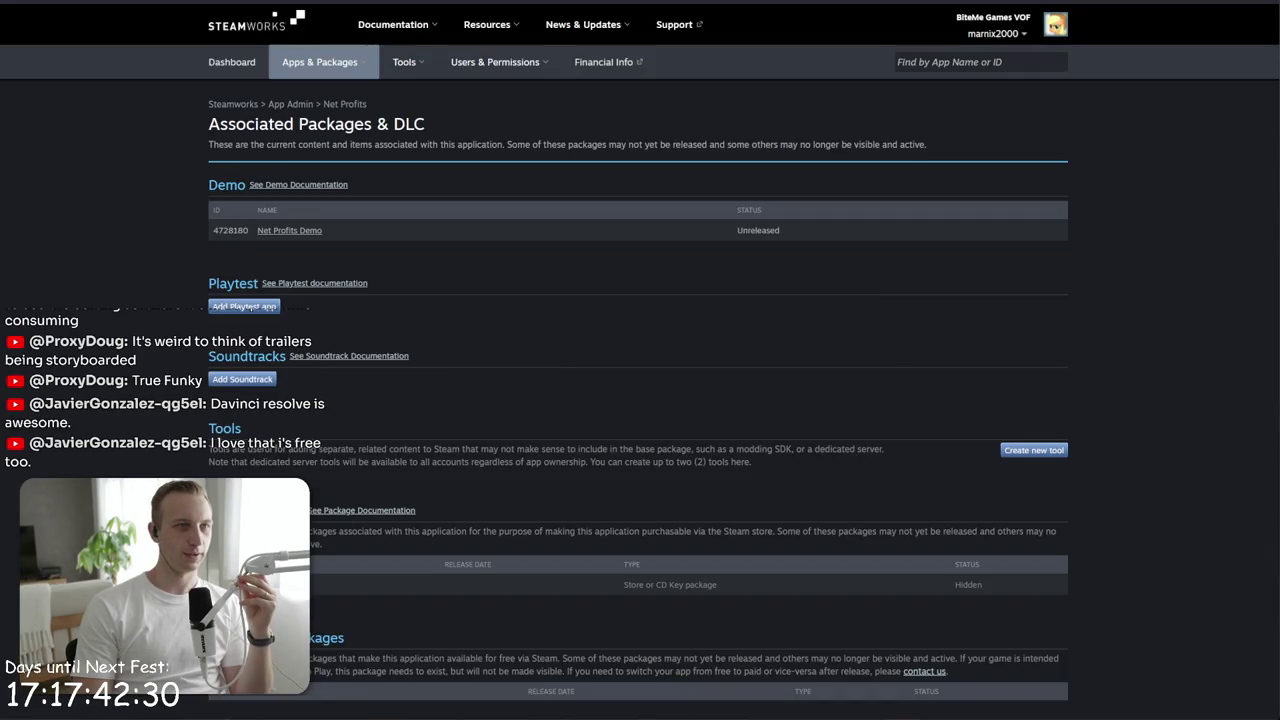
key(ctrl+Tab)
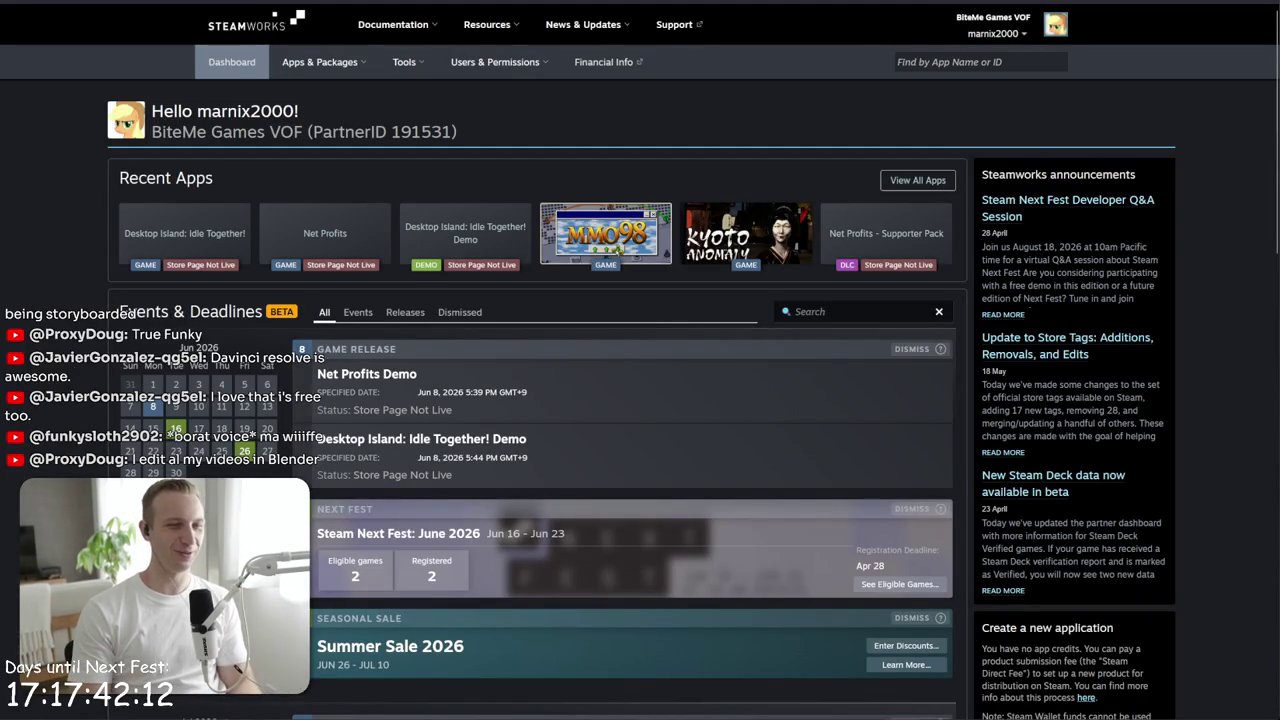
mouse_move(224, 2)
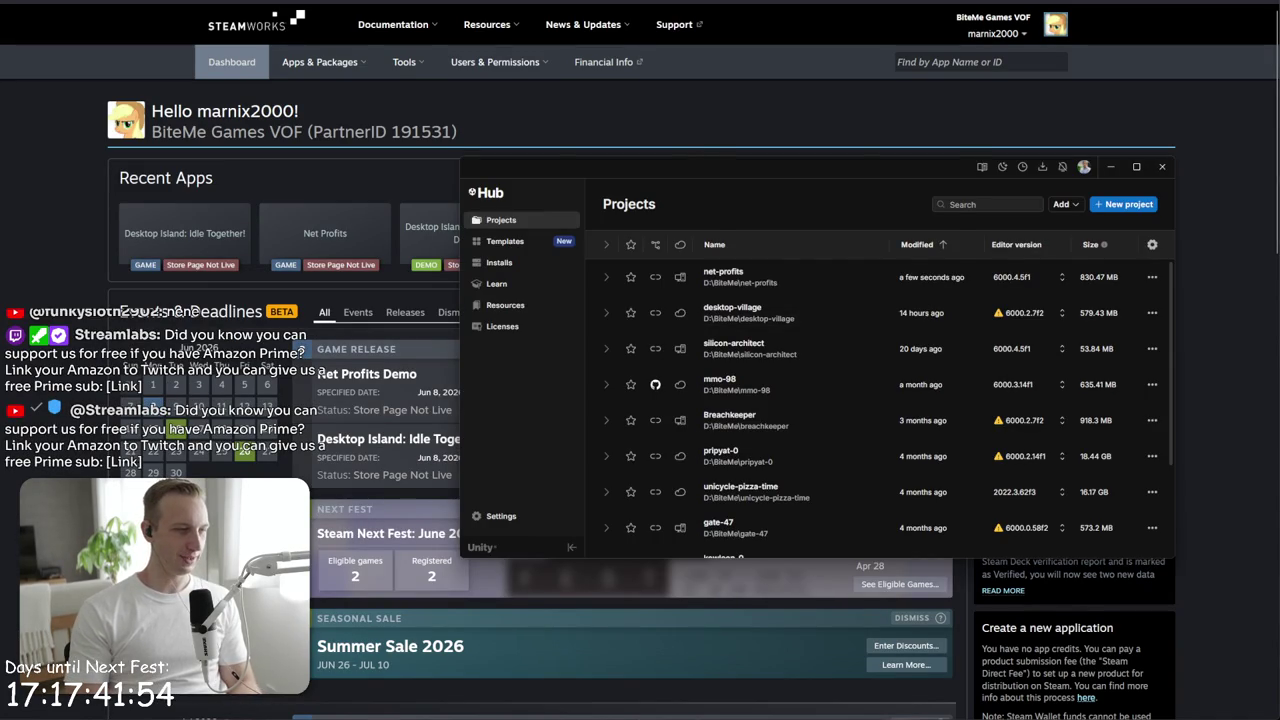
- Switch to desktop-village, stash its 22 changes so the pull completes, and view the stash
click(562, 147)
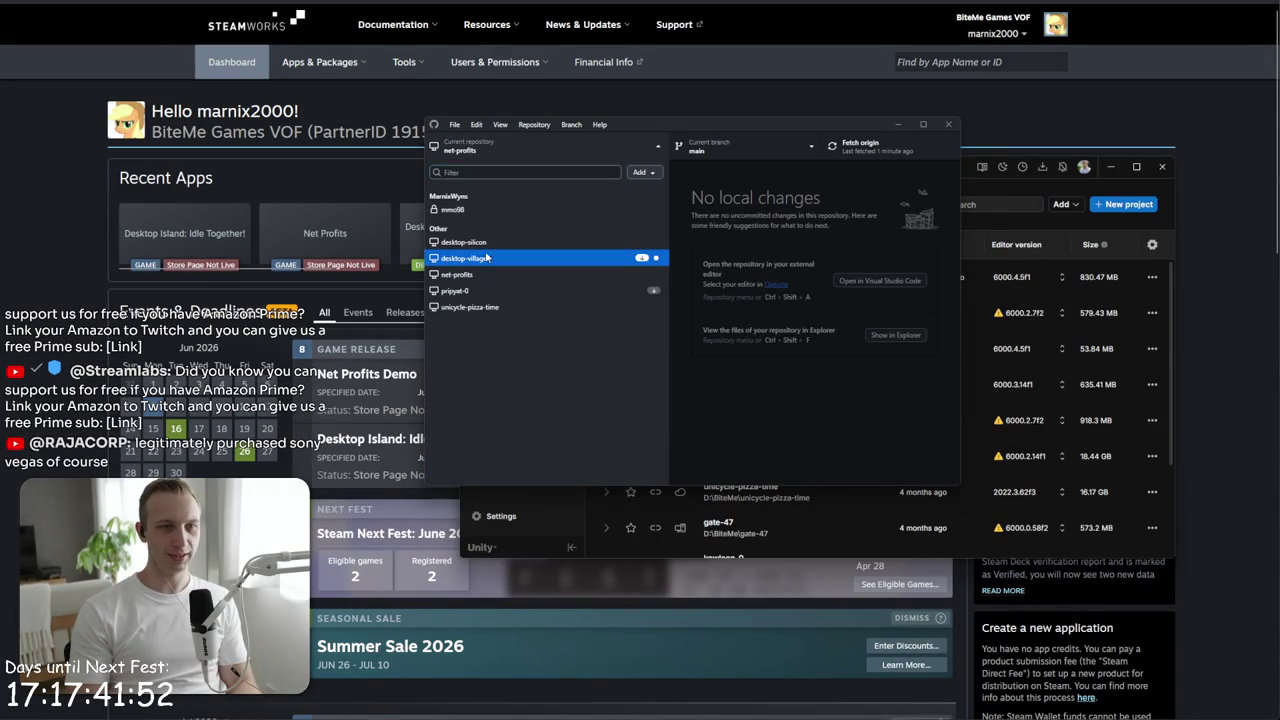
click(487, 258)
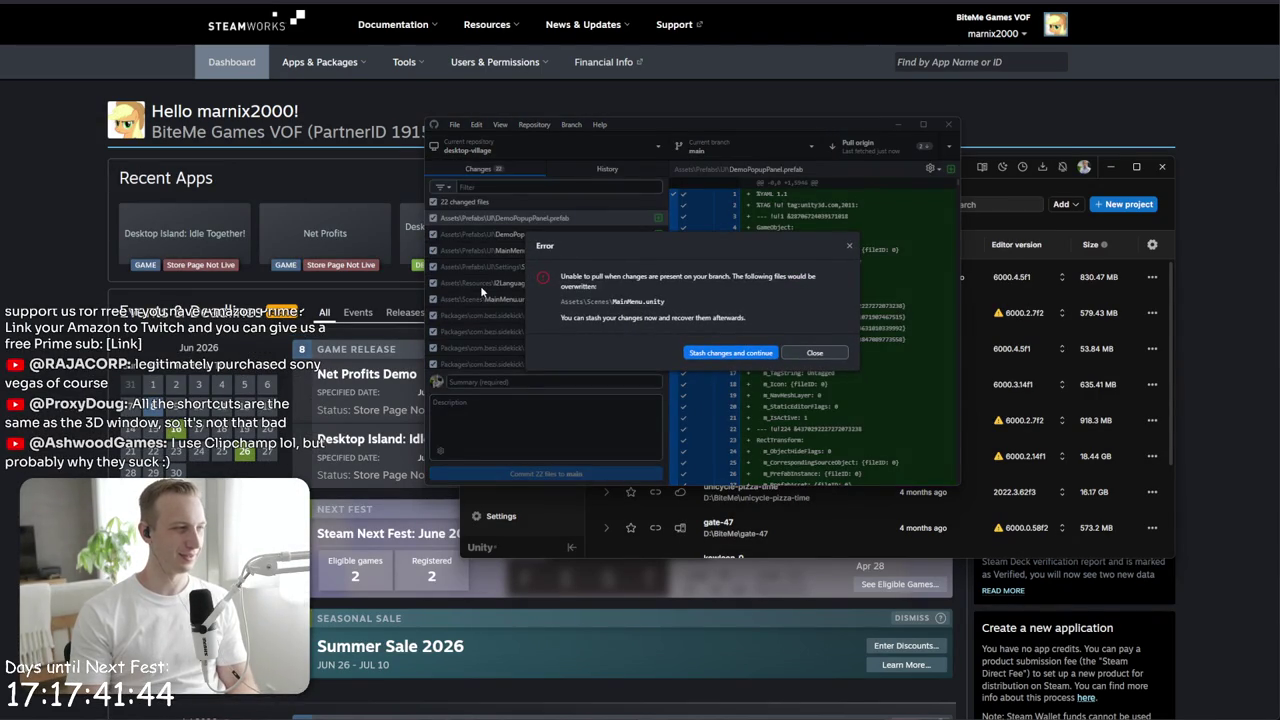
click(708, 353)
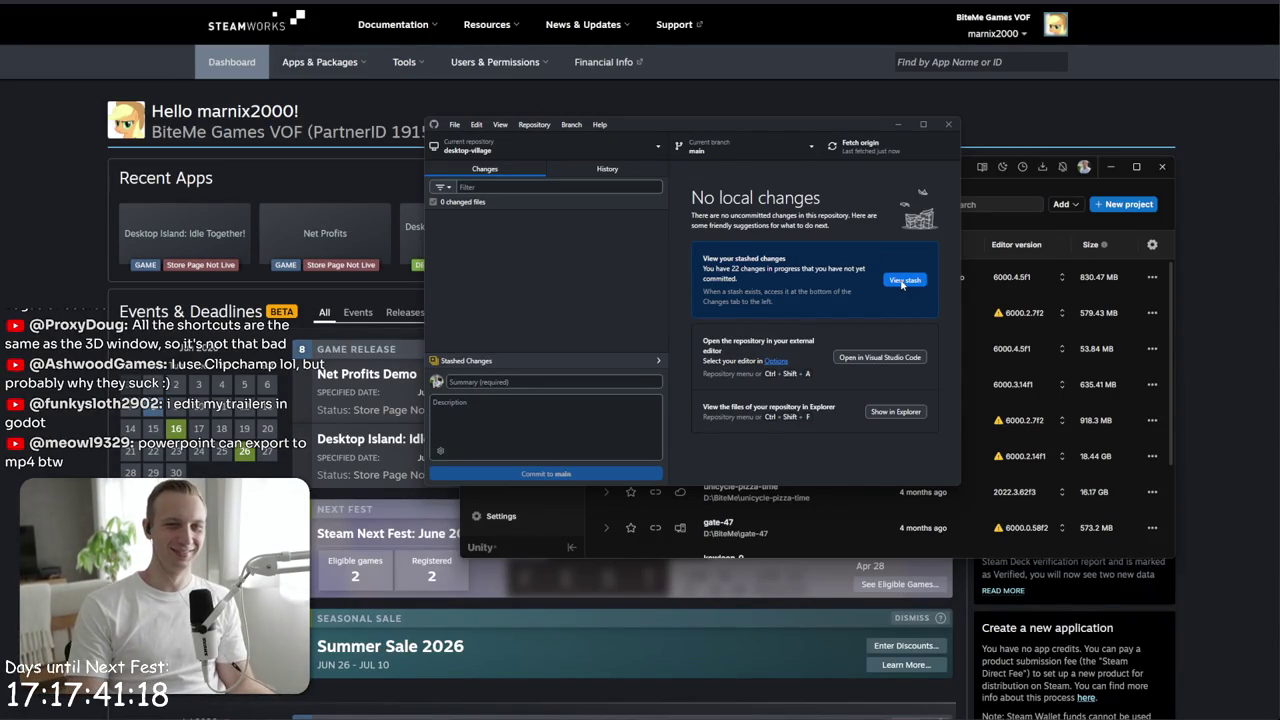
click(575, 360)
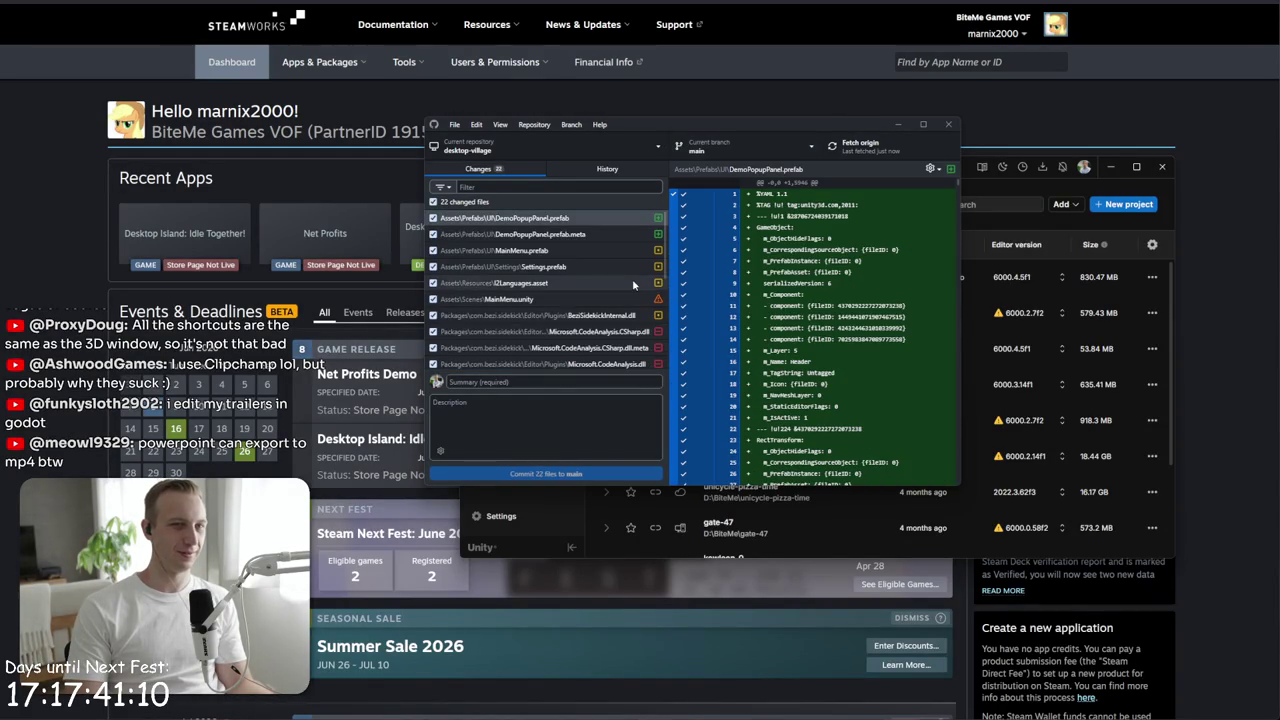
- Inspect the MainMenu.unity conflict diff, toggling its diff display options
click(612, 300)
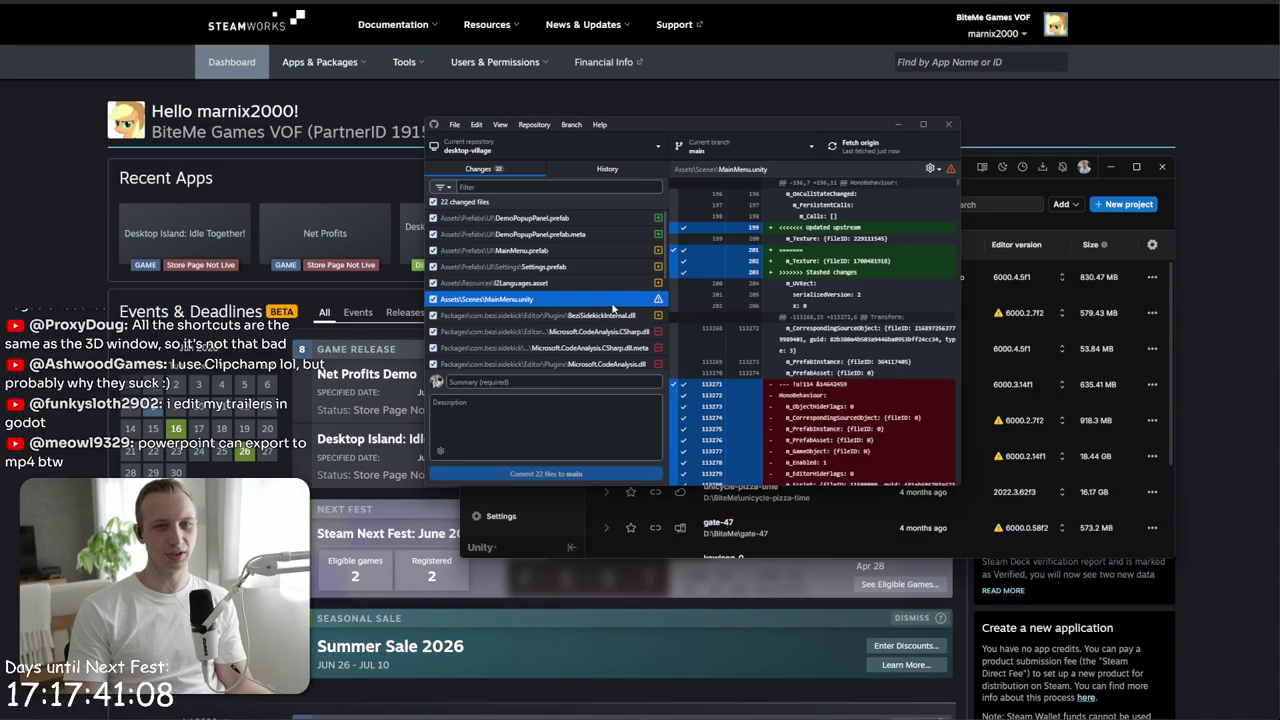
click(948, 170)
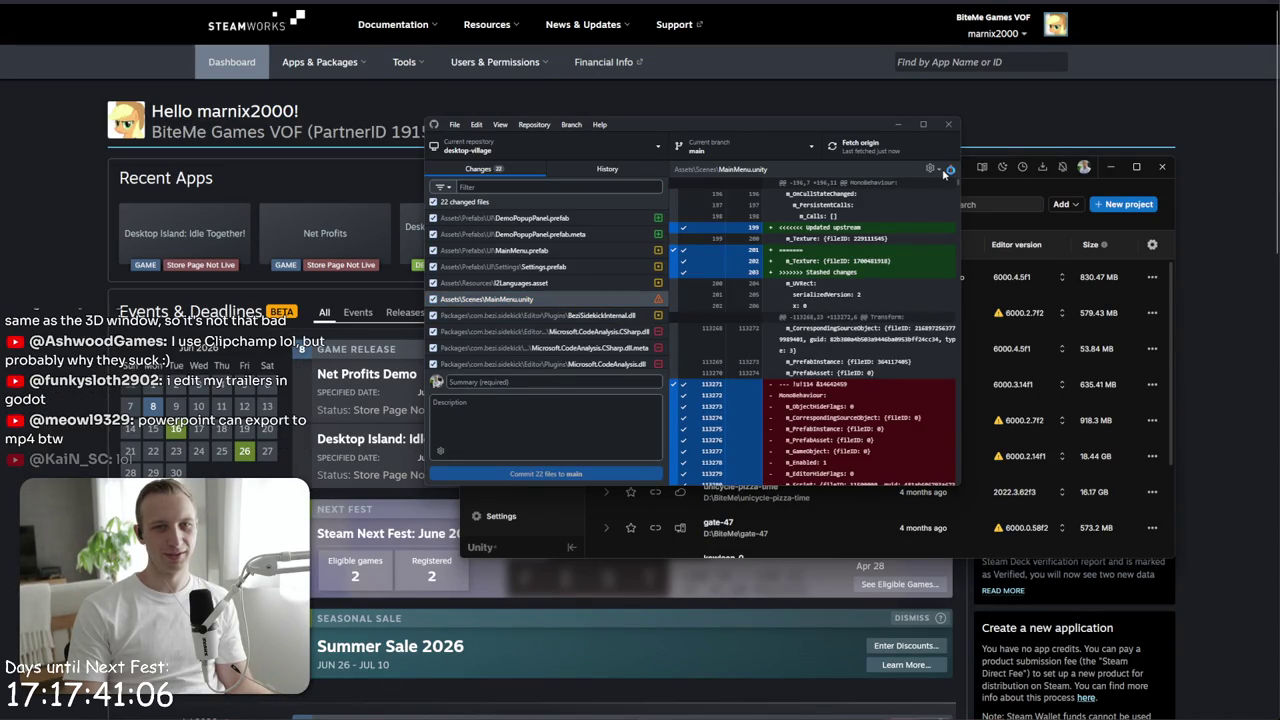
click(941, 170)
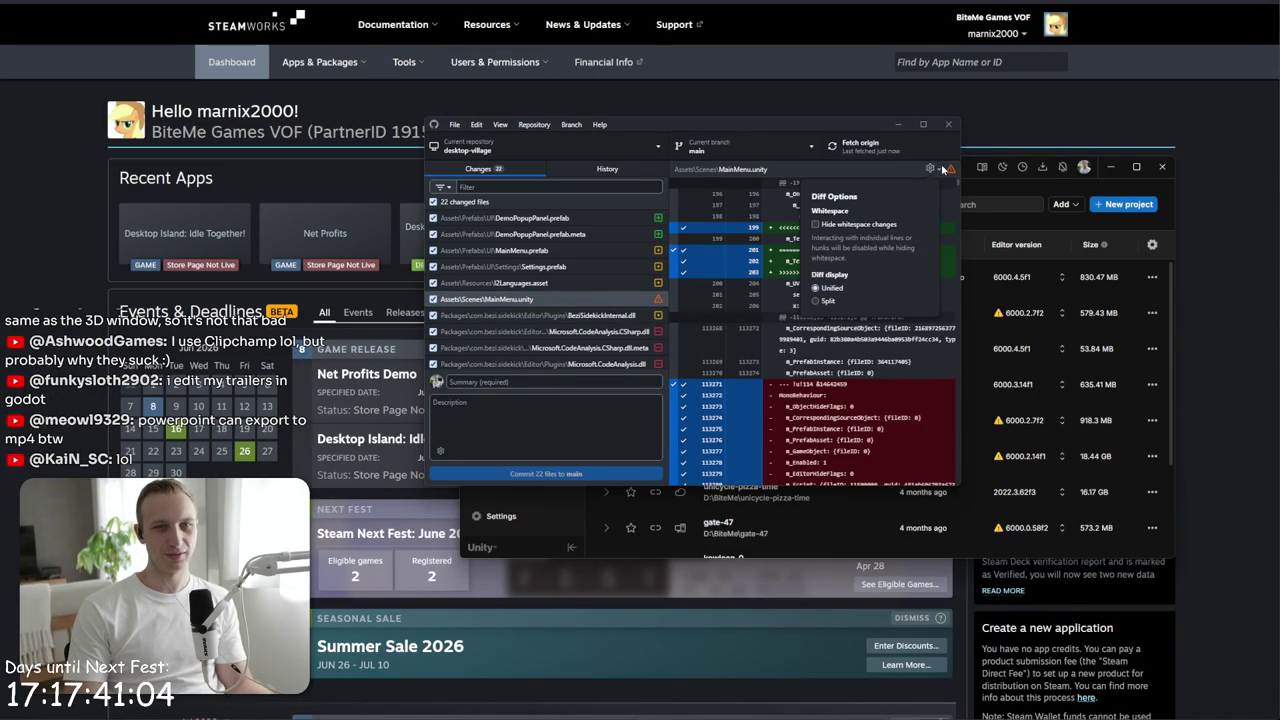
click(931, 170)
click(931, 170)
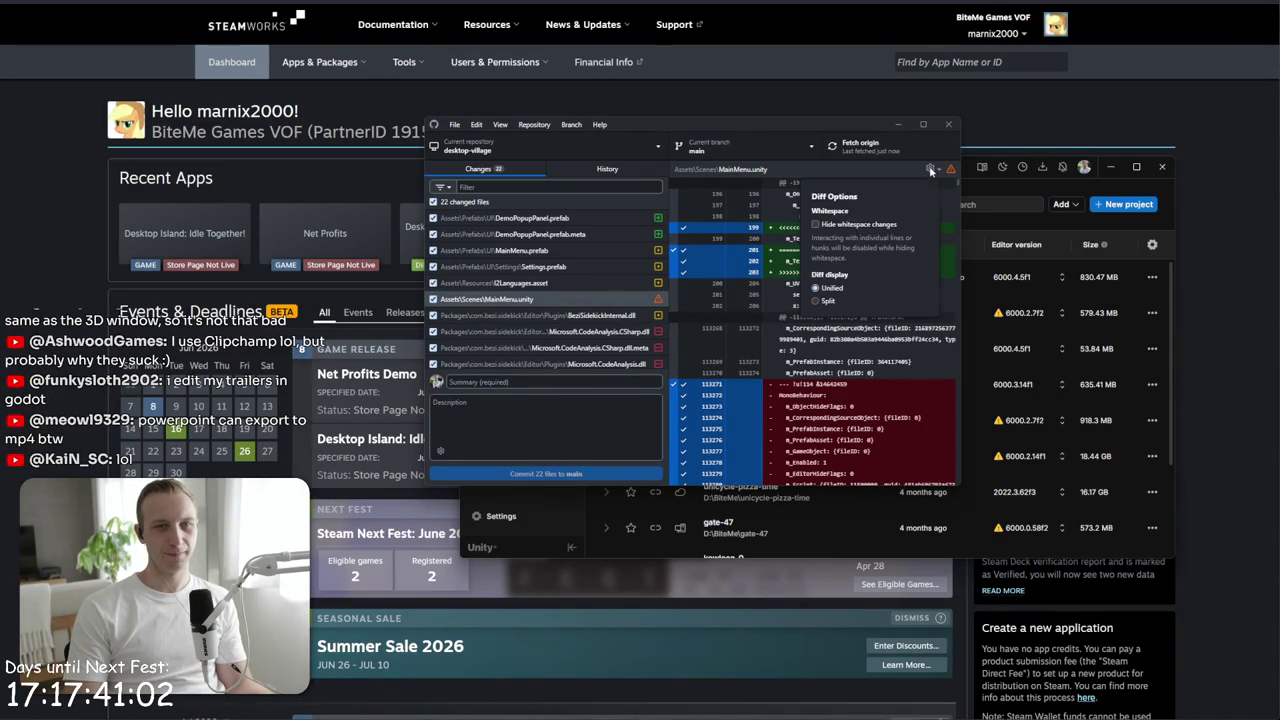
click(931, 170)
scroll(760, 300, down, 5)
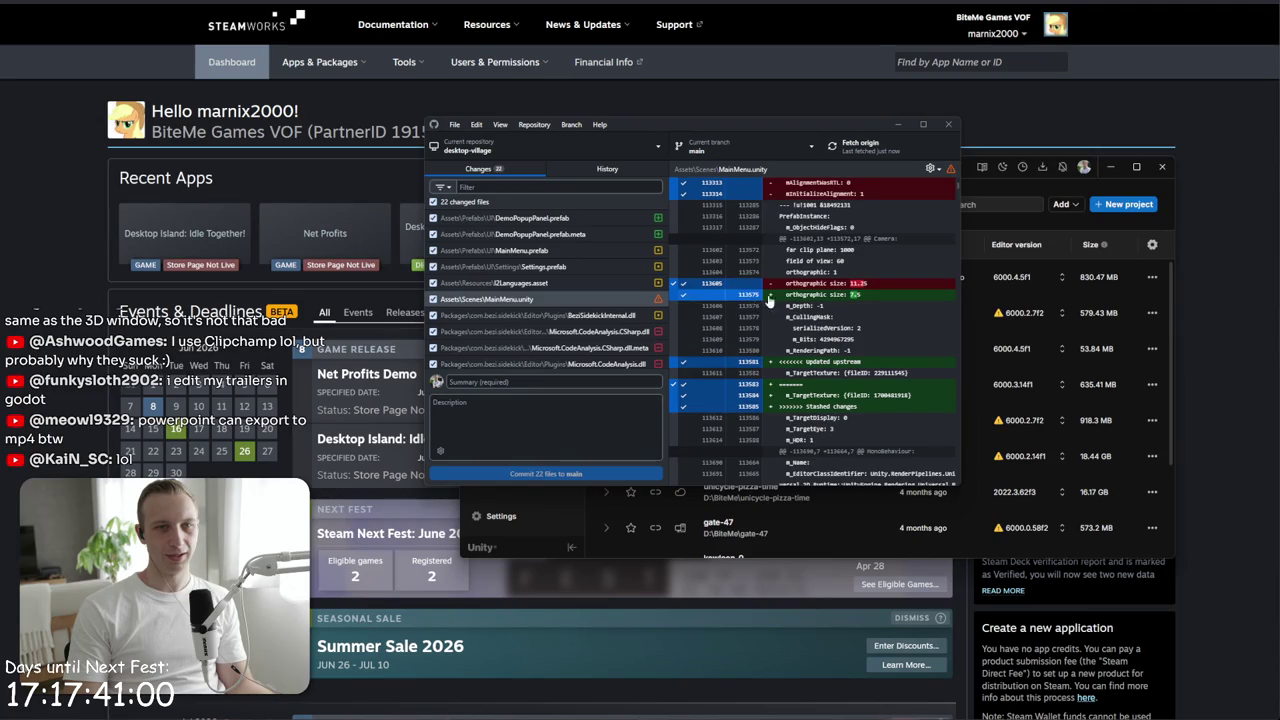
scroll(761, 302, down, 5)
- Reselect MainMenu.unity and check its file actions without choosing any
click(571, 305)
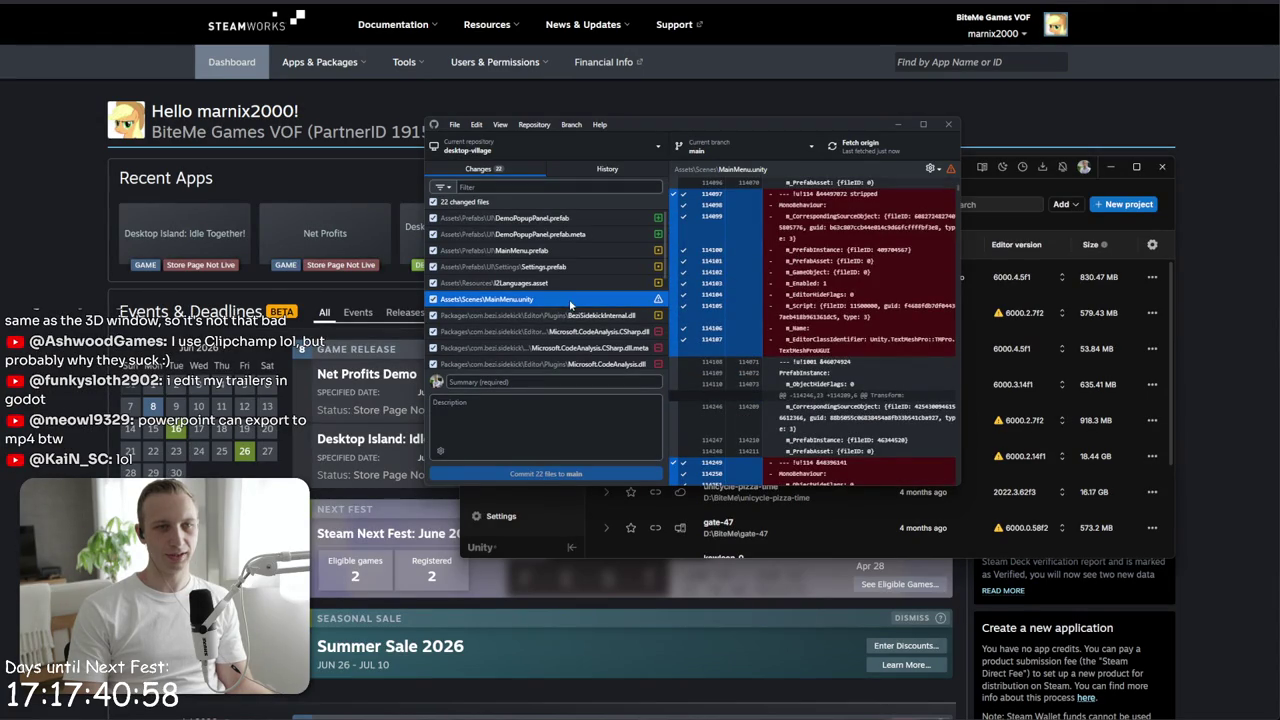
right_click(574, 301)
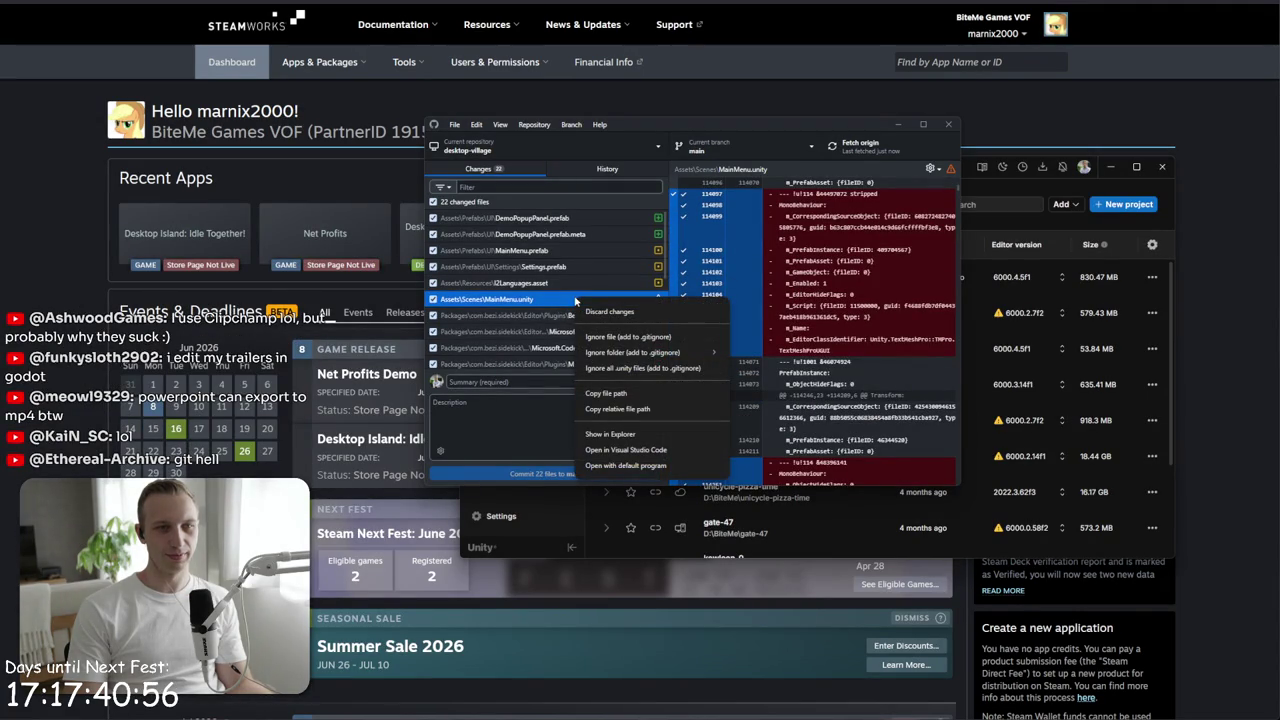
key(Escape)
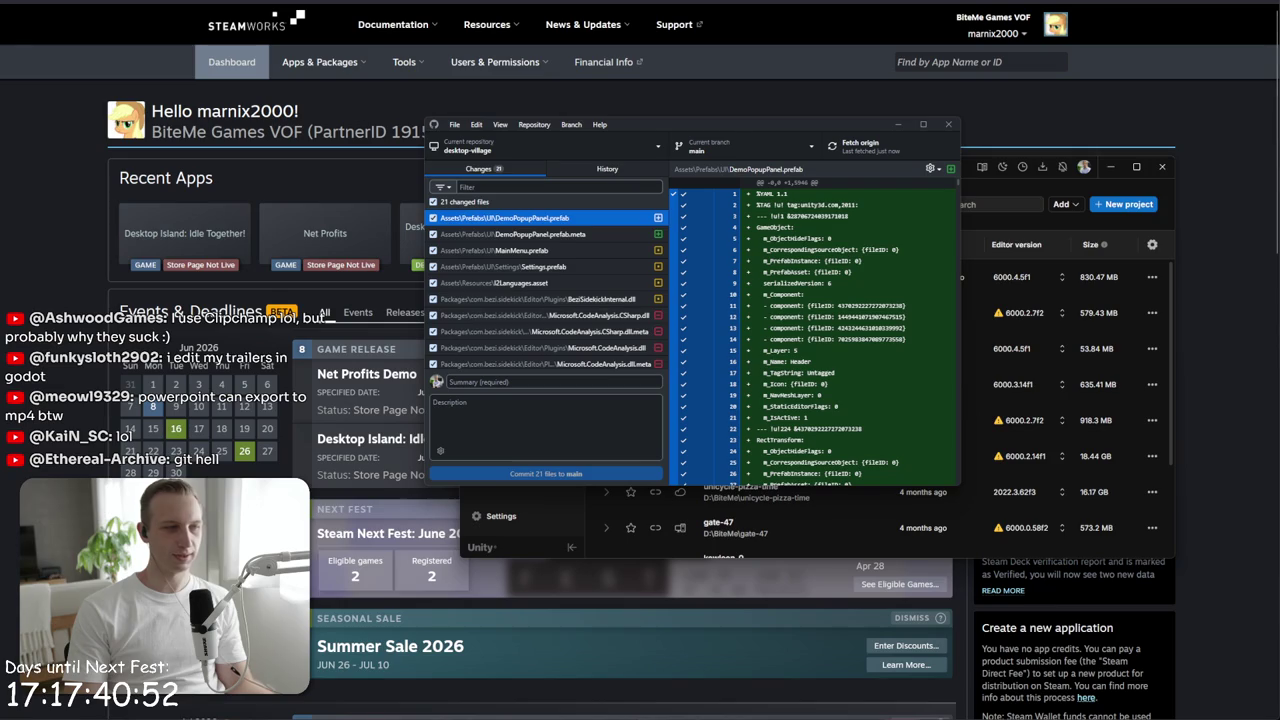
- View the 'Bike to location before getting off' commit, then launch desktop-village from Unity Hub
click(607, 168)
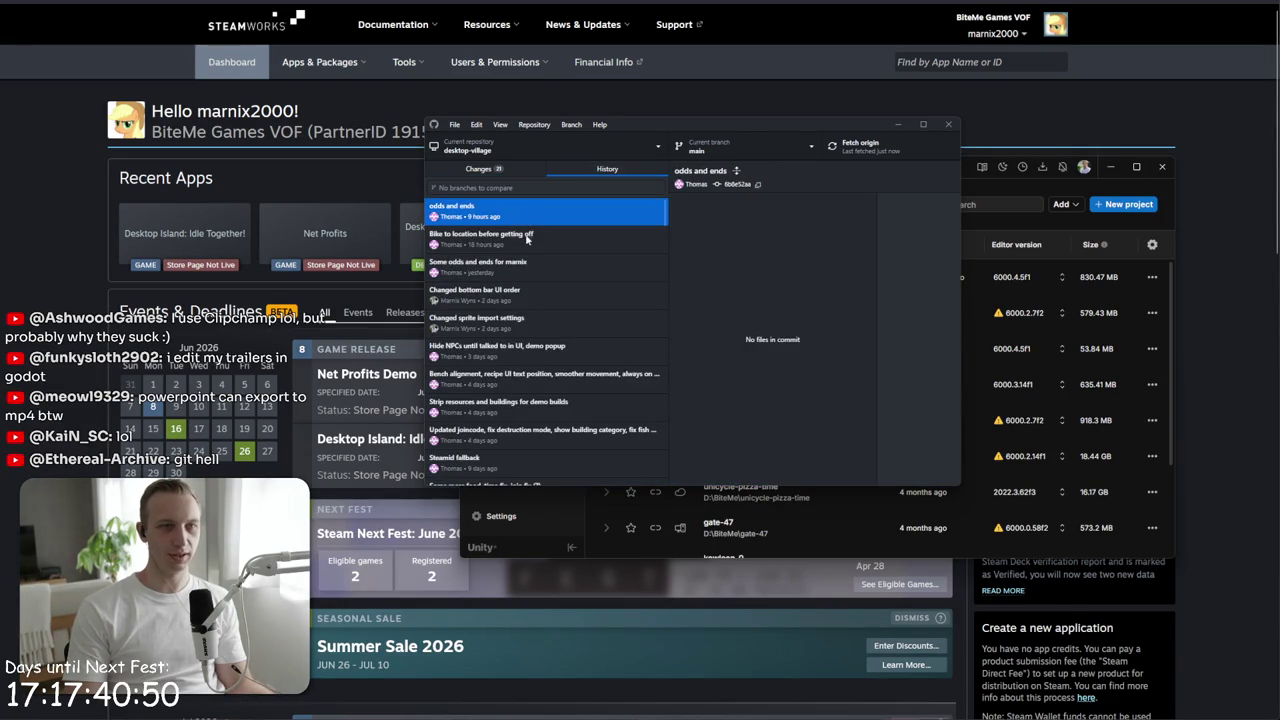
click(527, 237)
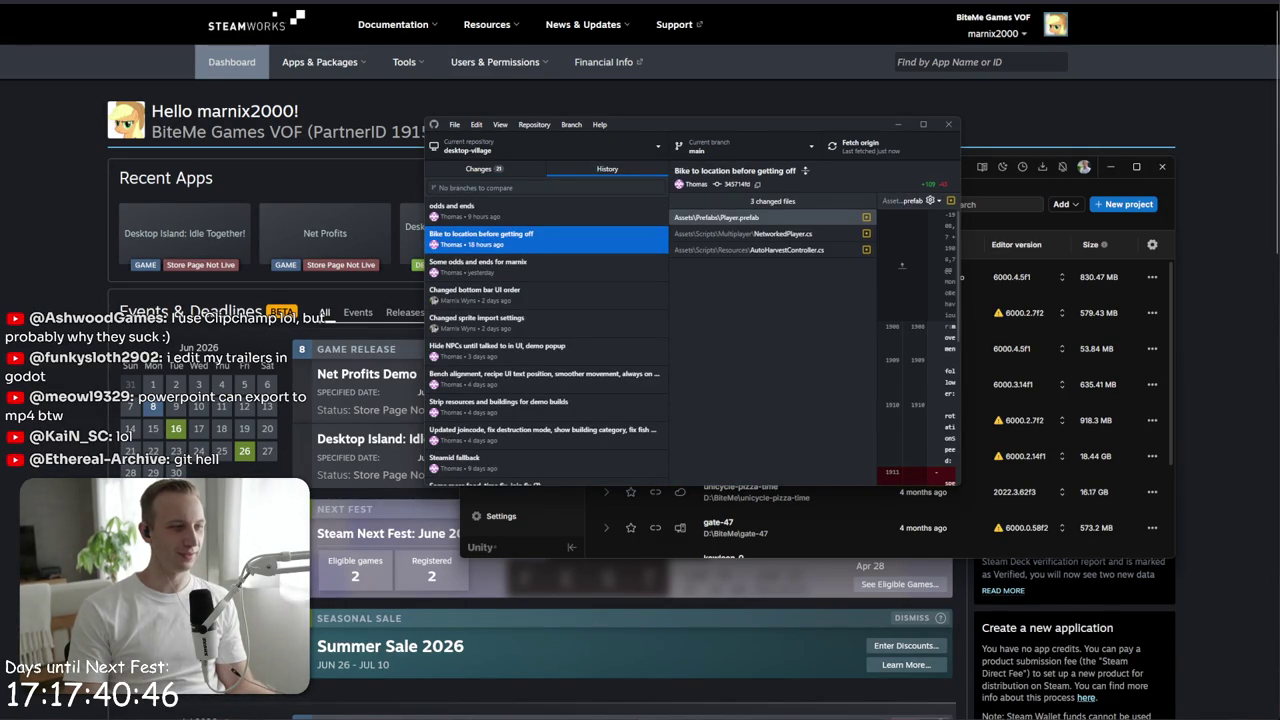
key(alt+Tab)
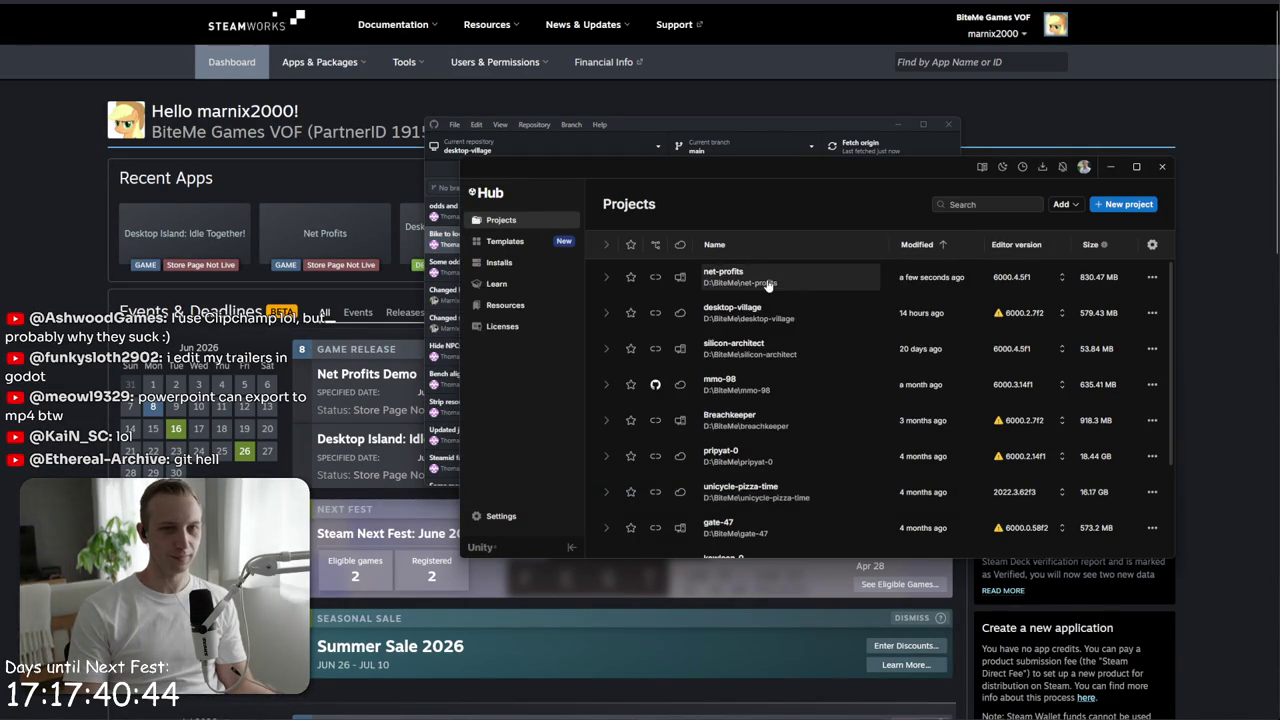
click(755, 307)
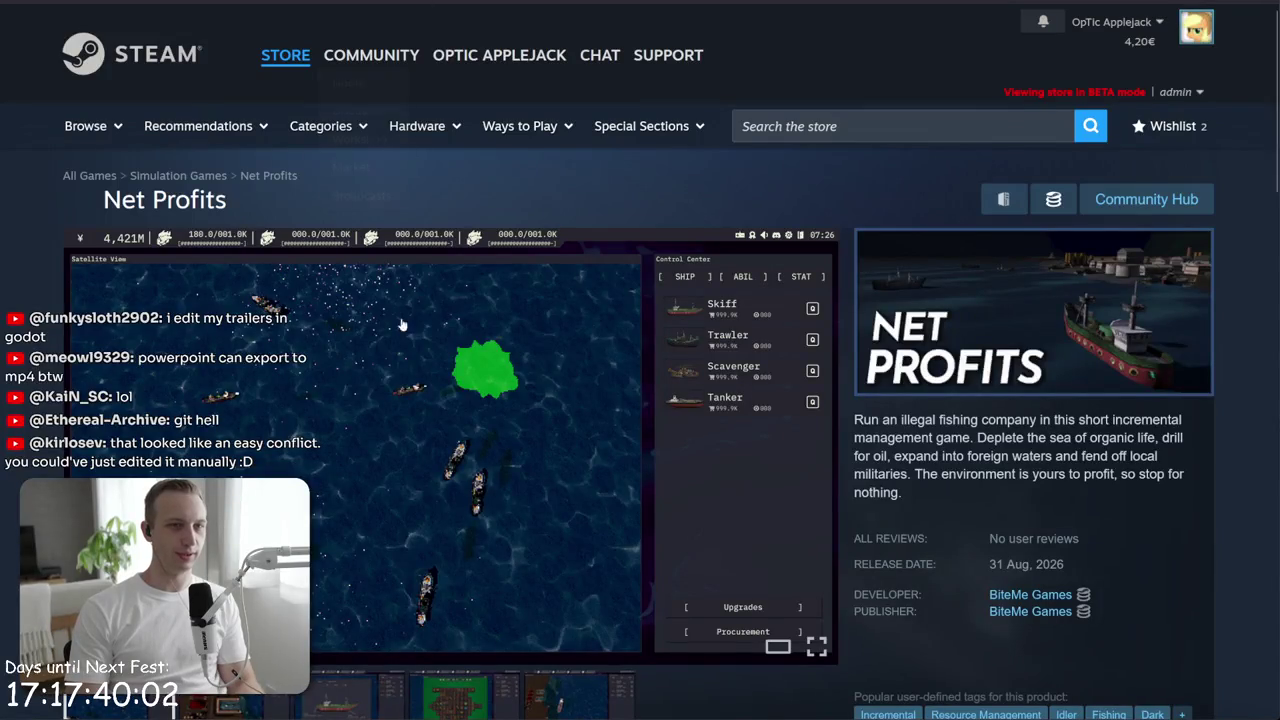
- Scroll while the desktop-village project loads in Unity
scroll(587, 173, down, 4)
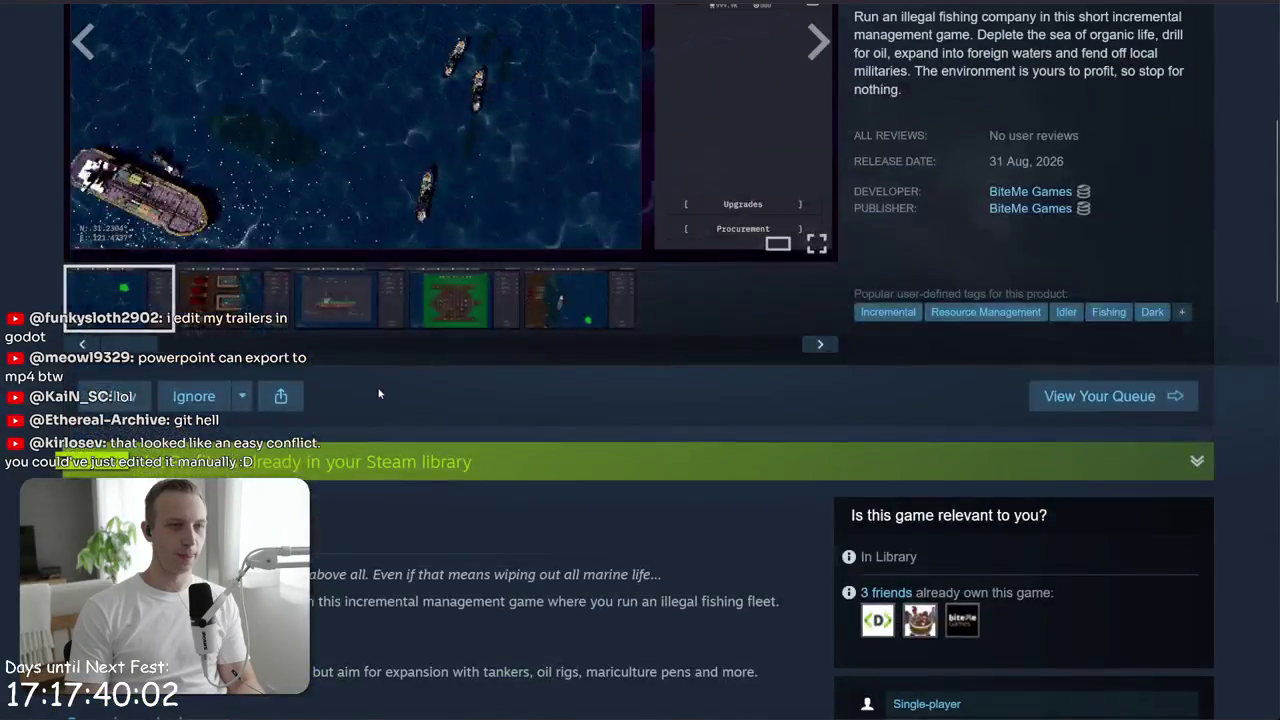
- Search Google for 'love death robots' in a new tab, correcting typos
scroll(587, 173, up, 3)
scroll(587, 173, down, 1)
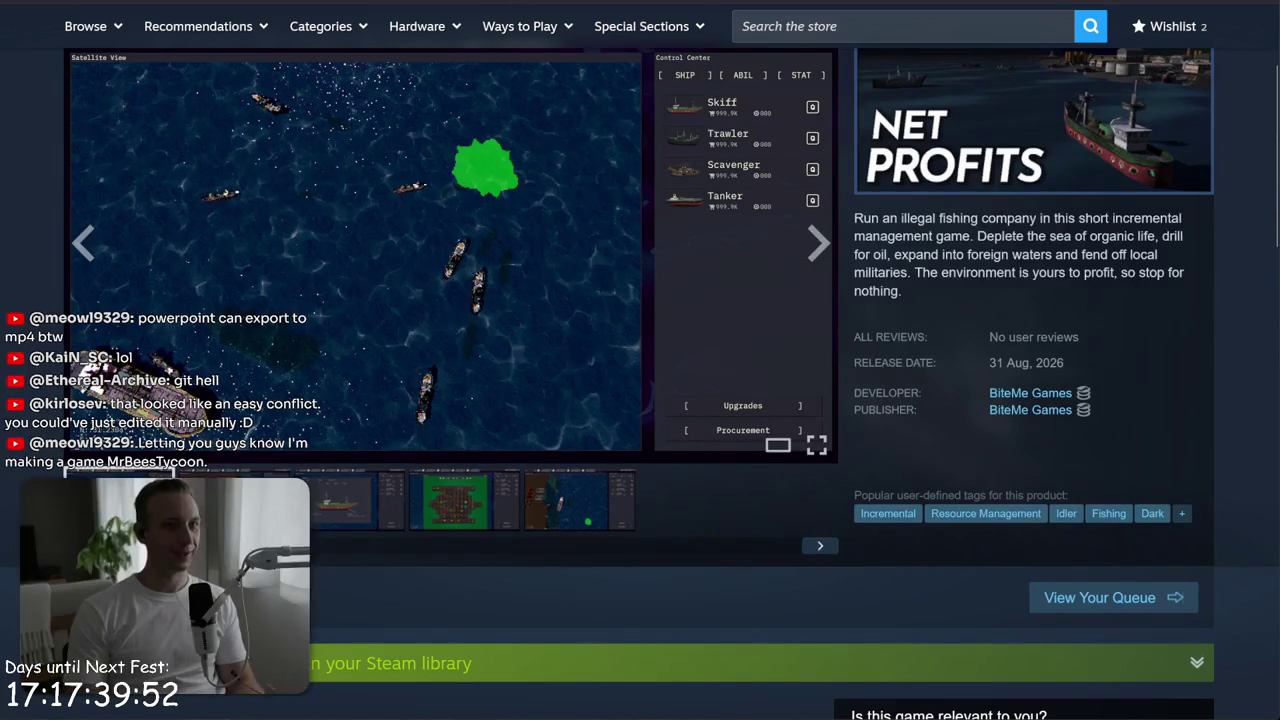
key(ctrl+t)
click(565, 5)
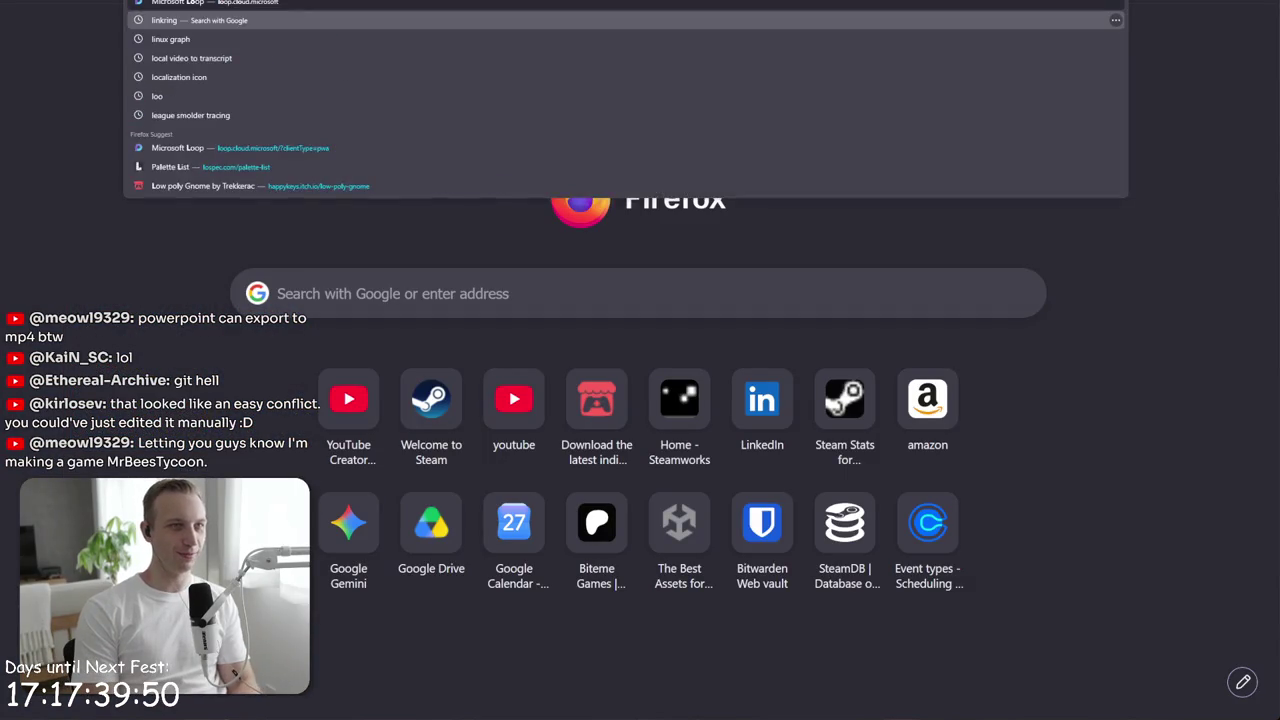
text(love ddewawa)
key(BackSpace)
key(BackSpace)
key(BackSpace)
text(death robots)
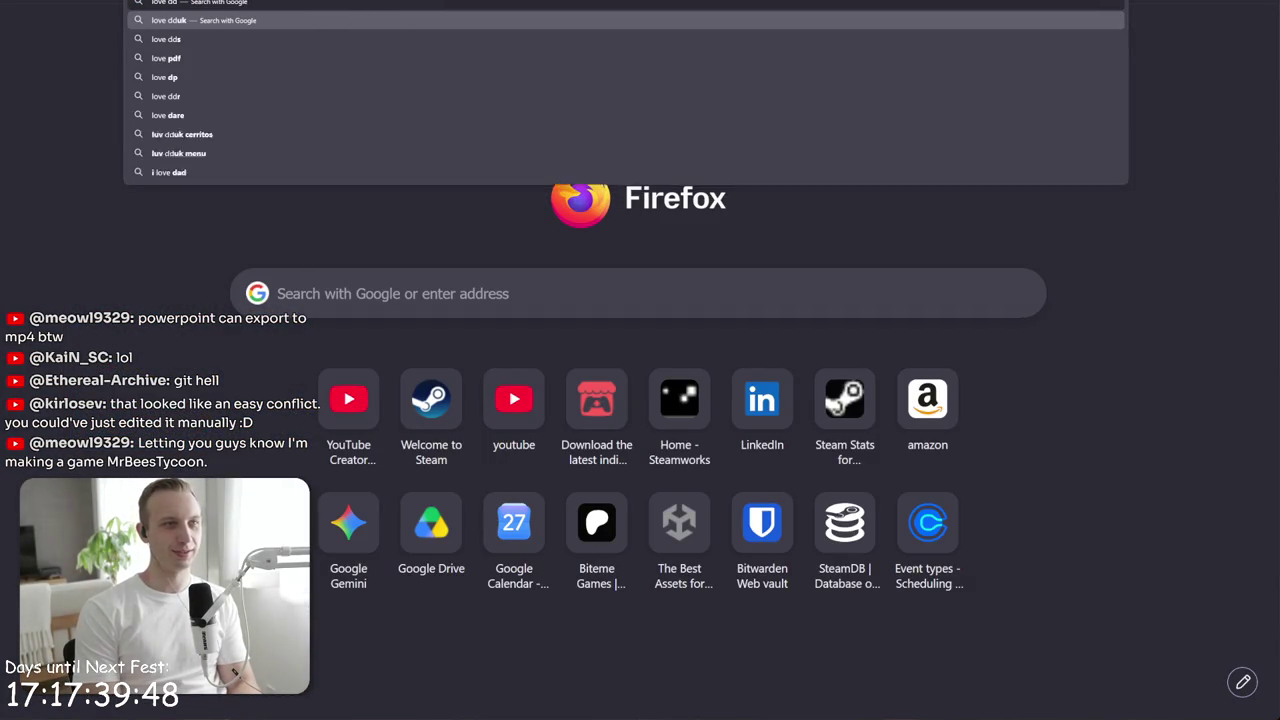
key(ctrl+BackSpace)
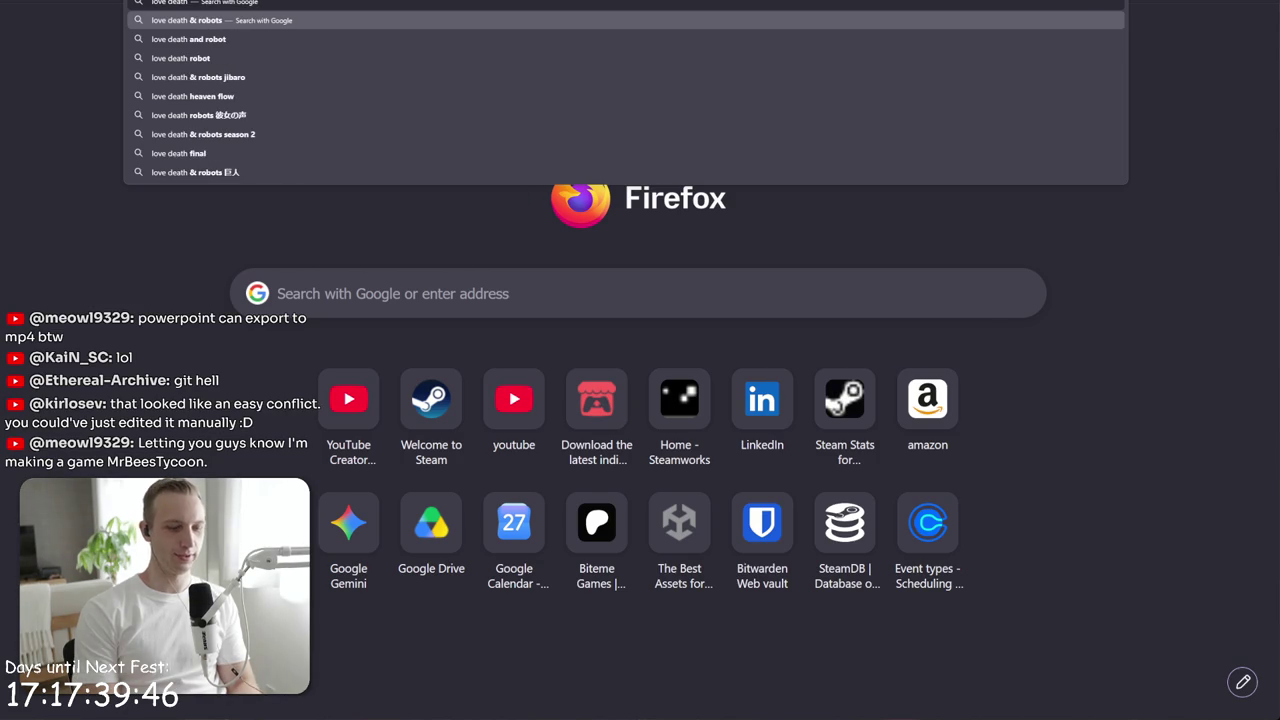
text( & robotts)
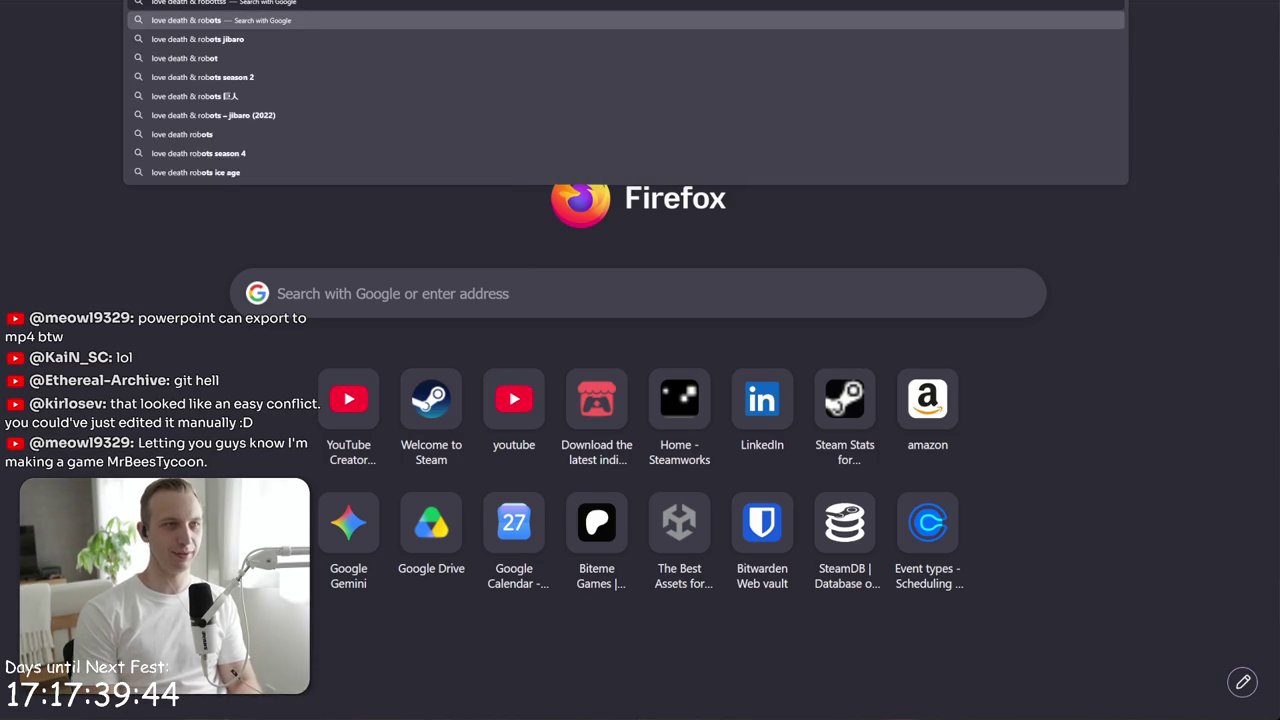
key(BackSpace)
key(BackSpace)
text(s)
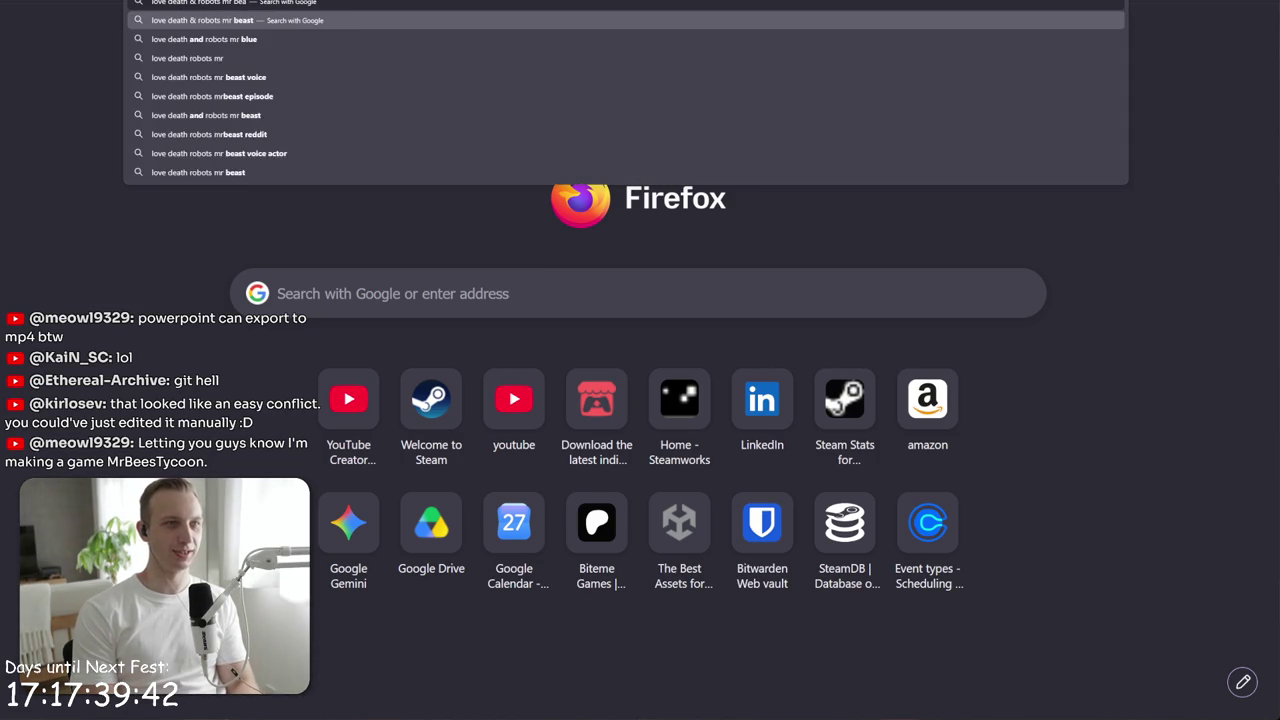
key(Return)
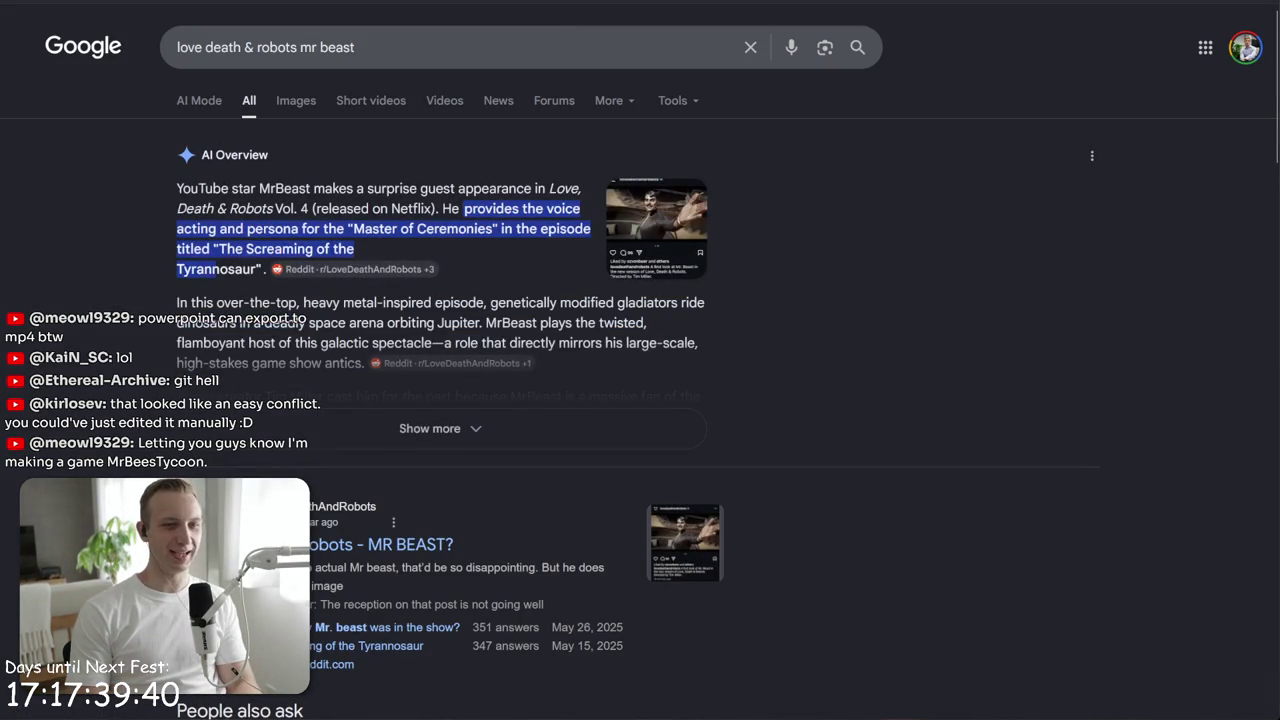
- Browse the image results, previewing the first result and the Instagram first-look image
click(298, 104)
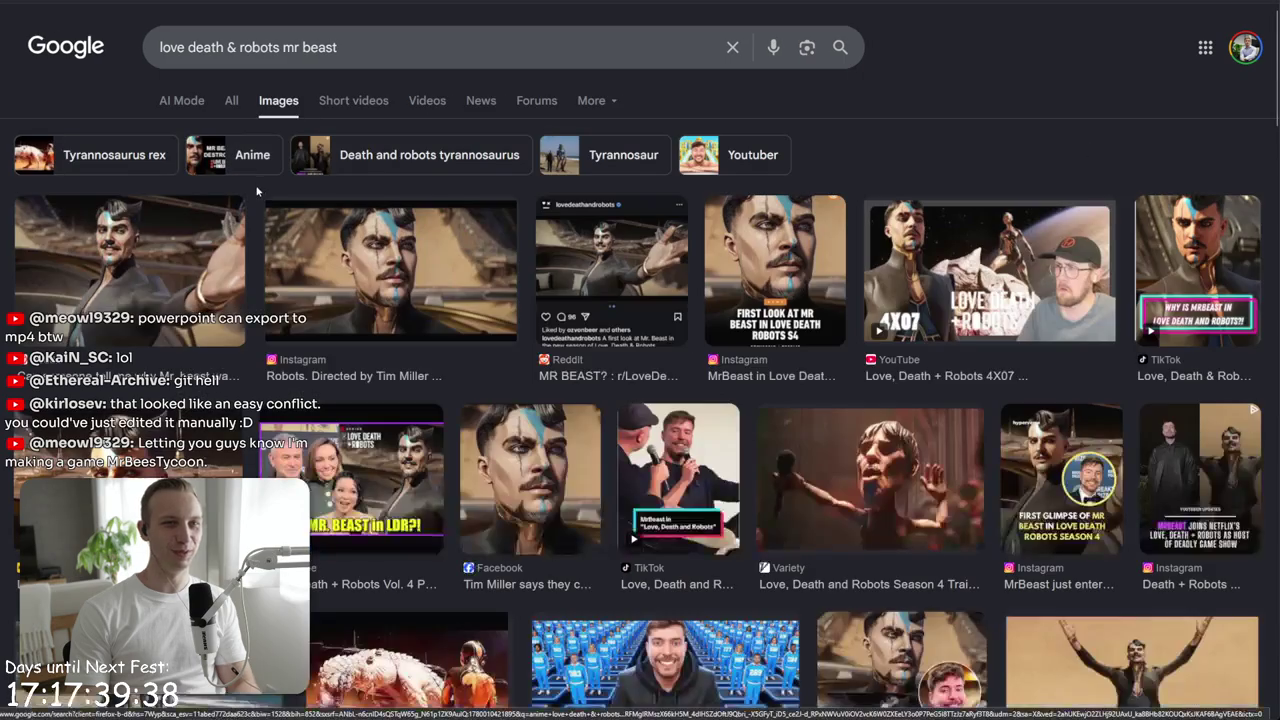
click(163, 313)
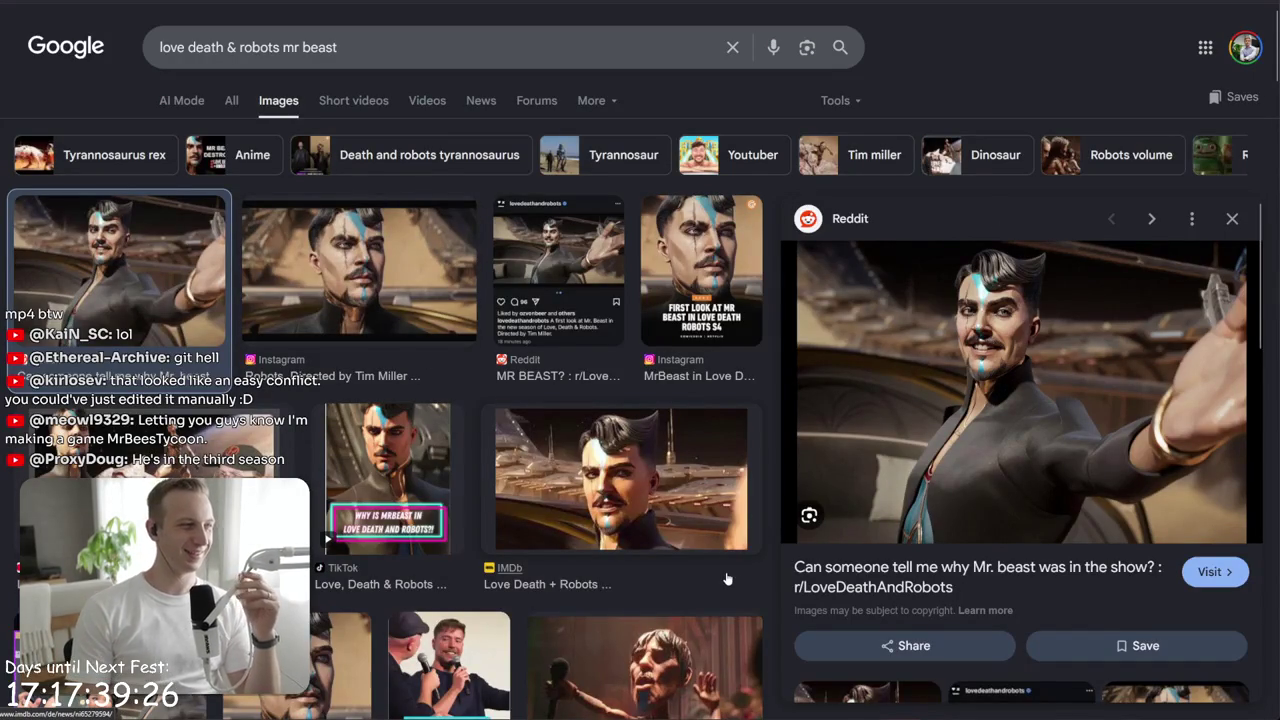
click(694, 330)
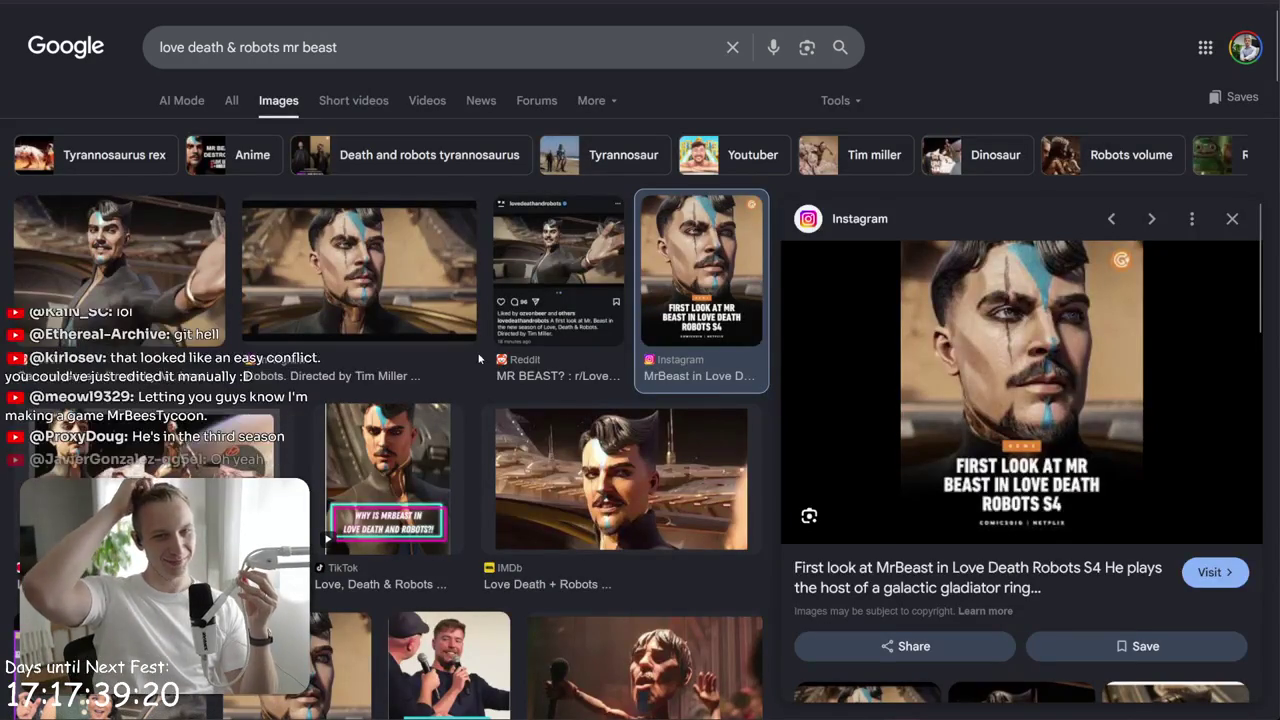
scroll(480, 358, down, 2)
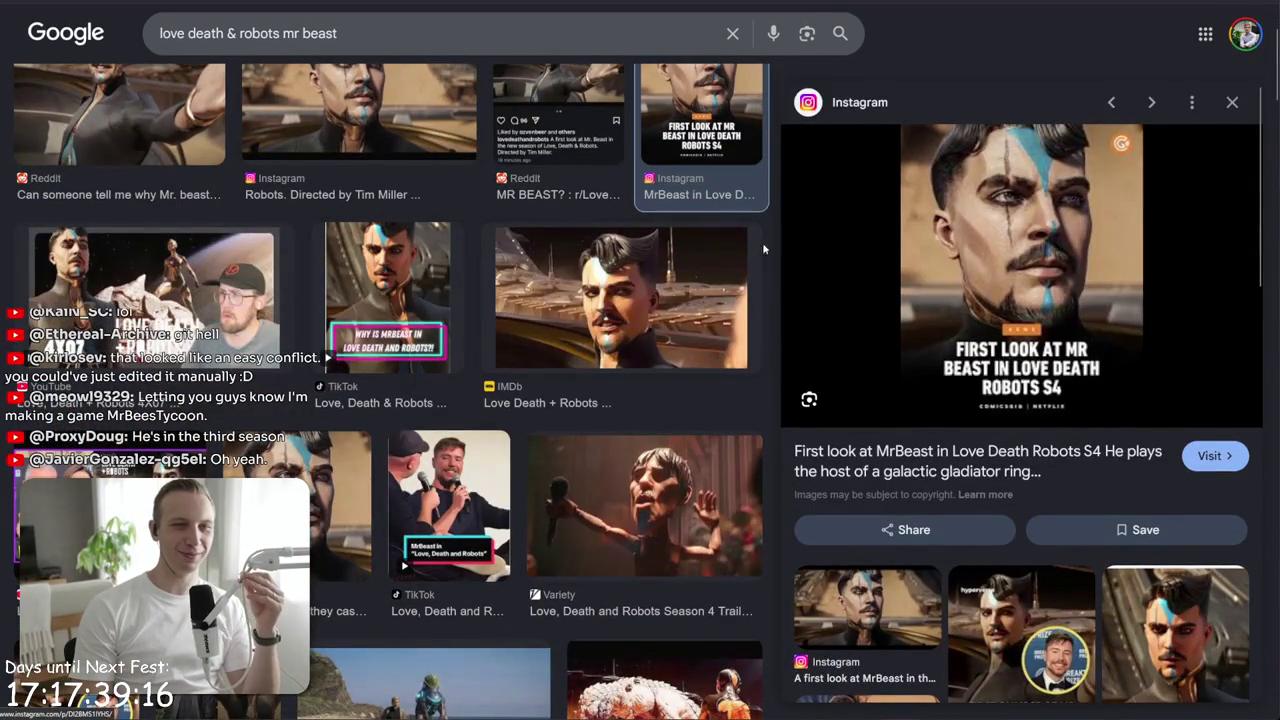
scroll(756, 267, up, 2)
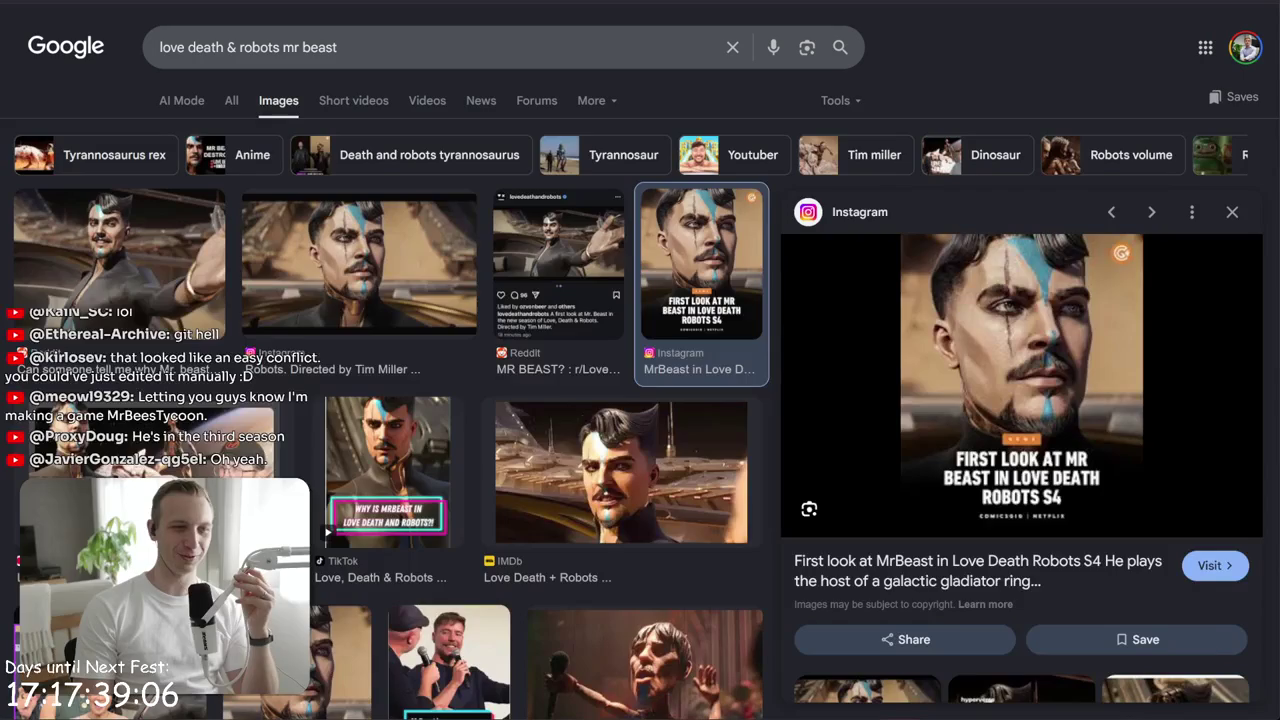
key(alt+Tab)
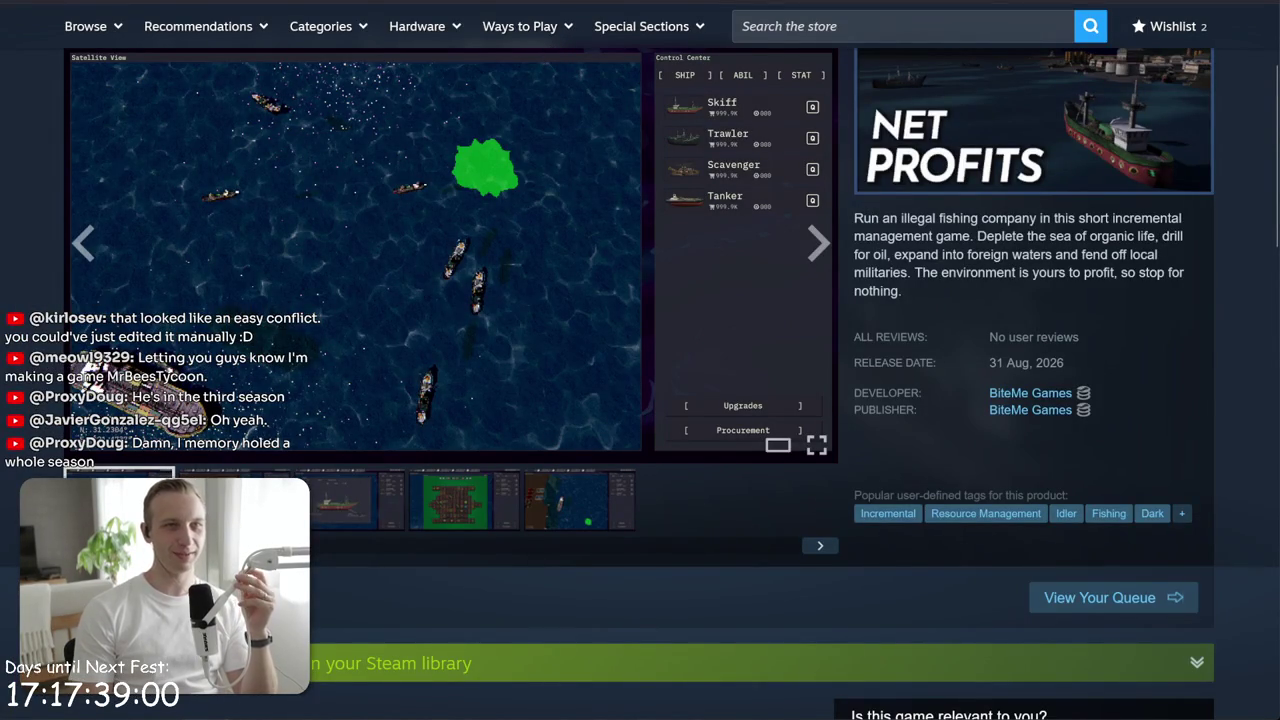
- Search 'secret level prime' in a new tab and preview the Variety review image
key(ctrl+t)
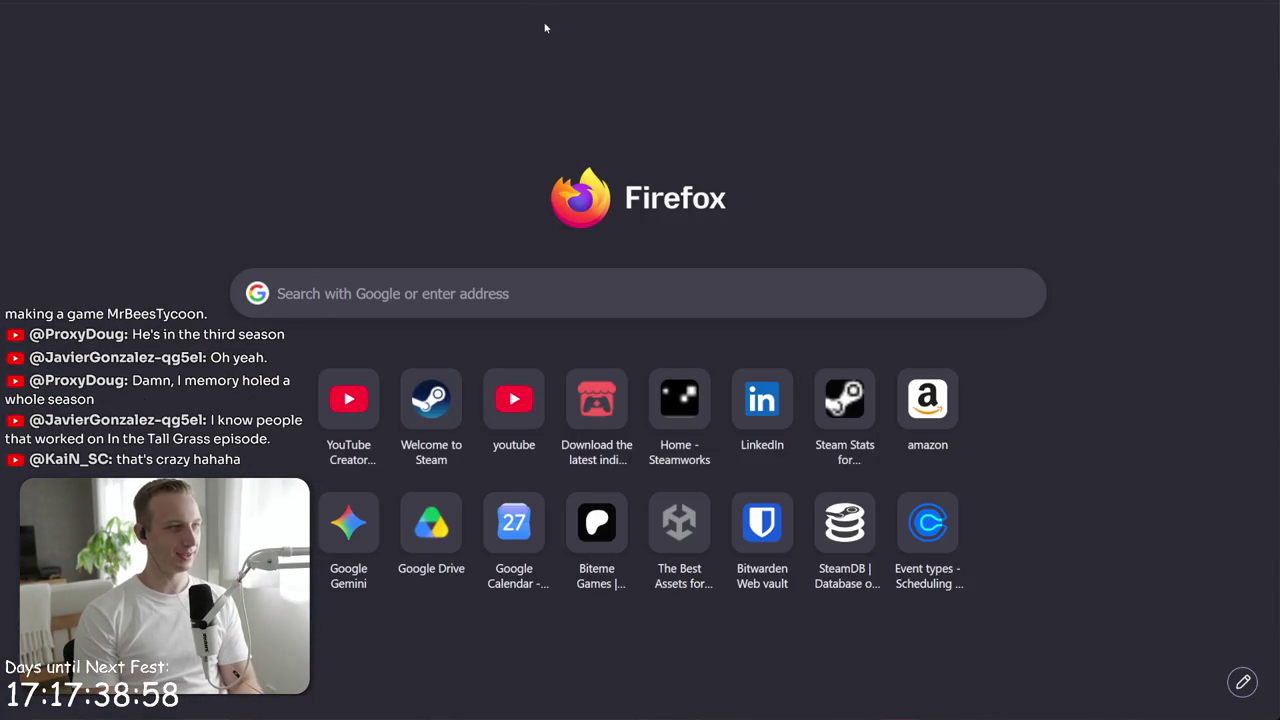
text(se)
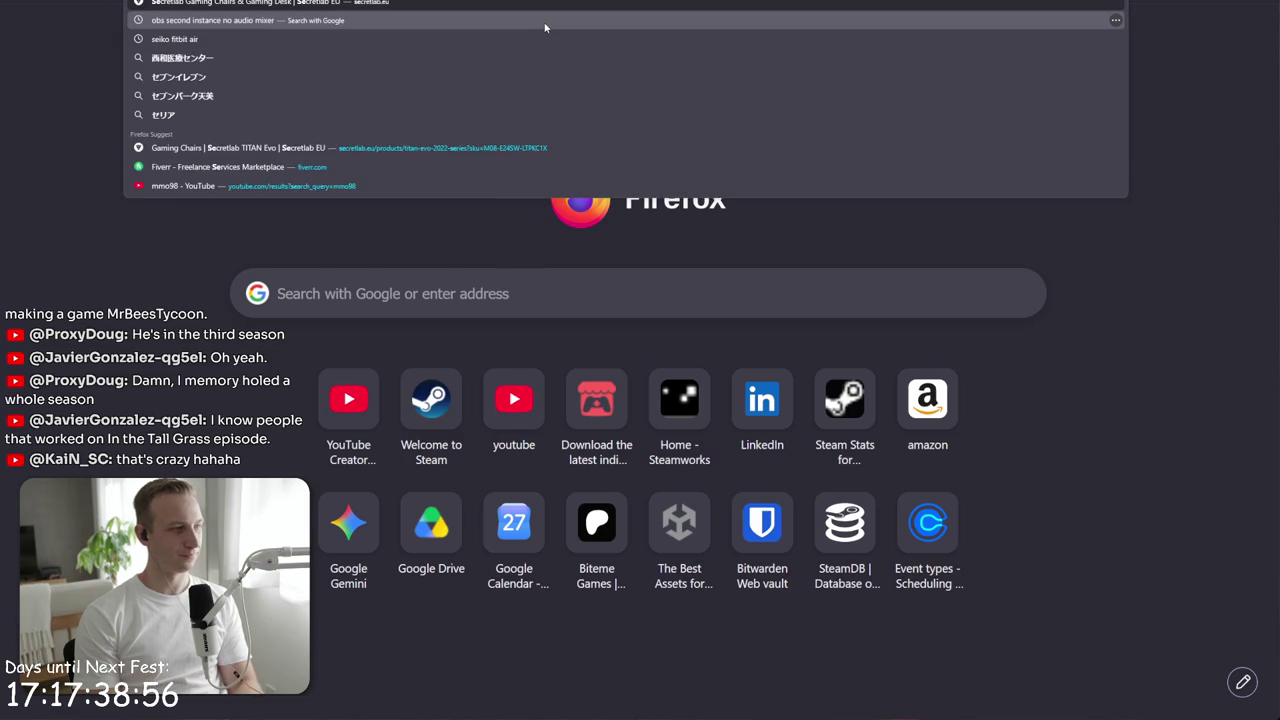
text(cret level)
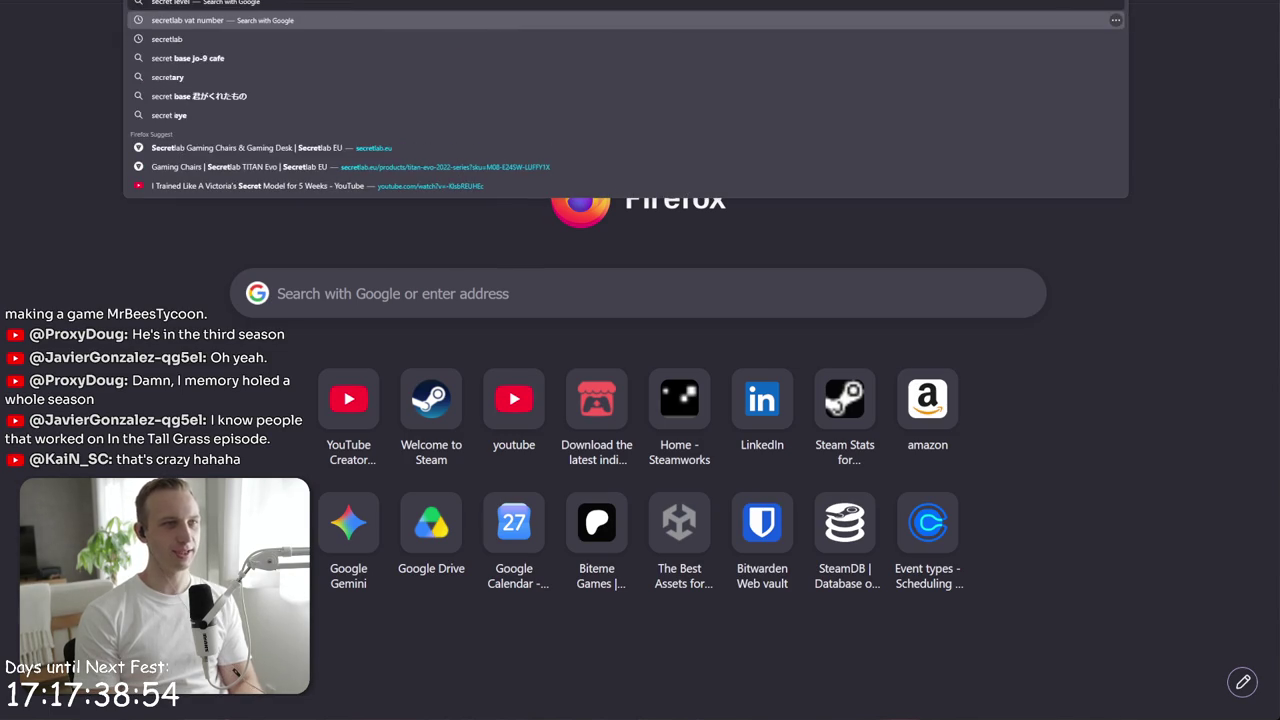
text( prime)
key(Return)
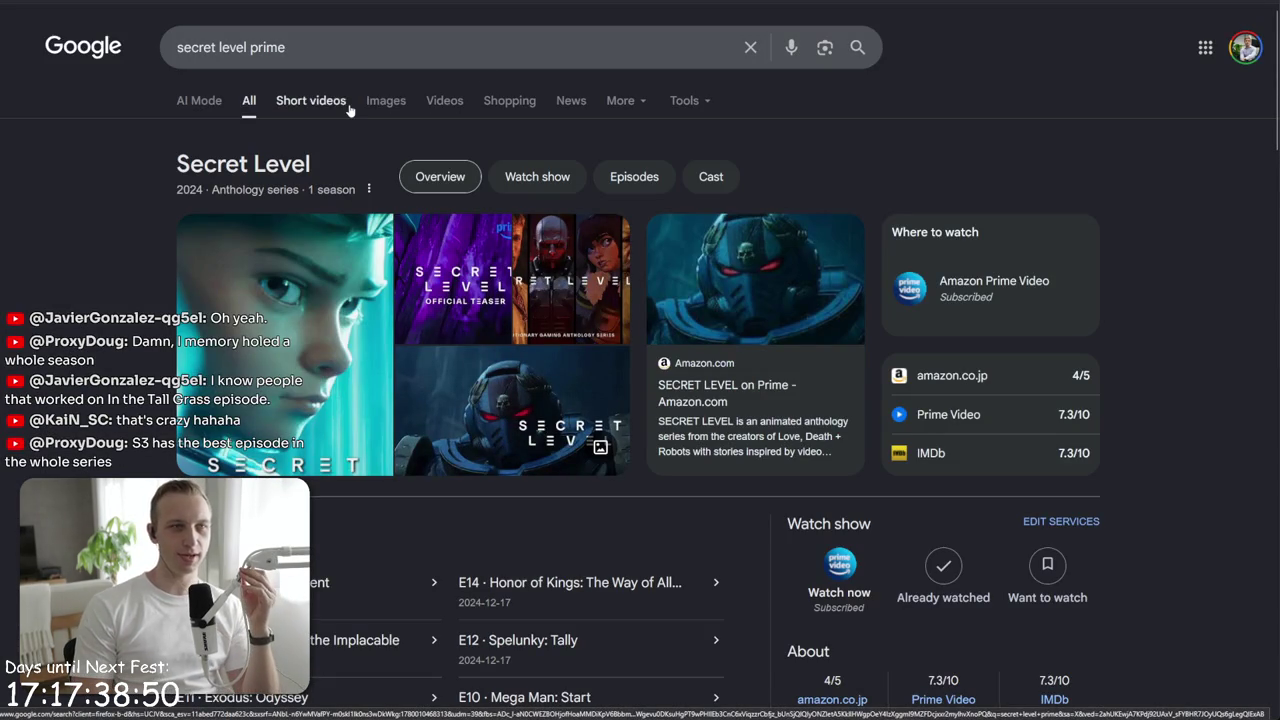
click(386, 101)
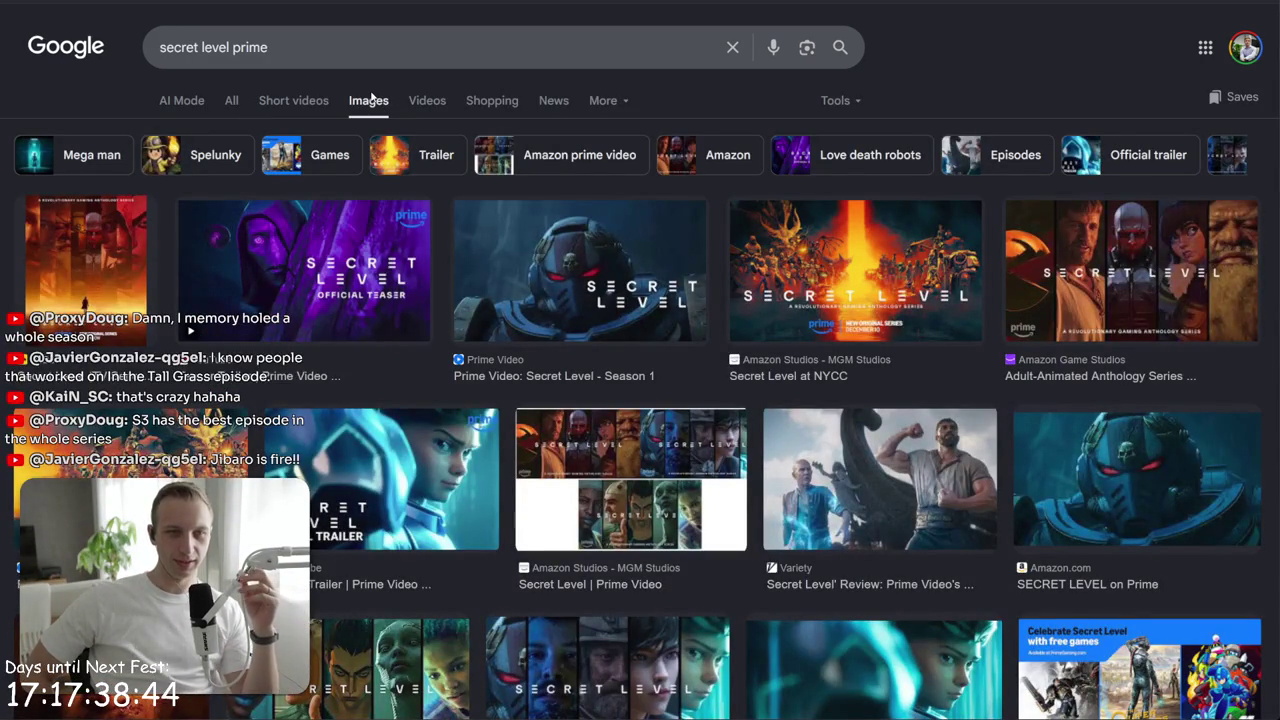
click(900, 520)
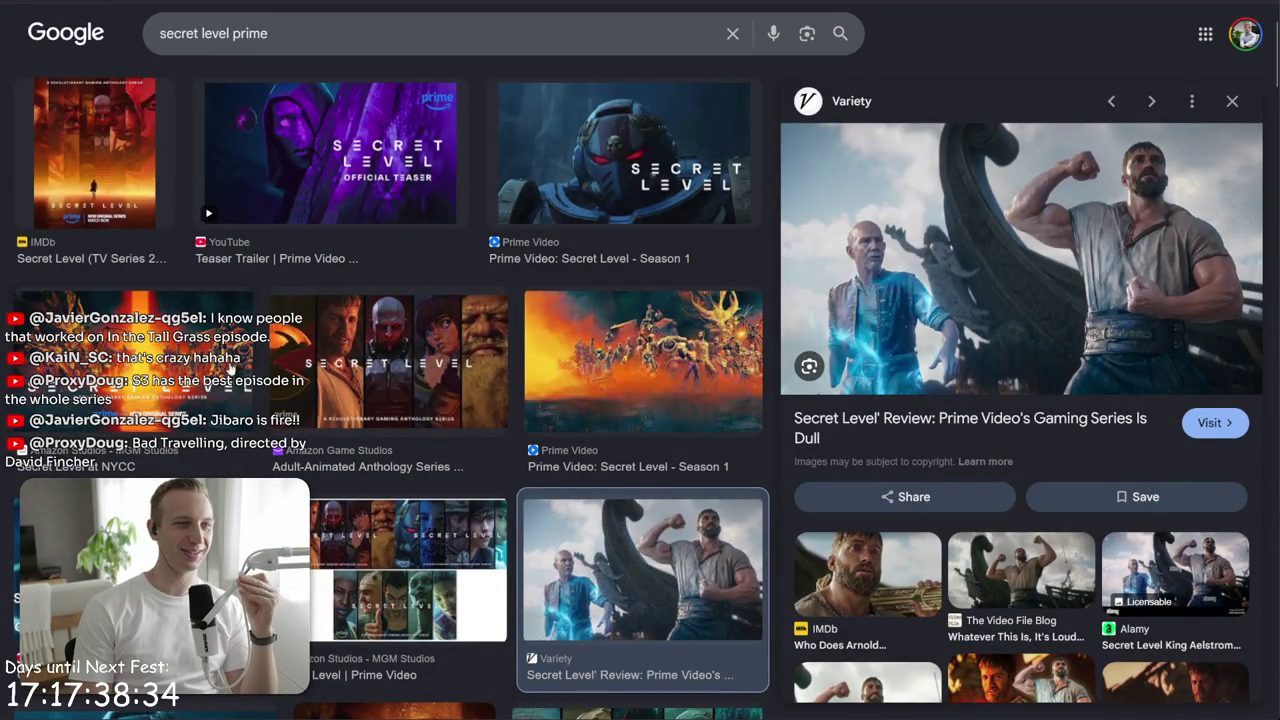
- Glance at the Unity Editor, then return and clear the search query
key(alt+Tab)
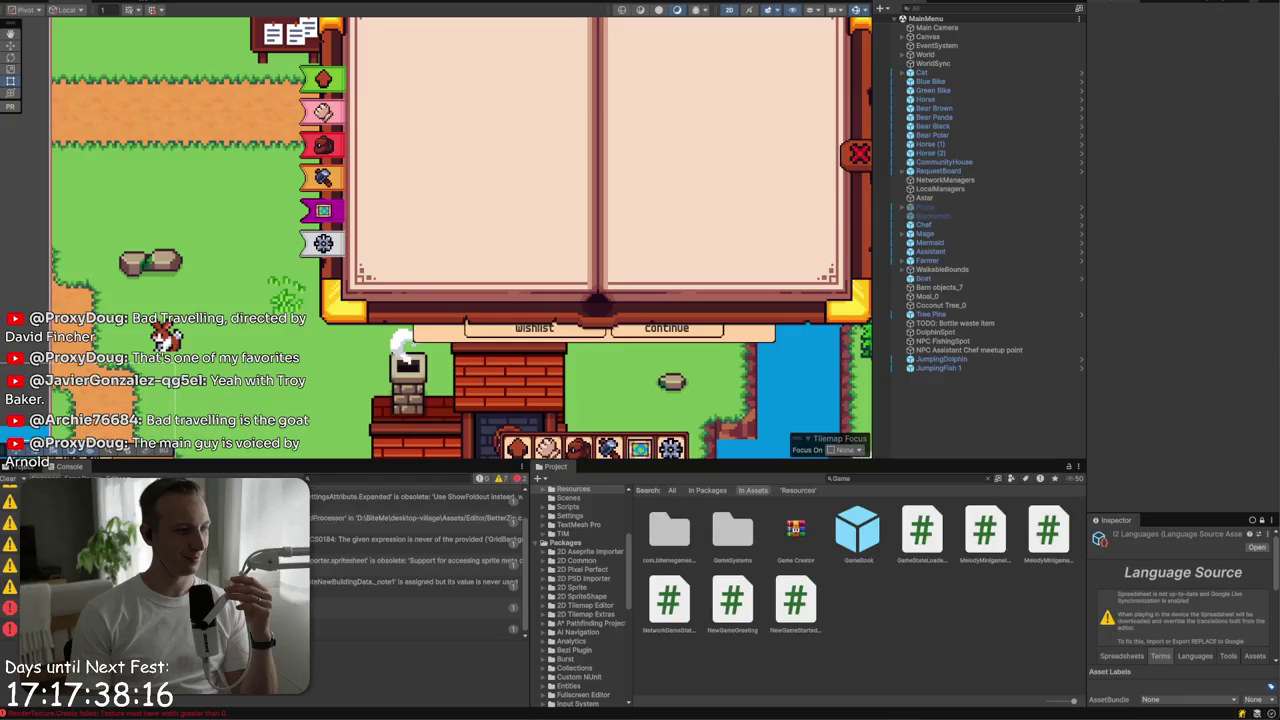
key(alt+Tab)
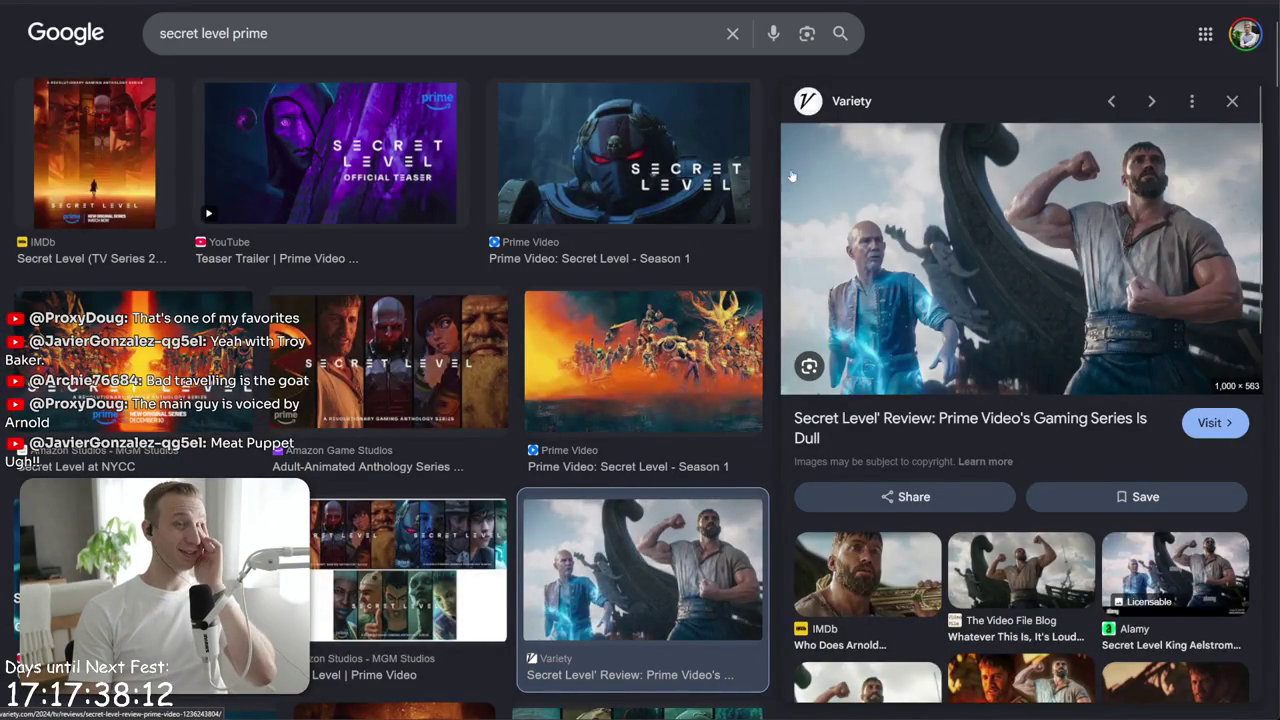
triple_click(213, 33)
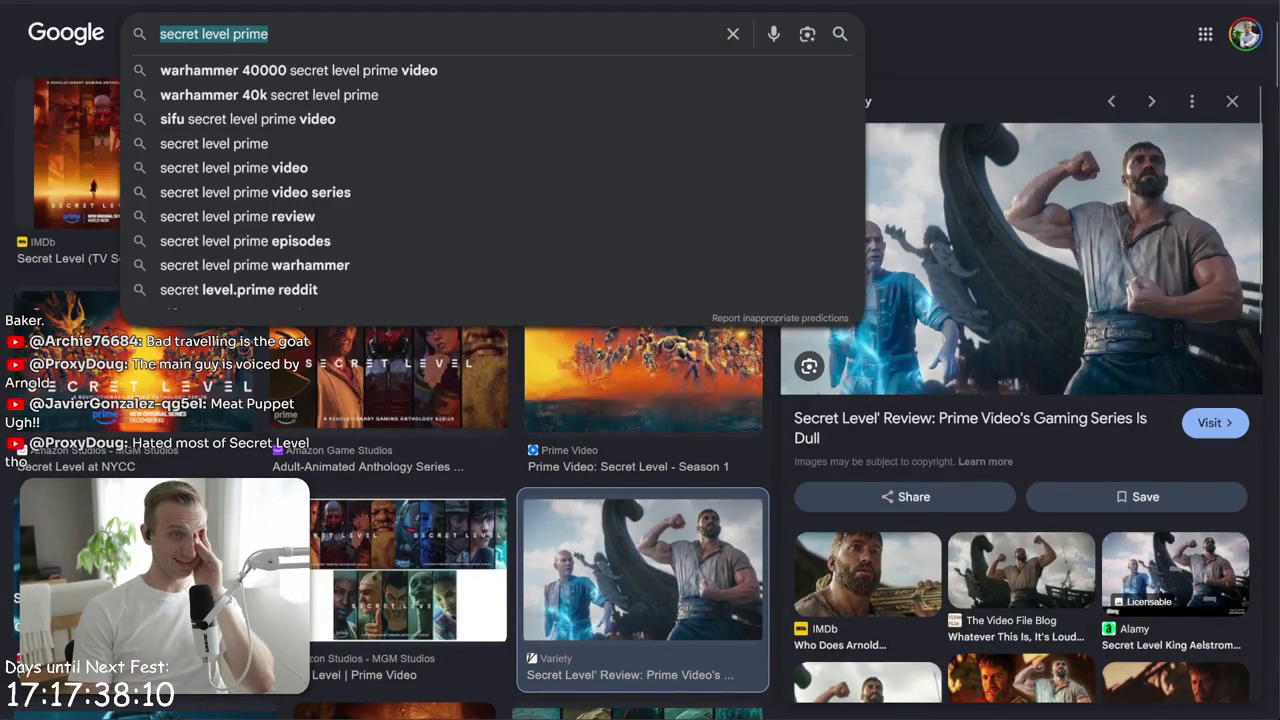
key(BackSpace)
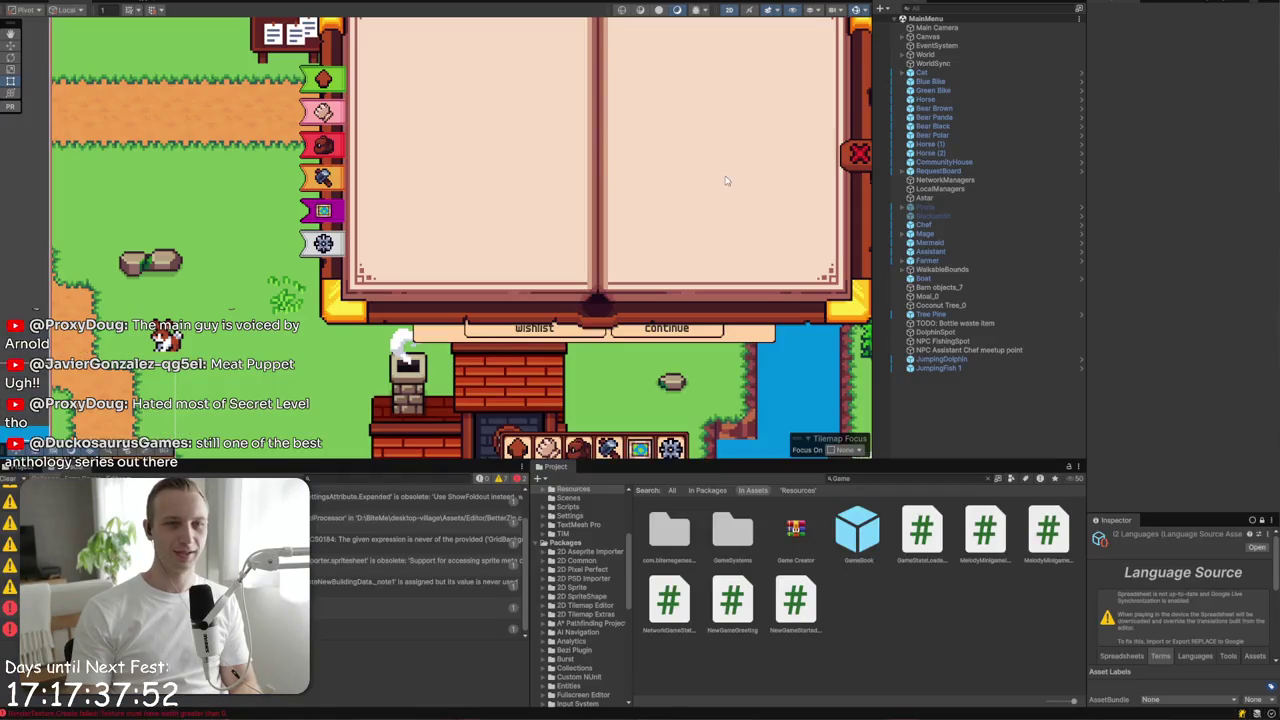
- Zoom the Scene view, then enter Play mode with Ctrl+P
scroll(465, 325, up, 3)
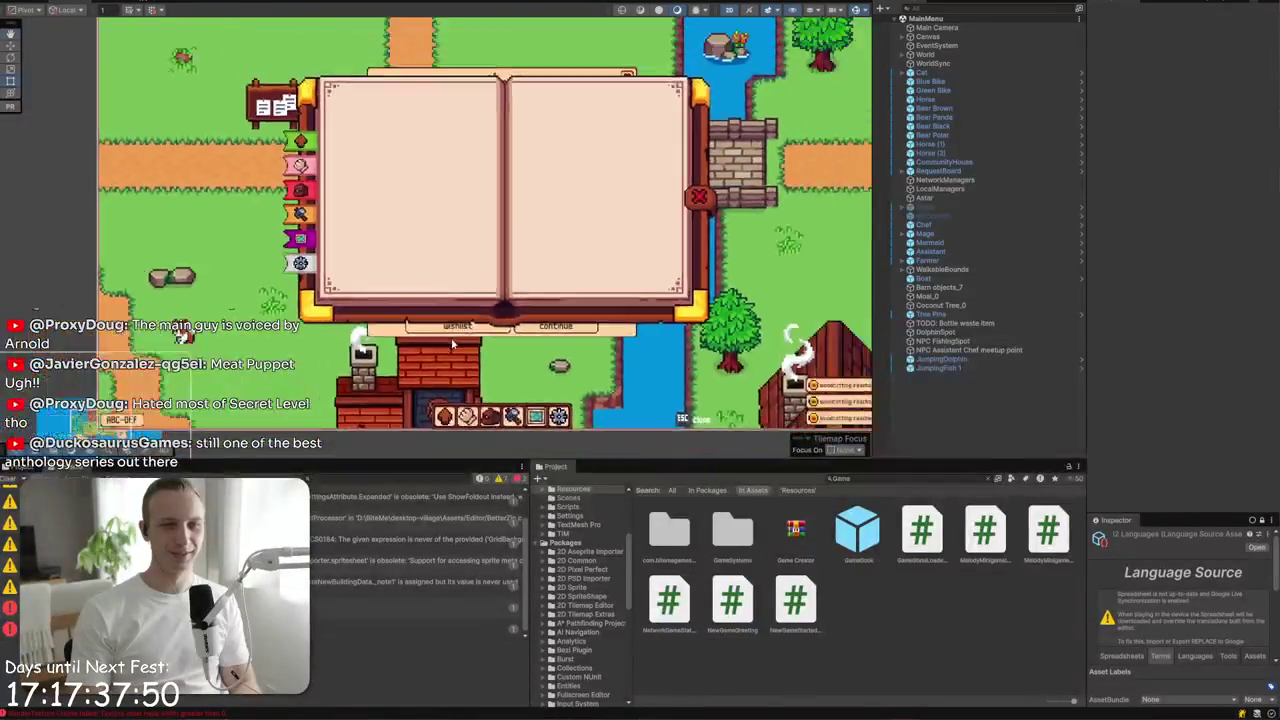
scroll(478, 312, down, 4)
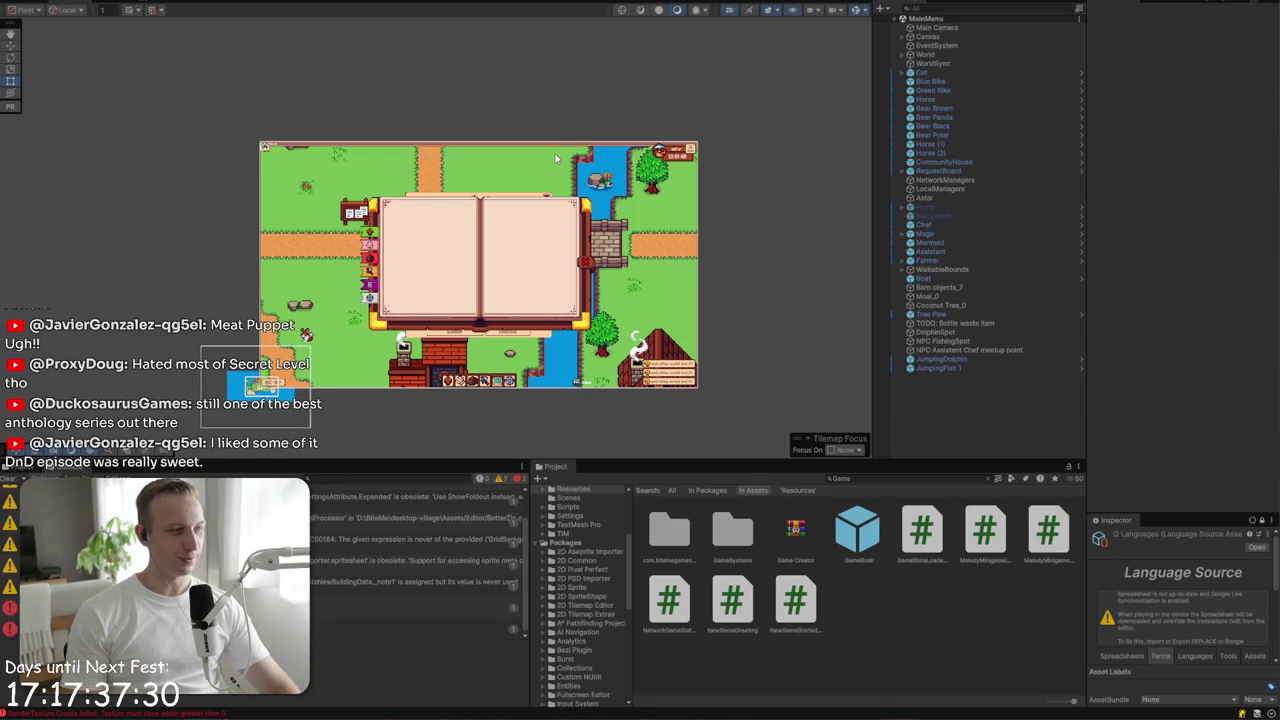
key(ctrl+p)
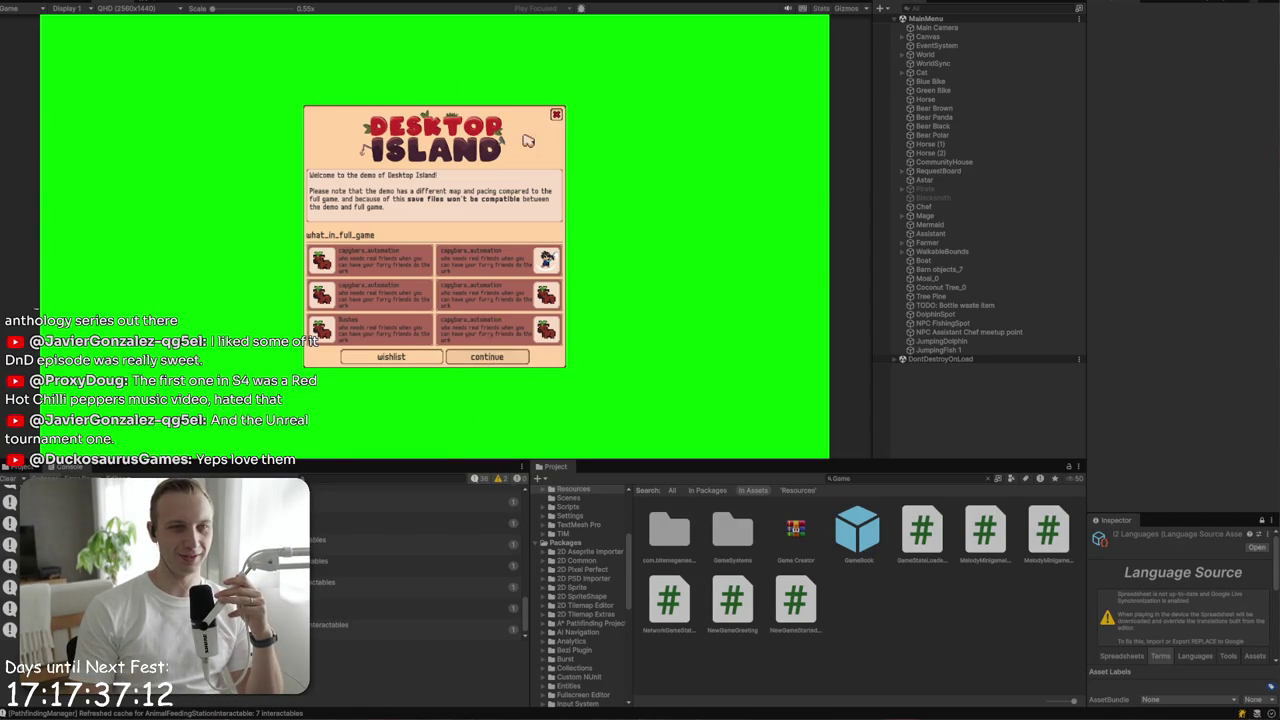
- Dismiss the demo message and join the recent world from the Join menu
click(559, 116)
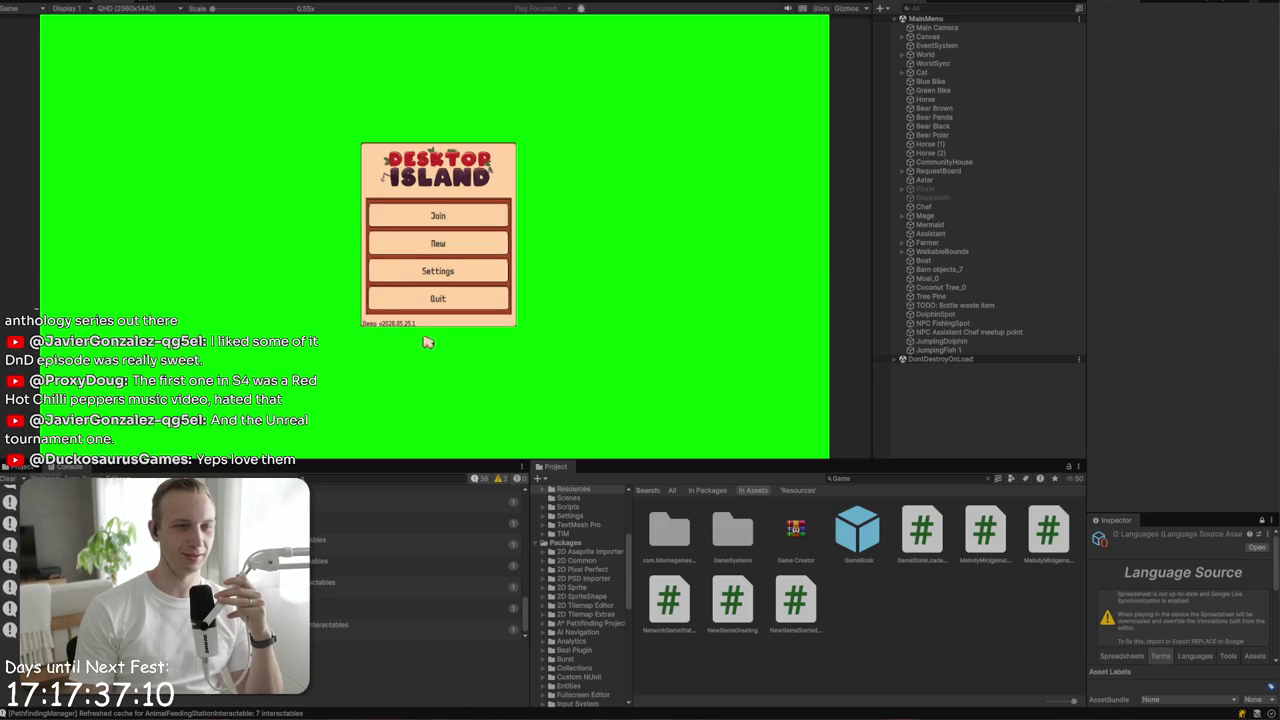
click(449, 222)
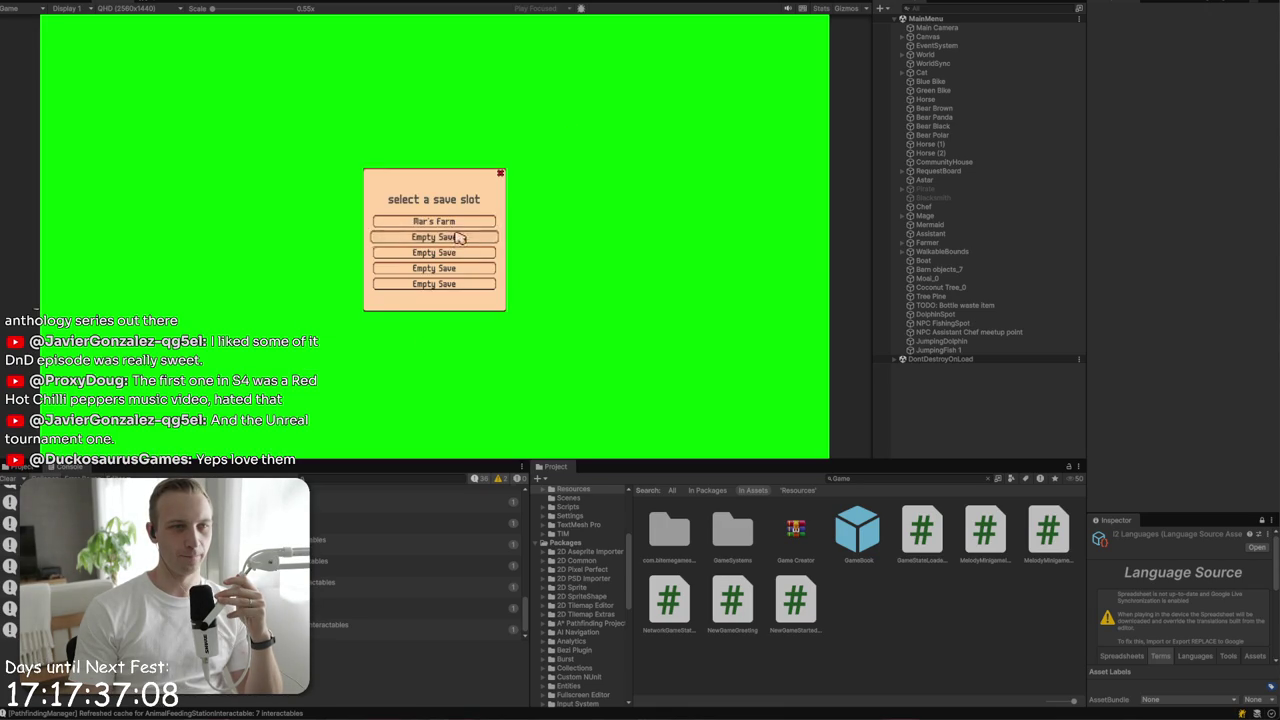
click(498, 178)
click(477, 212)
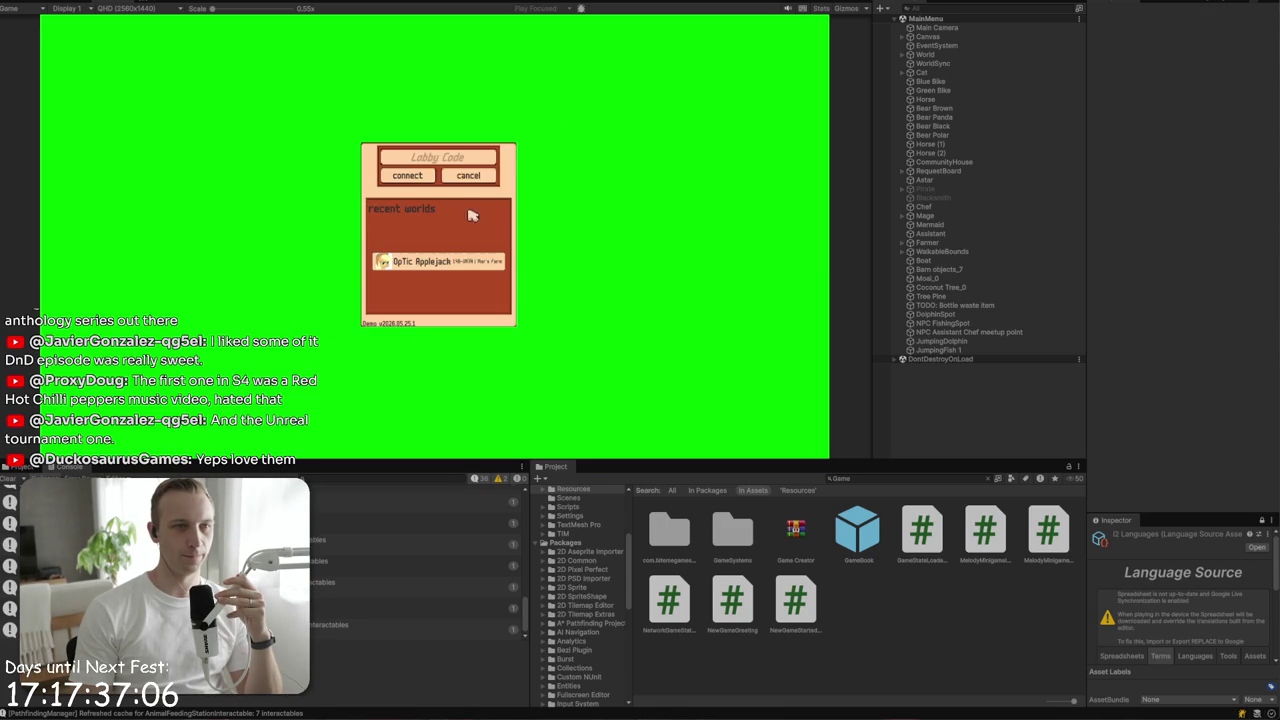
click(429, 264)
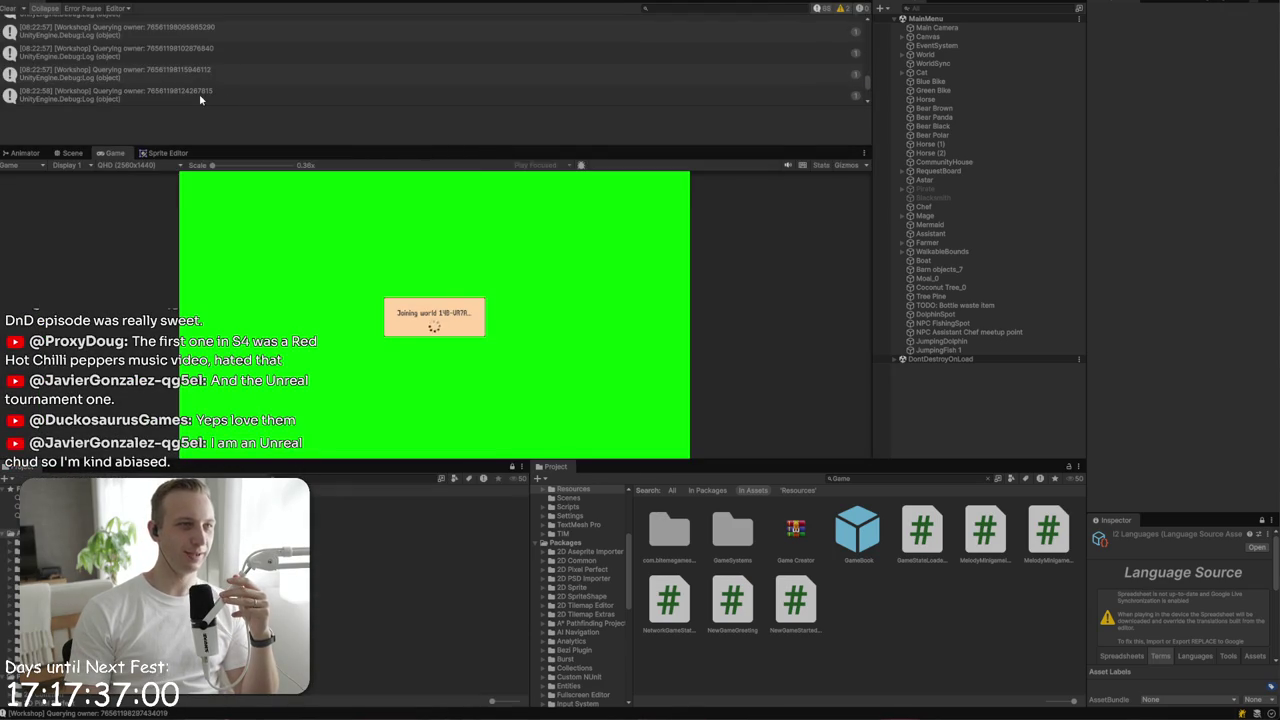
- Inspect a workshop log entry and step to earlier entries
click(199, 93)
key(Up)
key(Up)
key(Up)
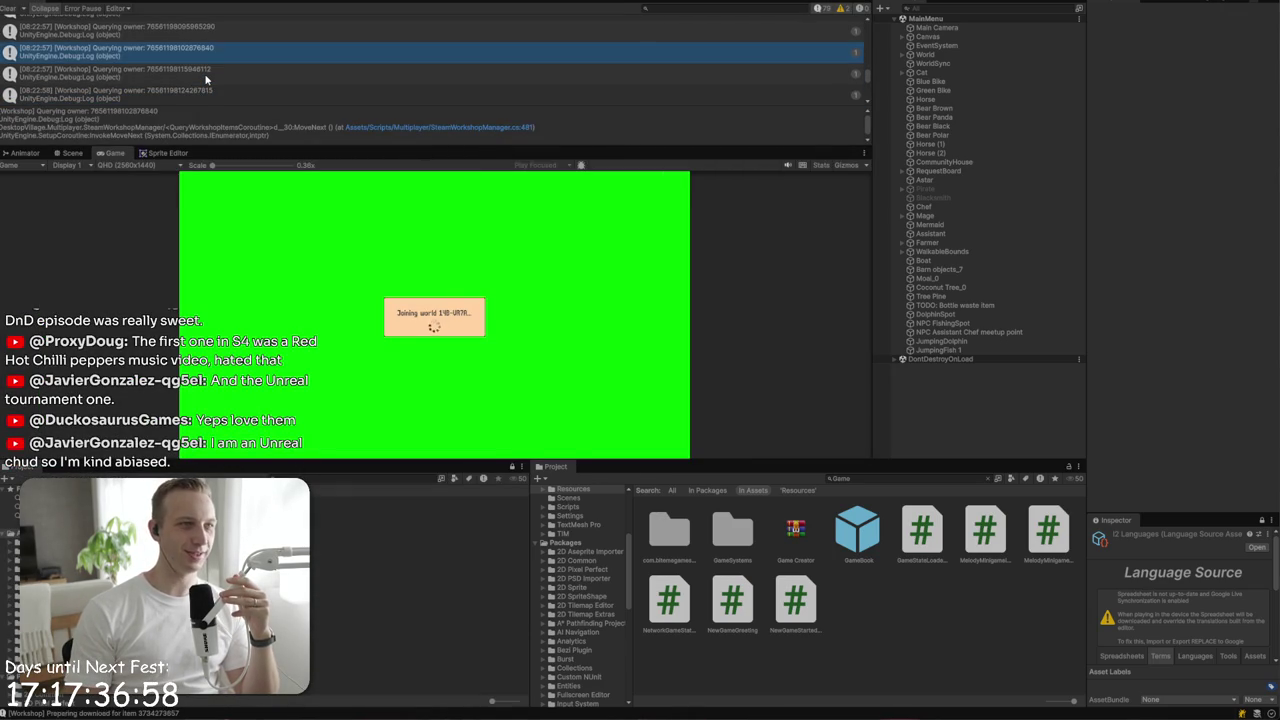
key(Up)
key(Up)
key(Up)
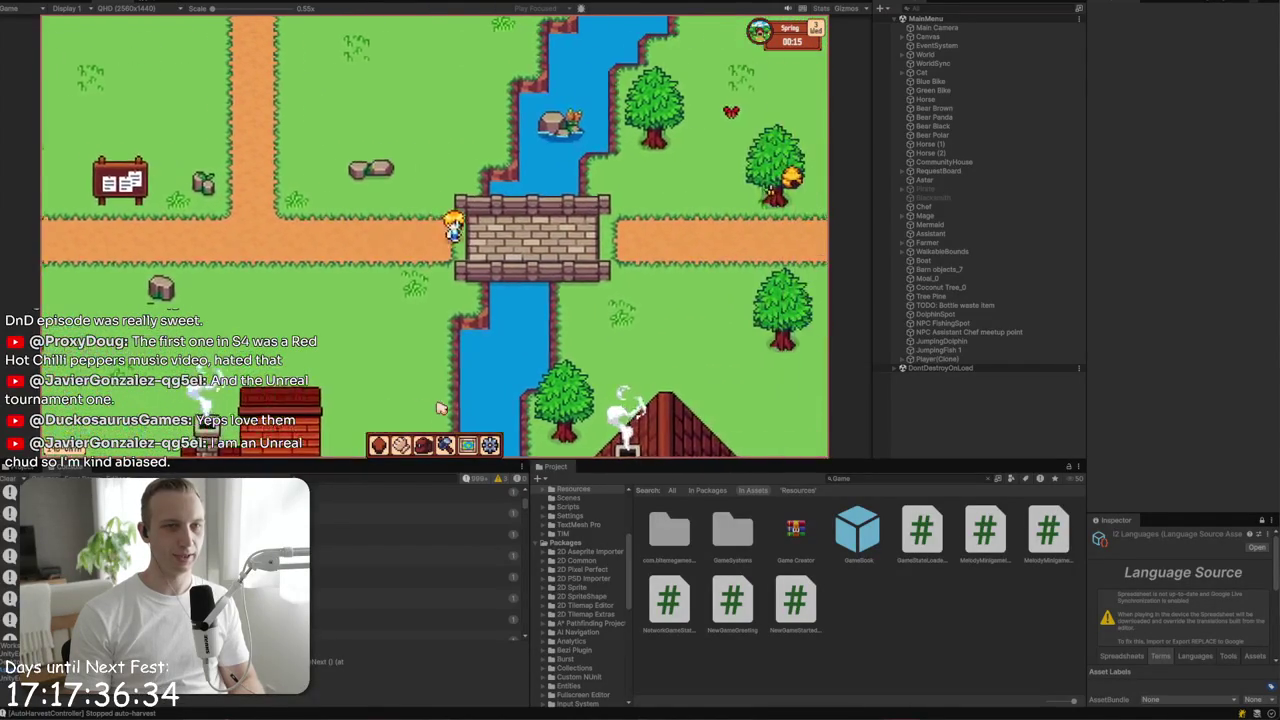
- Mount the Blue Bike and browse the book's skills and Stone resources pages
key(d)
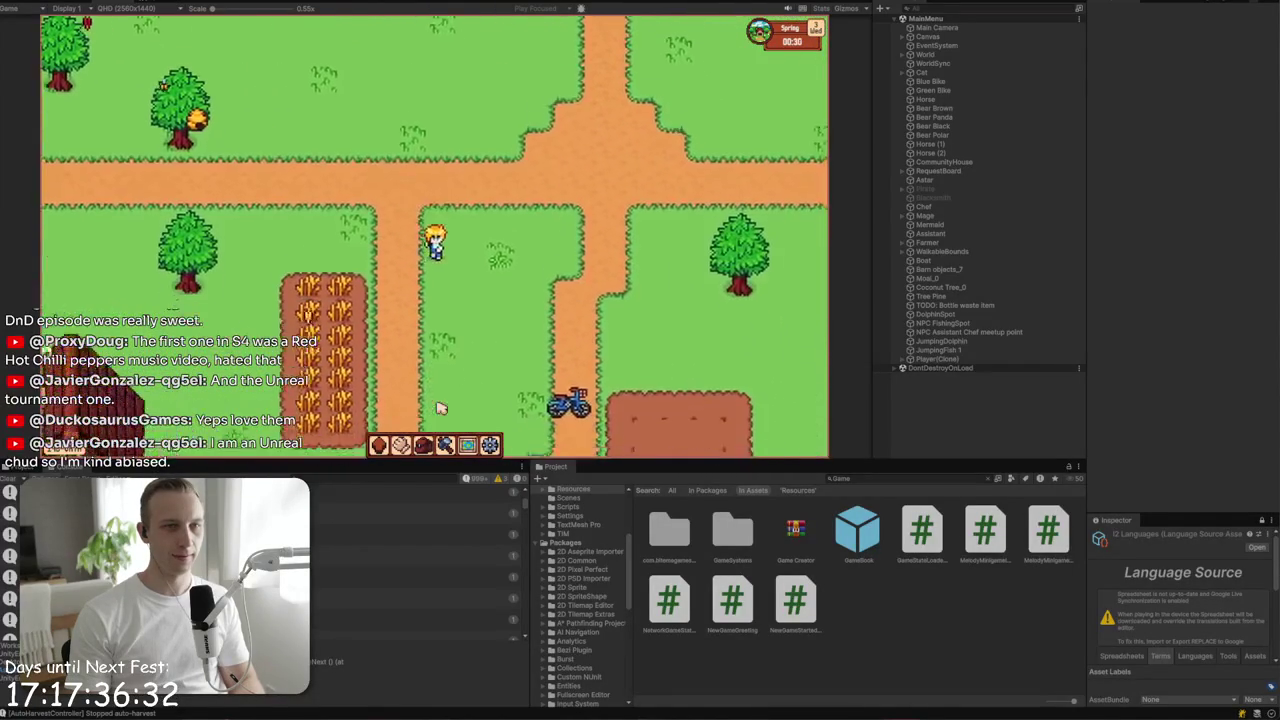
key(e)
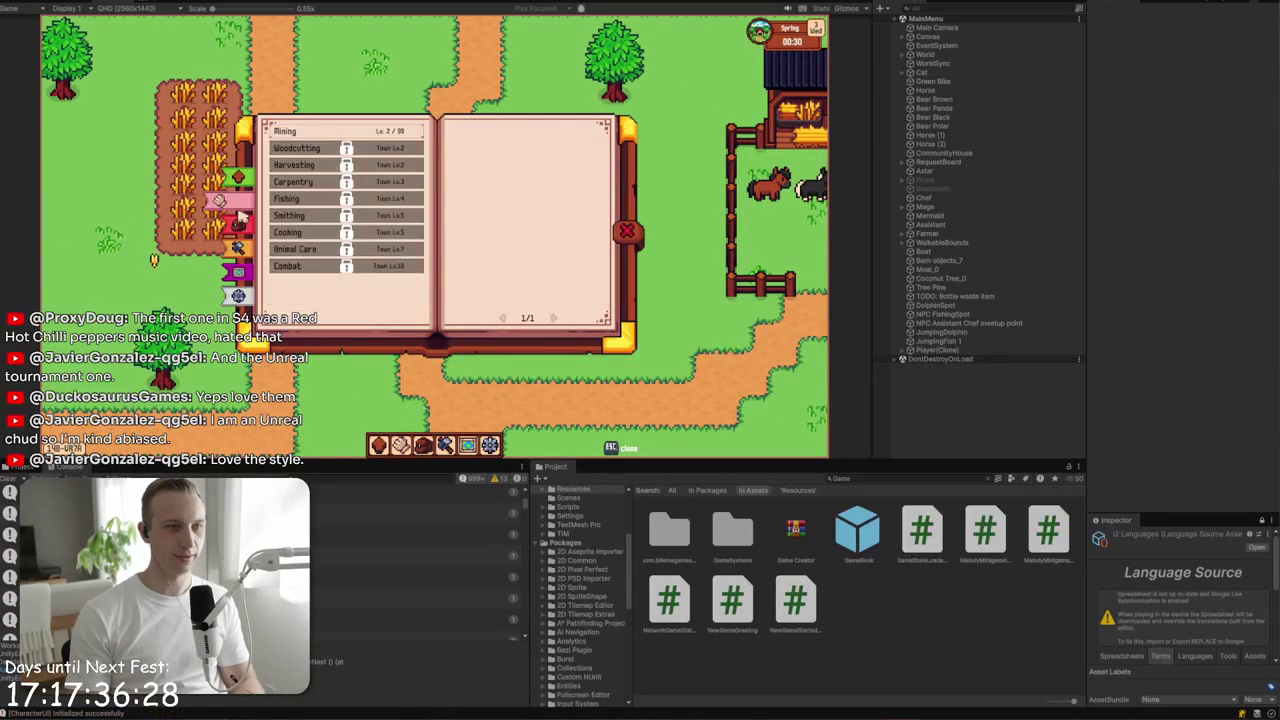
click(238, 220)
click(238, 212)
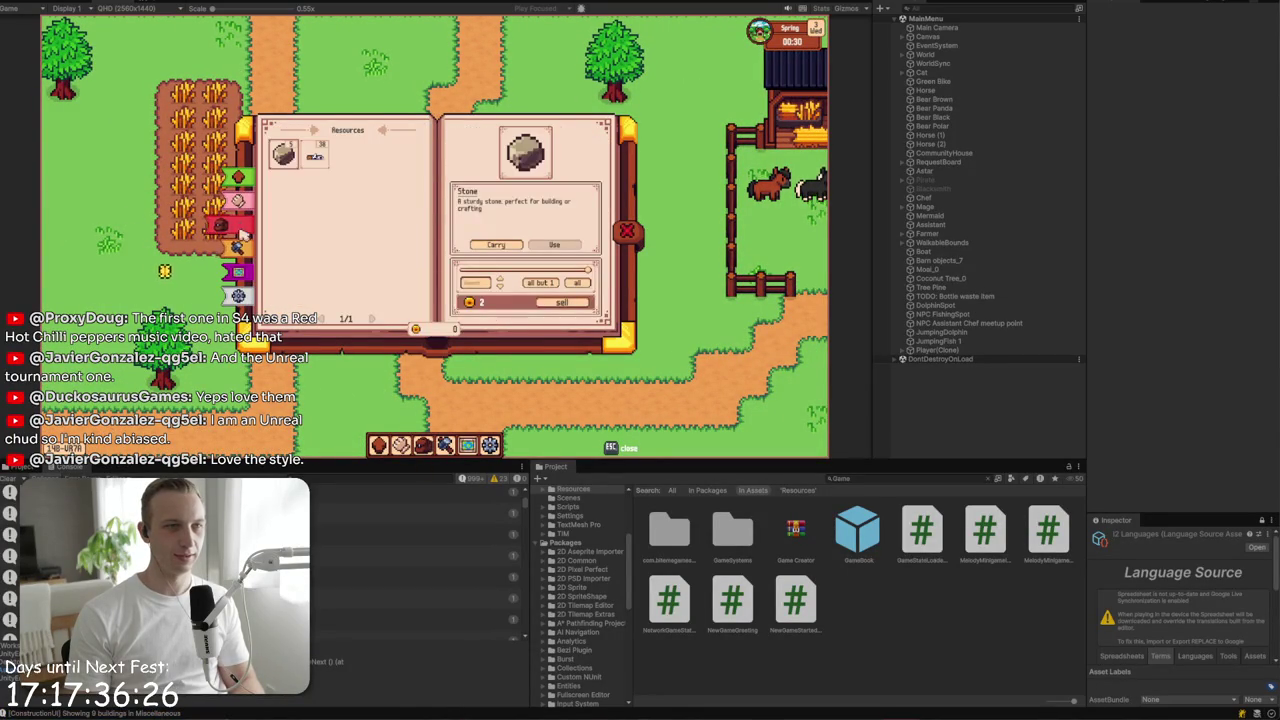
click(240, 202)
key(Escape)
- Ride west past the bridge, dismount, and walk up toward the pond
key(a)
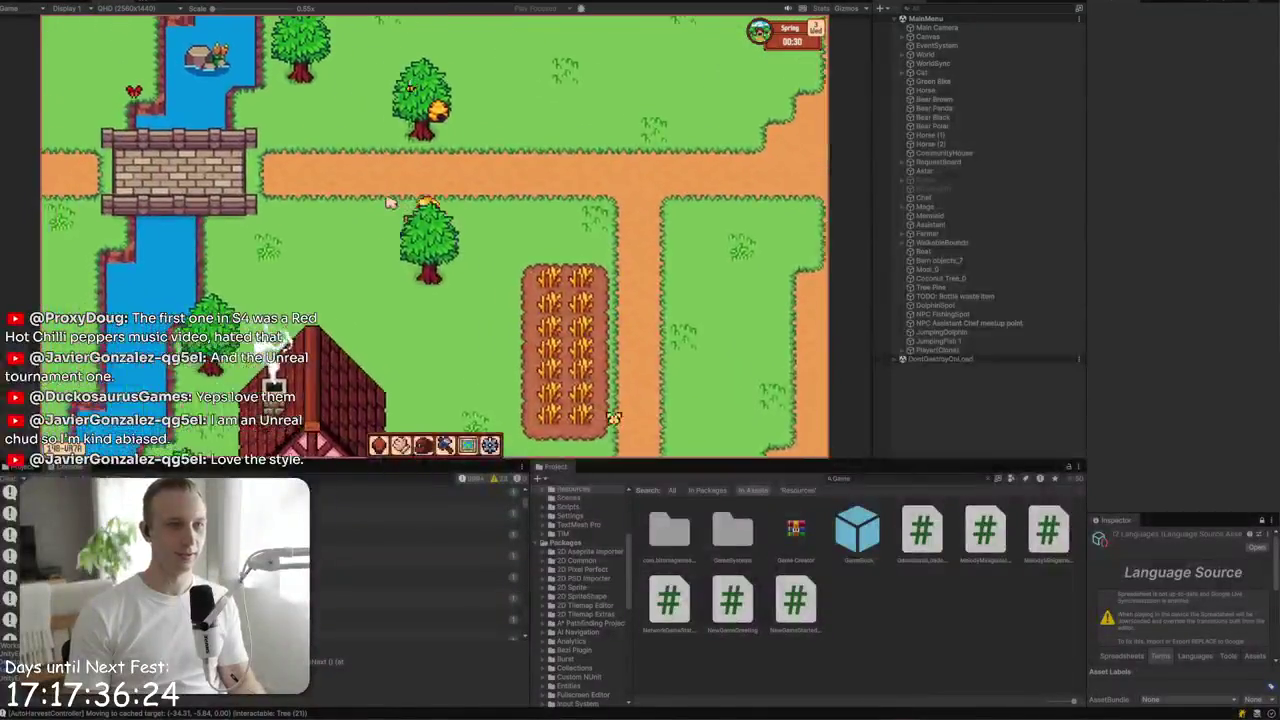
key(a)
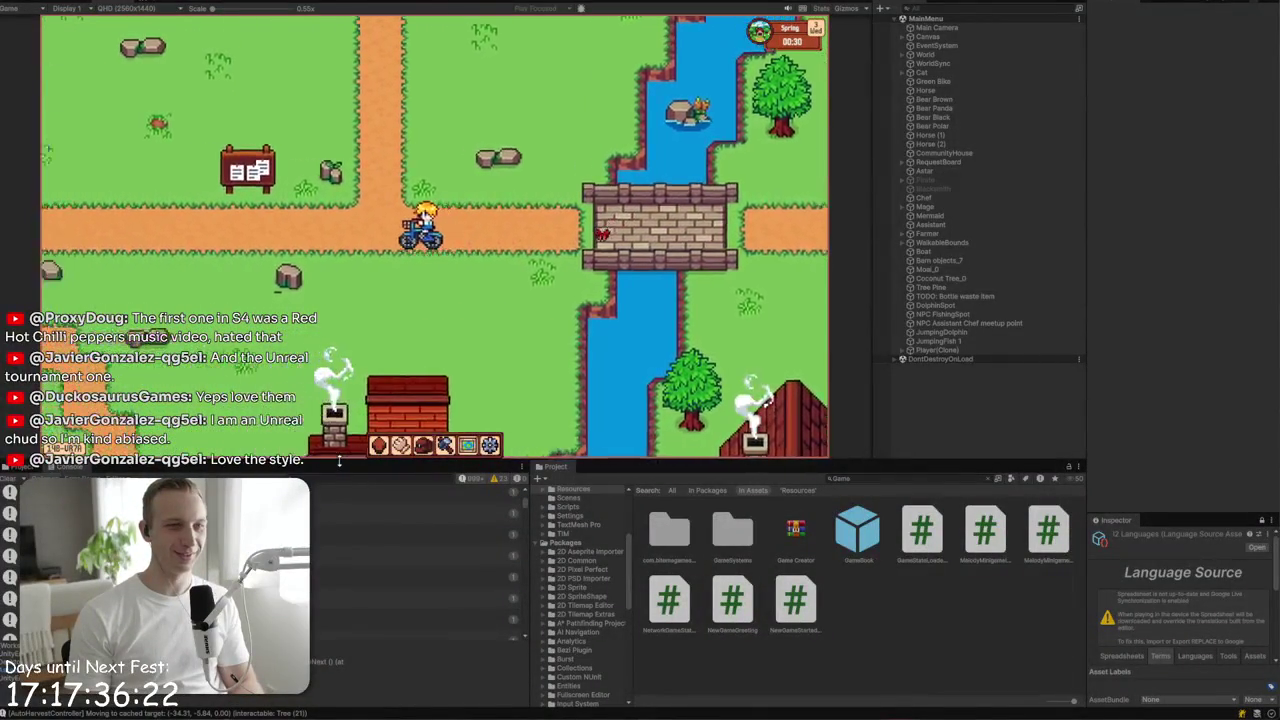
key(s)
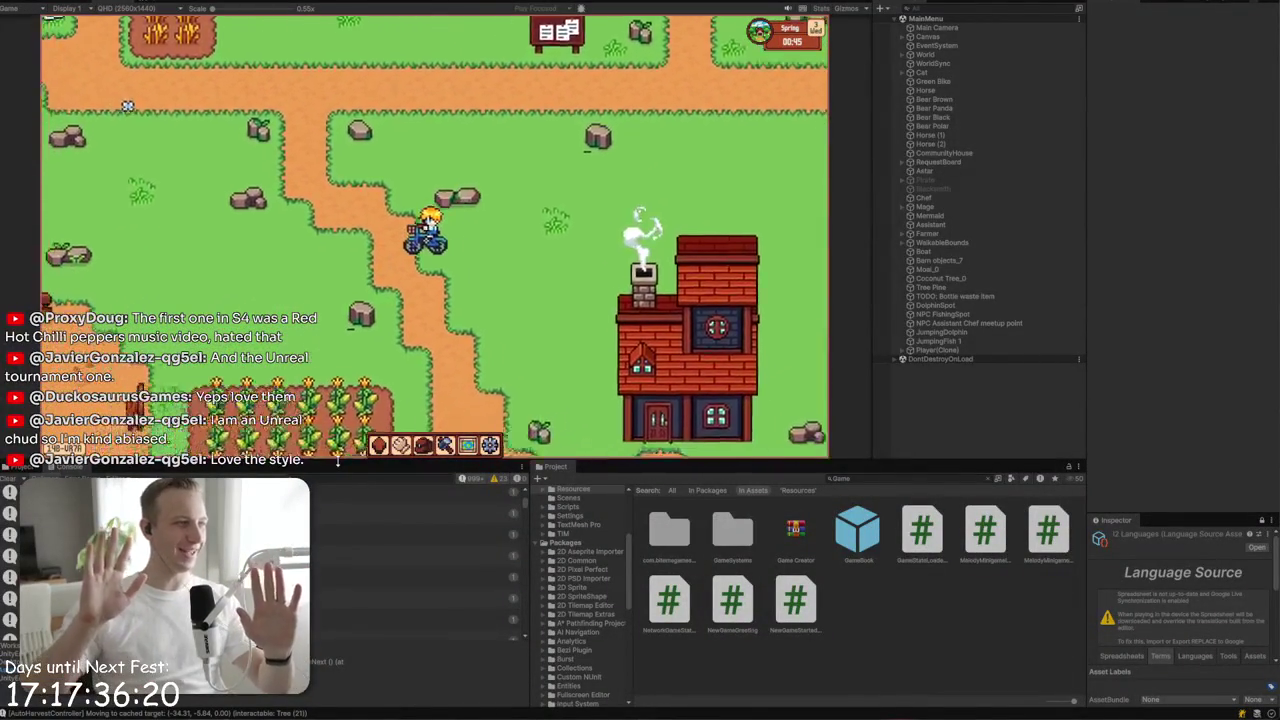
key(a)
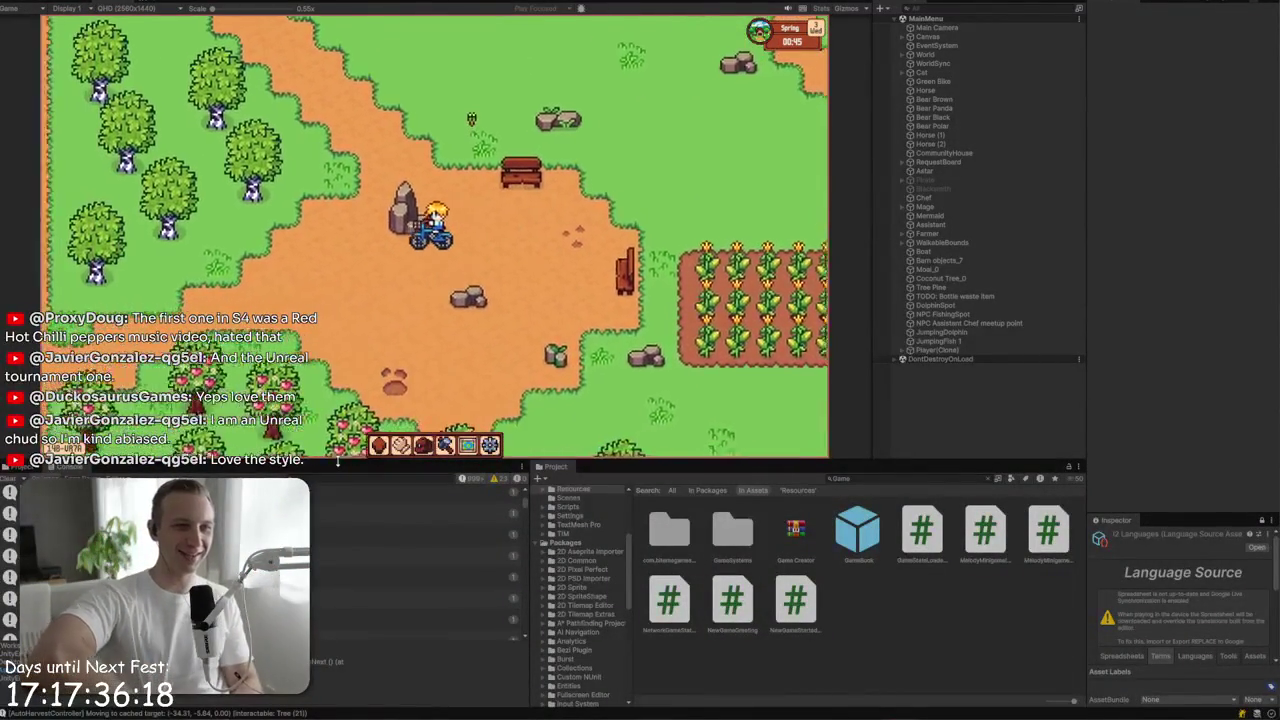
key(e)
key(a)
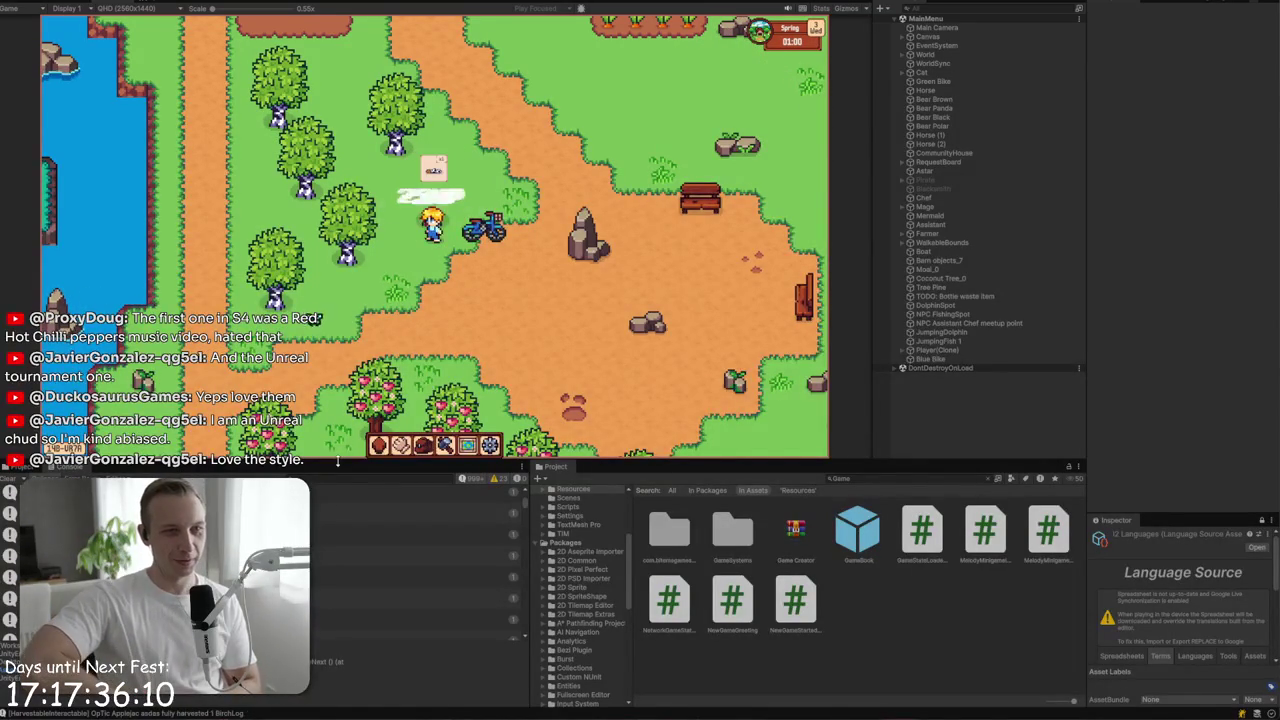
key(w)
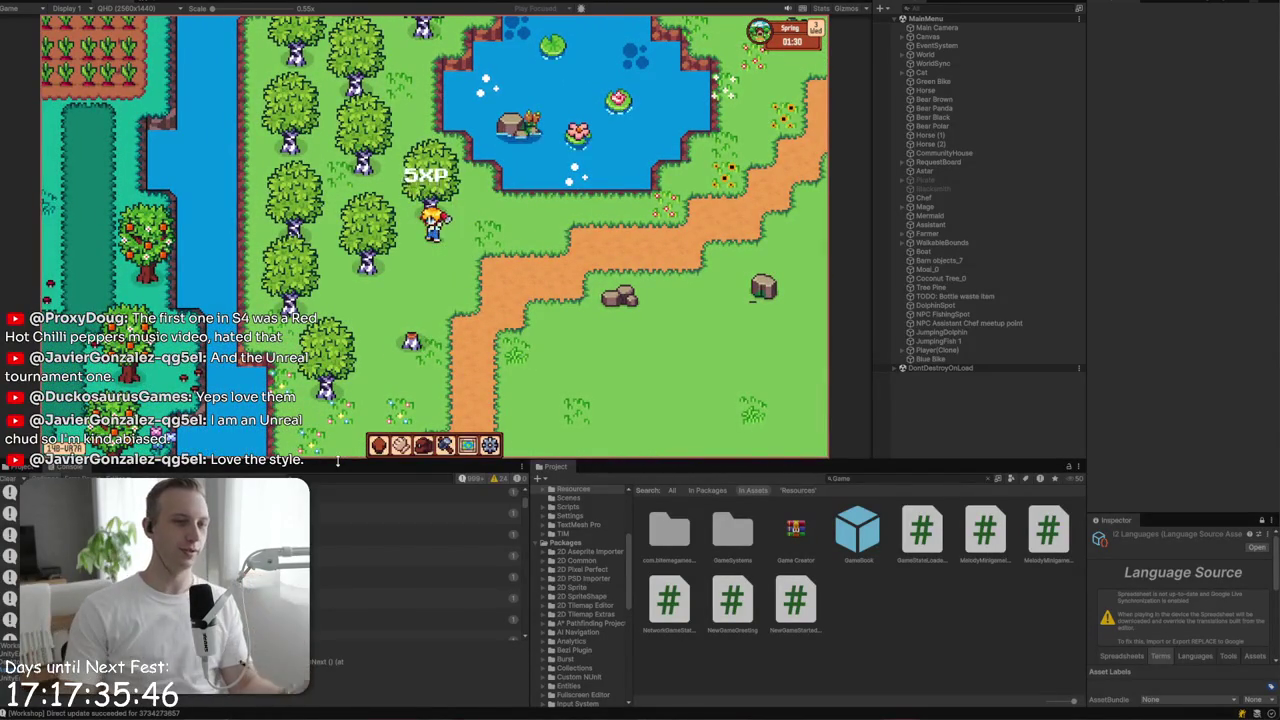
- Dock the game to the bottom of the screen via the settings book's display mode
key(Escape)
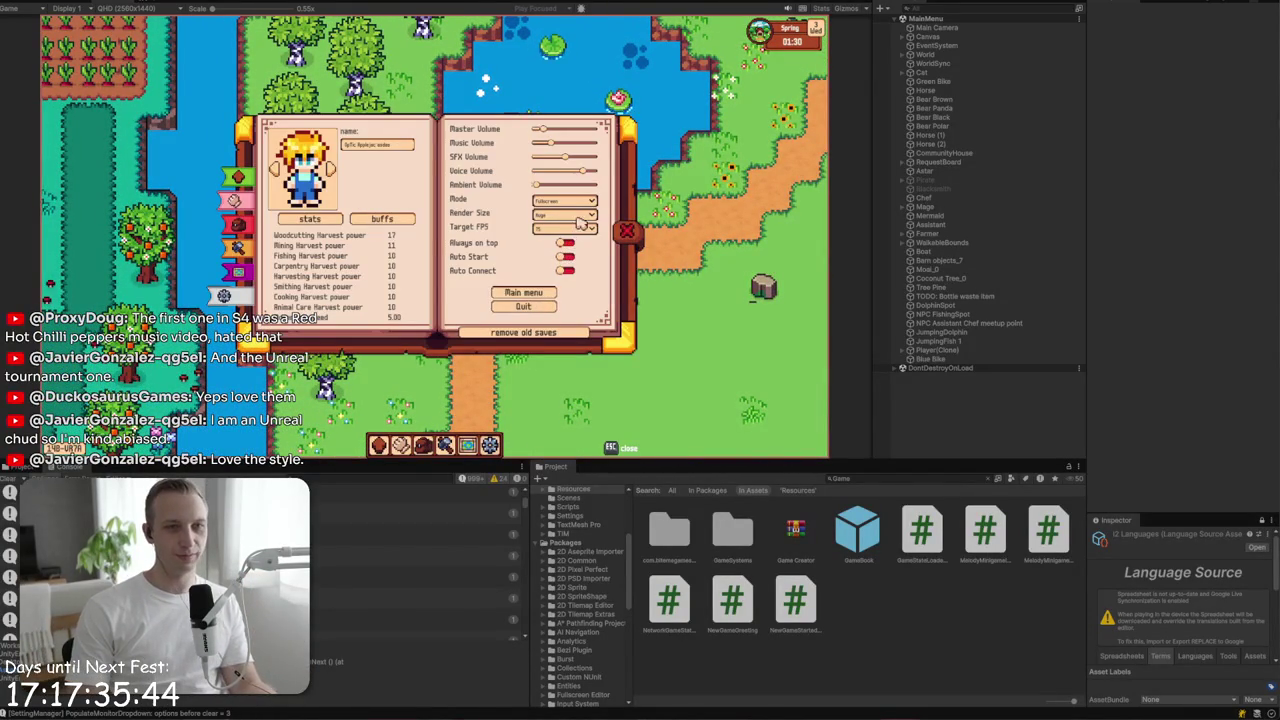
click(578, 203)
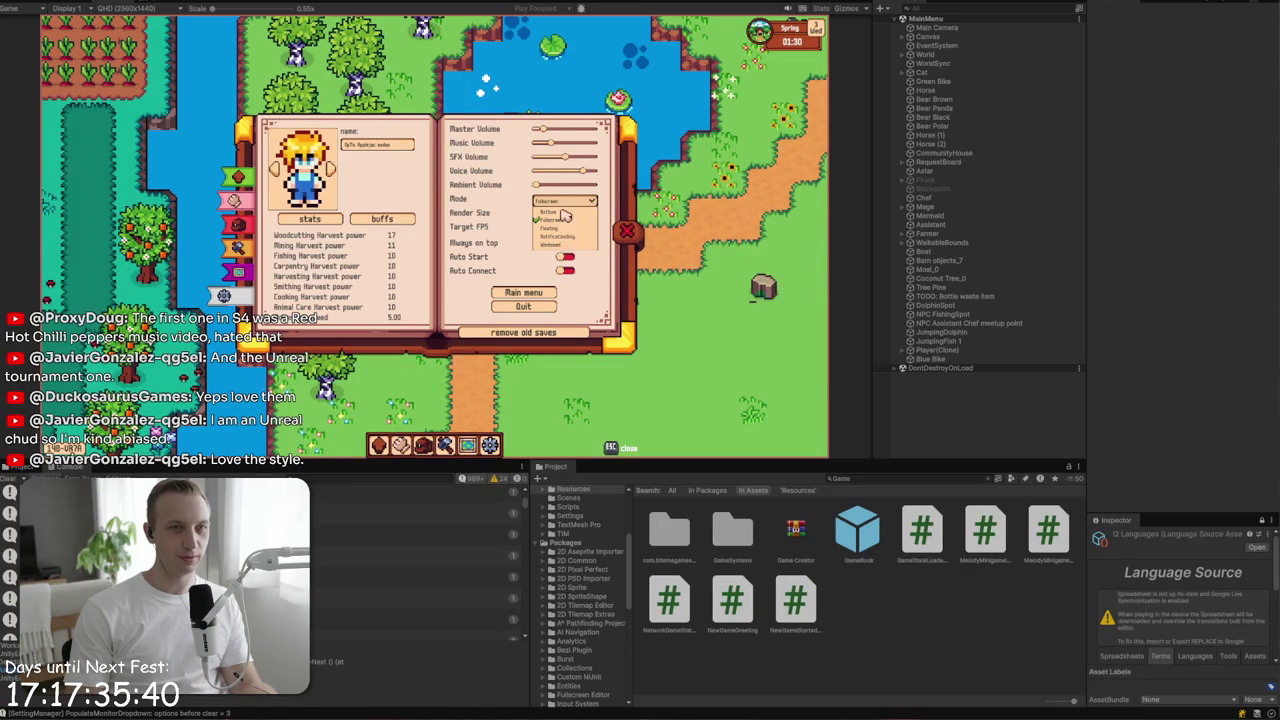
click(563, 212)
click(625, 232)
- Walk the character right and down past the crop field
key(d)
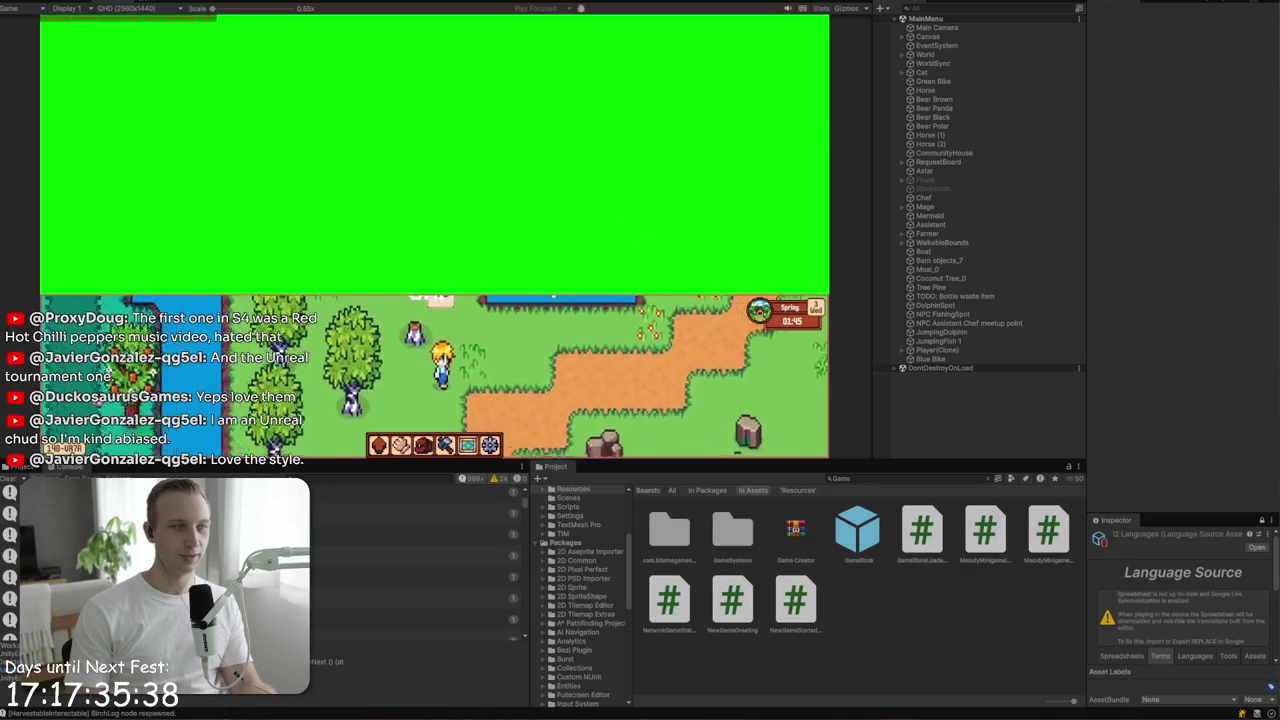
key(d)
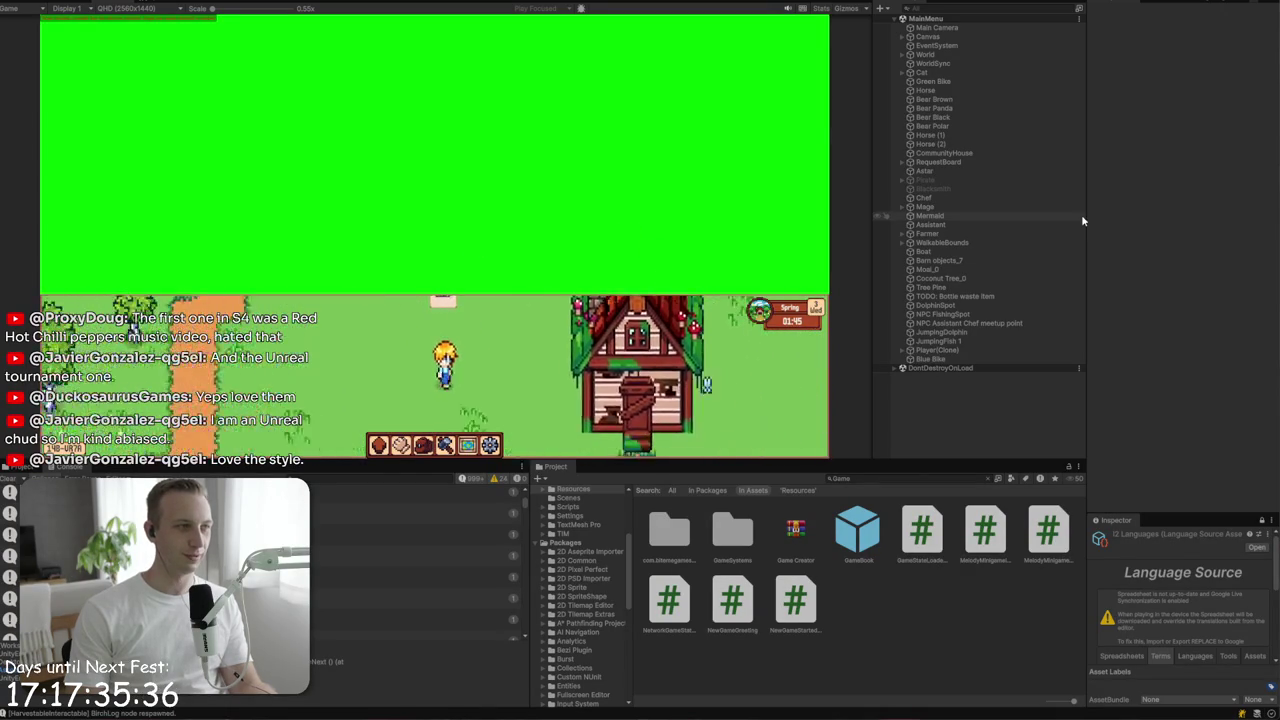
key(s)
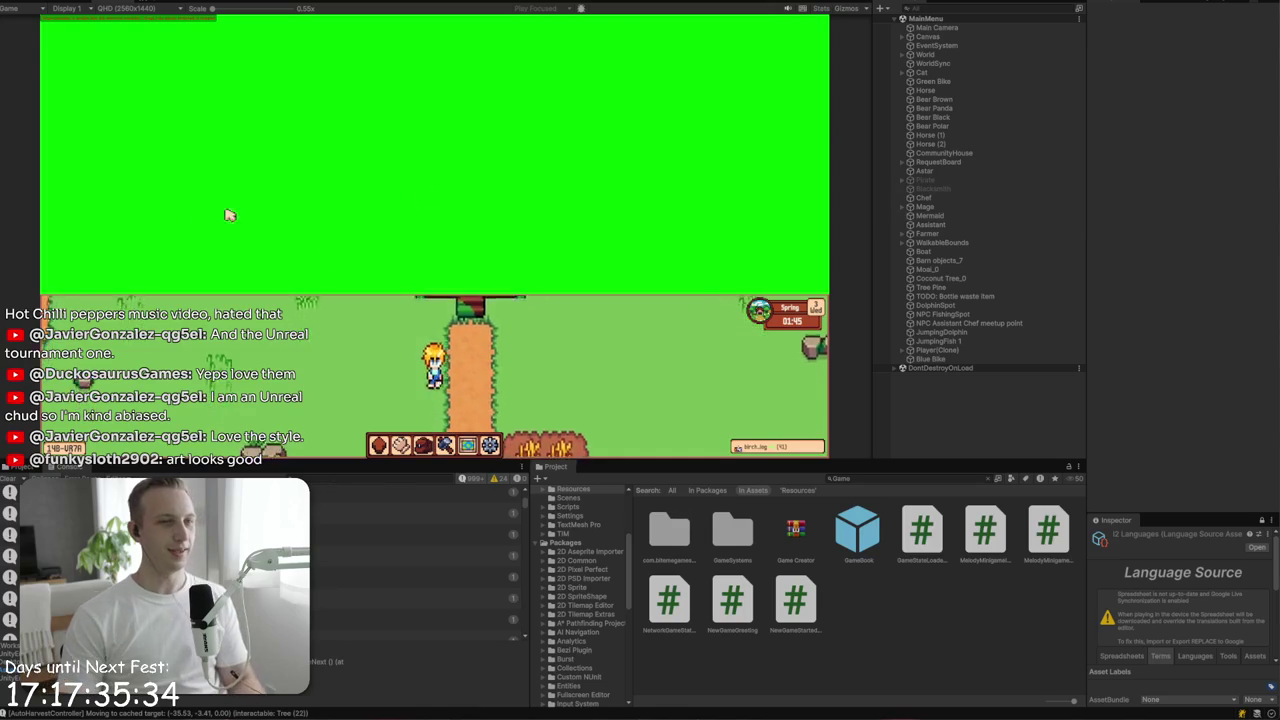
key(s)
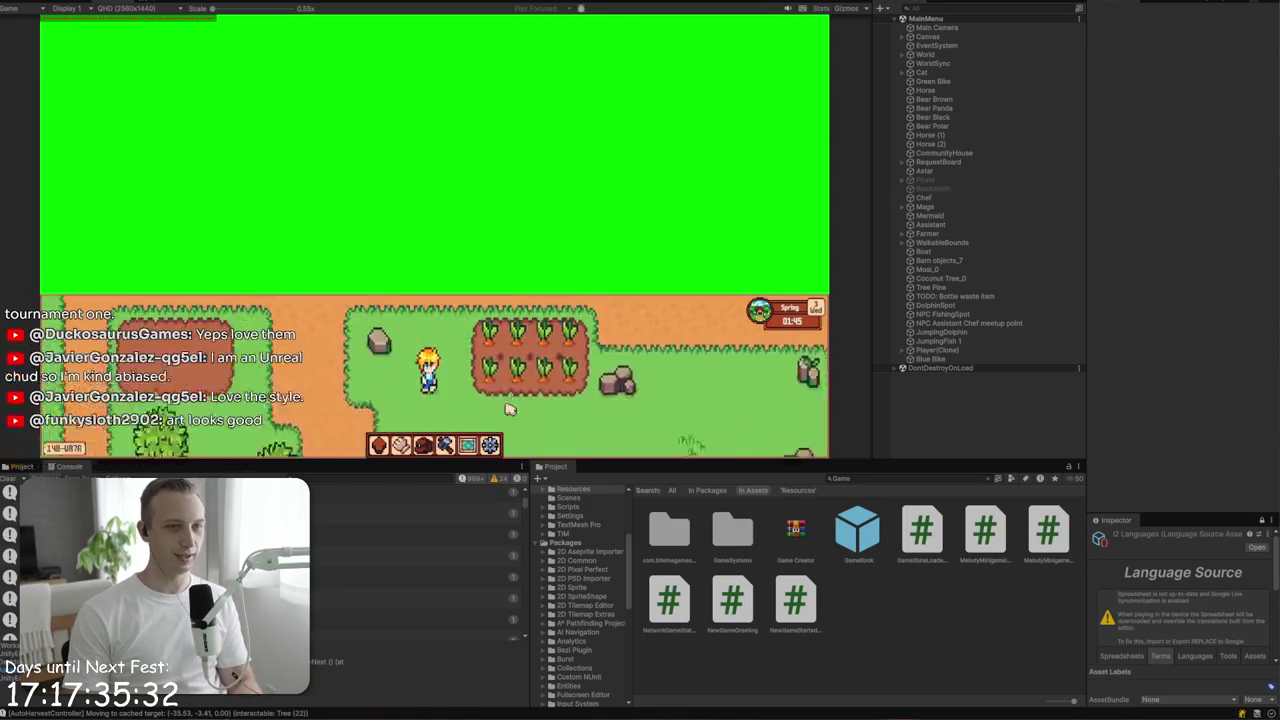
click(492, 446)
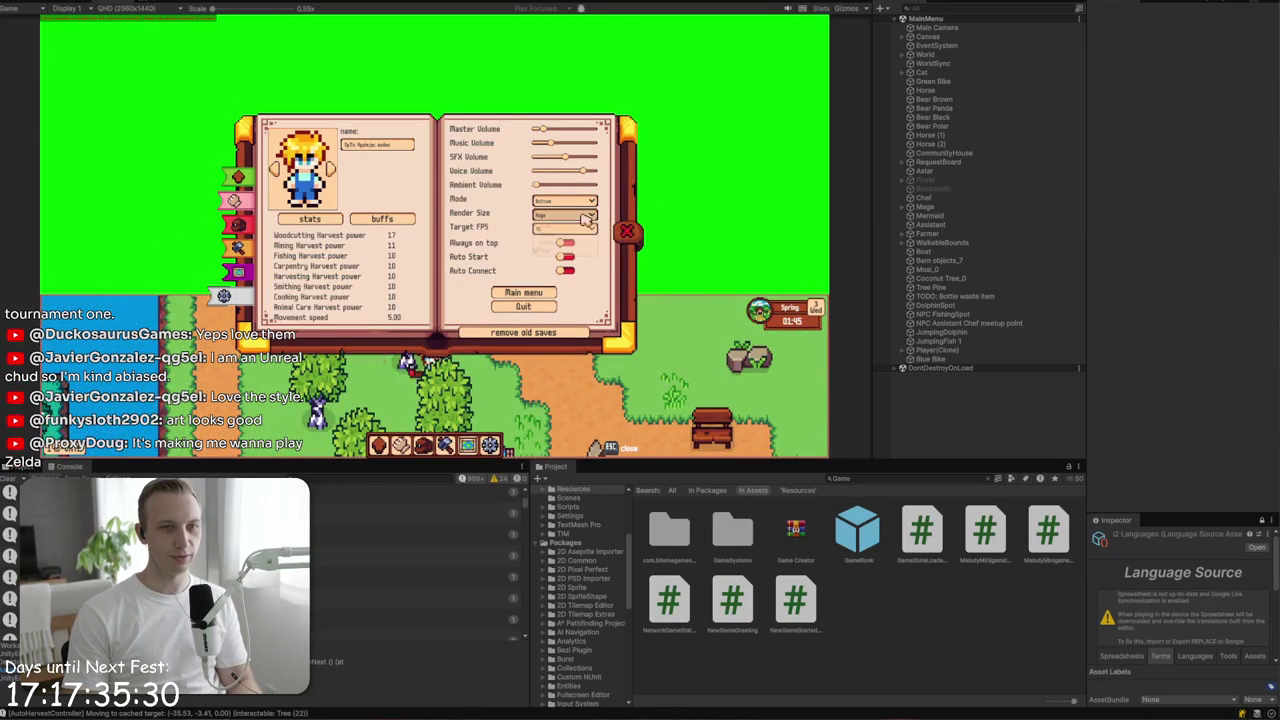
click(626, 232)
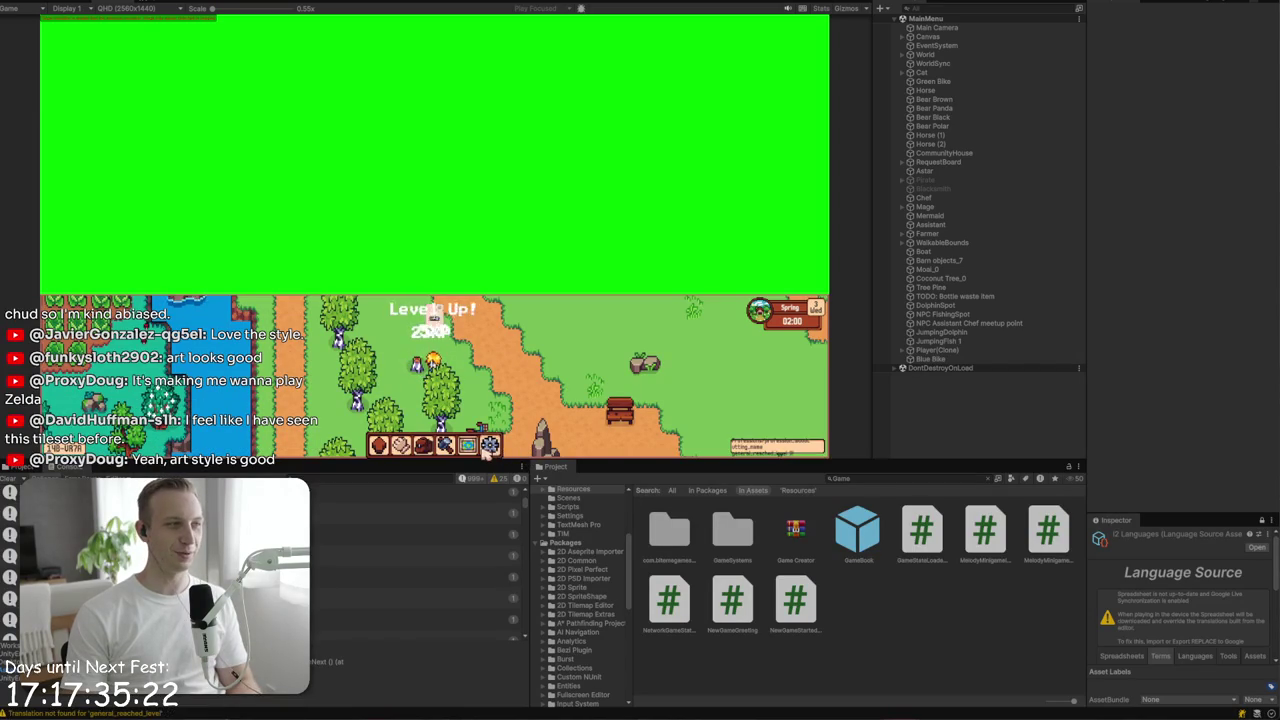
- Switch the display mode to Floating and drag the game window around
click(489, 447)
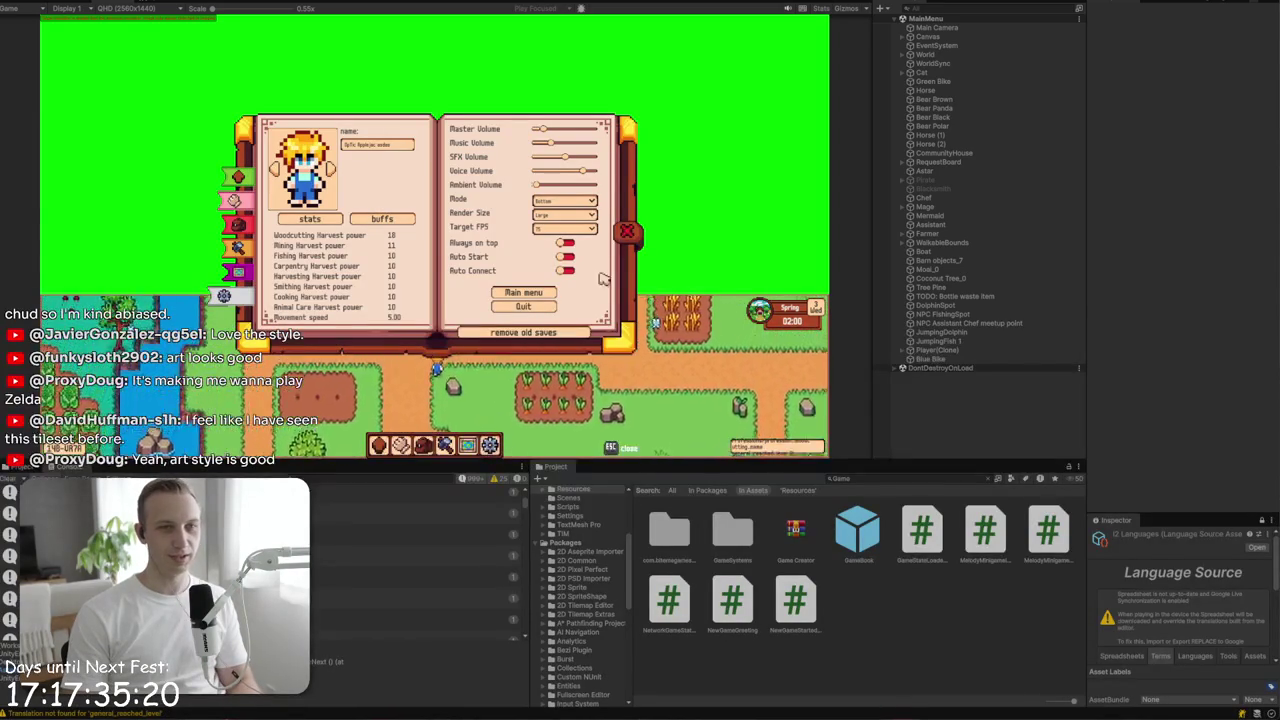
click(575, 201)
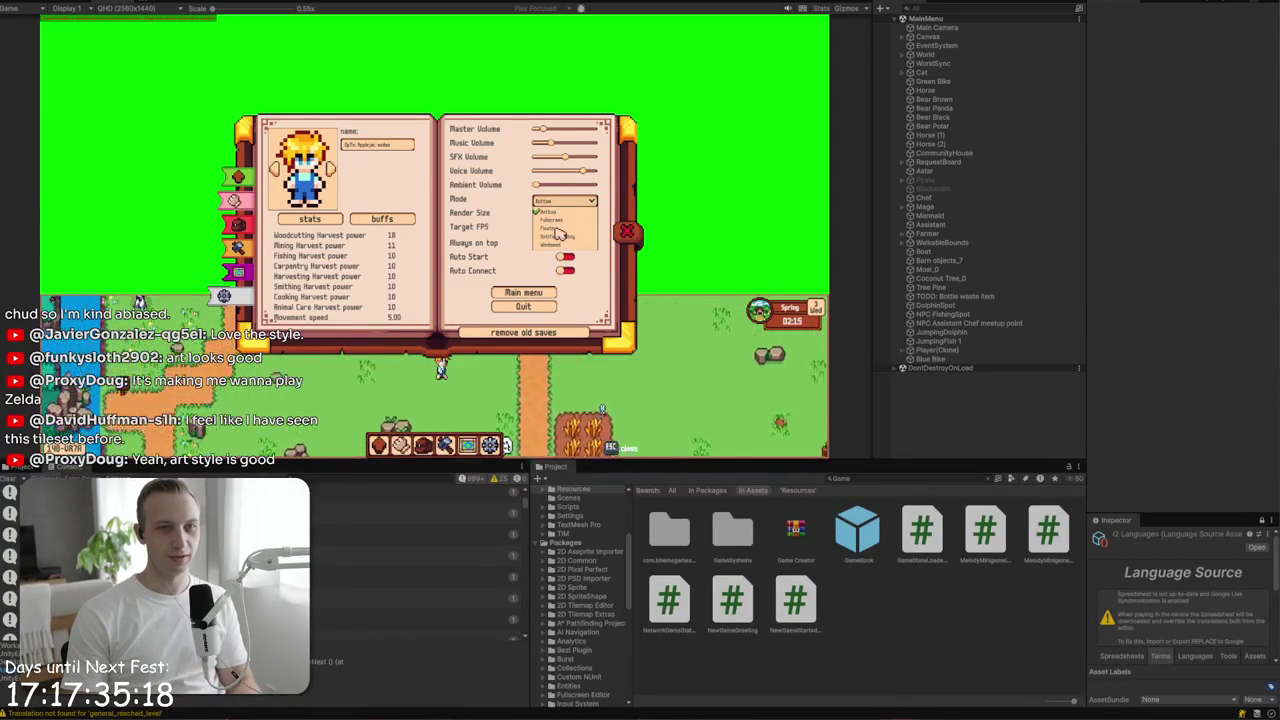
click(556, 228)
click(627, 233)
drag(351, 126, 708, 76)
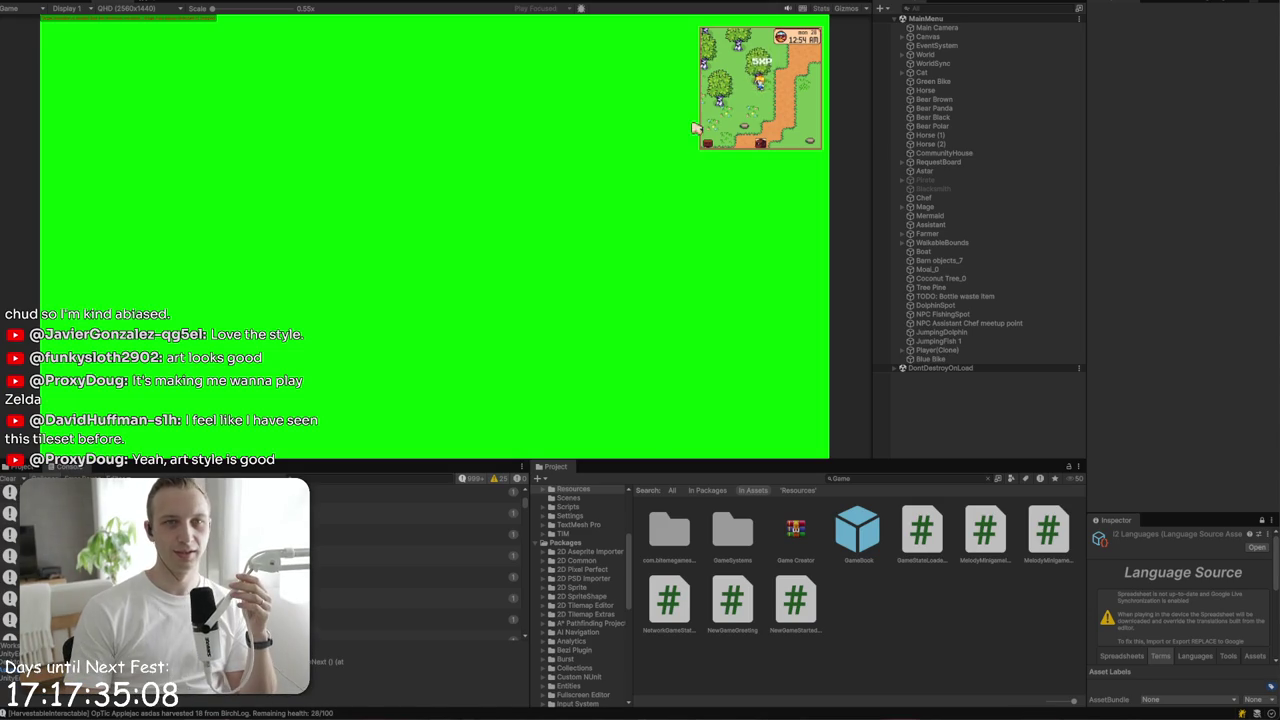
drag(741, 37, 365, 148)
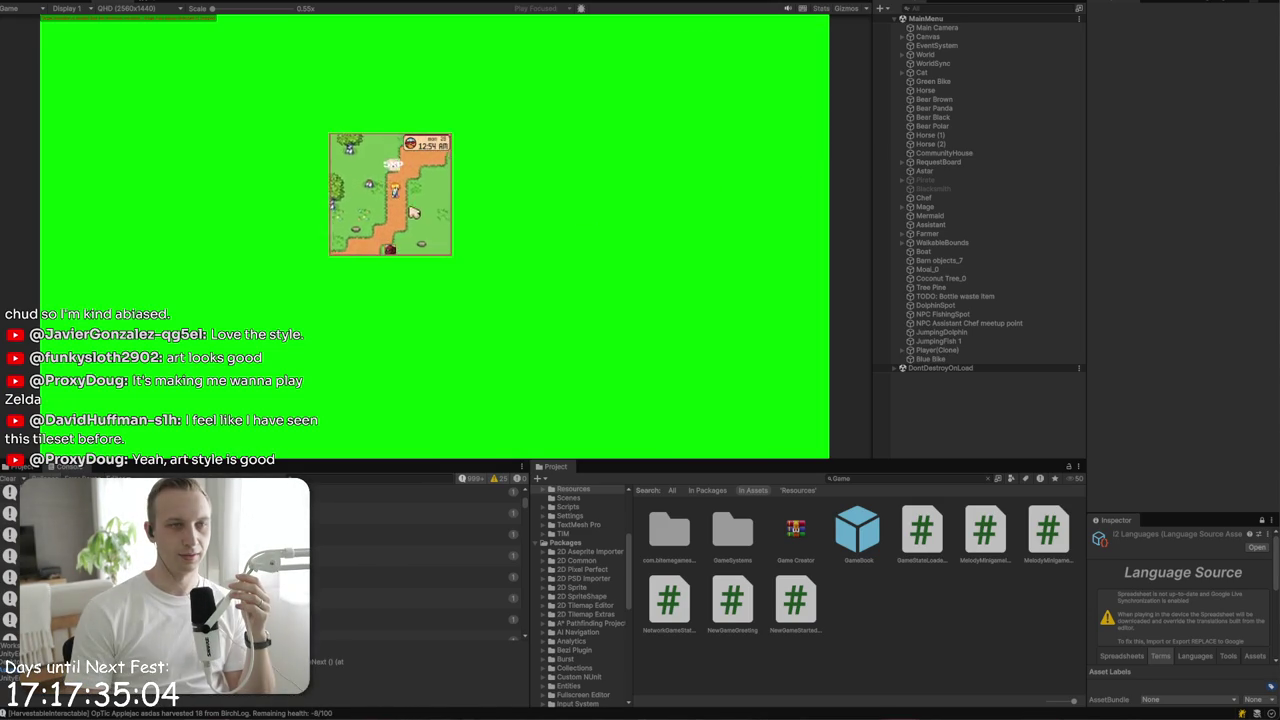
- Switch the display mode back to Fullscreen
key(i)
key(Escape)
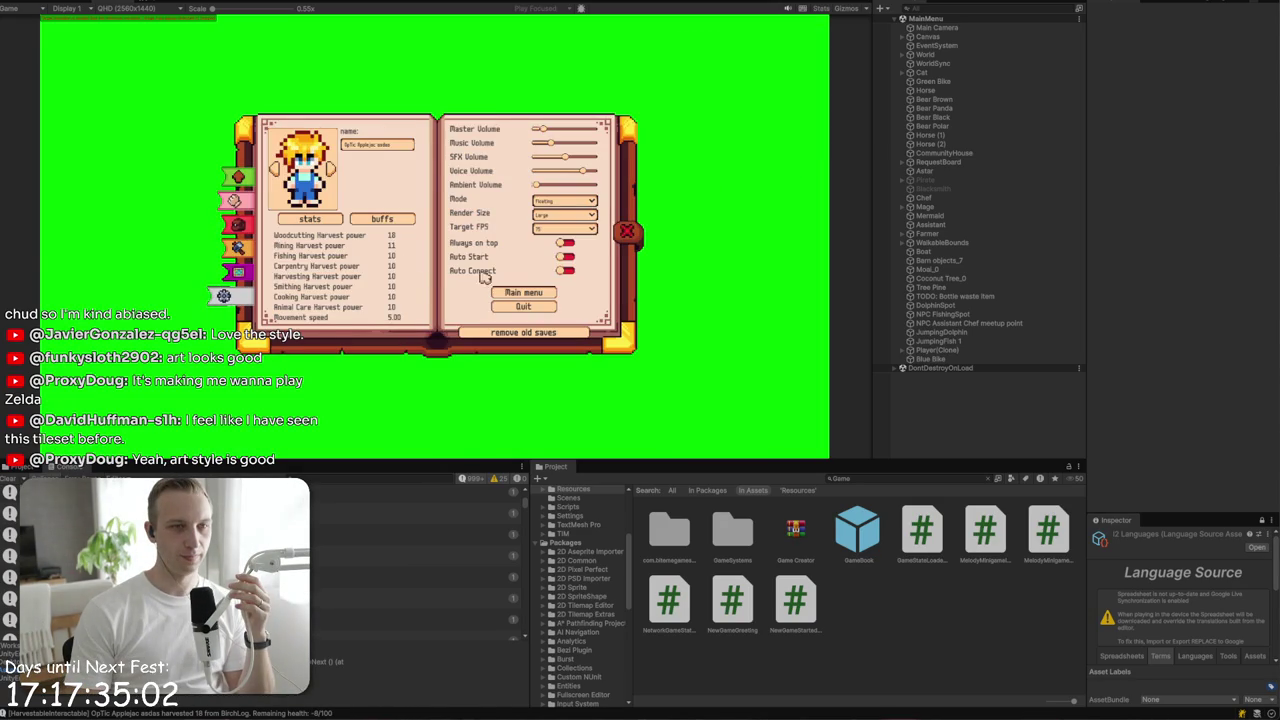
click(578, 205)
click(573, 227)
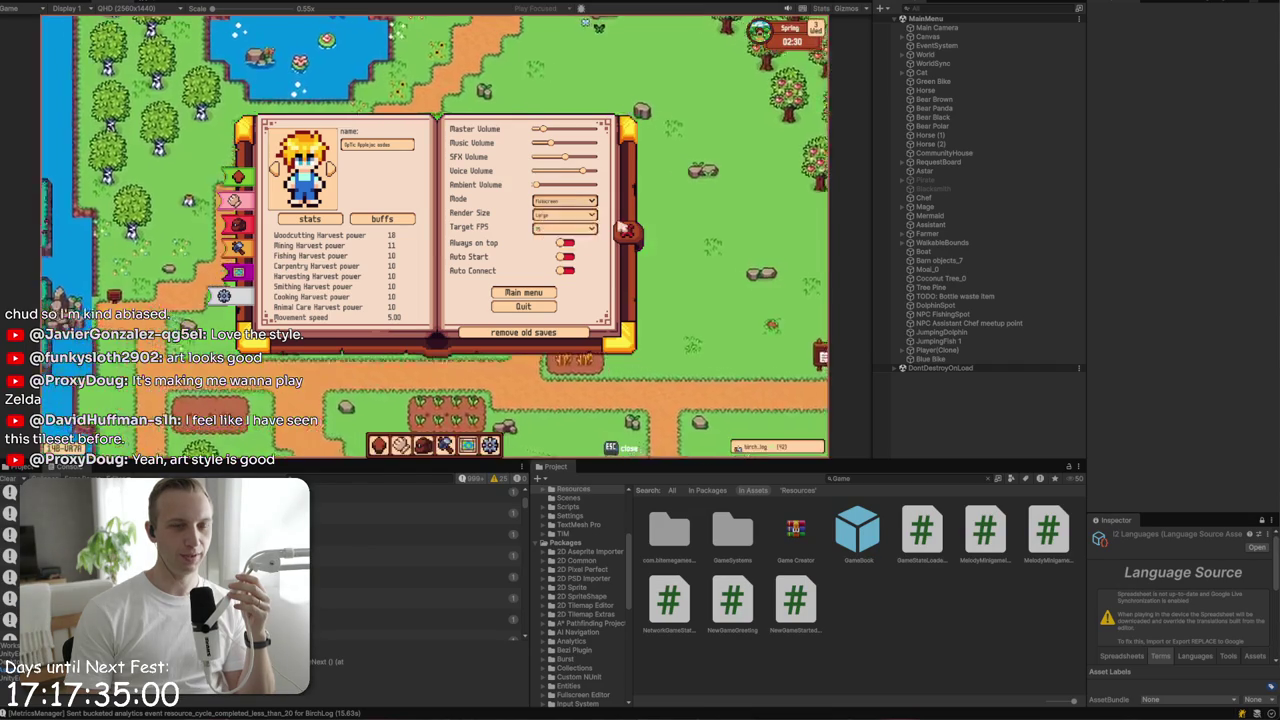
key(Escape)
key(Escape)
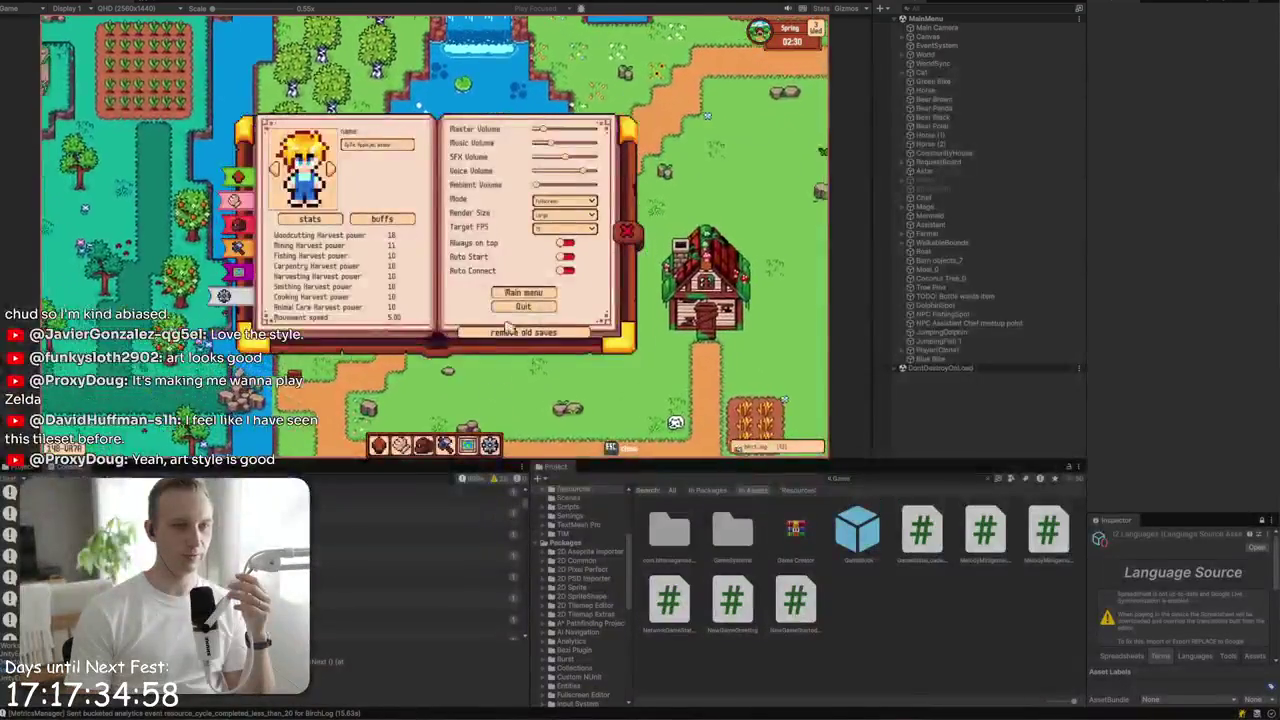
- Set the render size to Huge, then close the demo welcome dialog
click(565, 214)
click(567, 251)
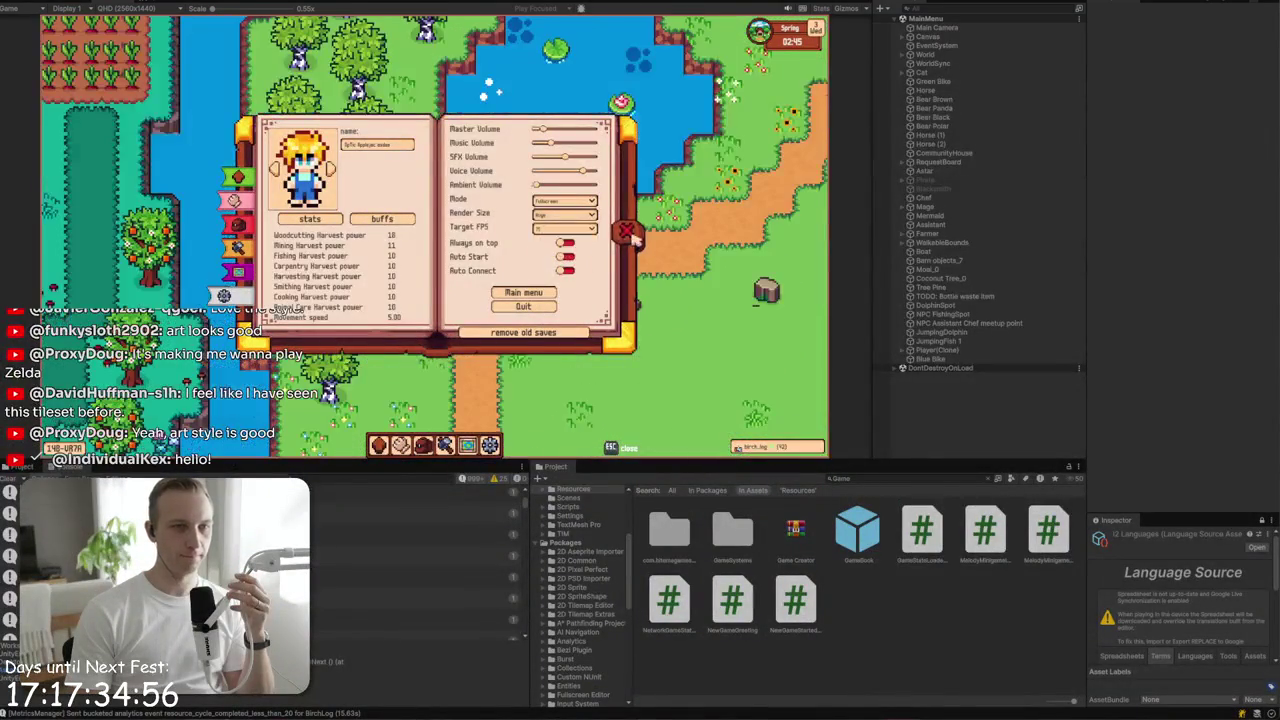
key(Escape)
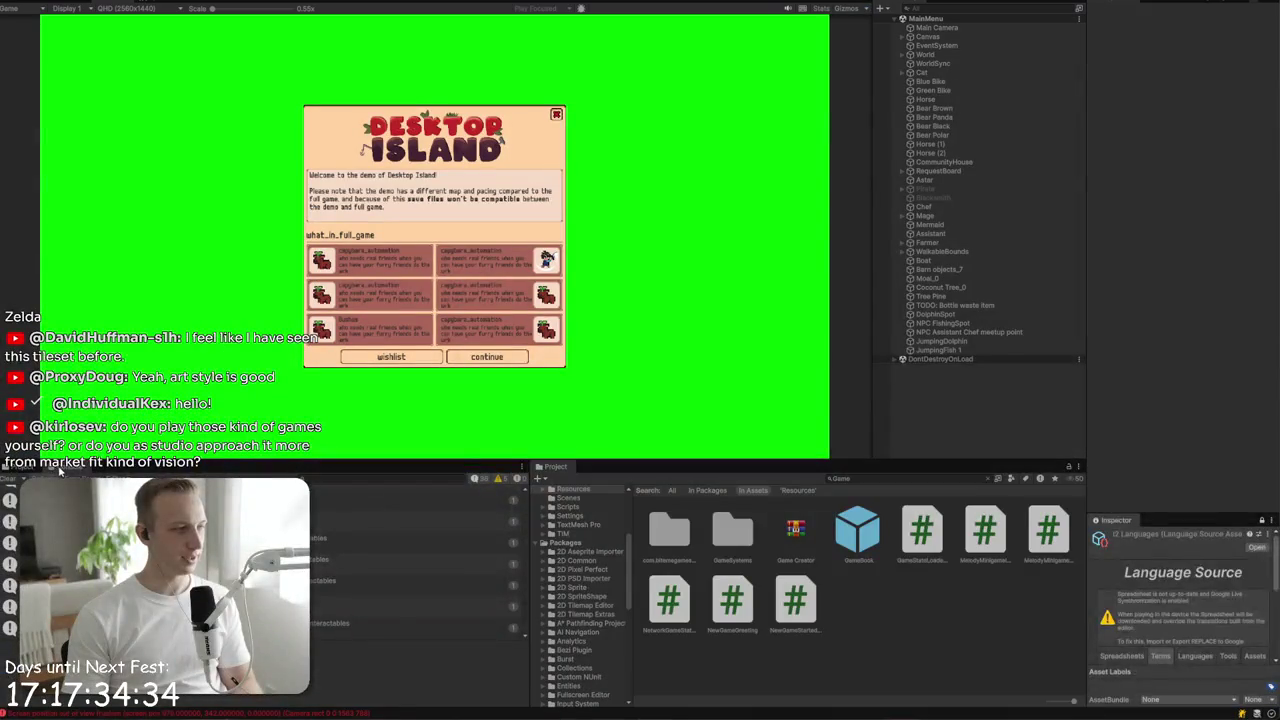
click(557, 116)
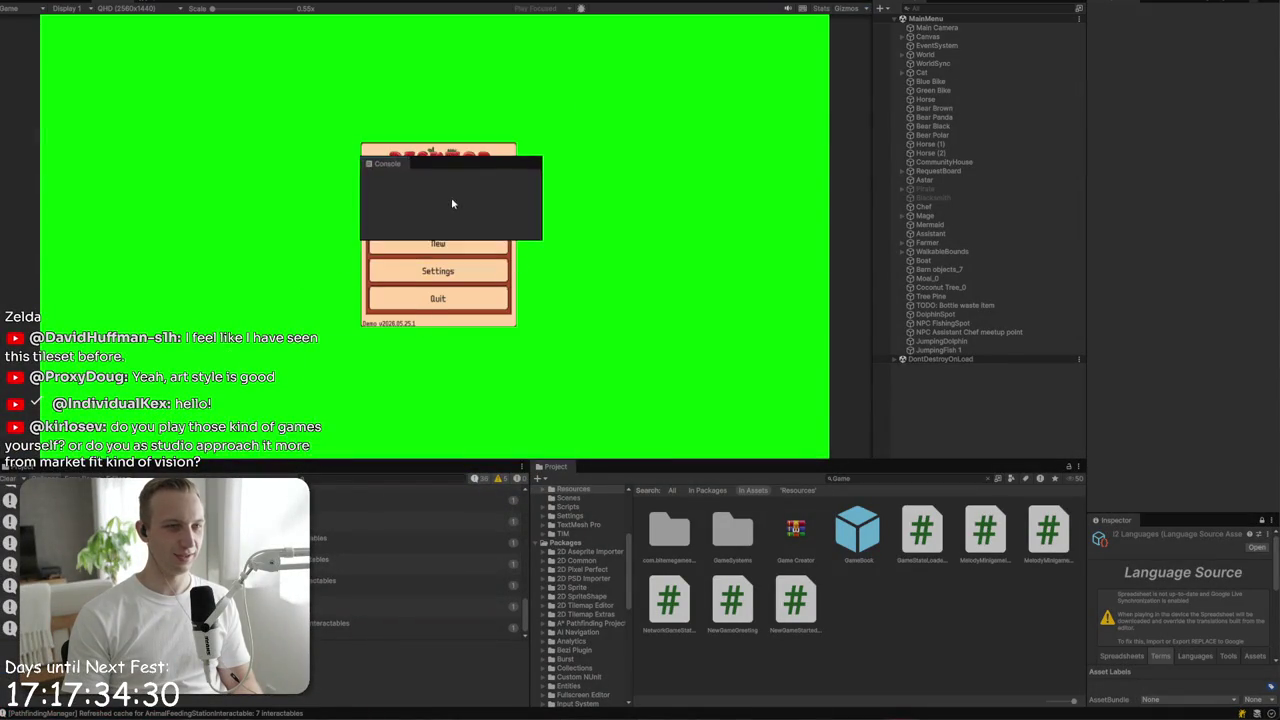
- Exit maximized Game view, inspect the CraftingStation log entry, and clear the Console
key(shift+space)
key(shift+space)
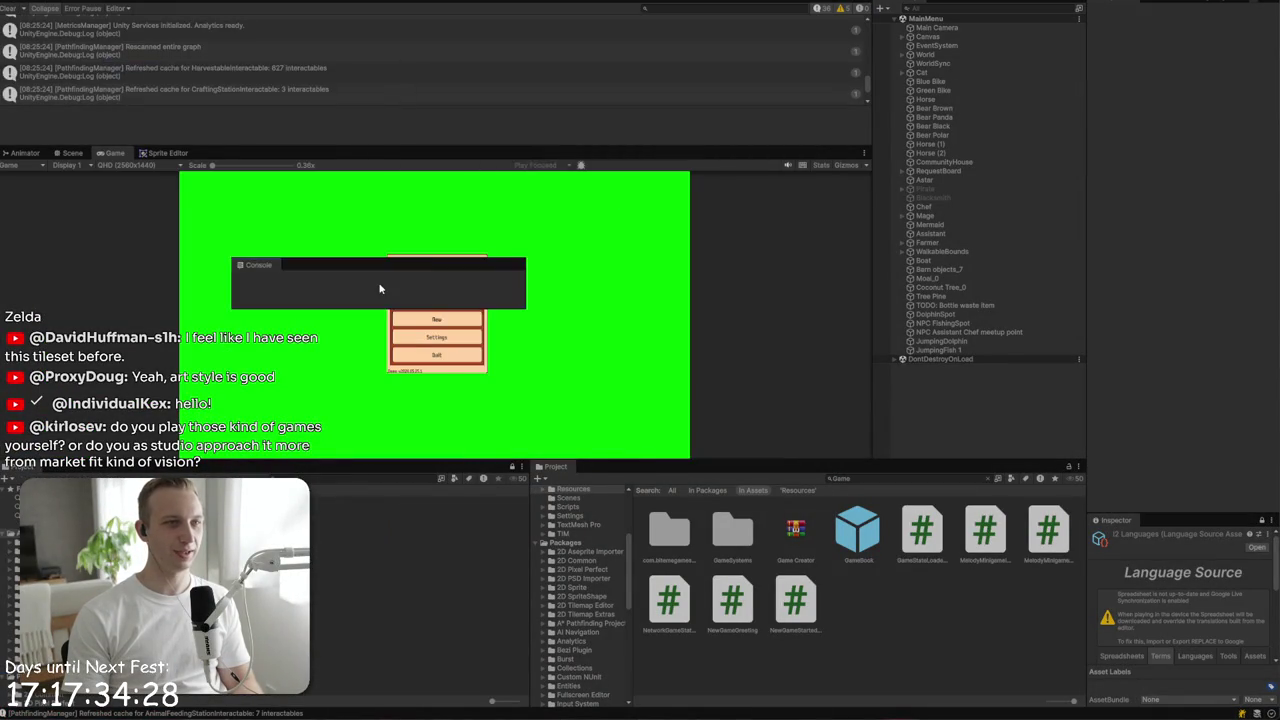
mouse_move(260, 220)
mouse_down()
mouse_move(487, 186)
mouse_move(768, 96)
mouse_up()
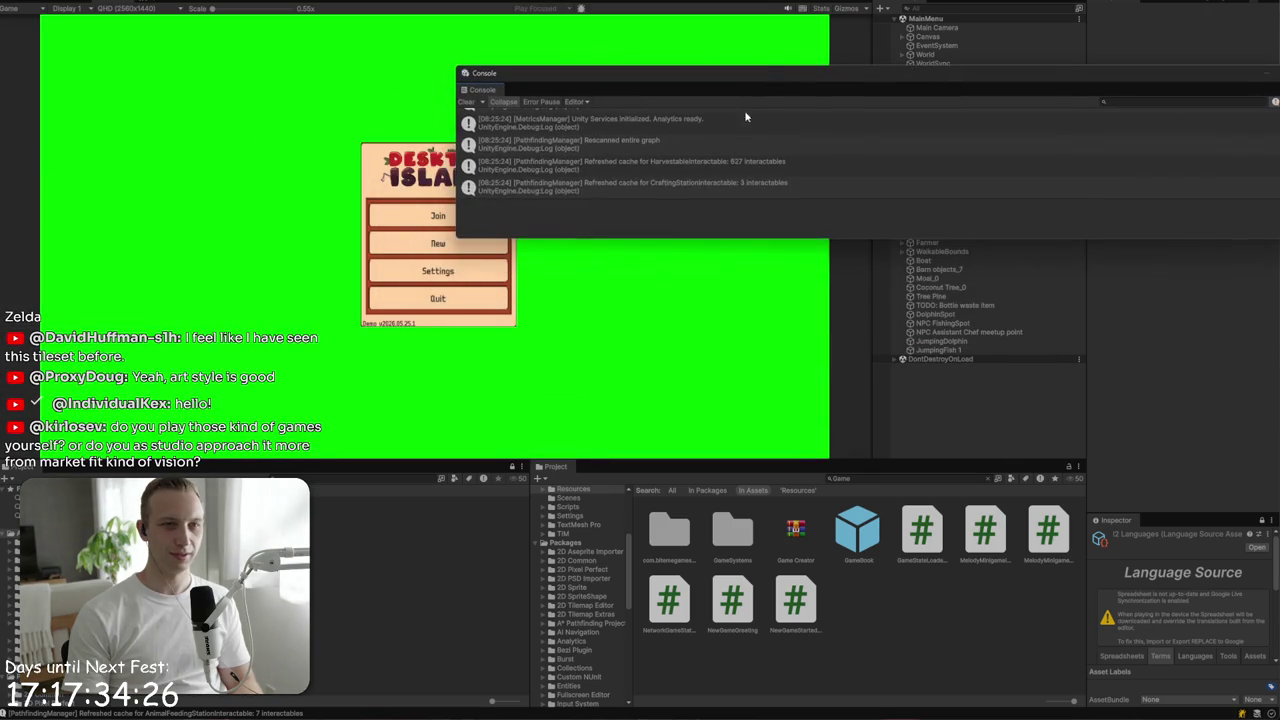
click(712, 183)
scroll(706, 181, down, 1)
click(466, 101)
- Resize and move the Console beside the game menu, check its options, then choose Join
mouse_move(484, 73)
mouse_down()
mouse_move(256, 41)
mouse_move(348, 41)
mouse_up()
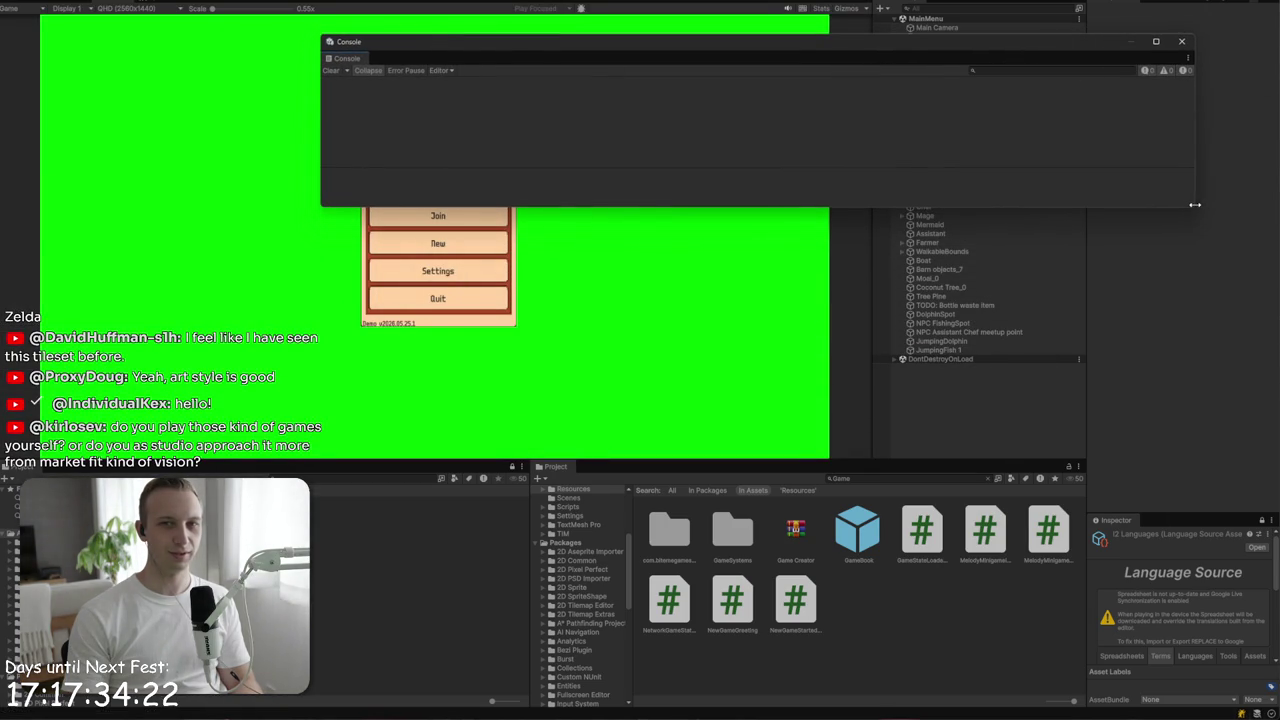
mouse_move(1192, 208)
mouse_down()
mouse_move(1094, 300)
mouse_move(1024, 494)
mouse_move(1020, 418)
mouse_up()
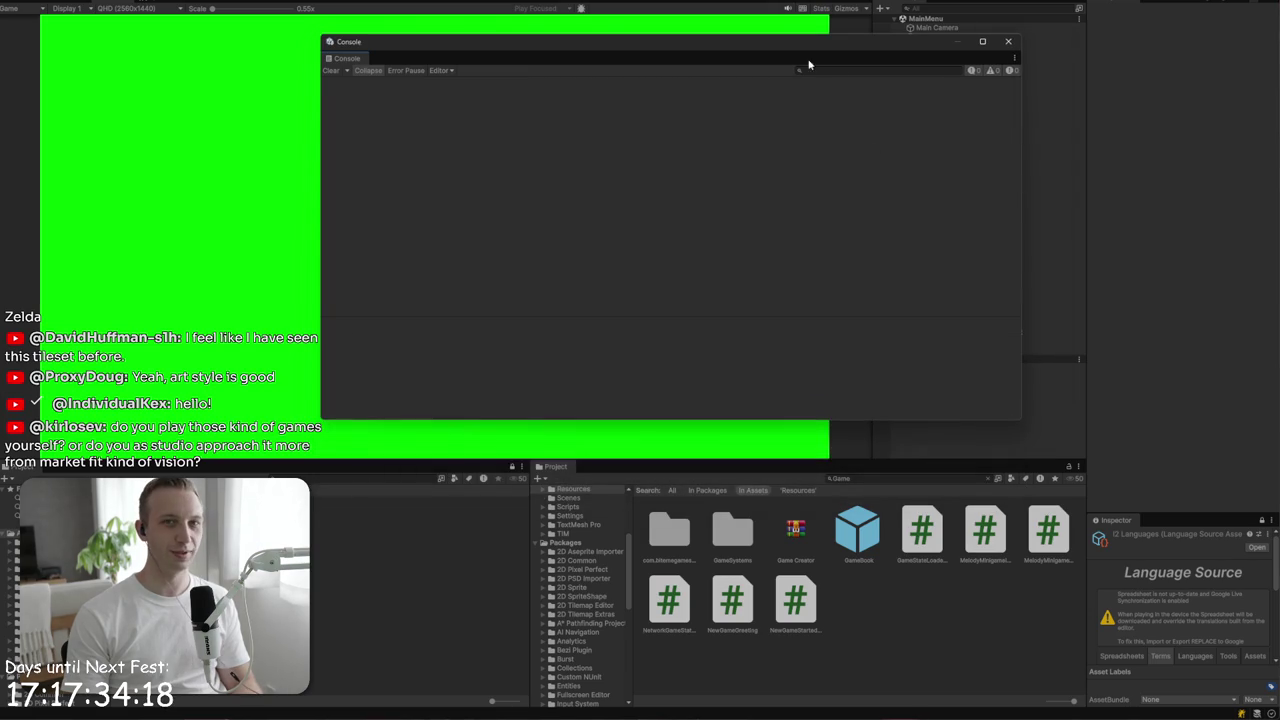
drag(786, 40, 1005, 47)
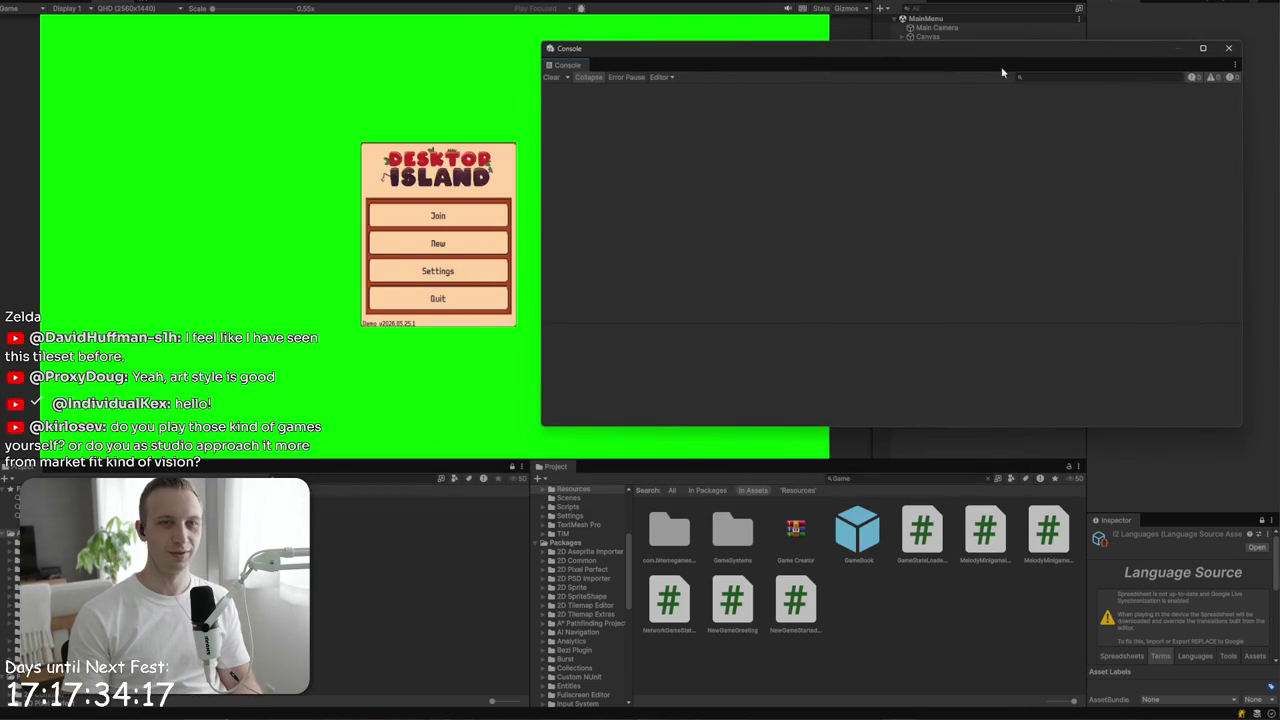
click(1234, 65)
mouse_move(1221, 115)
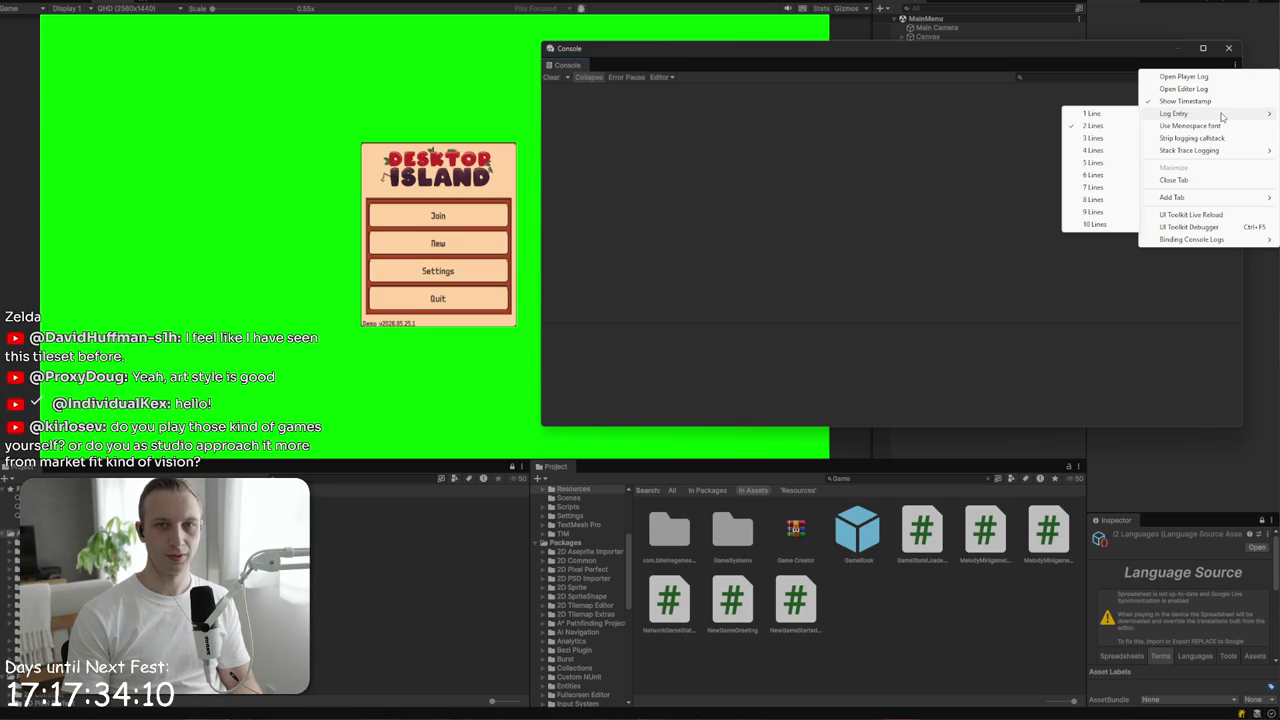
click(788, 143)
click(448, 222)
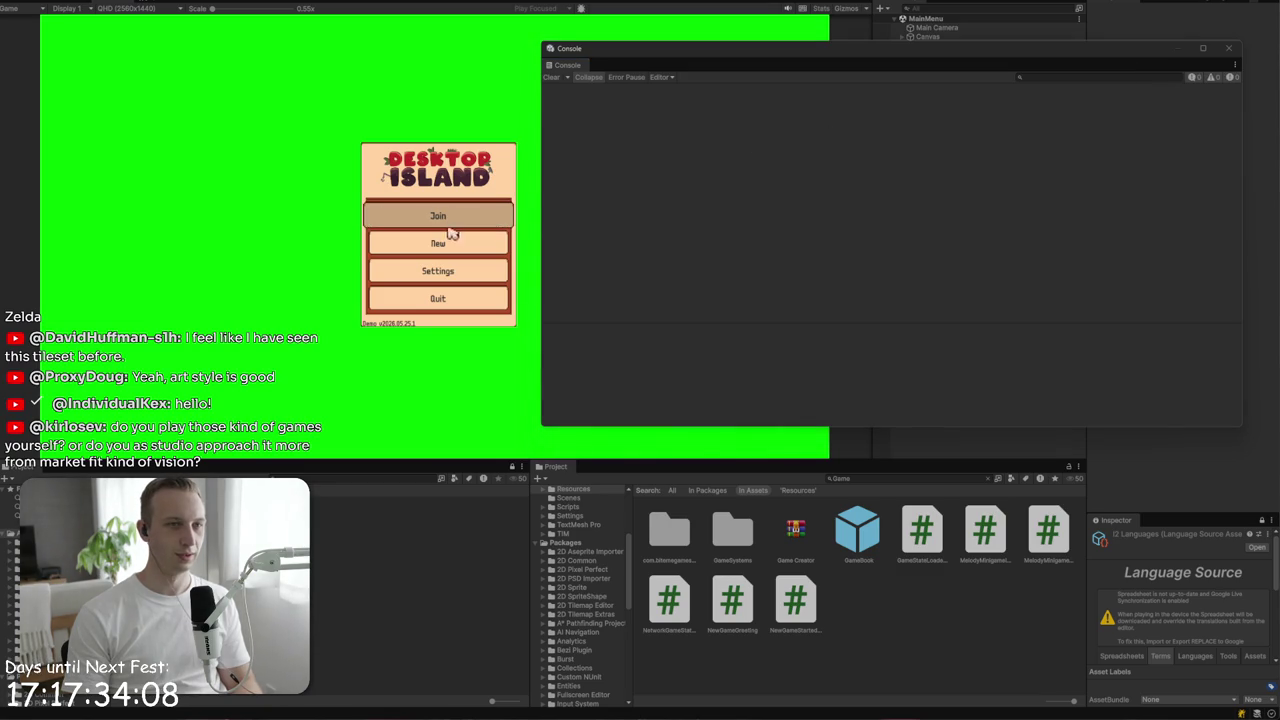
- Join the recent world and read the lobby, join-code and workshop query stack traces
click(444, 264)
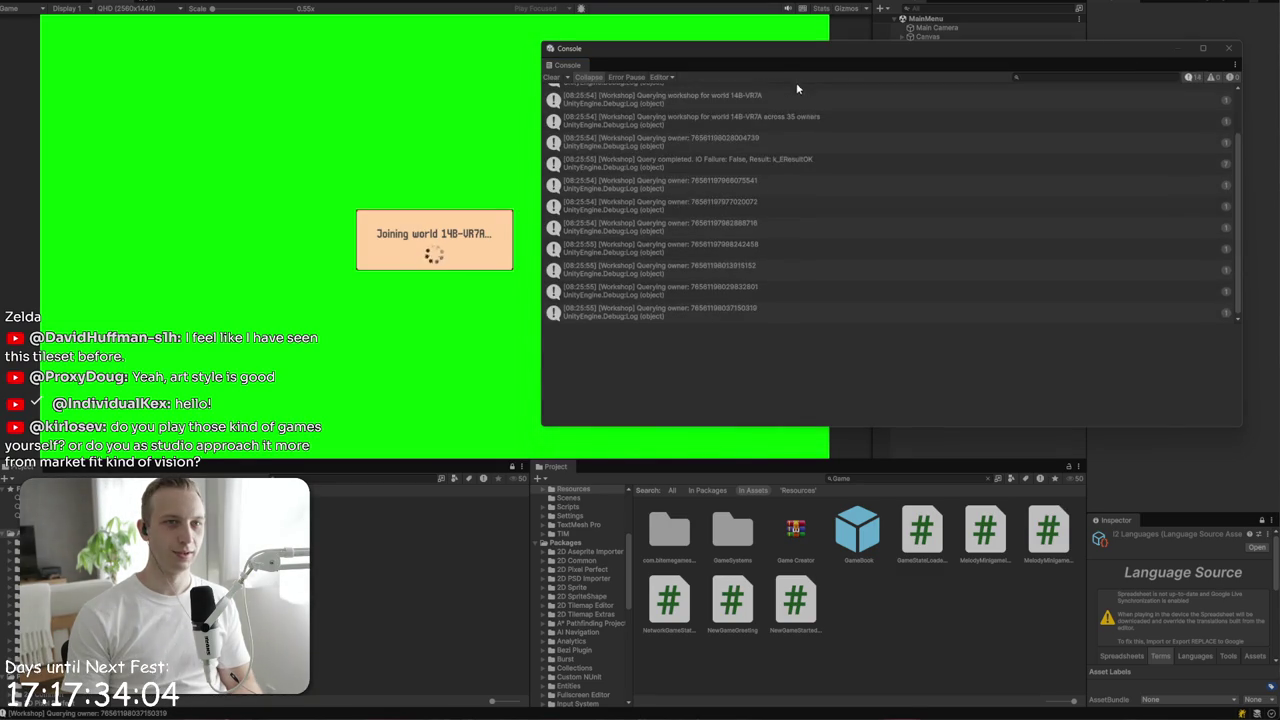
click(705, 115)
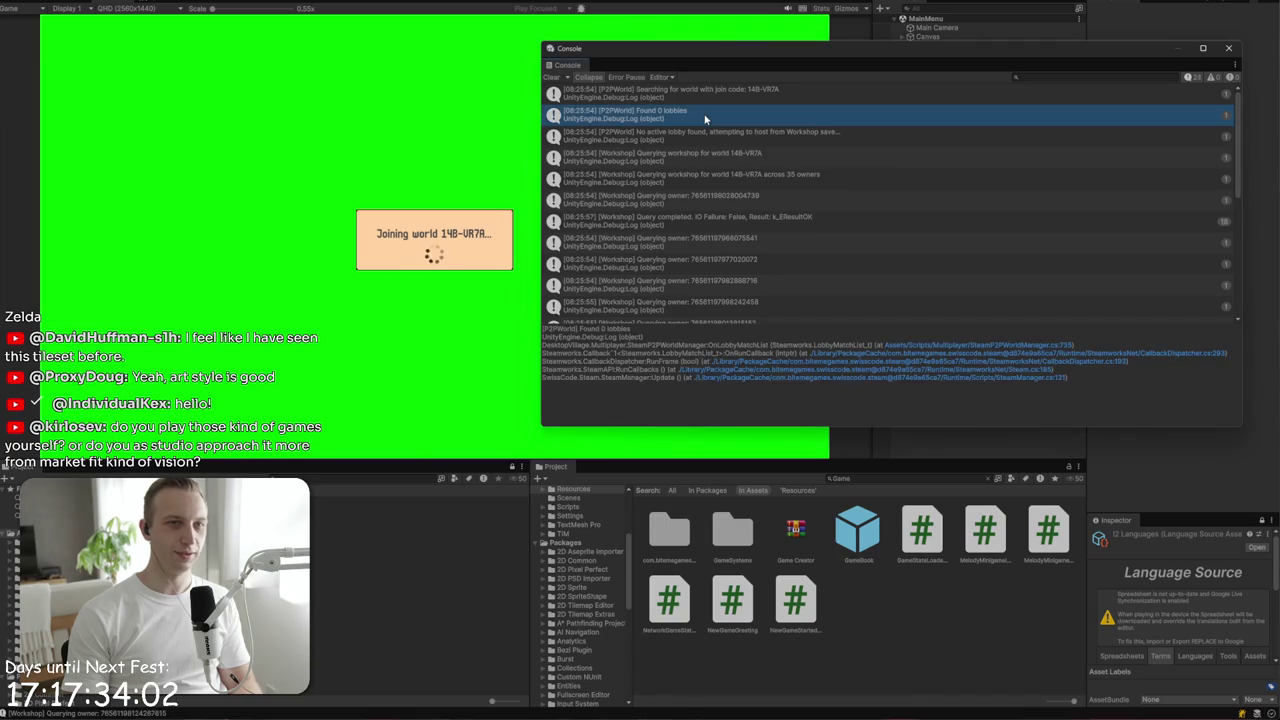
click(790, 94)
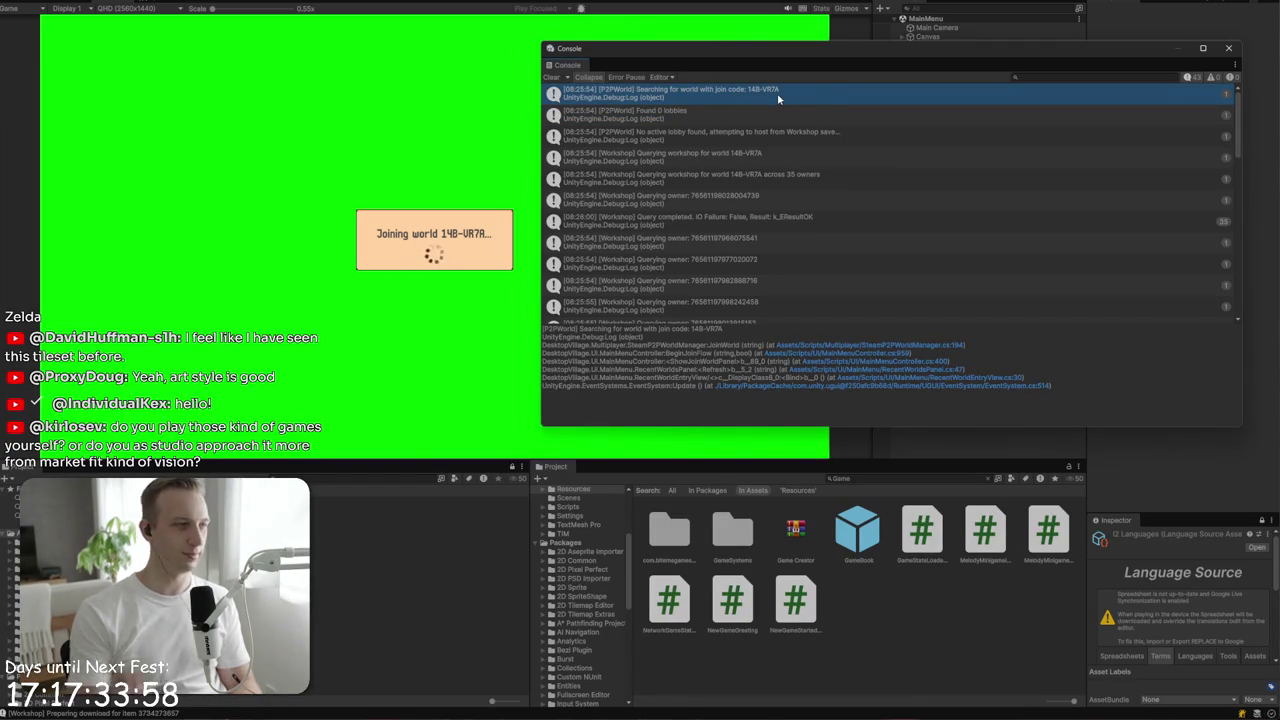
click(766, 138)
click(776, 160)
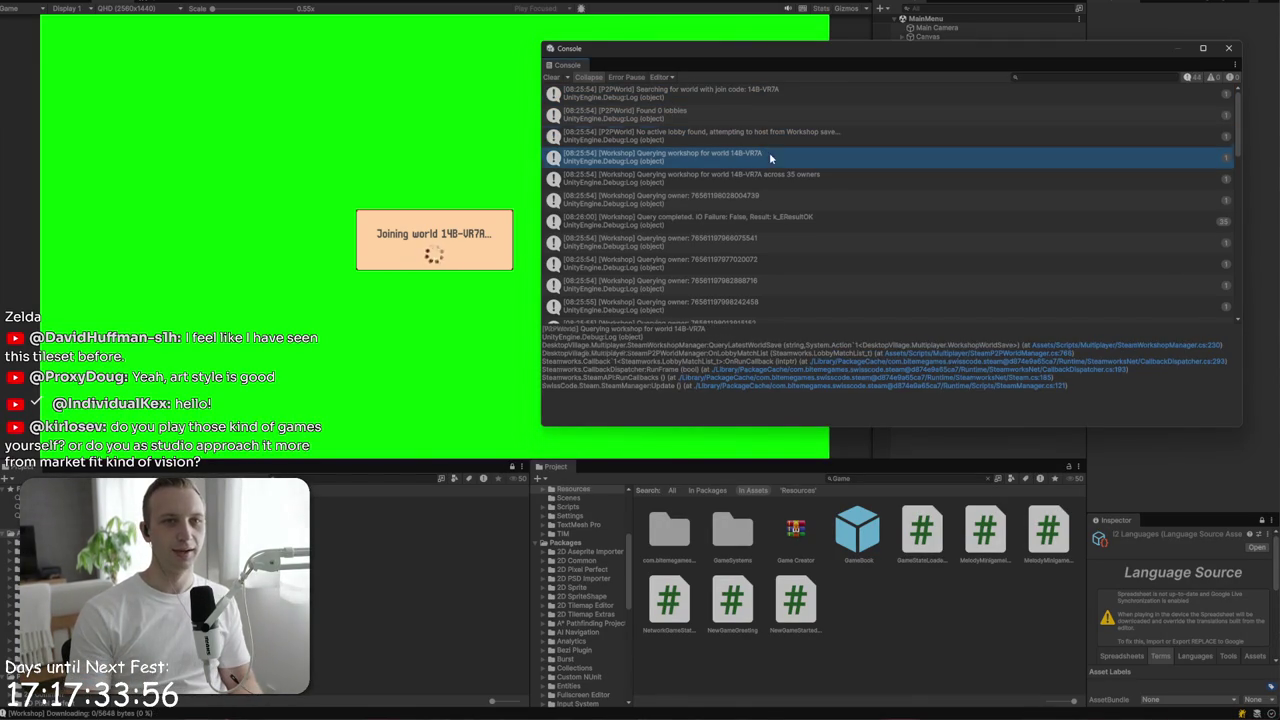
scroll(778, 163, down, 1)
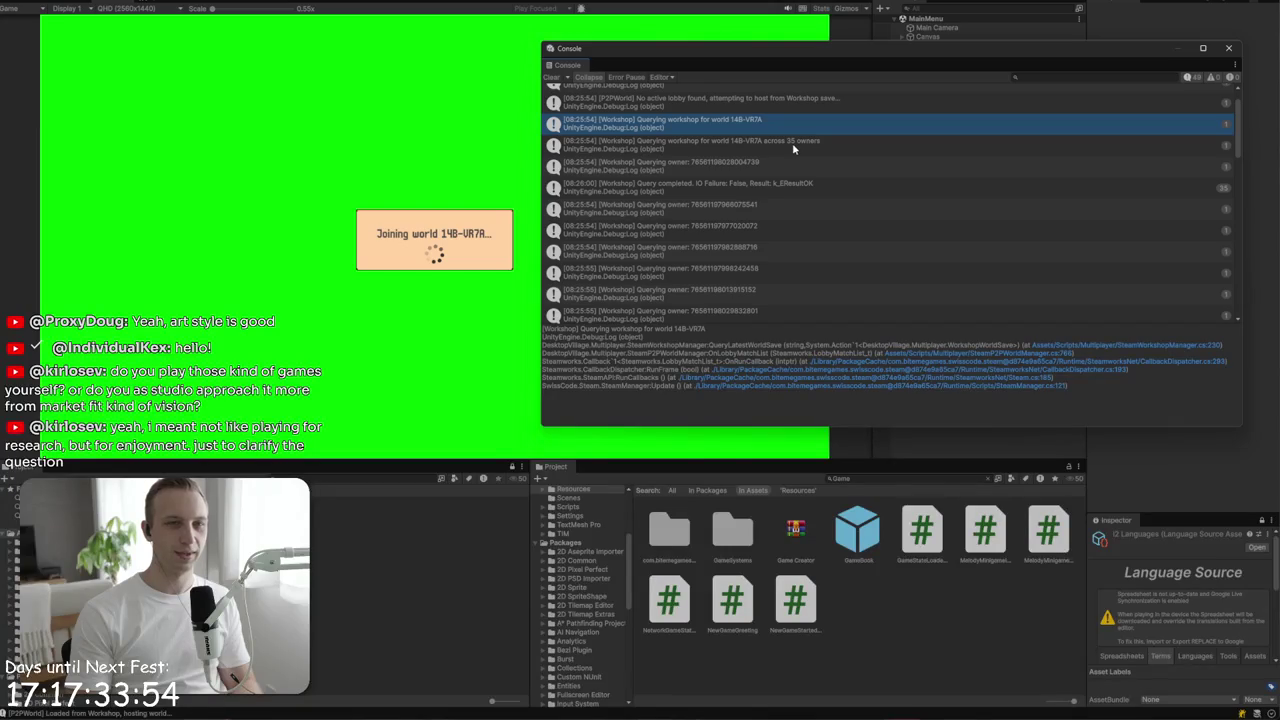
- Read the stack traces of the workshop and owner query log entries
click(738, 145)
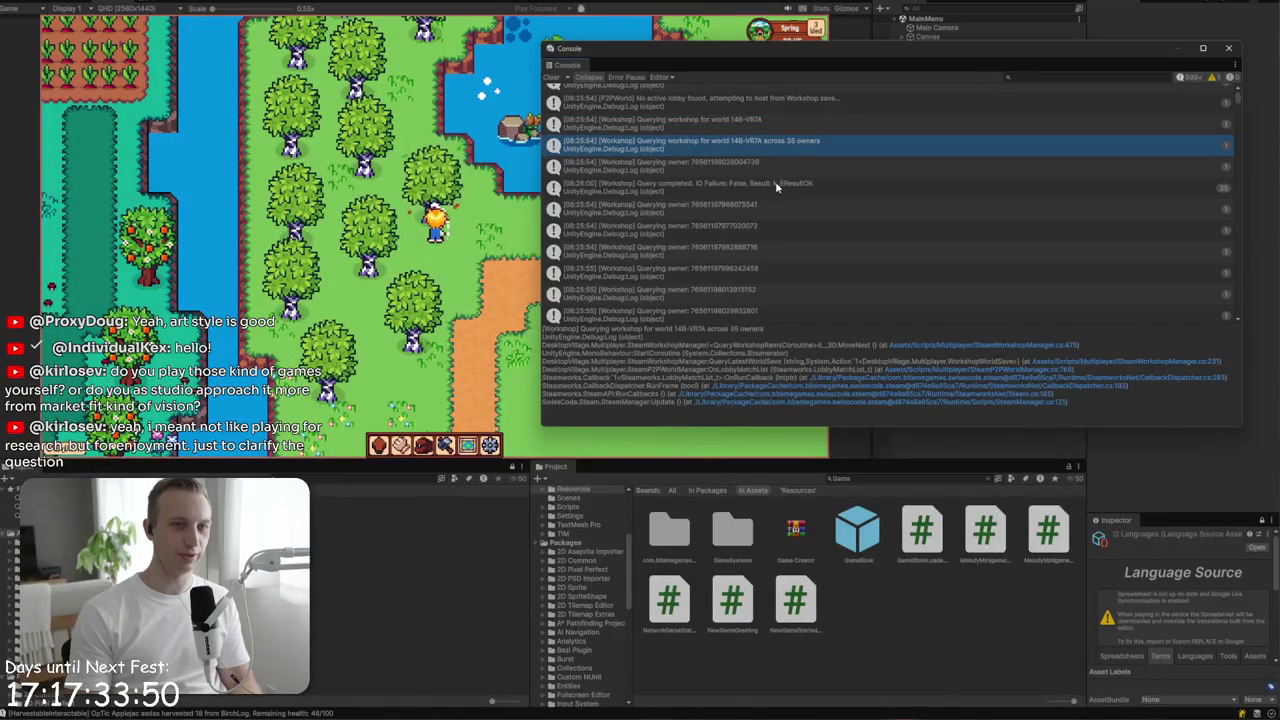
click(780, 208)
scroll(782, 210, down, 5)
click(800, 197)
scroll(798, 235, down, 10)
scroll(798, 235, down, 5)
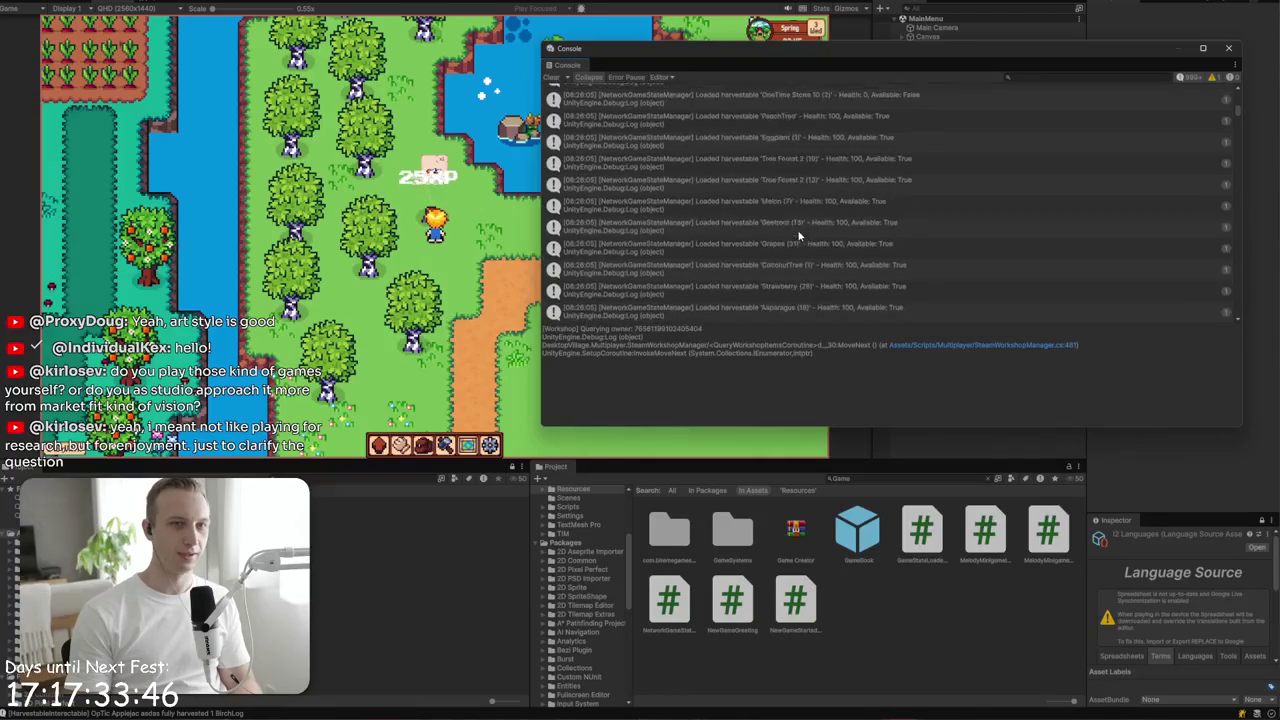
scroll(797, 235, up, 10)
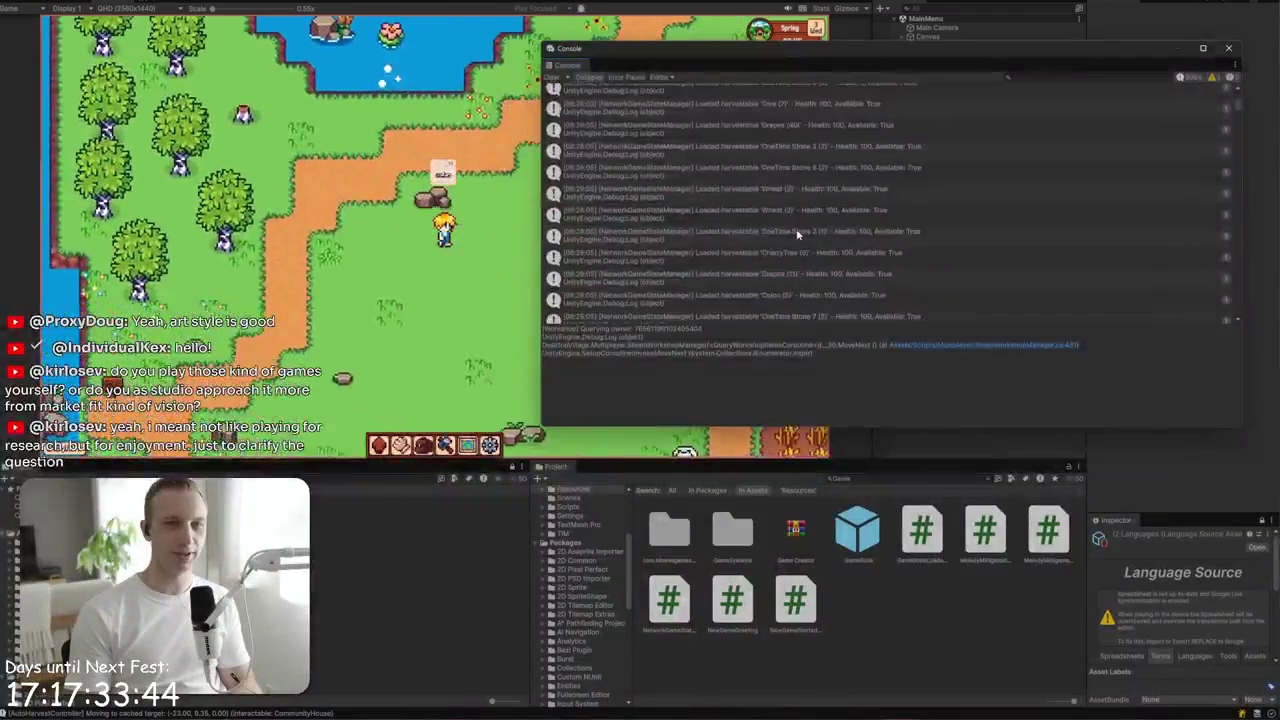
scroll(796, 230, up, 3)
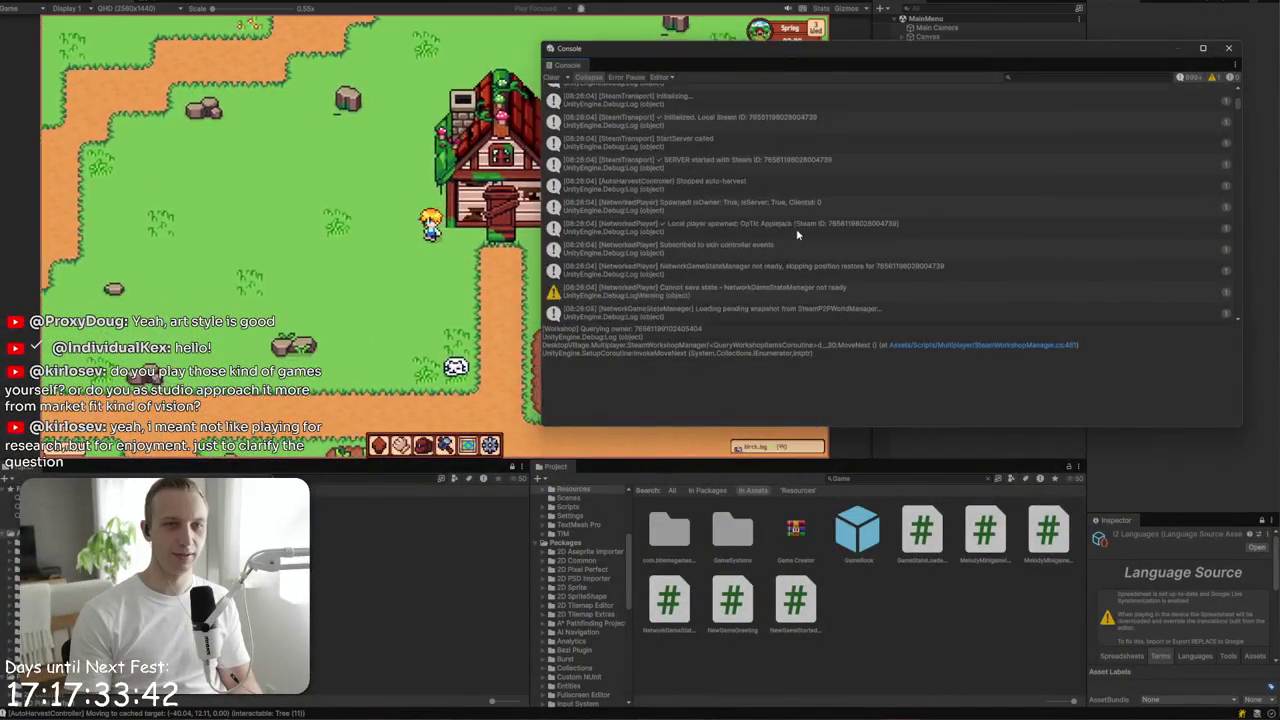
- Inspect the Local player spawned, SERVER started and Stopped auto-harvest logs, then recheck lobby logs
click(760, 226)
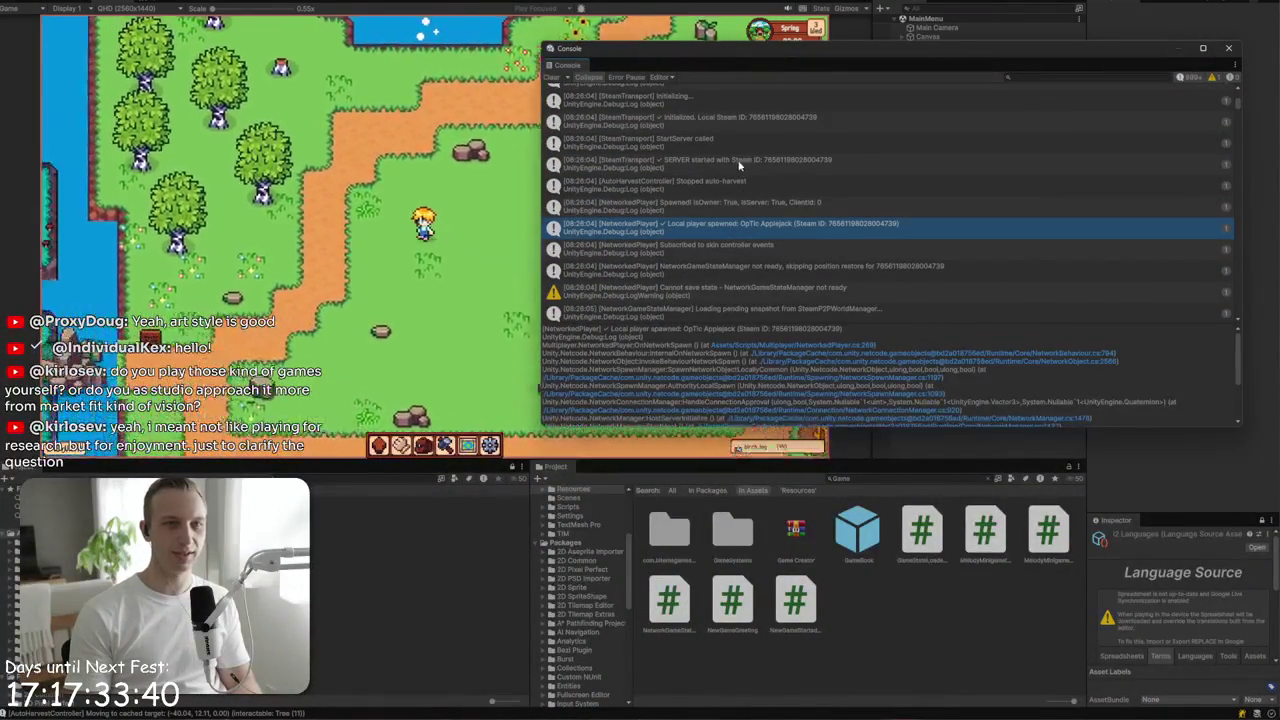
click(738, 163)
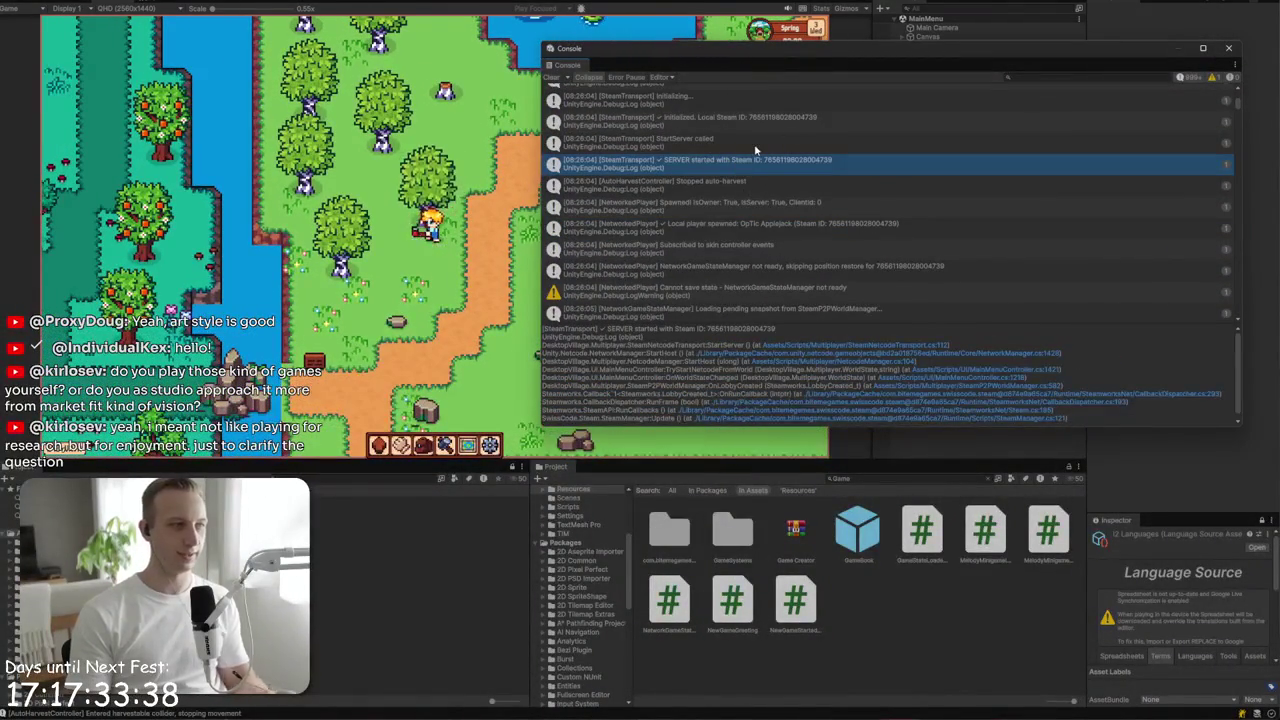
click(757, 184)
scroll(756, 192, up, 5)
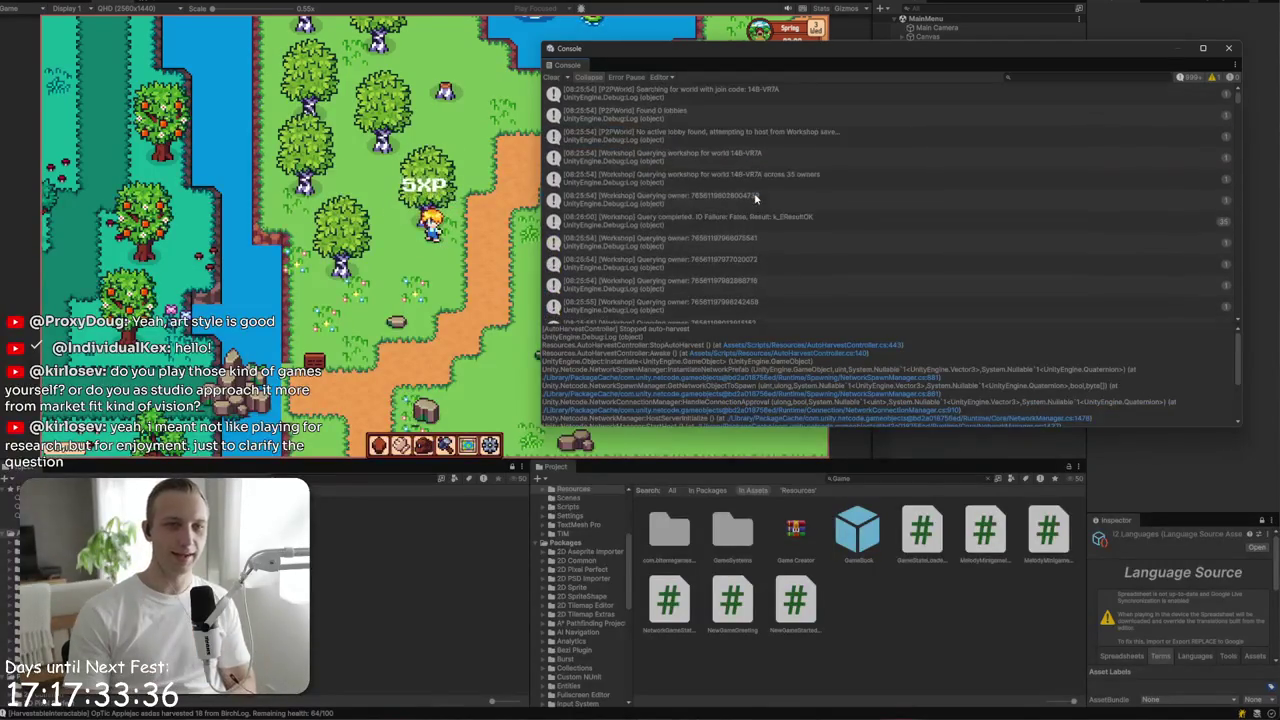
click(741, 98)
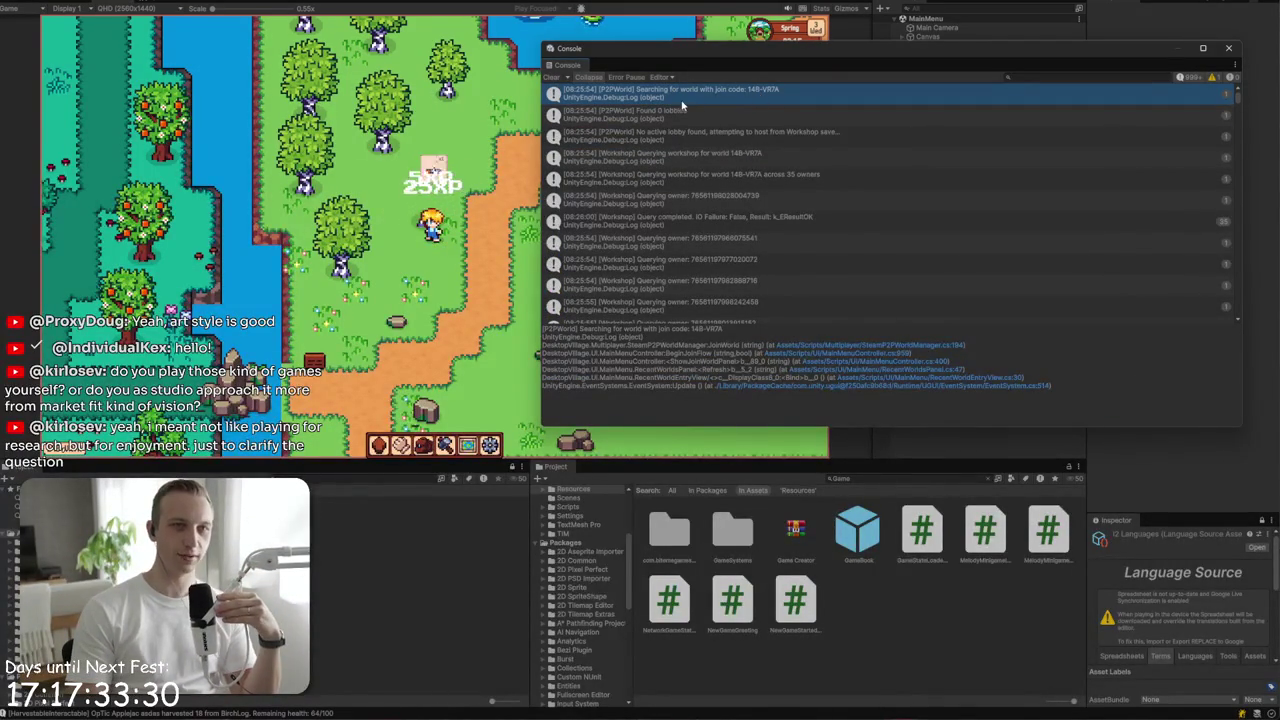
click(657, 118)
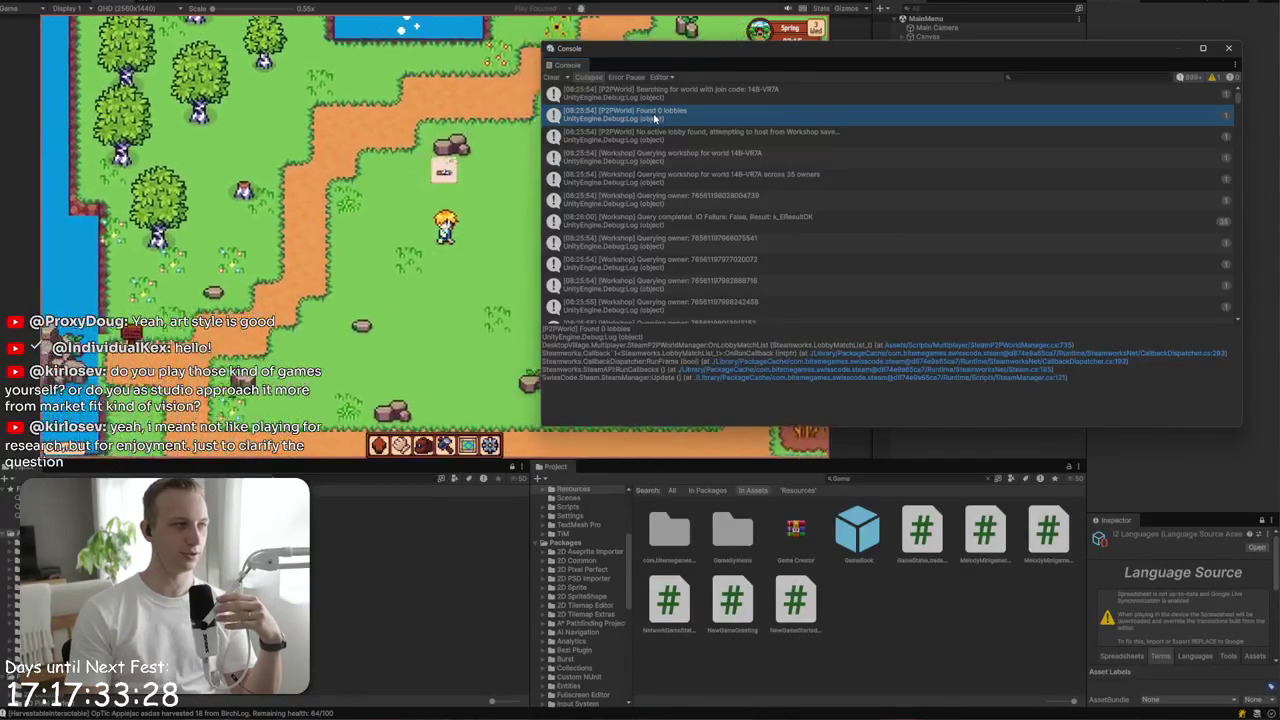
click(680, 205)
scroll(699, 186, down, 5)
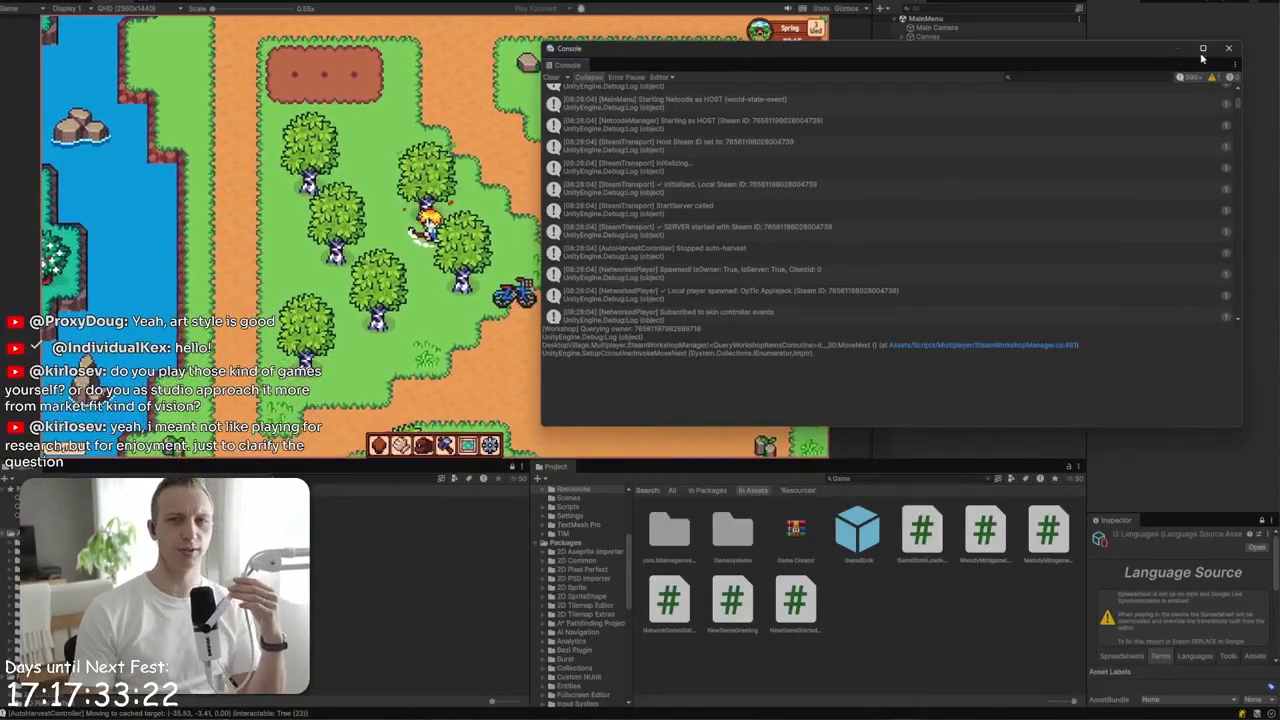
- Dock the Console in the lower panel, walk up the path, and set stone for mining
mouse_move(575, 65)
mouse_down()
mouse_move(300, 420)
mouse_move(113, 470)
mouse_up()
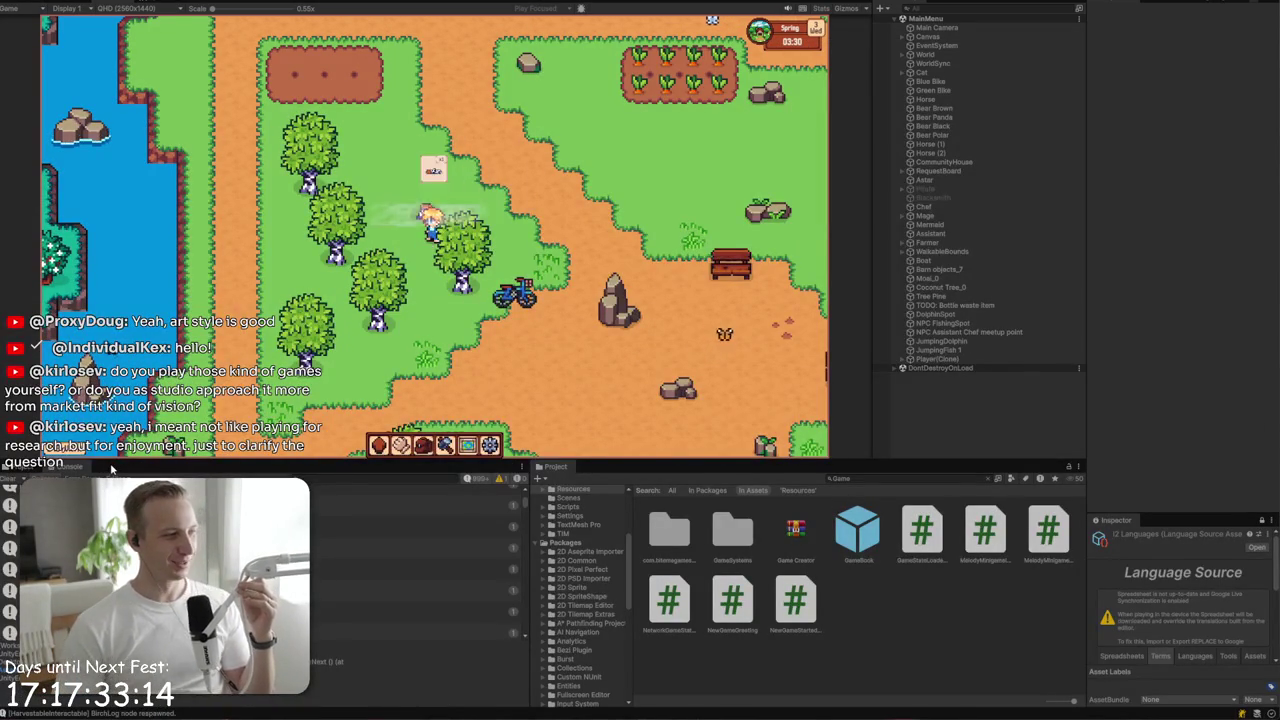
key(w)
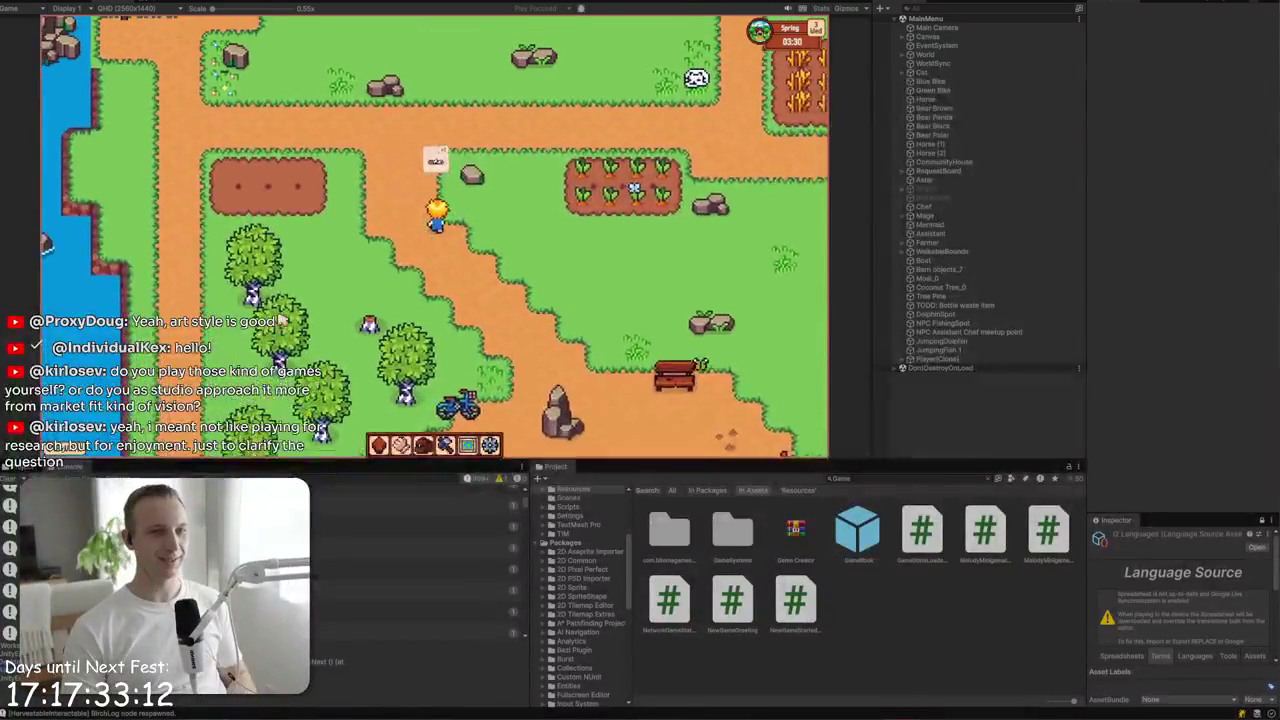
key(w)
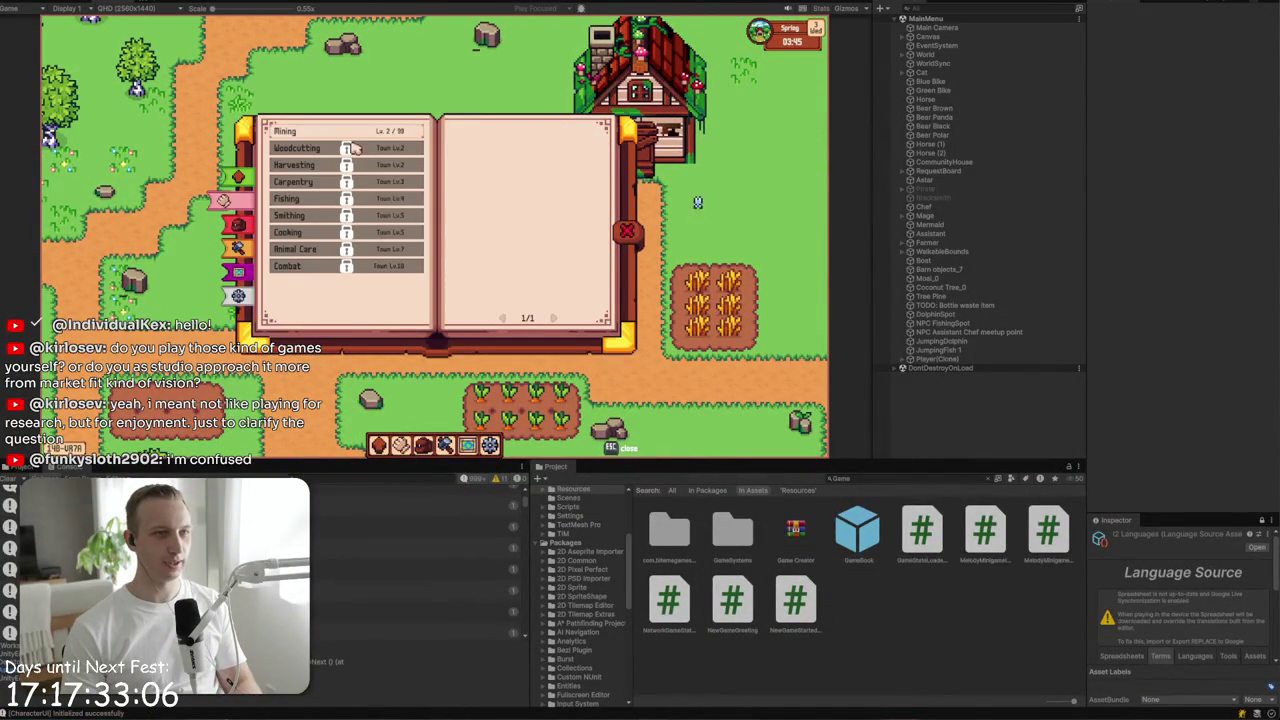
click(484, 150)
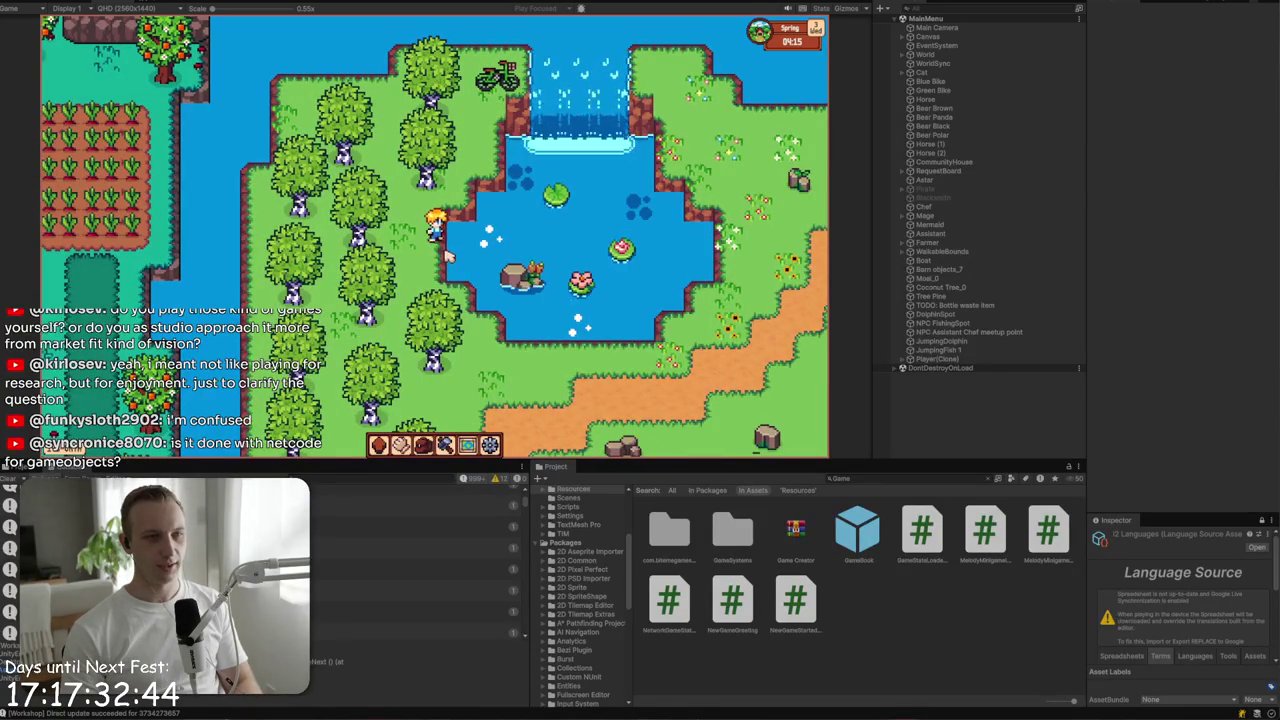
- Walk the character from the pond down the dirt path, past the rocks and bench, toward the docks
key(s)
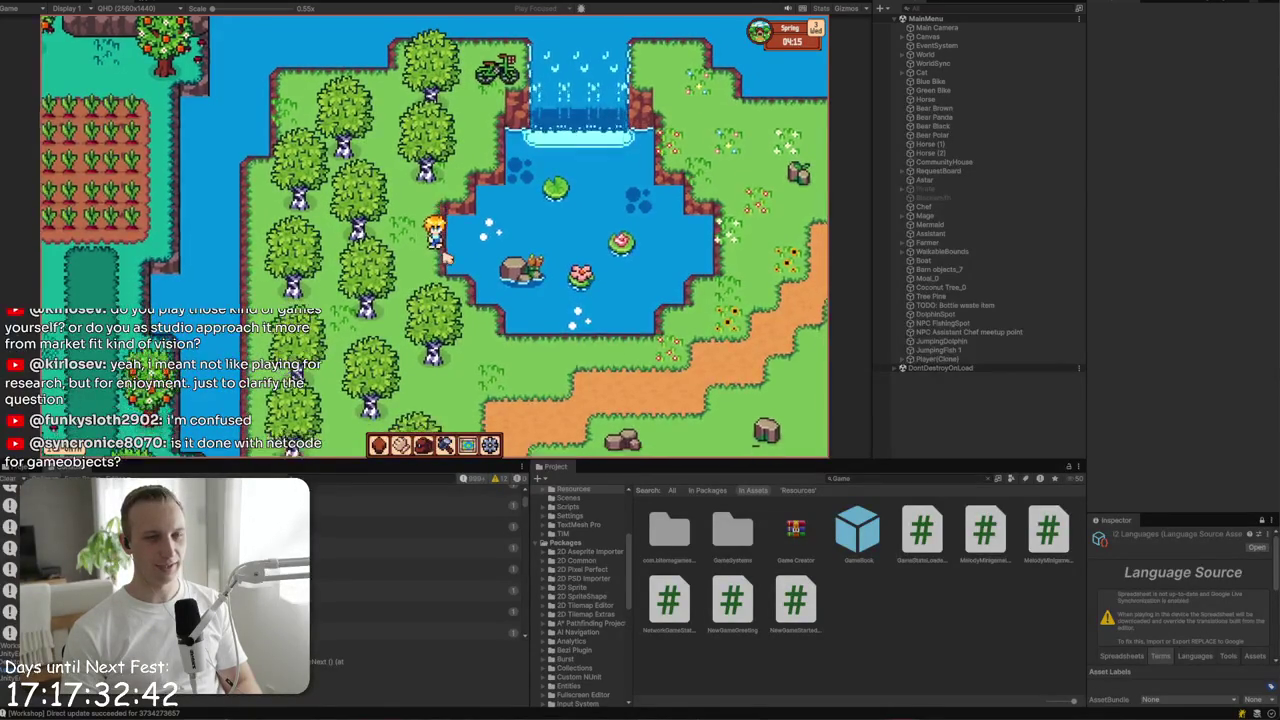
key(w)
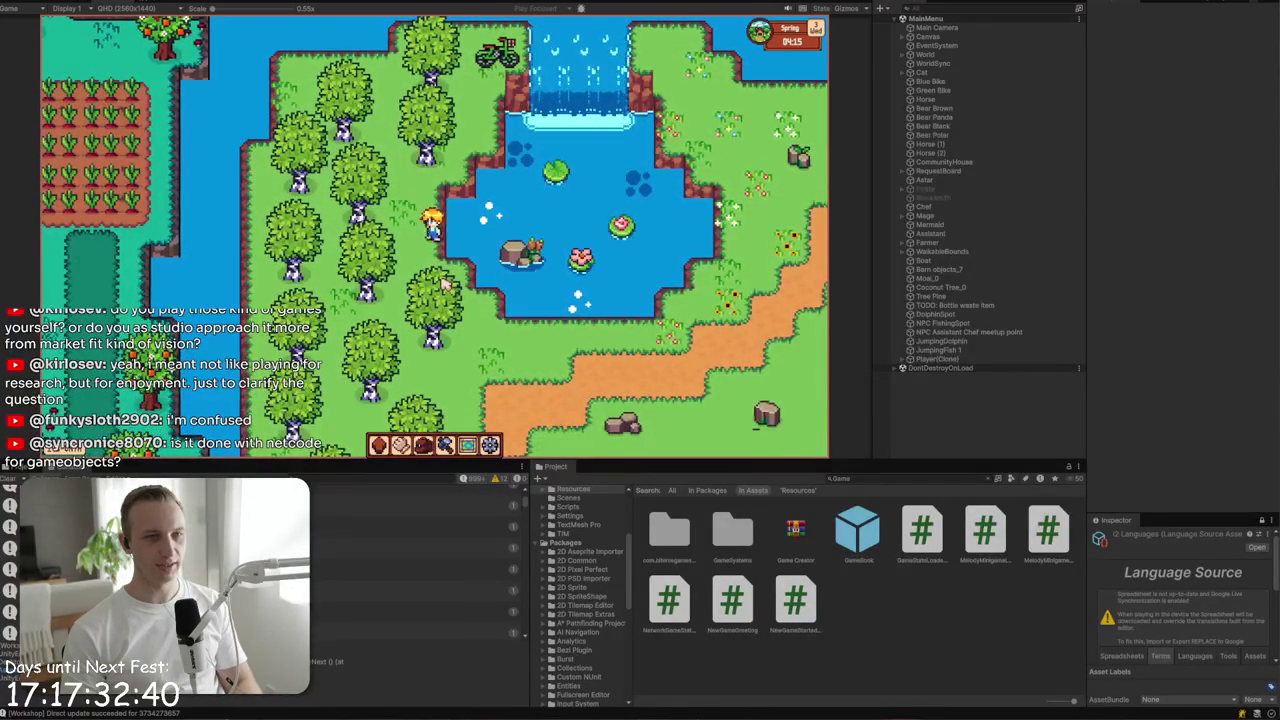
key(w)
key(w)
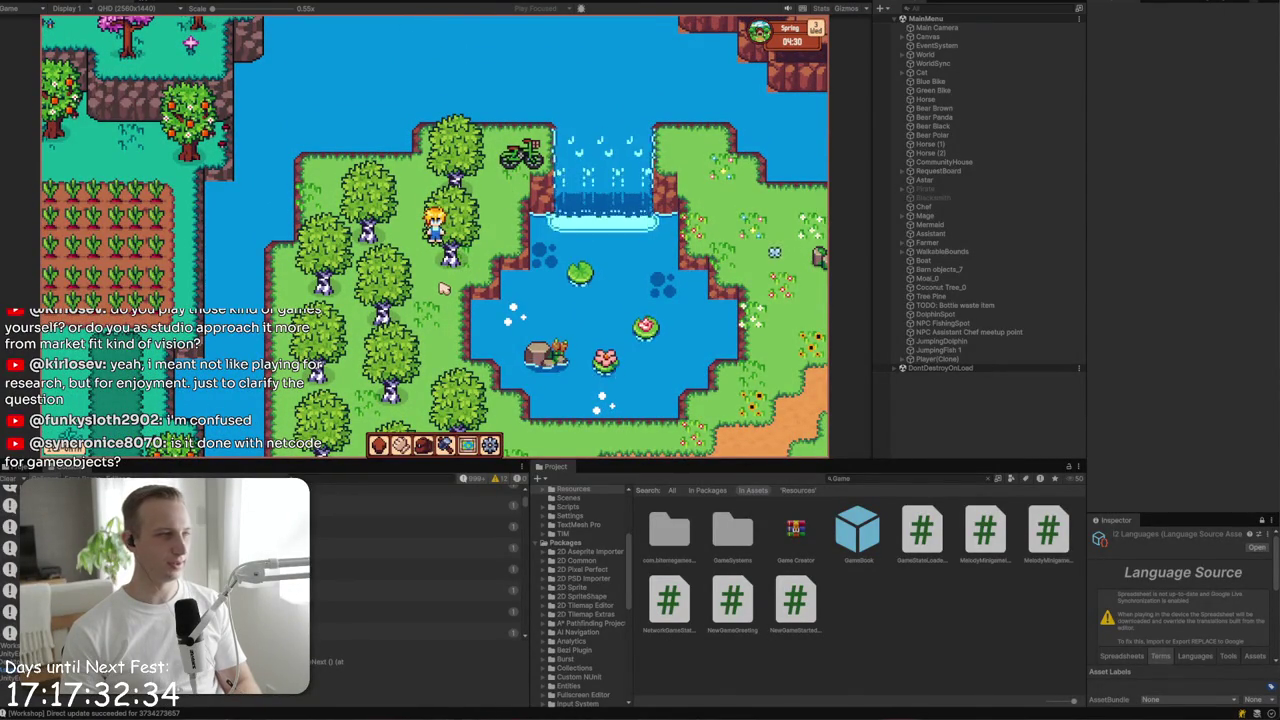
key(s)
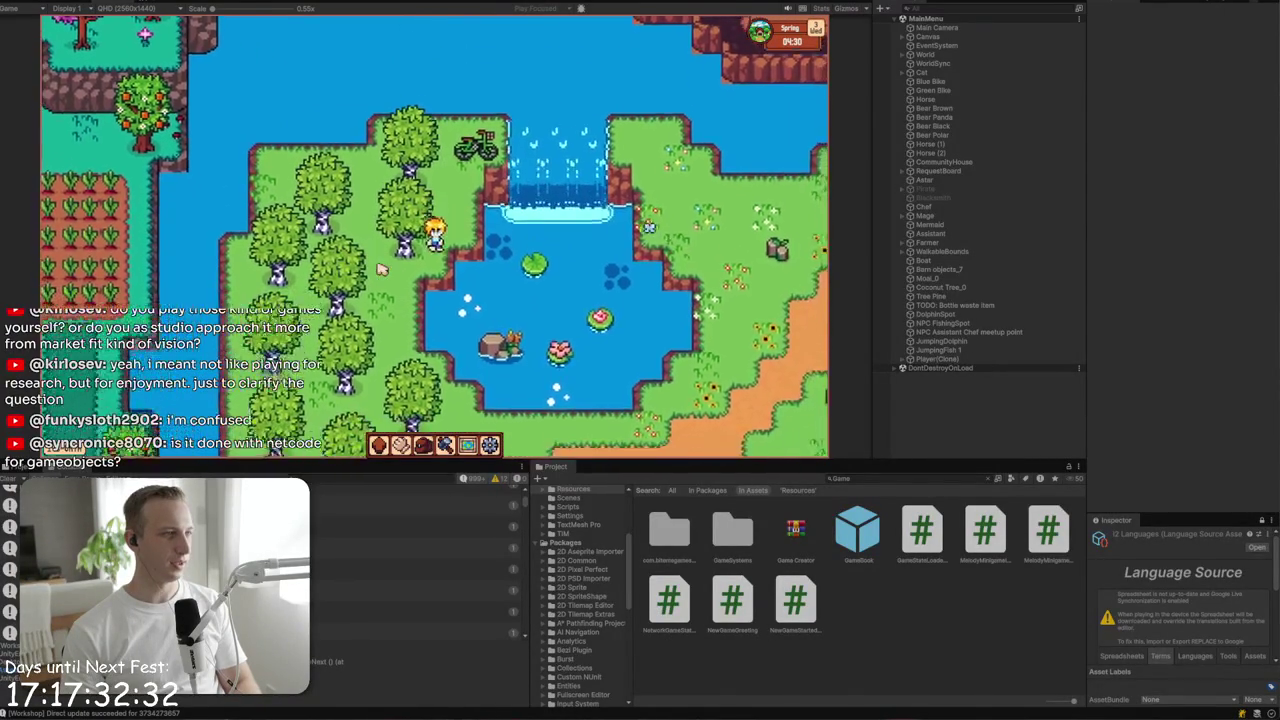
key(s)
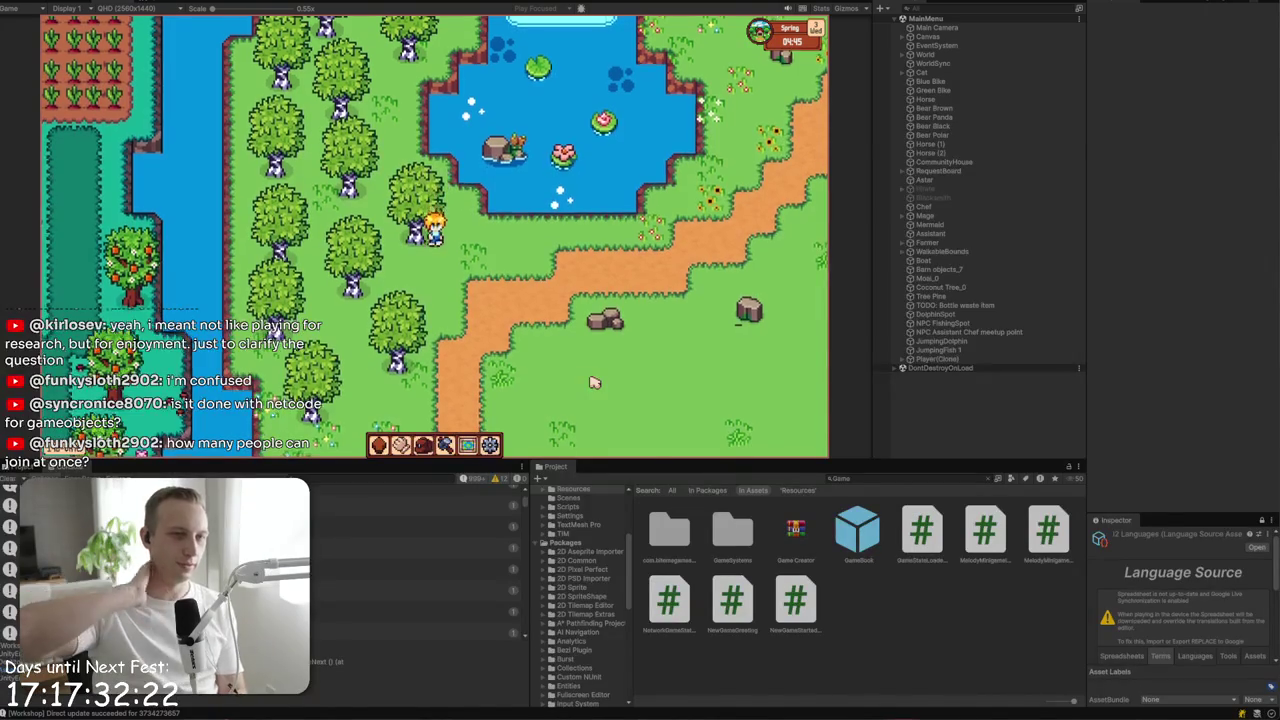
key(s)
key(a)
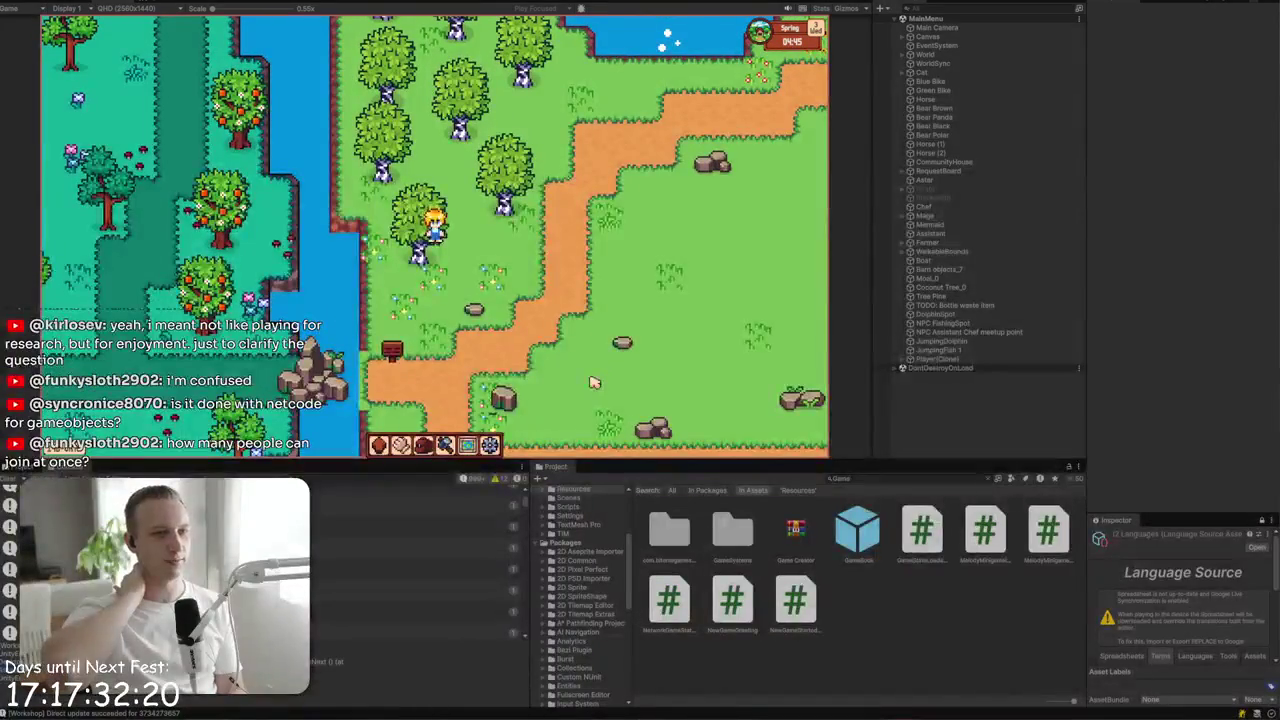
key(s)
key(a)
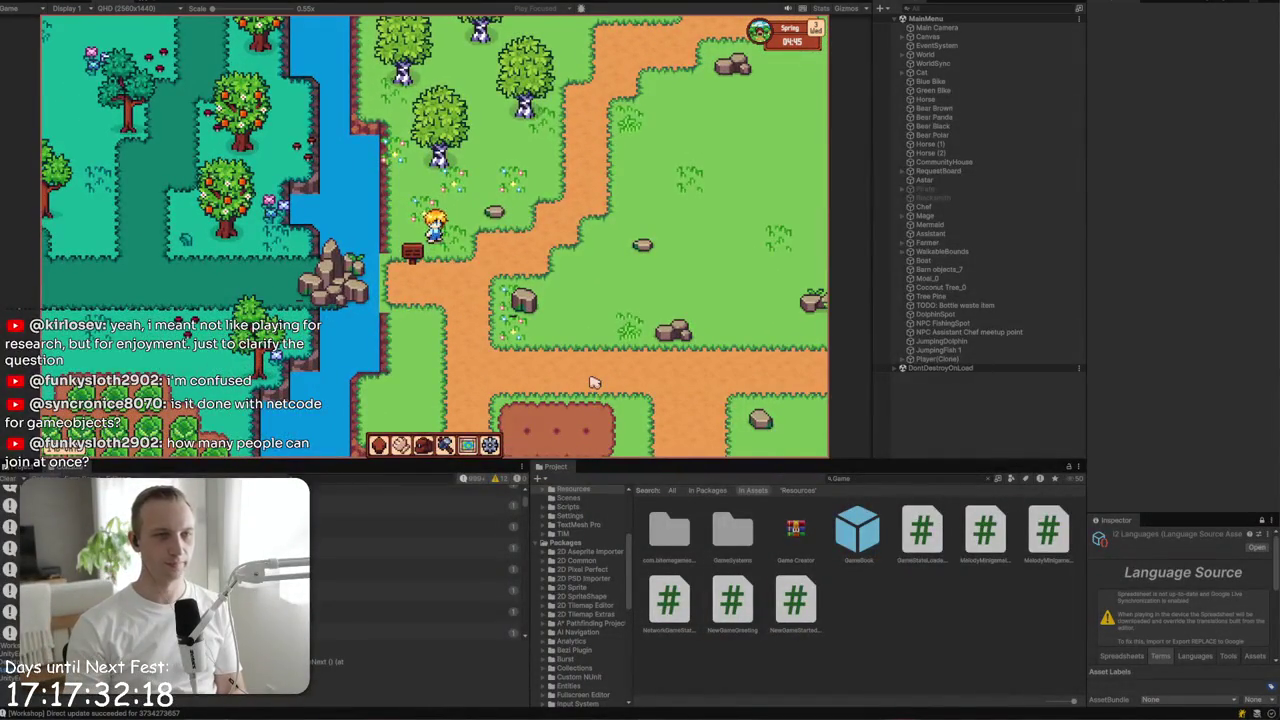
key(d)
key(s)
key(s)
key(d)
key(s)
key(d)
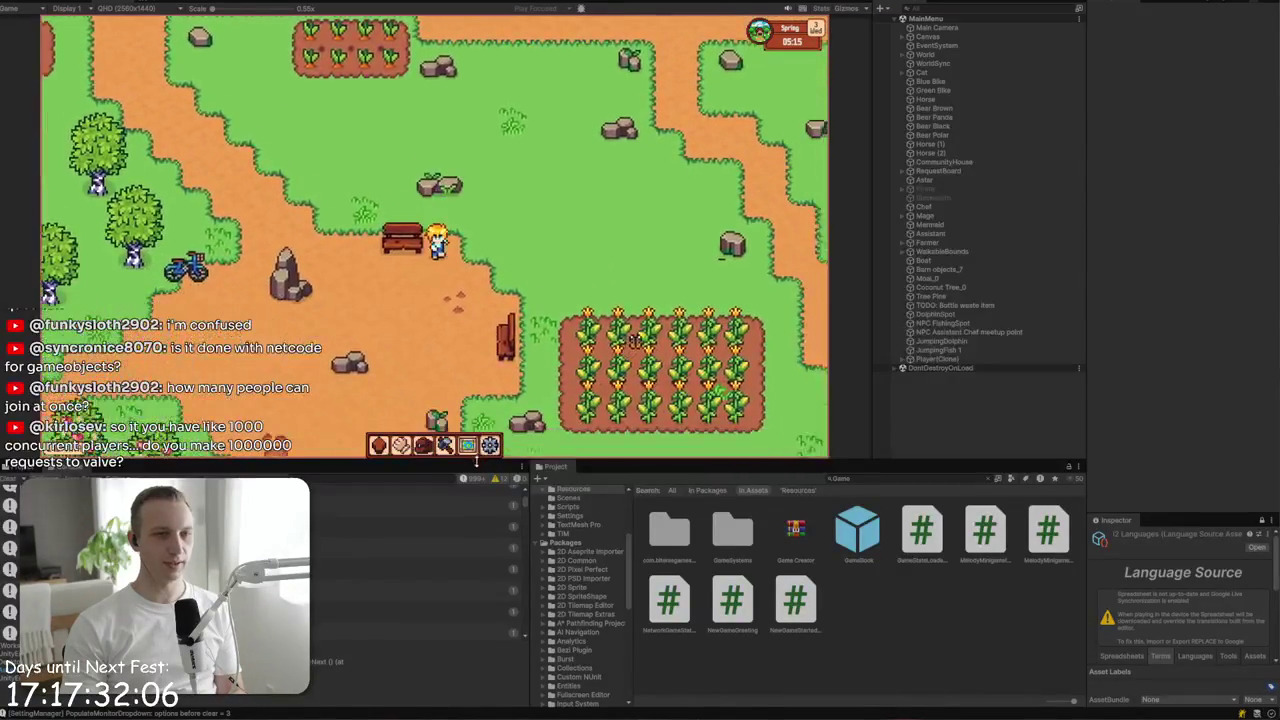
key(s)
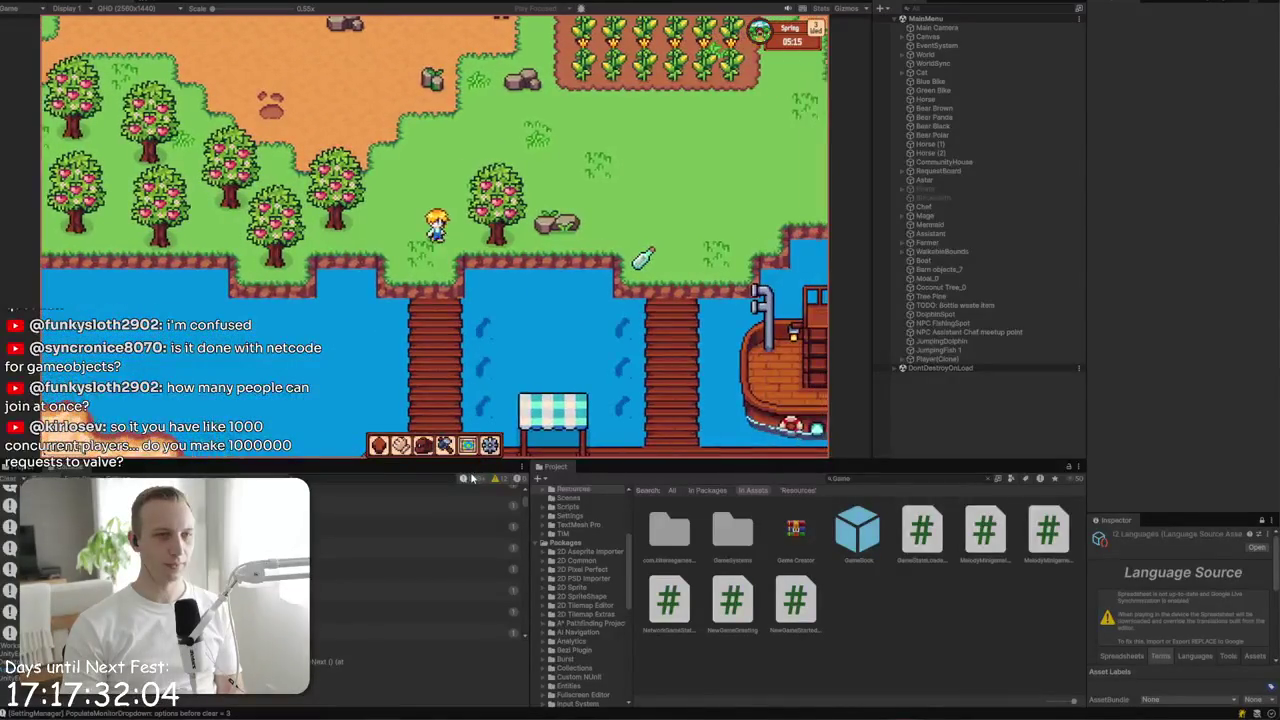
- Walk along the wooden dock and piers to stand beside the ship
key(s)
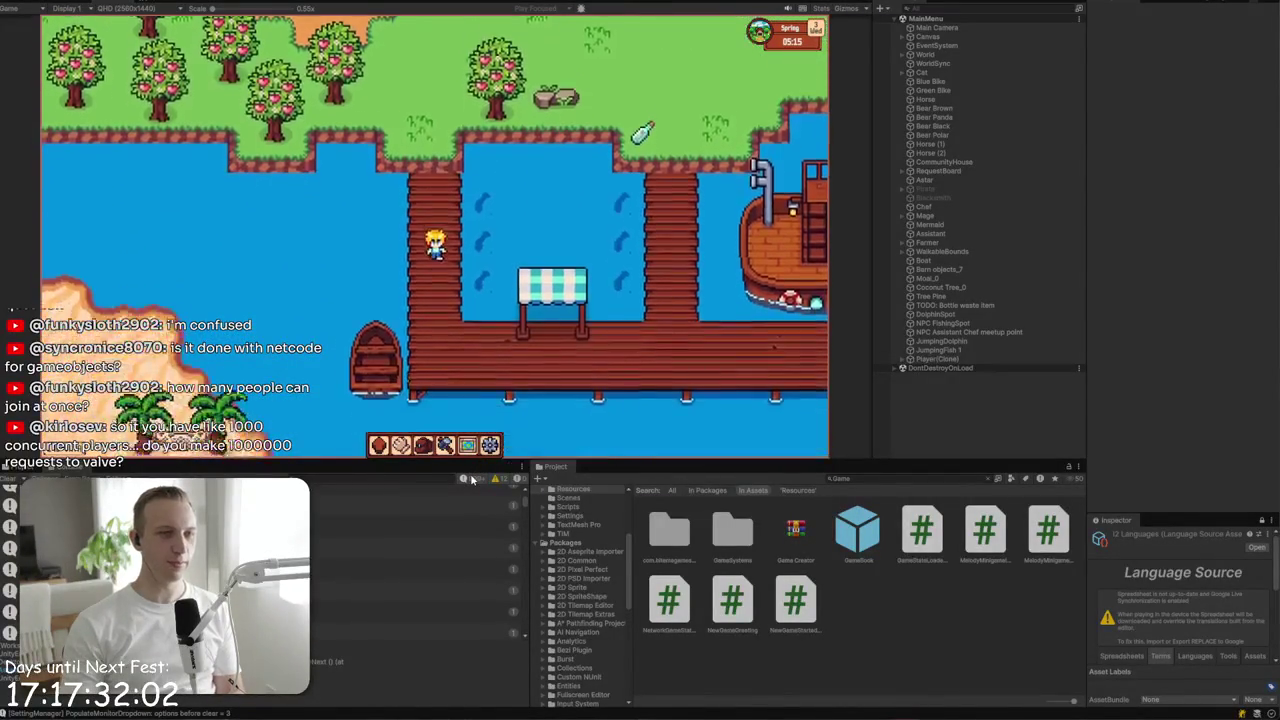
key(s)
key(d)
key(a)
key(w)
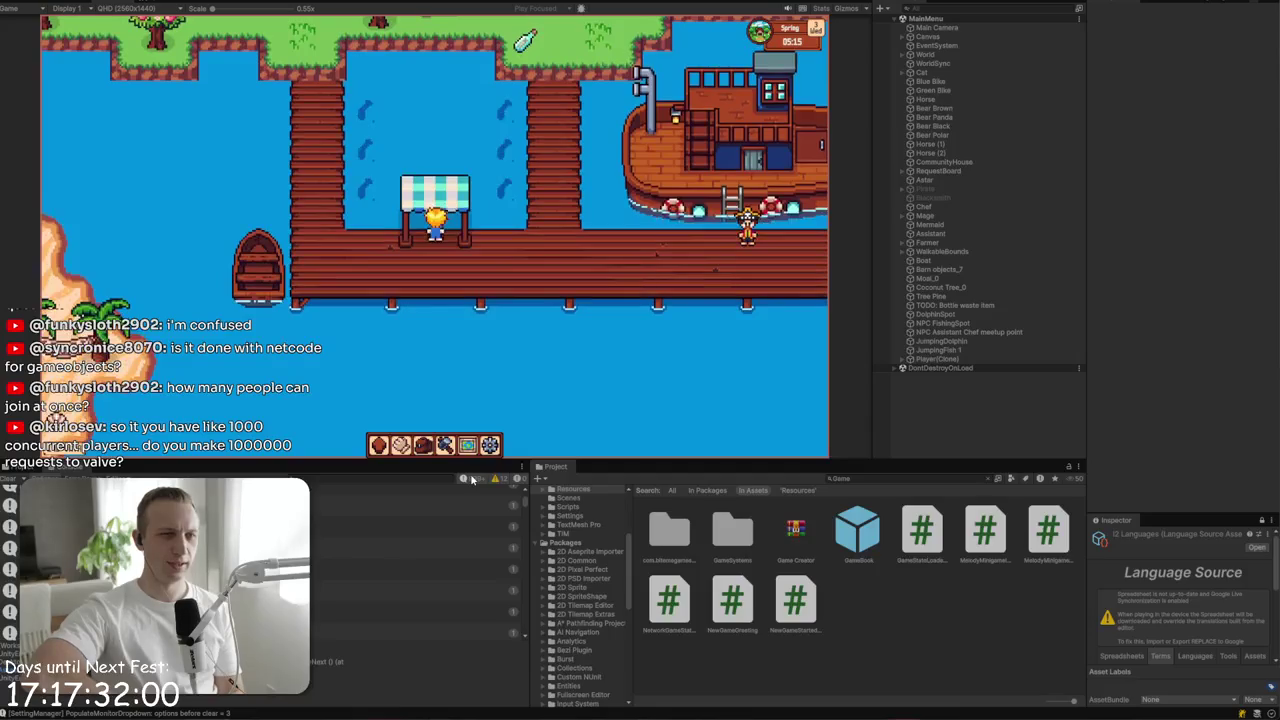
key(d)
key(w)
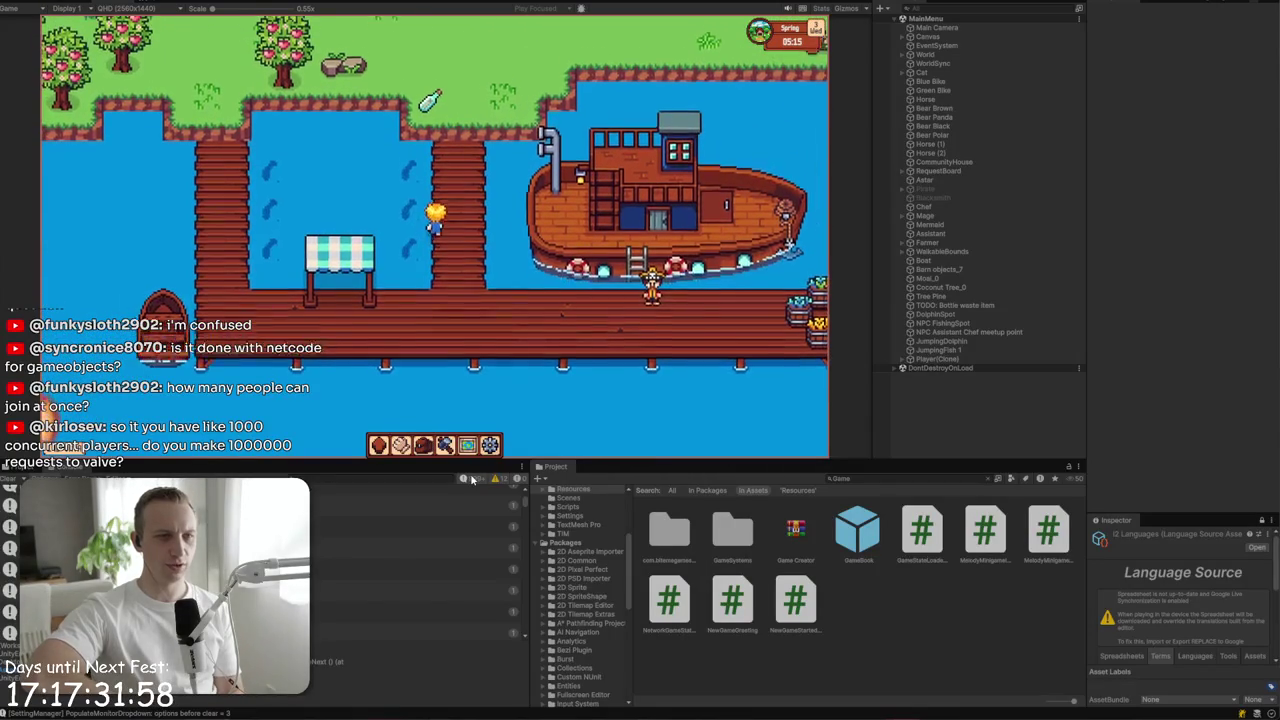
key(w)
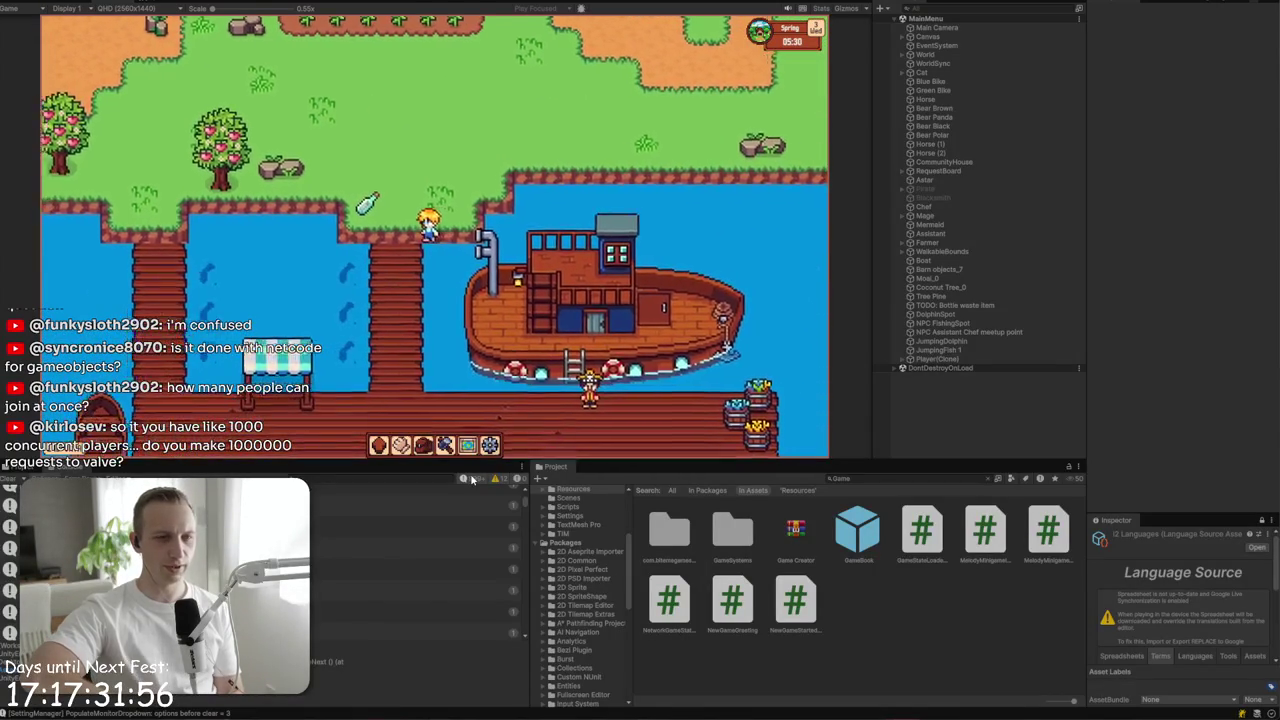
key(a)
key(w)
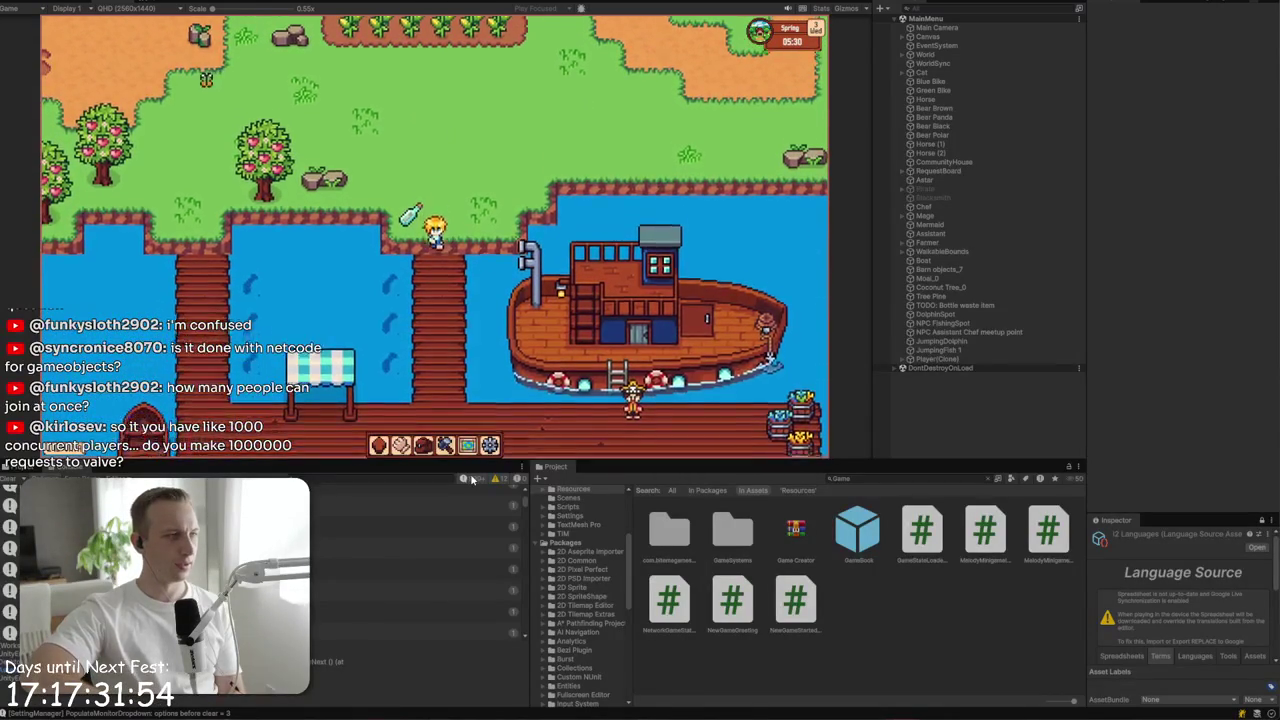
key(s)
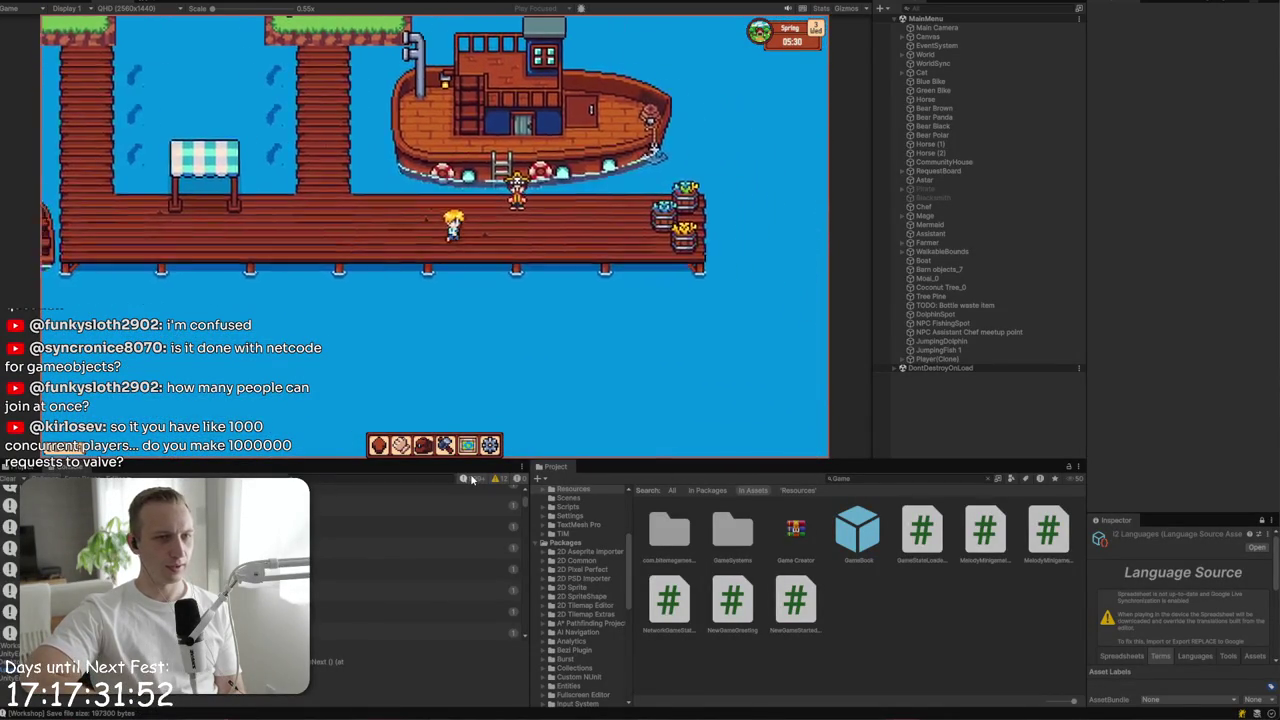
key(d)
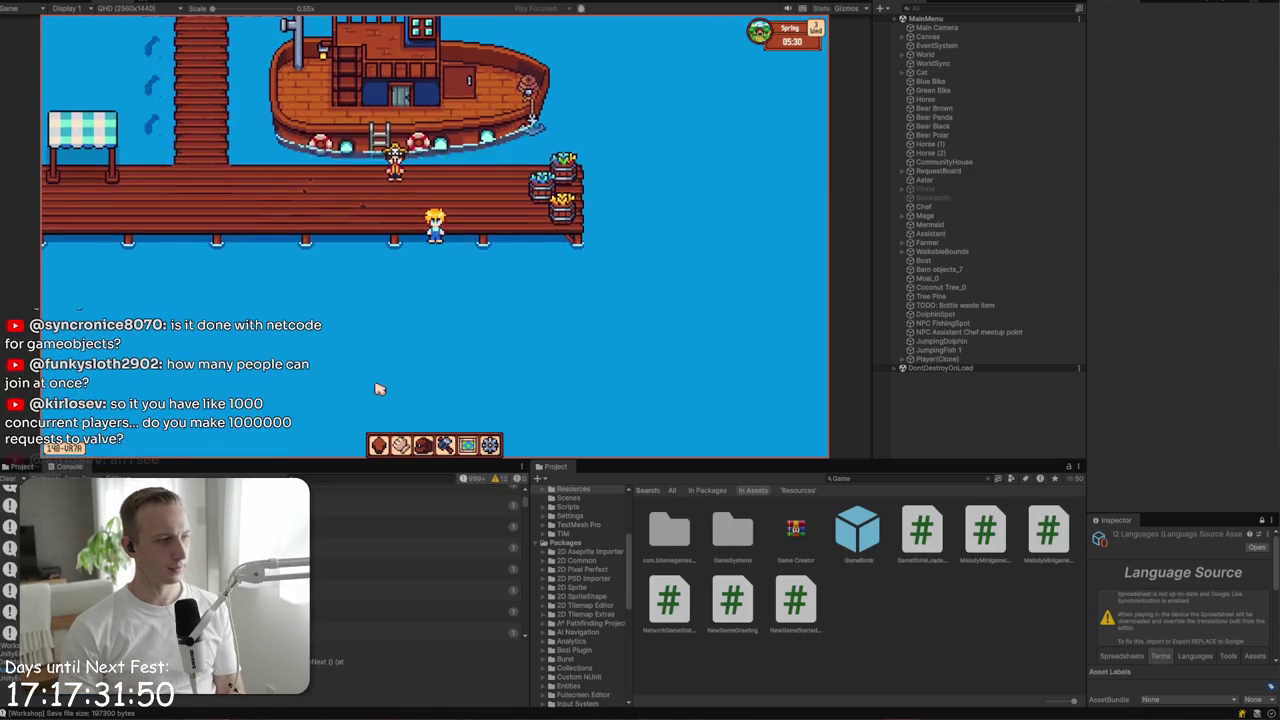
key(w)
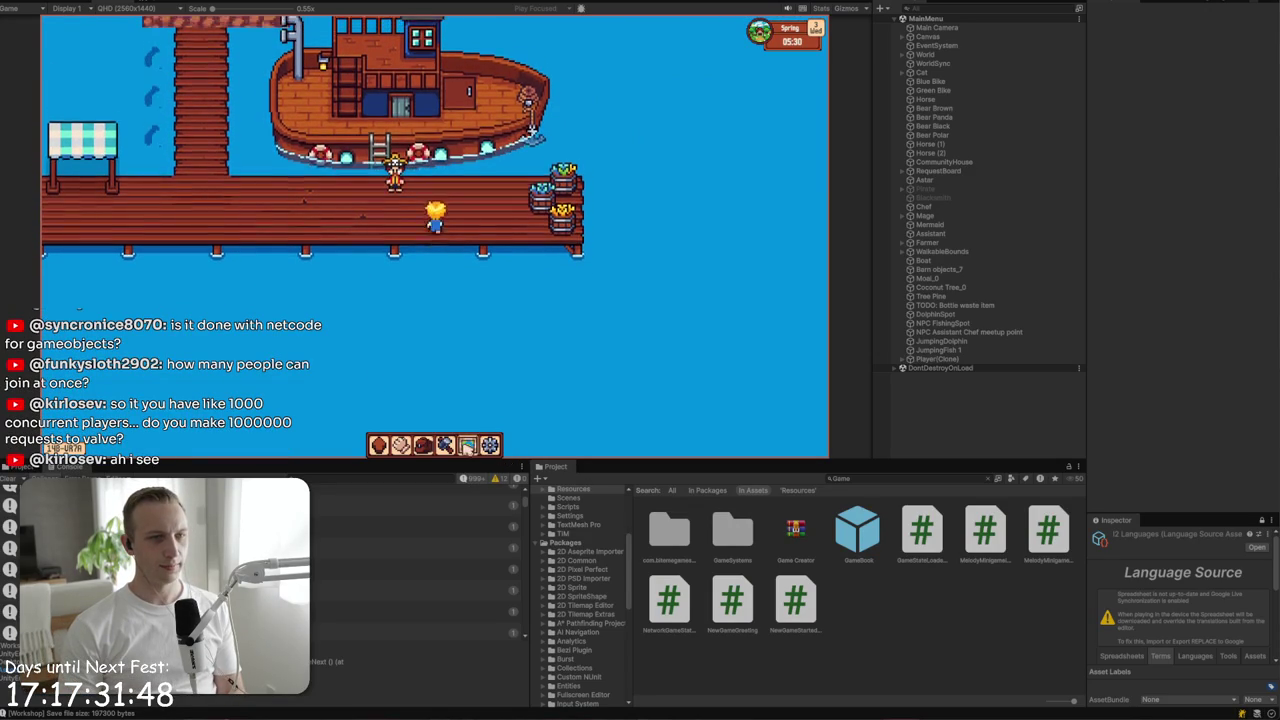
- Bring up the in-game settings and stats book
click(490, 446)
click(490, 446)
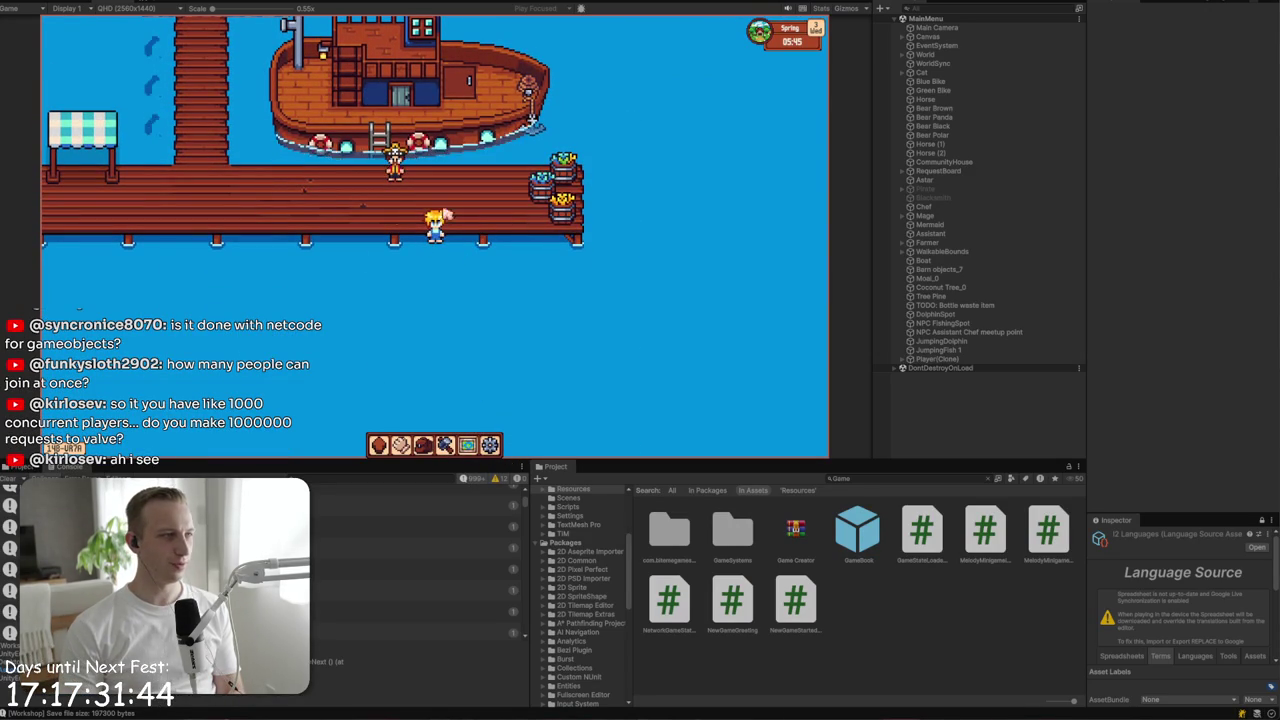
key(Escape)
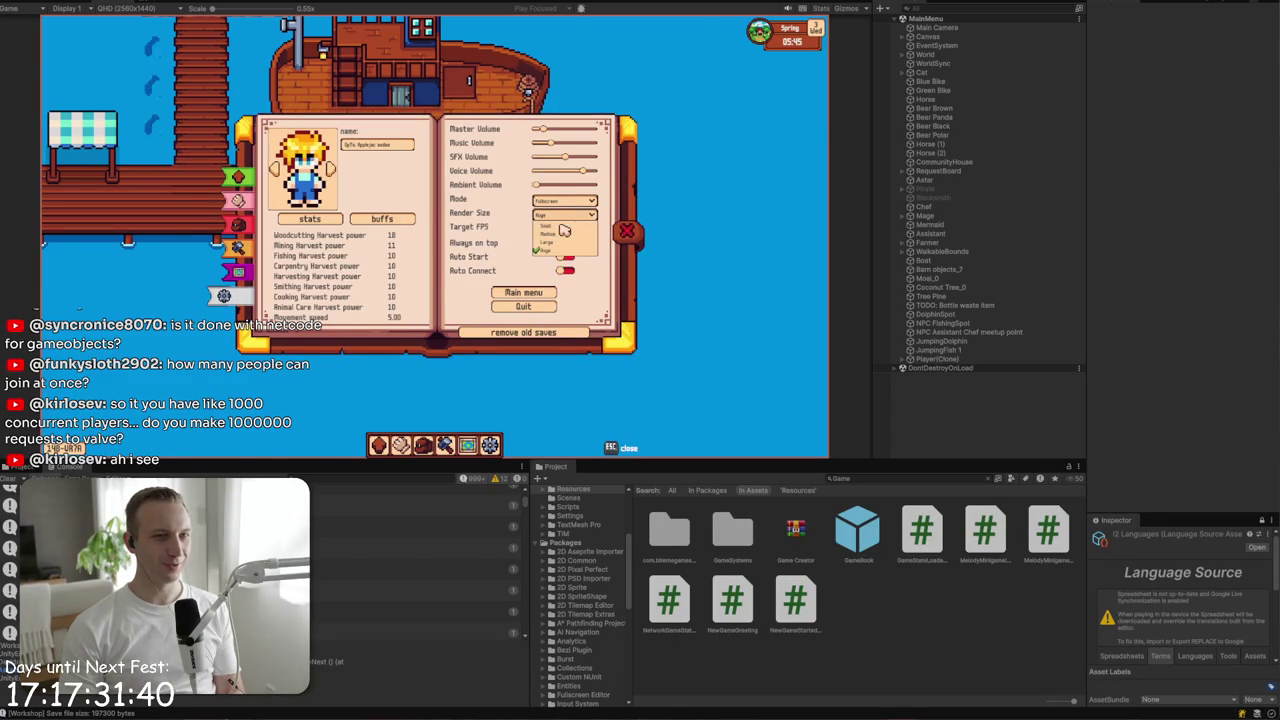
- Choose a smaller render size that zooms the view out, then walk along the dock to see it
click(563, 231)
click(628, 234)
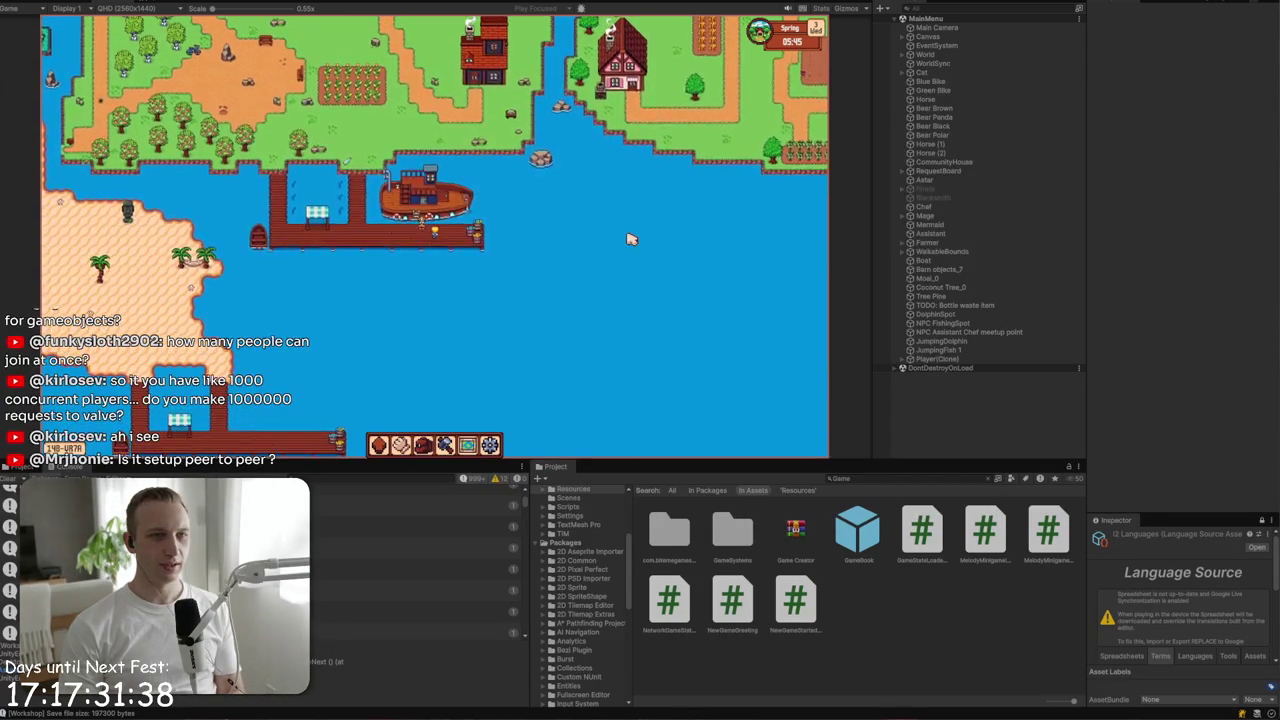
key(a)
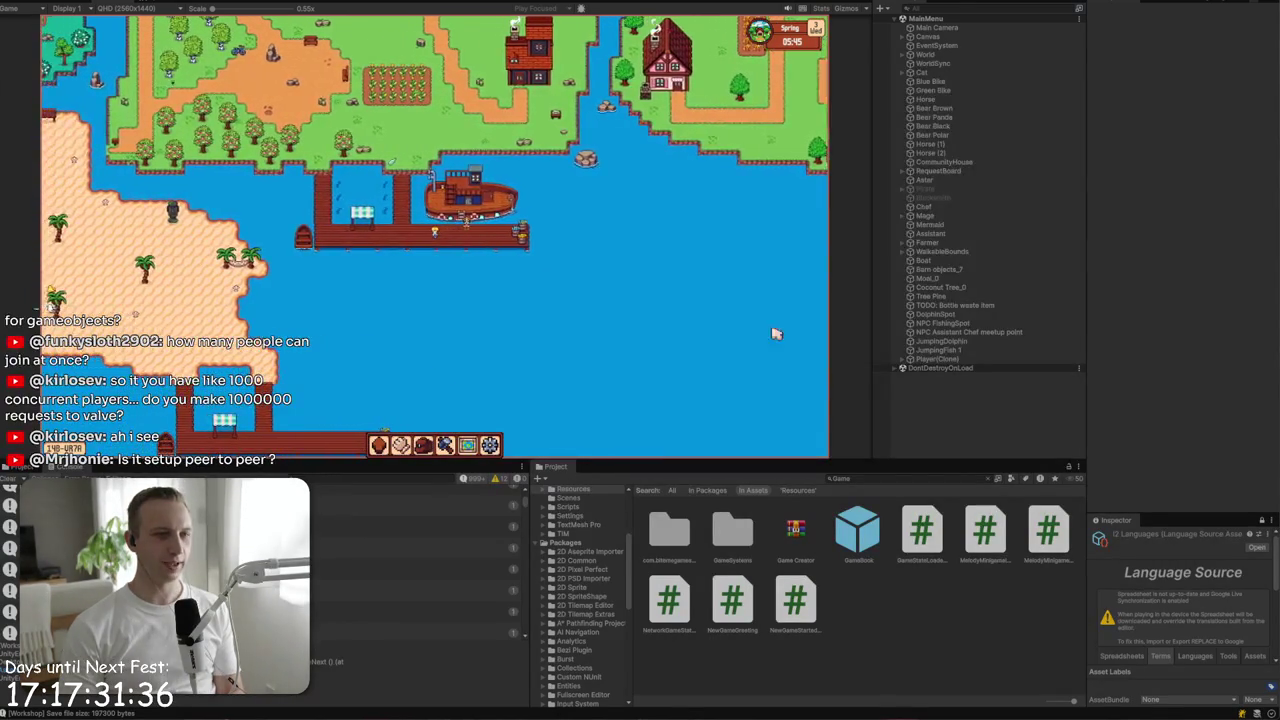
key(a)
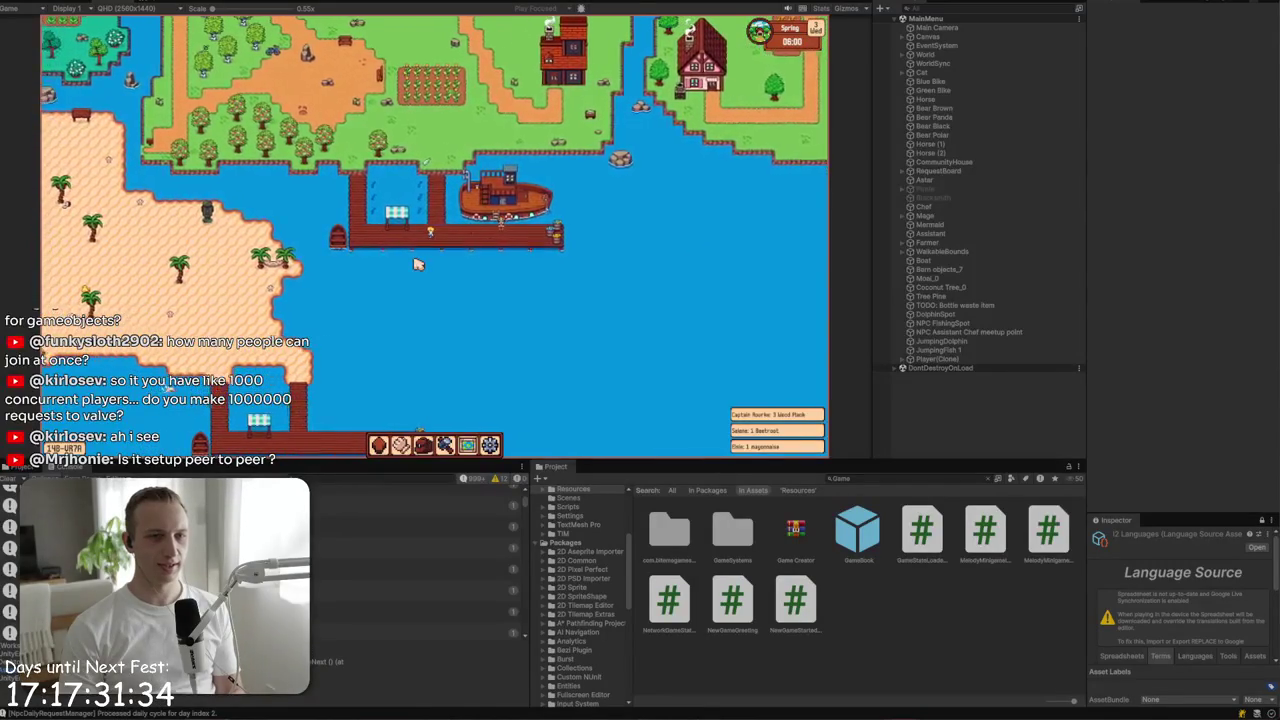
key(w)
key(d)
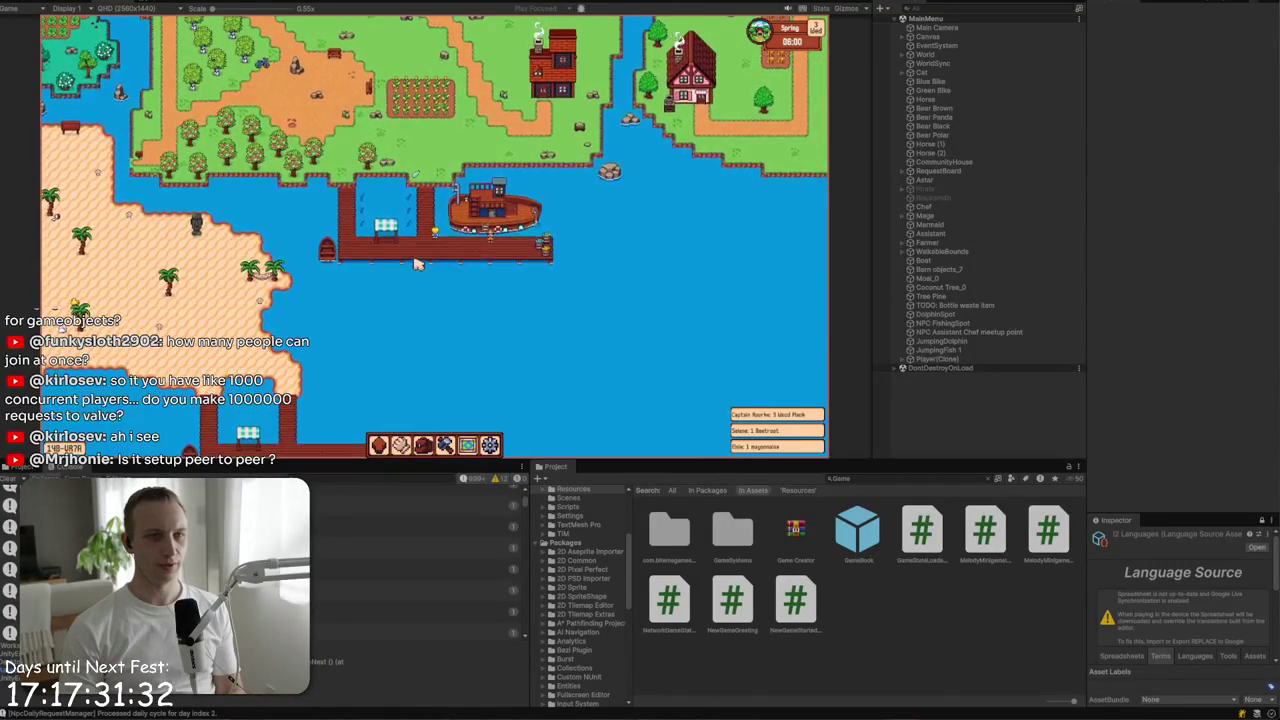
key(w)
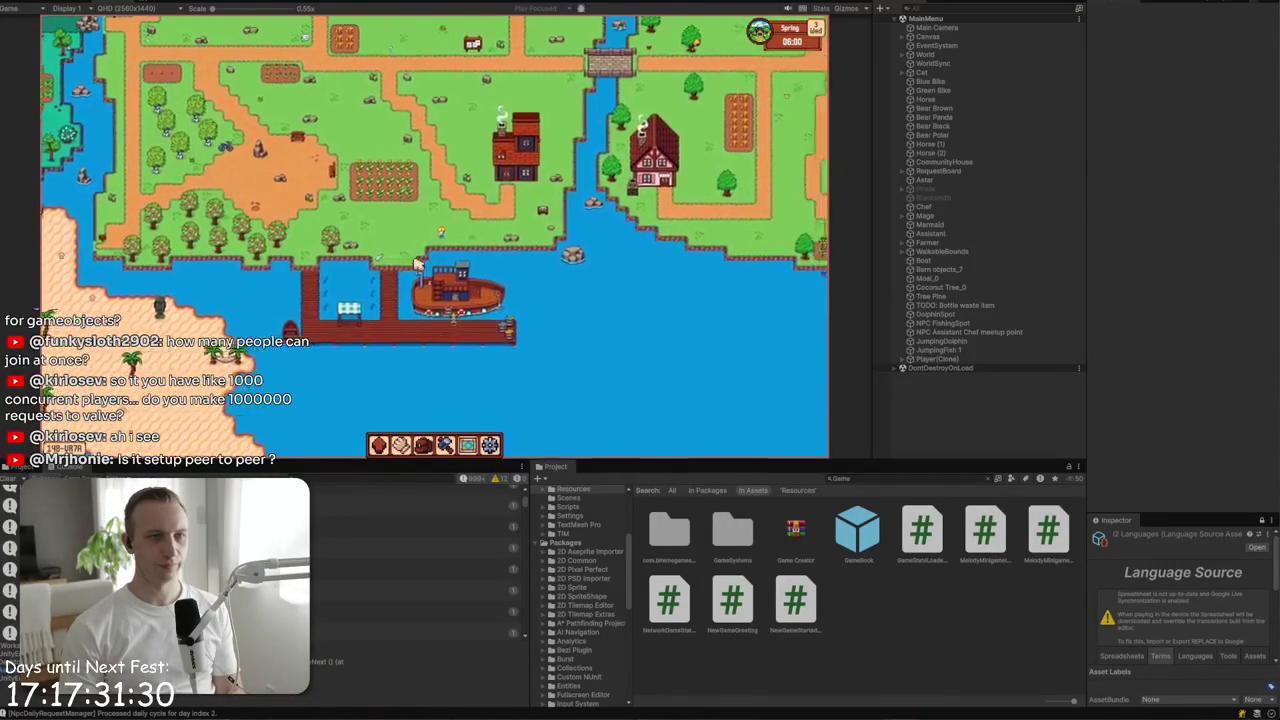
- Restore the larger, zoomed-in render size in the settings book and close it
click(490, 444)
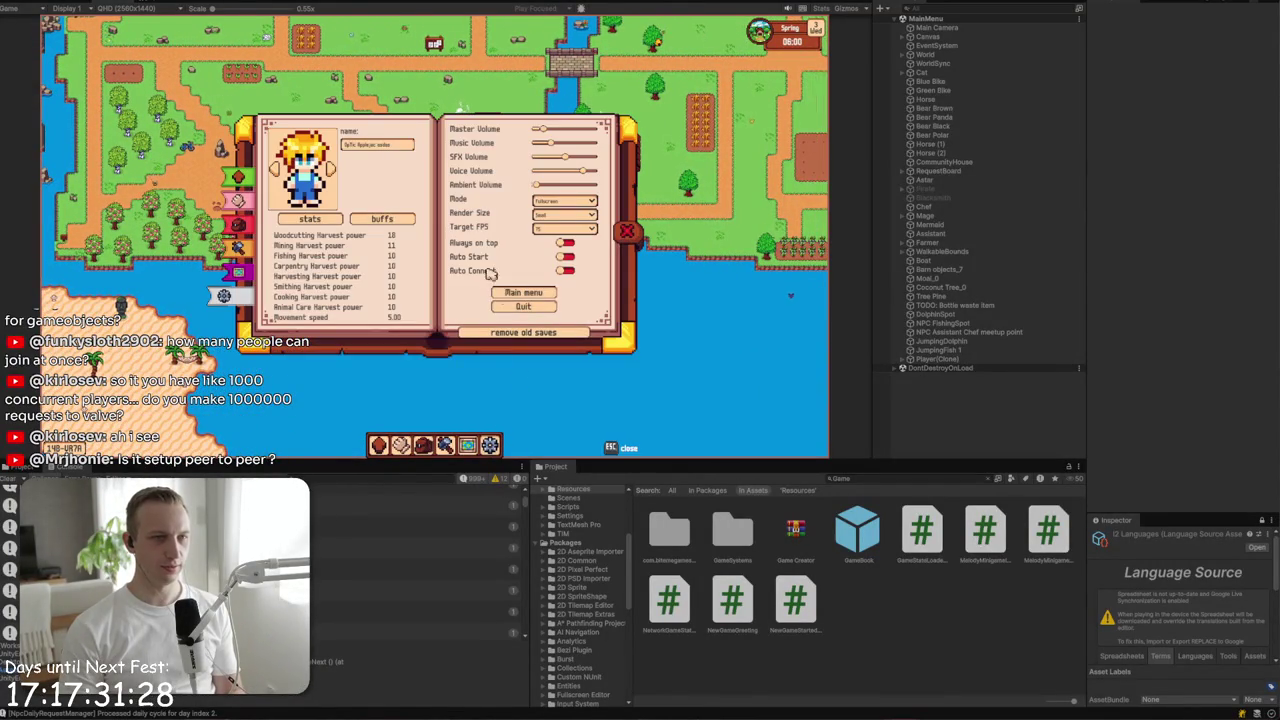
click(590, 213)
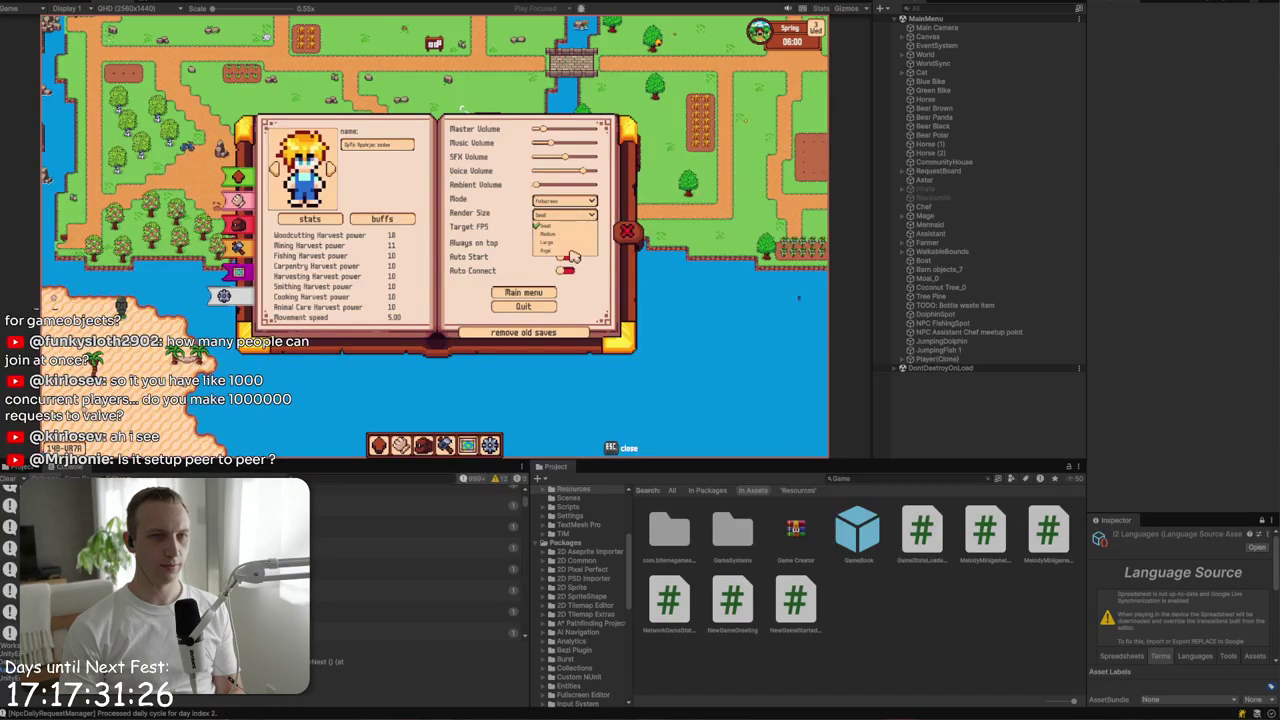
click(572, 258)
key(Escape)
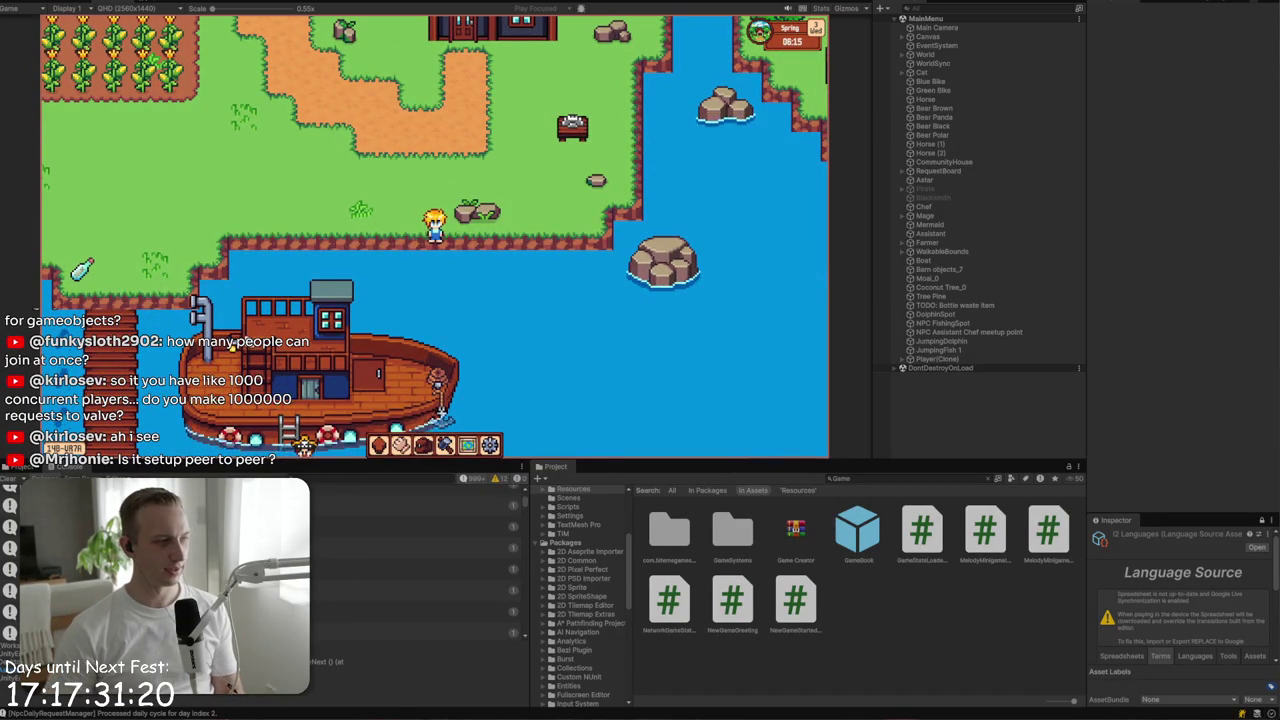
- Walk north past the houses and over the bridge, then strike a pumpkin at the patch's west edge
key(w)
key(d)
key(w)
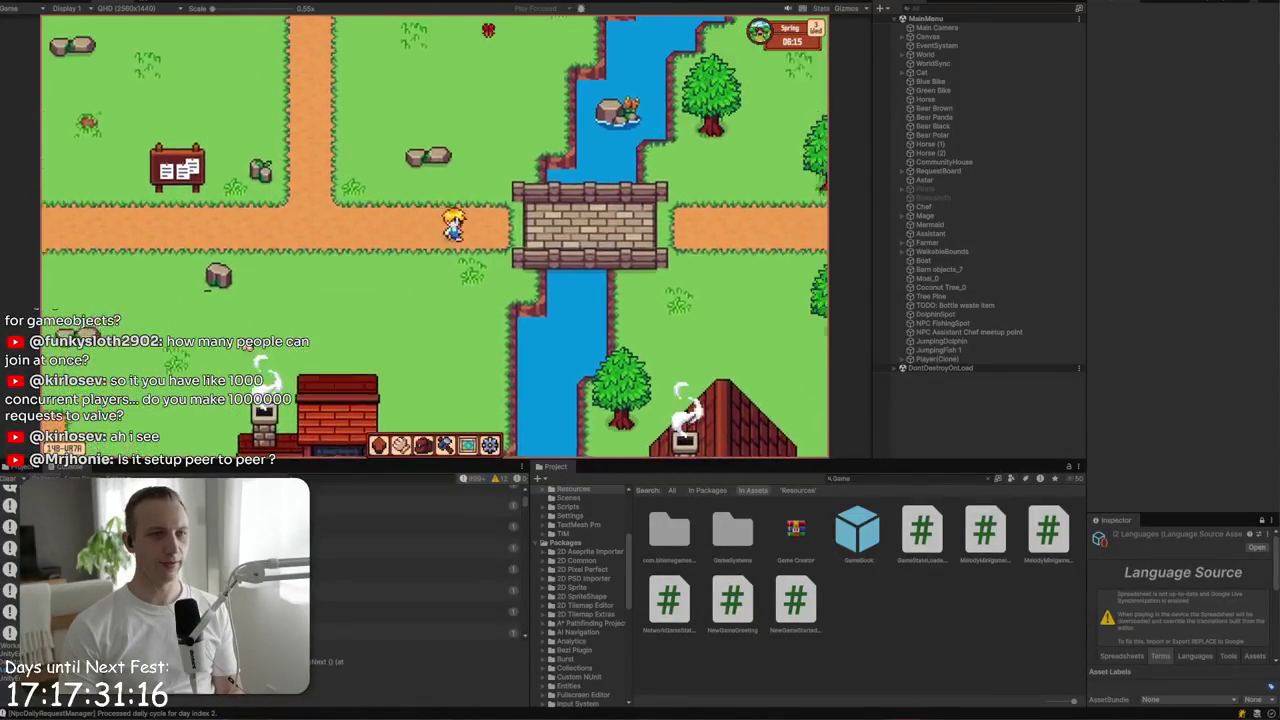
key(d)
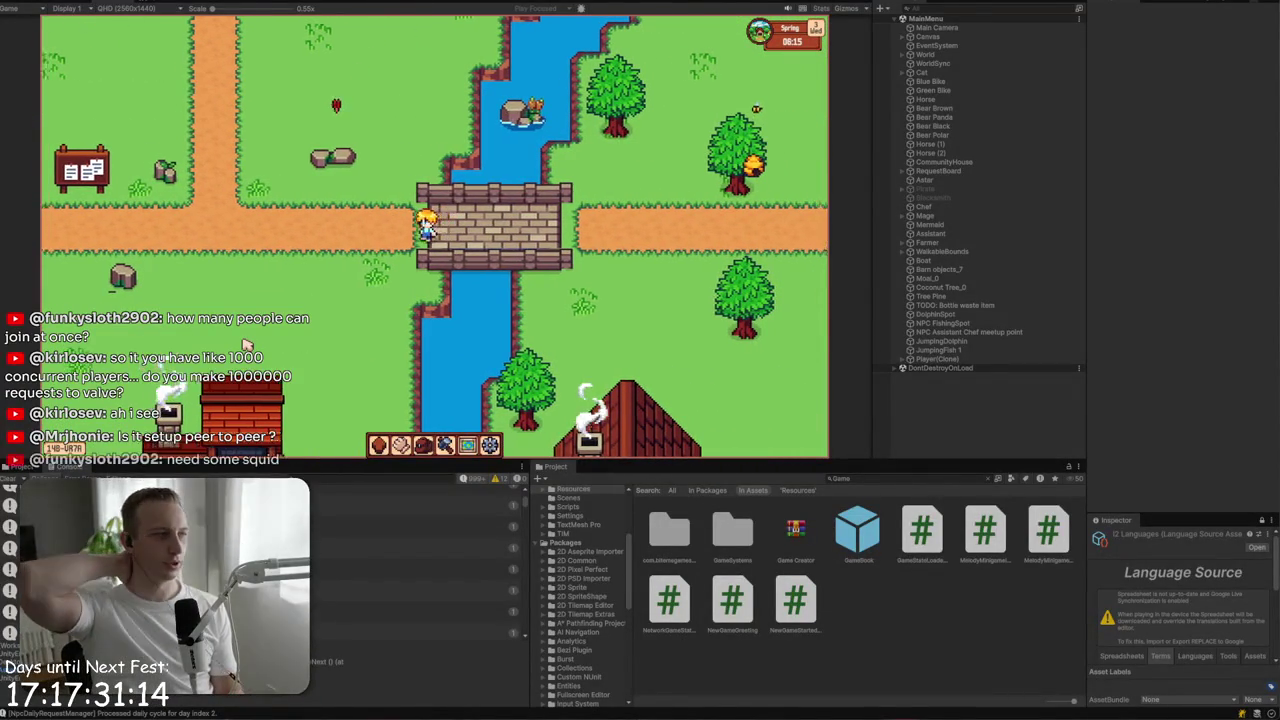
key(a)
key(w)
key(w)
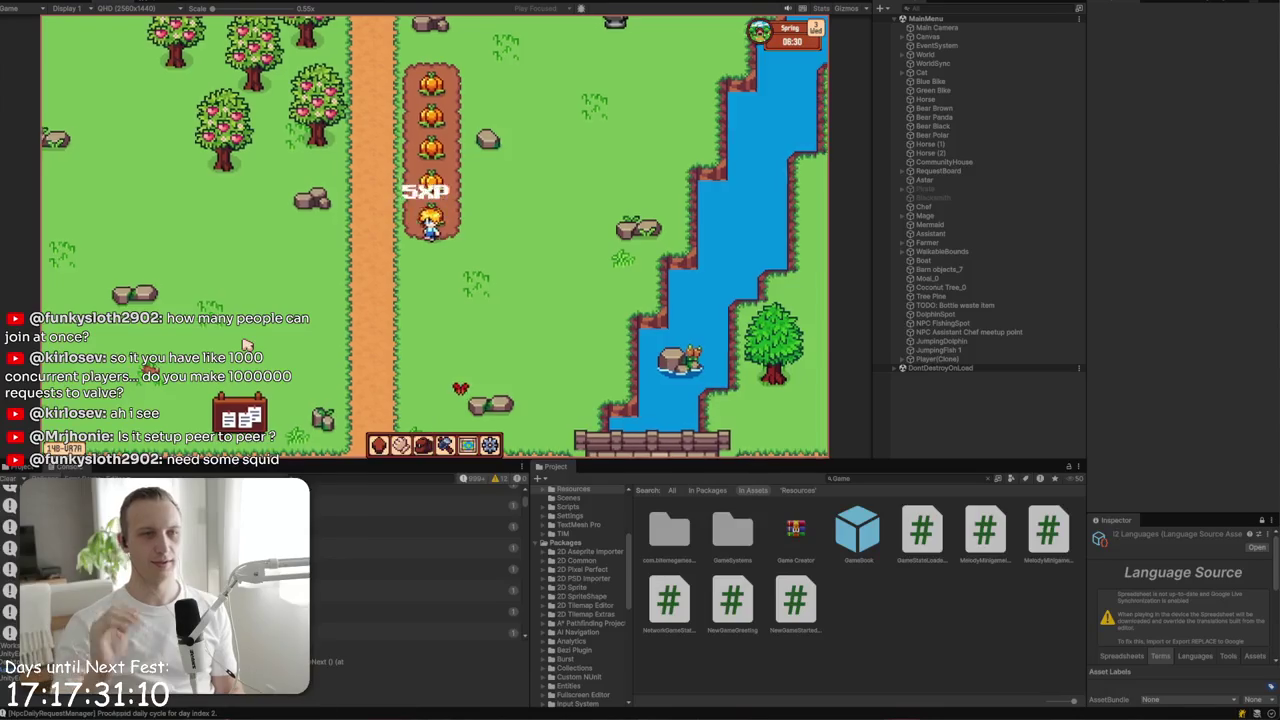
key(a)
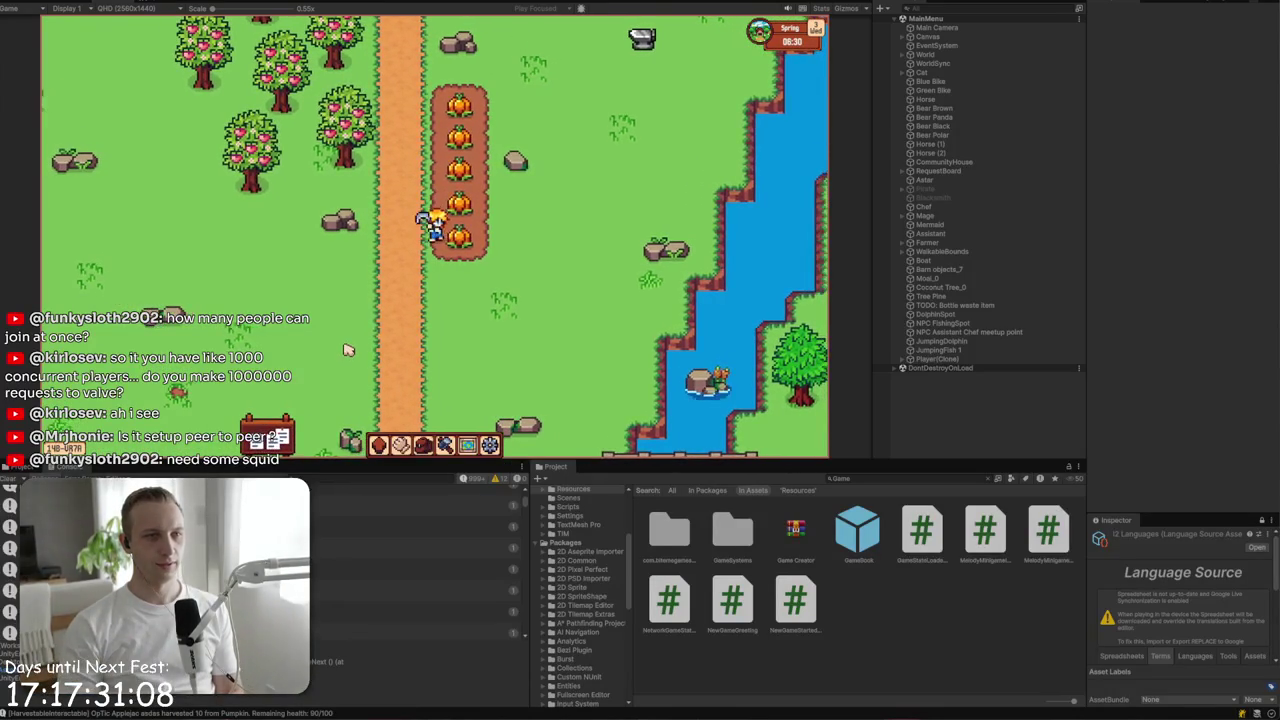
key(space)
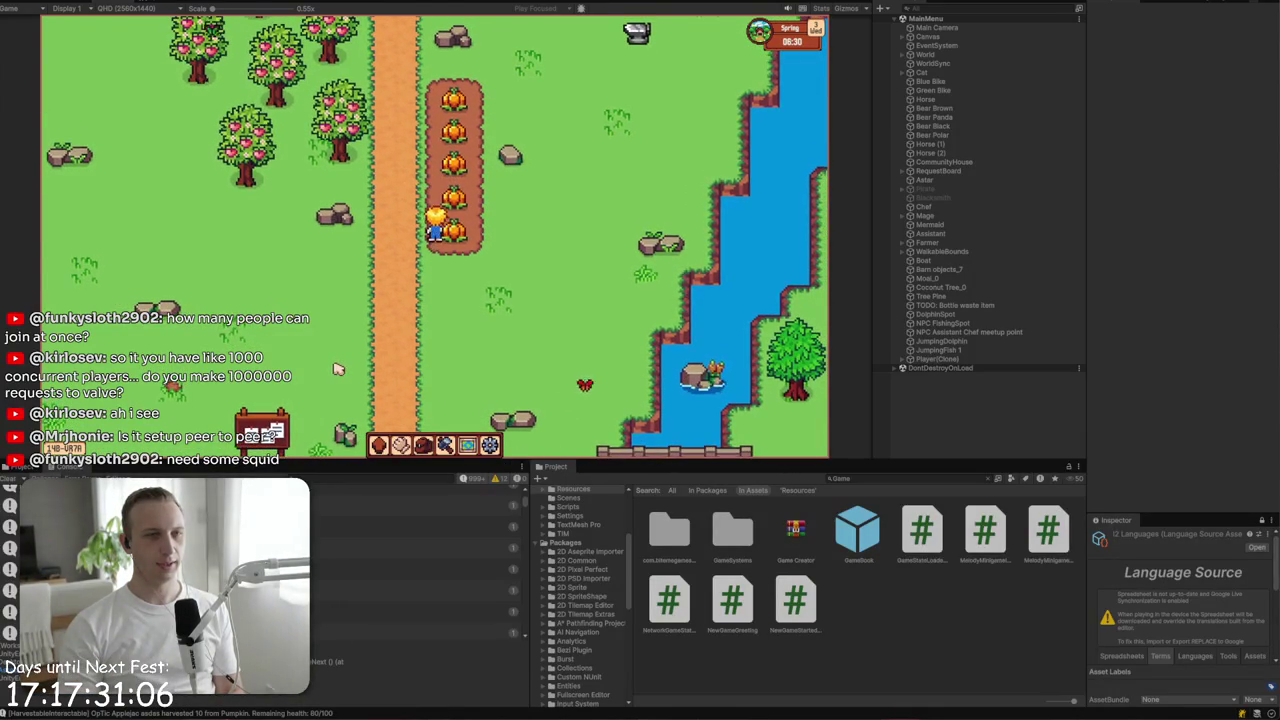
- Check the quest book's Skills page for Mining's unlocks, close it, and switch to the Net Profits notes
click(378, 444)
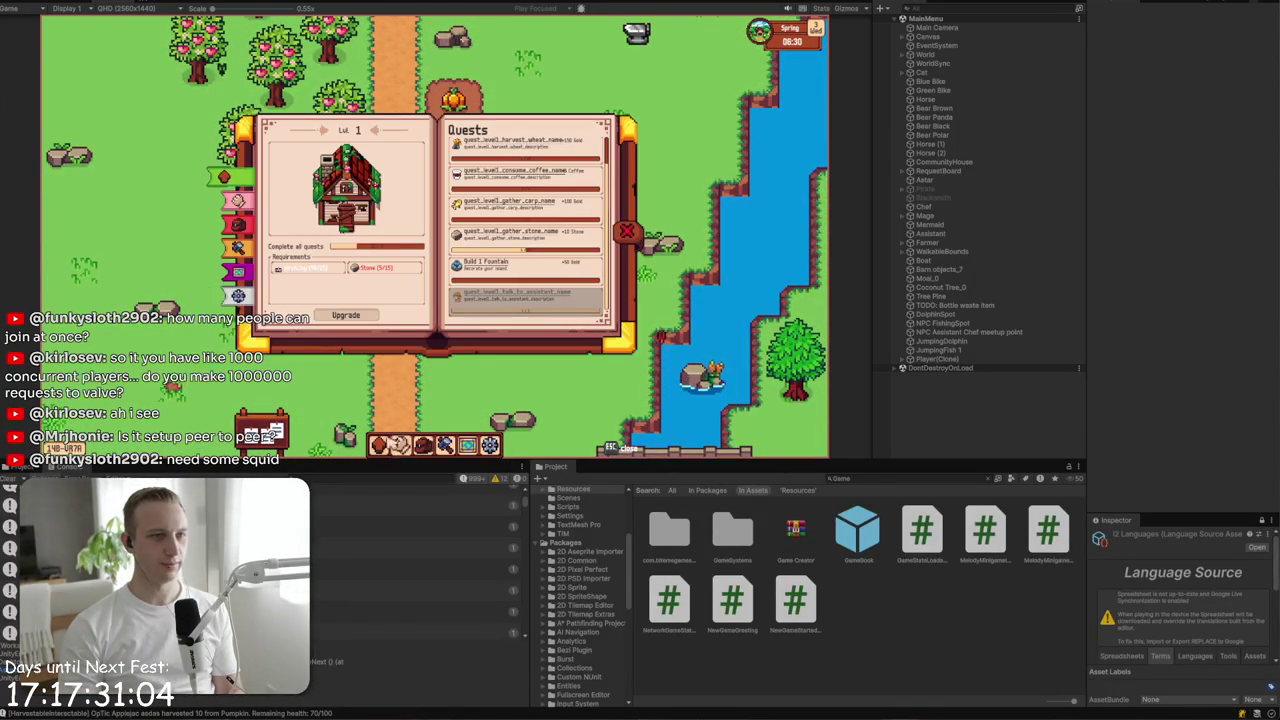
click(236, 201)
click(317, 132)
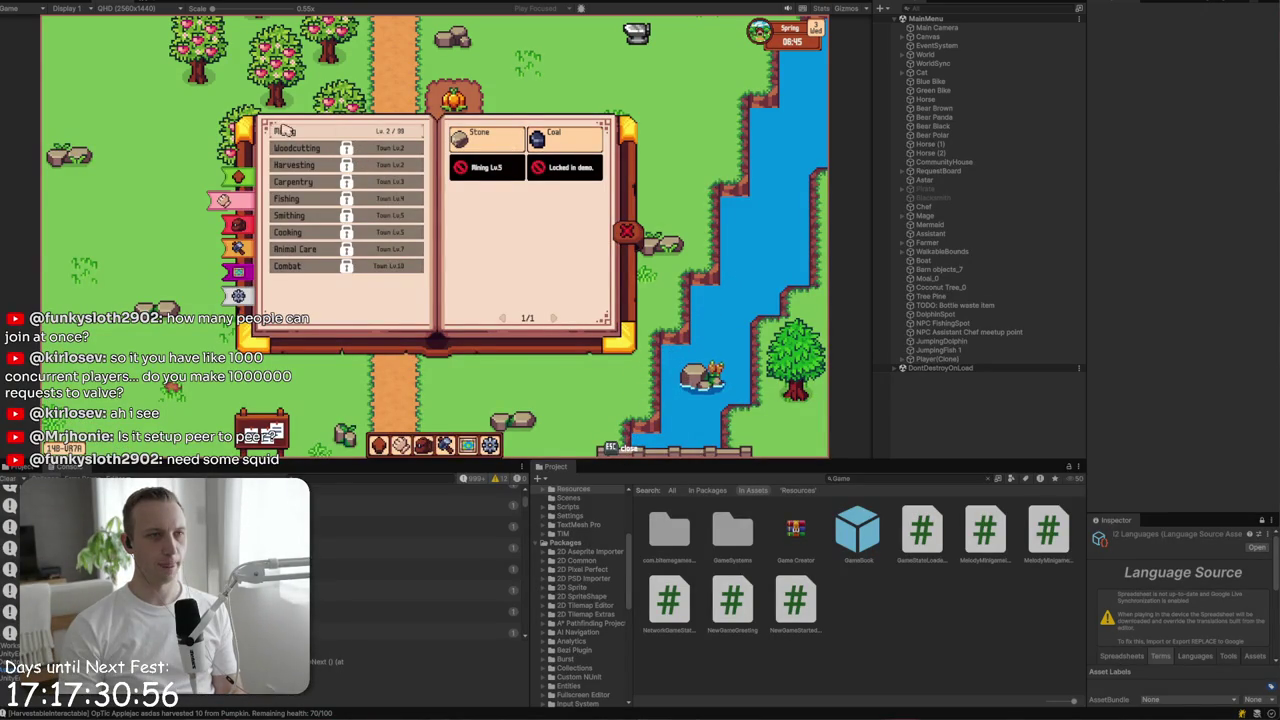
key(Escape)
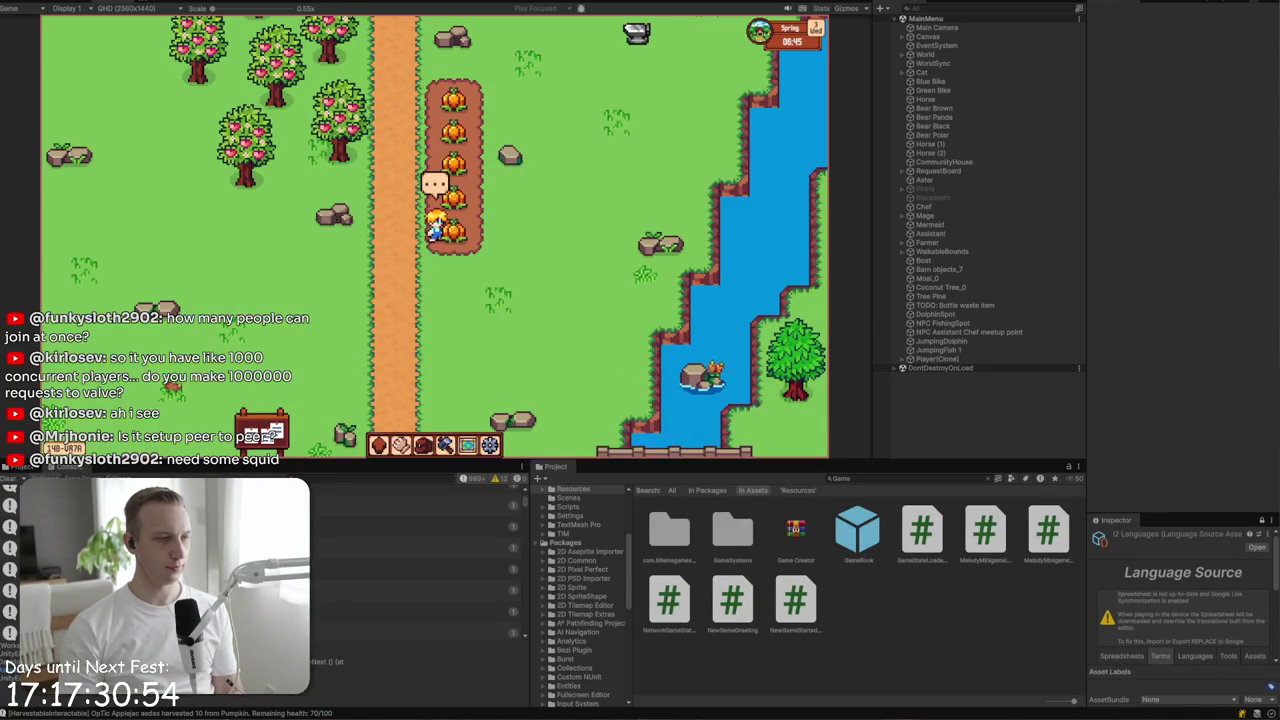
key(alt+Tab)
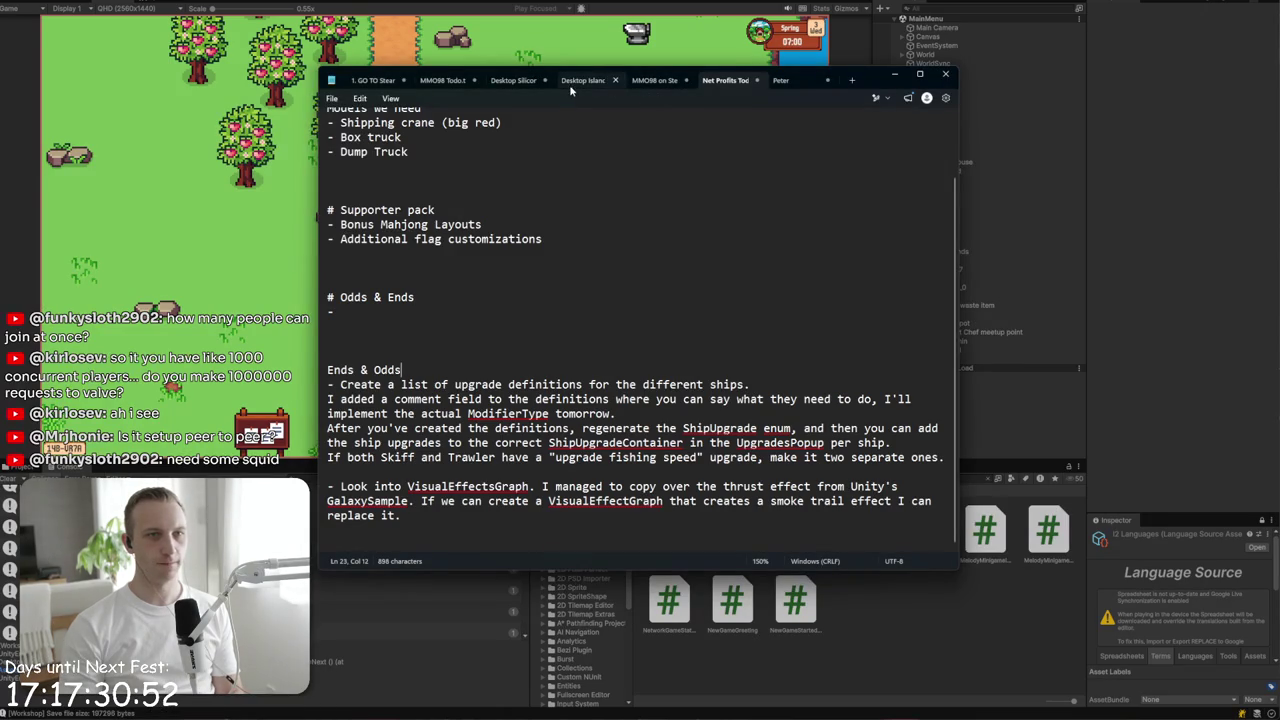
- In the Desktop Island notes, replace the Odds and Ends items with a note on manually farming locked-skill crops
click(583, 80)
drag(330, 400, 319, 137)
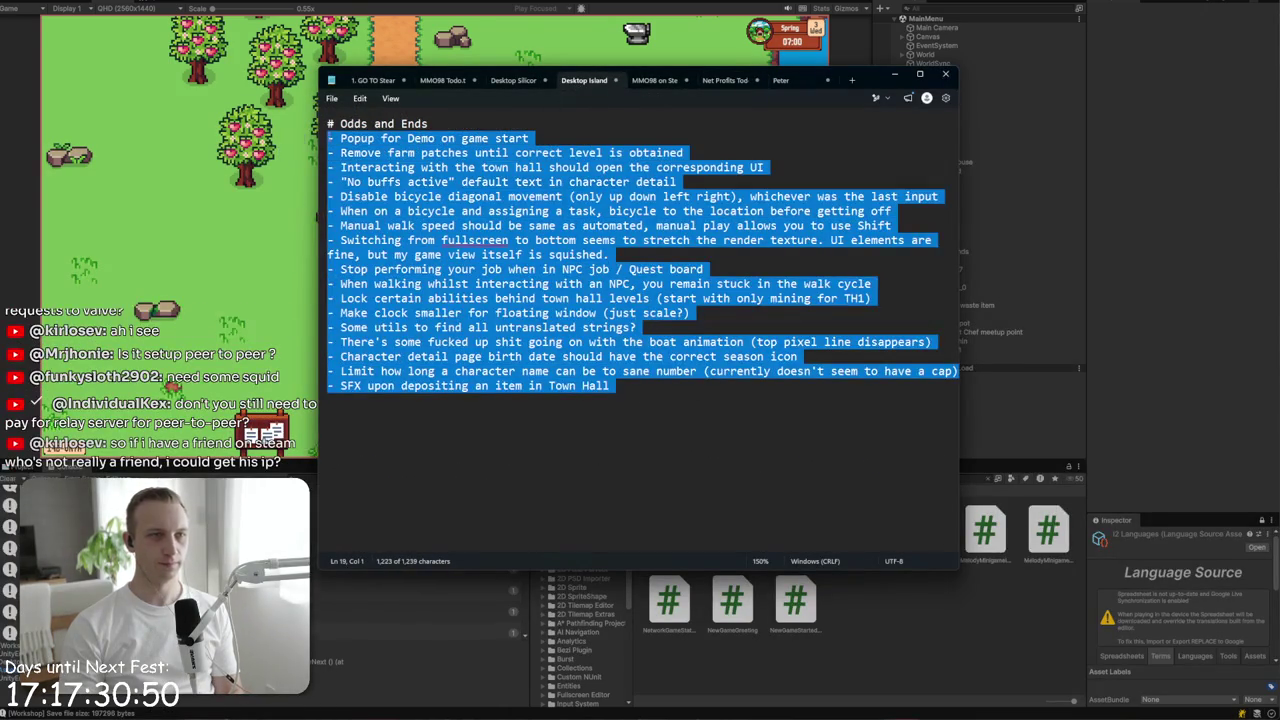
text(Even tyhou)
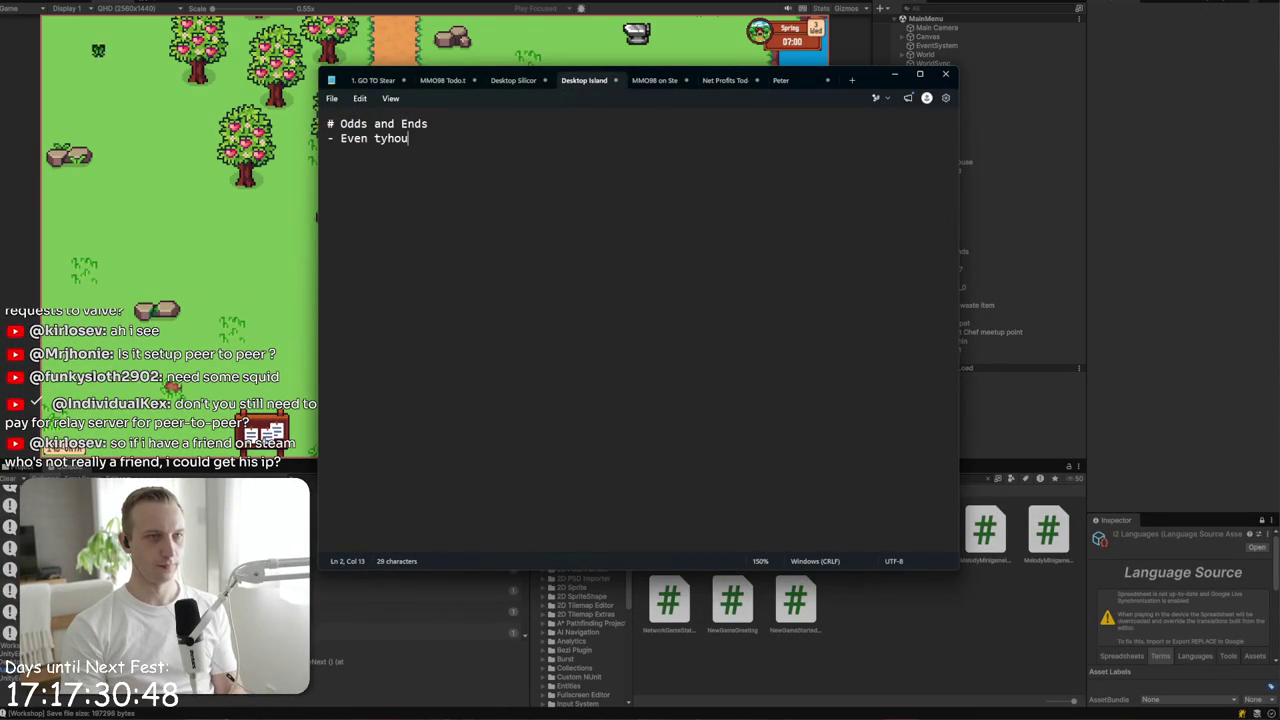
key(BackSpace)
key(BackSpace)
key(BackSpace)
key(BackSpace)
text(hough certain ski)
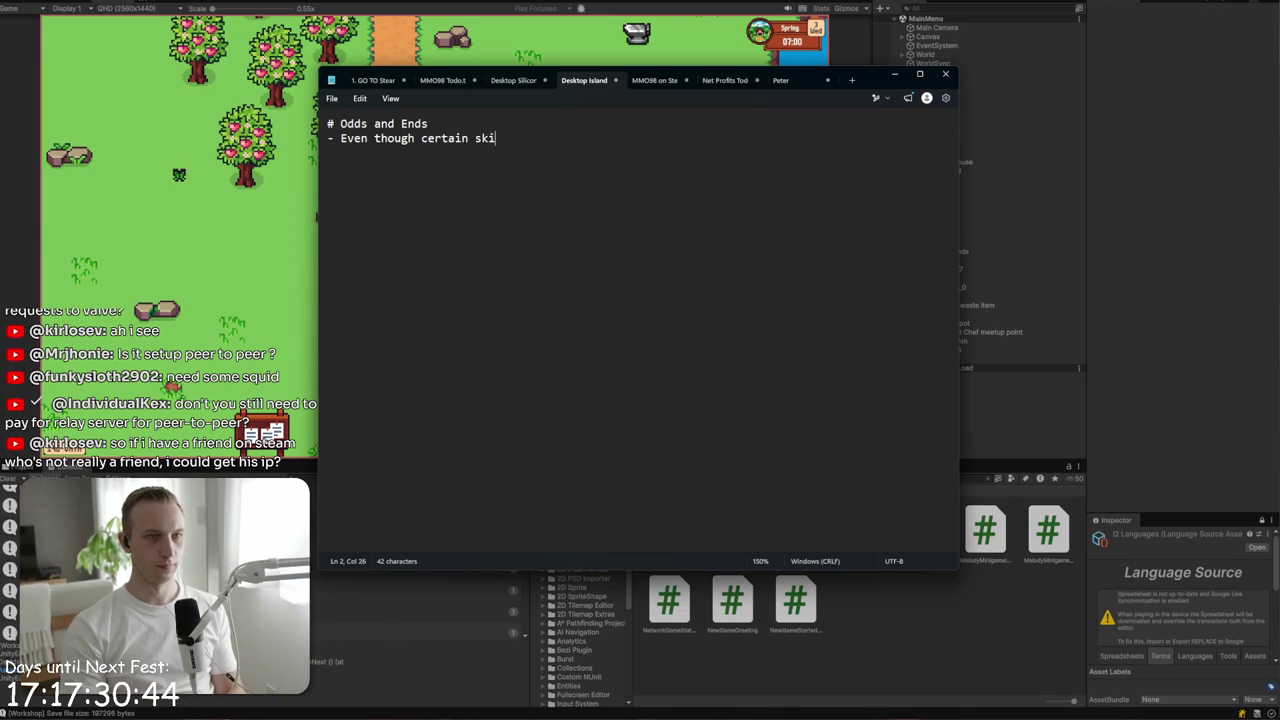
text(cked (like farming), I can still manually inte)
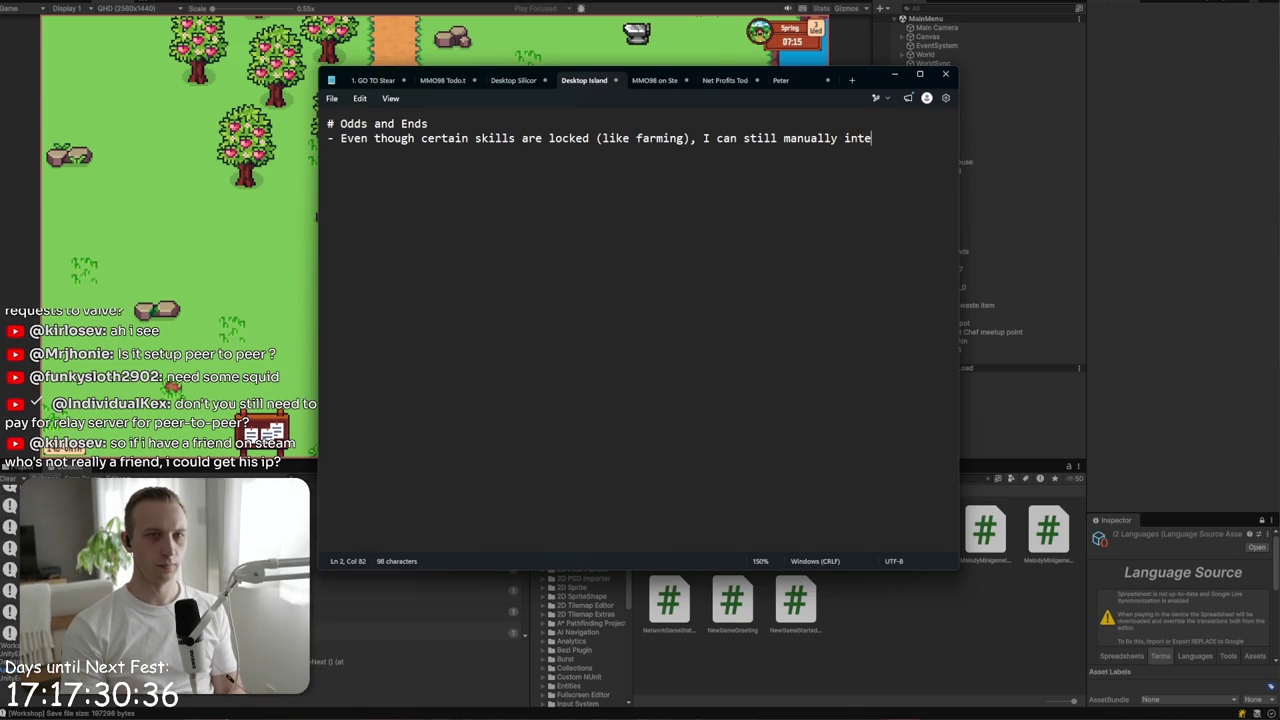
text(ractii)
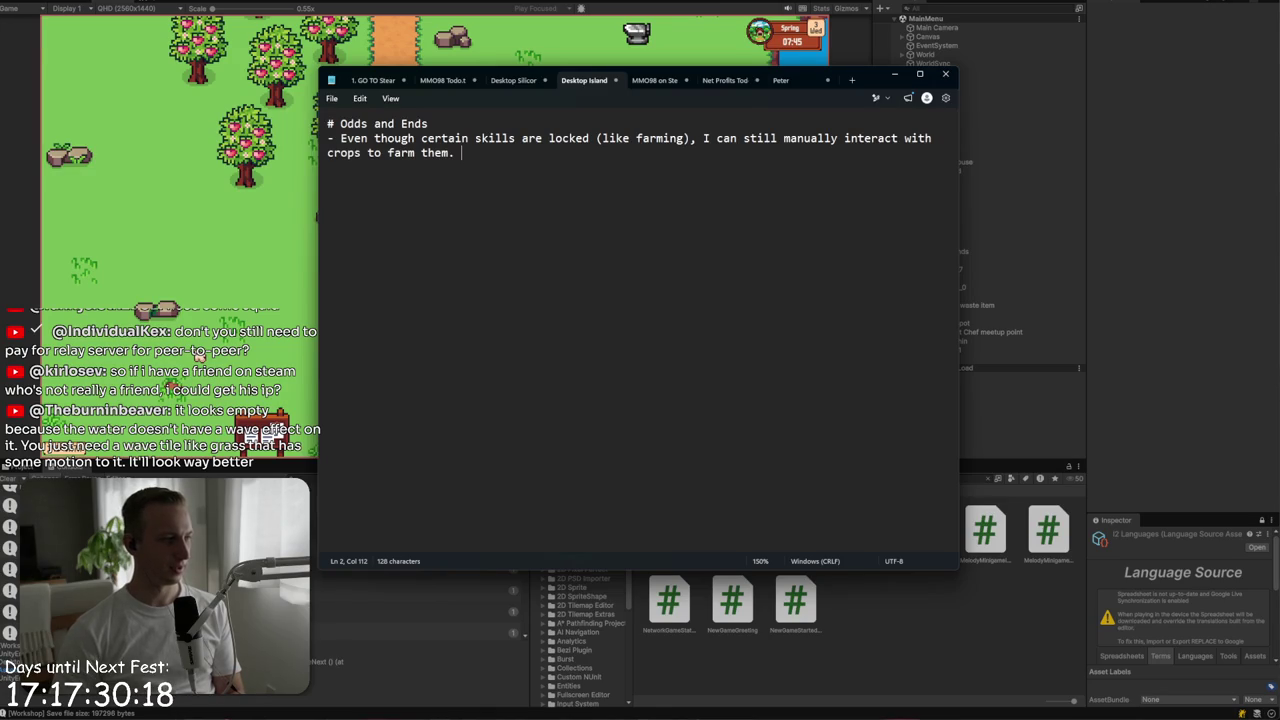
key(alt+Tab)
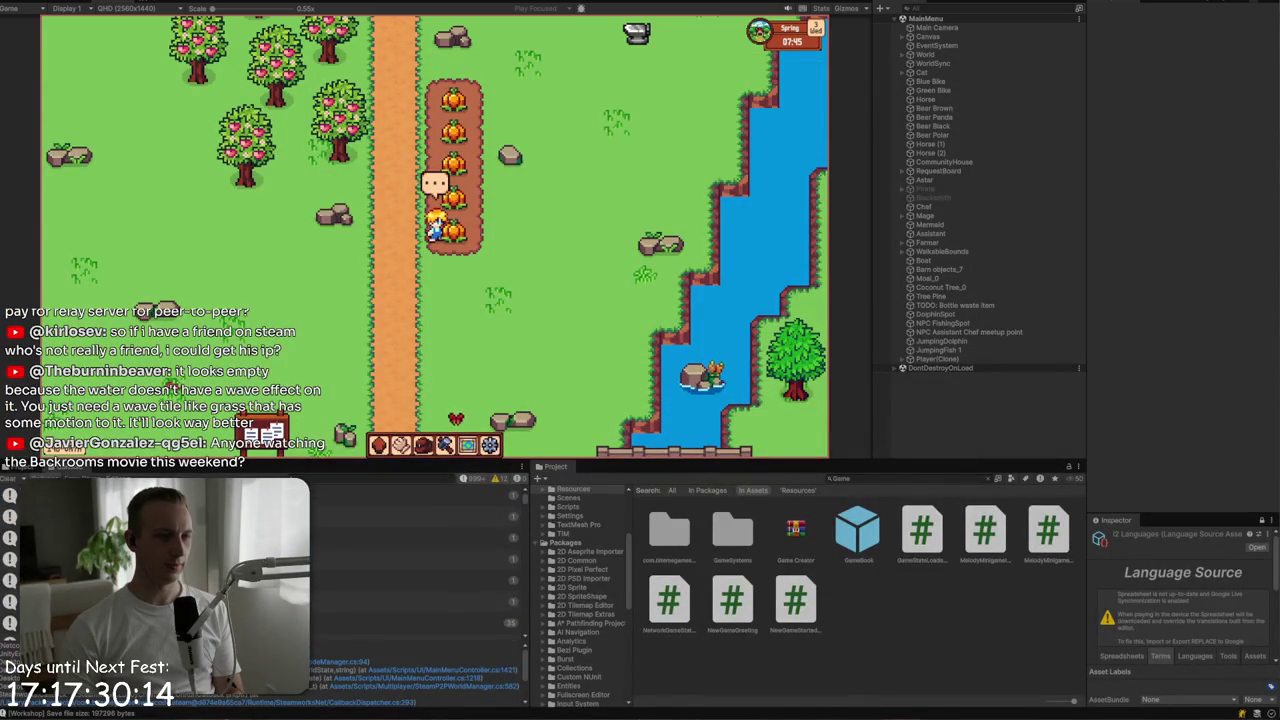
- Walk the player left and up the top path to the town hall
key(a)
key(w)
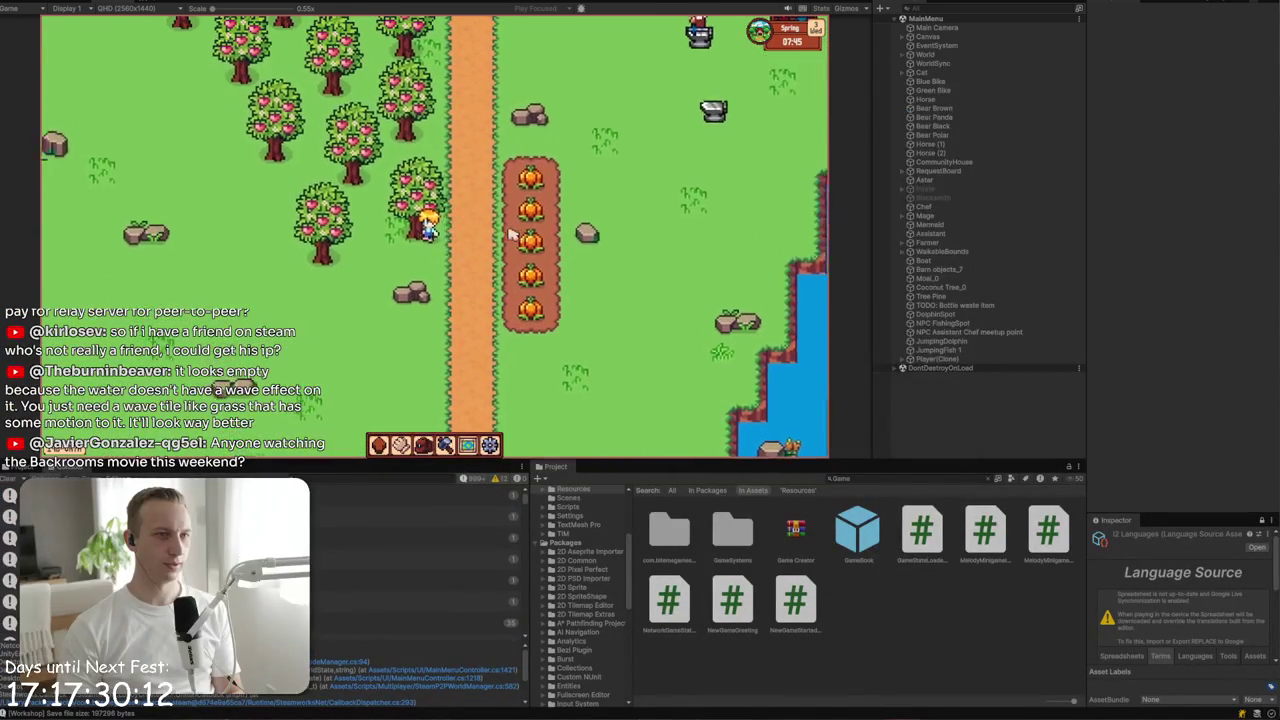
key(a)
key(s)
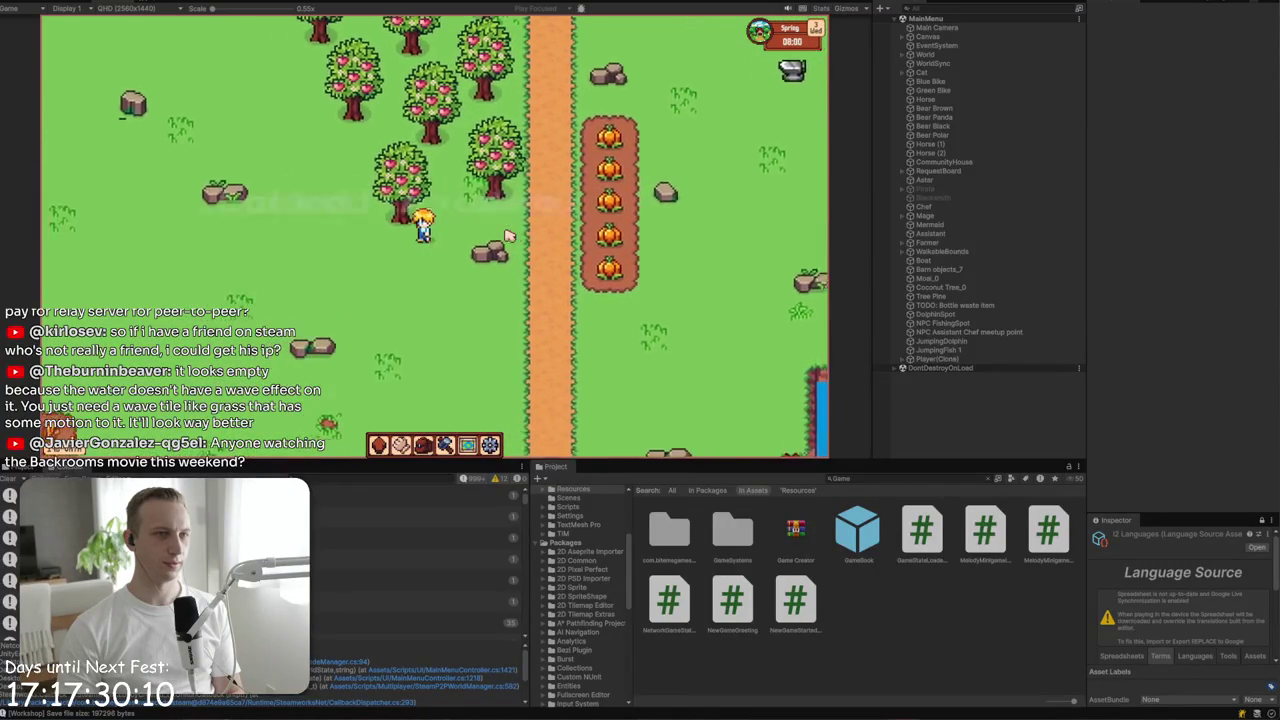
key(w)
key(a)
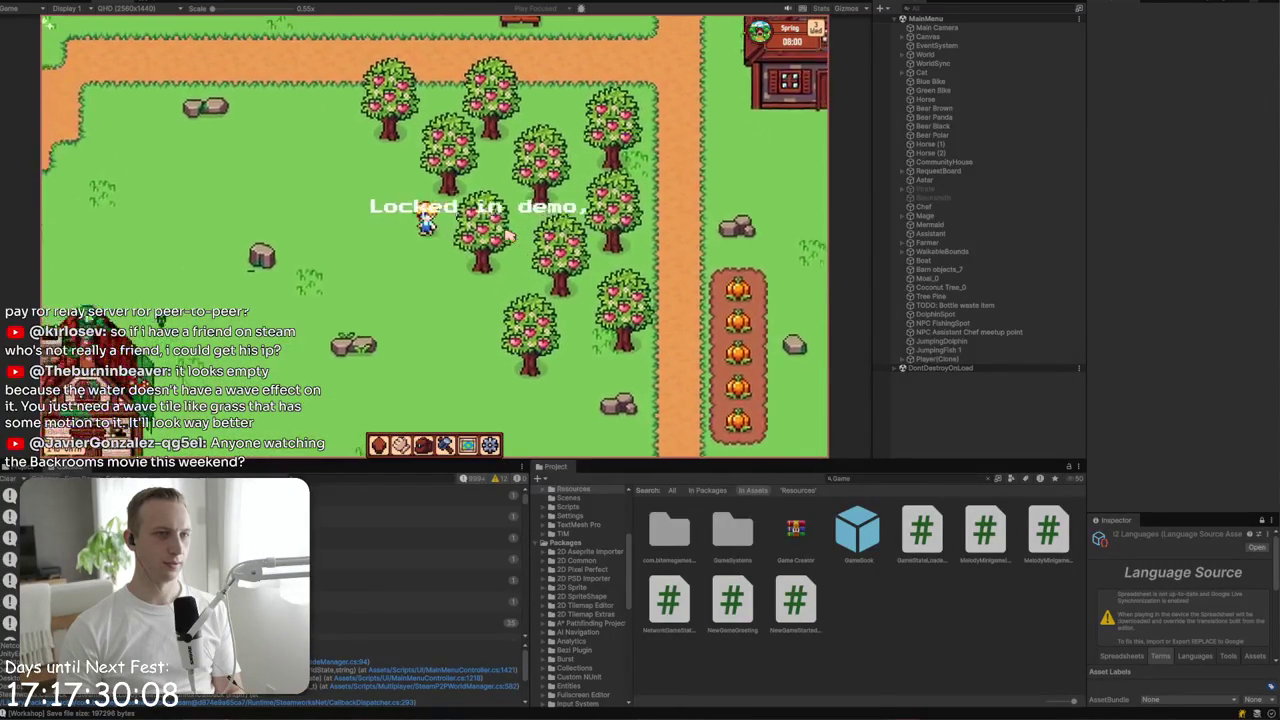
key(a)
key(s)
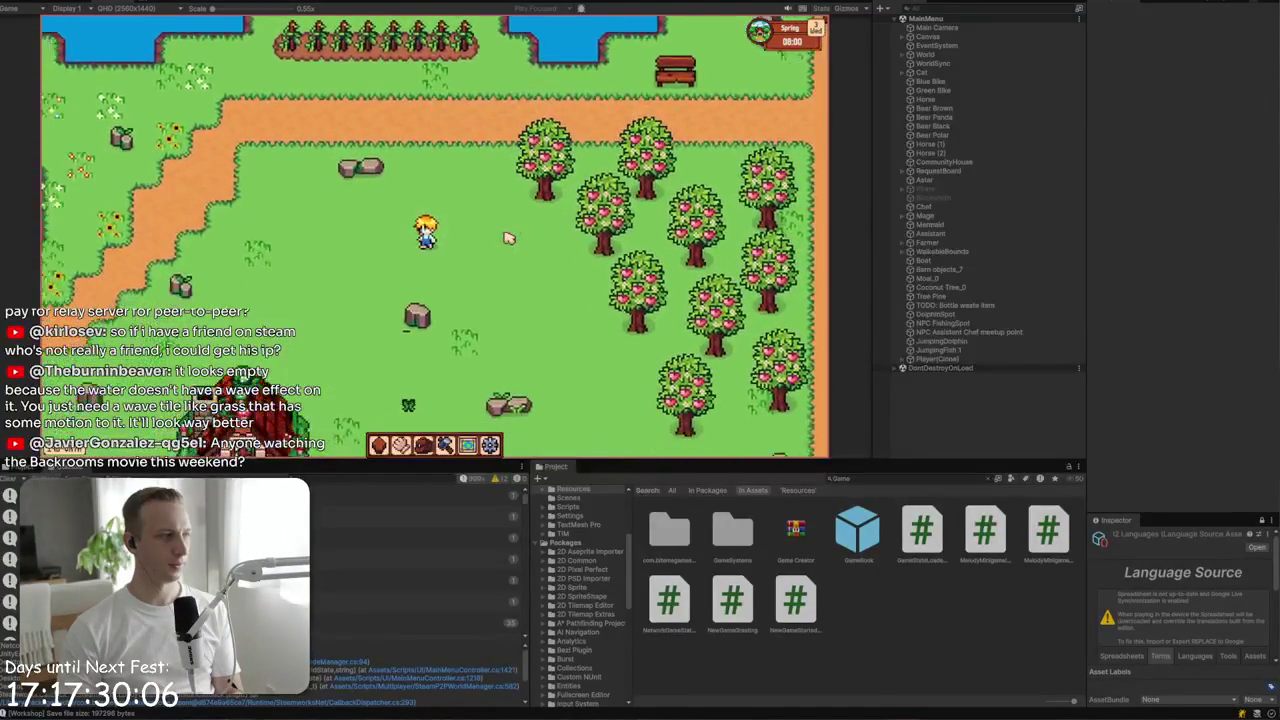
key(a)
key(s)
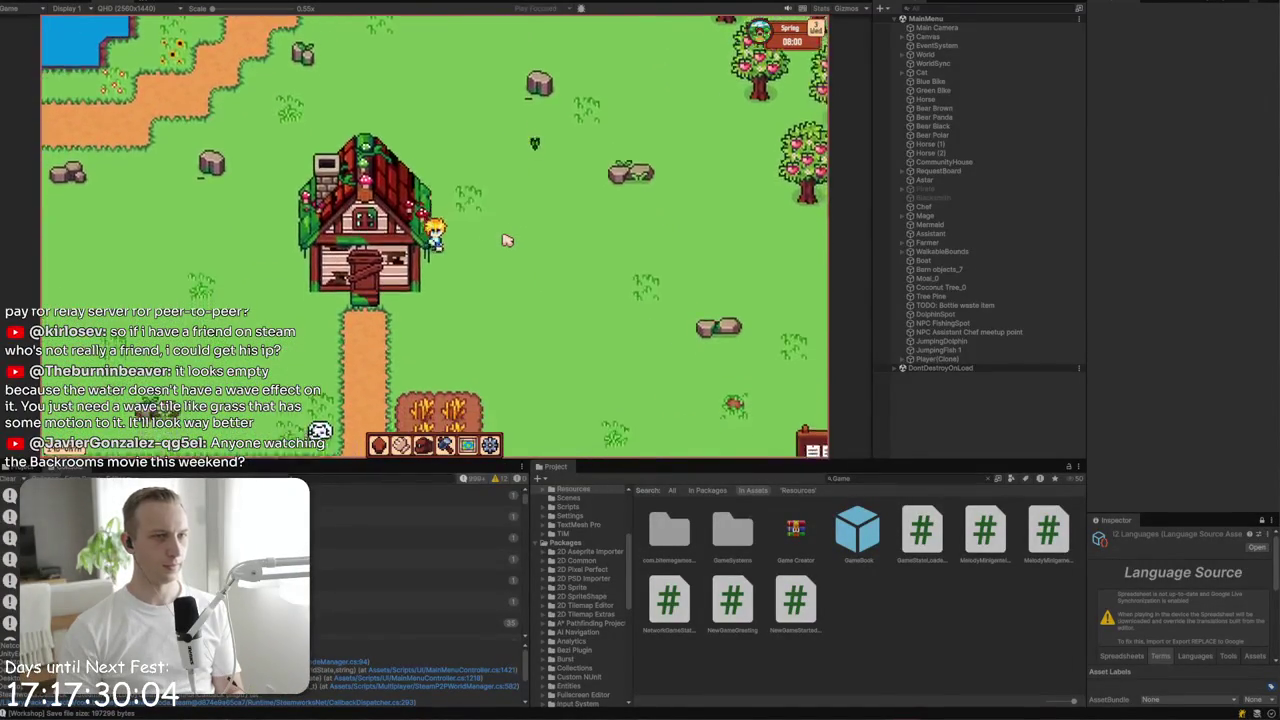
- Open the town hall book, view its Quests and Construction pages, then start a new bullet in the notes
key(i)
click(225, 177)
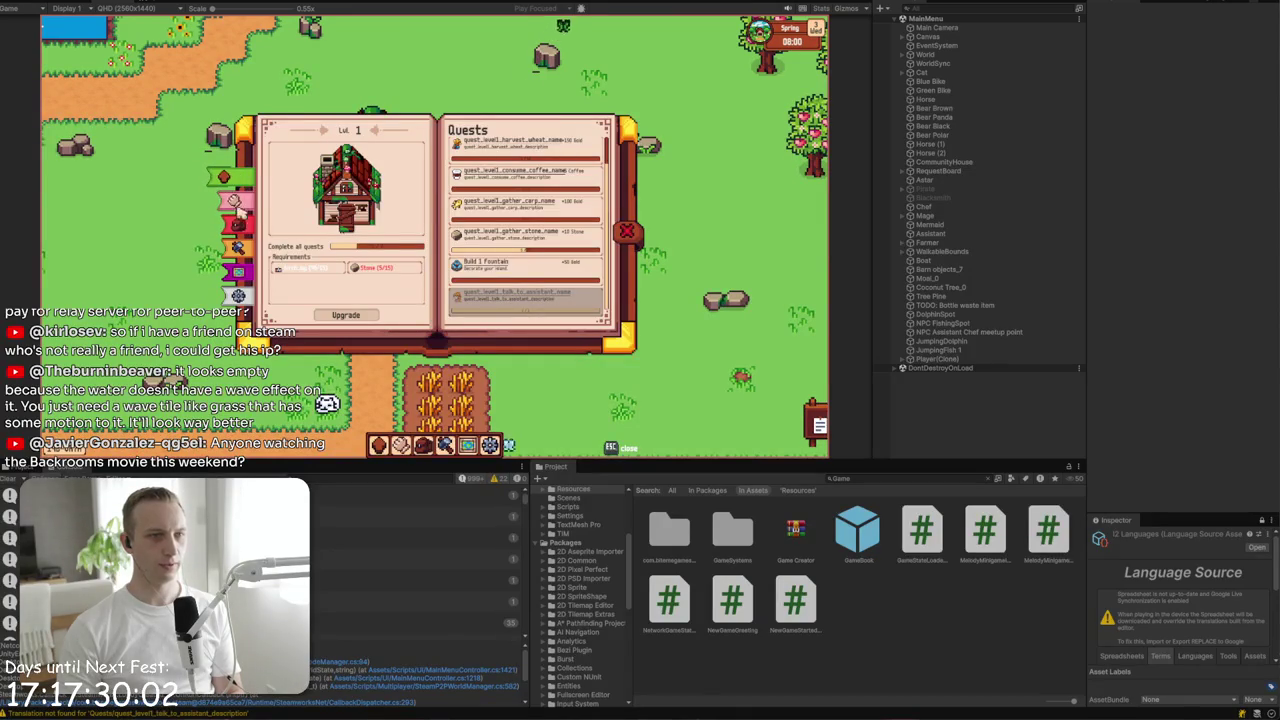
click(242, 248)
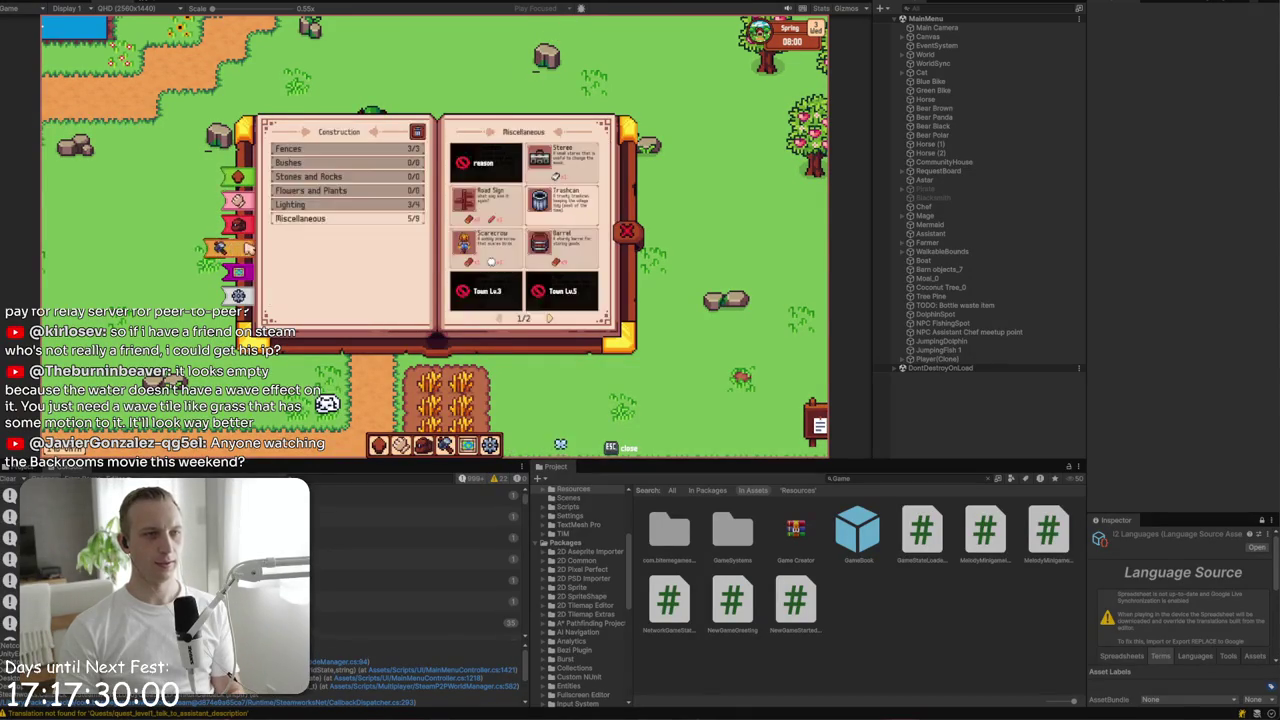
key(Escape)
key(i)
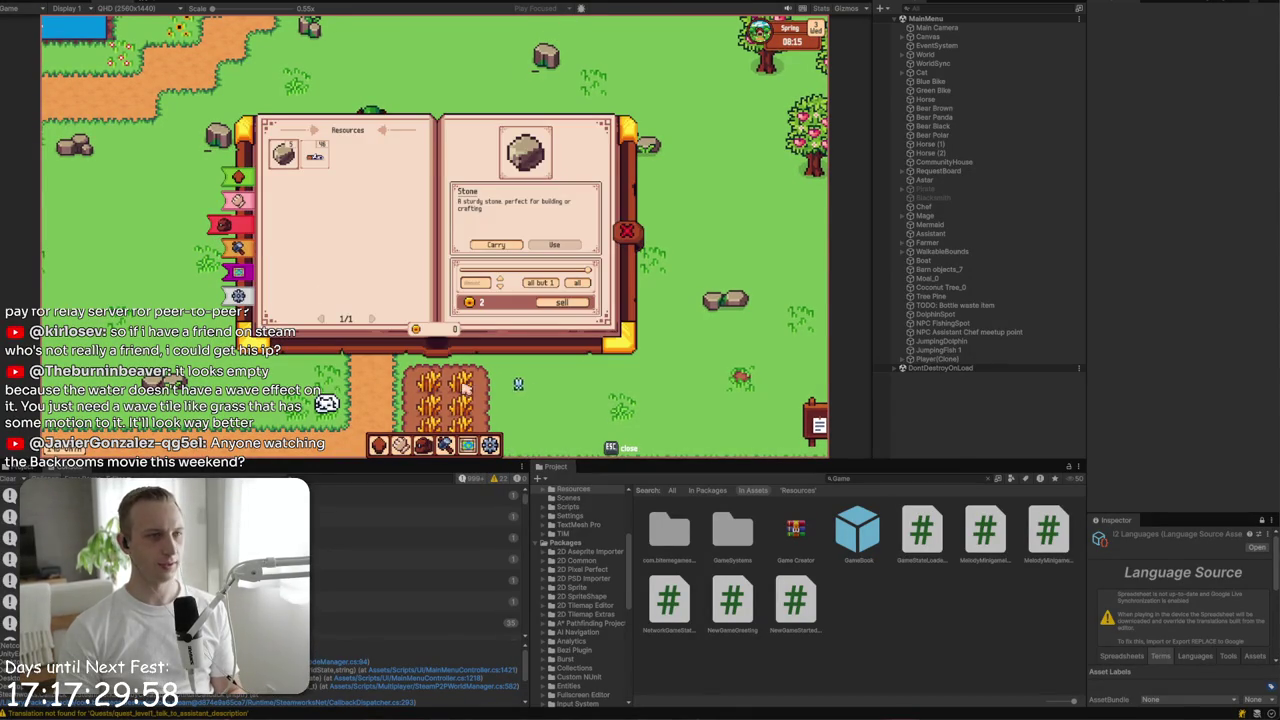
key(alt+Tab)
text(-)
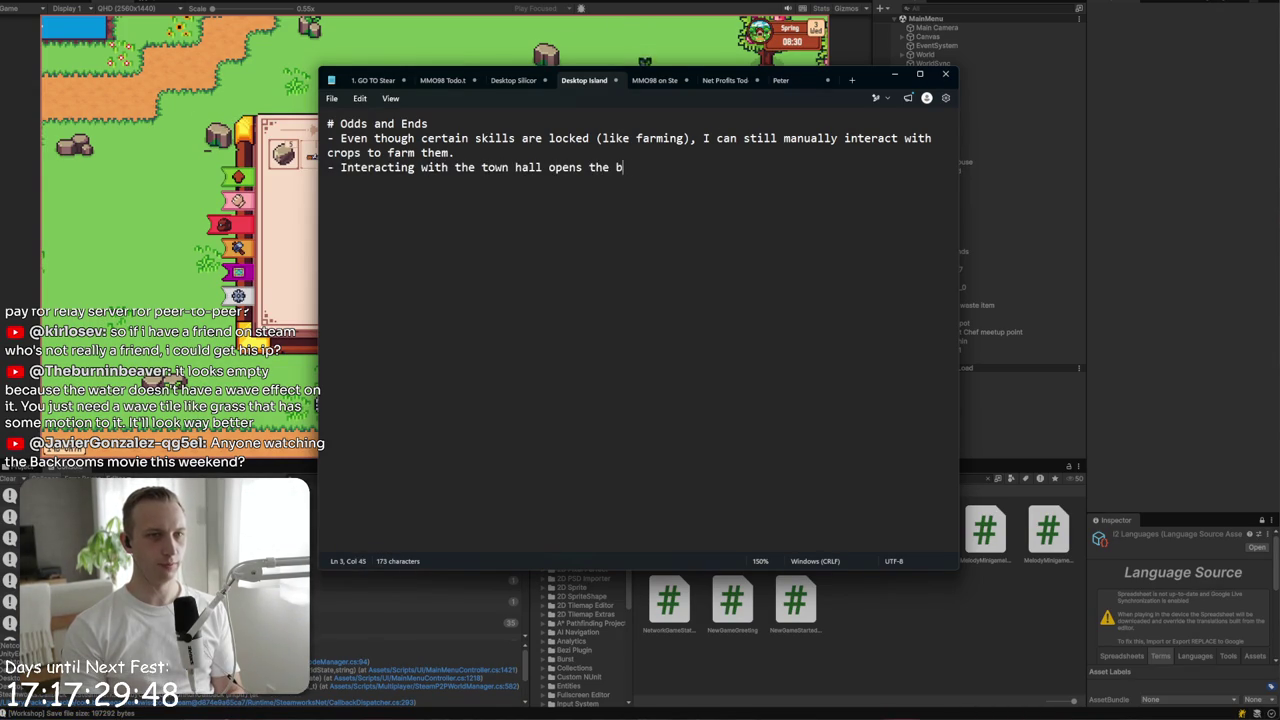
- Finish the note that the book doesn't open on the main town hall upgrade/quest page, then view Quests in game
text(t on th)
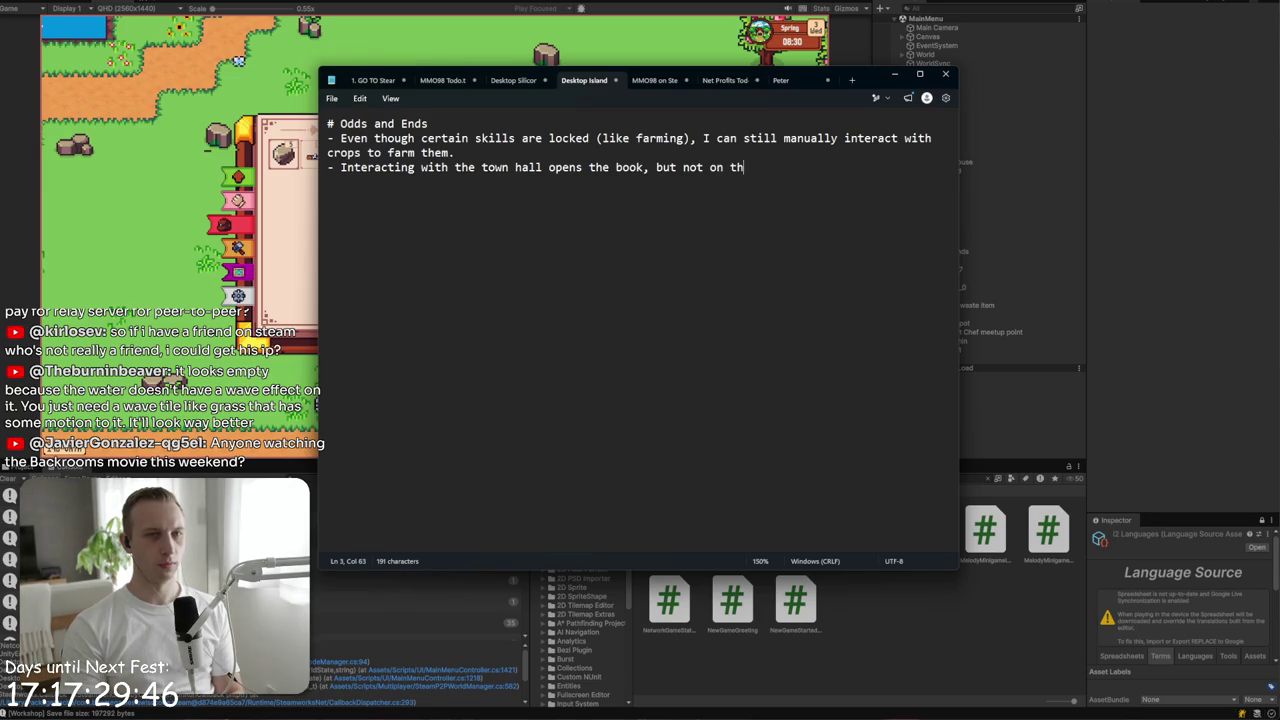
text(e main town hal)
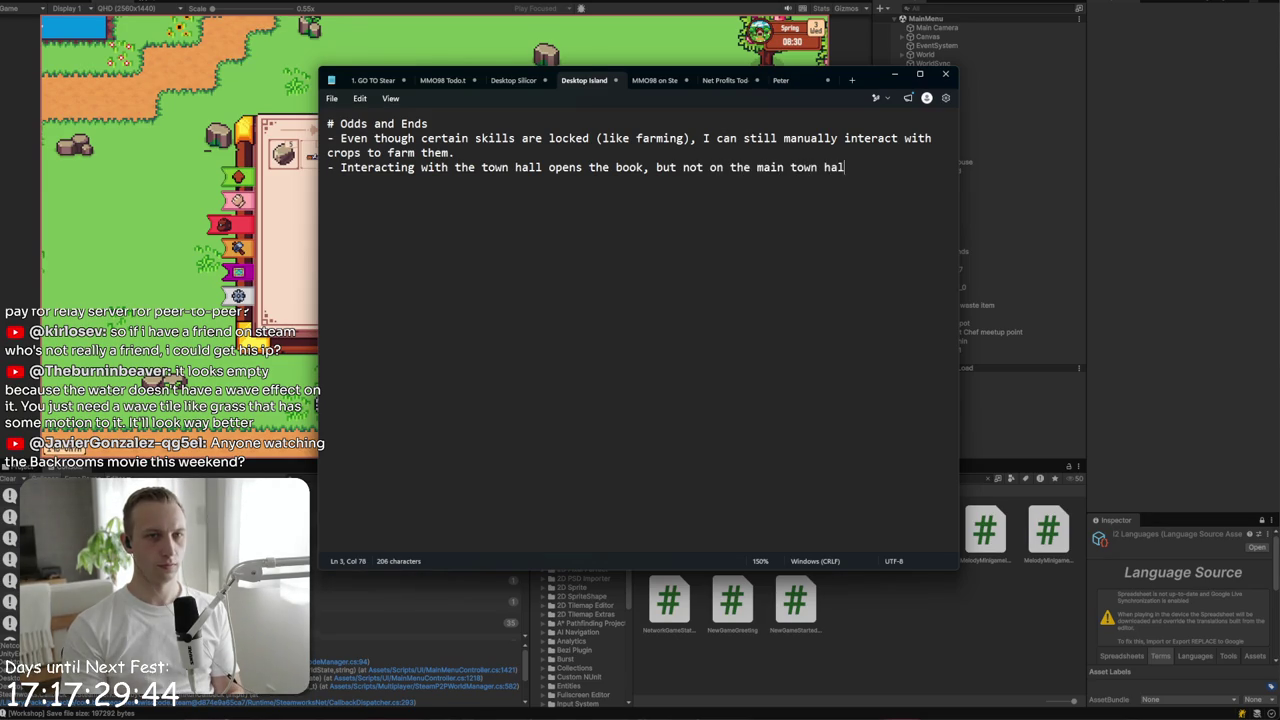
text(l upgrade/quests page.)
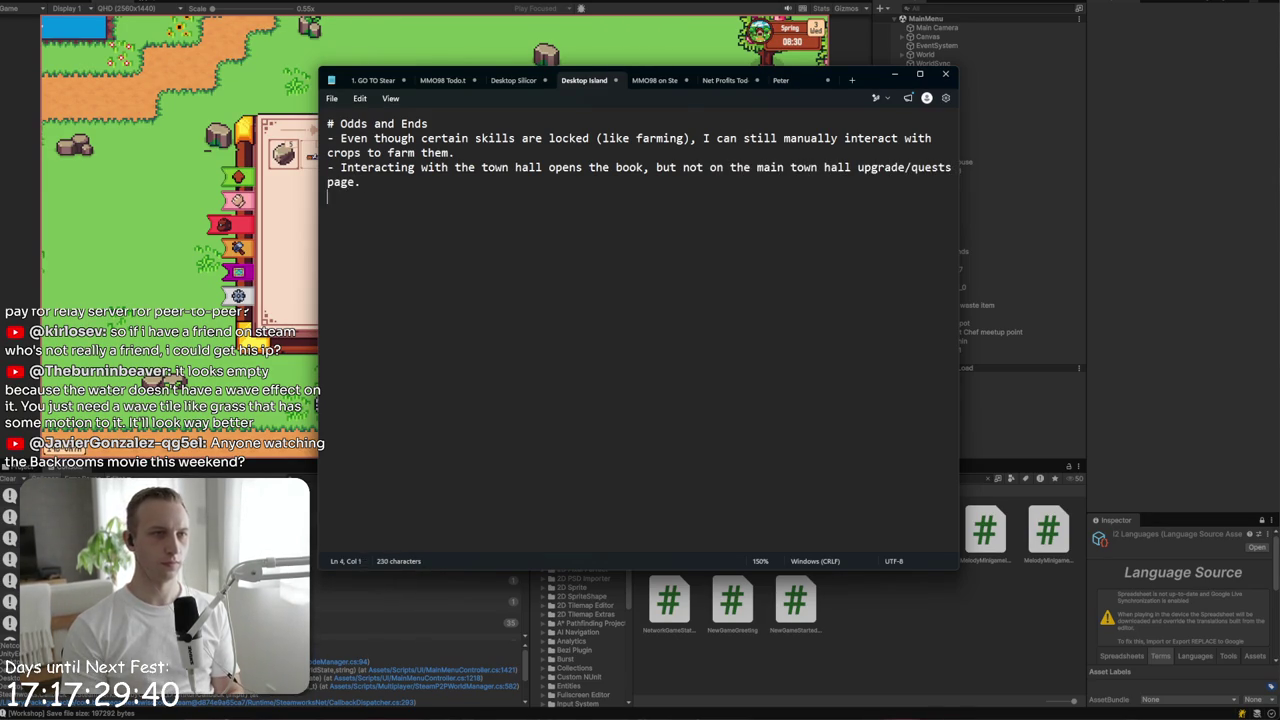
key(alt+Tab)
click(237, 200)
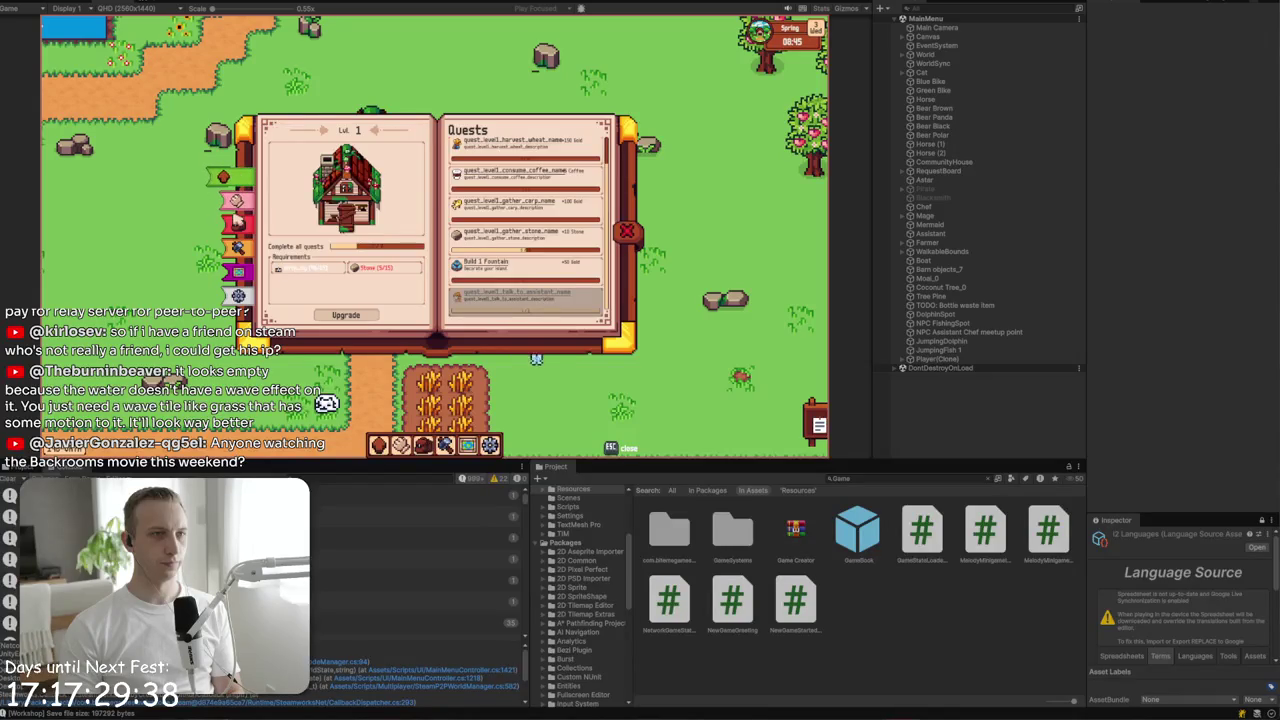
- Check the book's Resources items (birch_log, Stone), Skills, villagers and Construction pages, then close it
click(222, 224)
click(315, 155)
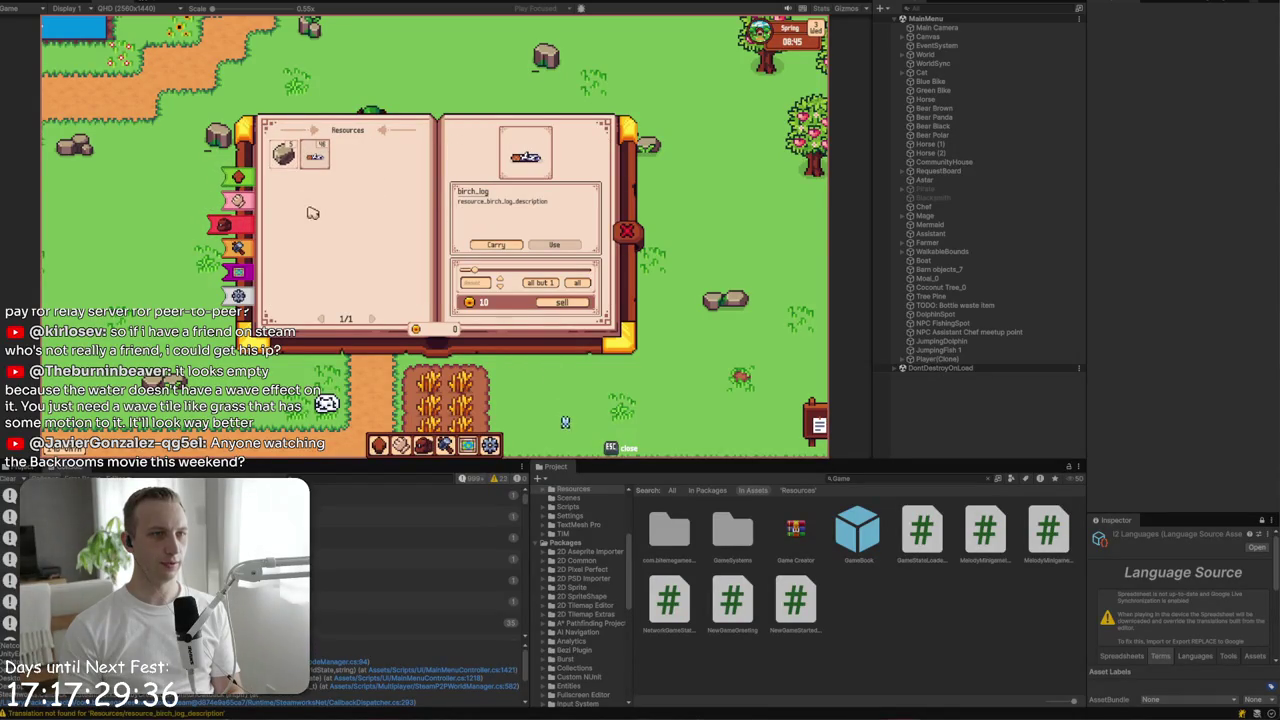
click(285, 155)
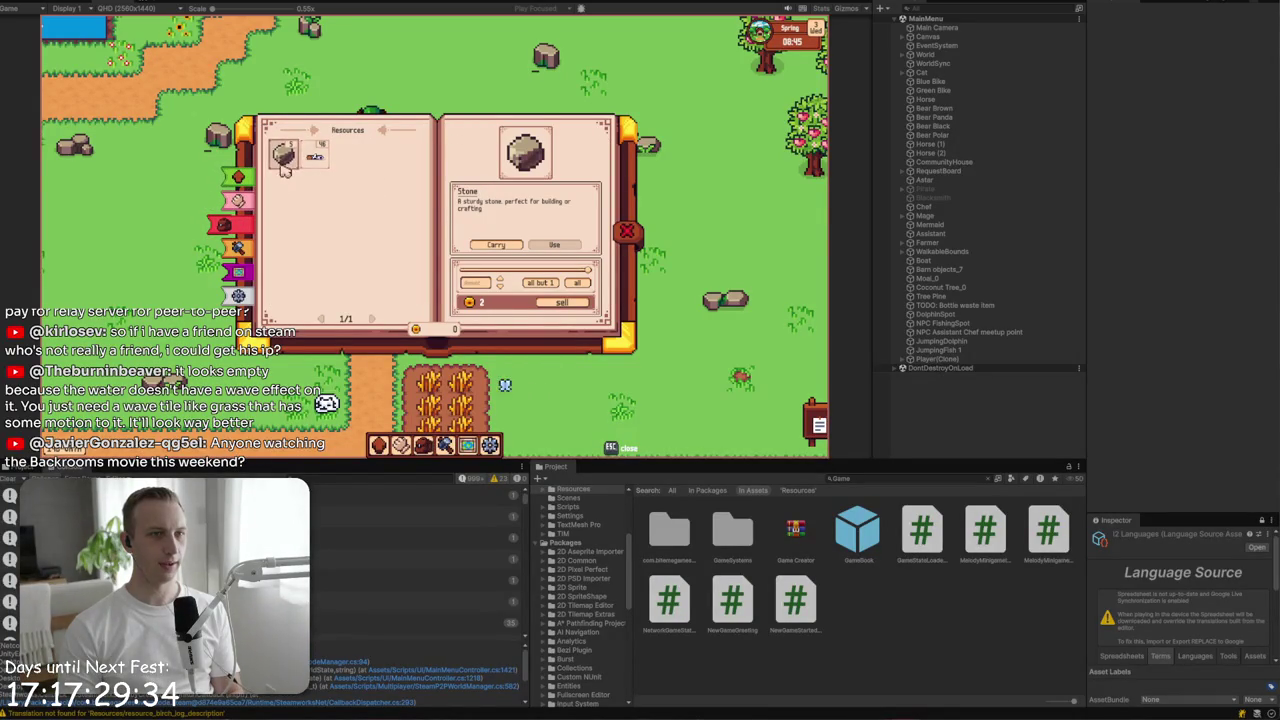
click(315, 155)
click(228, 200)
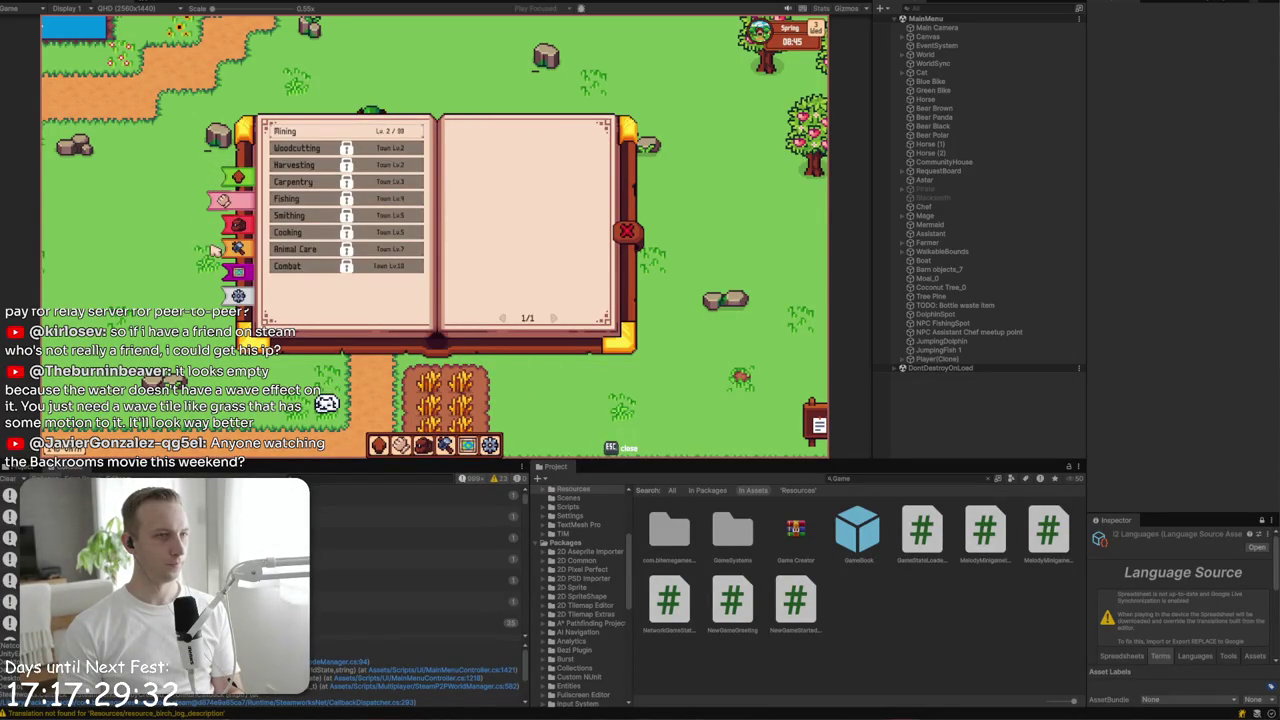
click(230, 272)
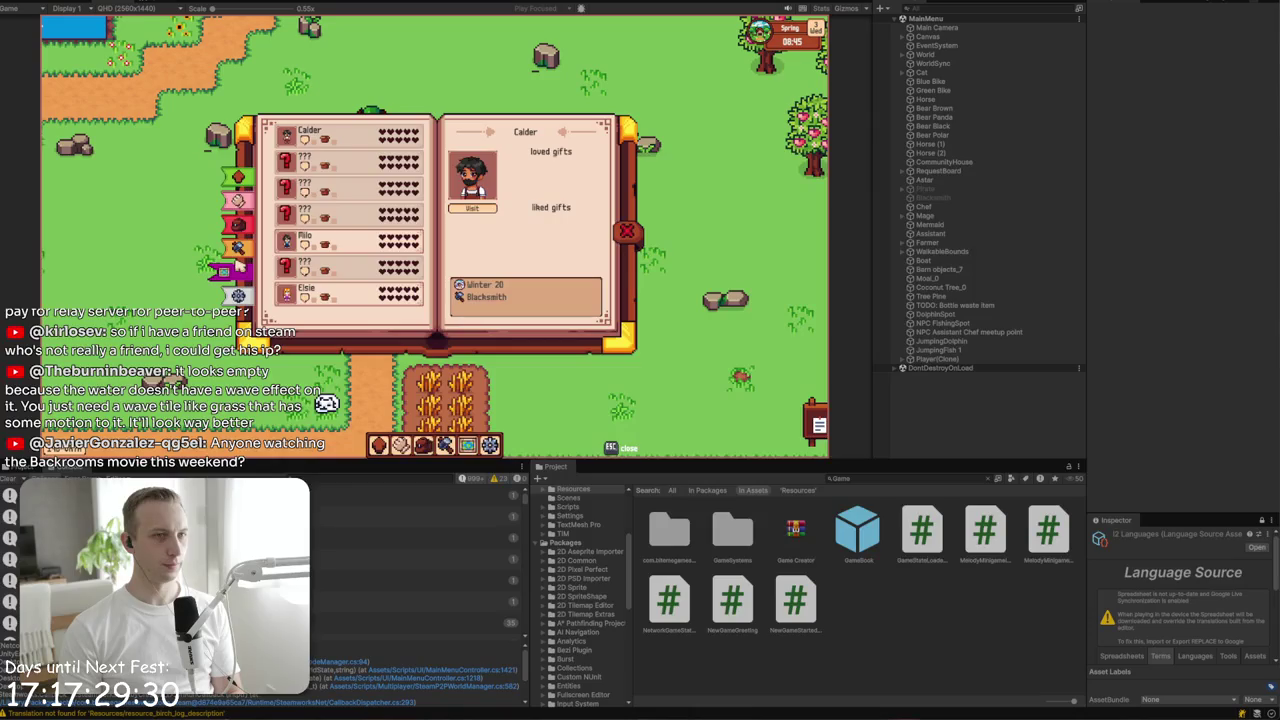
click(228, 248)
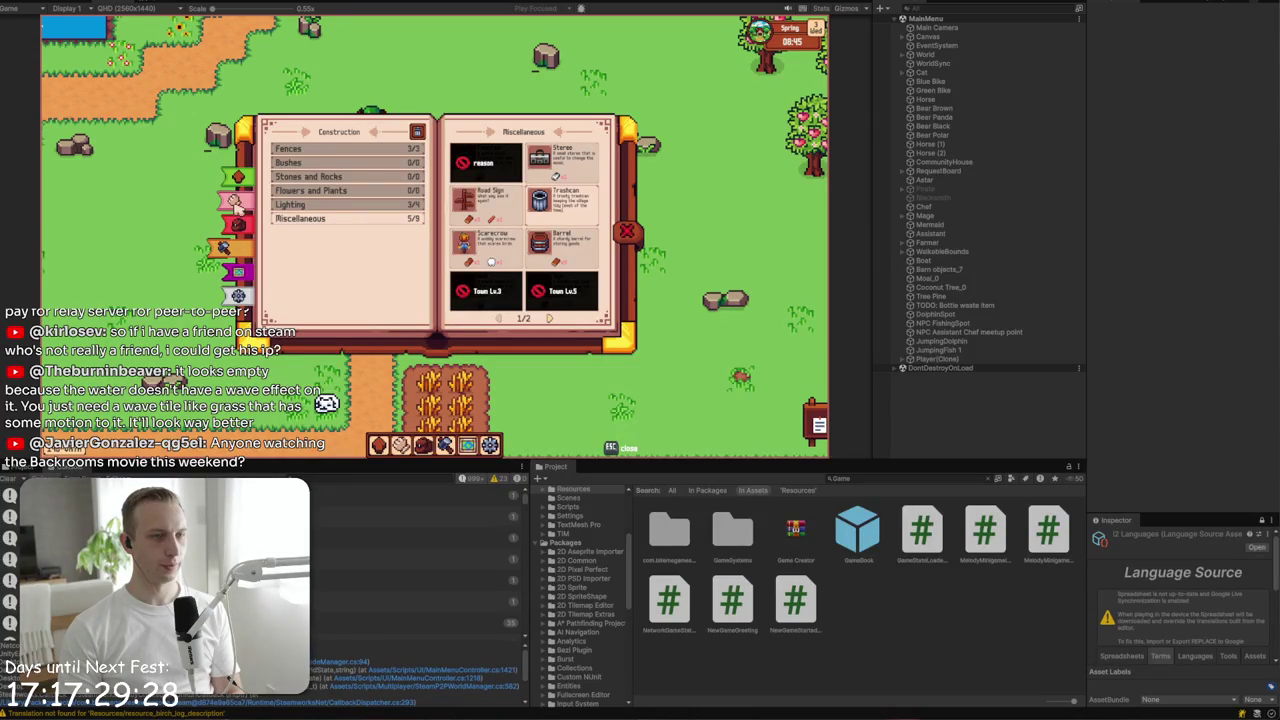
click(626, 232)
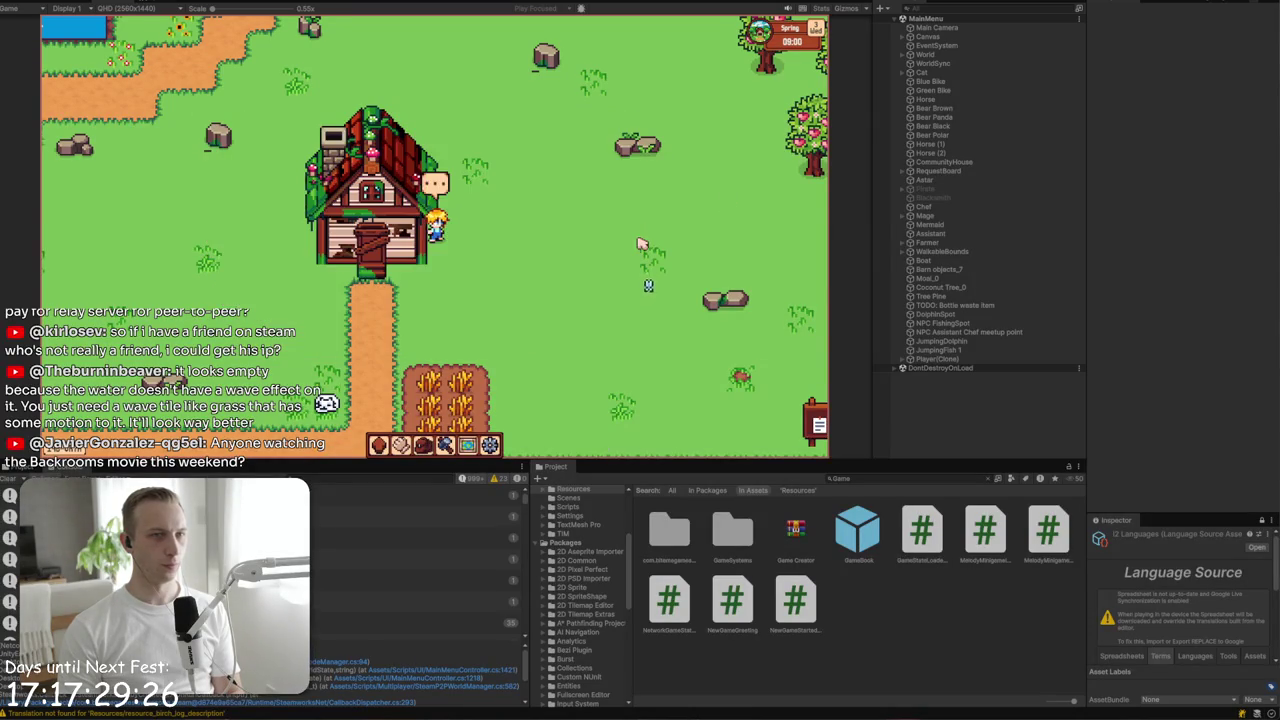
- Walk down to the wheat field beside the town hall and harvest the wheat by hand
key(s)
click(562, 262)
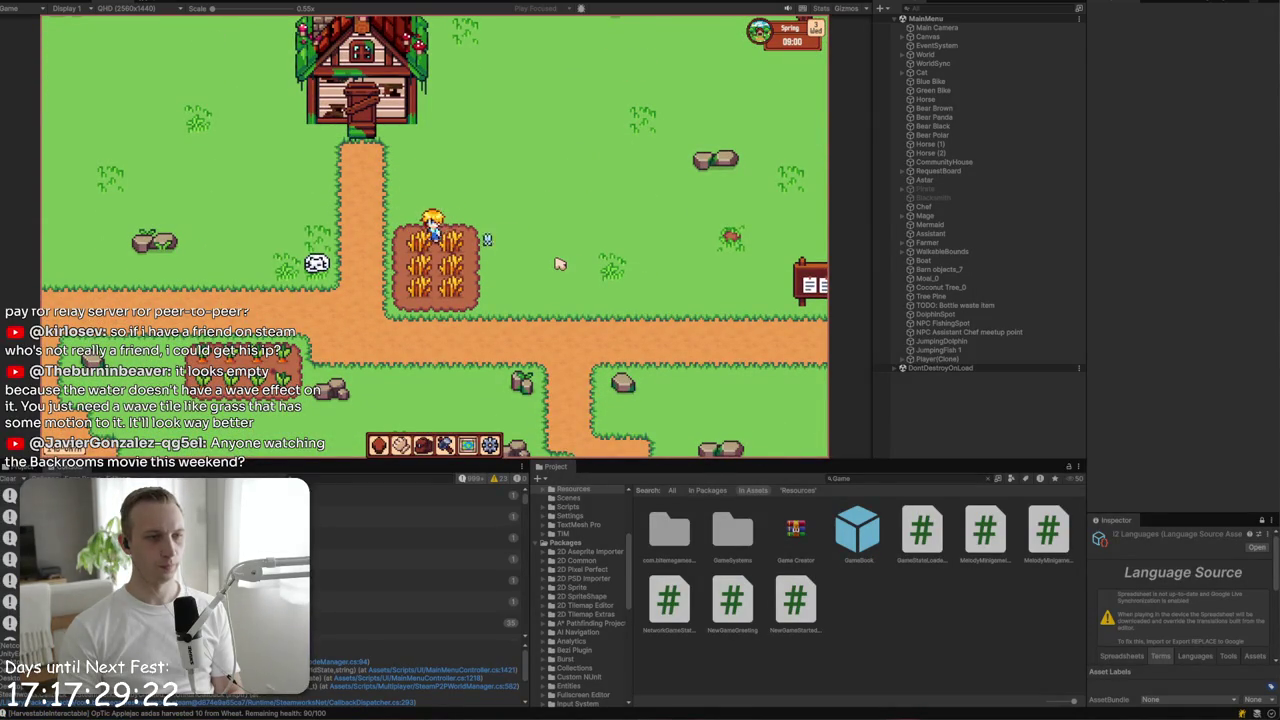
key(a)
key(a)
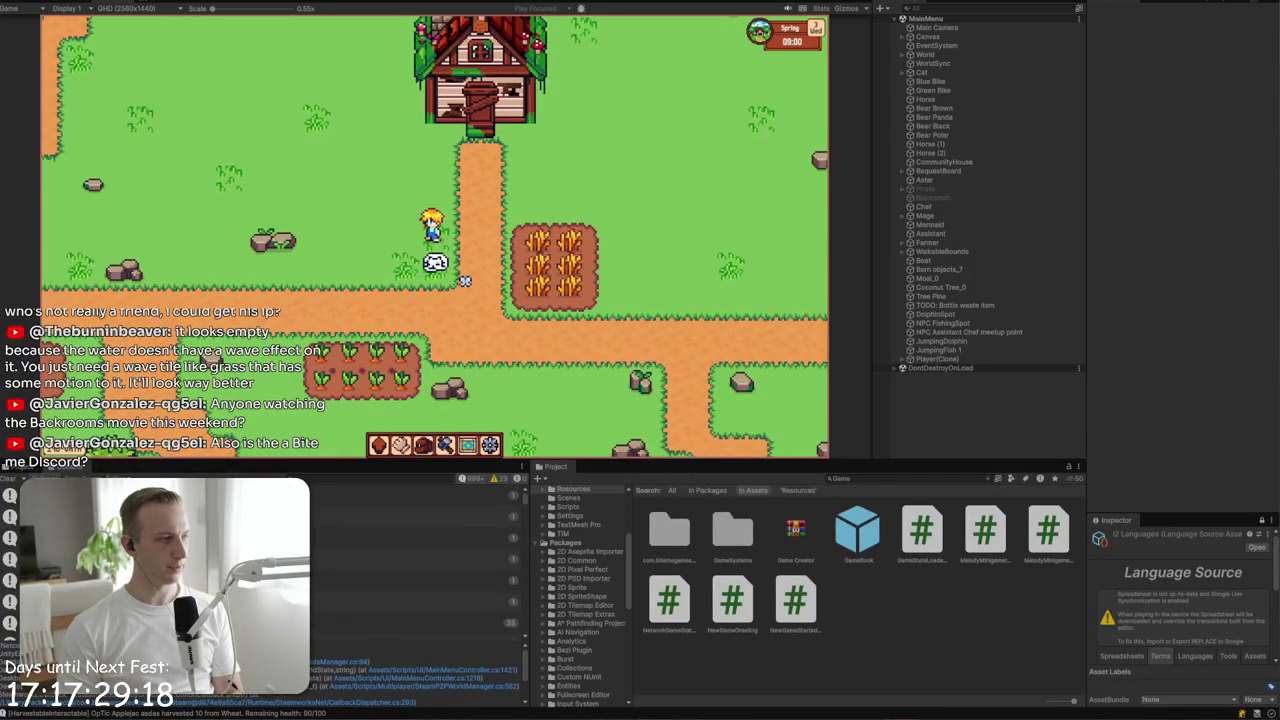
mouse_move(446, 195)
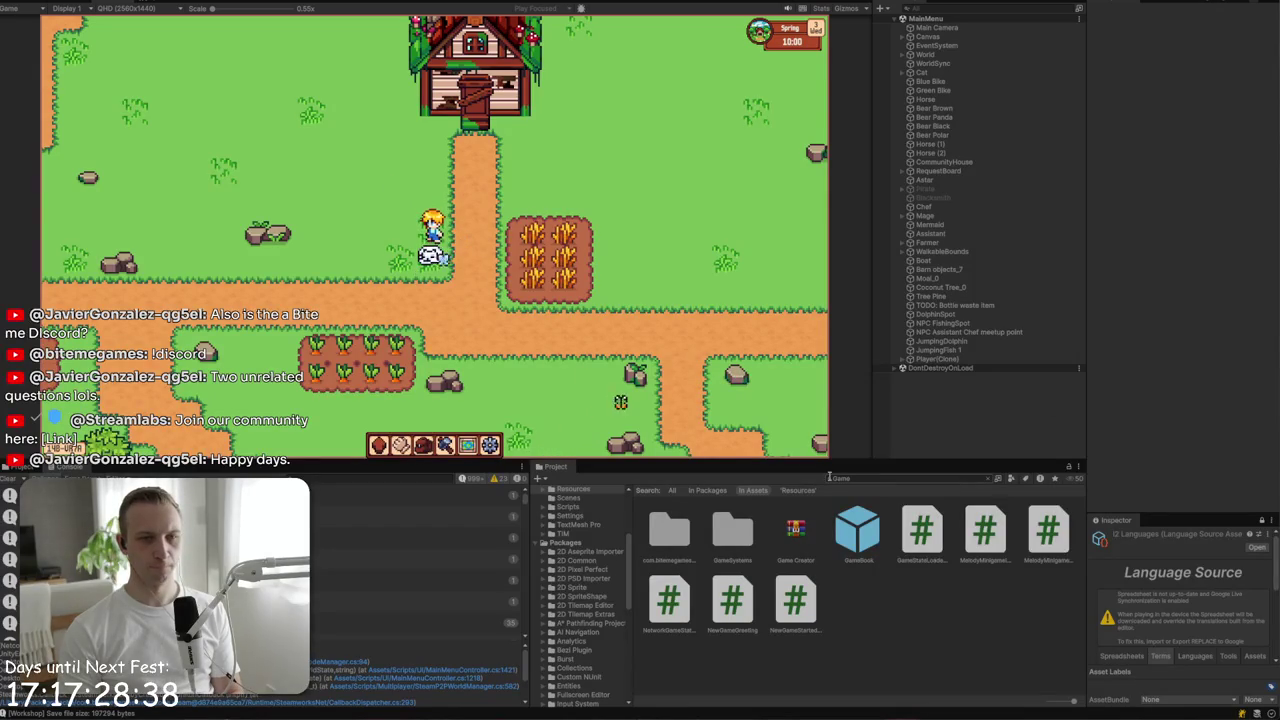
key(w)
key(s)
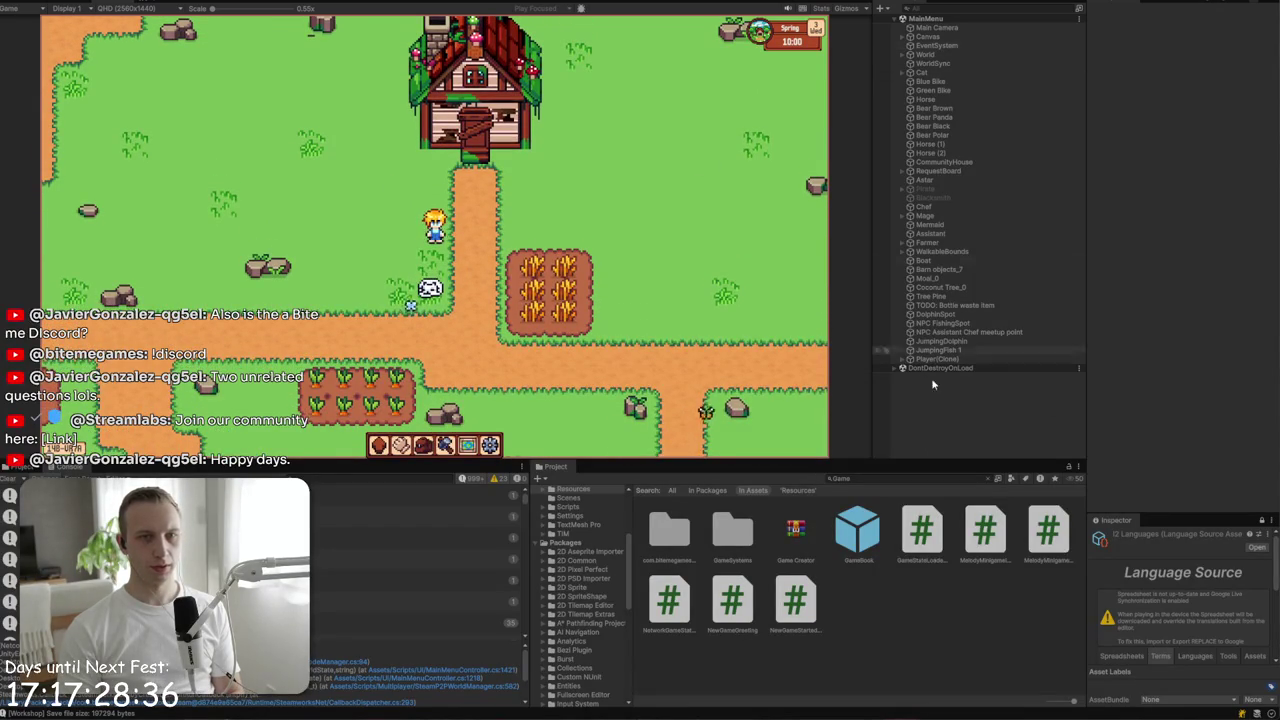
- Select the Cat prefab in the assets and review its available sorting layers
text(cat)
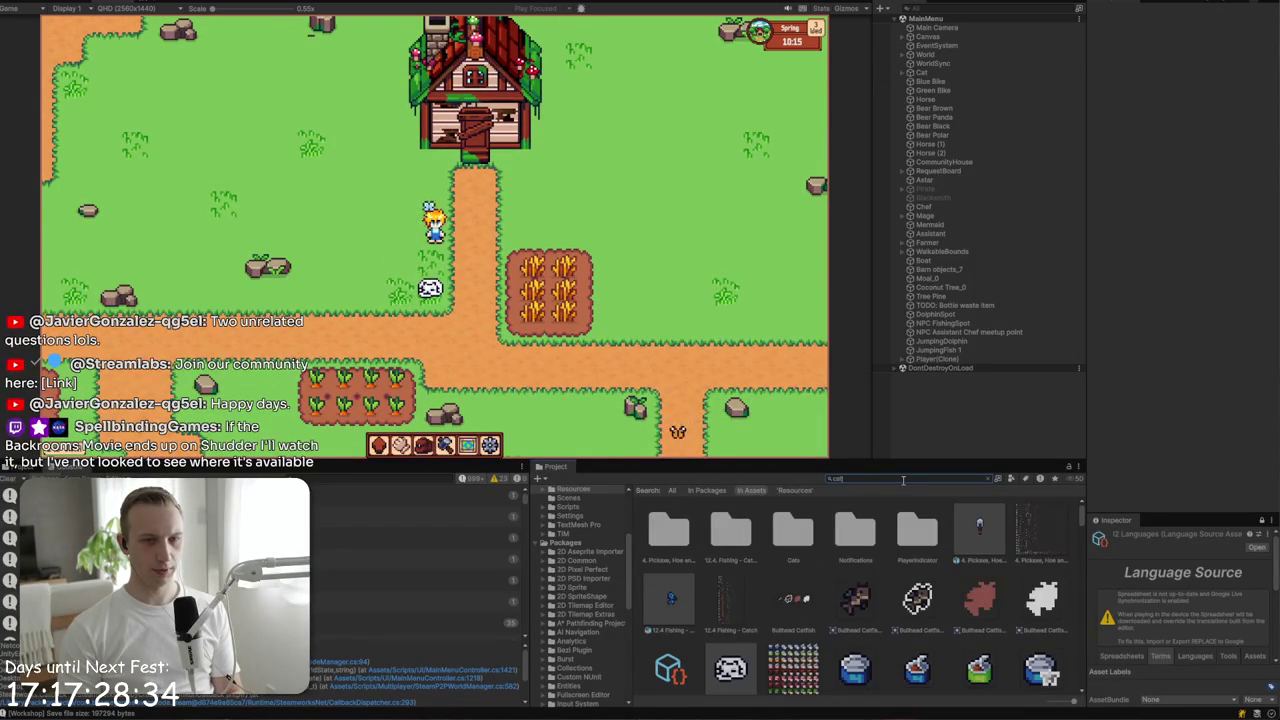
scroll(730, 600, down, 2)
click(730, 567)
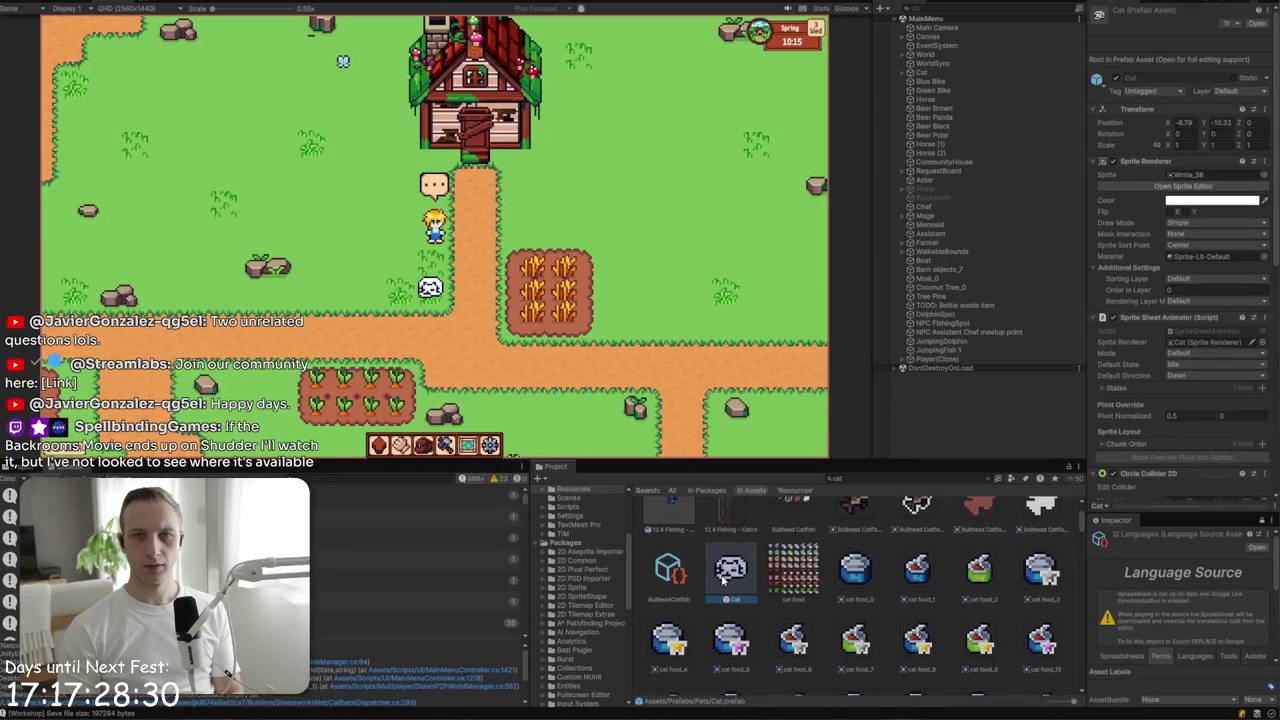
click(1196, 279)
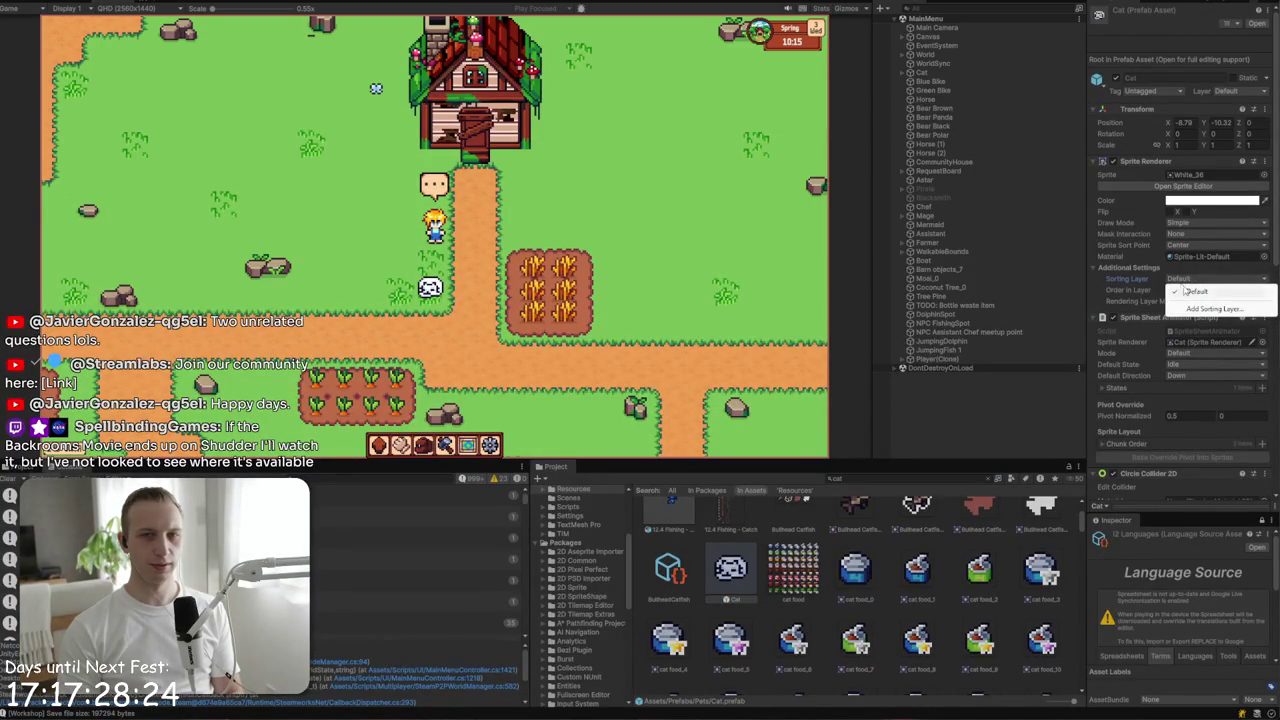
click(388, 97)
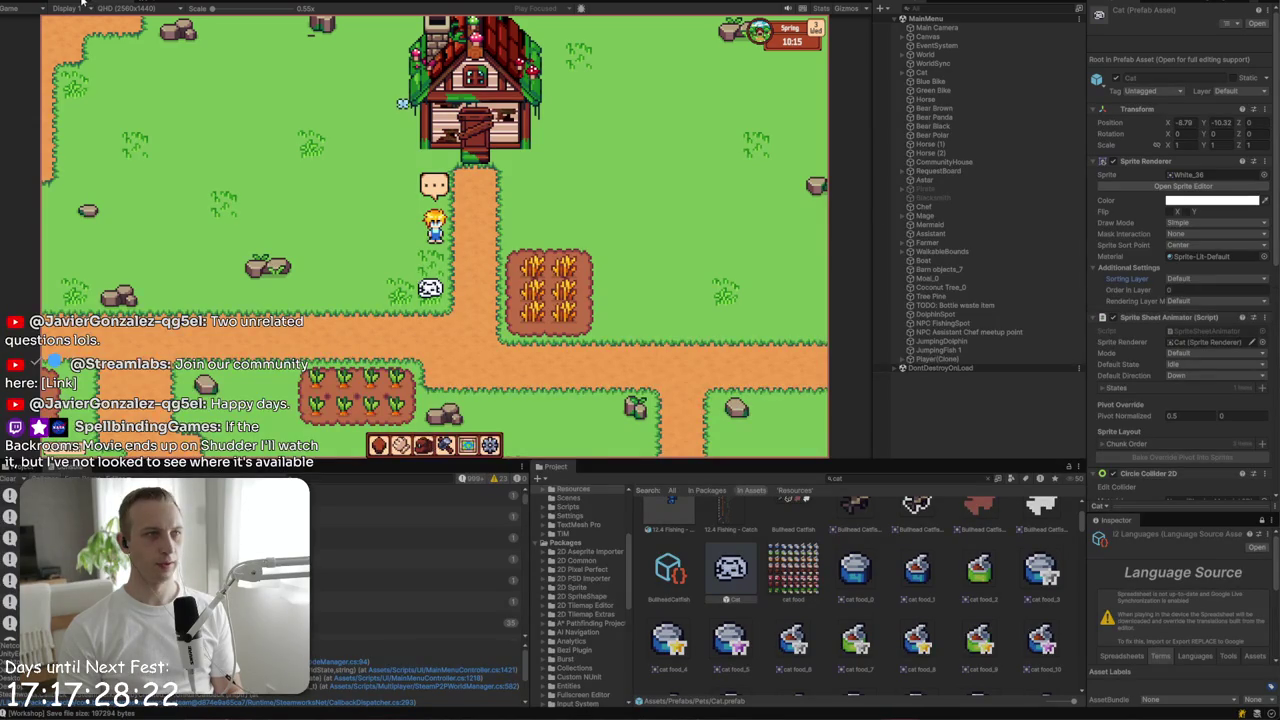
- In the Scene view, set the Cat object's Order in Layer to 1 and check the Game view
click(85, 8)
scroll(415, 313, up, 10)
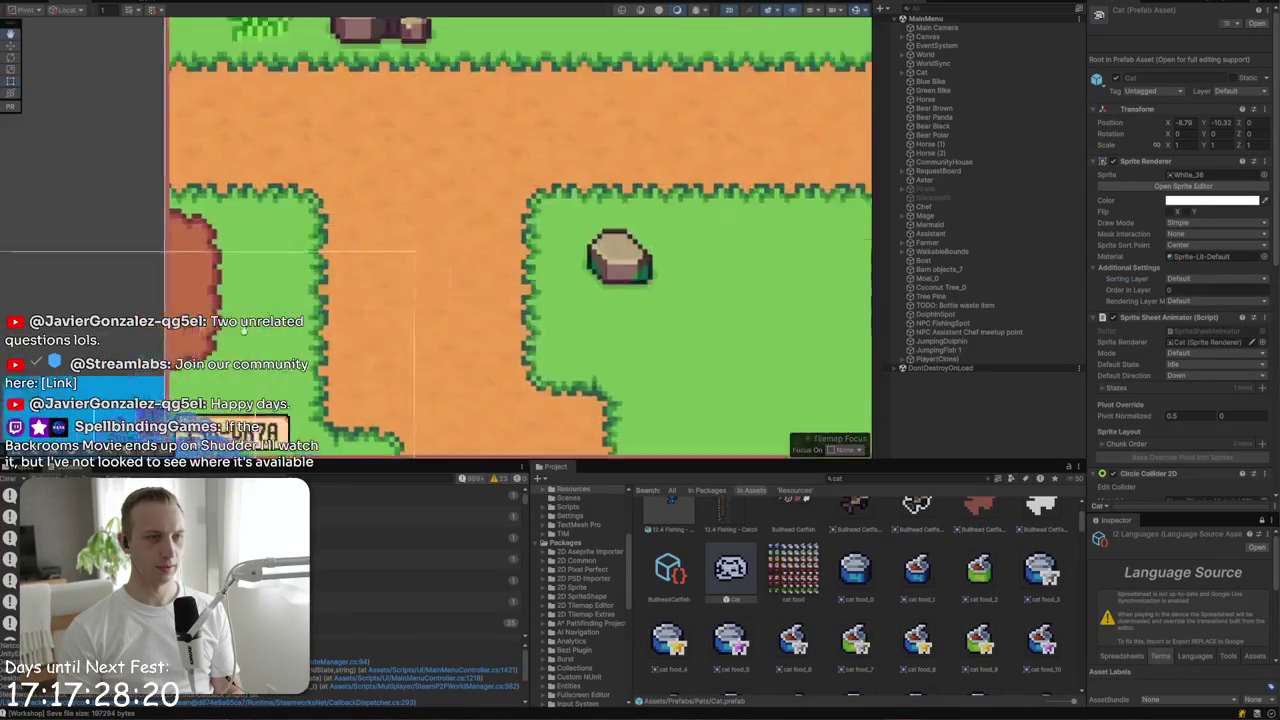
scroll(325, 315, up, 10)
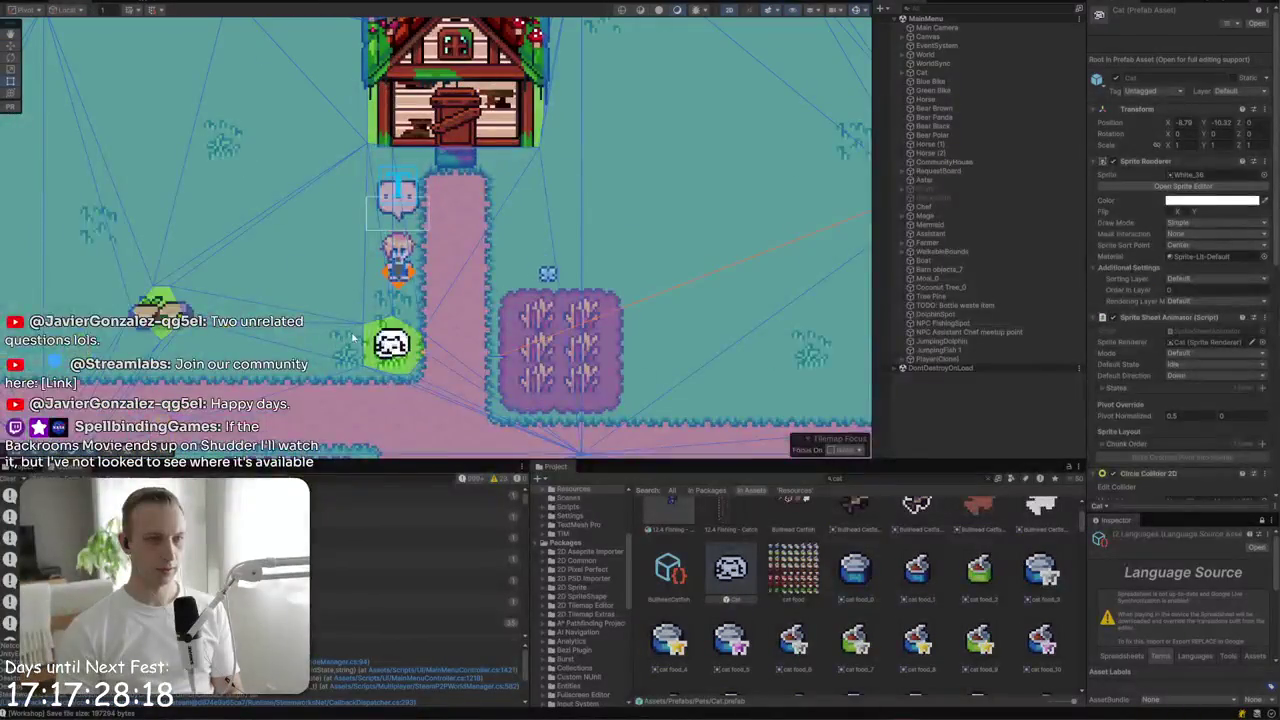
click(397, 195)
click(662, 287)
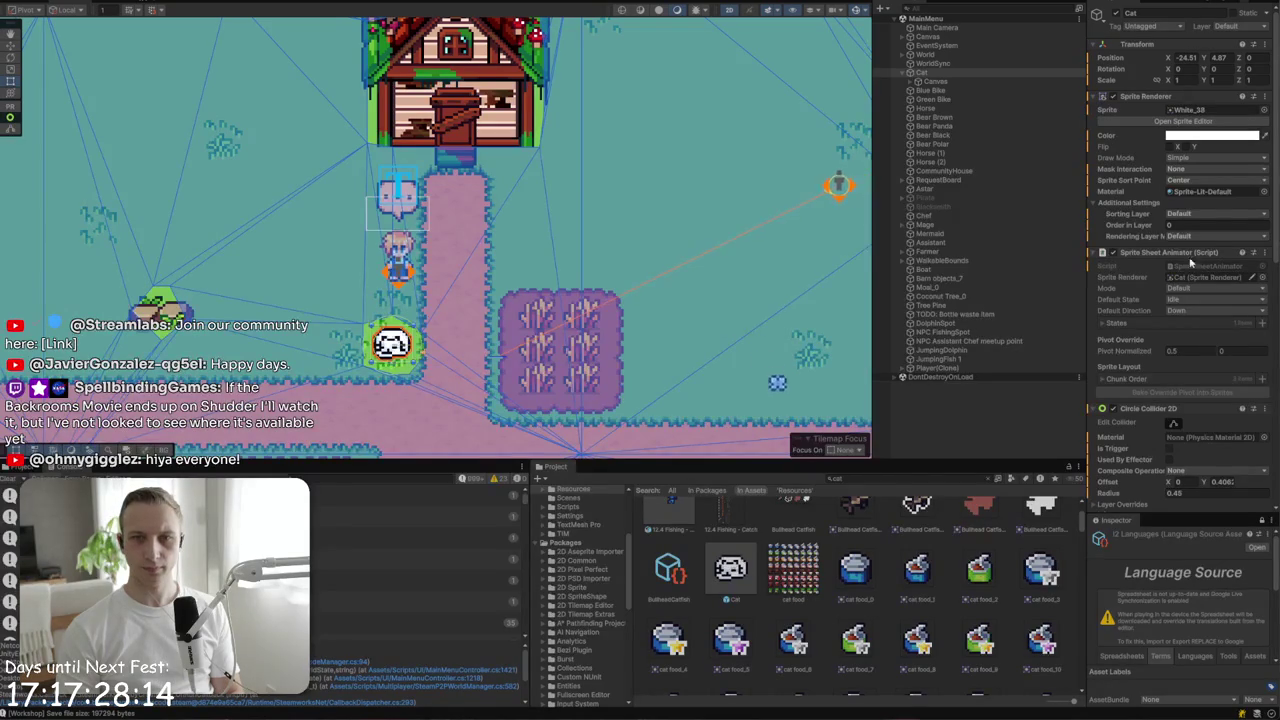
click(1186, 225)
text(1)
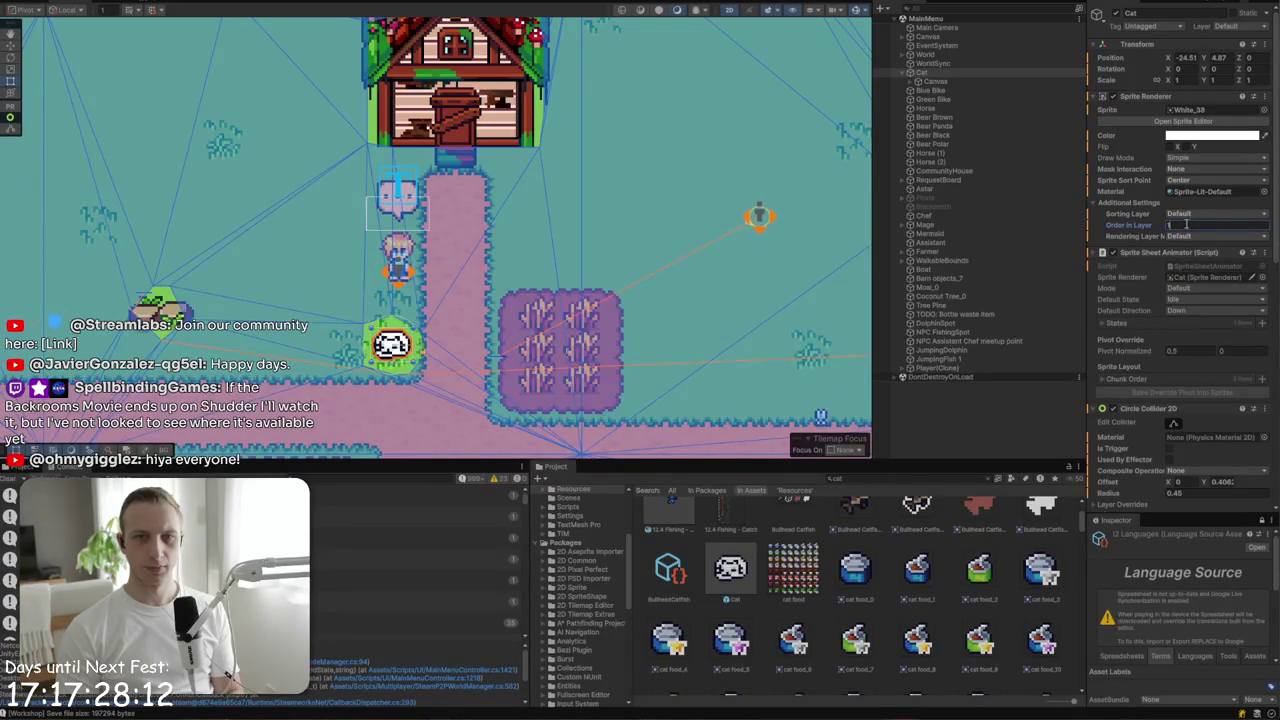
key(ctrl+2)
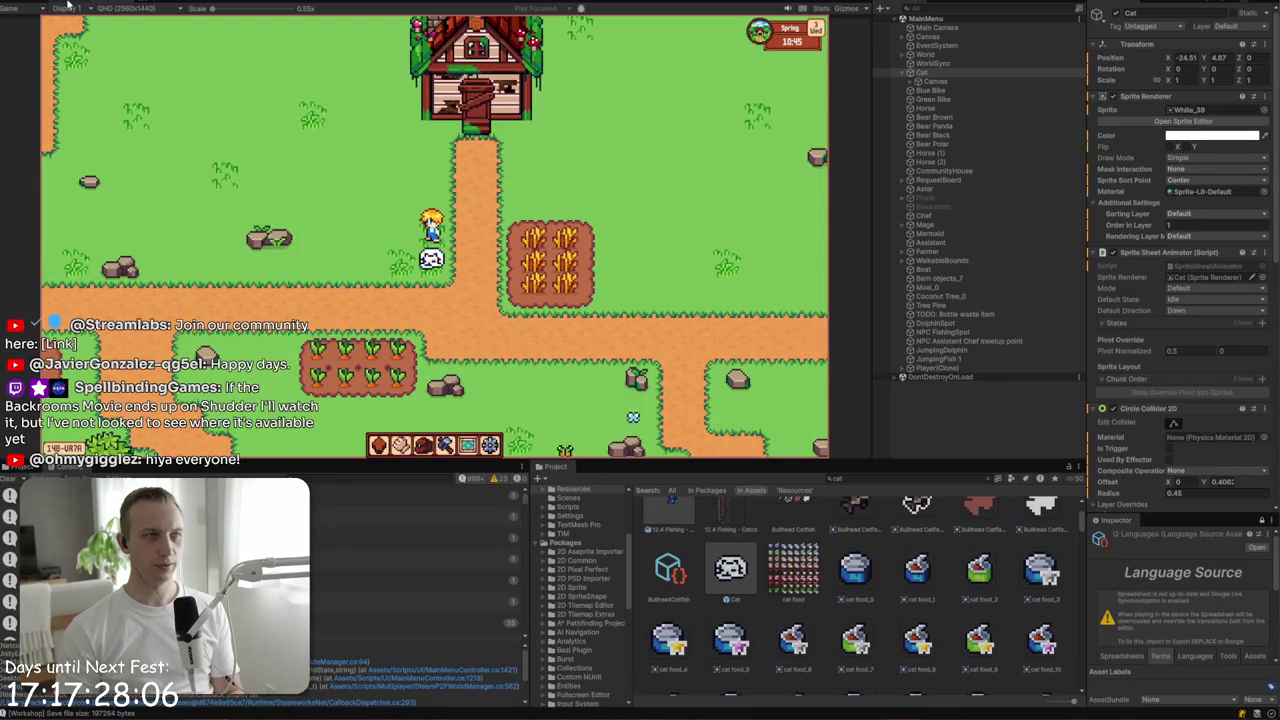
key(ctrl+1)
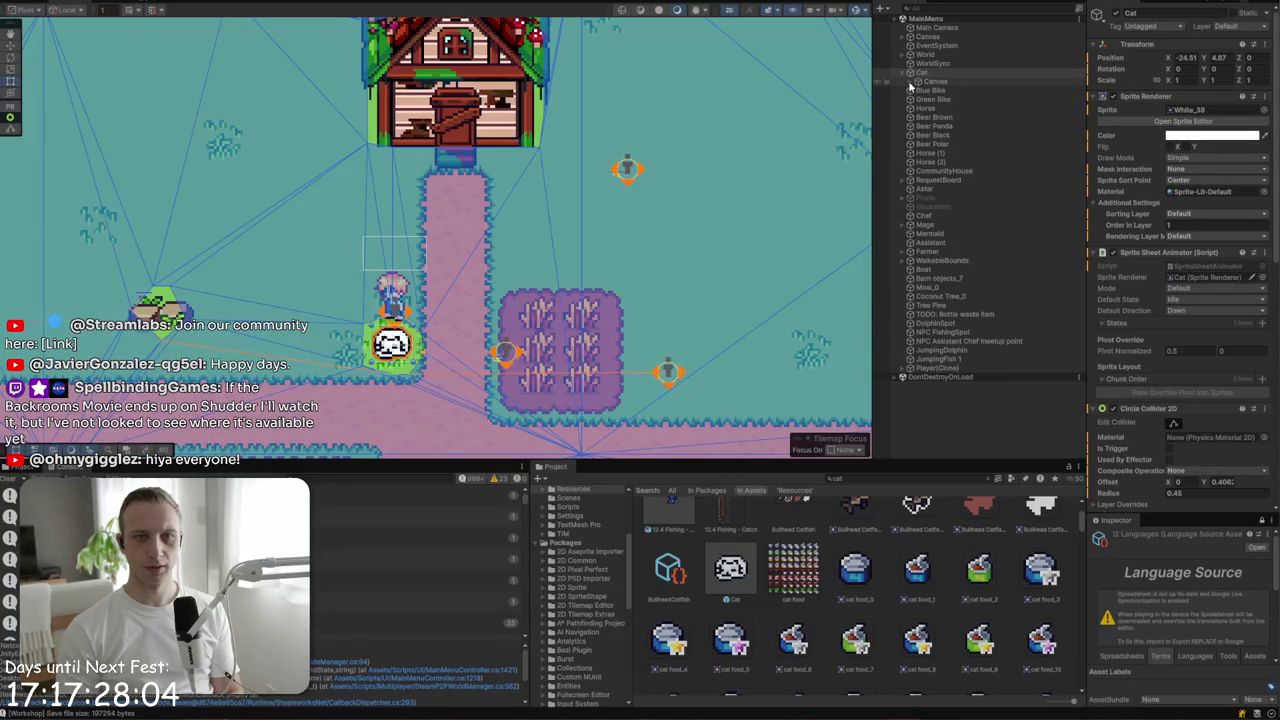
- Expand the cat's children and reset the Cat's Order in Layer back to 0
click(910, 82)
click(930, 84)
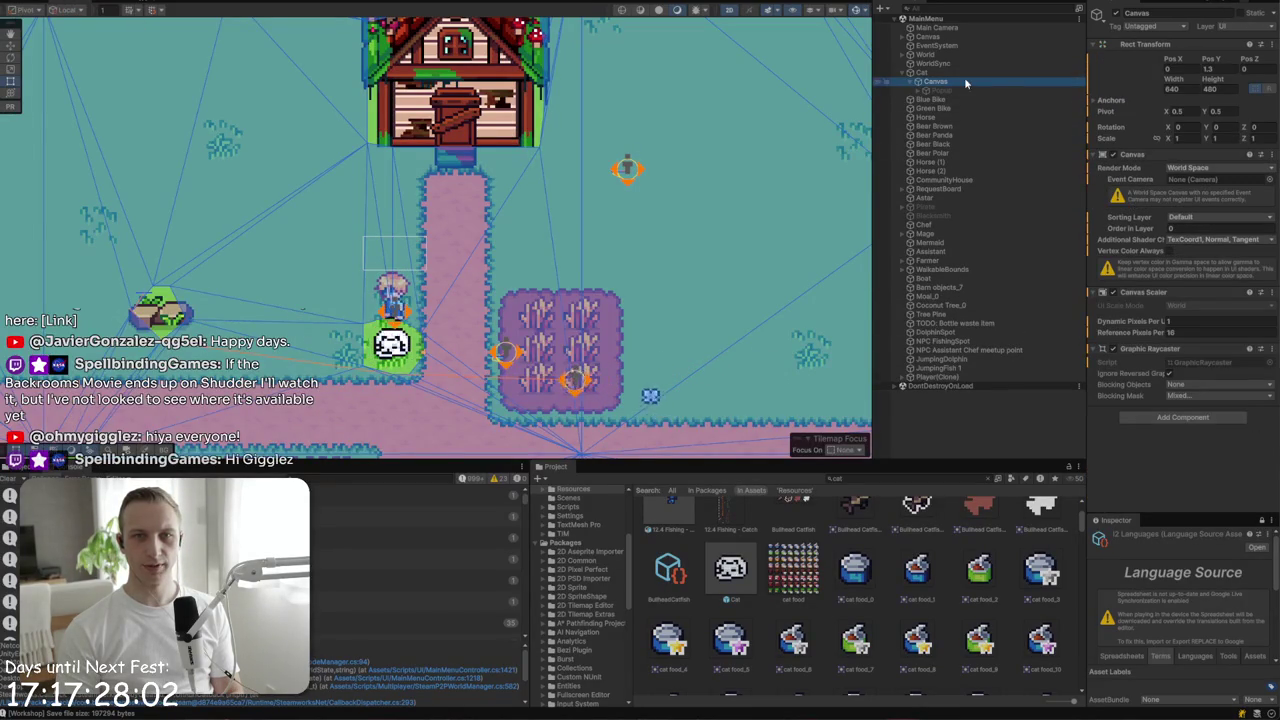
click(963, 74)
click(1185, 224)
text(0)
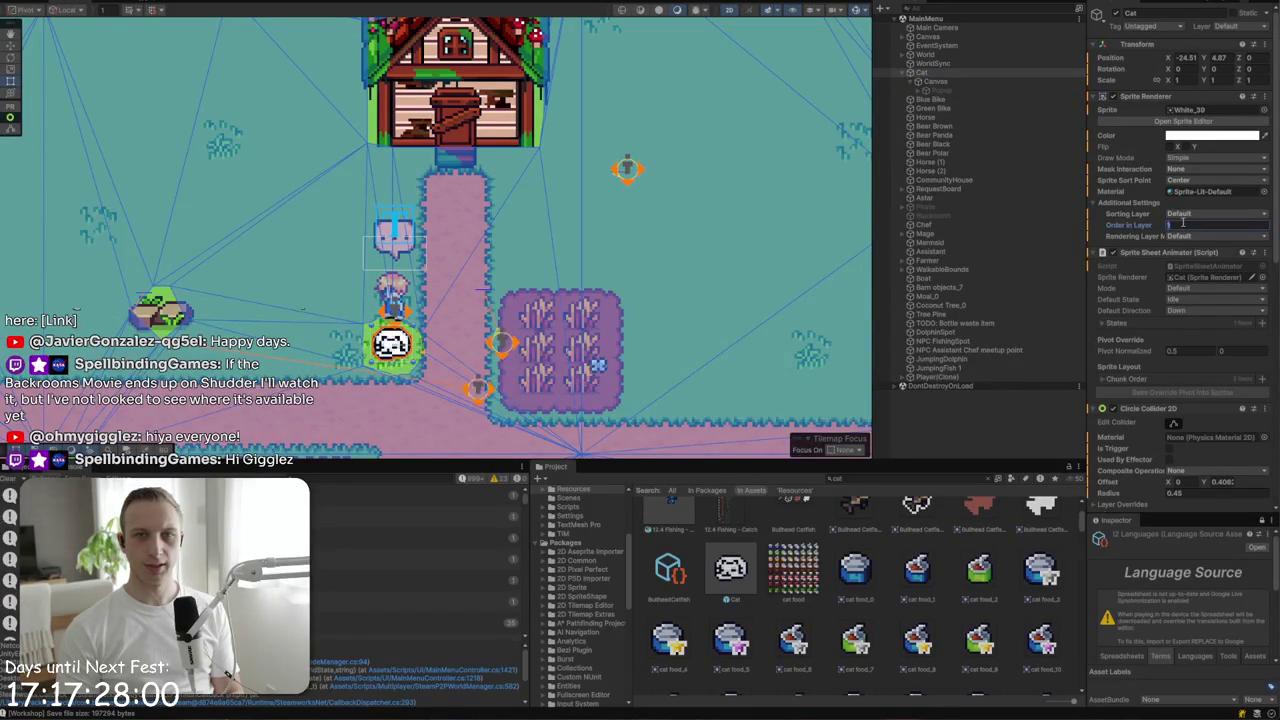
- Set the cat's Canvas Order in Layer to 10 and pet the cat in game to test the heart
click(935, 81)
click(966, 73)
click(969, 82)
click(1212, 228)
text(10)
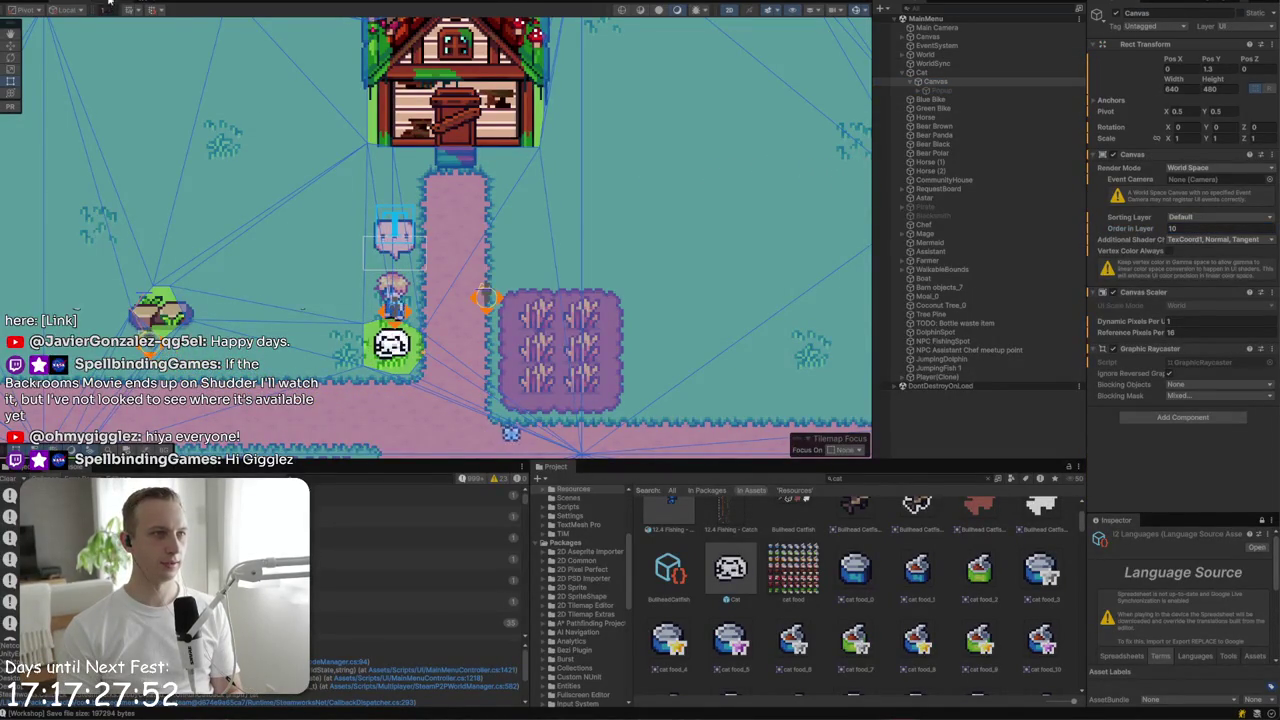
key(ctrl+2)
click(447, 262)
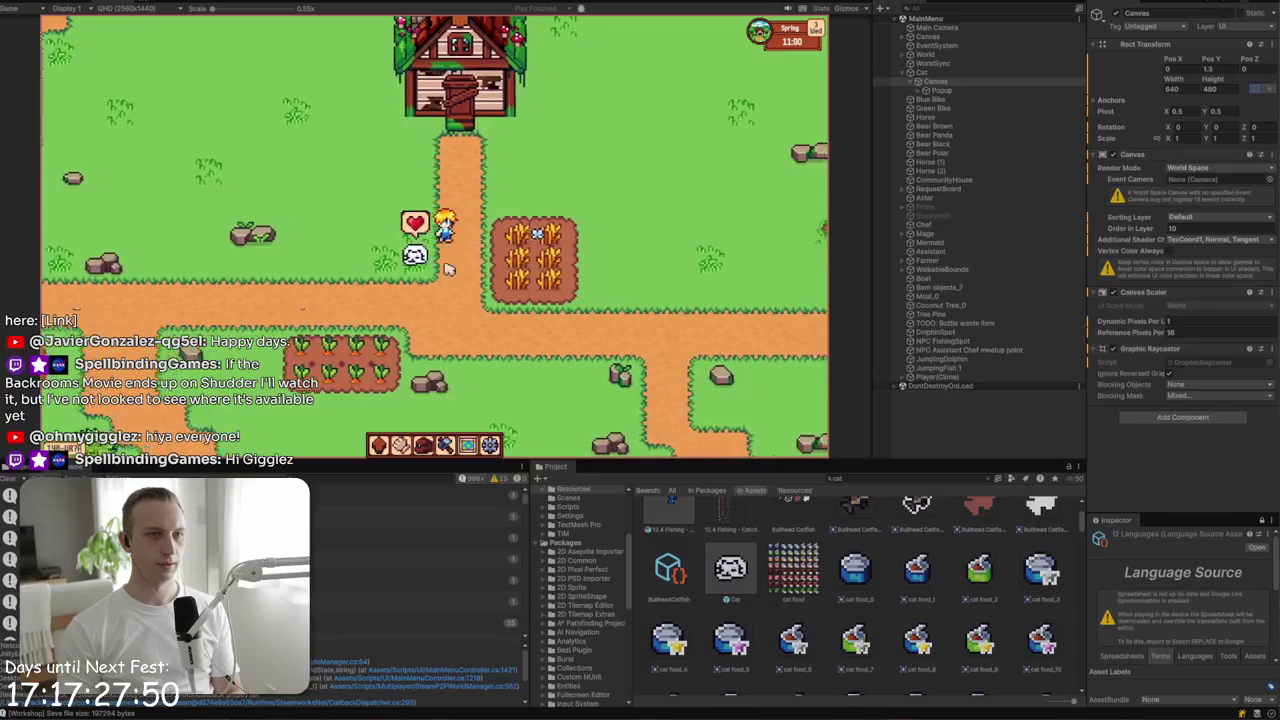
- Walk around the cat and pet it again to confirm the heart appears above it
key(a)
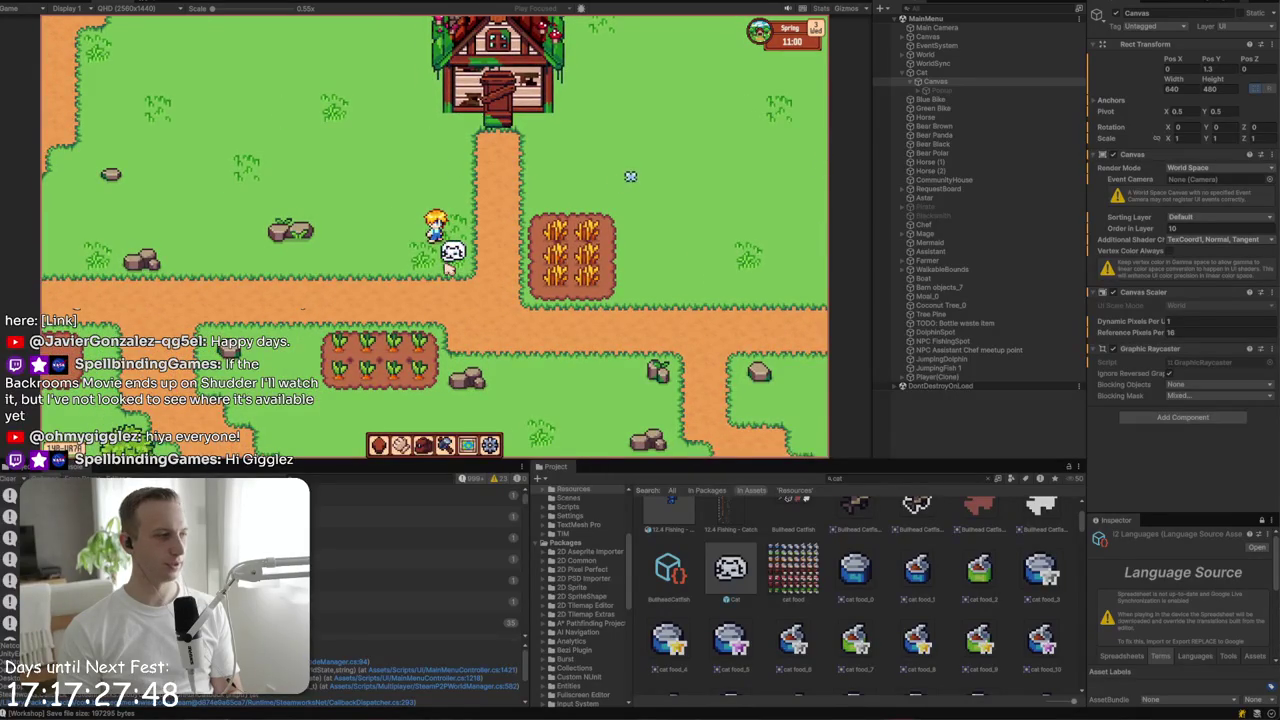
key(s)
click(443, 272)
key(w)
key(d)
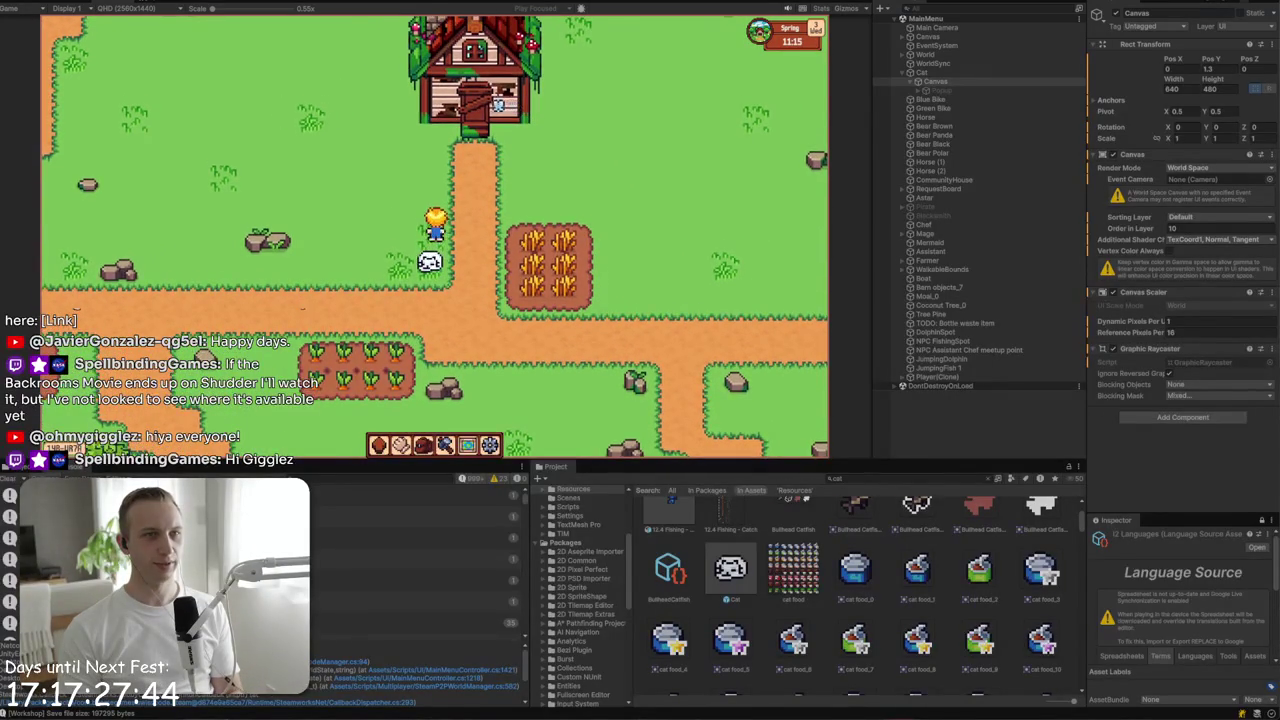
key(a)
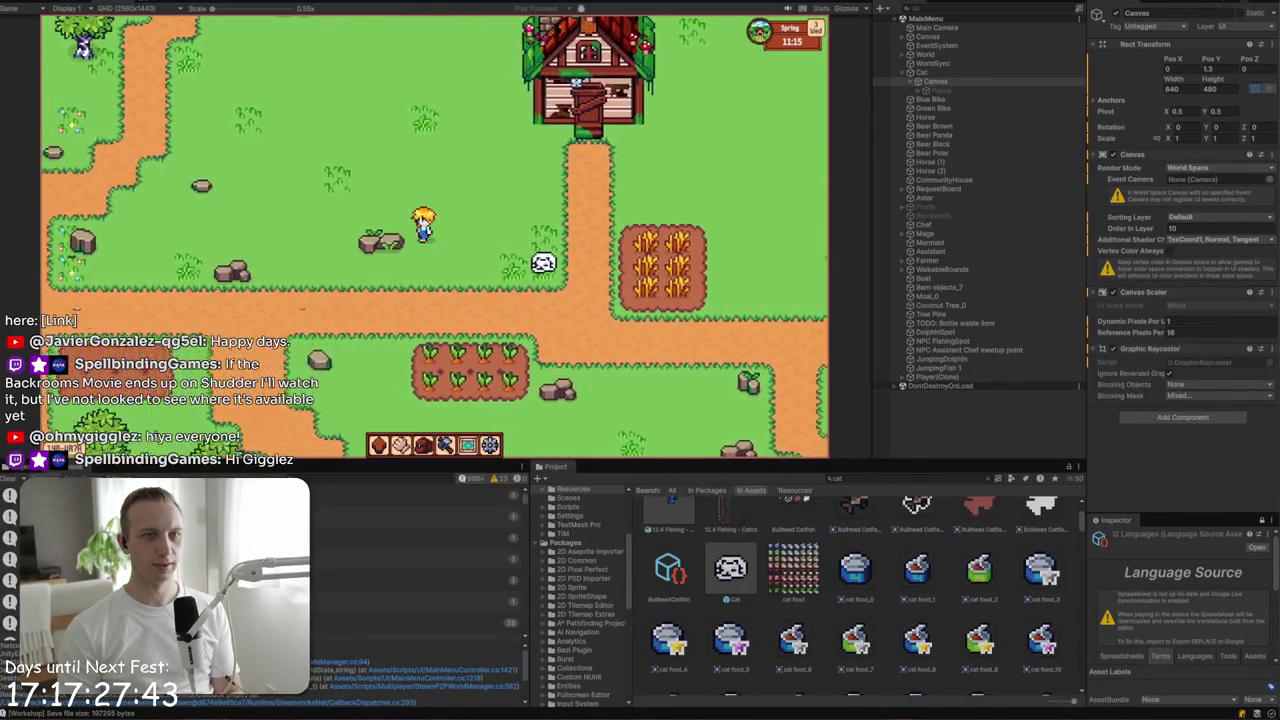
key(a)
key(w)
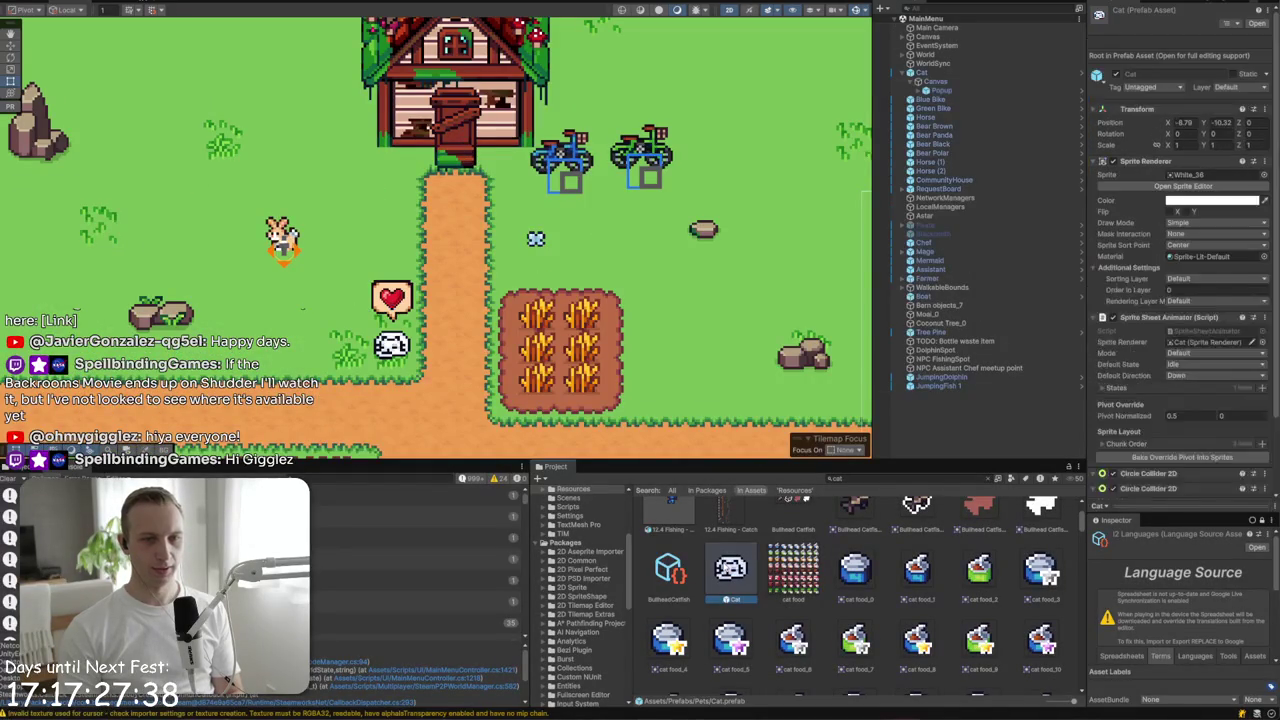
- In the Cat prefab, set the Canvas Order in Layer to 10, then exit prefab editing
double_click(730, 567)
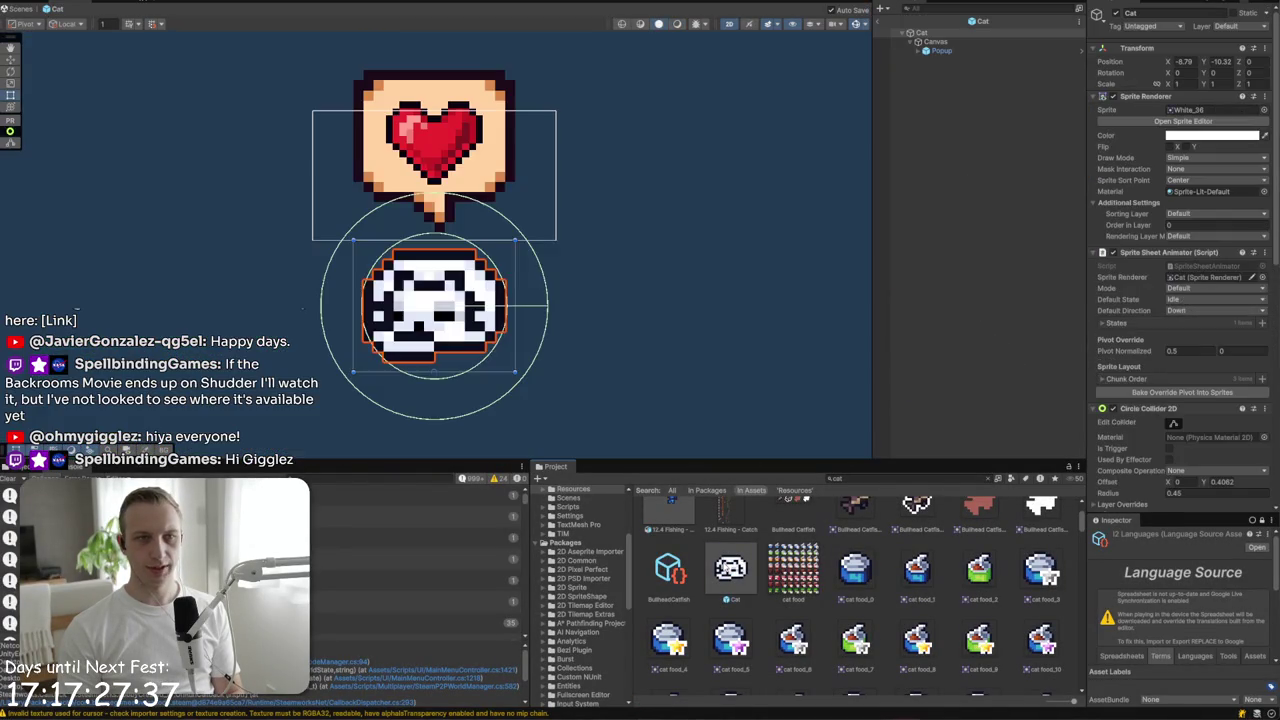
click(940, 50)
click(935, 41)
click(1222, 229)
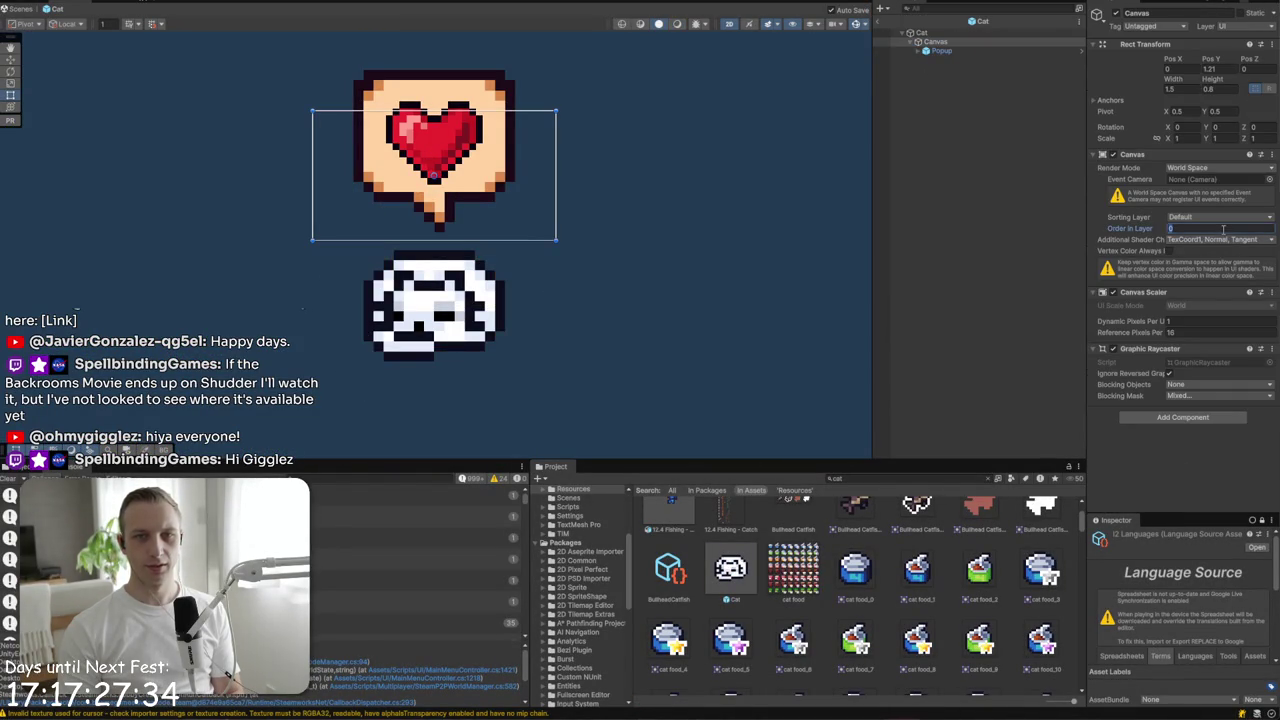
text(10)
key(Return)
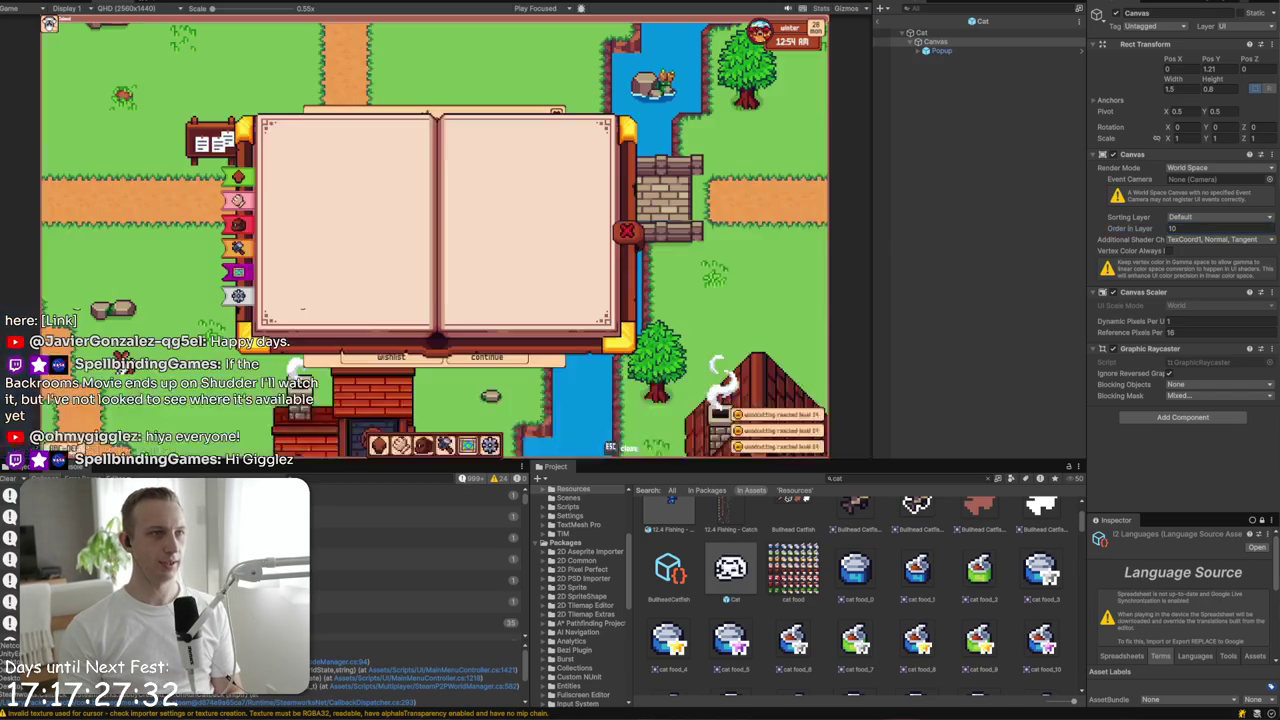
key(ctrl+1)
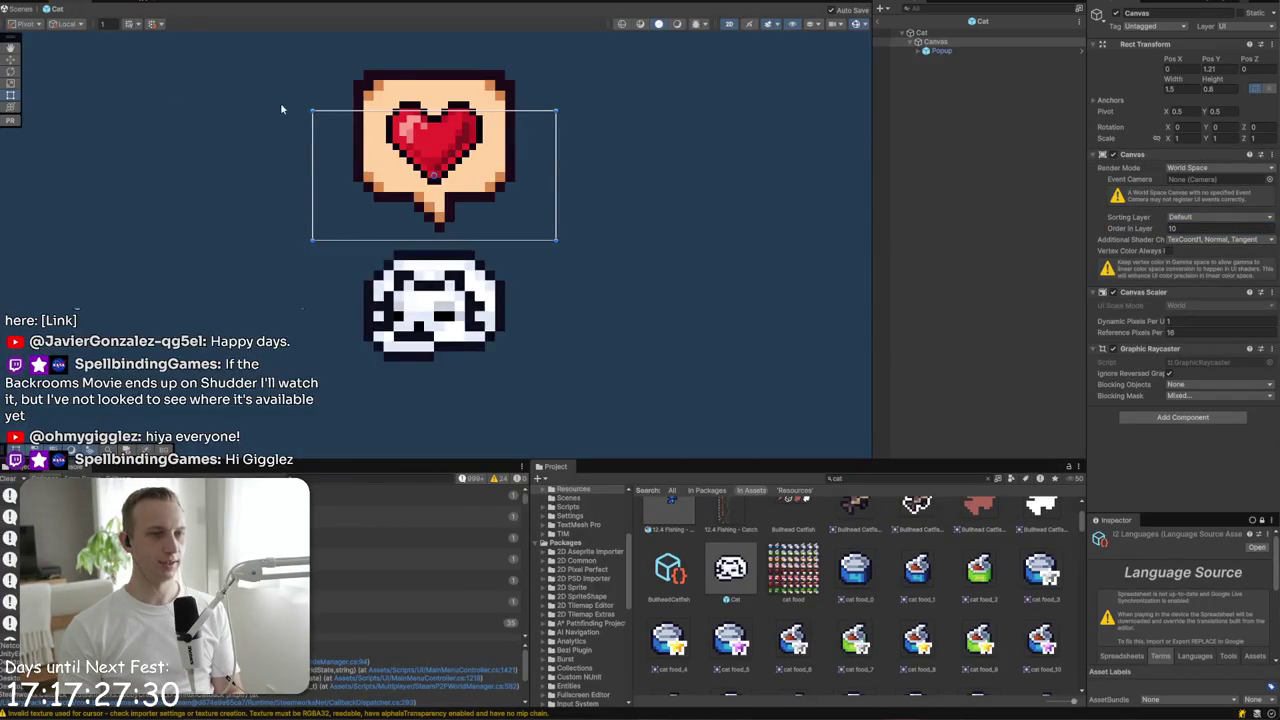
click(878, 21)
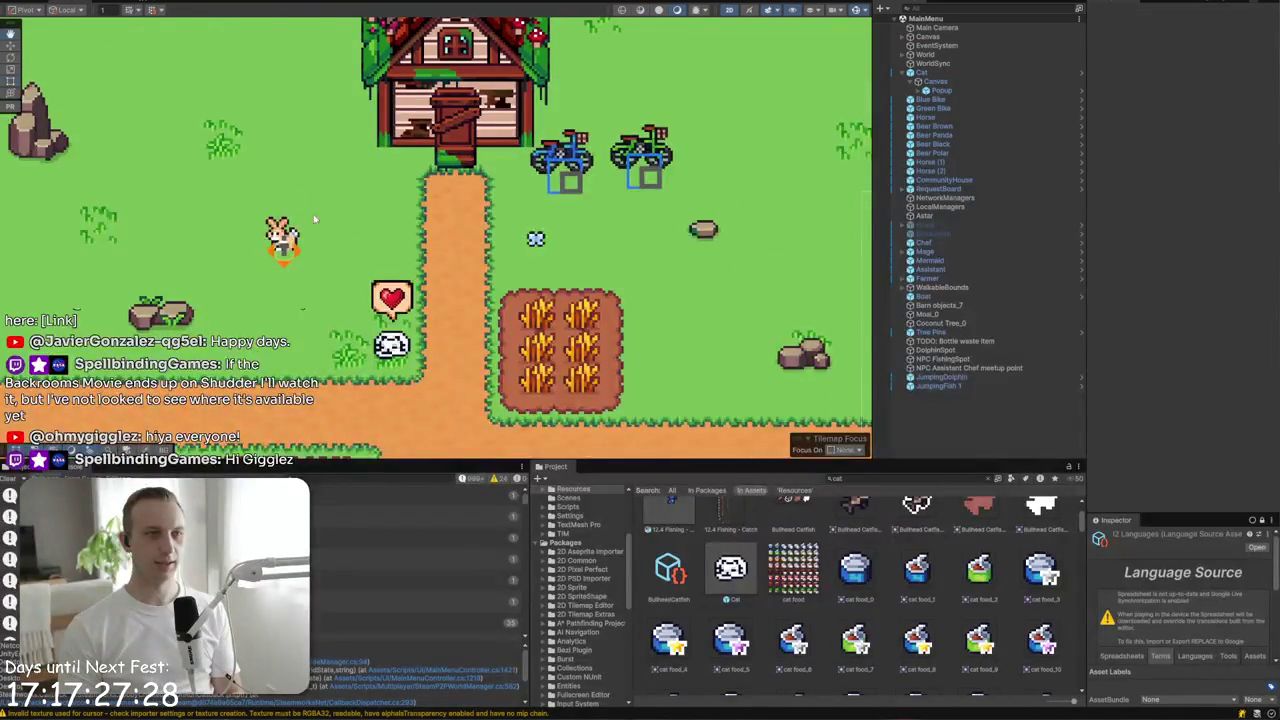
- Select the small stone left of the house in the Scene view
click(426, 72)
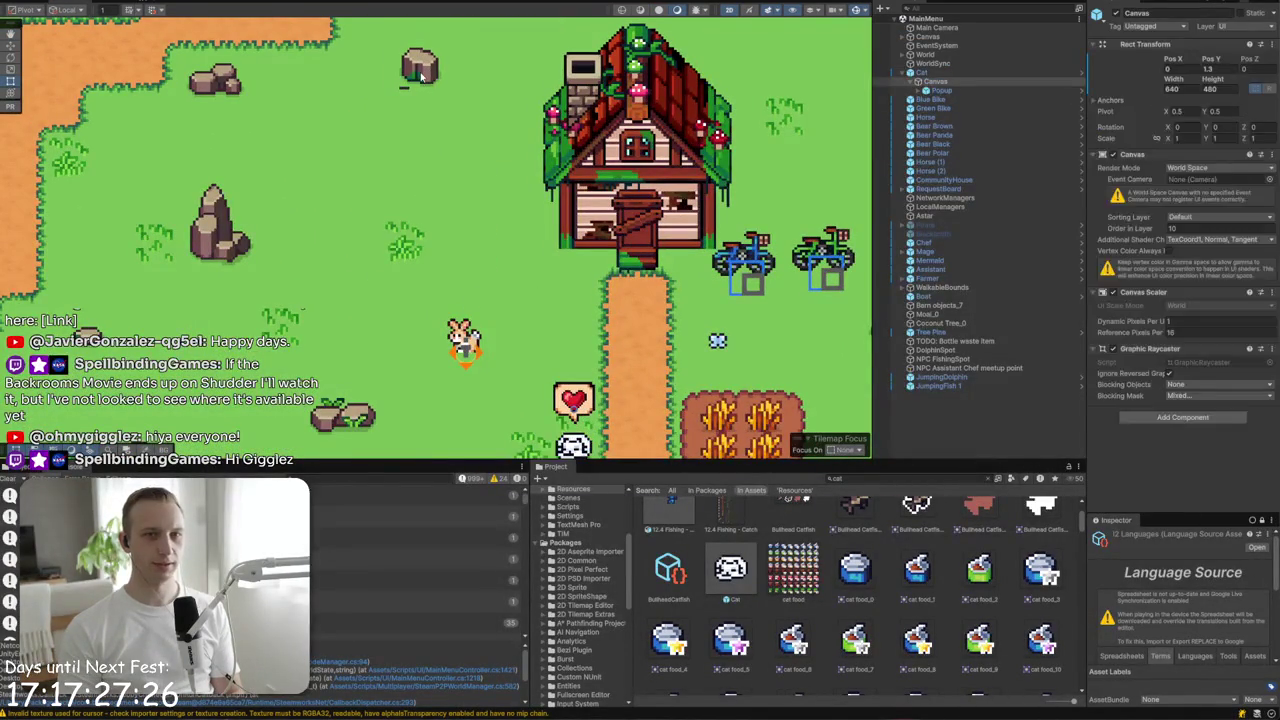
click(422, 72)
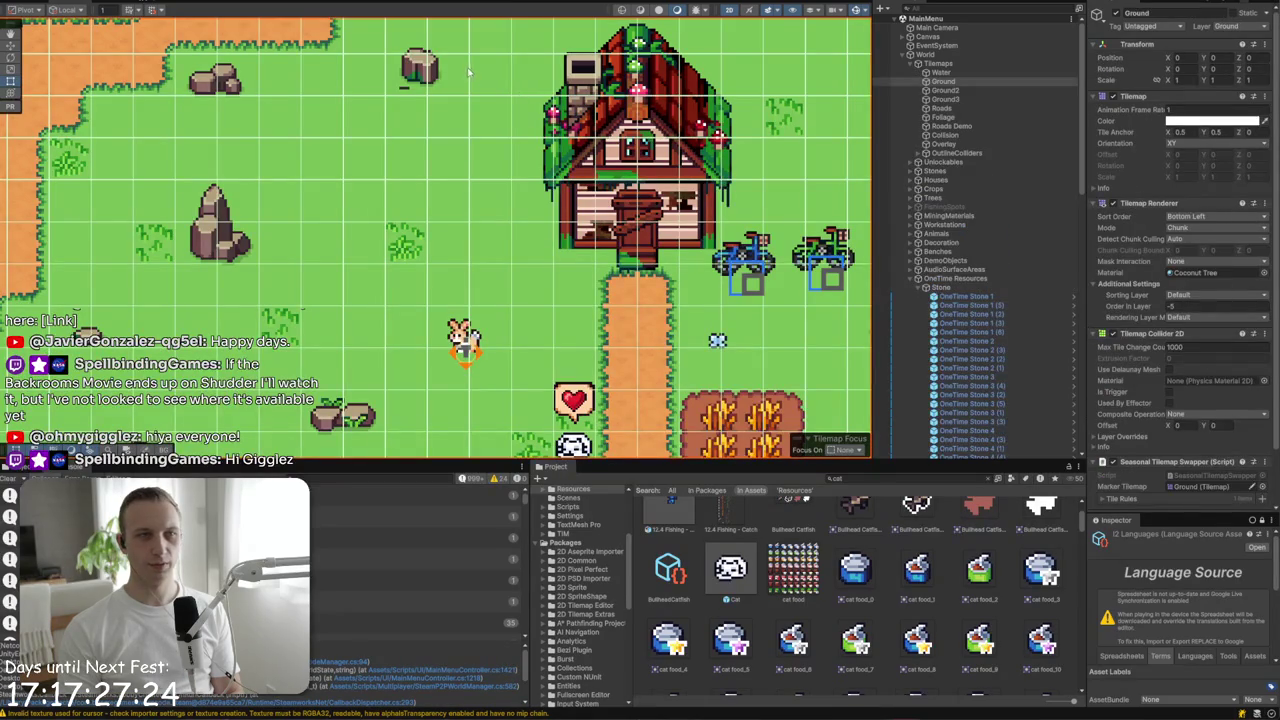
click(420, 72)
click(420, 72)
scroll(420, 72, up, 3)
drag(422, 65, 425, 140)
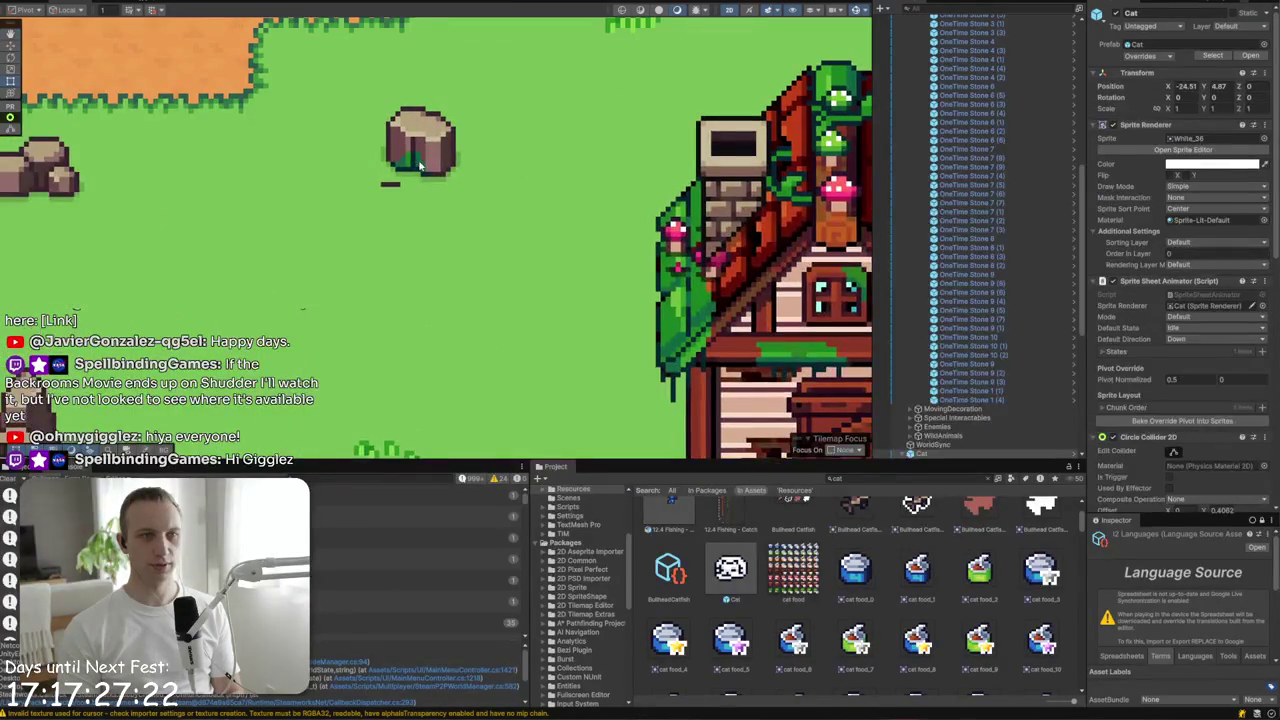
click(425, 145)
click(430, 150)
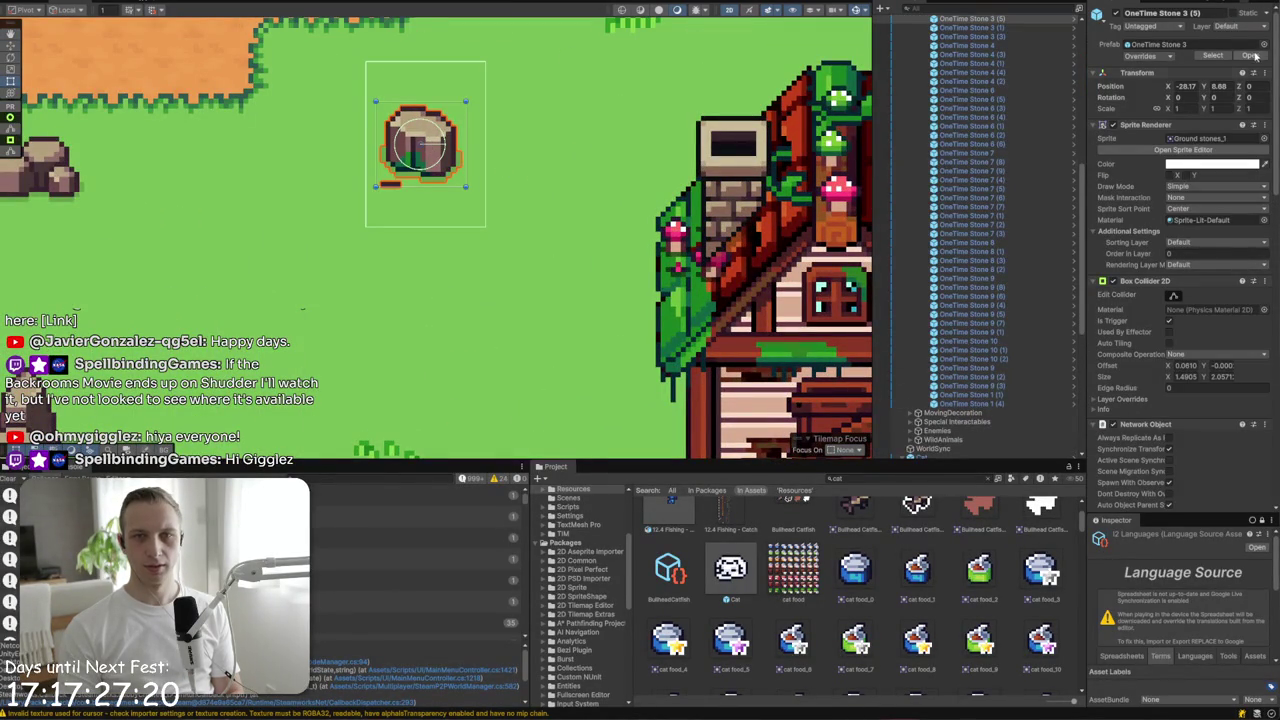
- Locate the OneTime Stone 3 prefab and its Ground stones_1 sprite, and view it in the Sprite Editor
click(1212, 55)
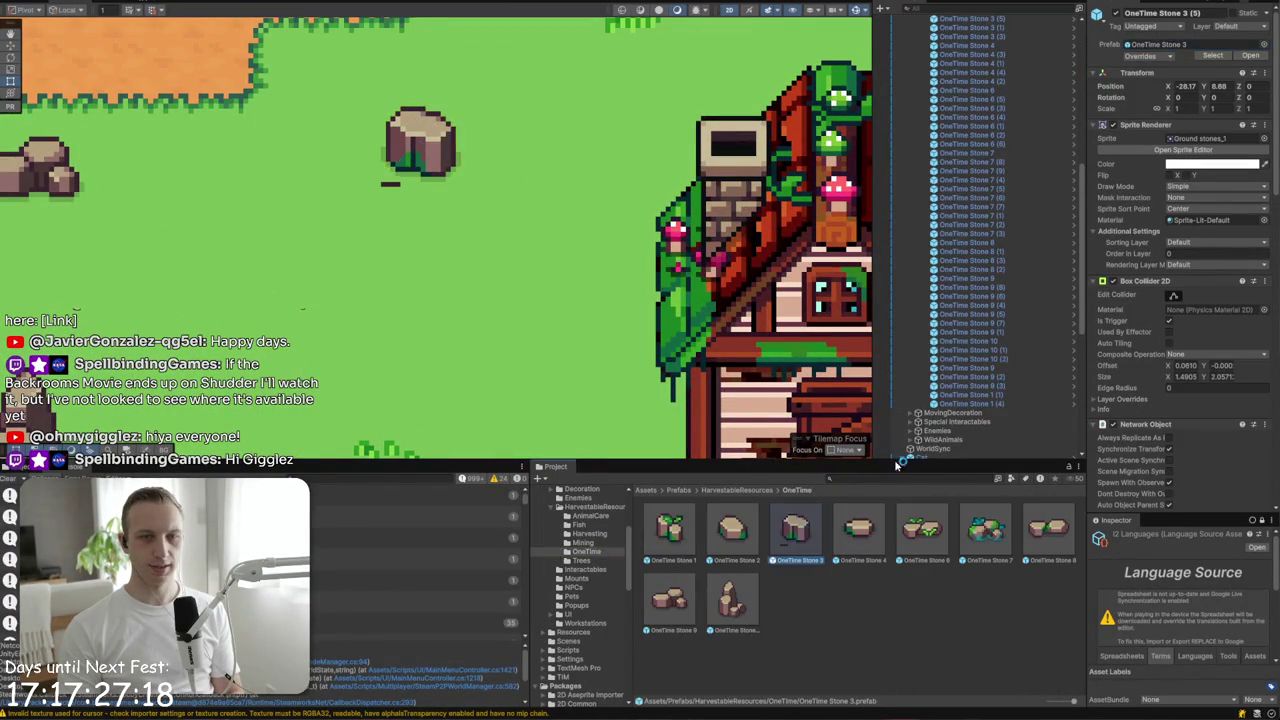
click(1213, 176)
click(1228, 188)
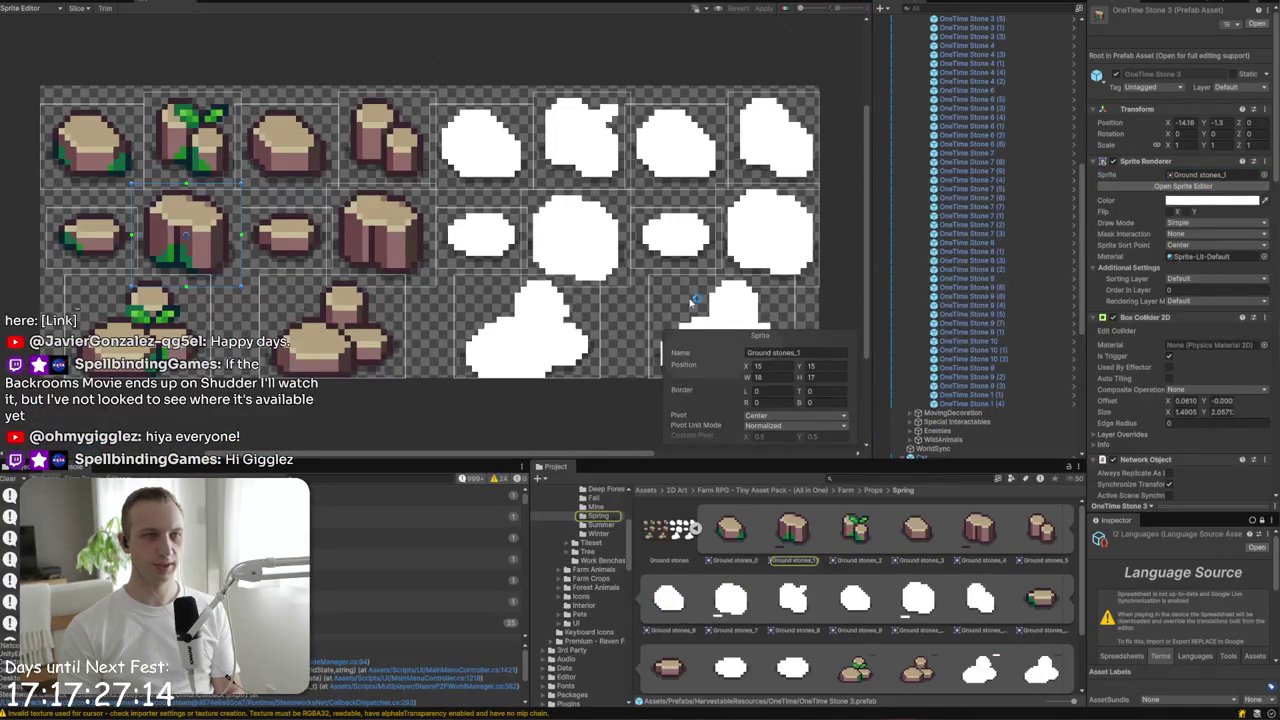
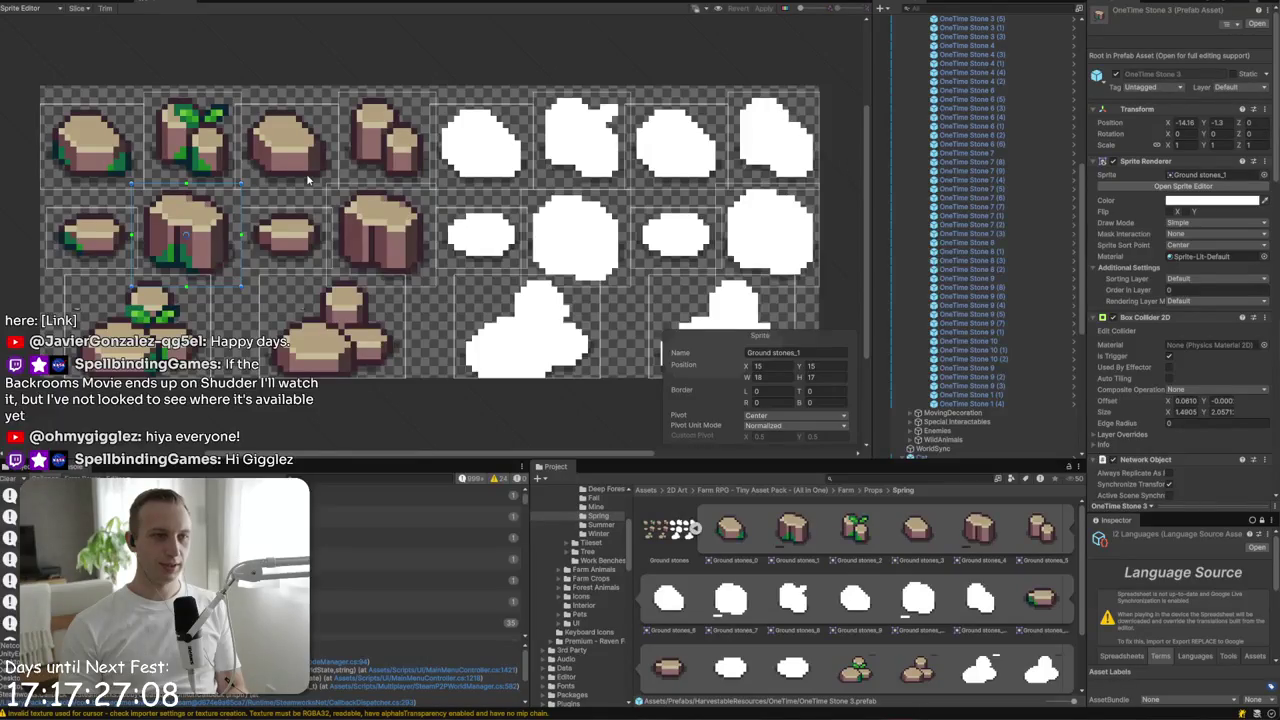
- Extend a Ground stones sprite's outline down by one pixel
scroll(308, 180, up, 2)
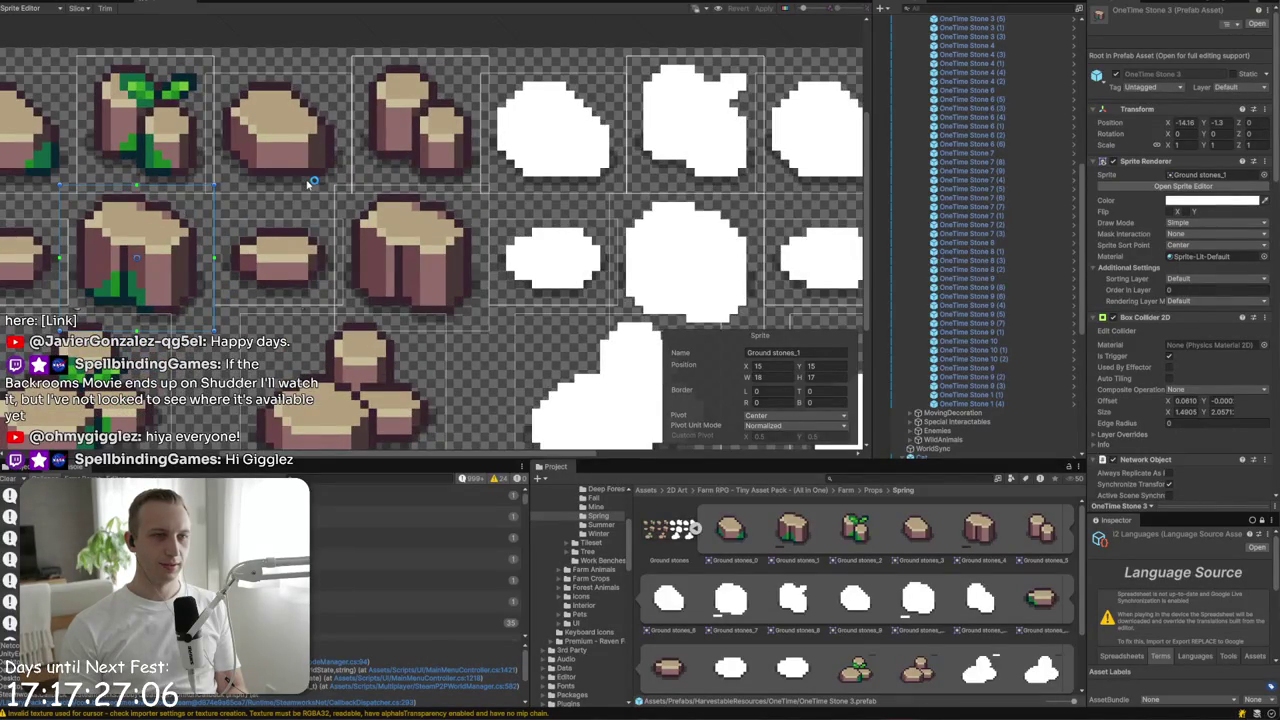
scroll(310, 183, up, 3)
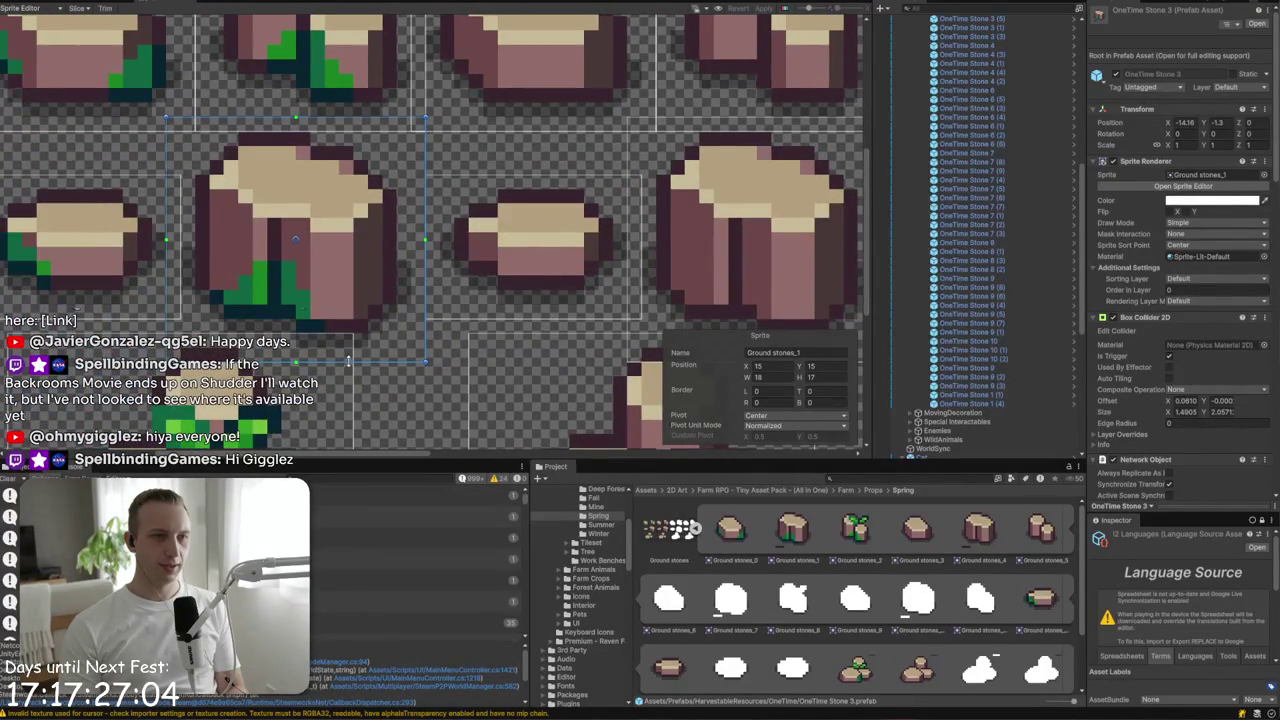
drag(348, 320, 347, 340)
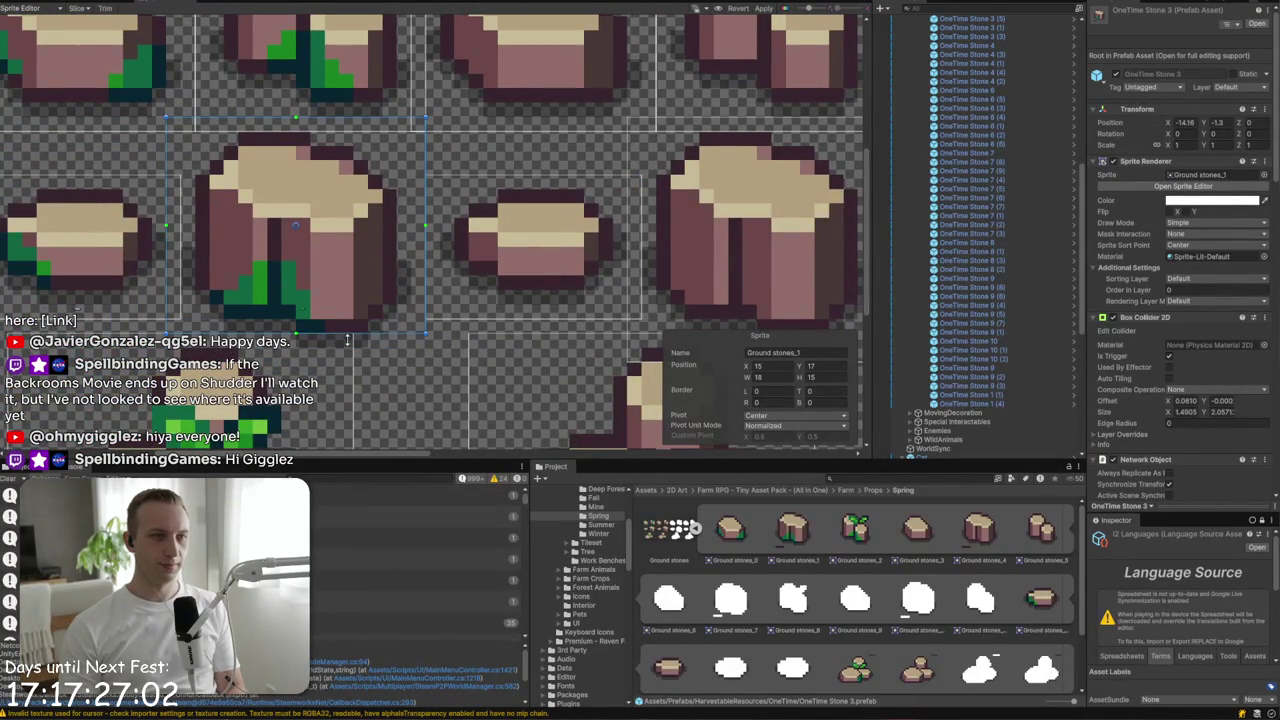
- Trim the top-left stone sprite's bottom and right edges by one pixel each
scroll(350, 374, up, 3)
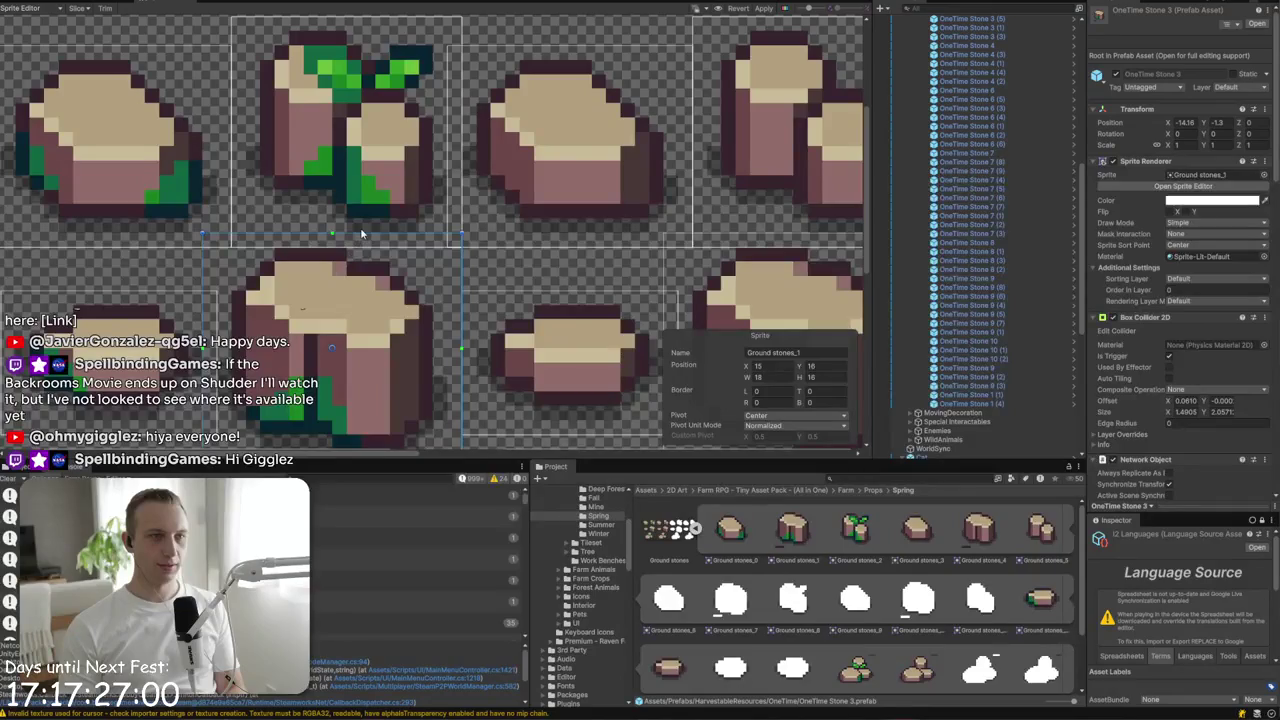
scroll(408, 254, left, 3)
click(340, 266)
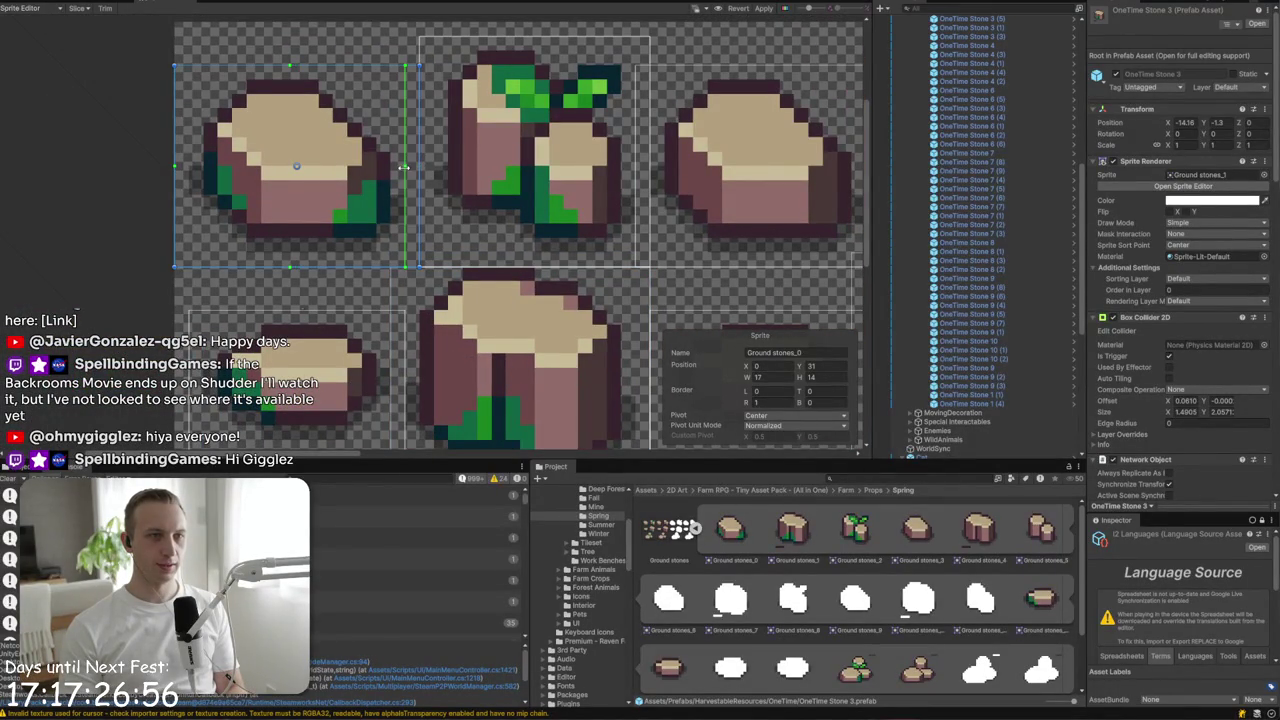
drag(309, 266, 310, 258)
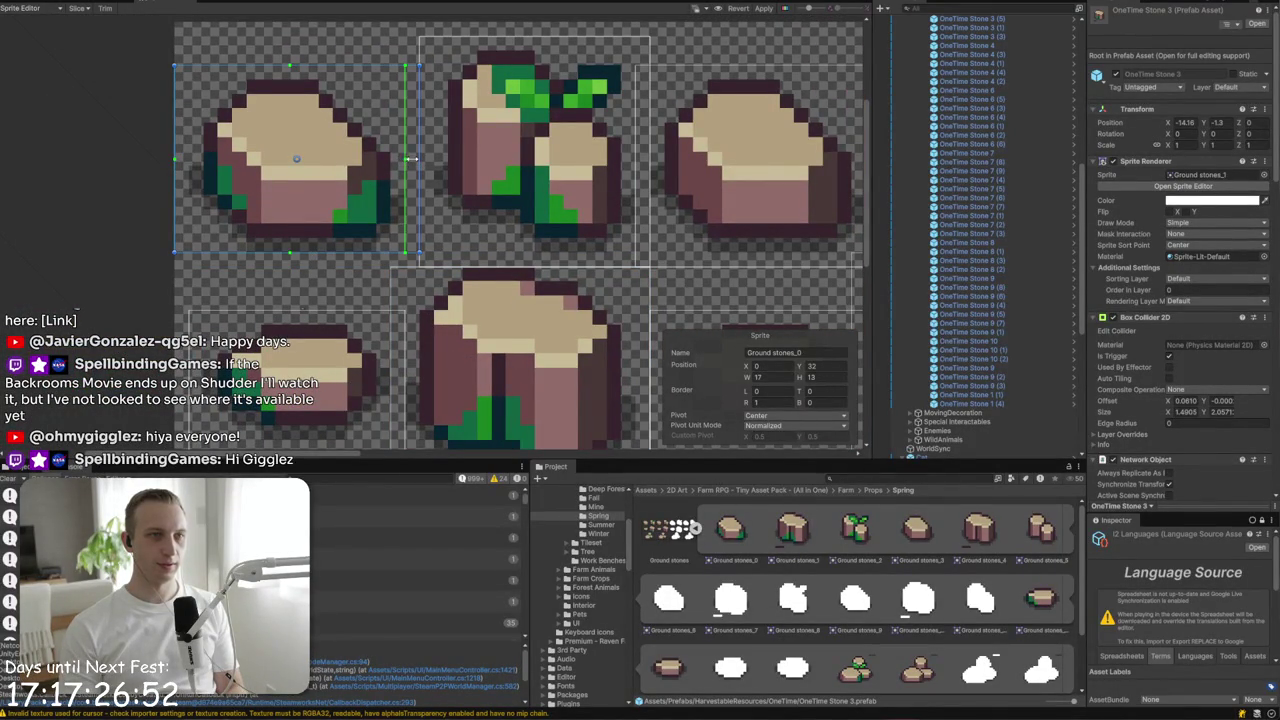
drag(420, 176, 408, 177)
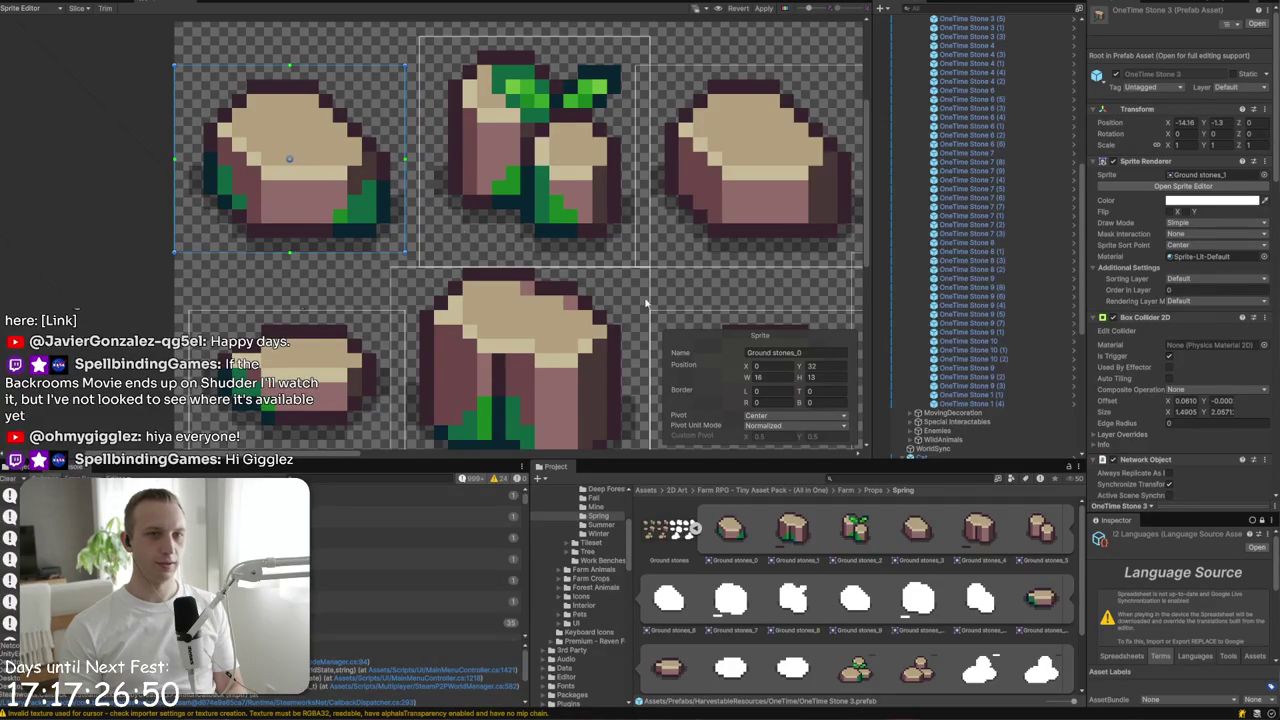
scroll(577, 283, down, 3)
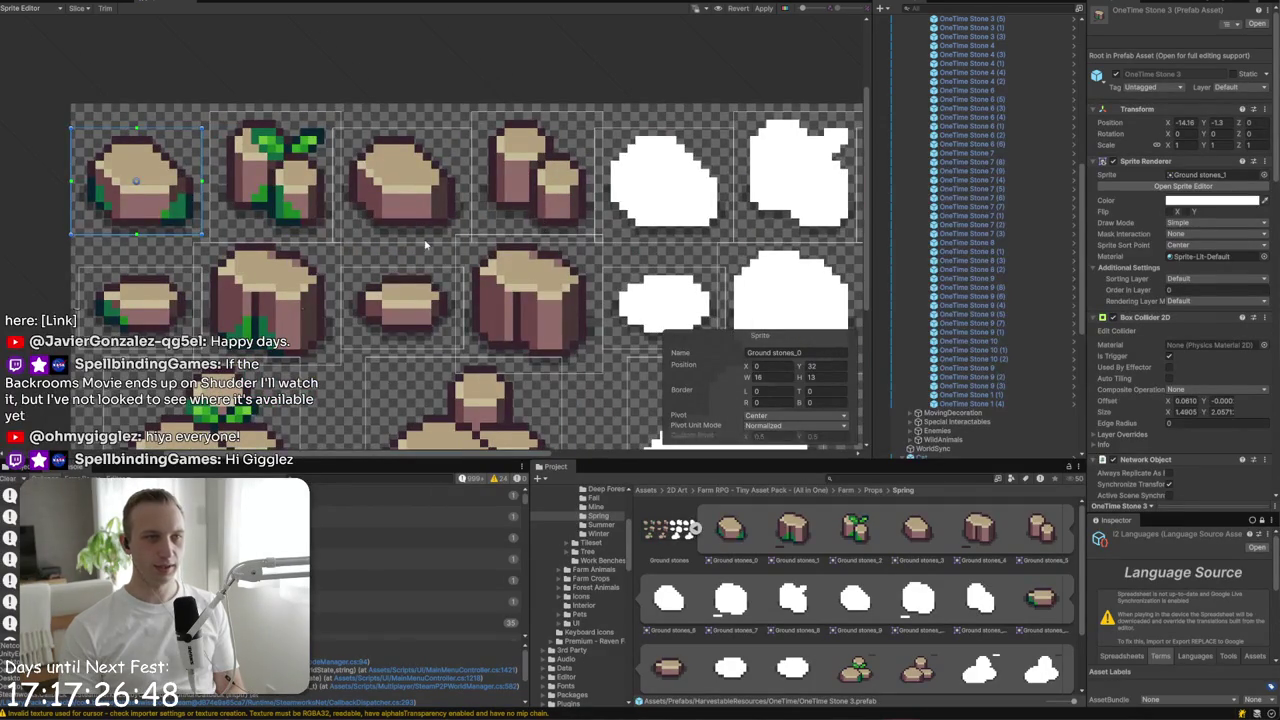
scroll(557, 257, up, 1)
- Lower Ground stones_17's top edge and raise Ground stones_4's bottom edge by one pixel
click(532, 400)
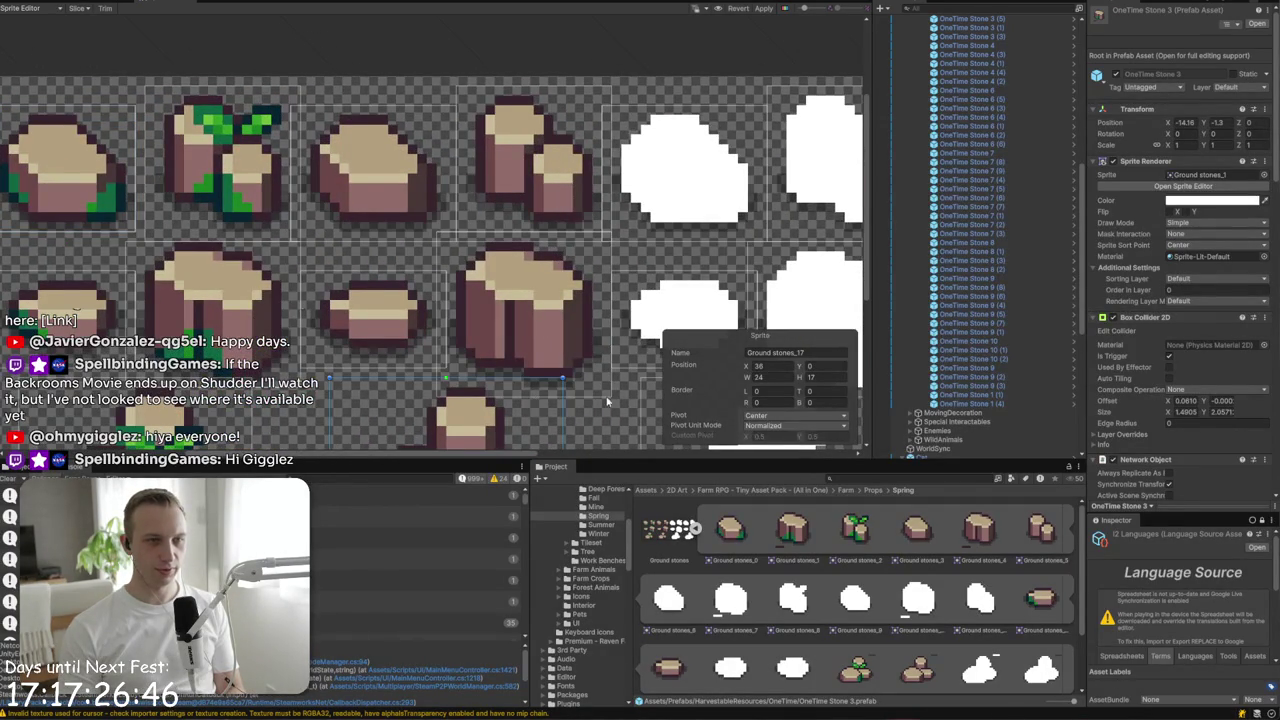
scroll(500, 390, up, 3)
drag(411, 300, 408, 318)
click(788, 294)
drag(562, 353, 563, 334)
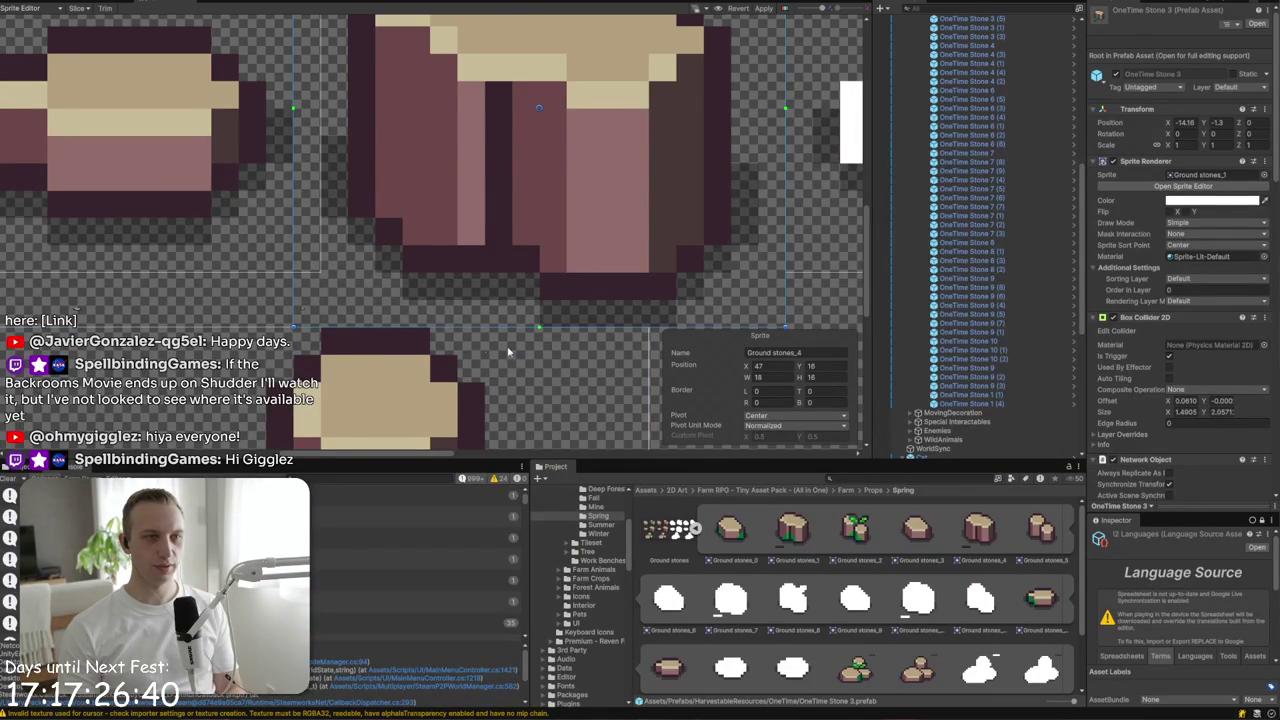
scroll(432, 330, down, 2)
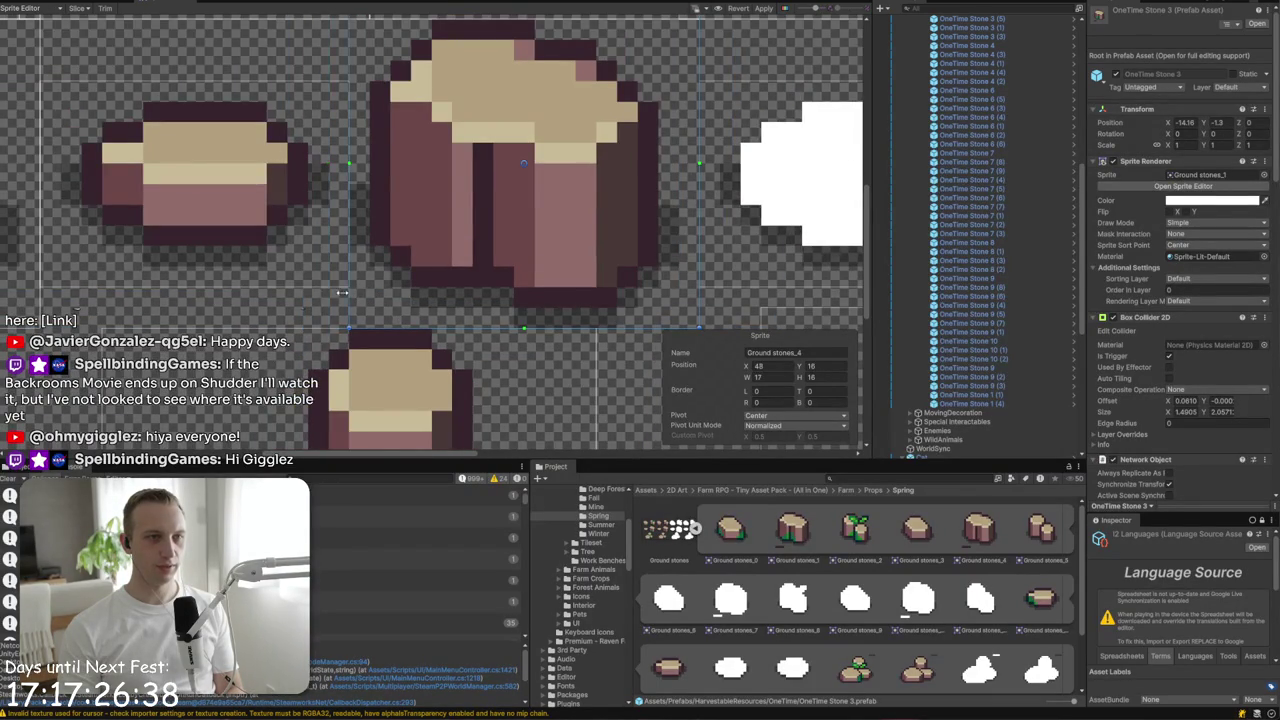
scroll(342, 292, right, 5)
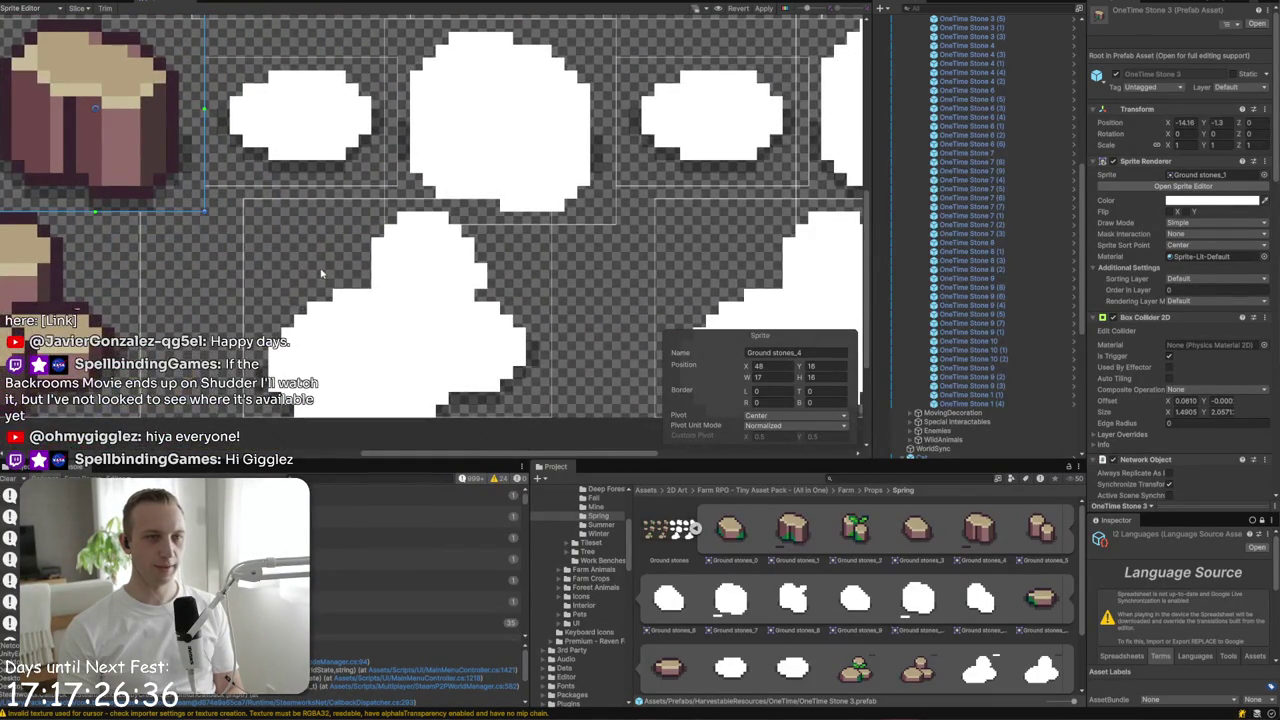
scroll(322, 280, down, 3)
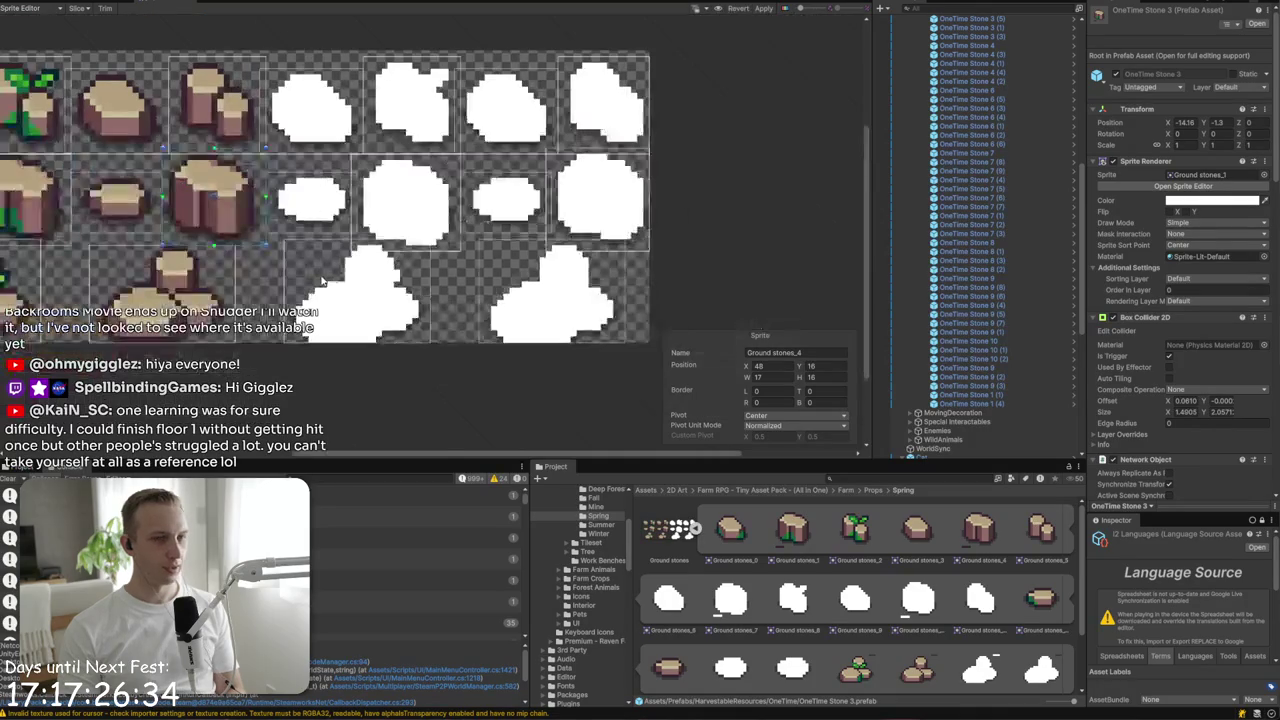
scroll(322, 281, left, 5)
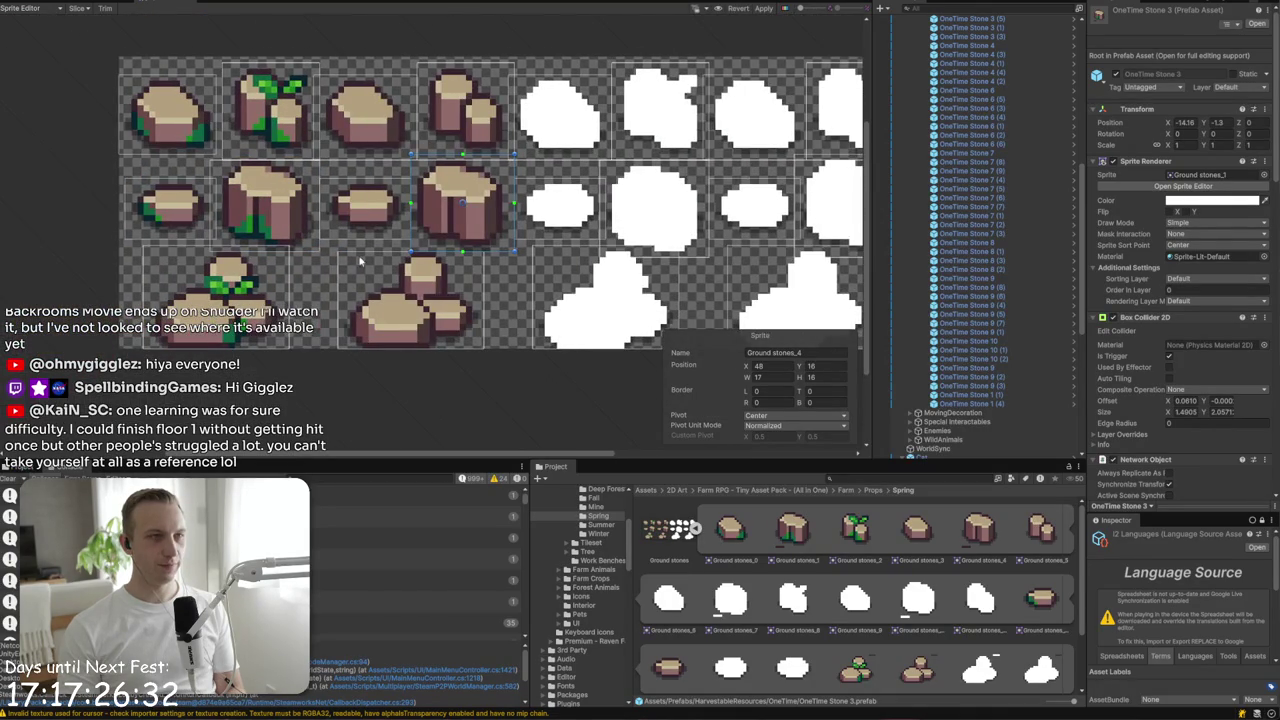
click(78, 9)
- Set the slice type to Grid By Cell Size and bring the white blob sprites into view
click(172, 33)
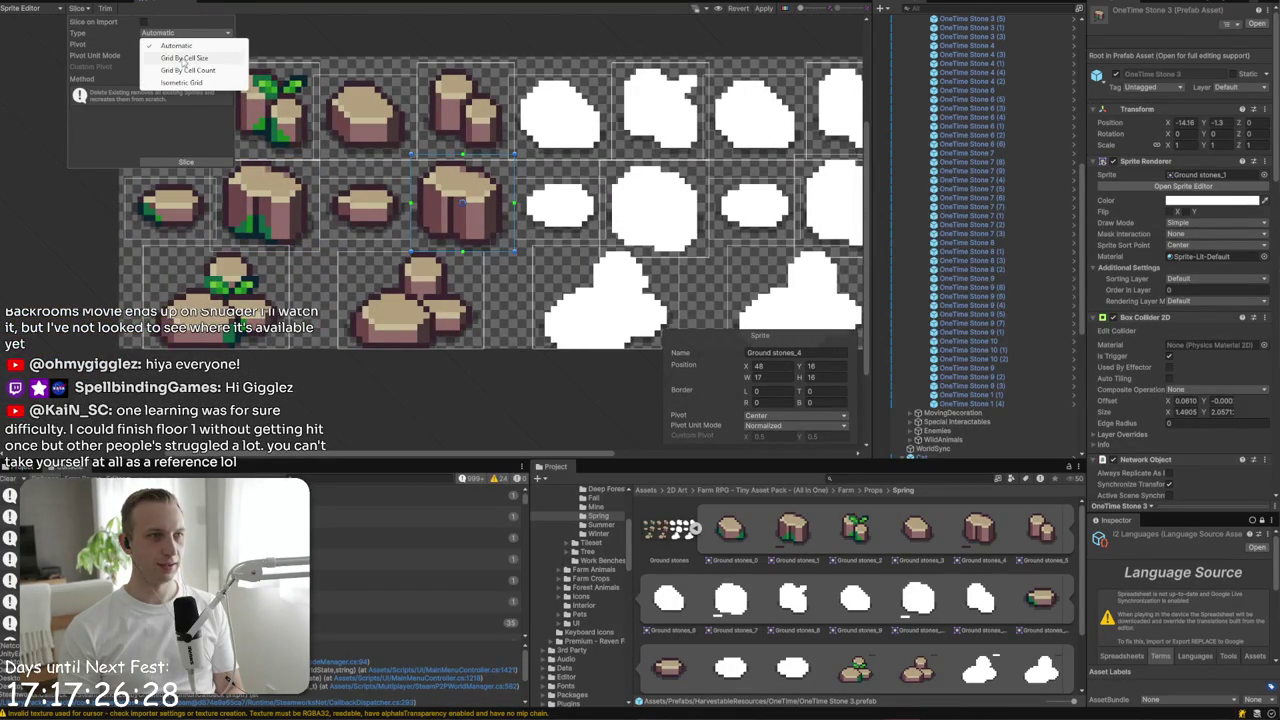
click(183, 59)
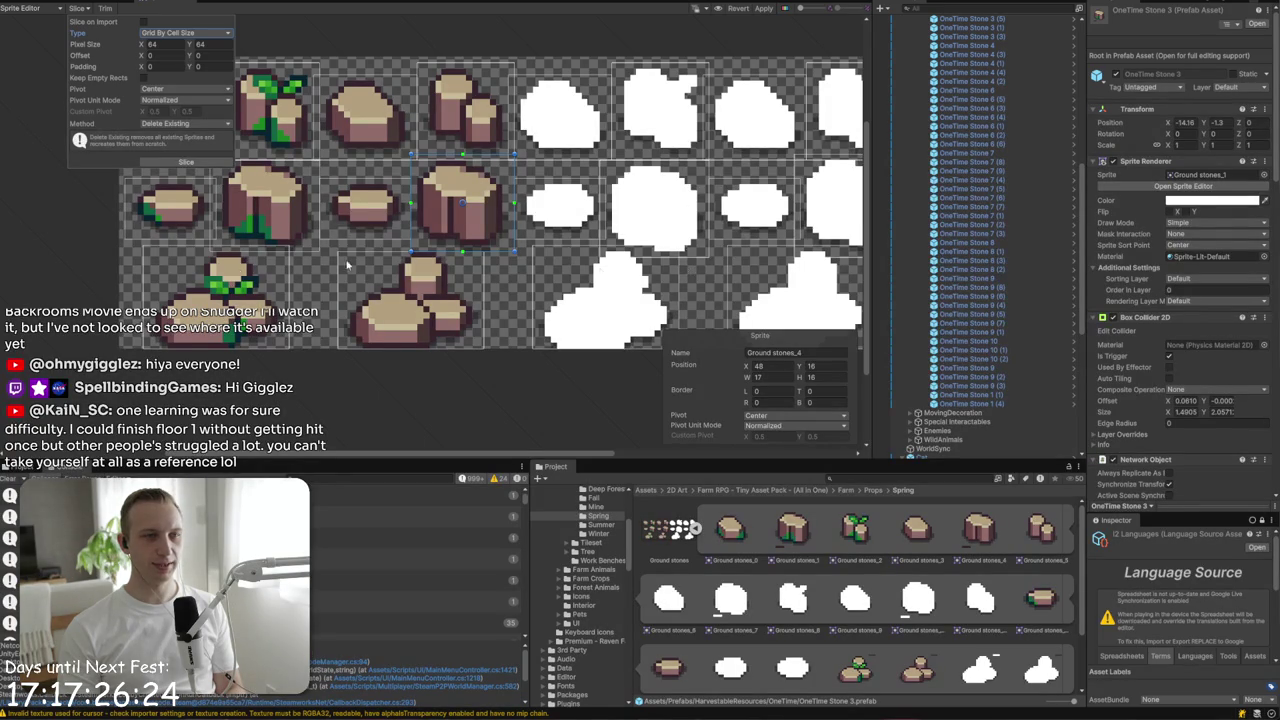
drag(216, 296, 296, 338)
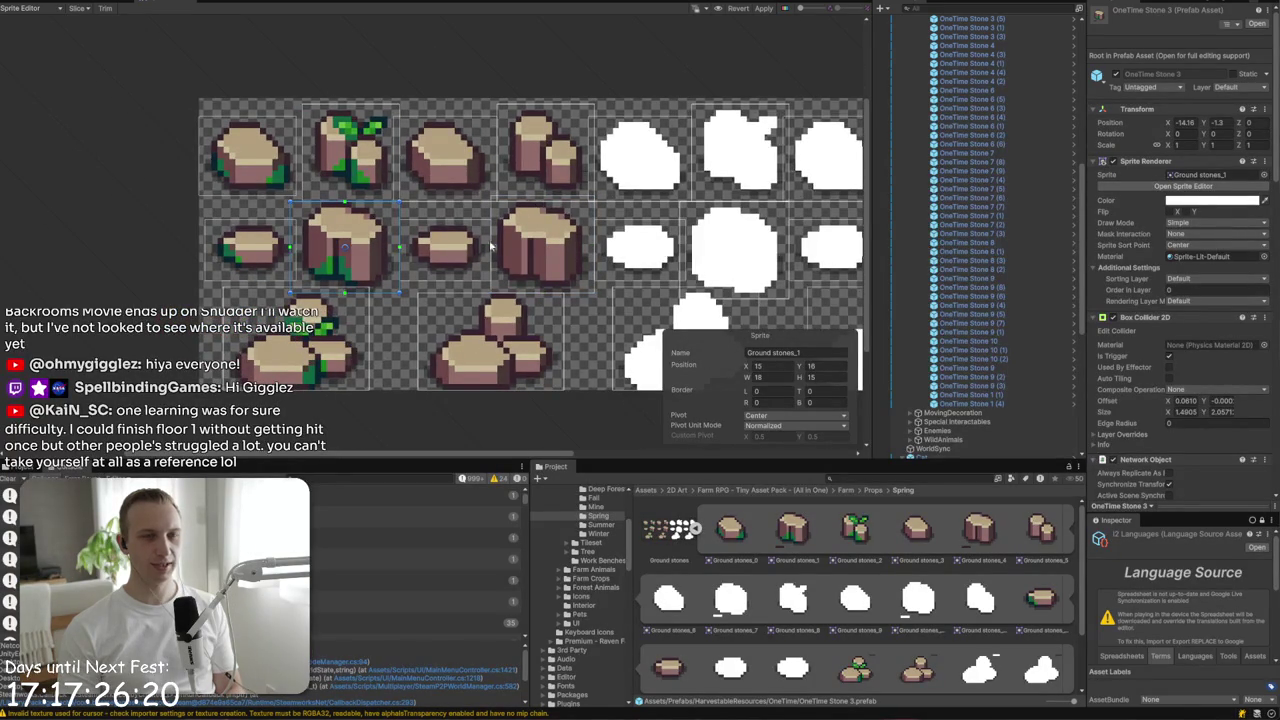
drag(522, 216, 264, 216)
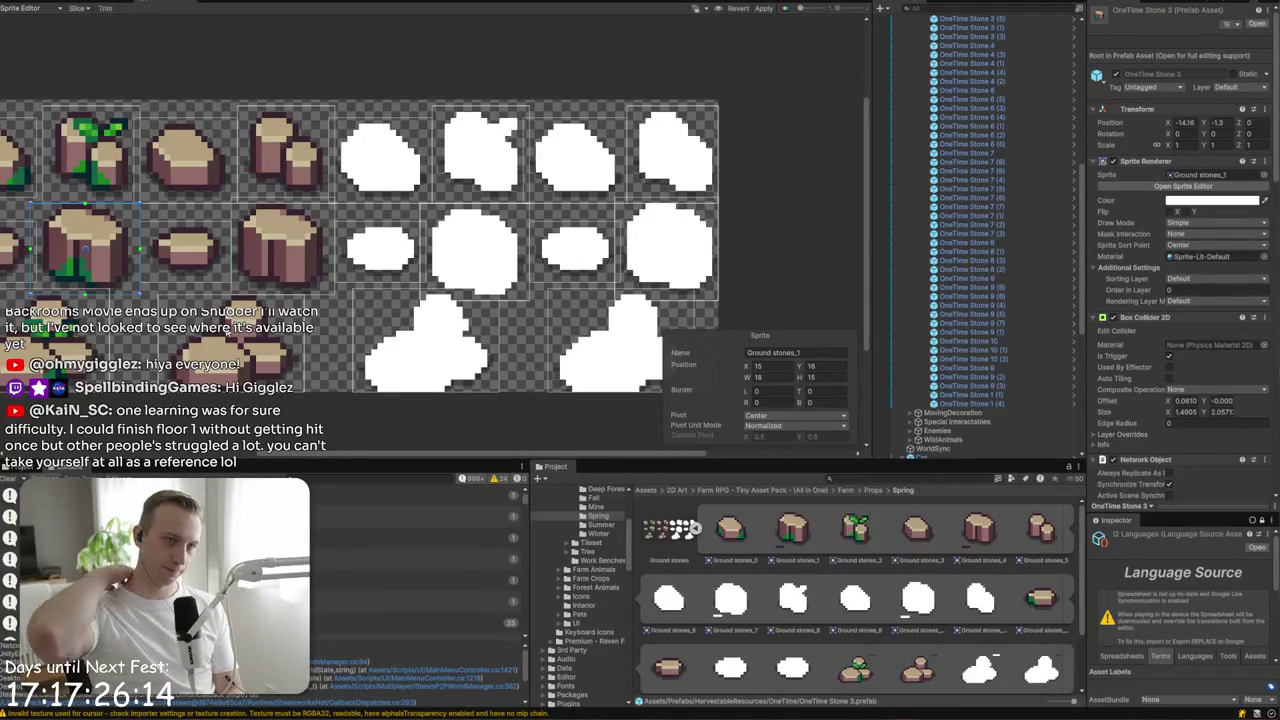
- Grow Ground stones_19's height by one pixel, apply the outline changes and close the Sprite Editor
click(411, 313)
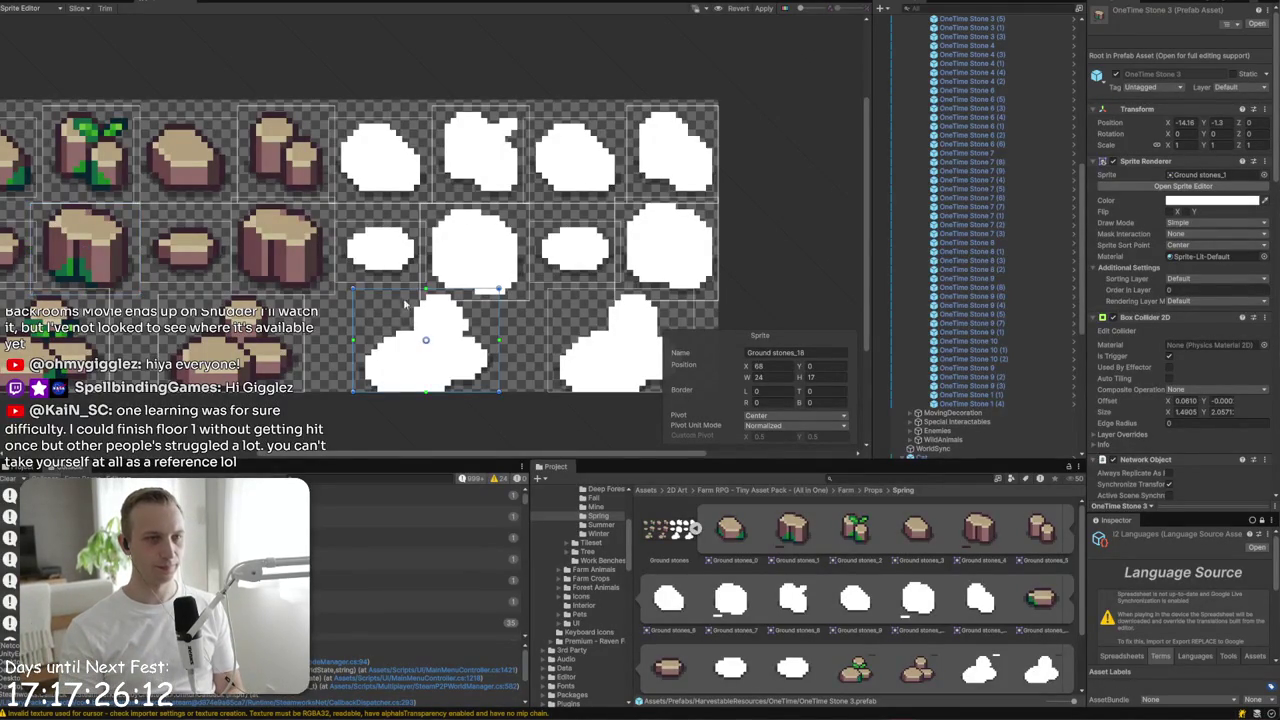
click(582, 330)
drag(612, 296, 604, 295)
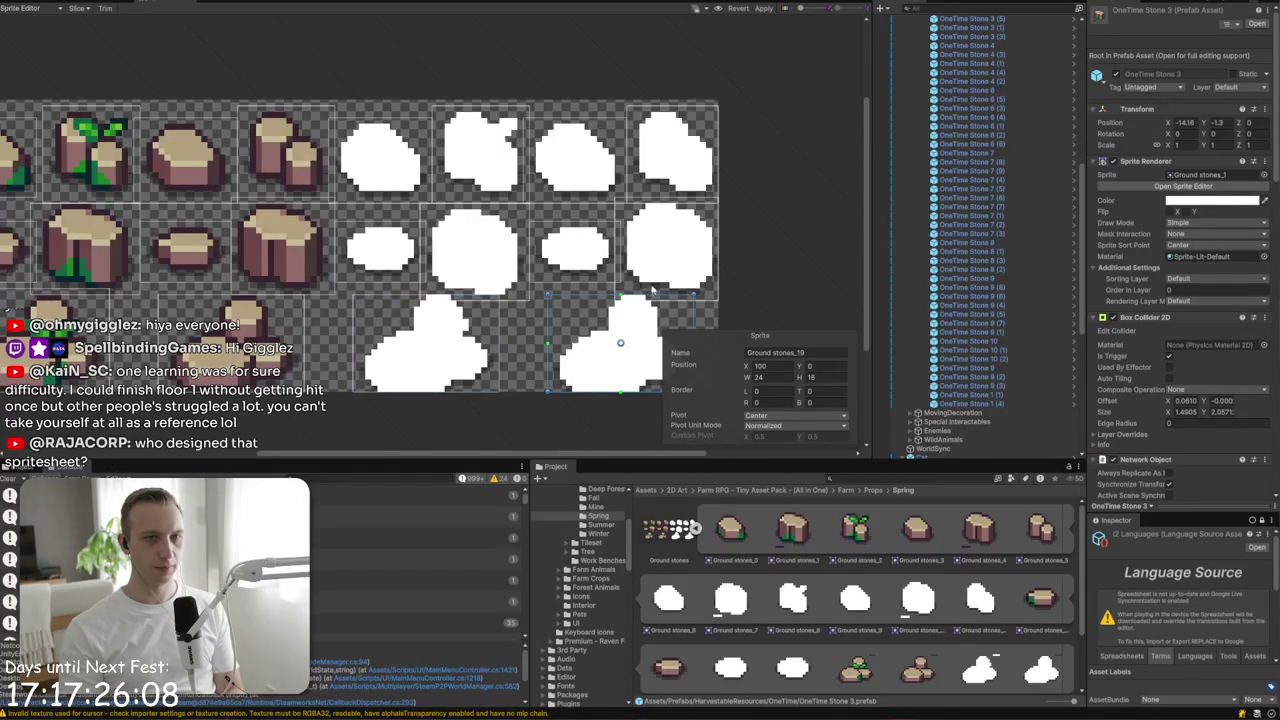
click(706, 290)
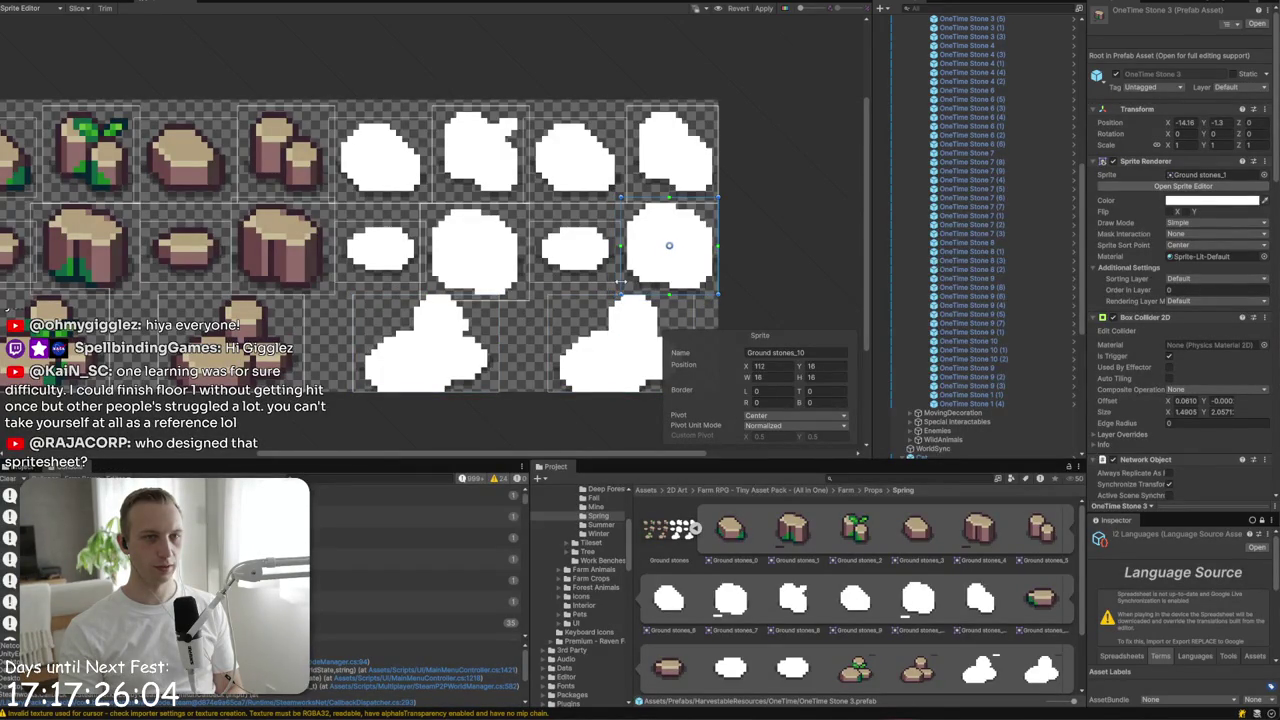
click(696, 173)
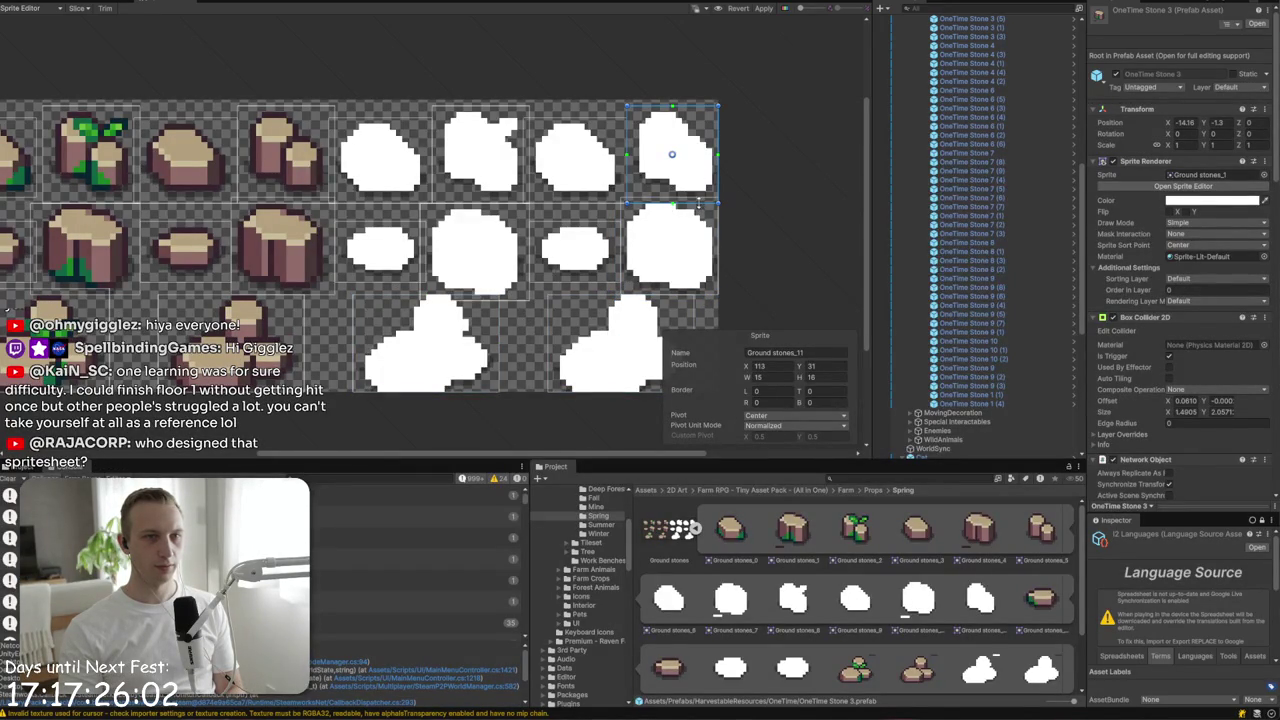
click(322, 195)
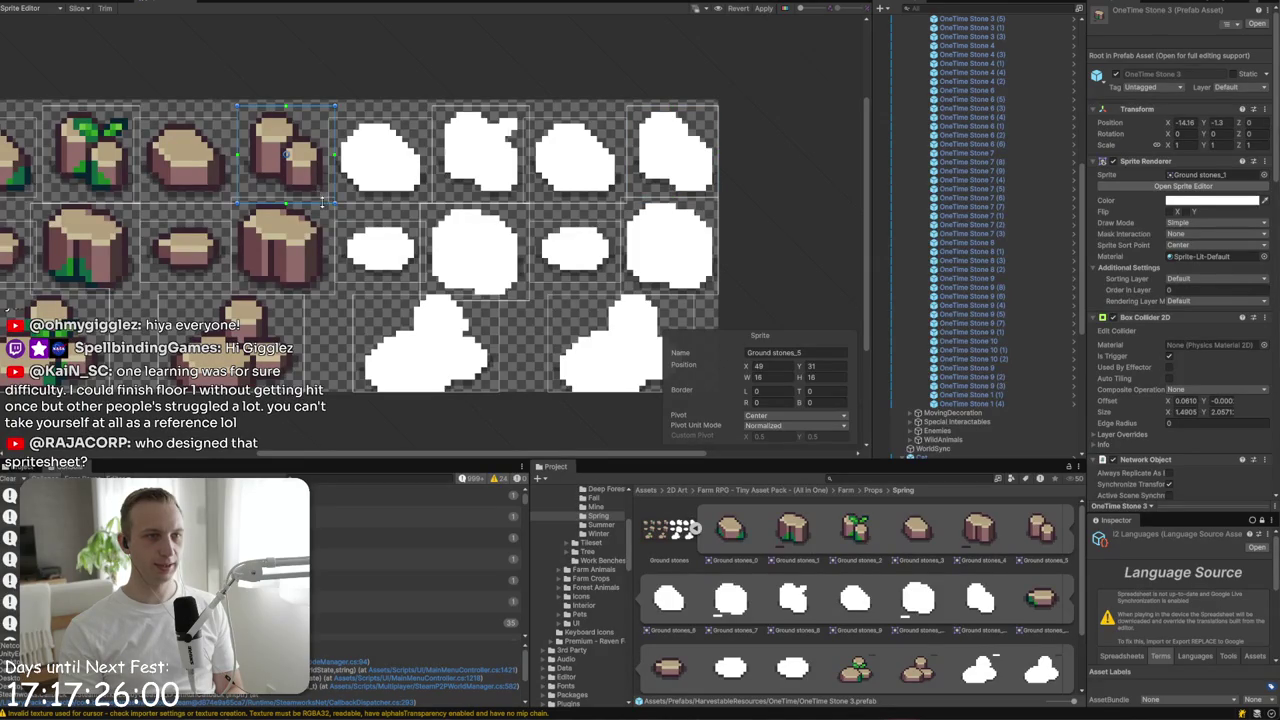
click(190, 190)
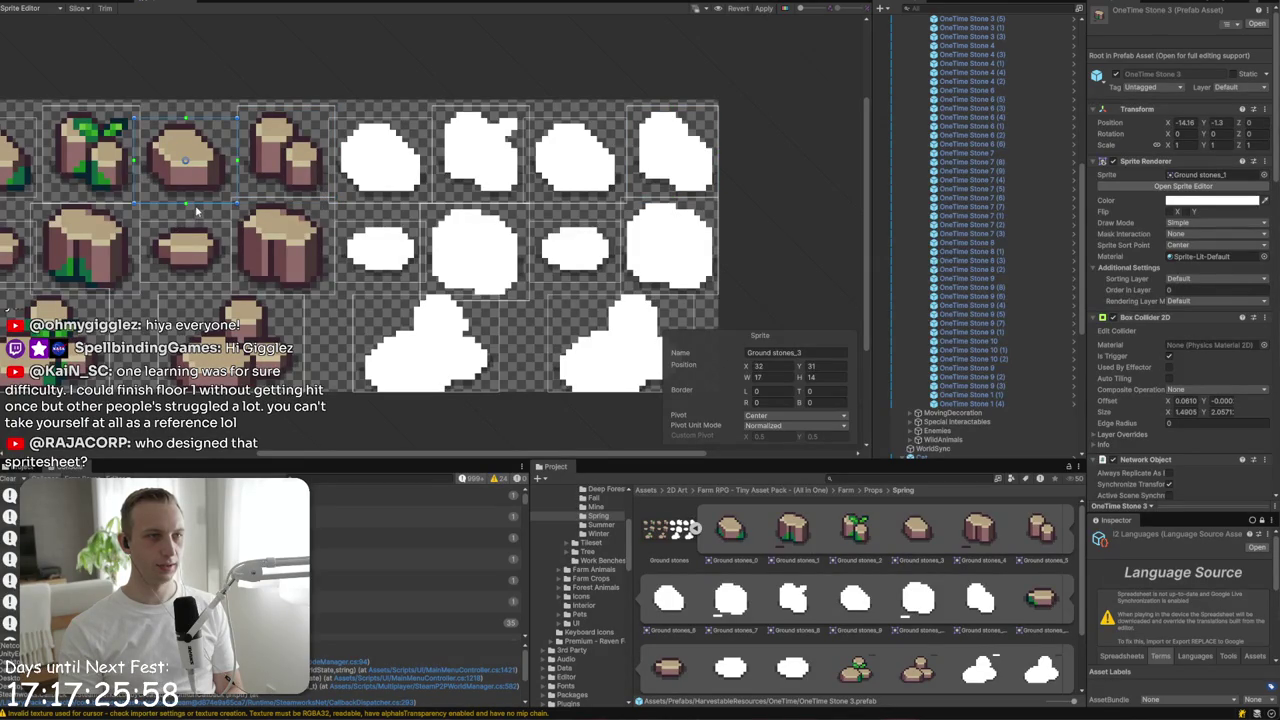
scroll(205, 228, left, 5)
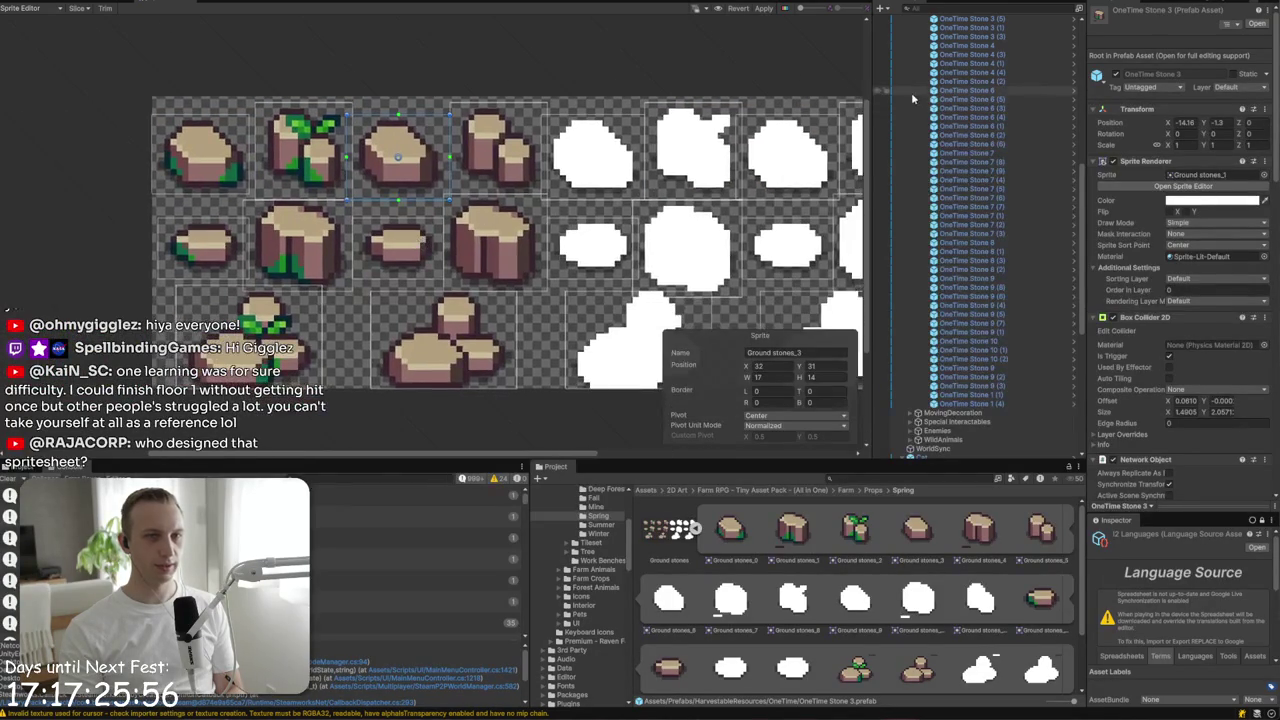
click(763, 8)
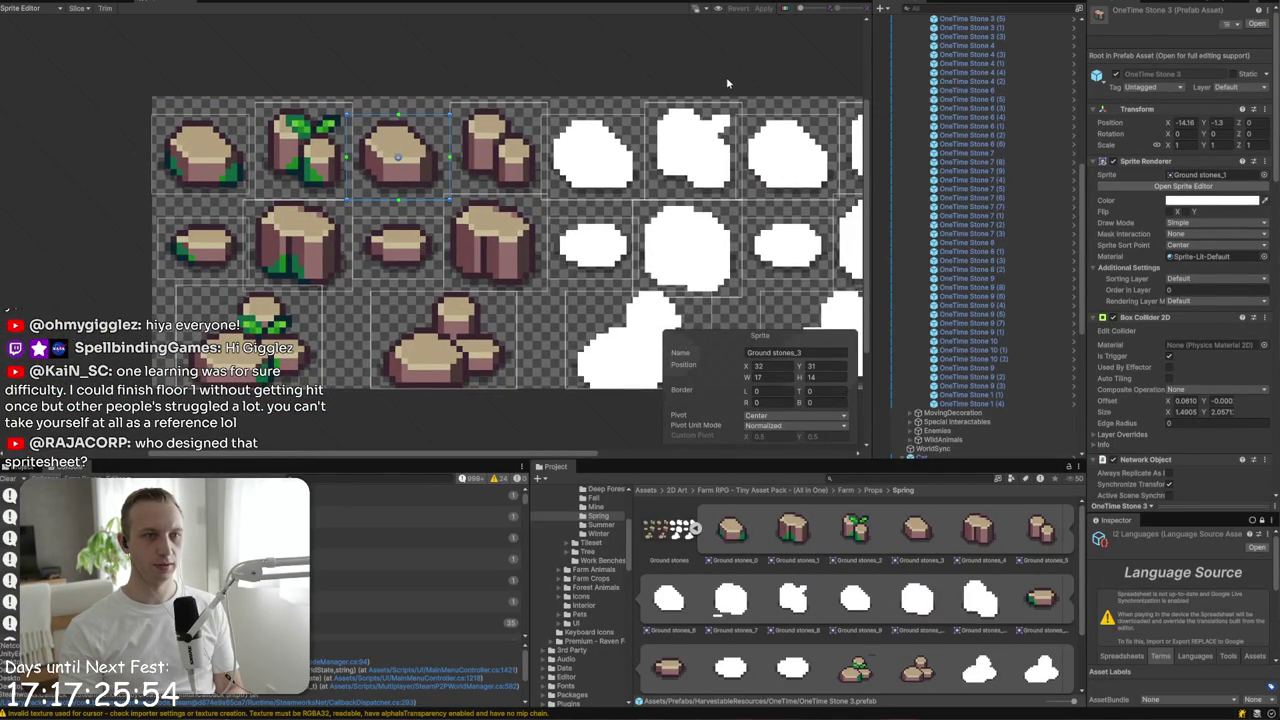
click(101, 4)
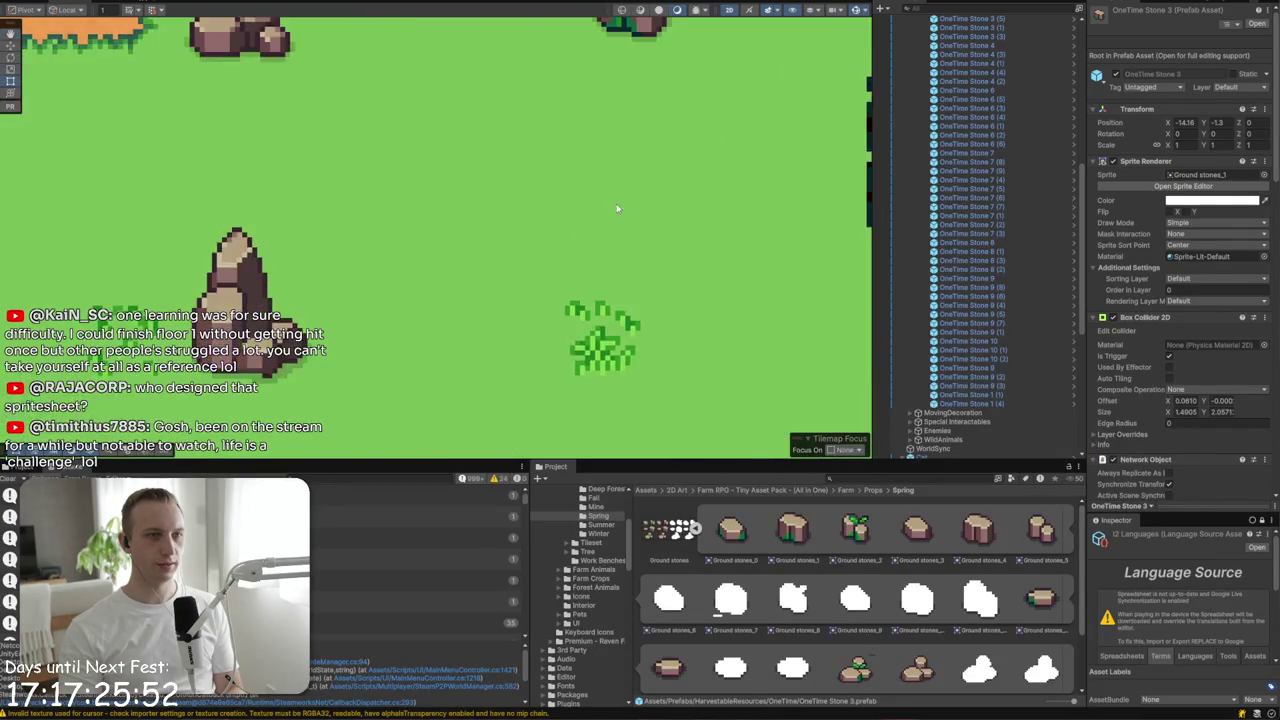
- Pan the farm scene to look around the map
drag(534, 430, 292, 88)
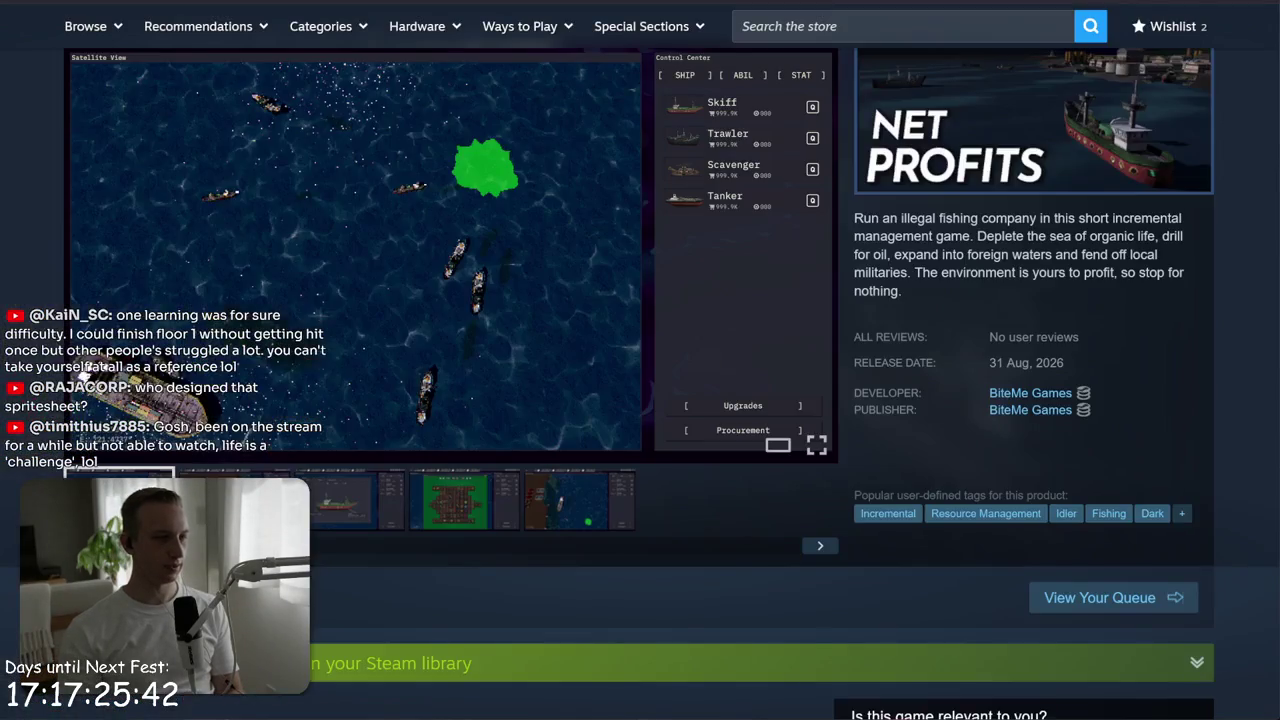
- Go to itch.io in a new browser tab
key(ctrl+t)
text(itch.io)
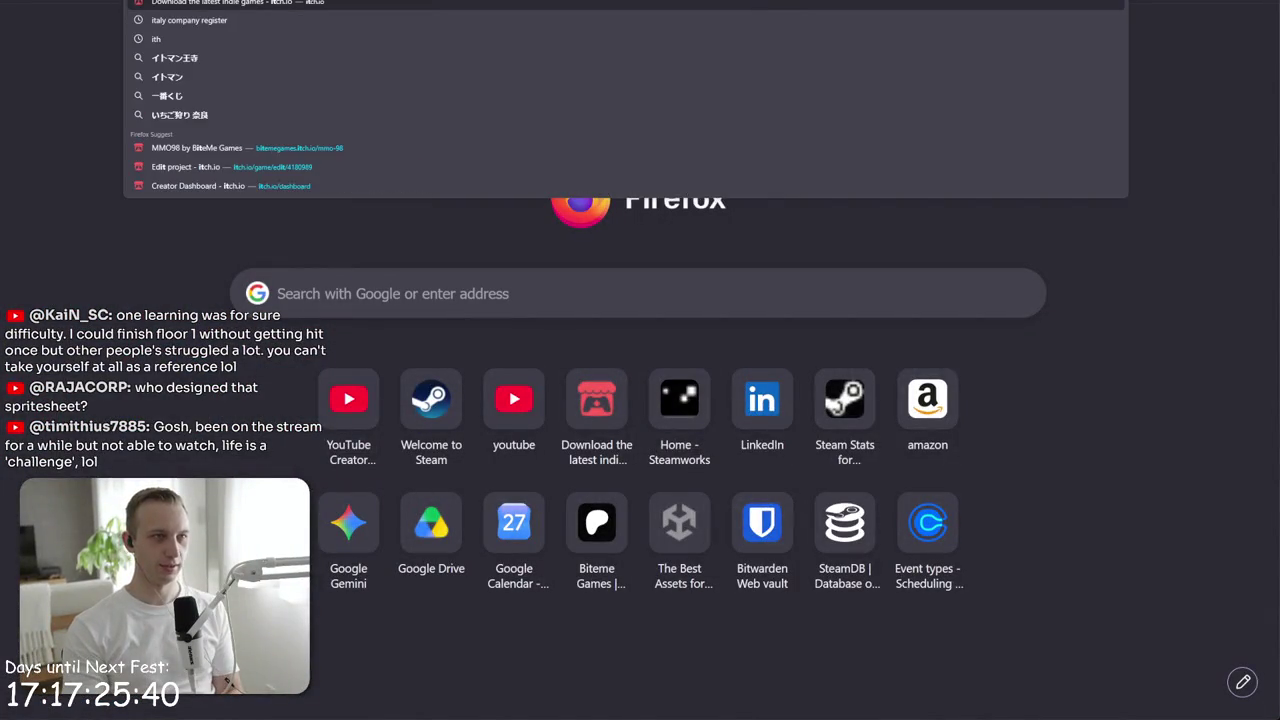
key(Return)
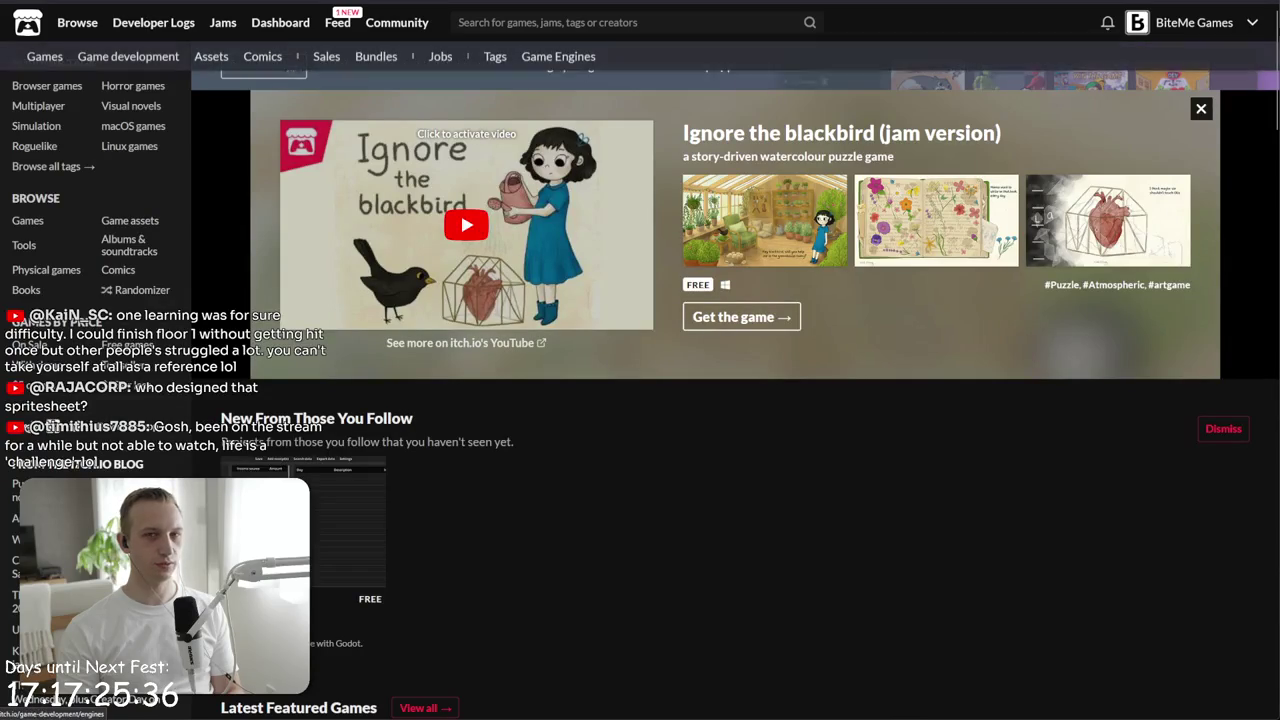
- Open the owned Tiny Farm RPG asset pack from the library, then return to Unity
click(1250, 22)
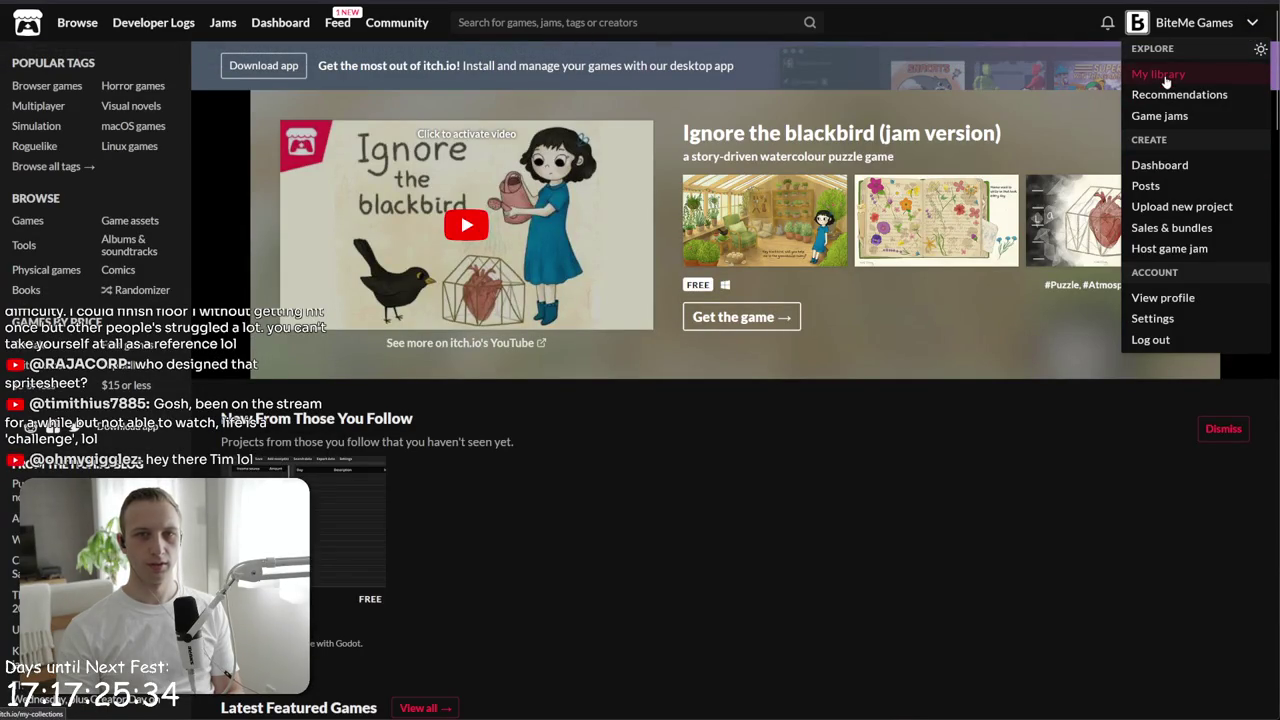
click(1162, 74)
scroll(718, 222, right, 10)
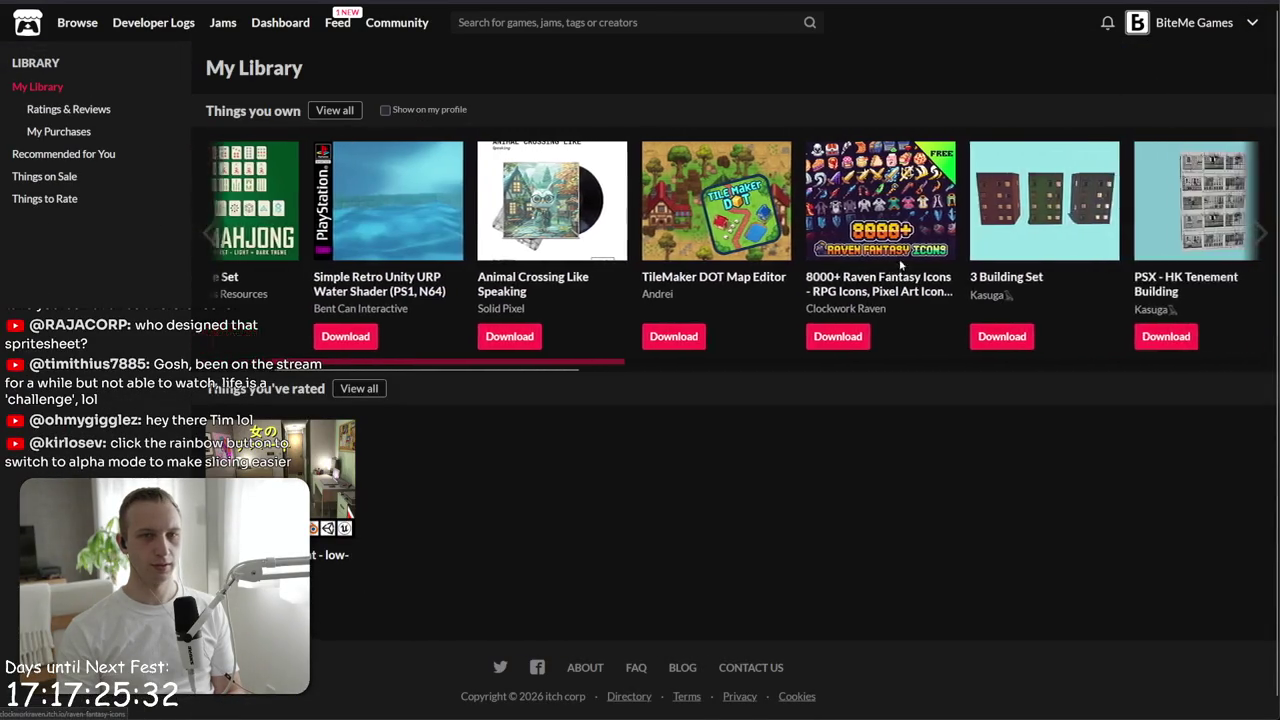
click(884, 255)
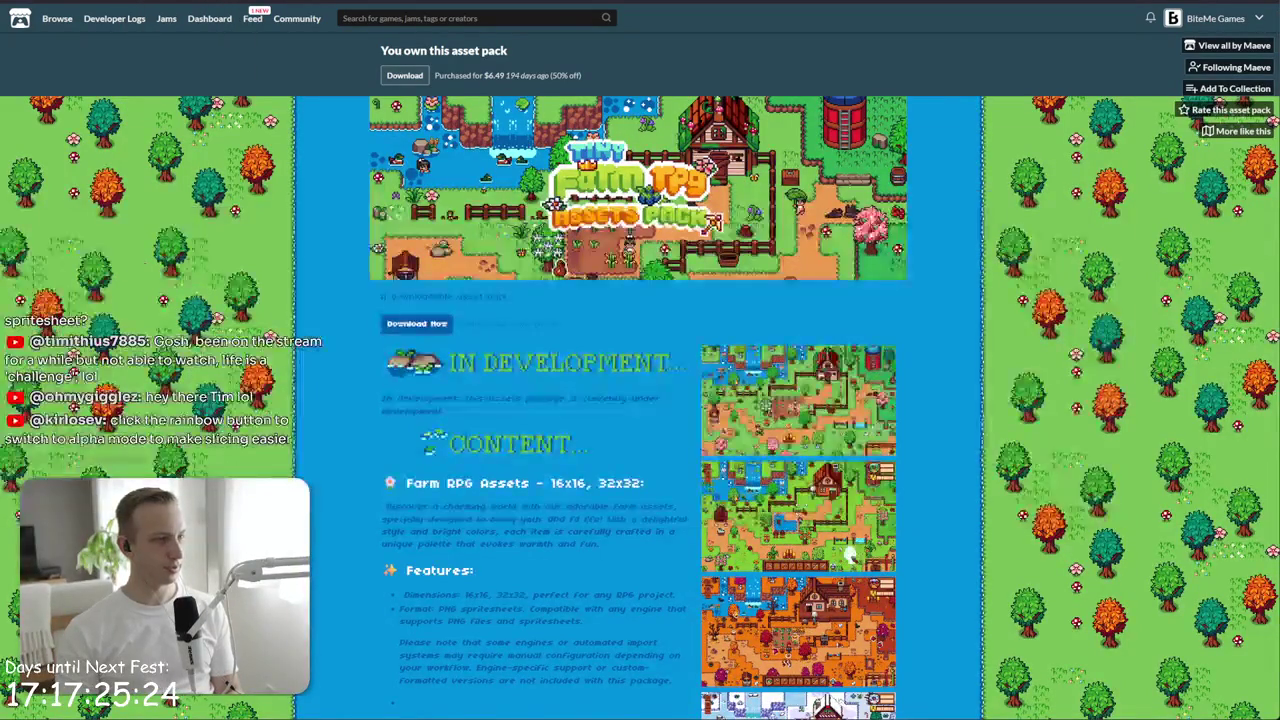
key(alt+Tab)
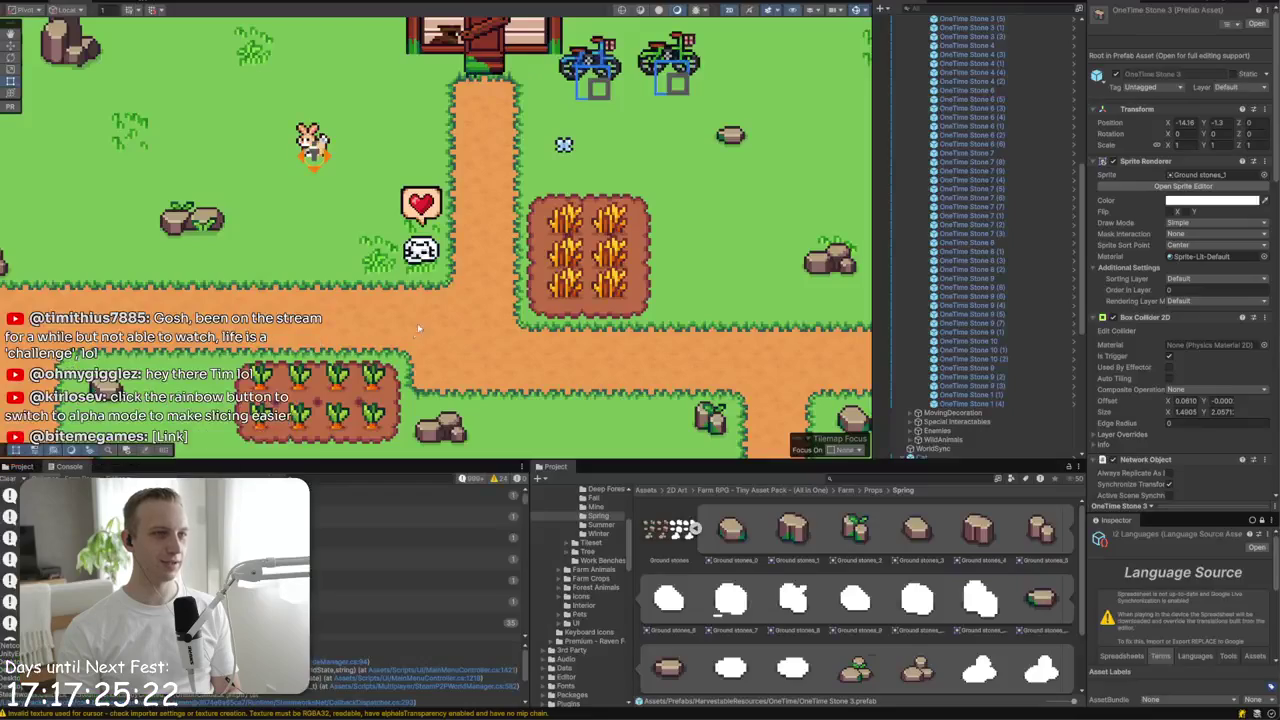
click(1183, 186)
click(787, 9)
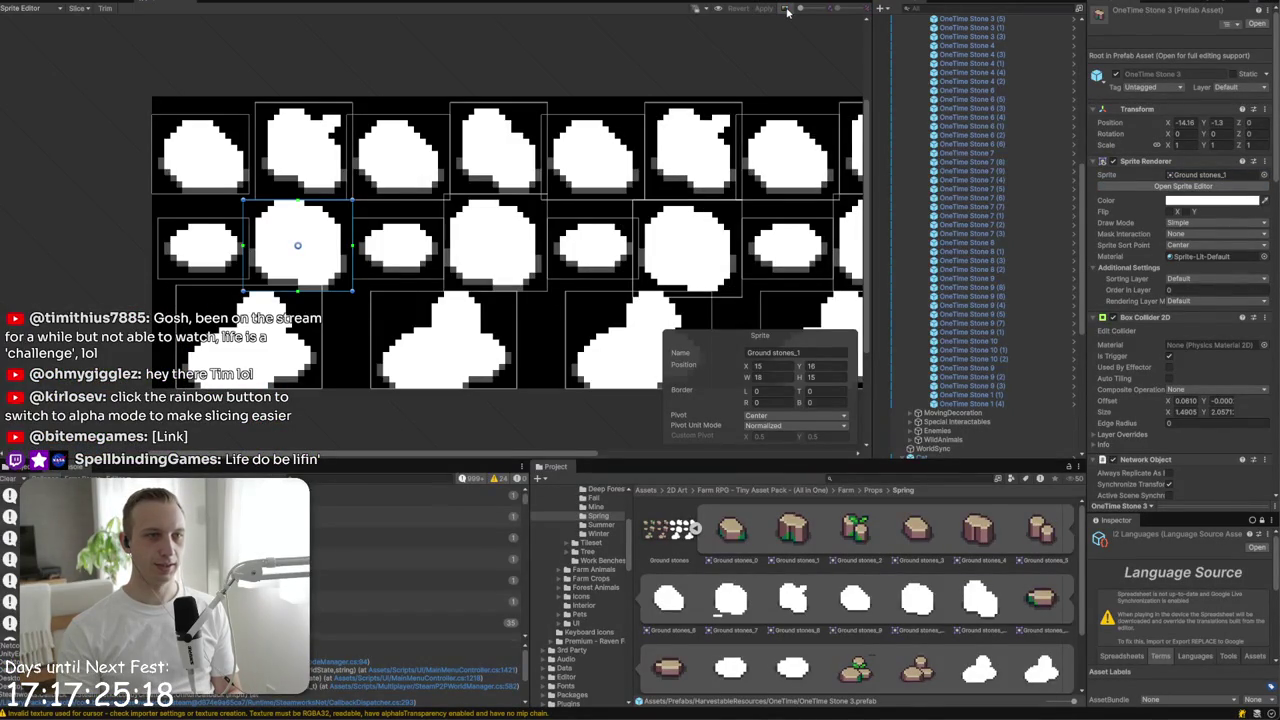
click(787, 9)
click(787, 9)
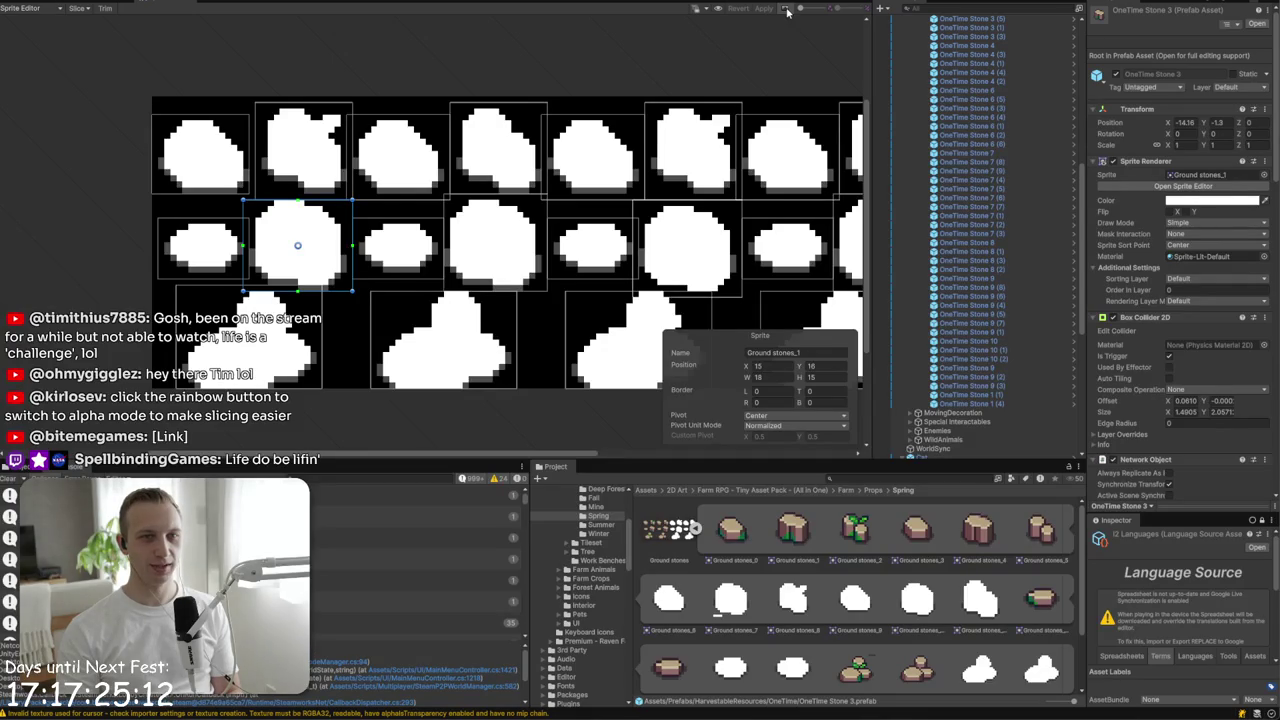
drag(752, 164, 492, 211)
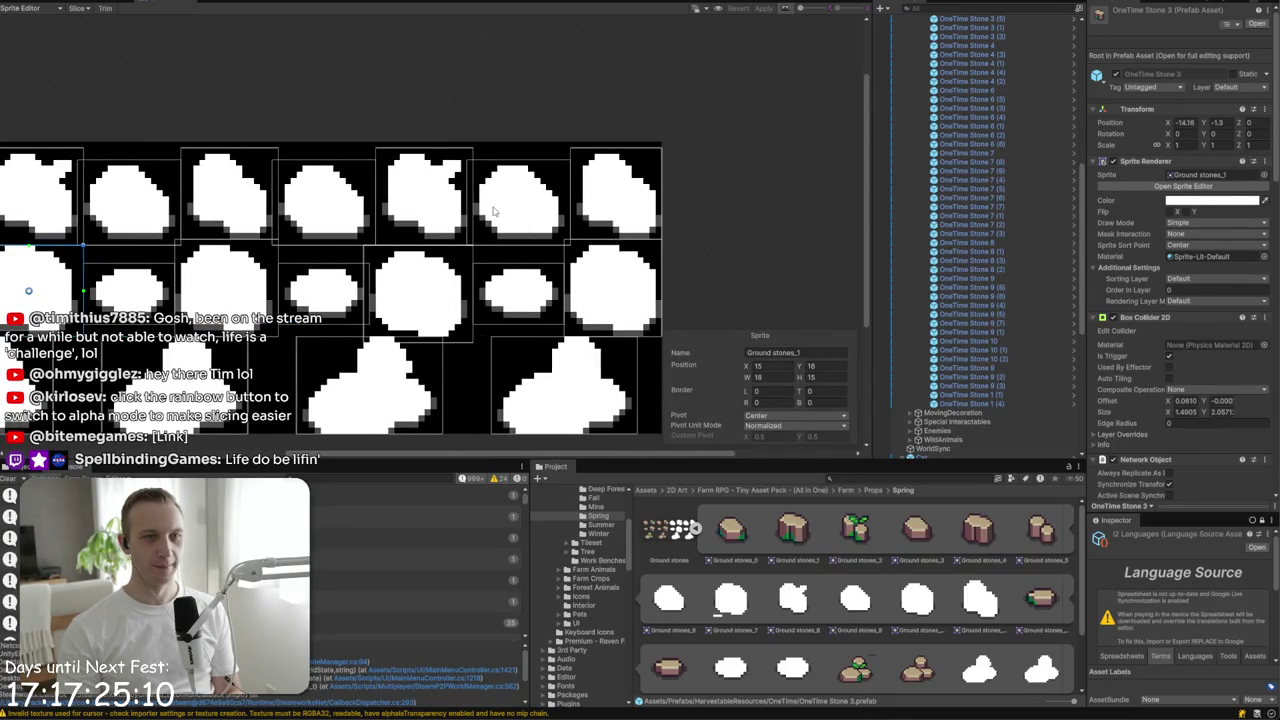
click(789, 9)
click(789, 9)
click(789, 9)
click(789, 9)
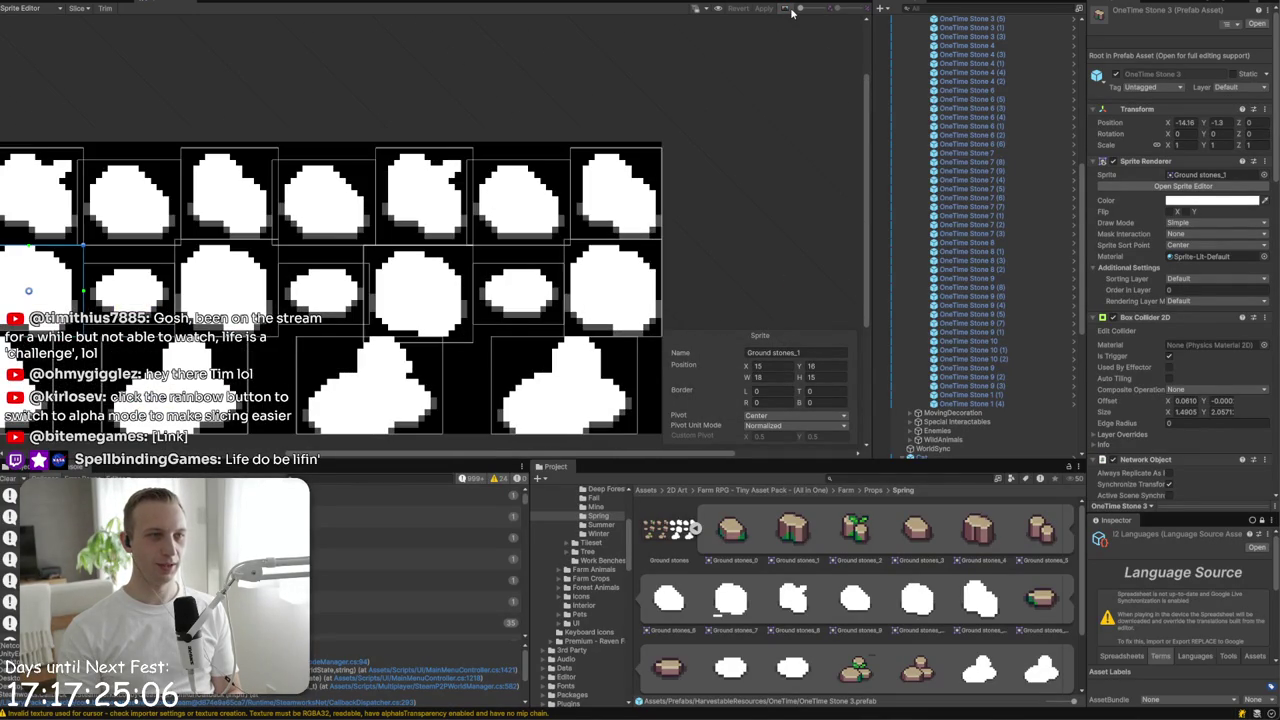
click(789, 9)
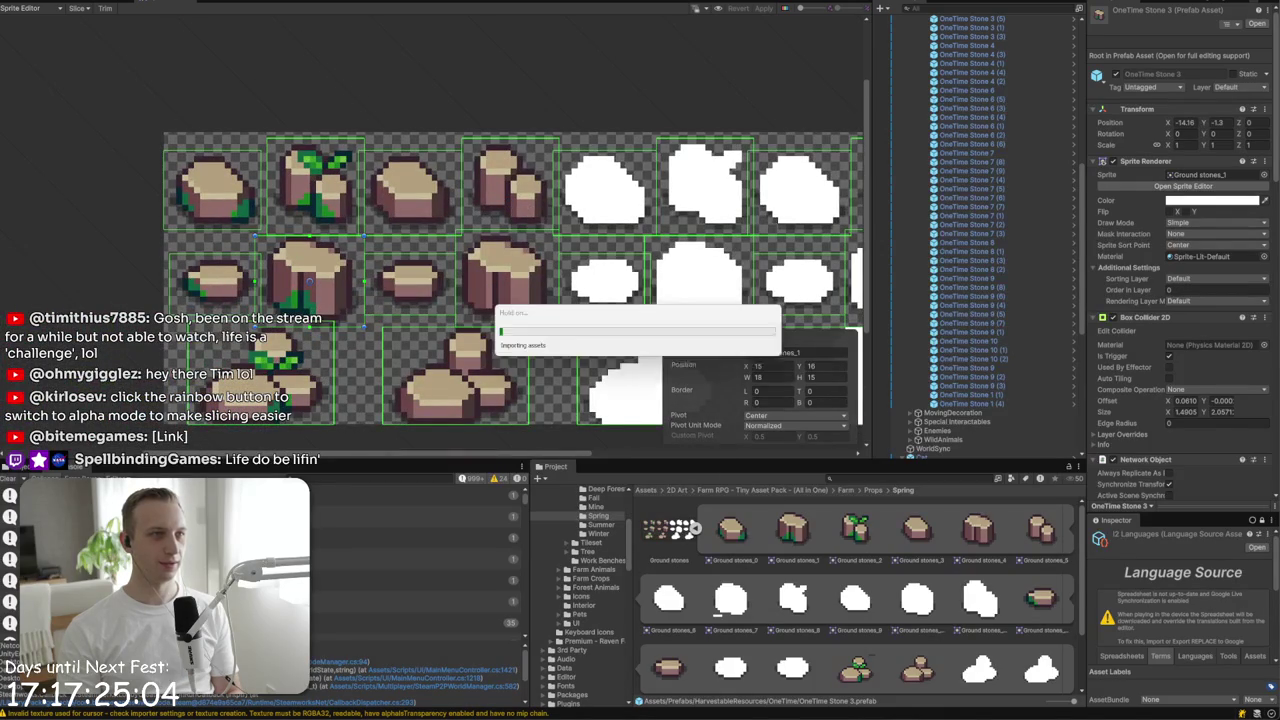
click(79, 3)
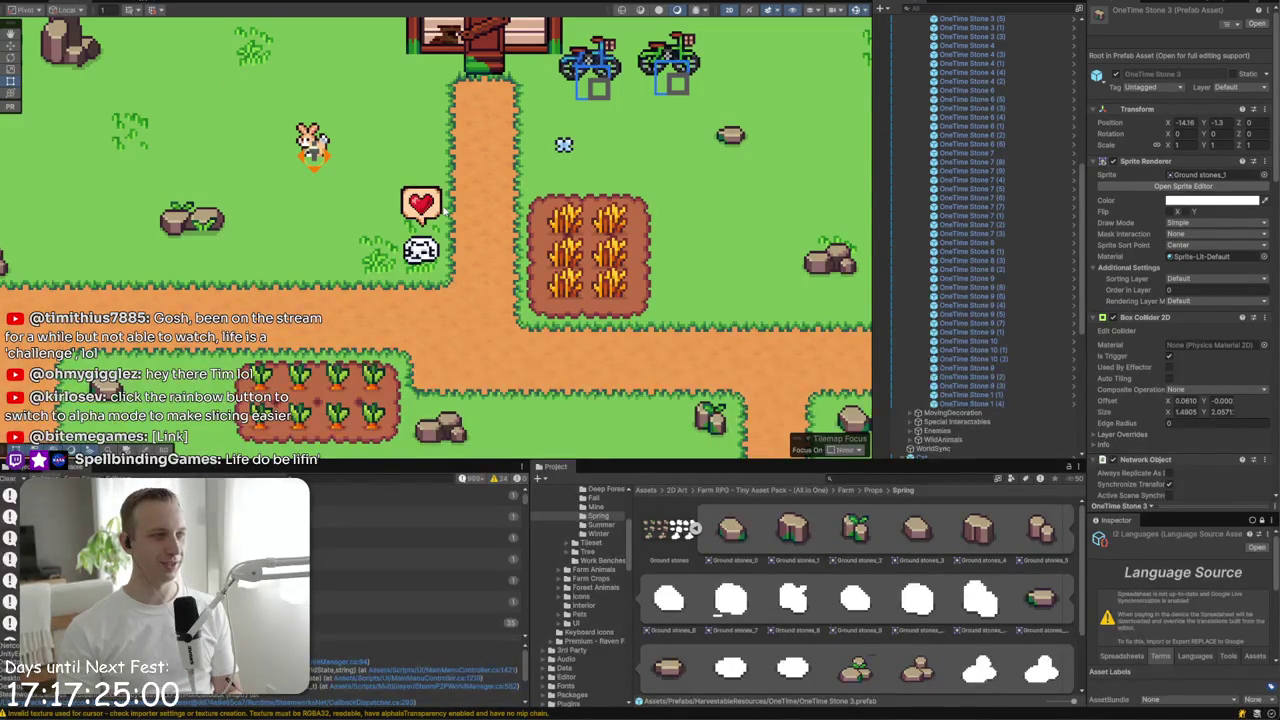
key(alt+Tab)
scroll(430, 555, down, 10)
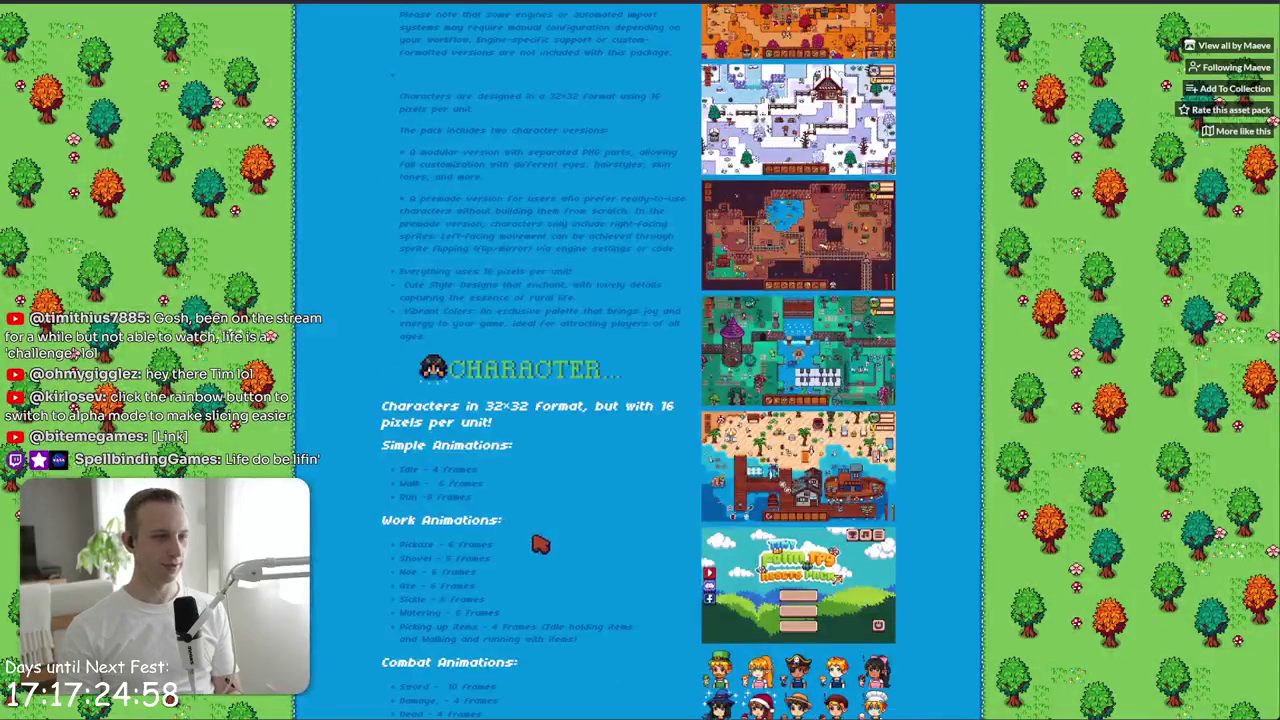
scroll(540, 543, down, 3)
scroll(531, 557, down, 5)
scroll(538, 360, down, 10)
scroll(560, 645, down, 3)
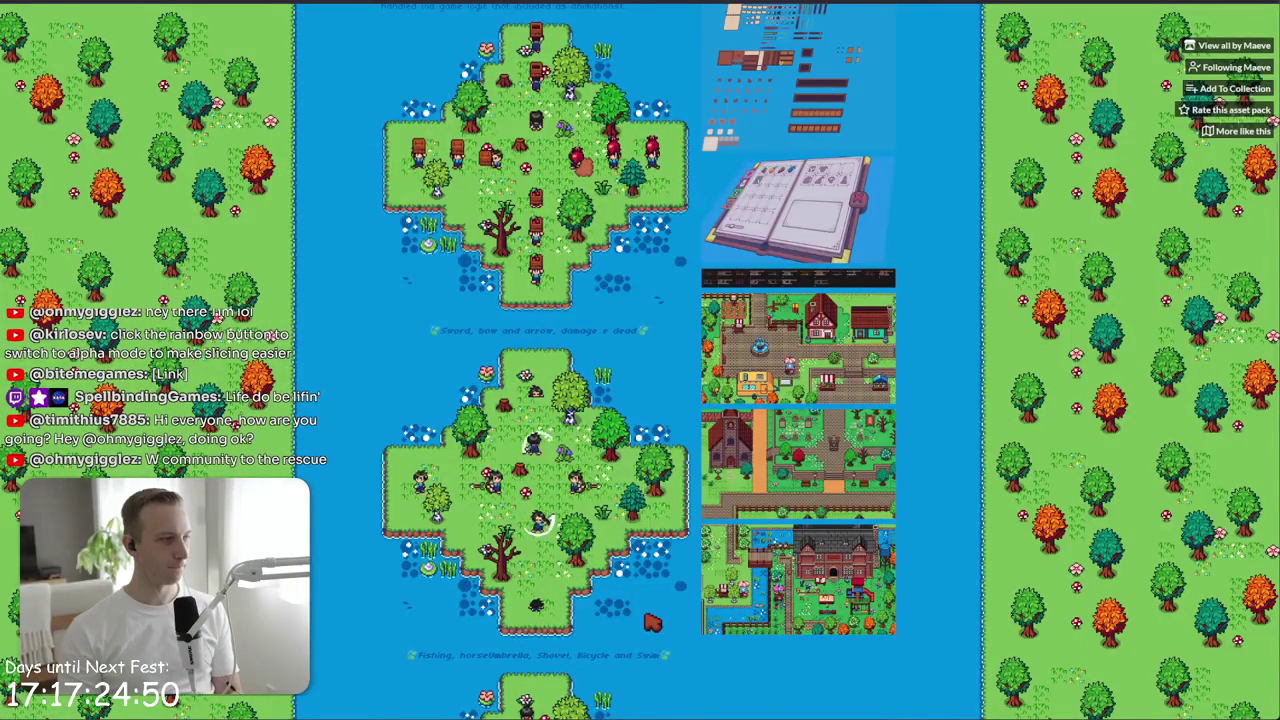
scroll(652, 622, down, 10)
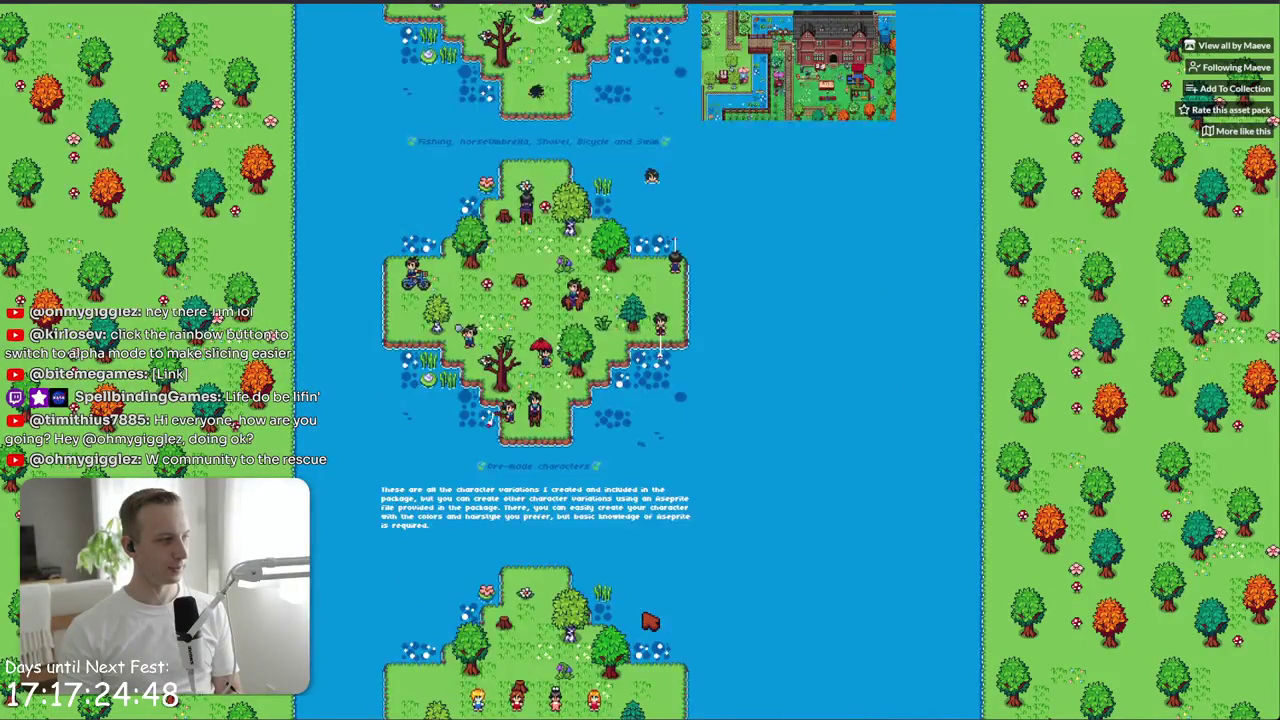
scroll(650, 622, down, 3)
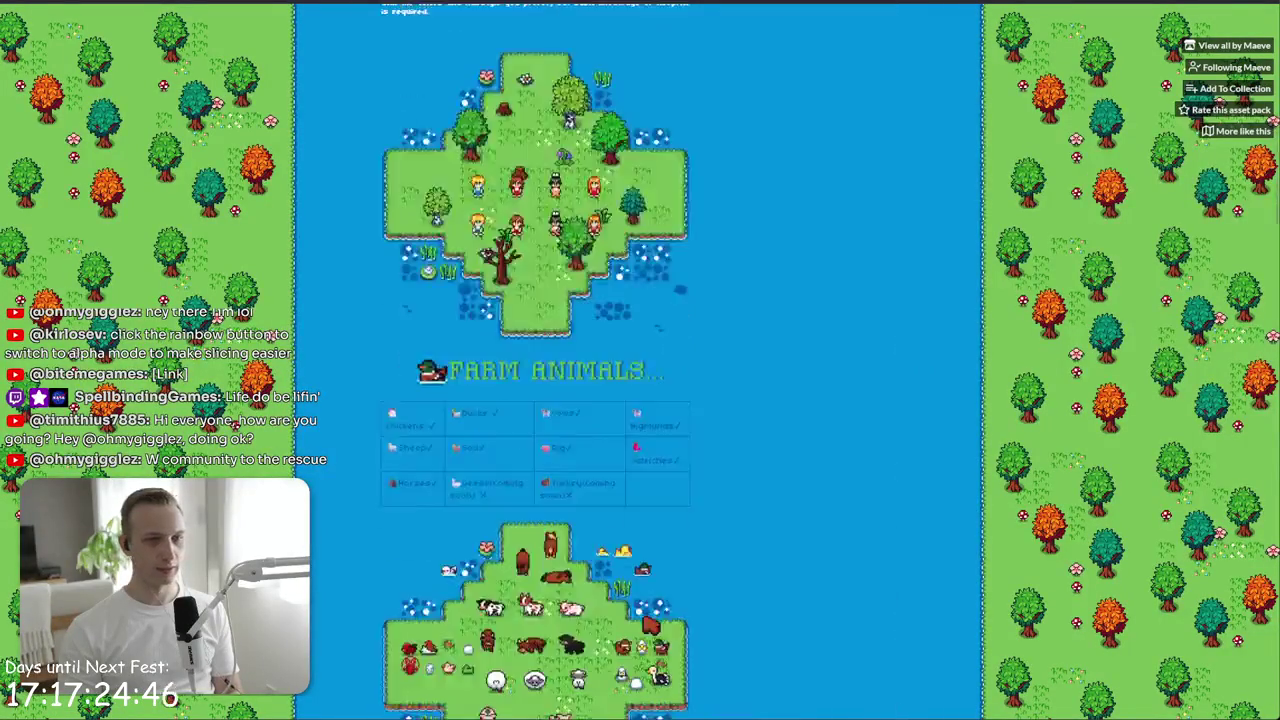
scroll(652, 625, down, 15)
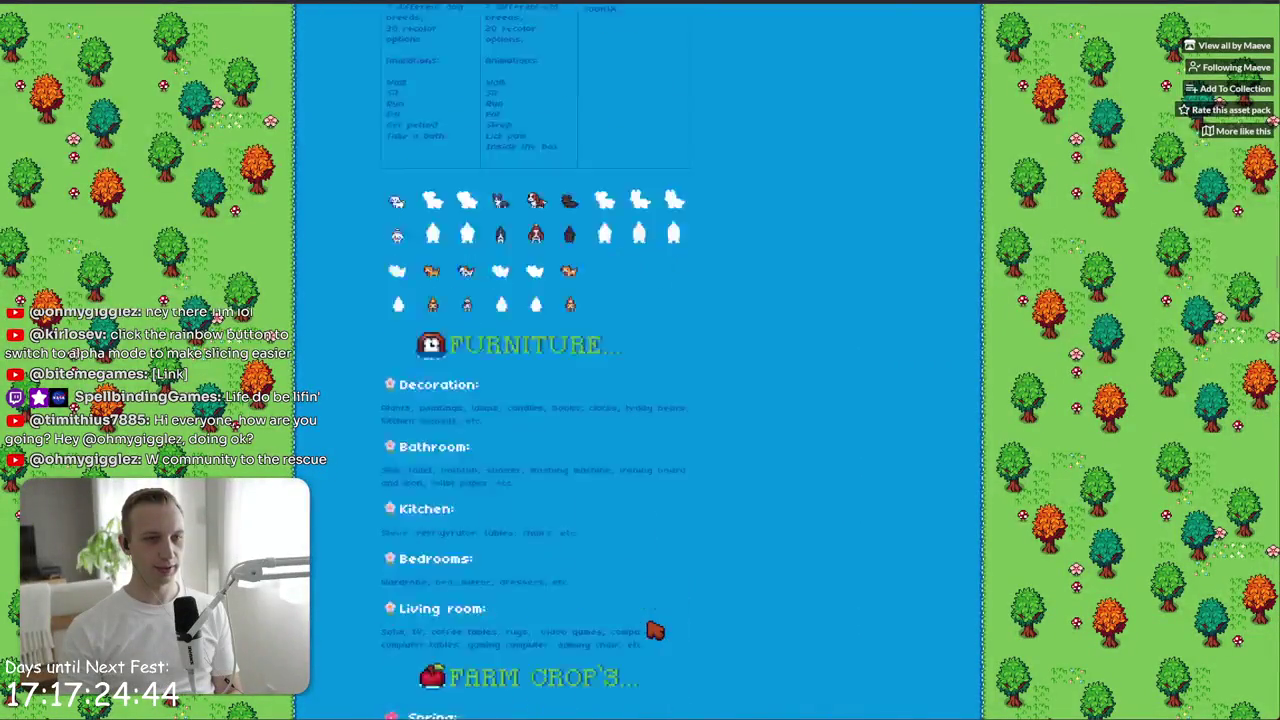
scroll(652, 630, down, 20)
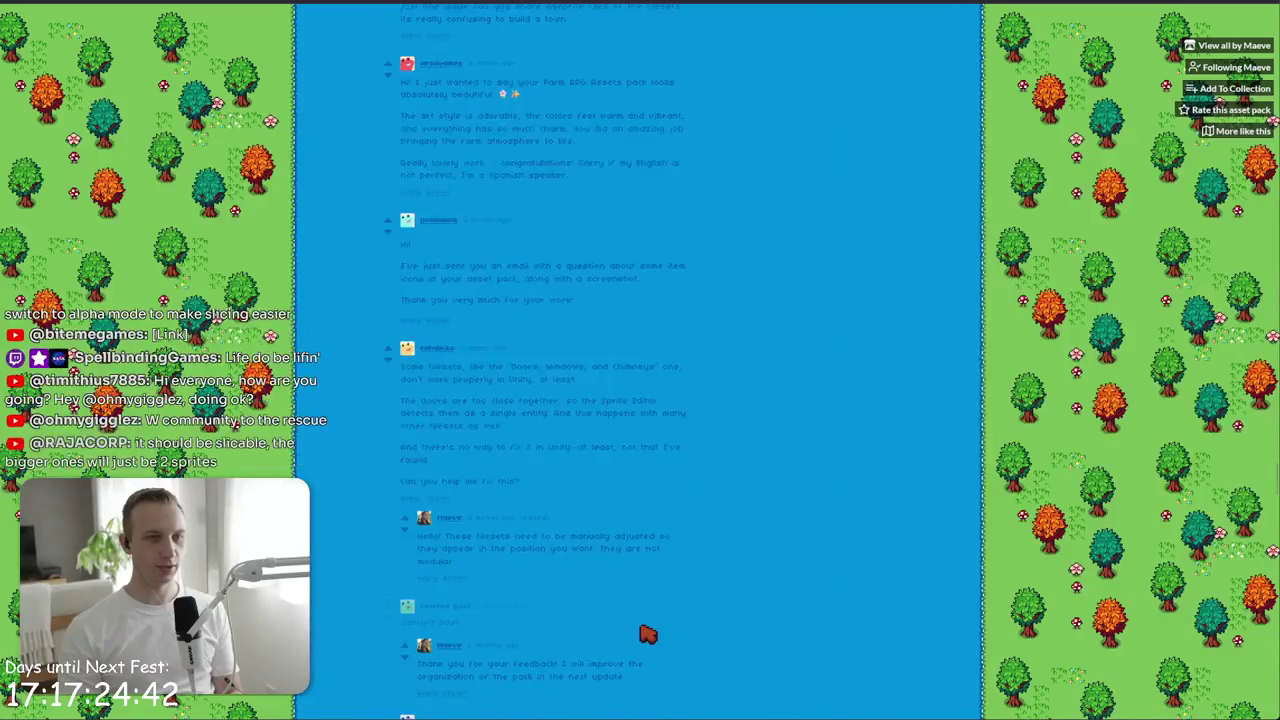
scroll(649, 630, up, 15)
scroll(649, 634, down, 4)
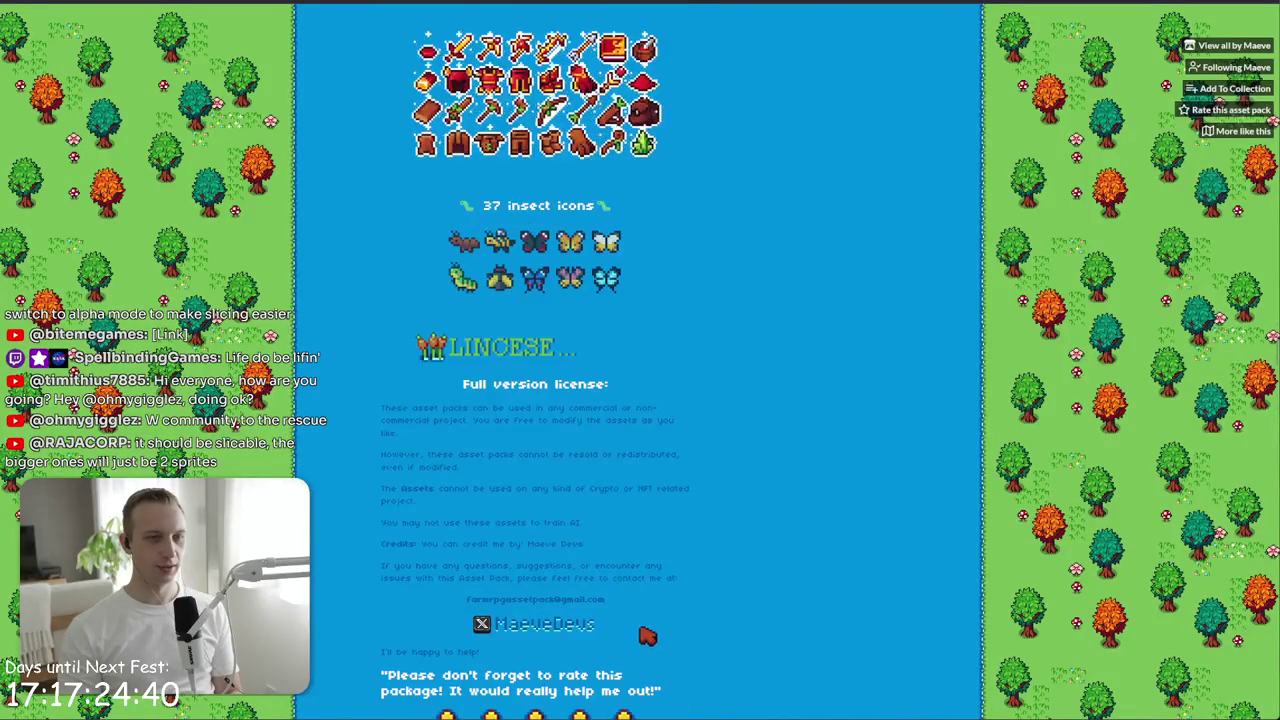
scroll(477, 306, down, 4)
scroll(481, 408, down, 5)
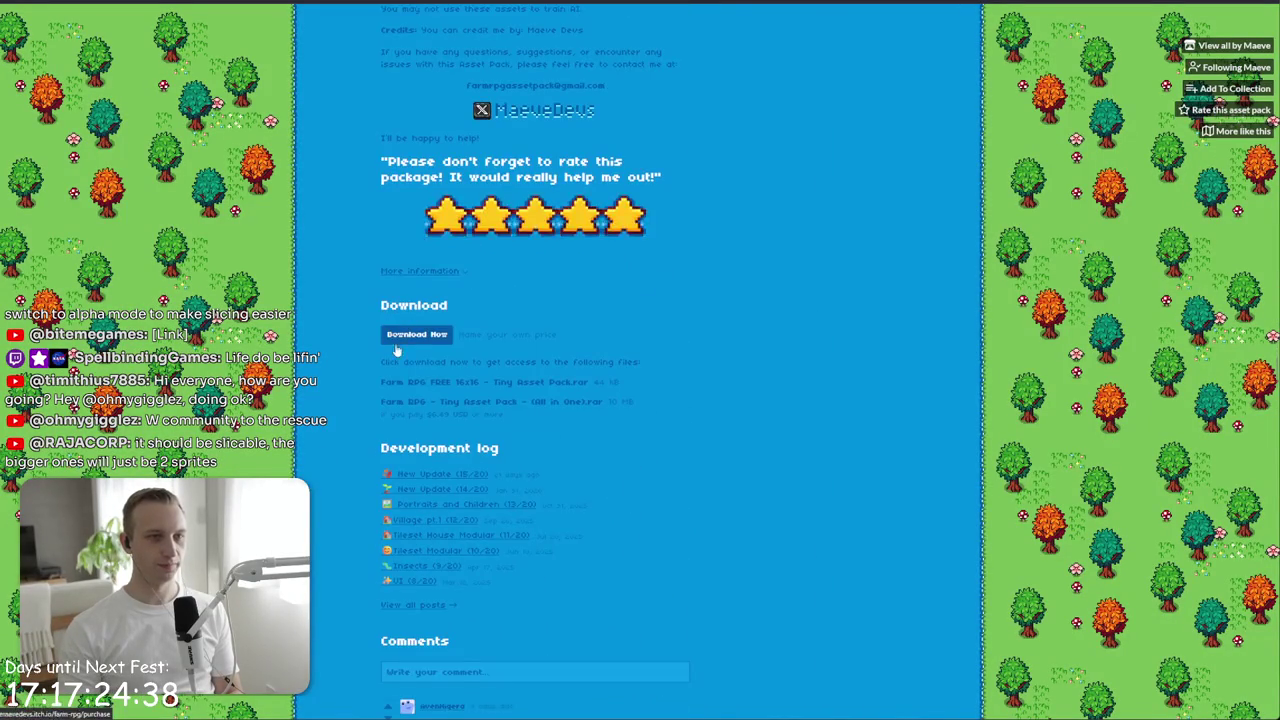
scroll(680, 450, down, 2)
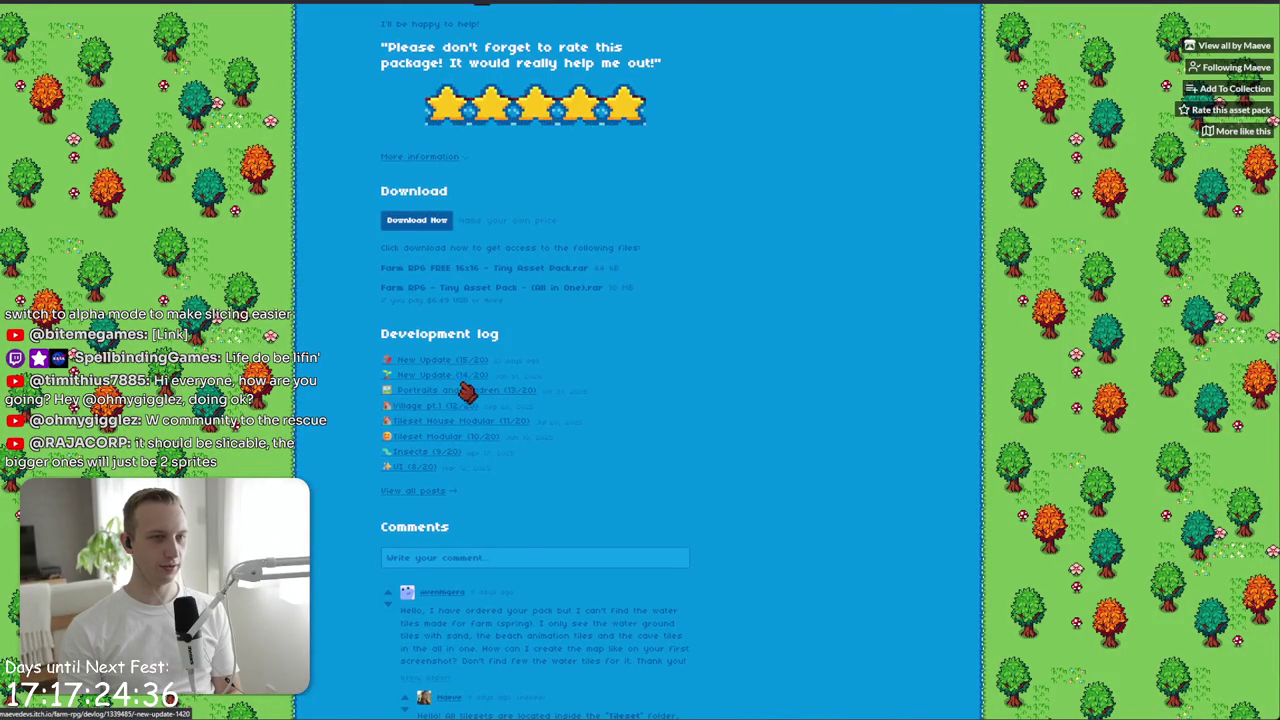
mouse_move(626, 346)
mouse_down()
mouse_move(640, 391)
mouse_move(589, 351)
mouse_move(589, 389)
mouse_move(597, 380)
mouse_move(634, 417)
mouse_move(633, 440)
mouse_up()
click(633, 440)
scroll(631, 442, down, 15)
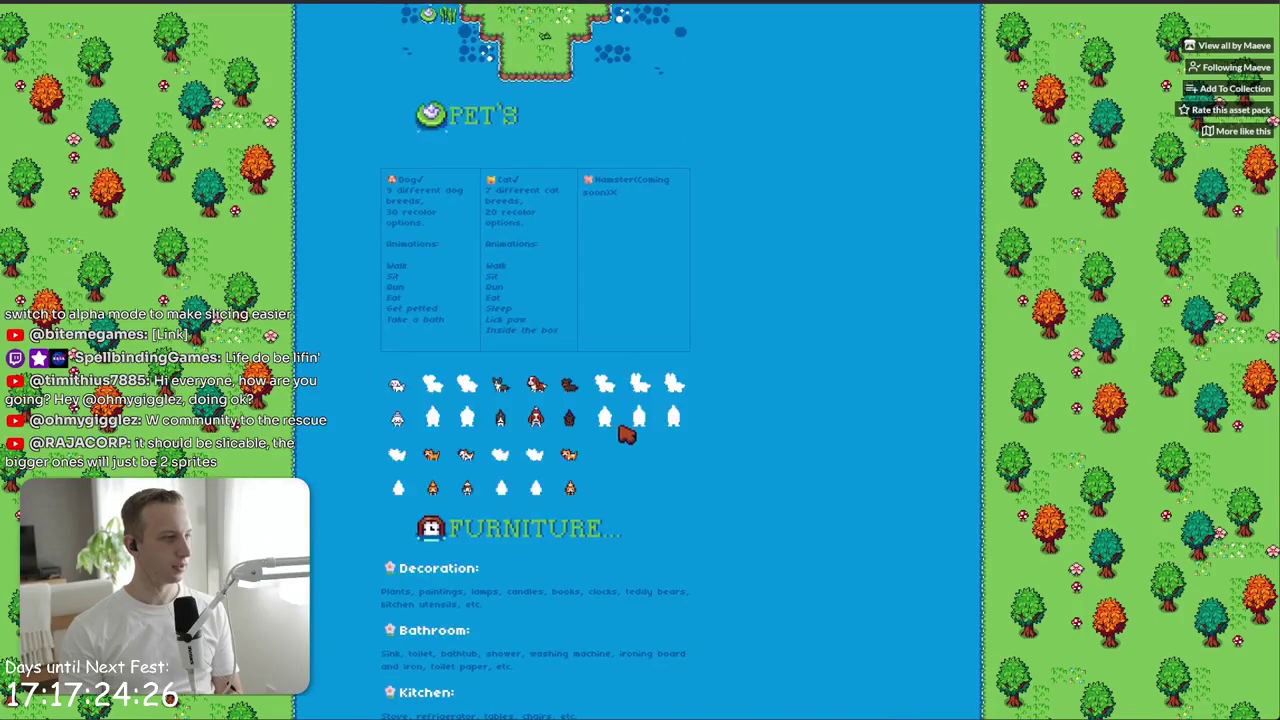
scroll(626, 432, down, 10)
key(alt+Tab)
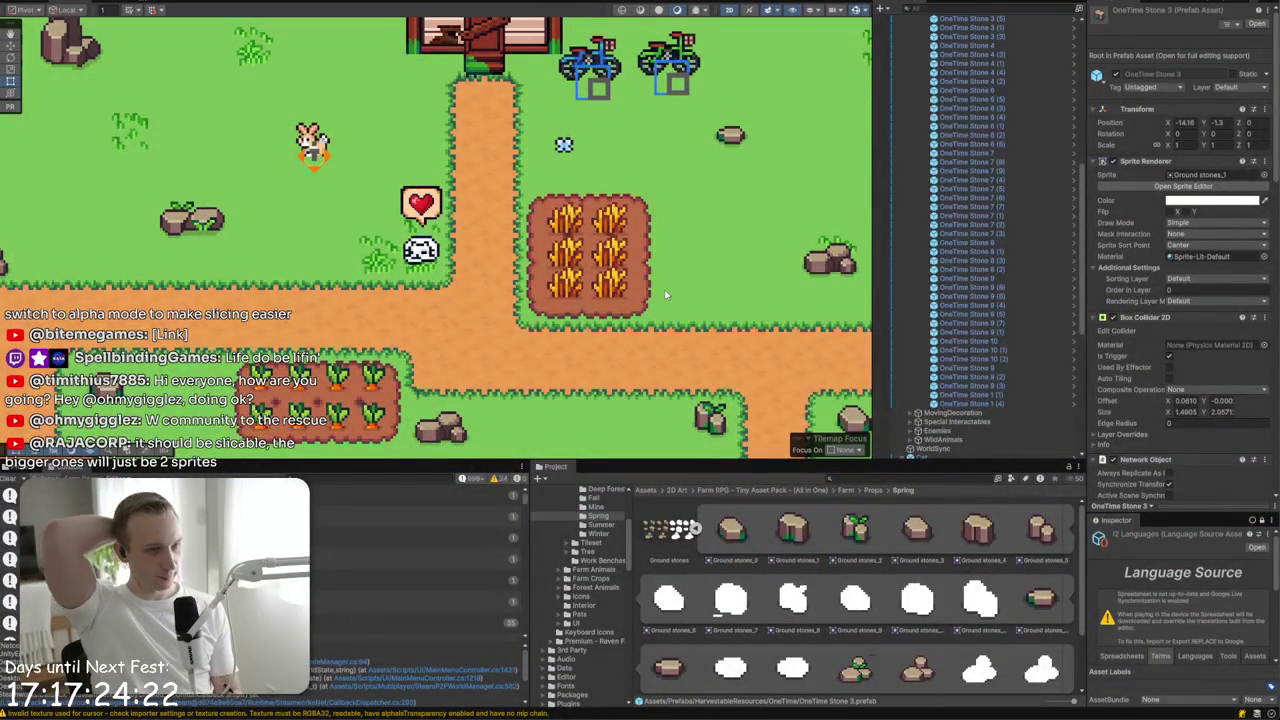
- Collapse the ground stones sheet and open the Stones sheet in the Sprite Editor
click(741, 534)
click(695, 528)
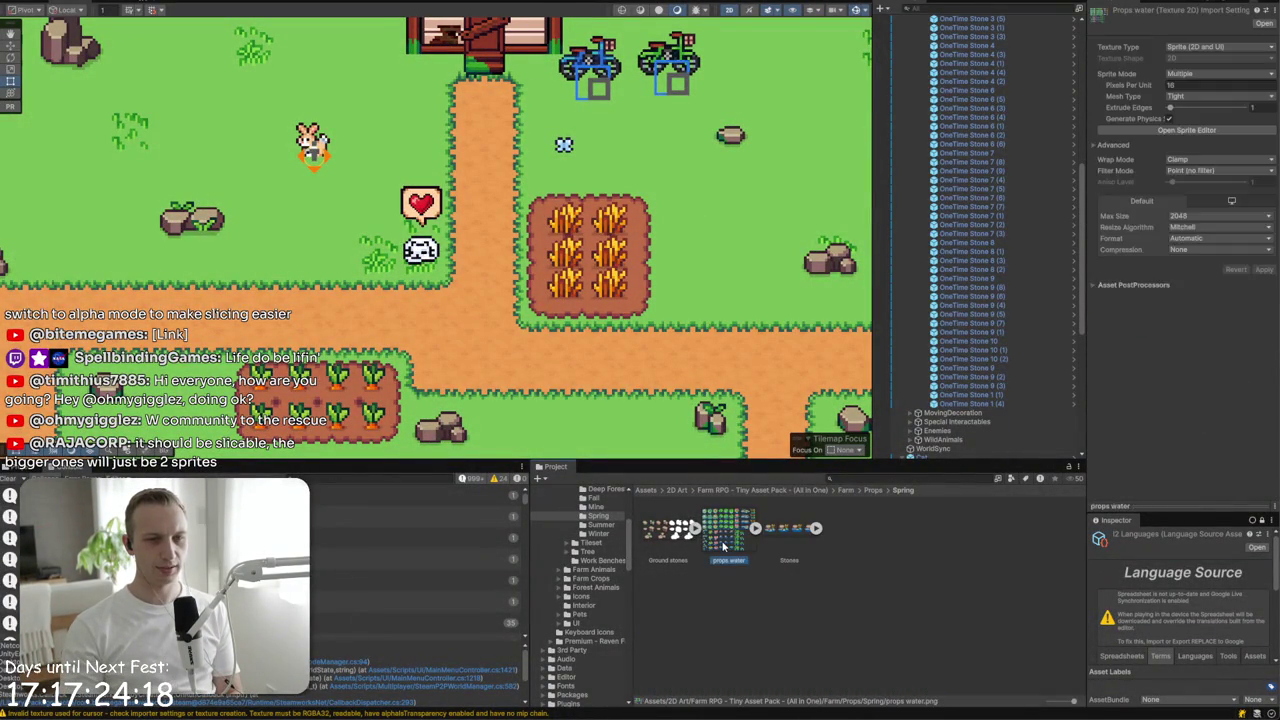
click(789, 553)
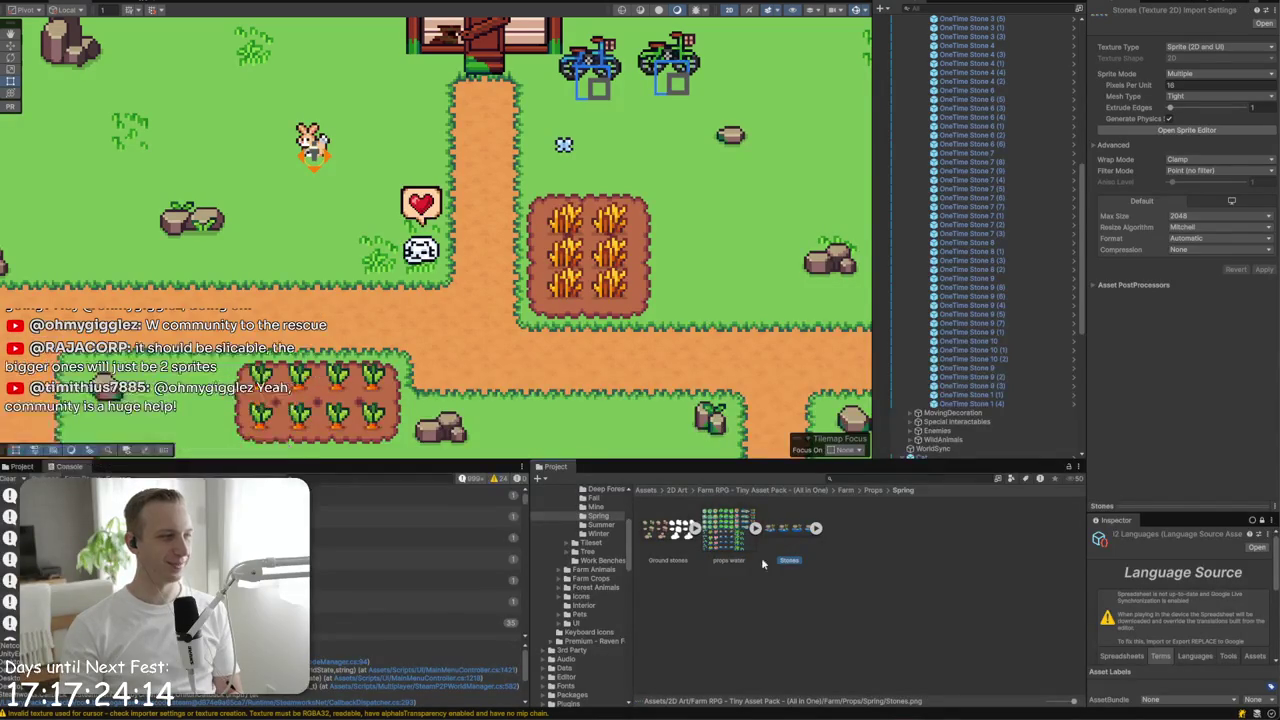
click(1160, 130)
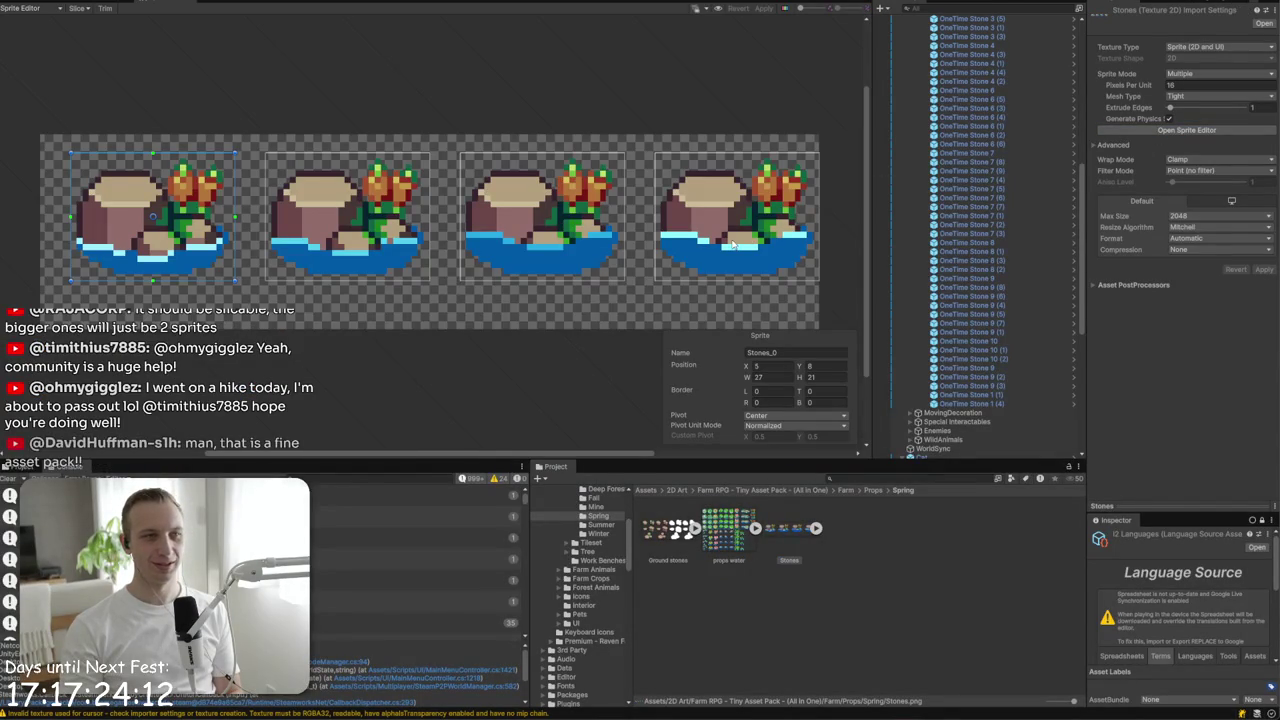
- Slice the Stones sheet by Grid By Cell Count into 4 columns
click(76, 8)
click(185, 35)
click(205, 66)
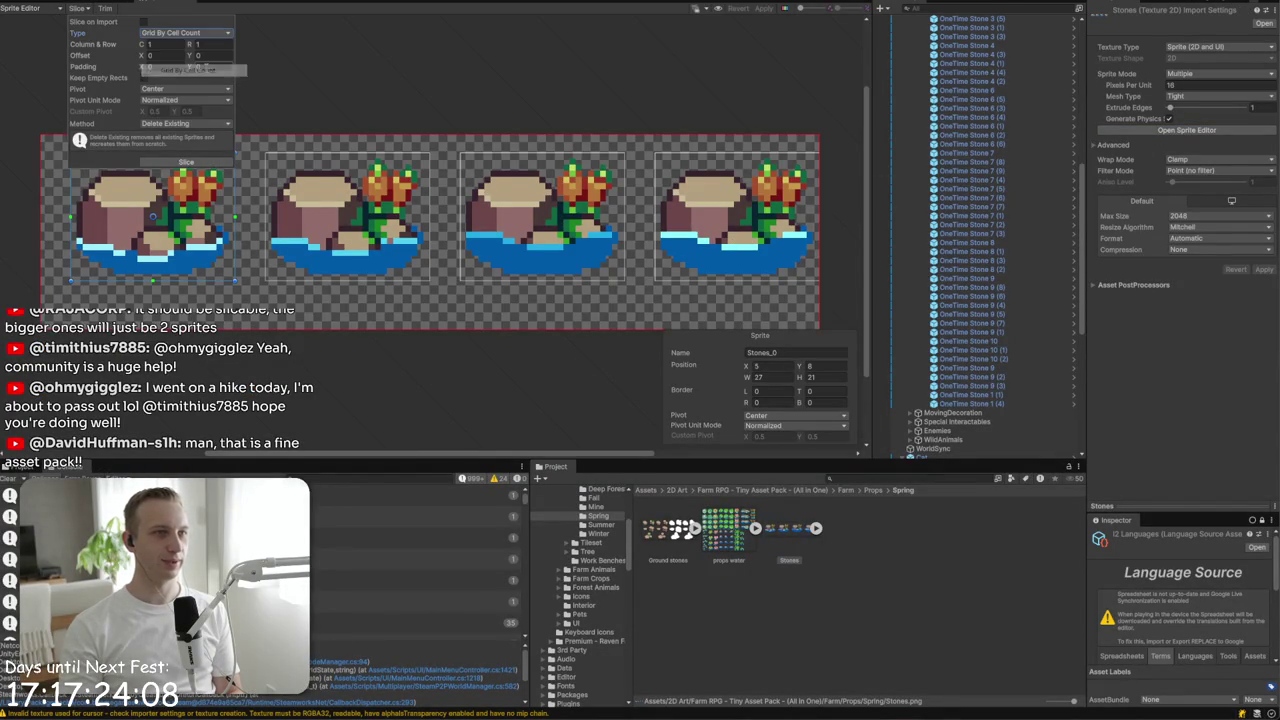
click(168, 46)
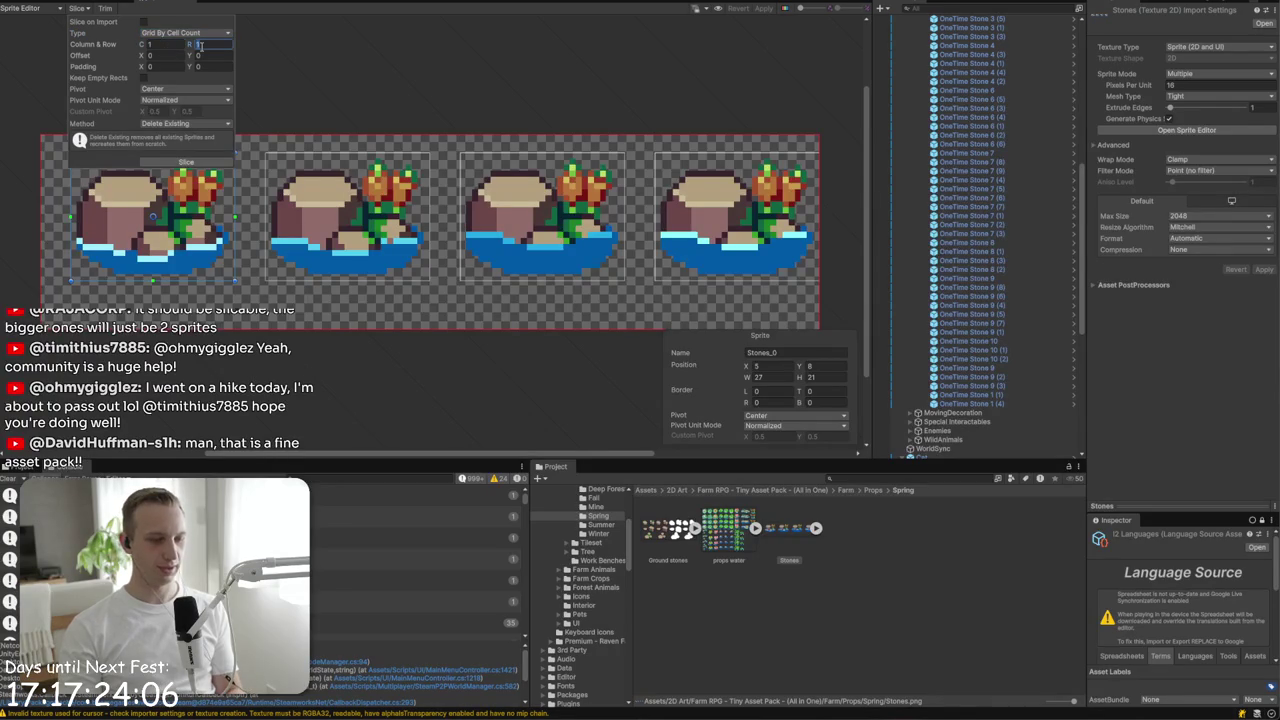
text(4)
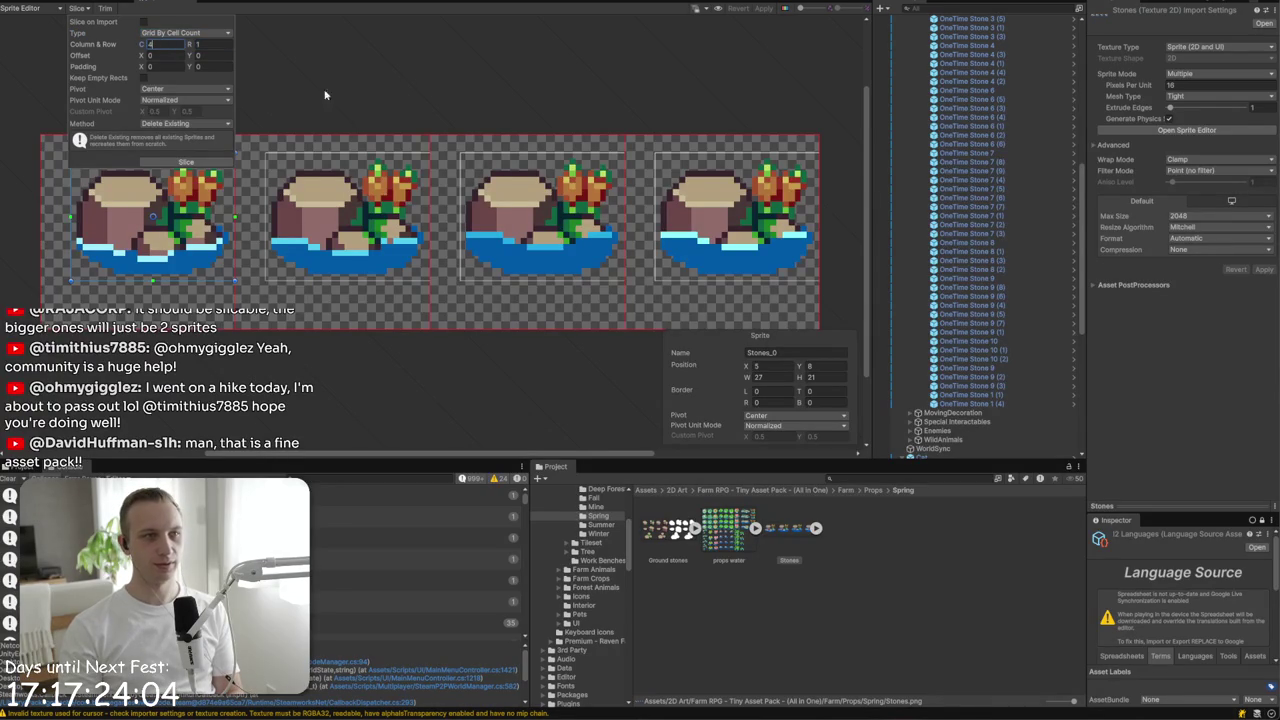
click(707, 61)
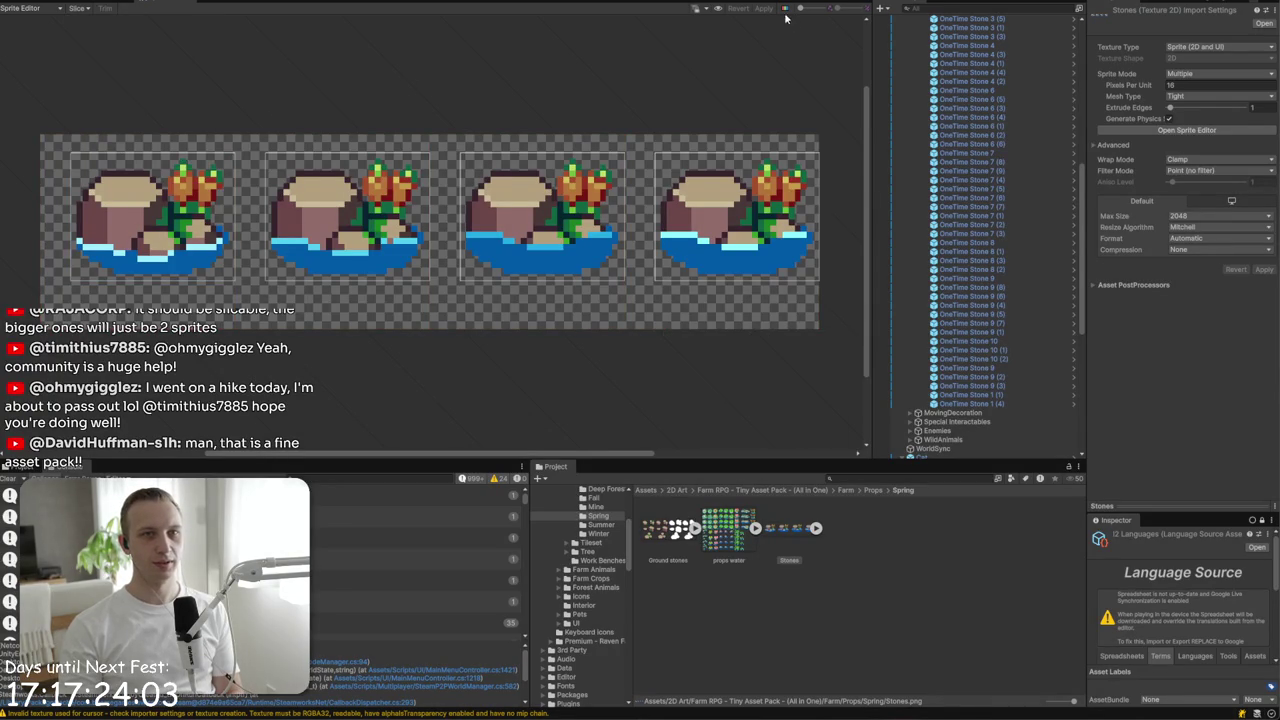
click(79, 9)
click(205, 163)
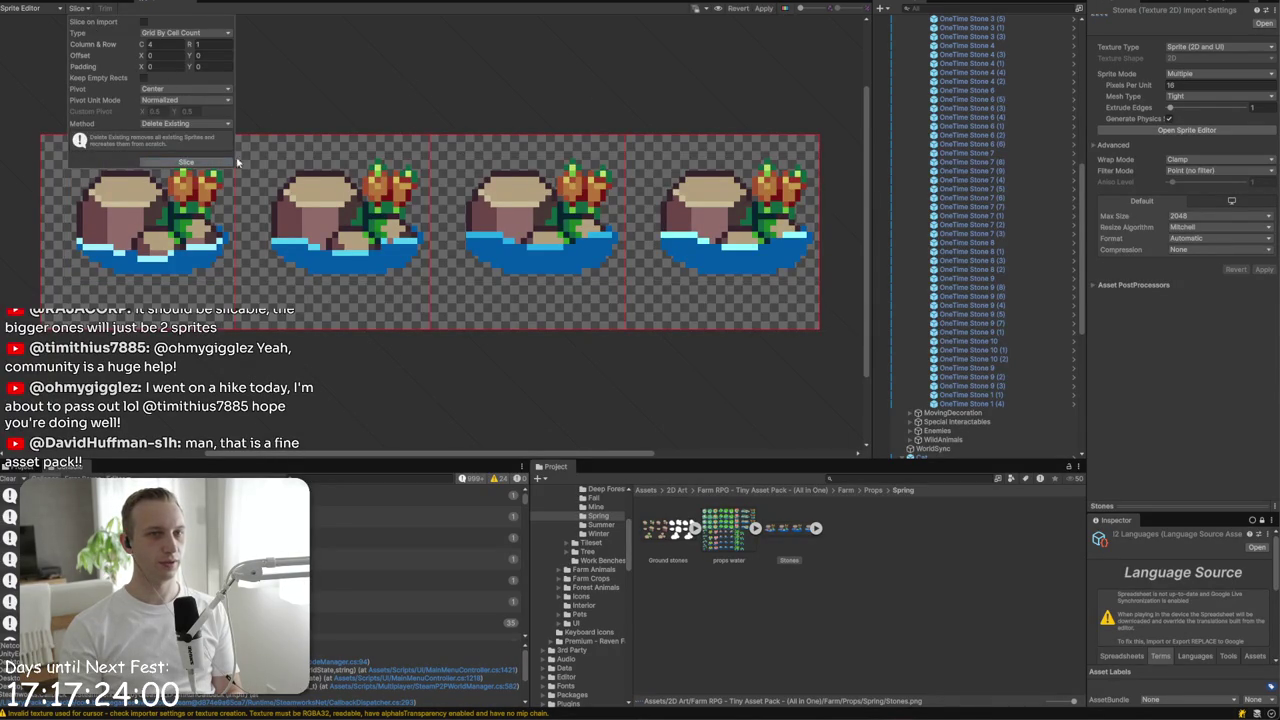
click(728, 60)
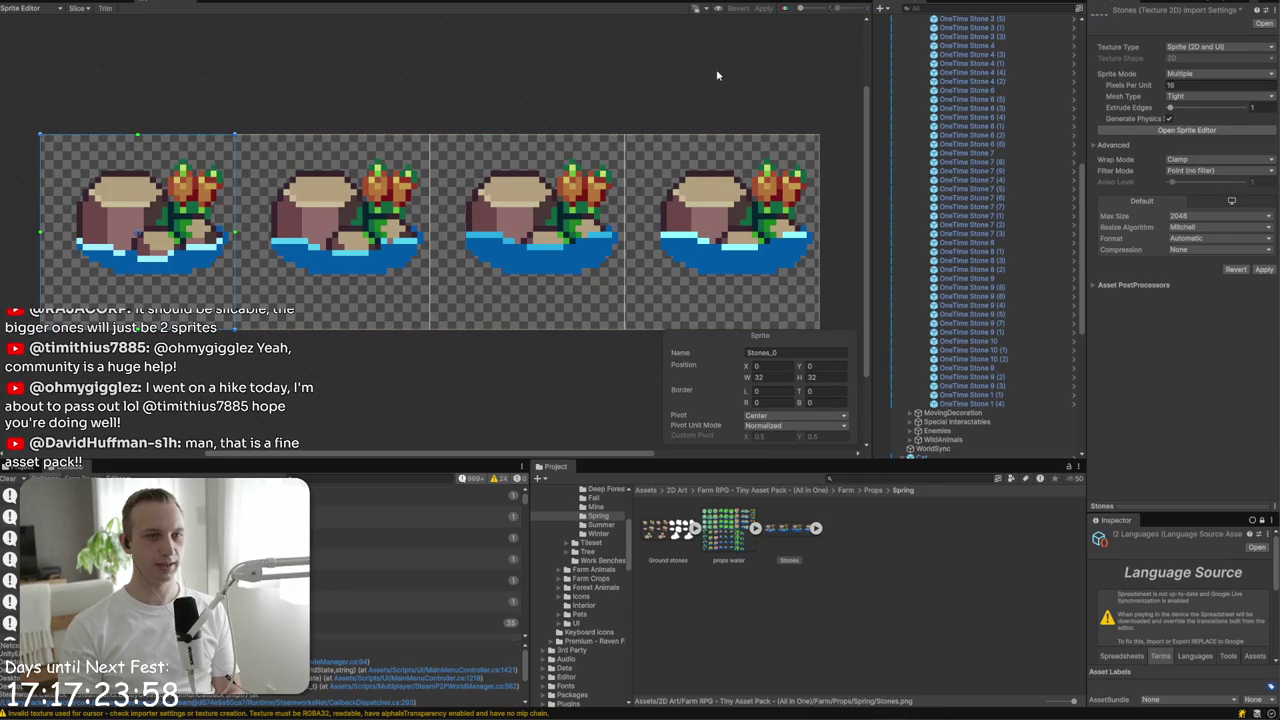
- Move to the props water sheet, saving the new Stones slicing
scroll(712, 200, right, 5)
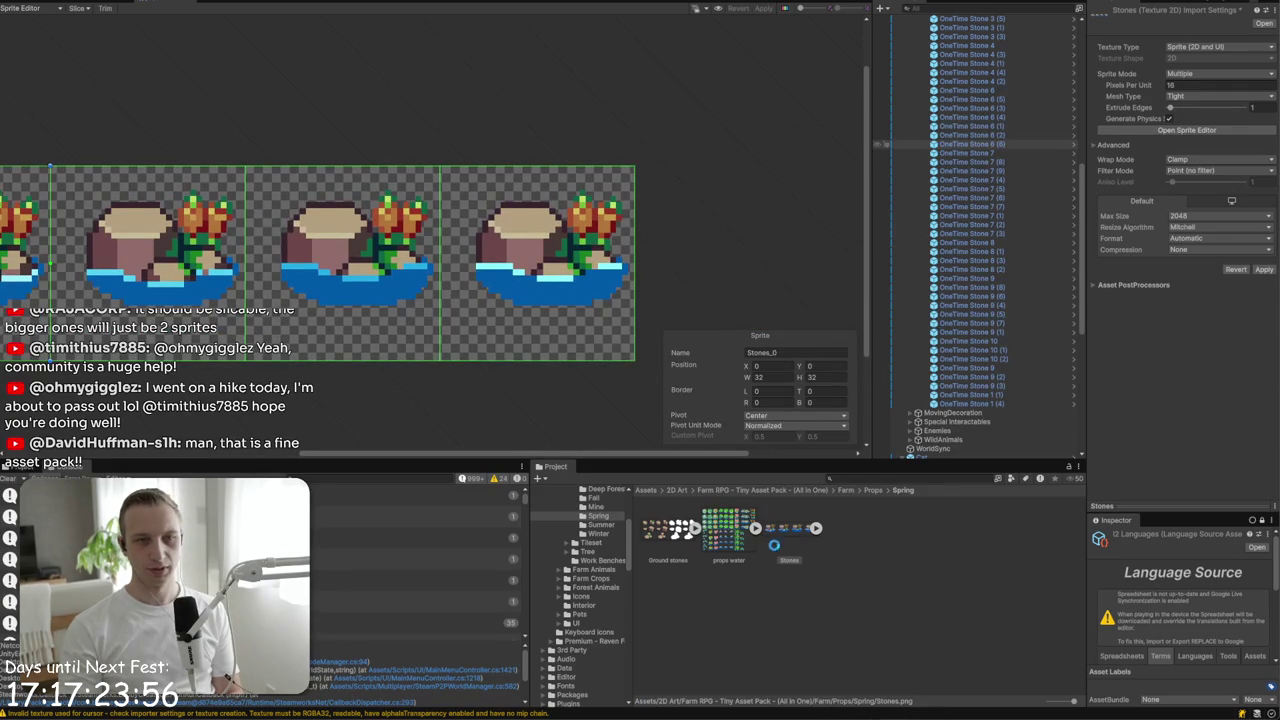
click(713, 539)
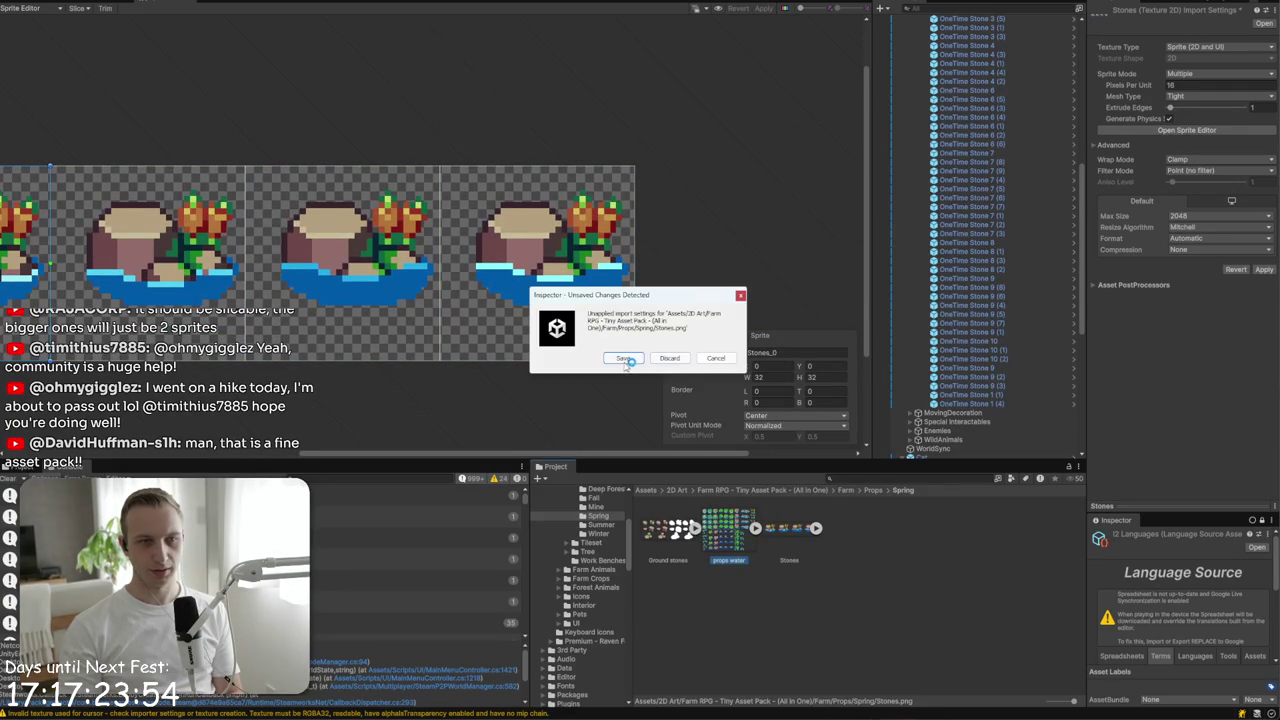
click(625, 360)
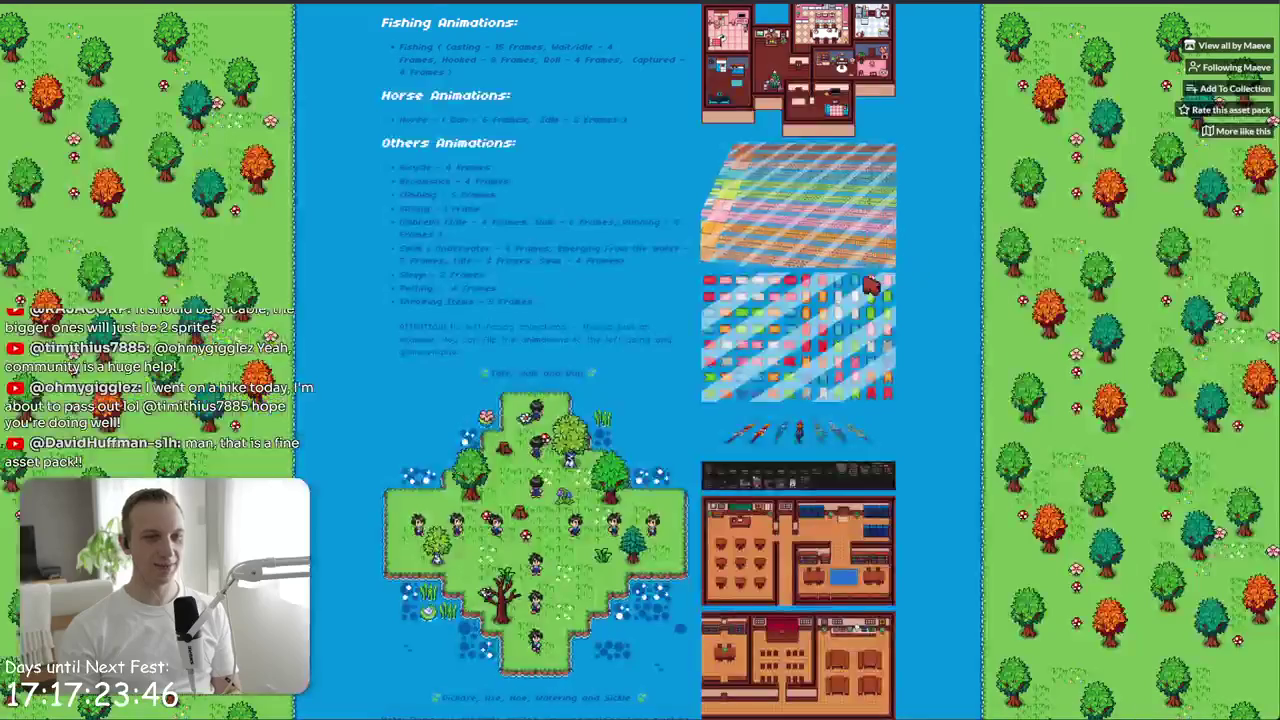
- Browse the Tiny Farm RPG page and highlight its purchase date and 50% discount note
scroll(735, 337, down, 20)
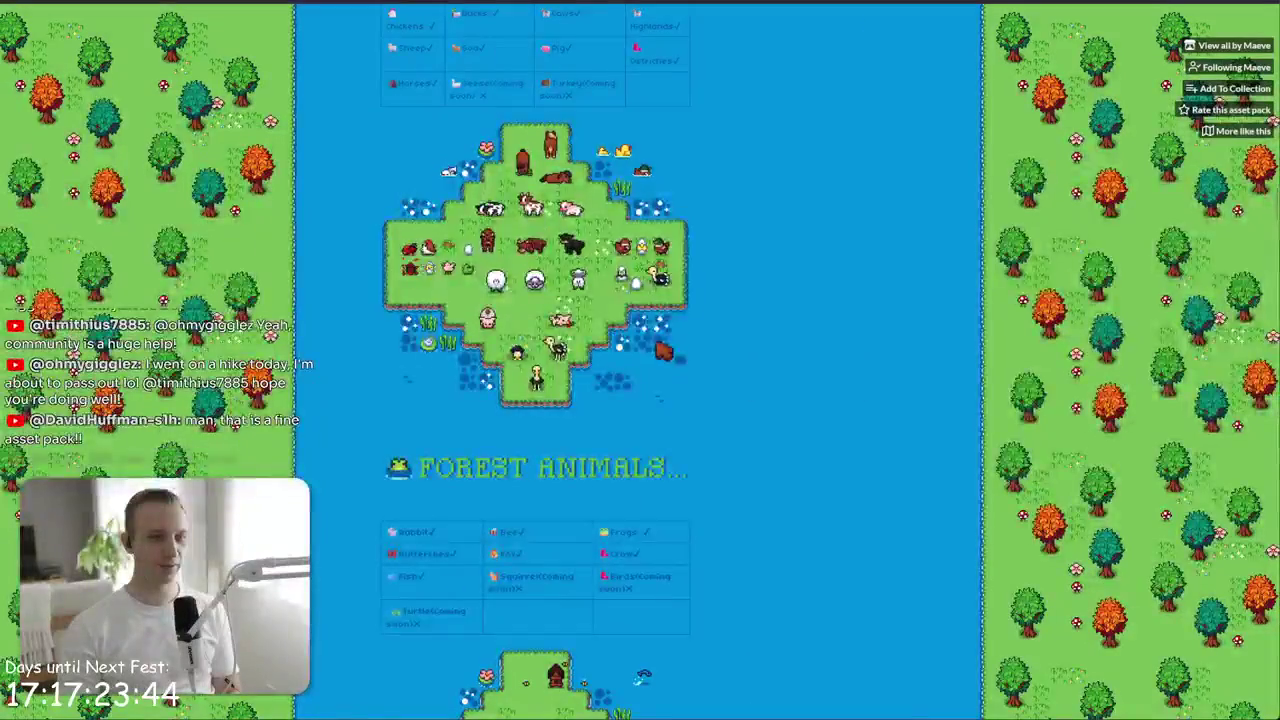
scroll(672, 343, down, 20)
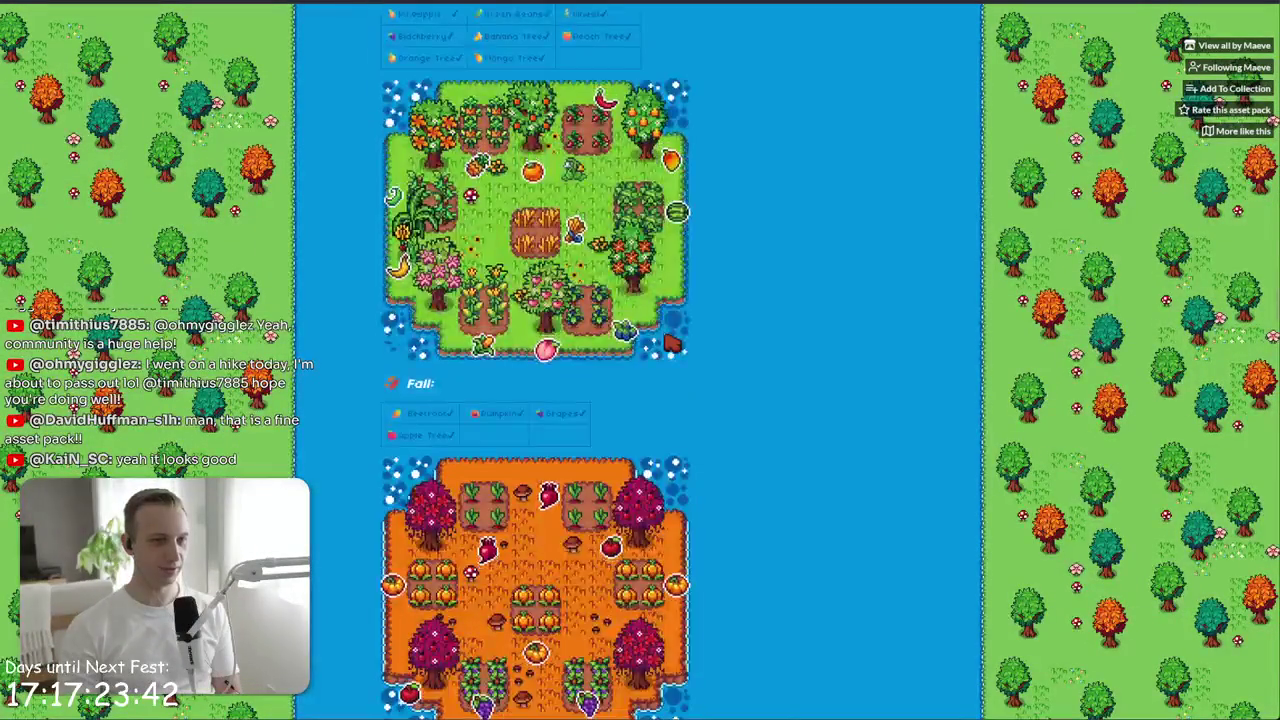
scroll(676, 392, up, 4)
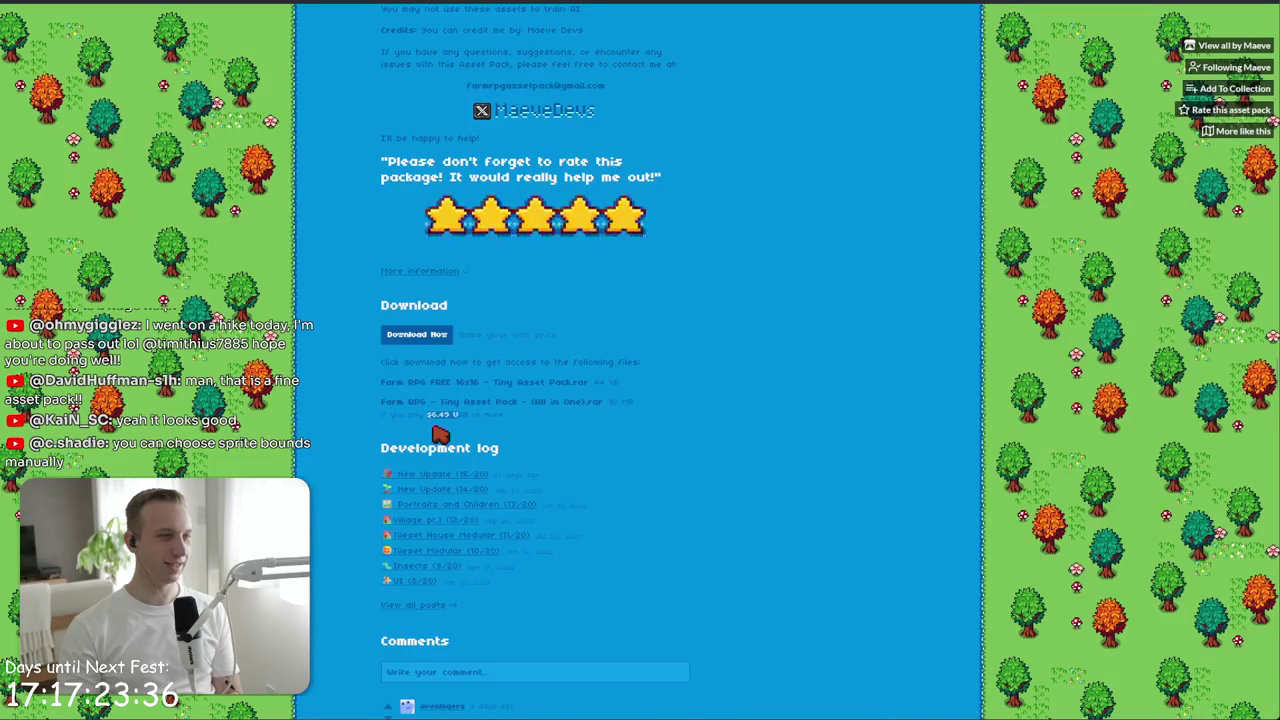
scroll(463, 483, up, 15)
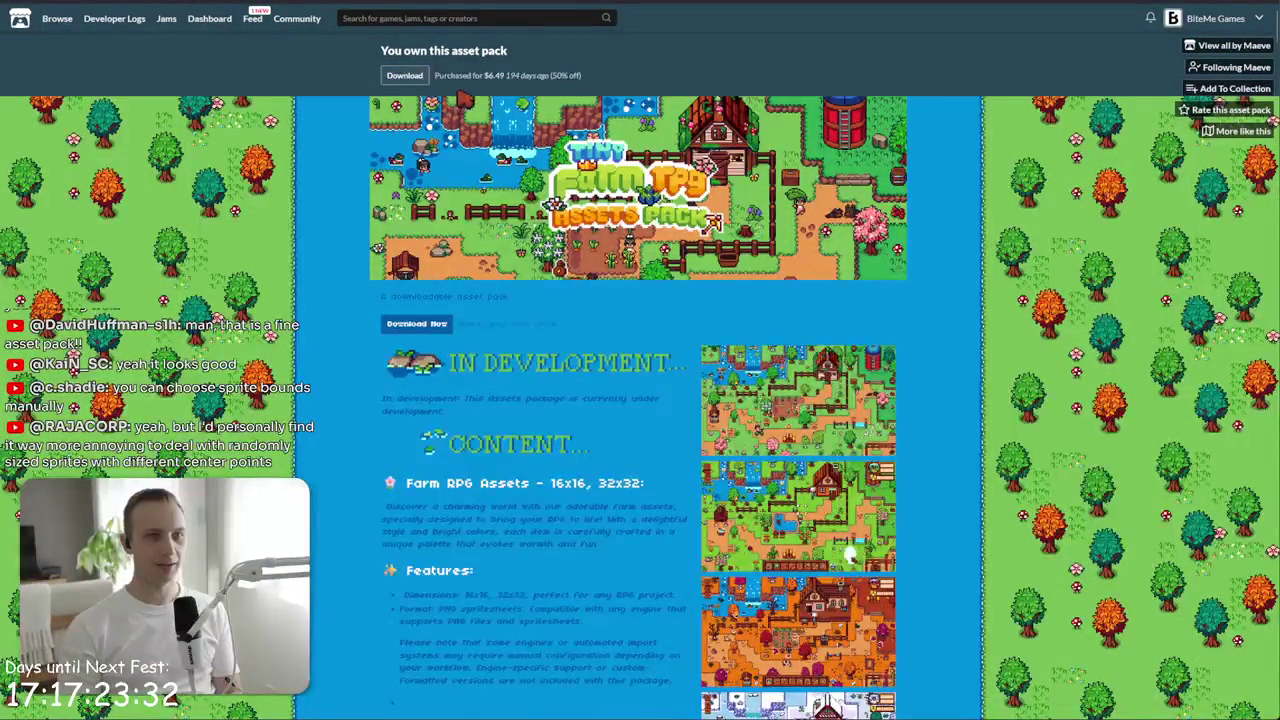
mouse_move(568, 88)
mouse_down()
mouse_move(580, 90)
mouse_move(448, 92)
mouse_up()
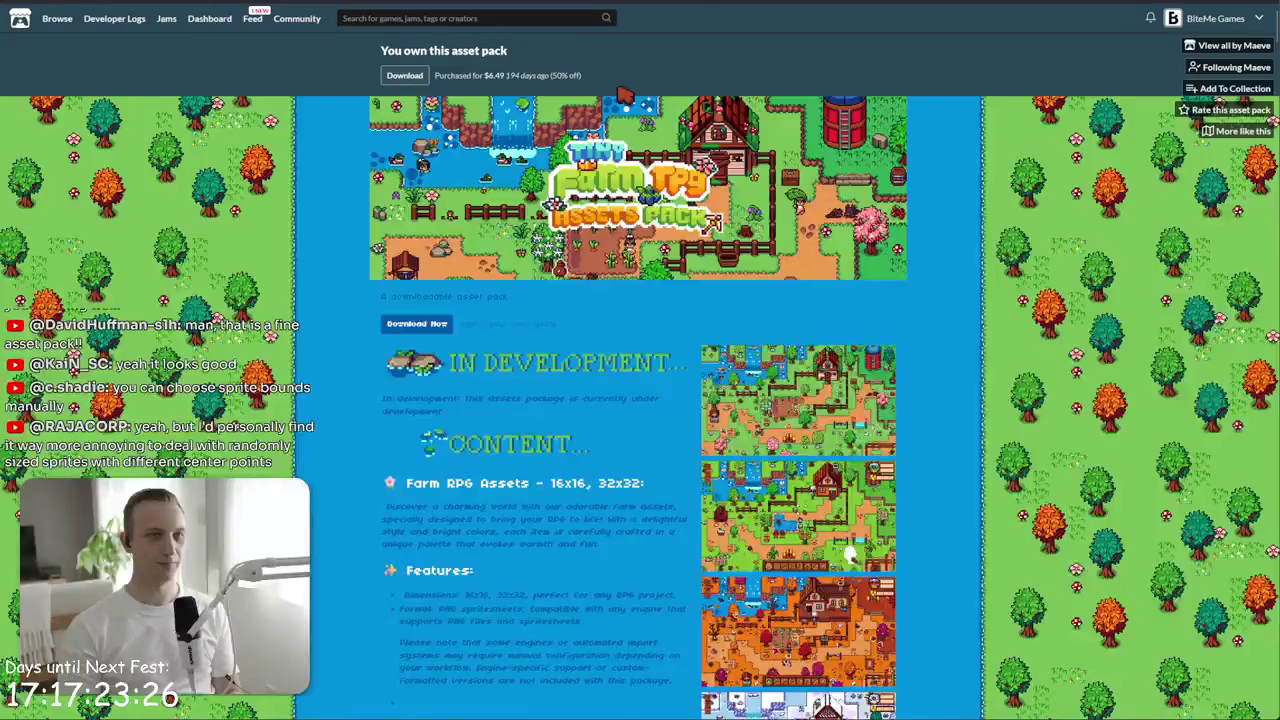
key(alt+Tab)
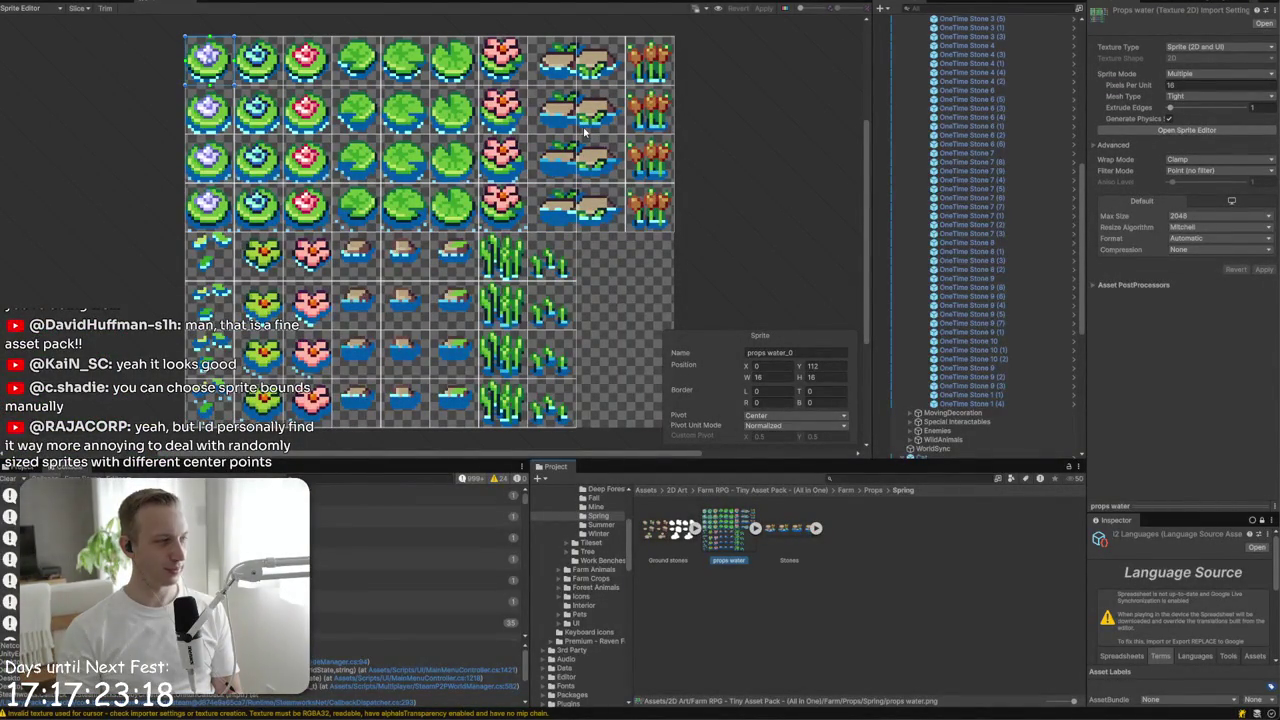
- Select the props water_55 sprite, then zoom into the river and select the Ground tilemap
click(576, 307)
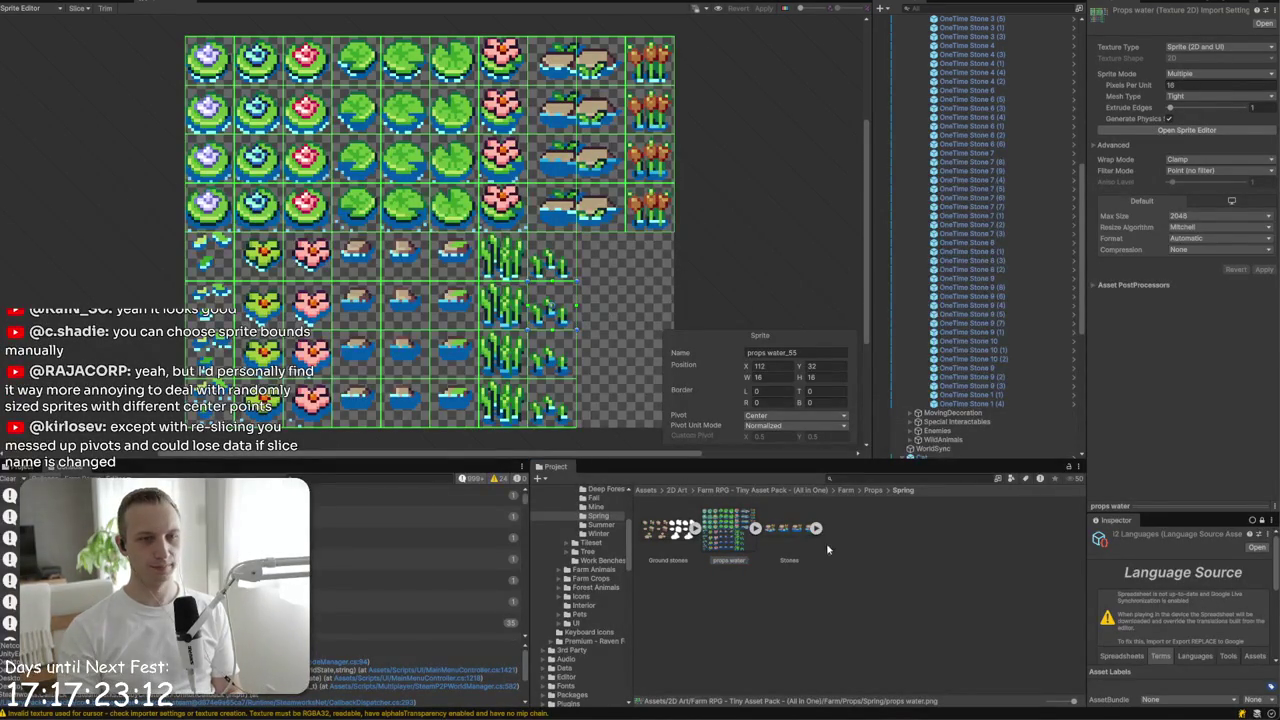
key(ctrl+1)
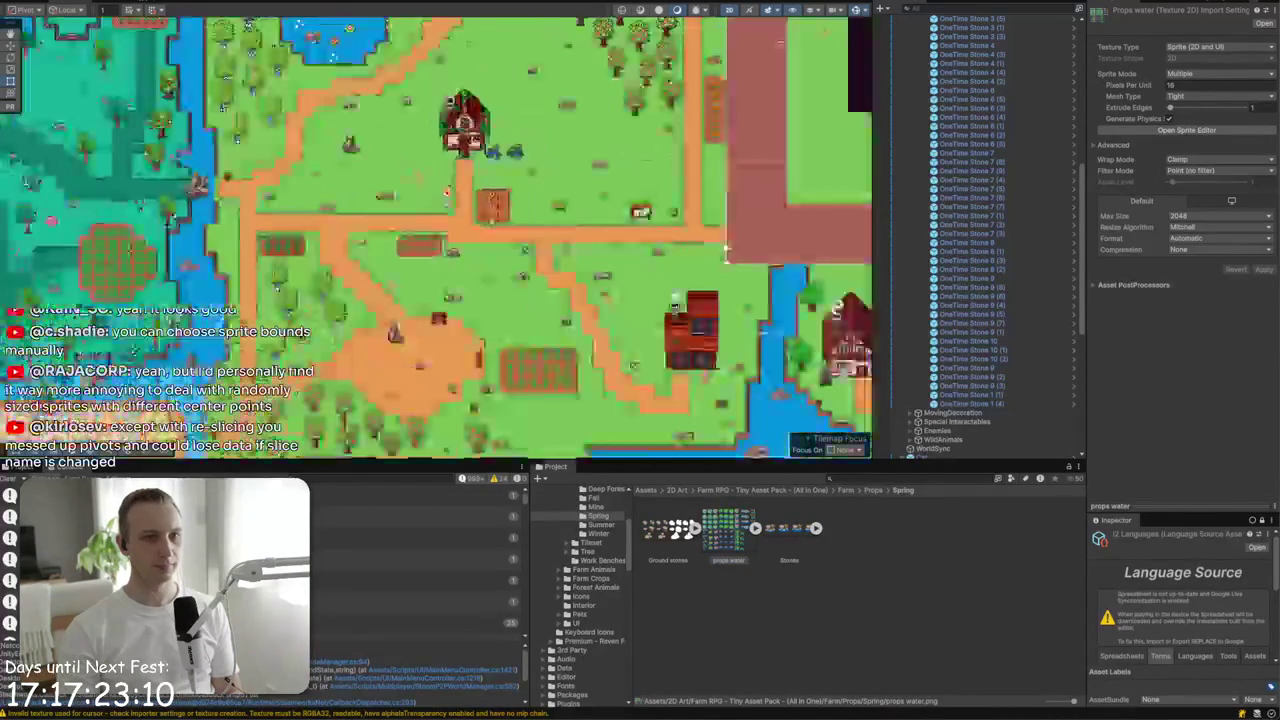
scroll(726, 250, up, 5)
click(430, 175)
scroll(440, 230, up, 5)
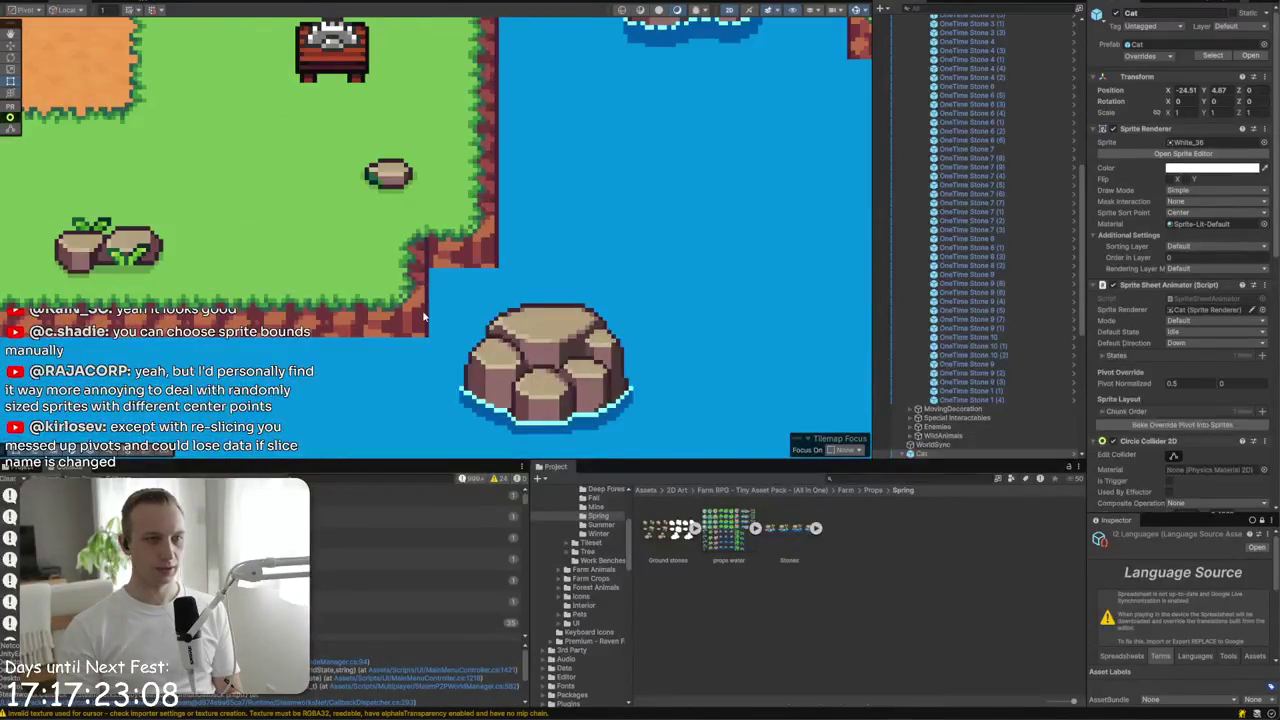
click(388, 299)
click(389, 300)
click(389, 300)
click(389, 300)
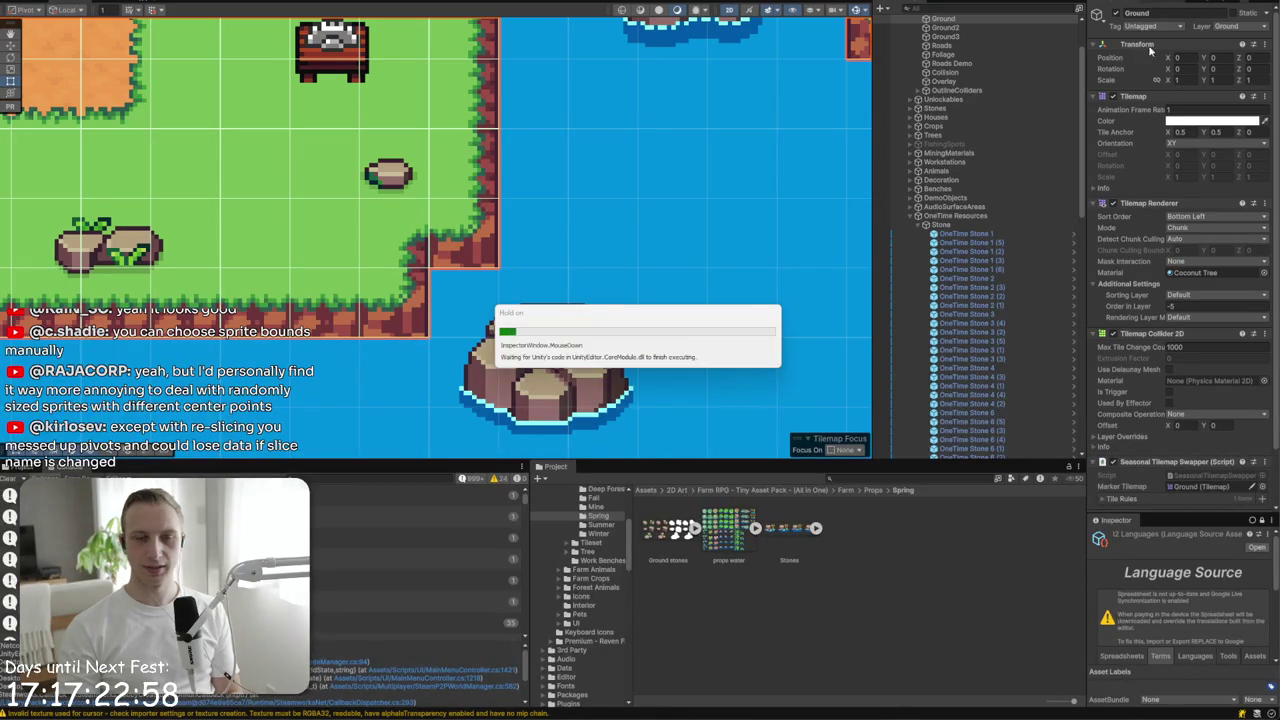
- Back on the itch.io page, enlarge the farm game screenshot
key(alt+Tab)
scroll(665, 408, down, 5)
scroll(677, 406, down, 5)
scroll(677, 406, up, 6)
click(790, 60)
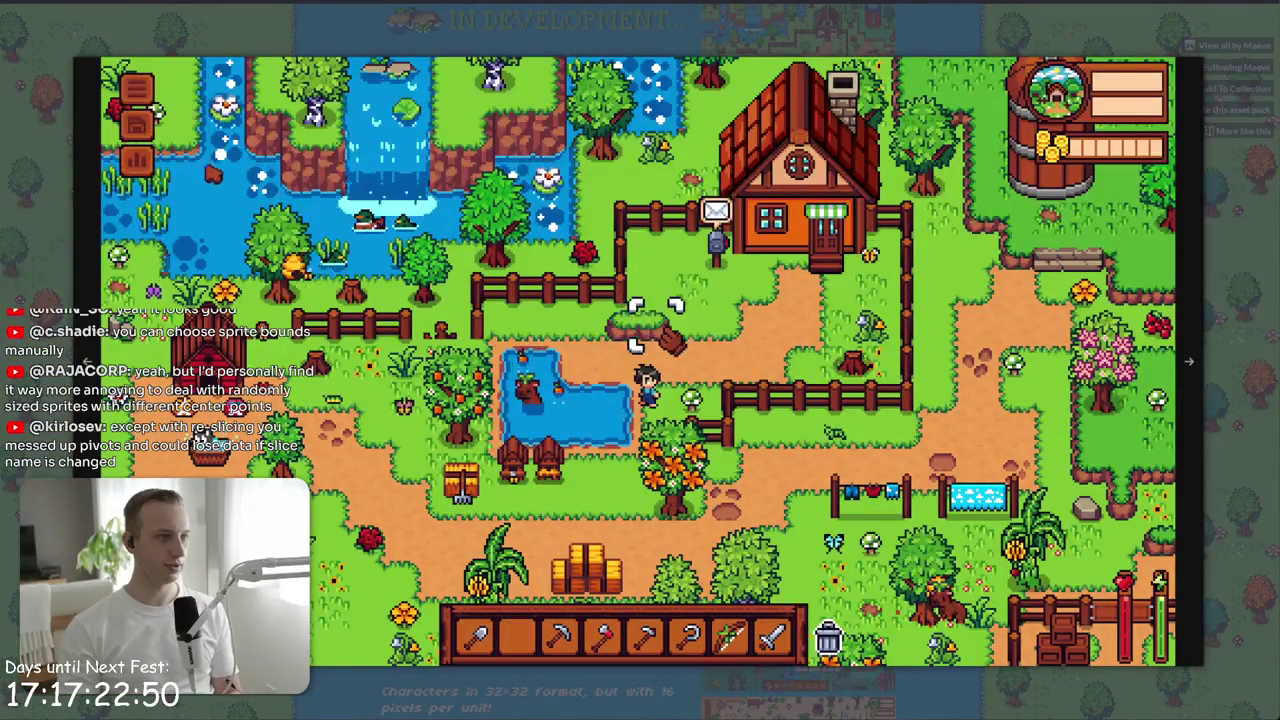
- Switch between the enlarged itch.io farm screenshot and the Unity editor to compare them
key(alt+Tab)
key(alt+Tab)
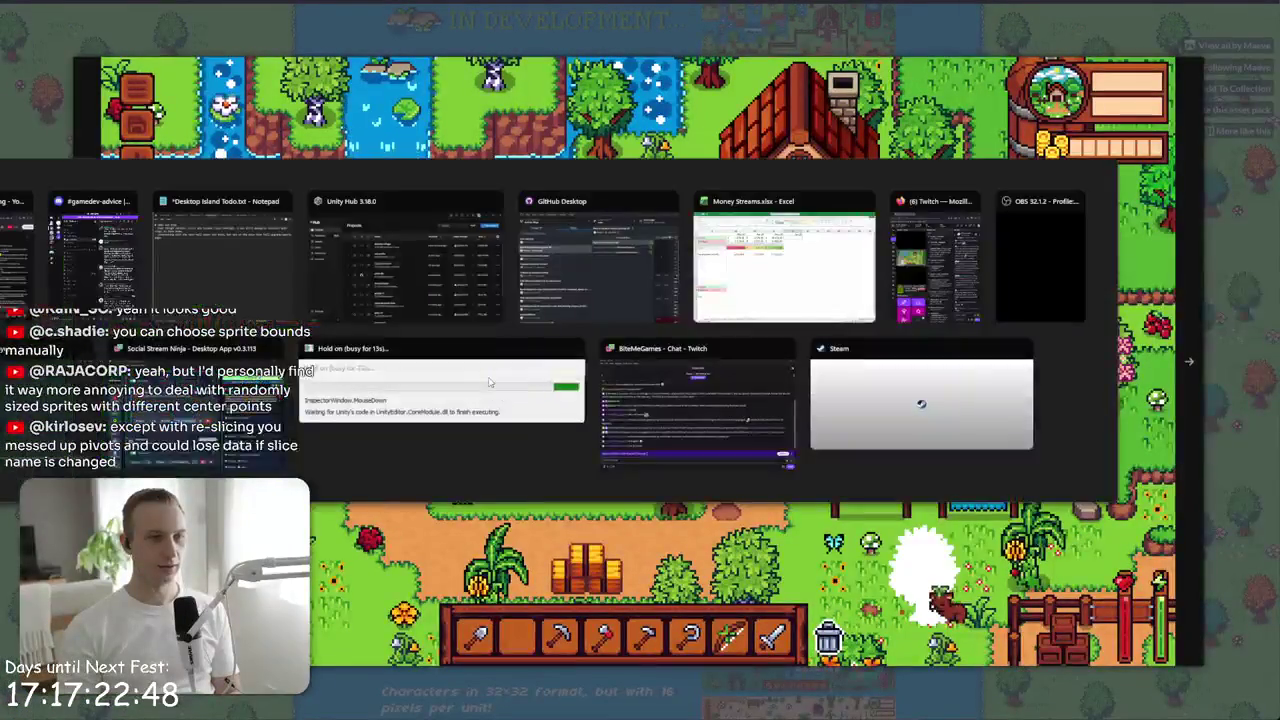
key(alt+Tab)
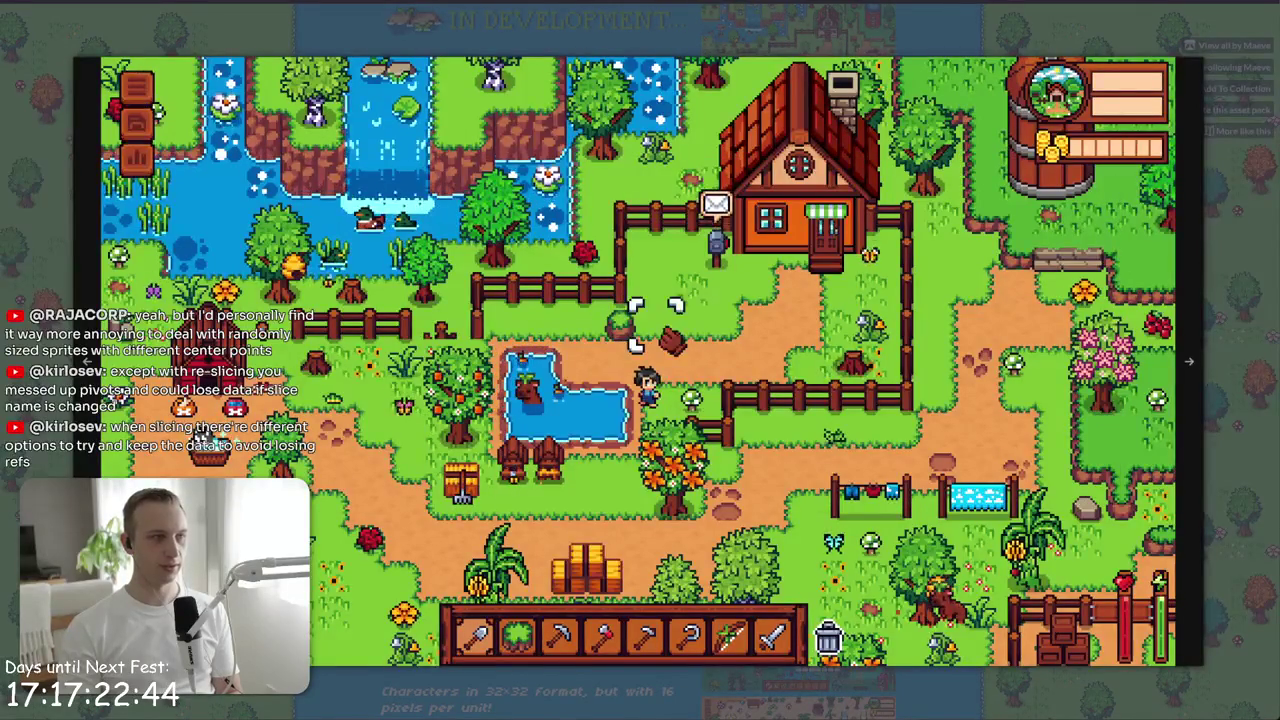
key(alt+Tab)
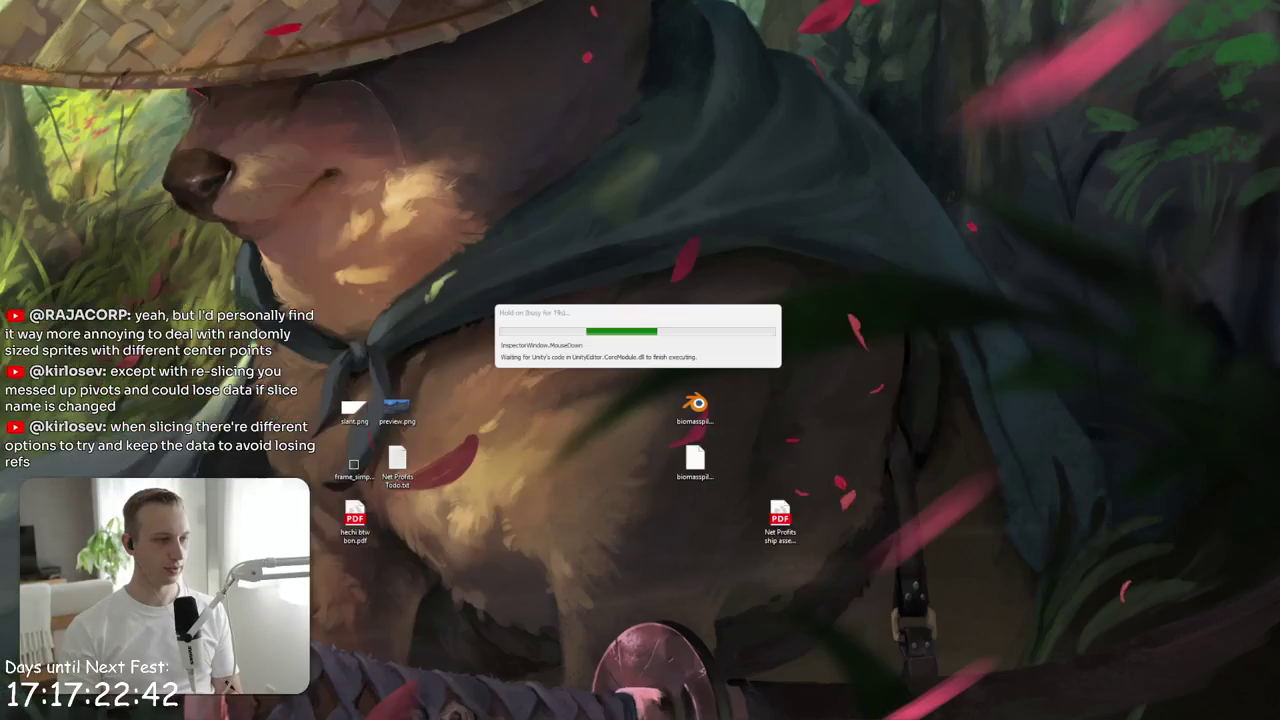
key(alt+Tab)
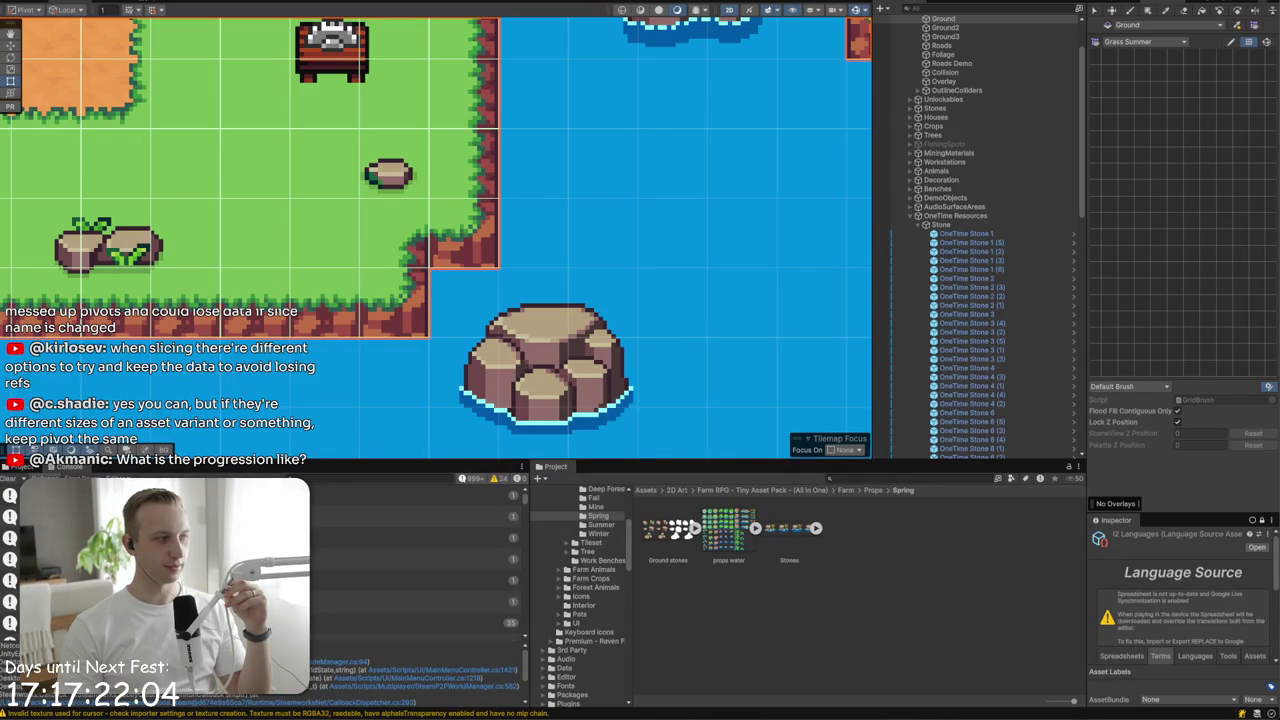
- Switch the Tile Palette to Grass Spring
scroll(1197, 224, down, 3)
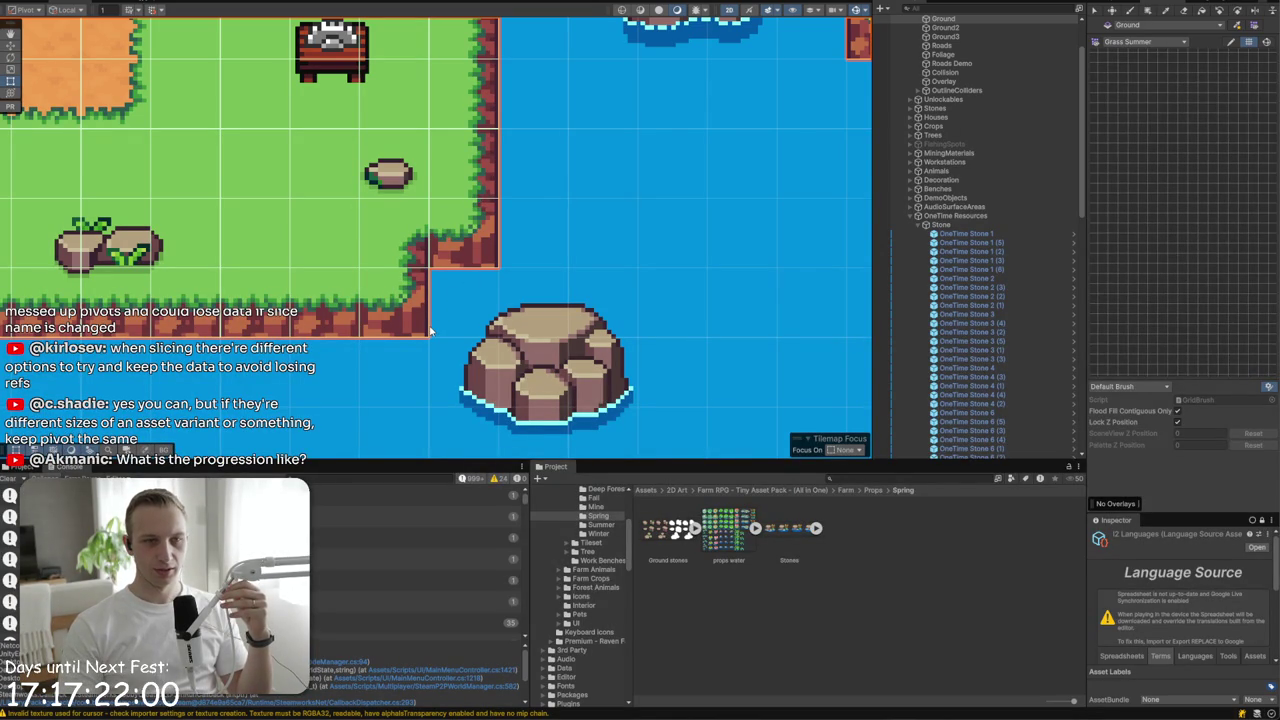
scroll(980, 140, up, 3)
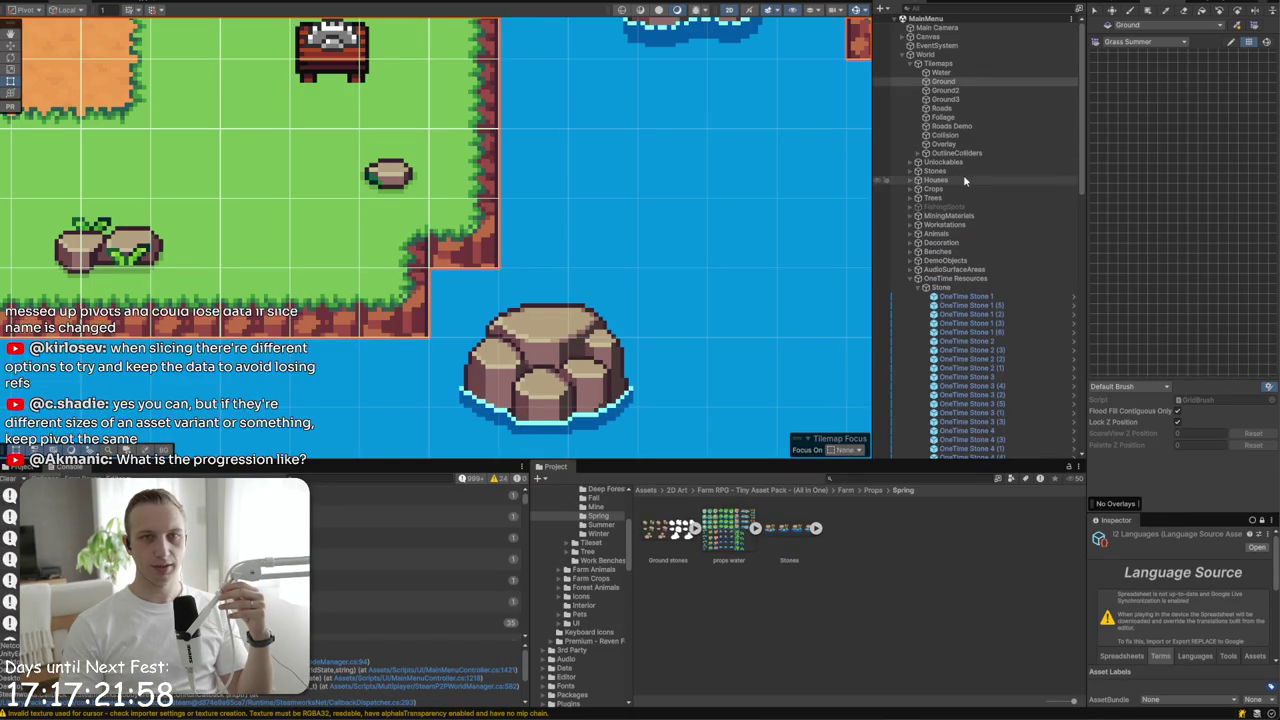
click(1177, 27)
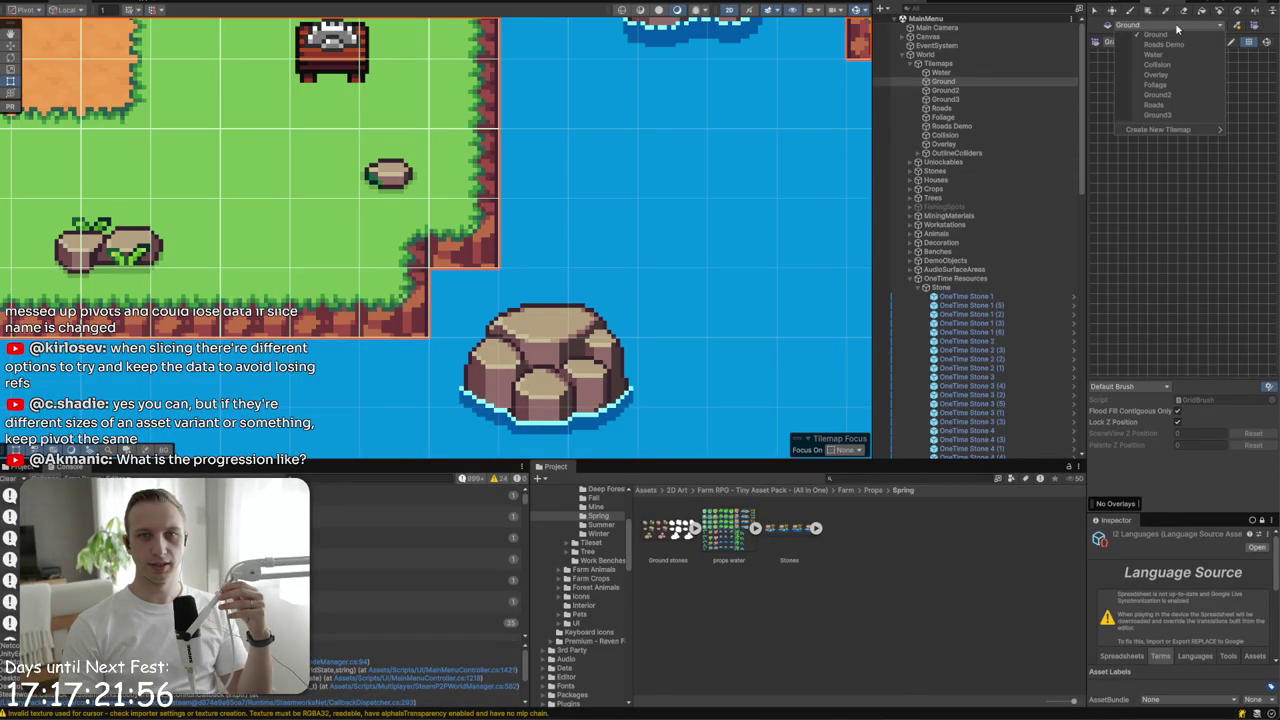
click(1177, 27)
click(1154, 44)
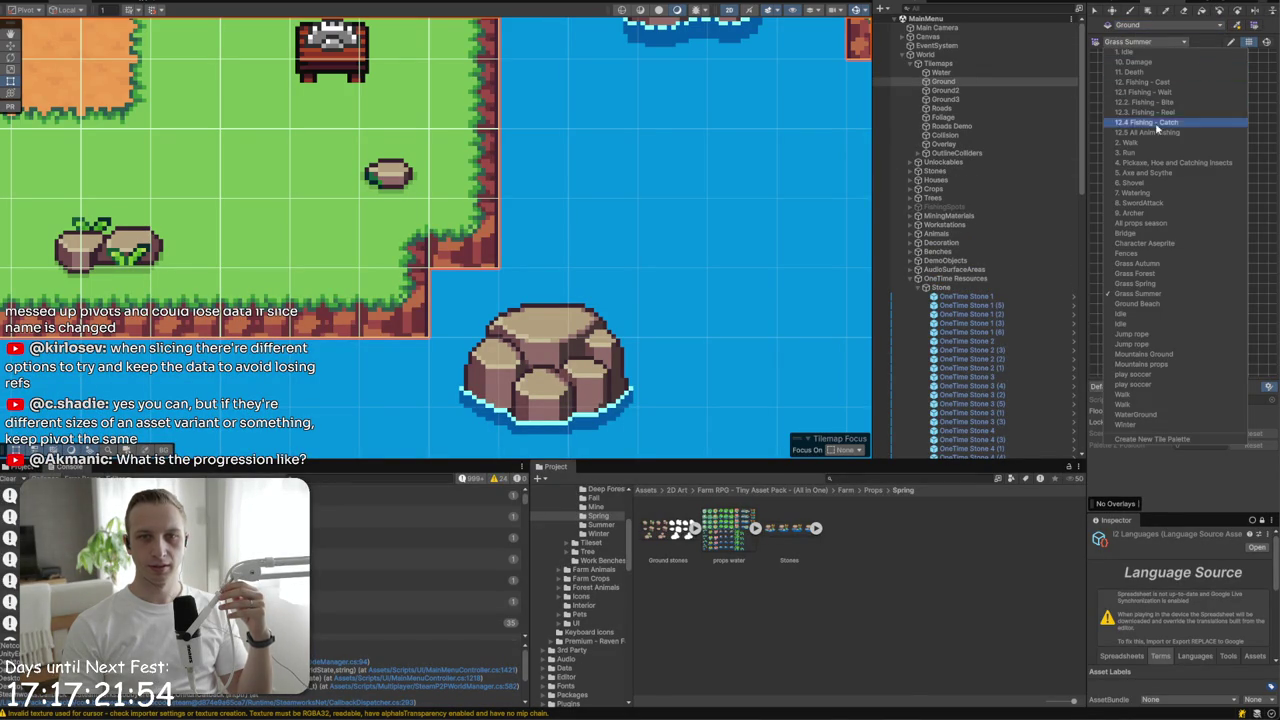
click(1135, 284)
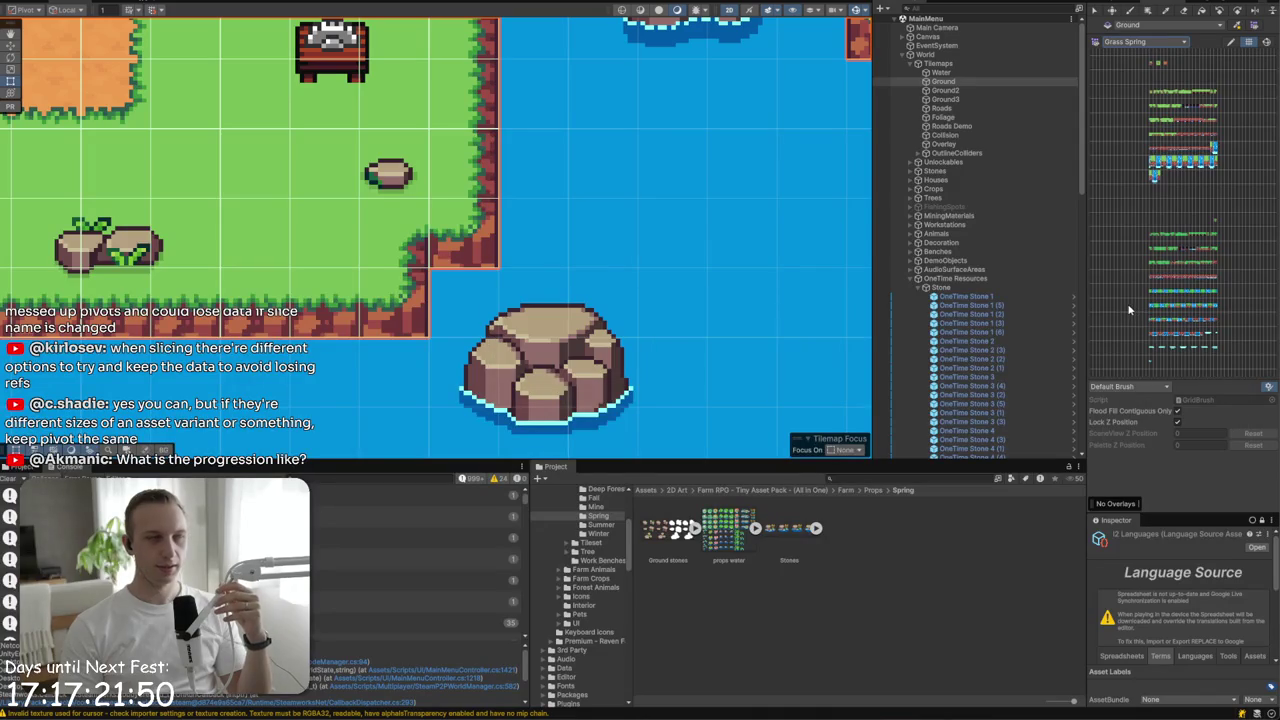
- Resize the panels to widen the Hierarchy and tile palette area
scroll(1160, 245, up, 5)
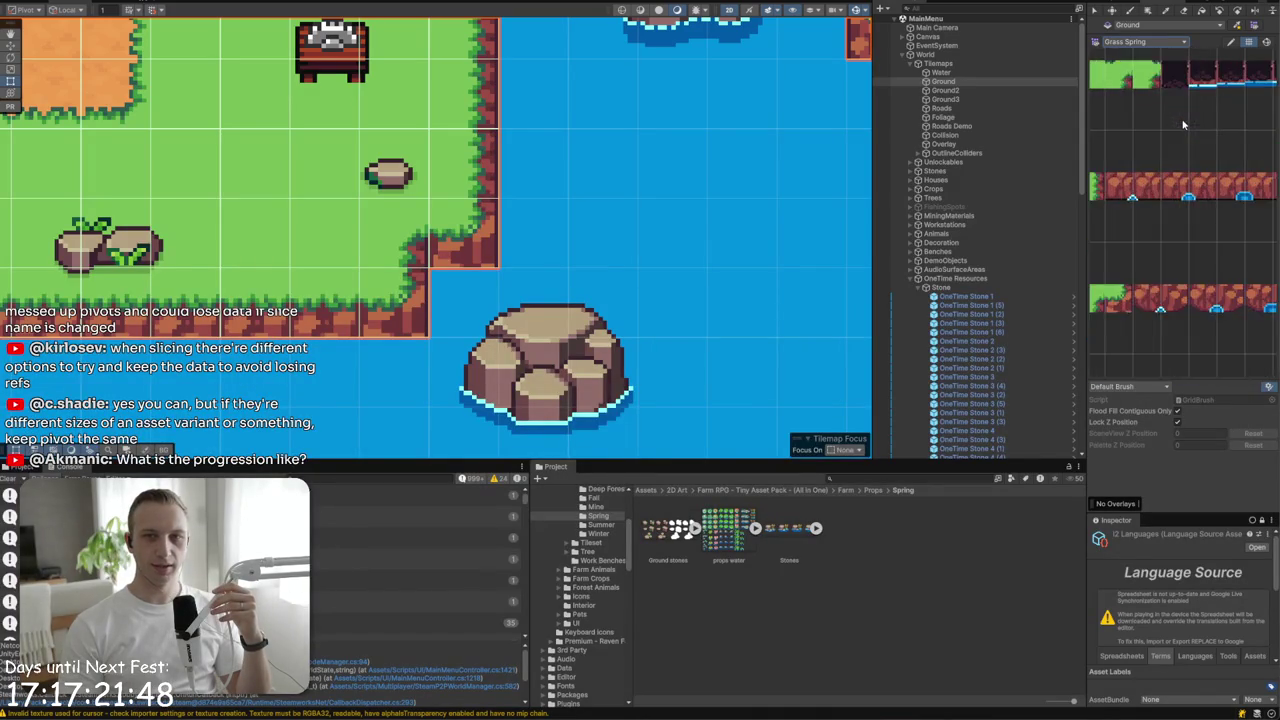
scroll(1176, 243, up, 2)
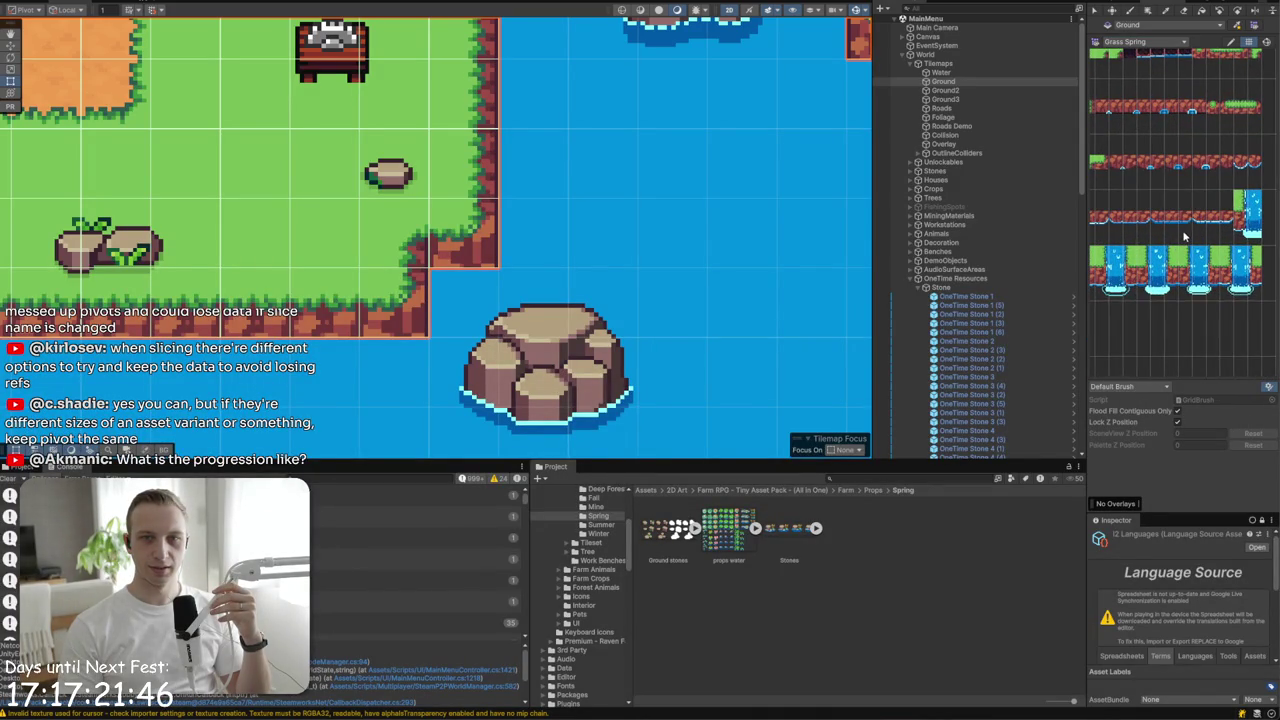
scroll(1184, 178, down, 5)
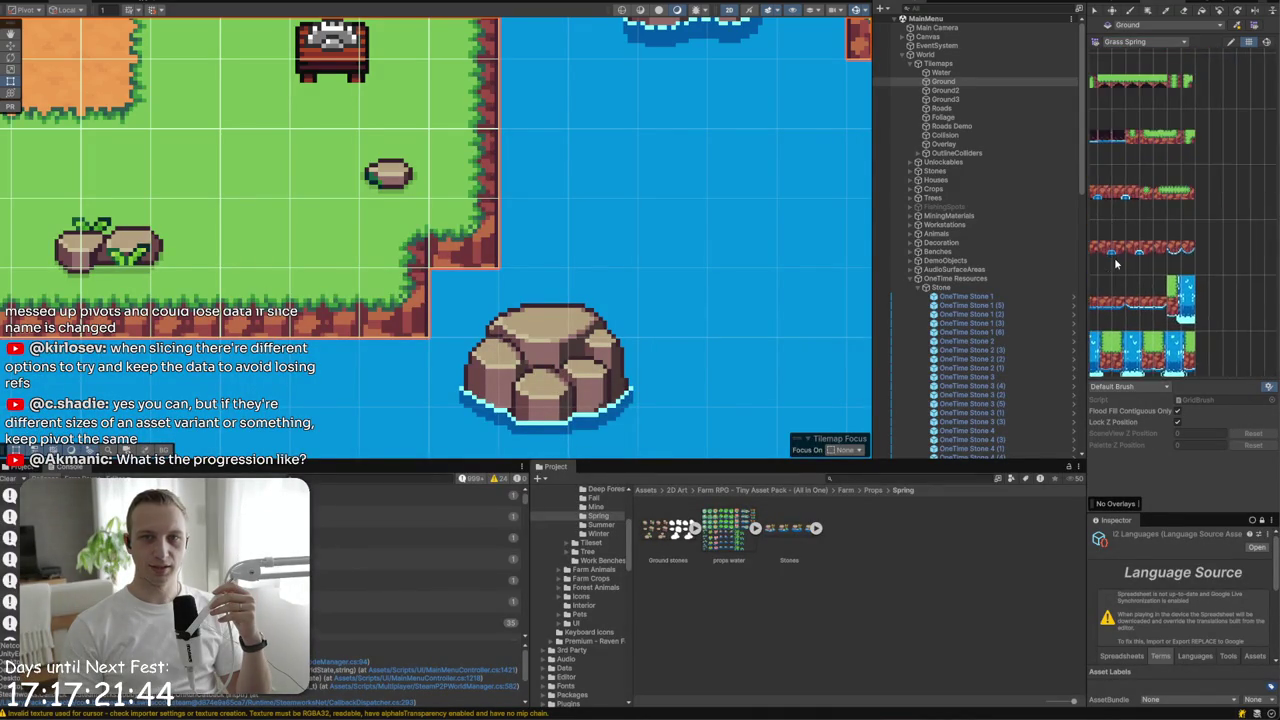
scroll(1177, 210, down, 4)
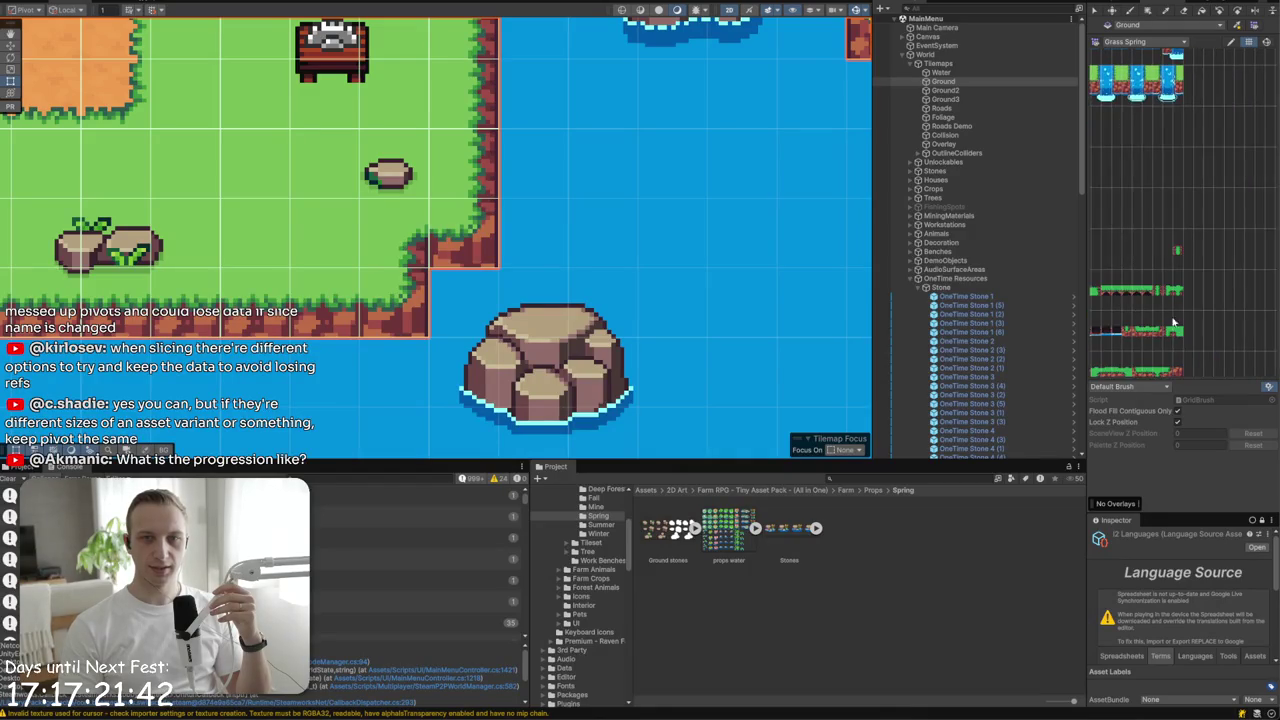
scroll(1163, 330, up, 5)
scroll(1165, 335, up, 4)
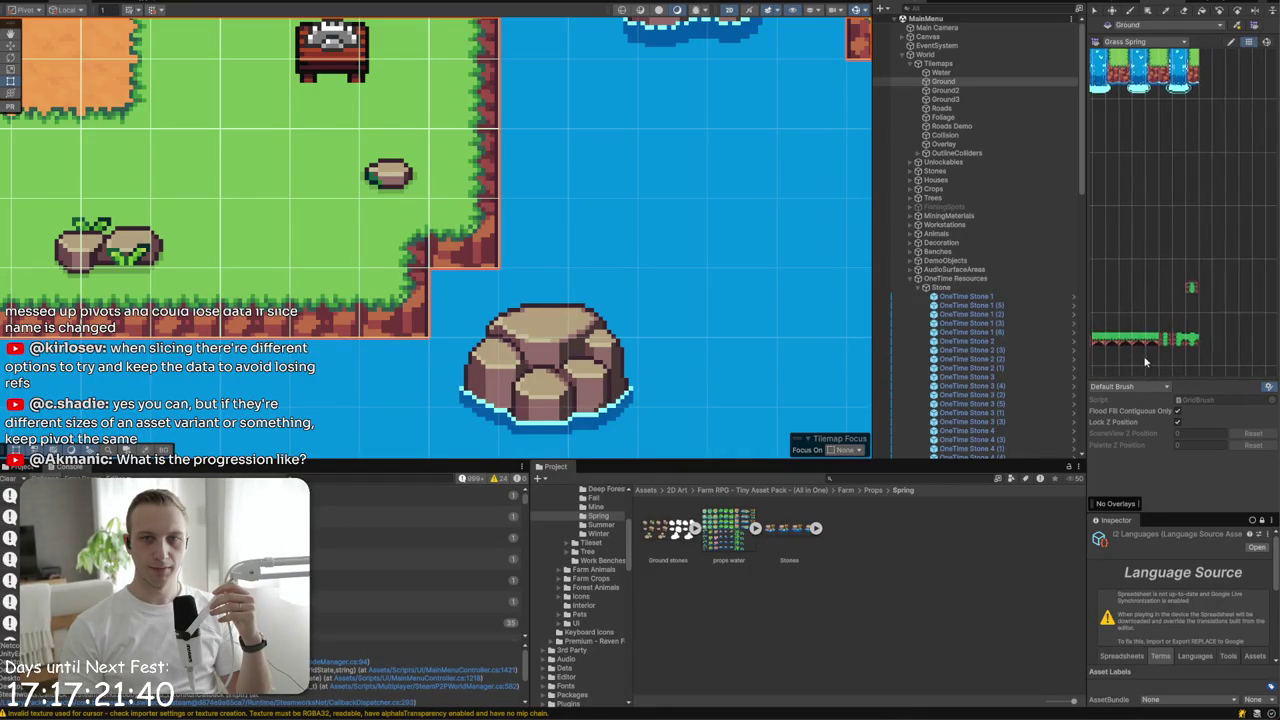
scroll(1224, 305, down, 3)
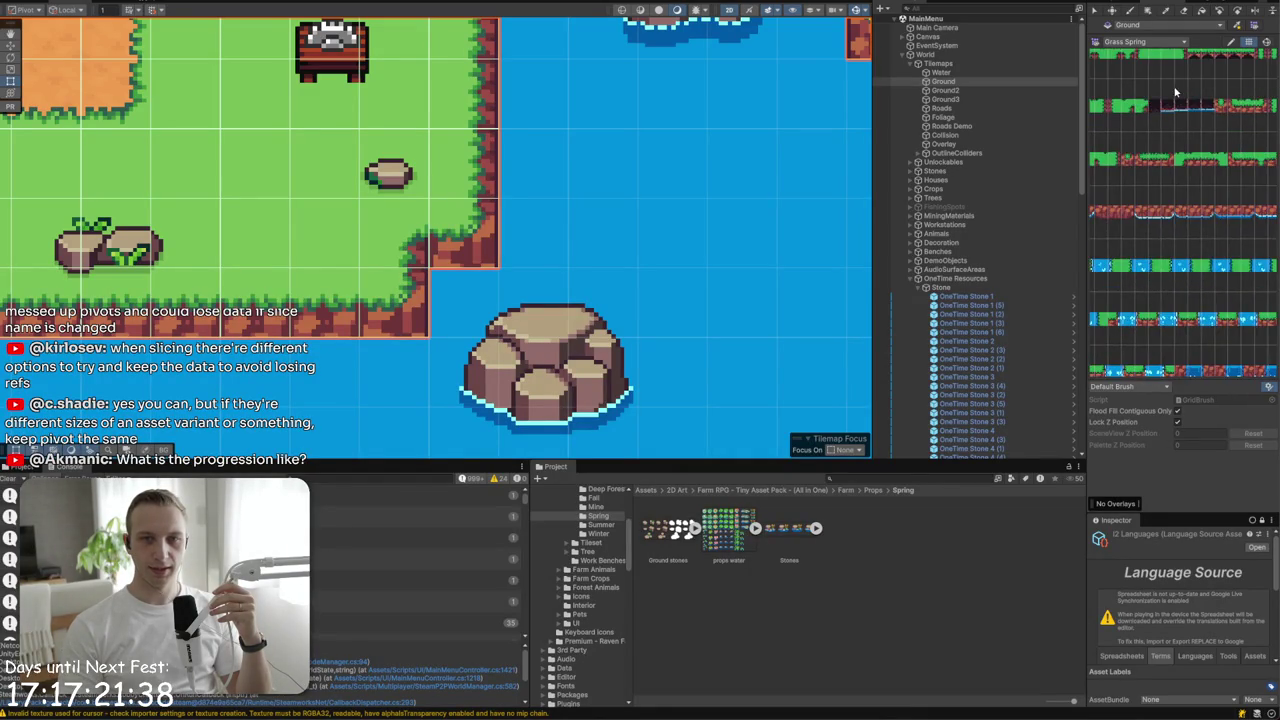
drag(871, 289, 726, 289)
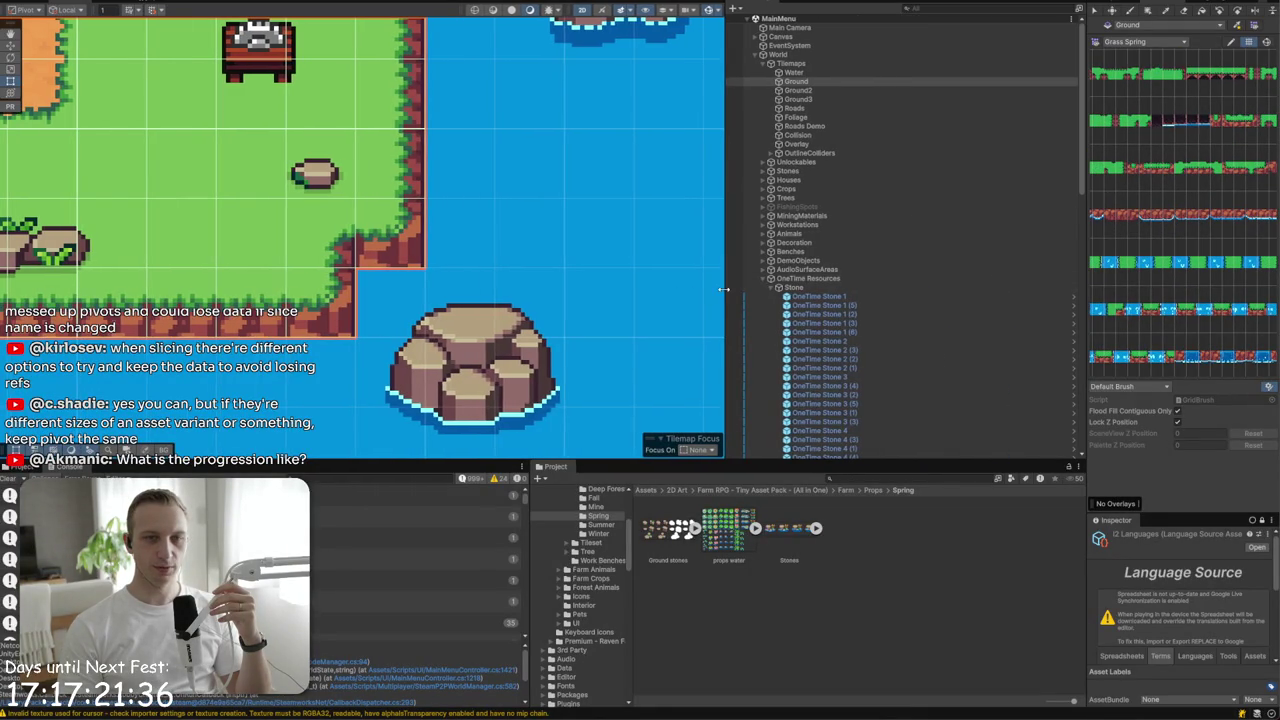
drag(1086, 289, 886, 292)
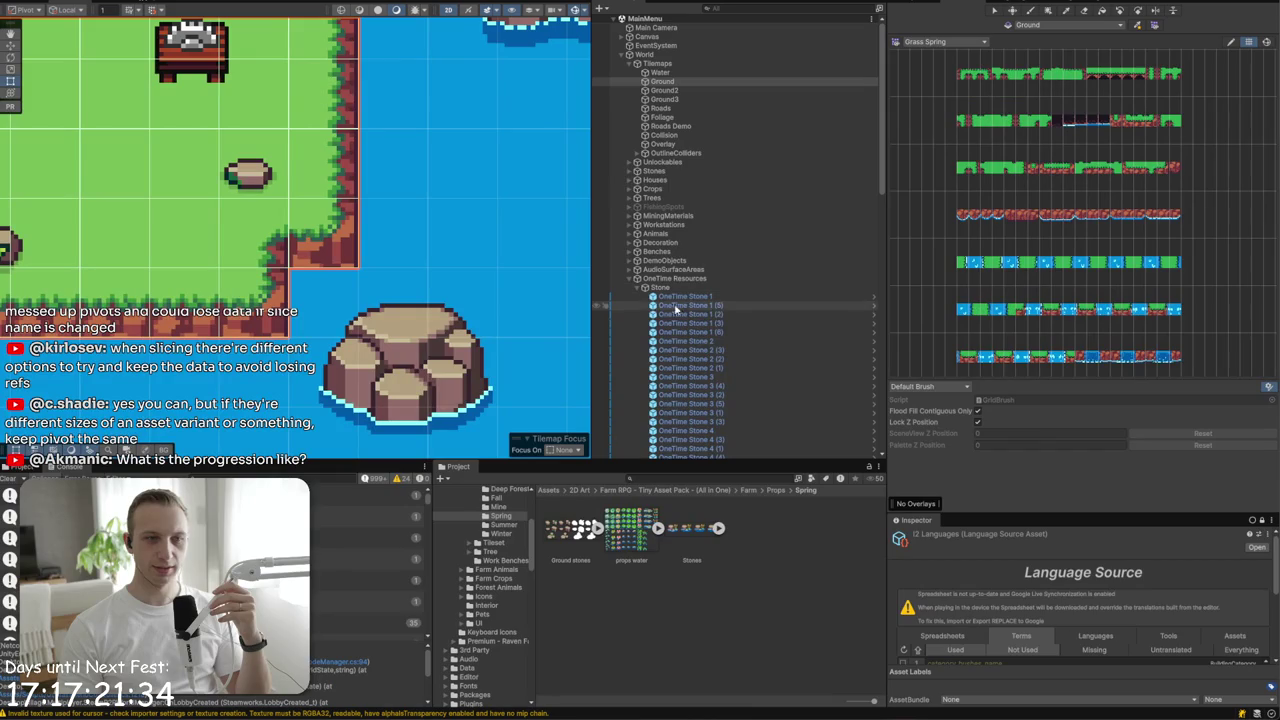
drag(591, 321, 641, 321)
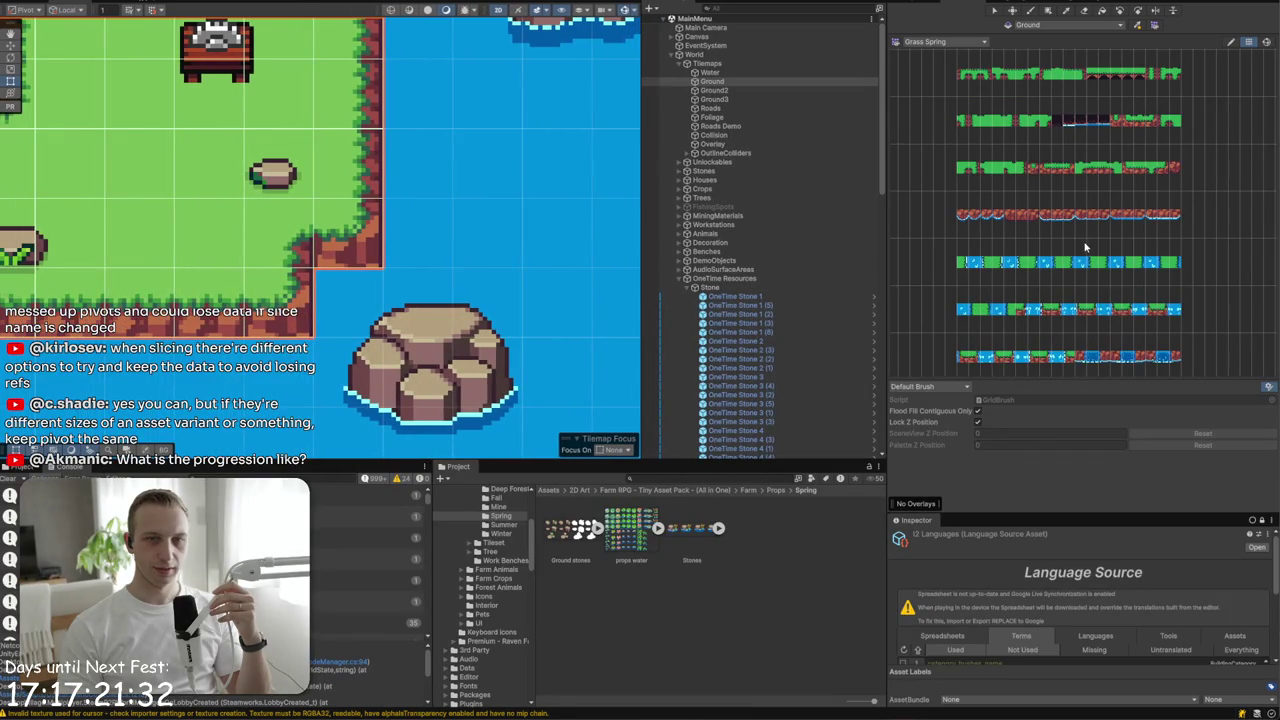
- Scroll through the Spring props folder and begin a project asset search
scroll(1022, 88, down, 3)
scroll(1040, 120, up, 3)
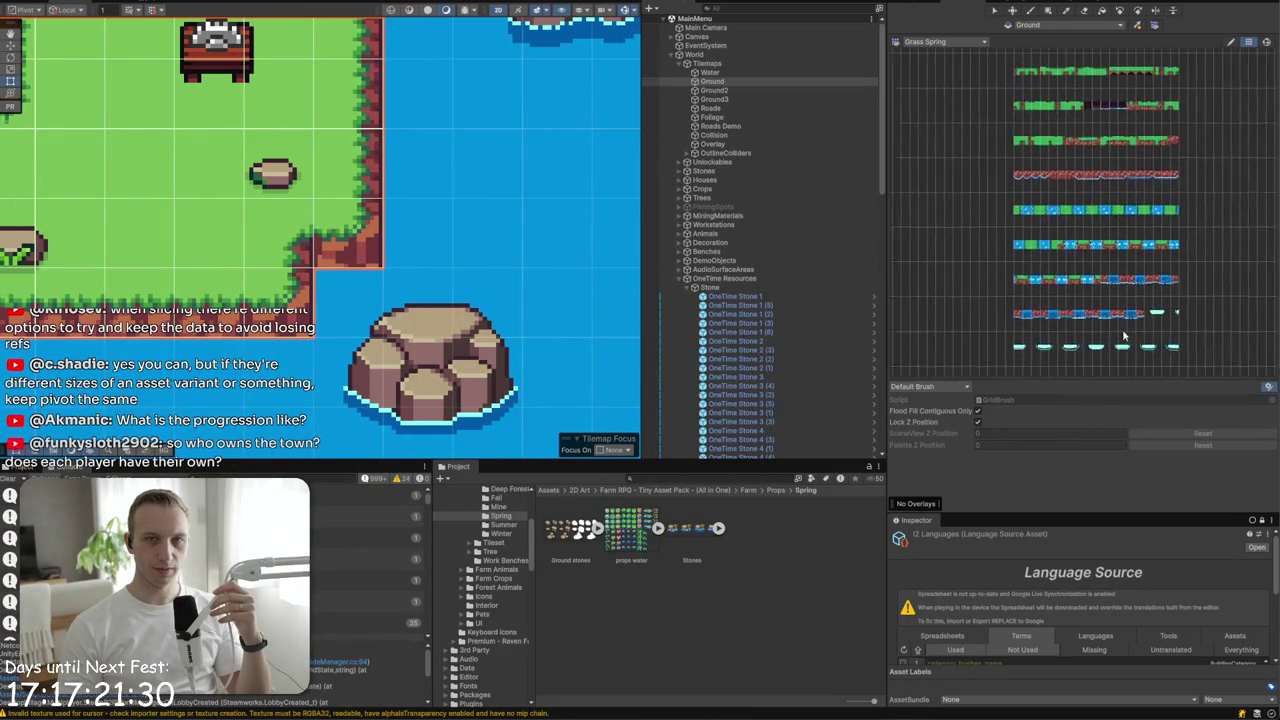
scroll(1083, 188, down, 3)
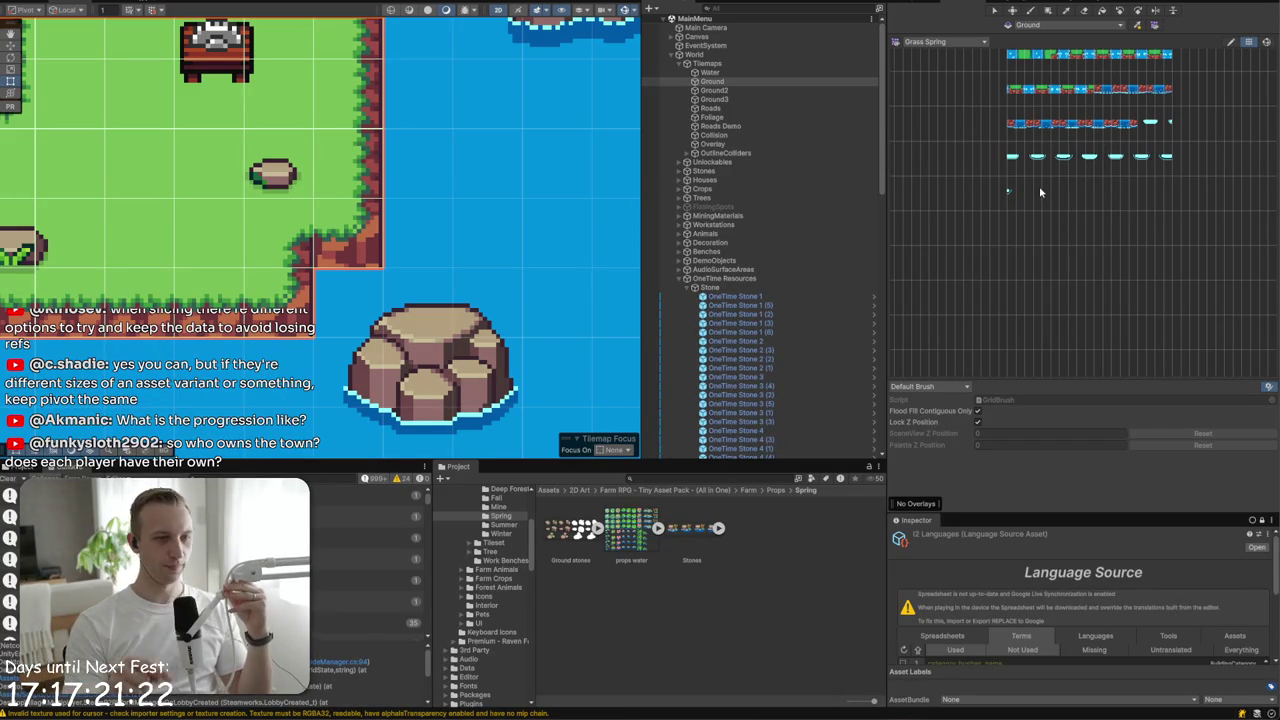
scroll(1039, 186, down, 1)
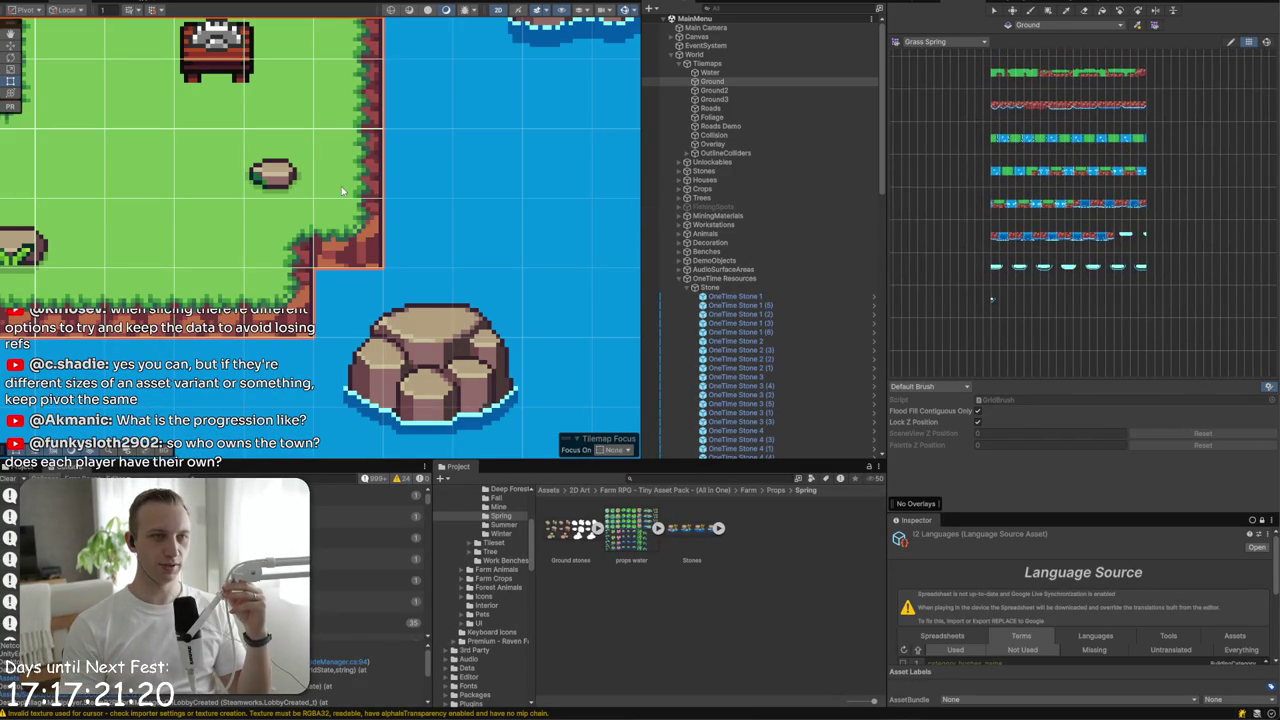
scroll(344, 190, down, 2)
scroll(351, 188, down, 1)
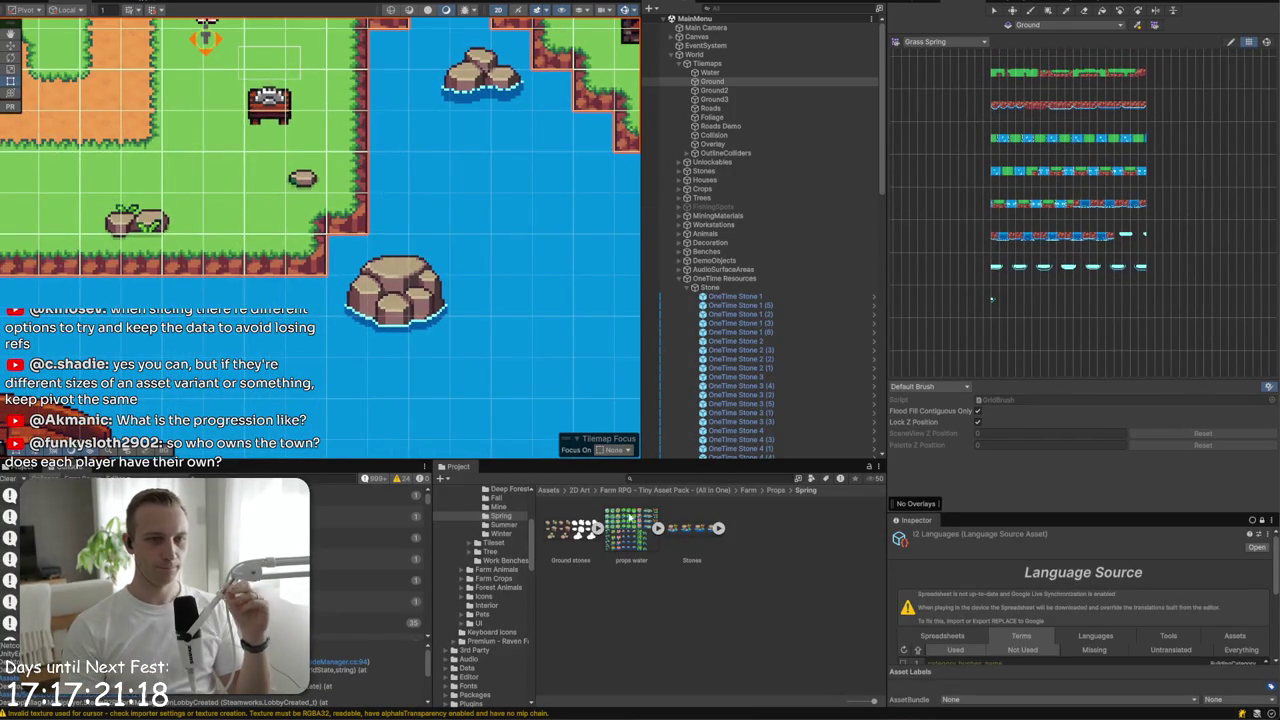
click(694, 478)
text(wate)
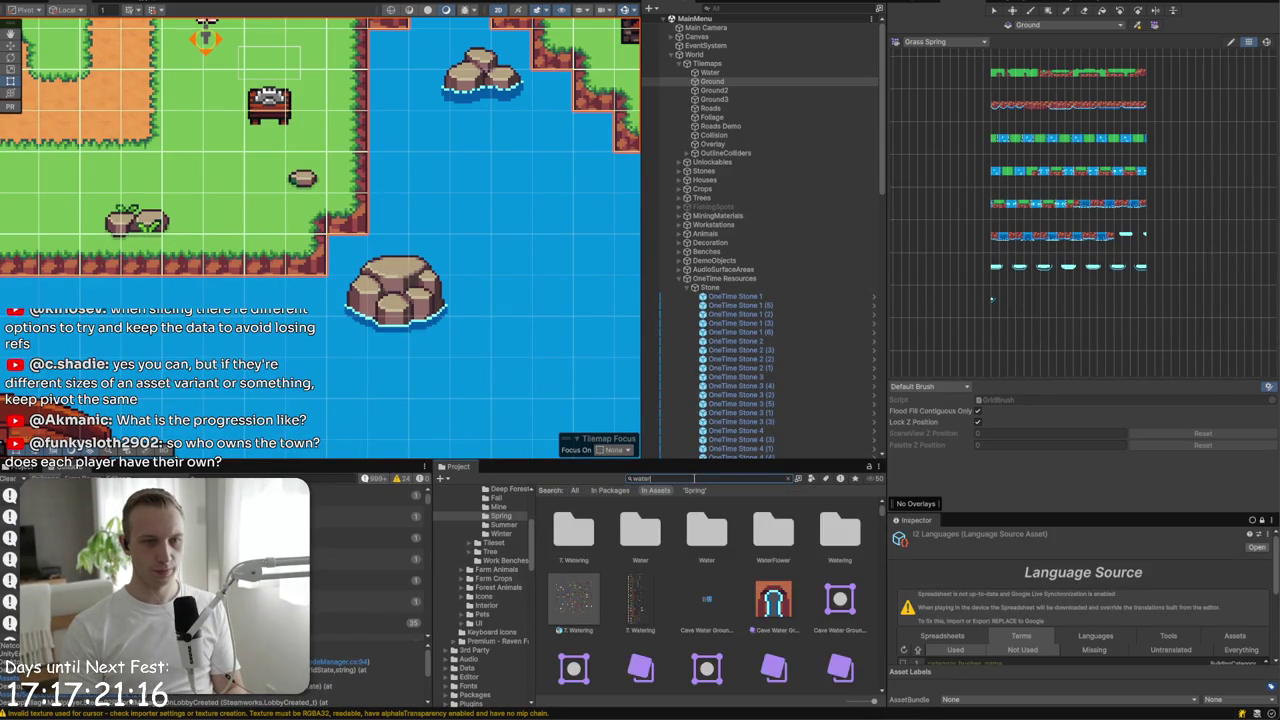
- Complete the 'water' search and scroll through the matching Cave Water and watering assets
text(r)
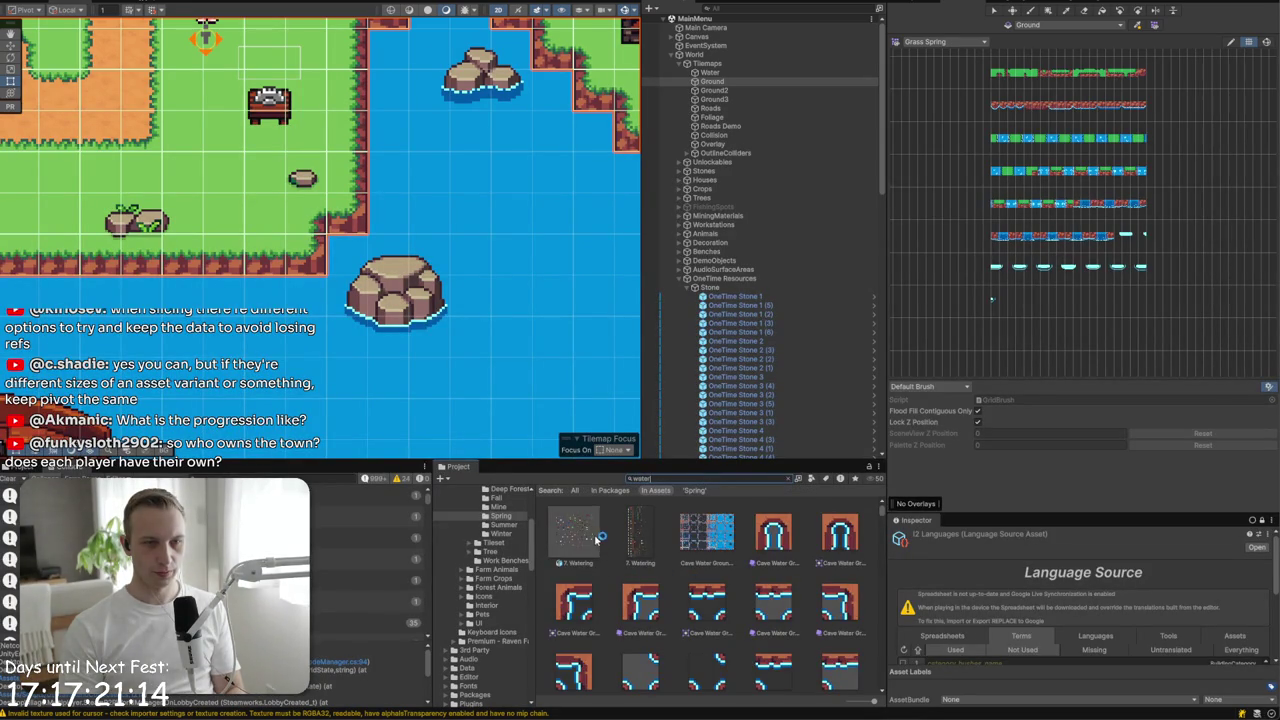
scroll(665, 560, down, 2)
scroll(705, 537, down, 2)
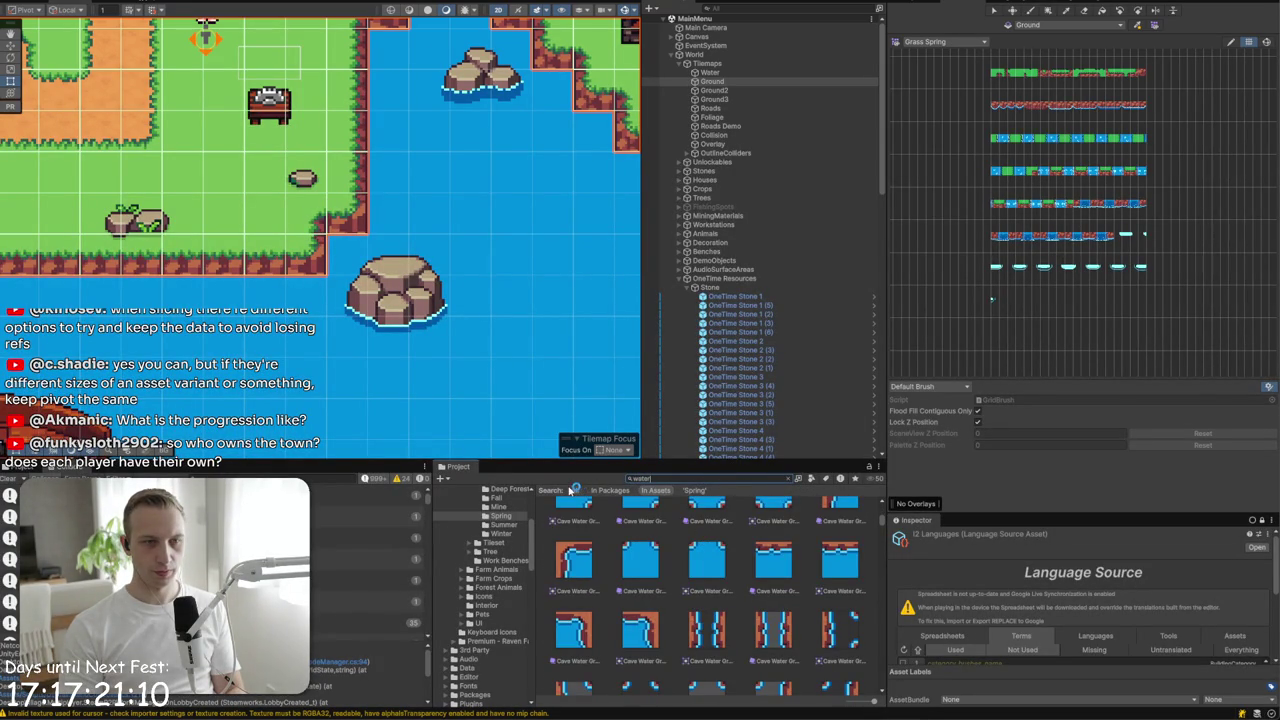
scroll(540, 118, down, 5)
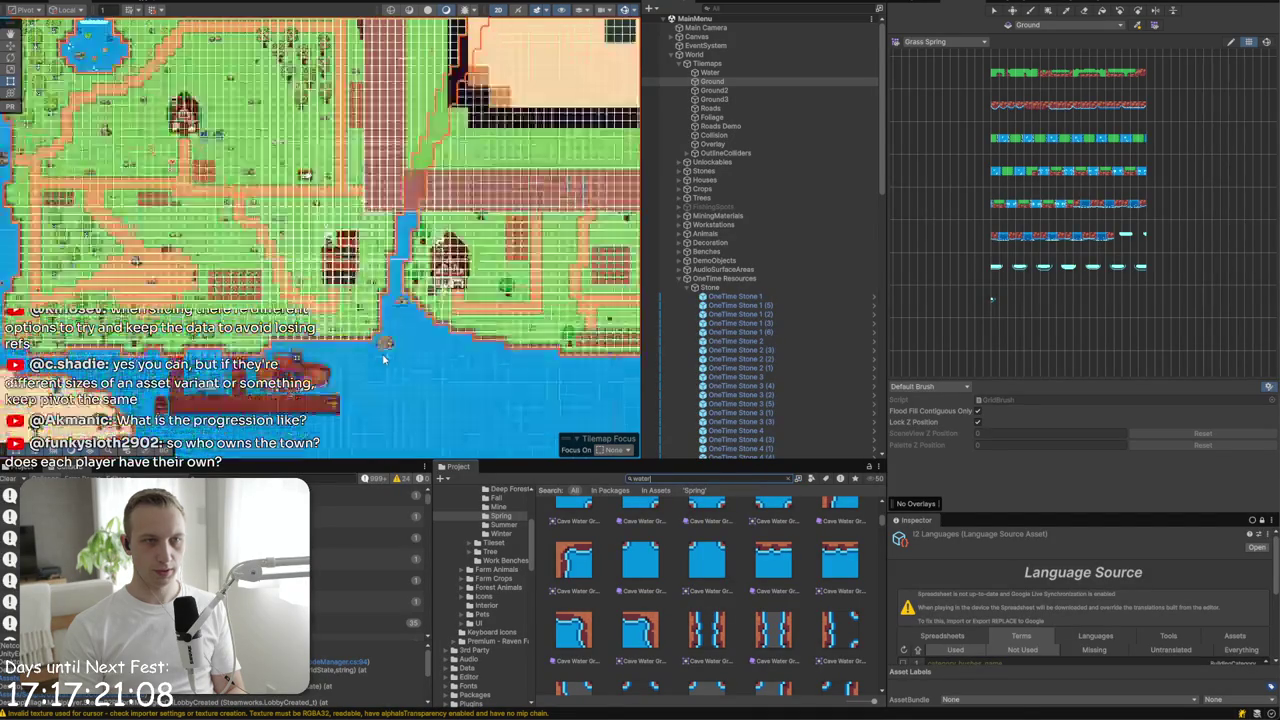
- Select the jumping dolphin on the map, then collapse the Stone, OneTime Resources and Cat groups
scroll(540, 118, up, 4)
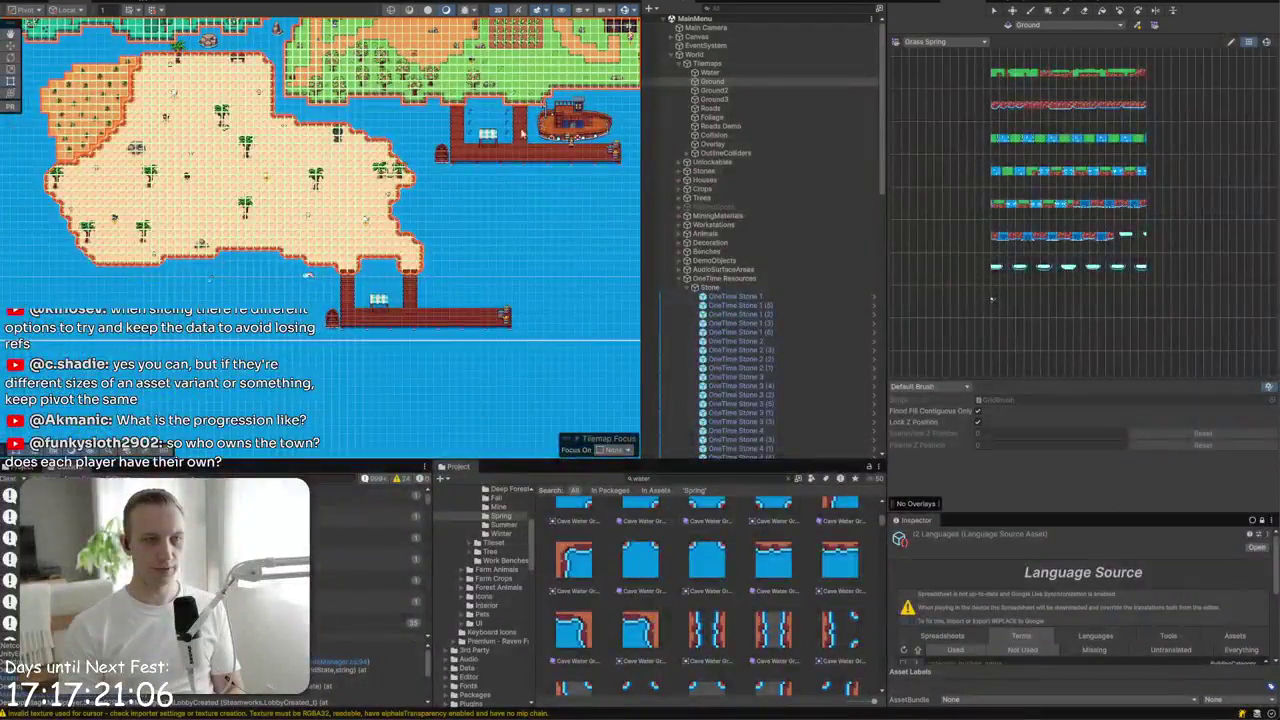
scroll(327, 212, up, 5)
click(330, 215)
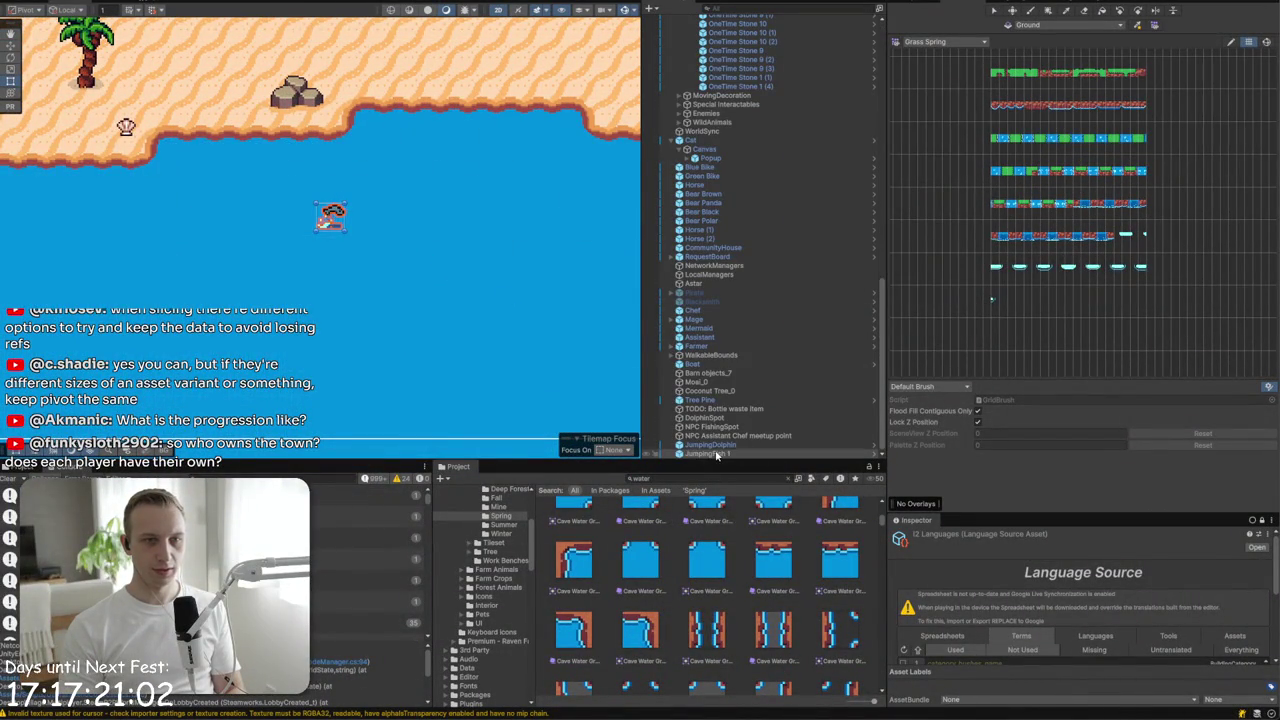
scroll(388, 299, down, 2)
scroll(388, 299, down, 5)
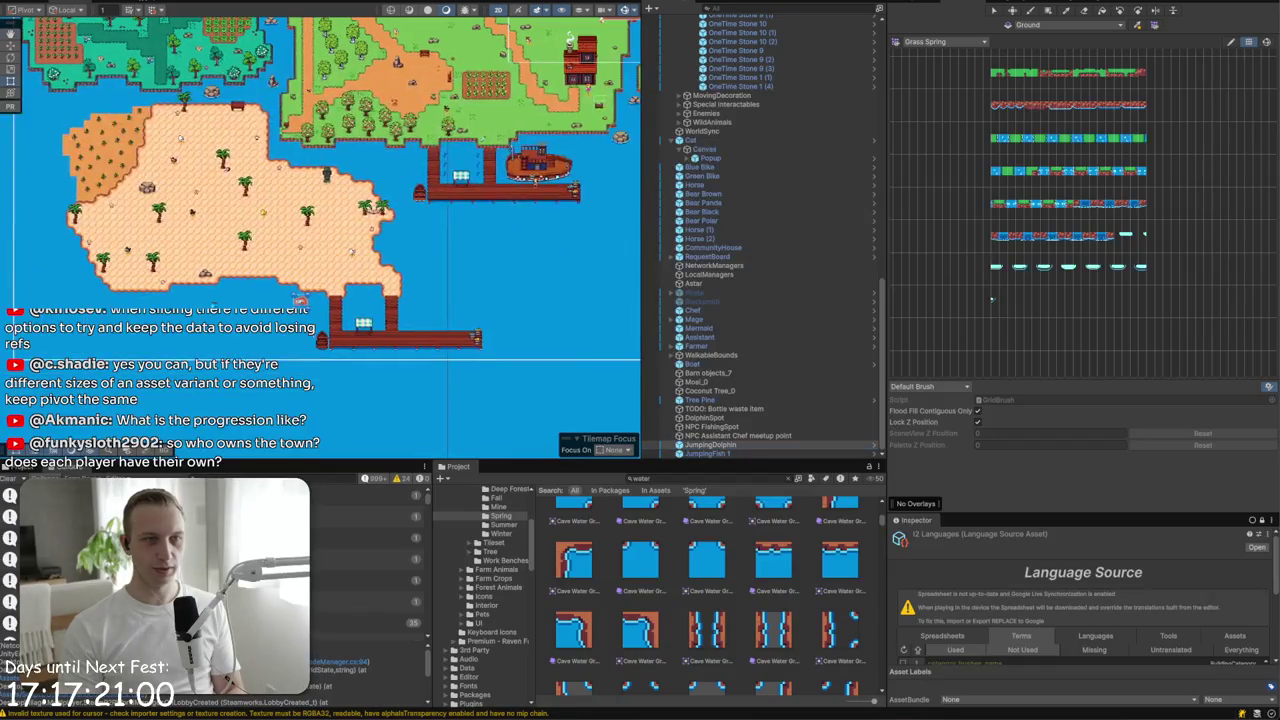
scroll(224, 370, up, 3)
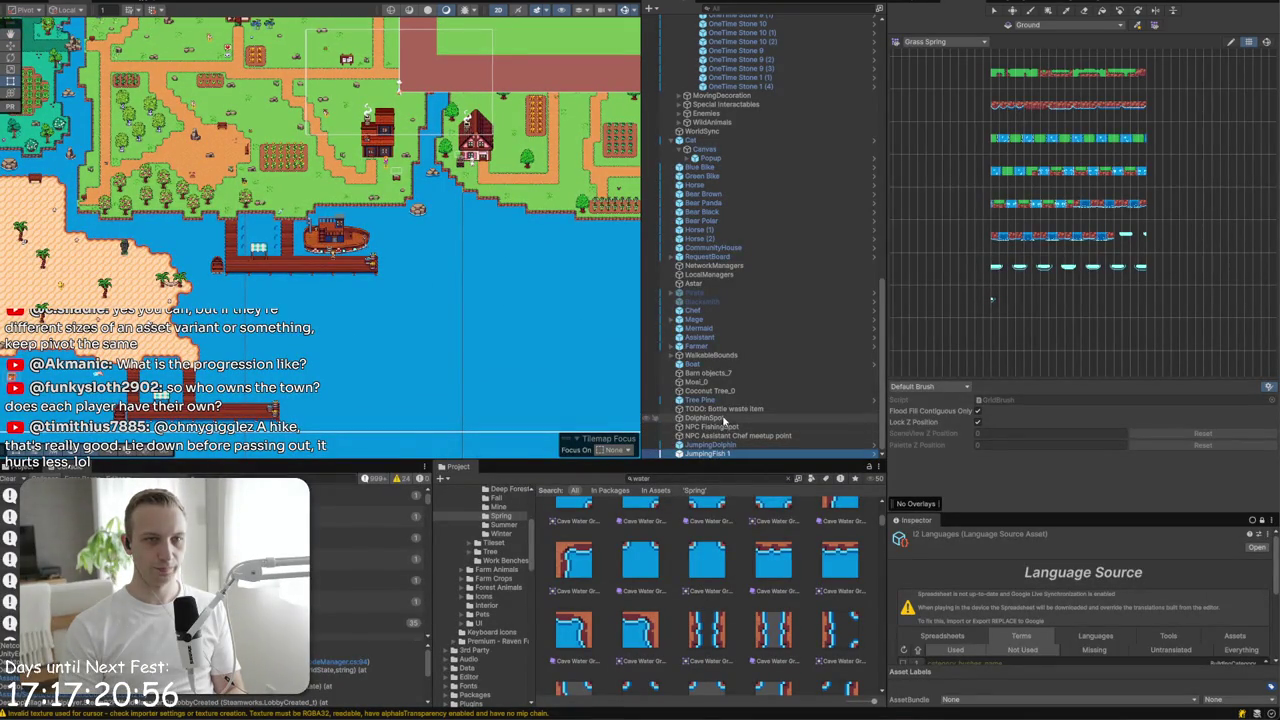
scroll(733, 335, up, 10)
scroll(733, 330, up, 2)
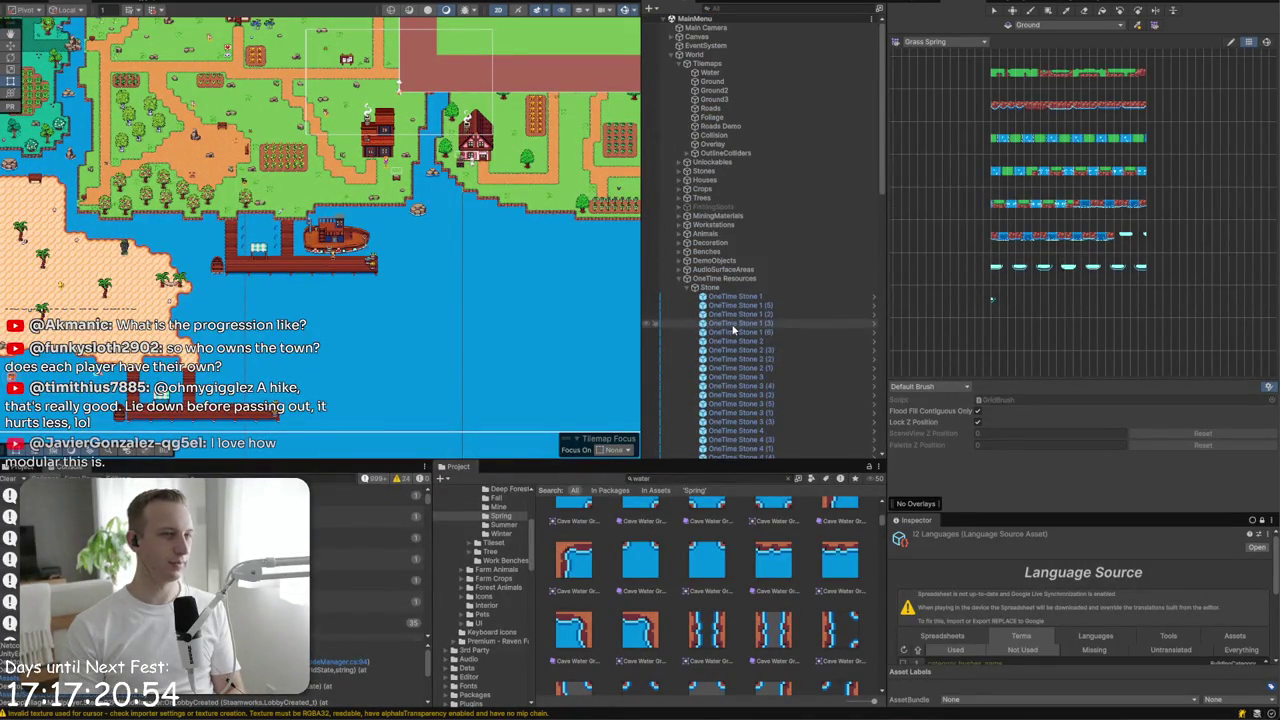
click(688, 288)
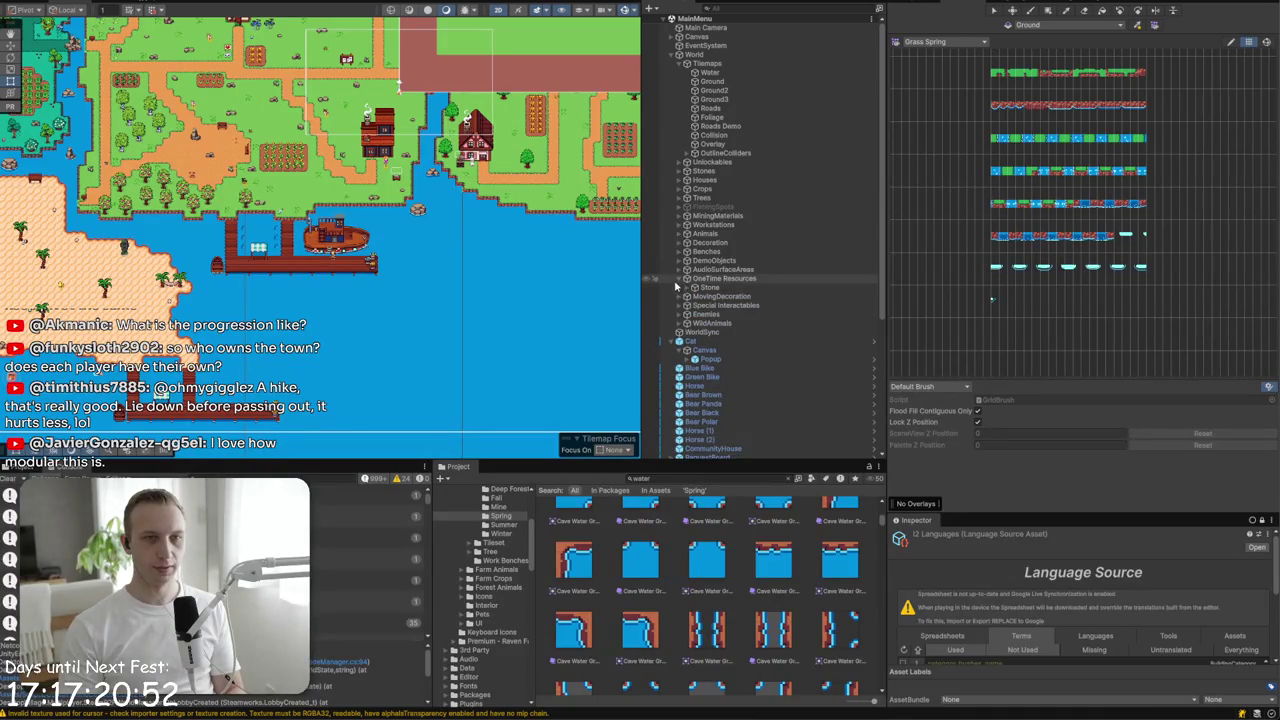
click(678, 281)
click(679, 332)
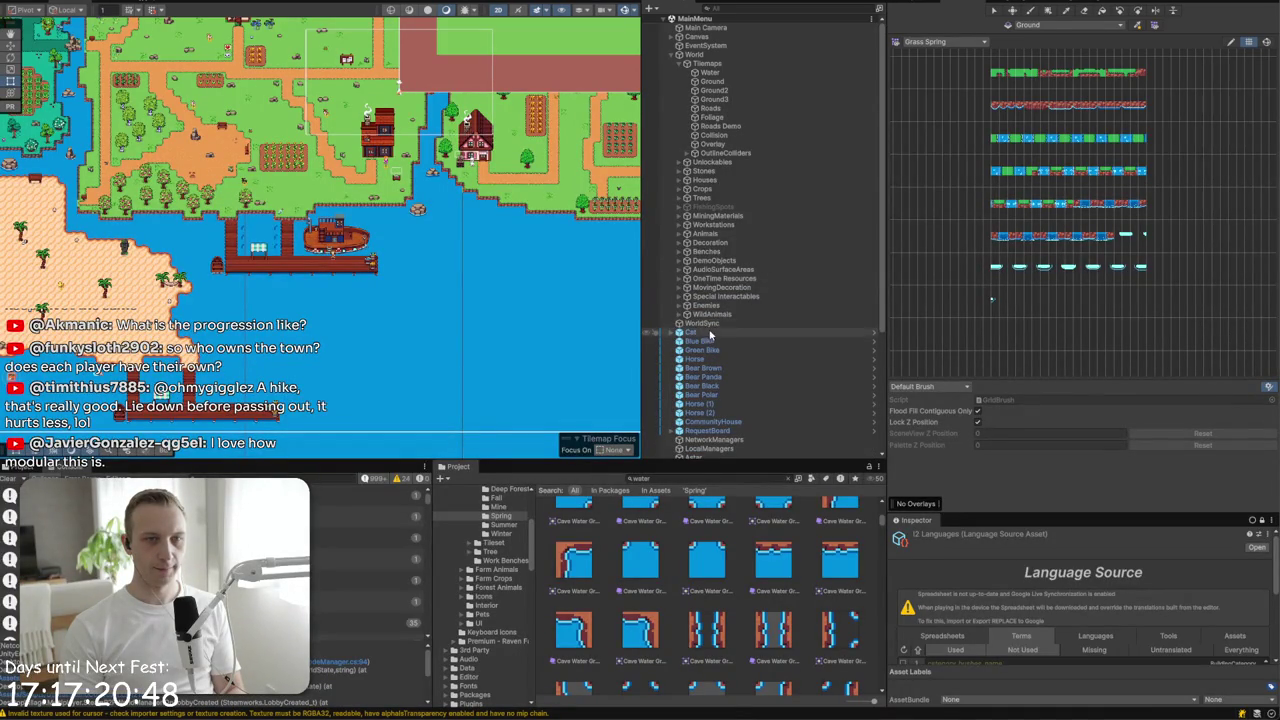
- Check WildAnimals, CommunityHouse and Barn objects_7, then make the Water tilemap the paint target
click(700, 314)
click(679, 315)
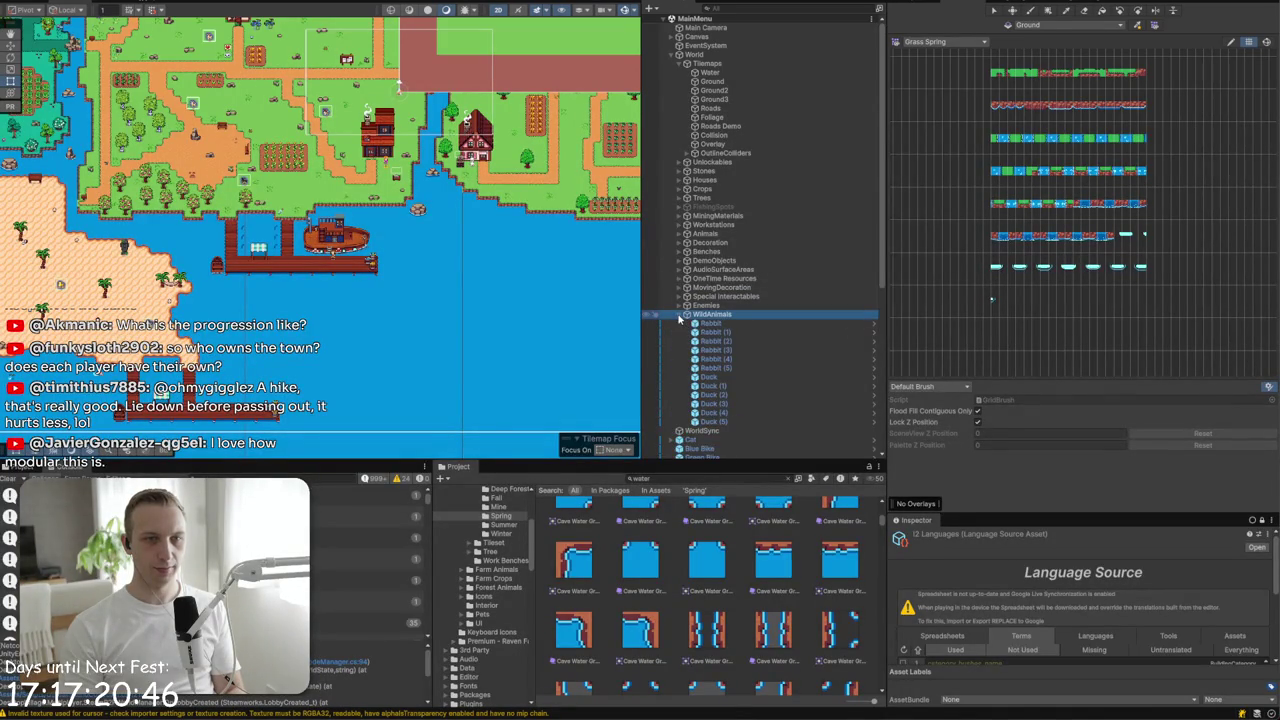
click(679, 315)
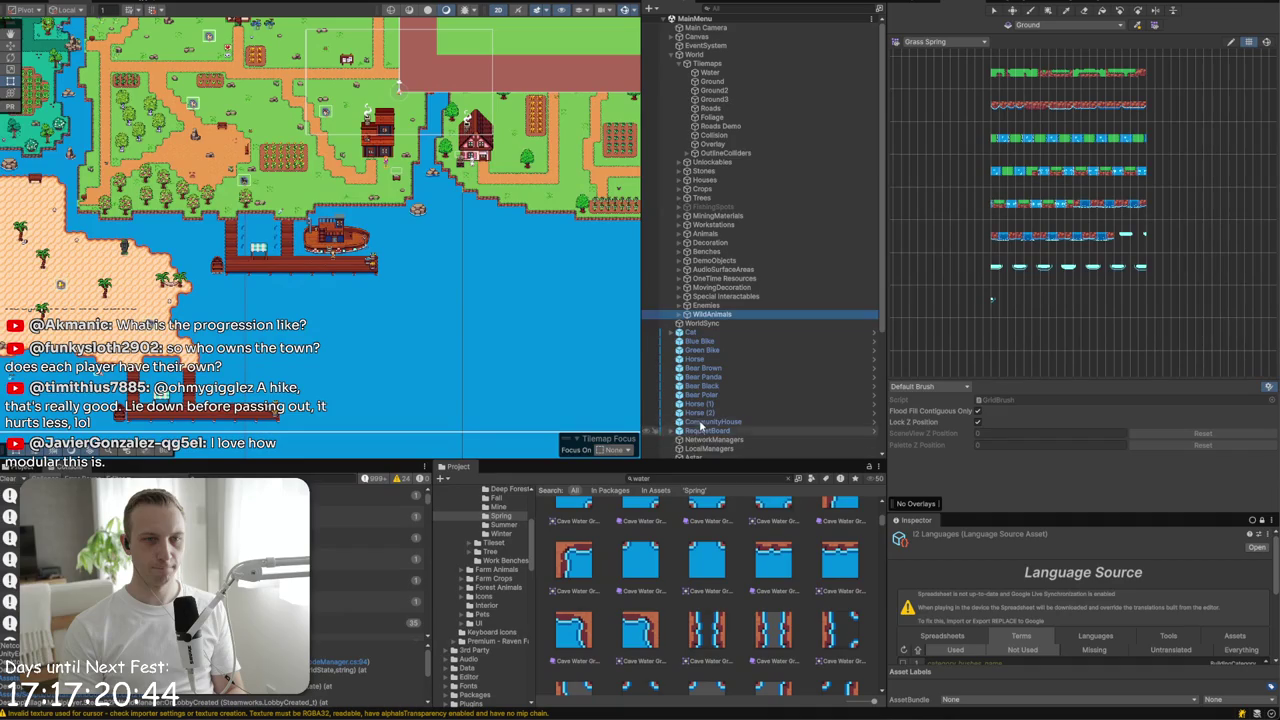
click(690, 422)
scroll(684, 413, down, 5)
scroll(688, 400, down, 1)
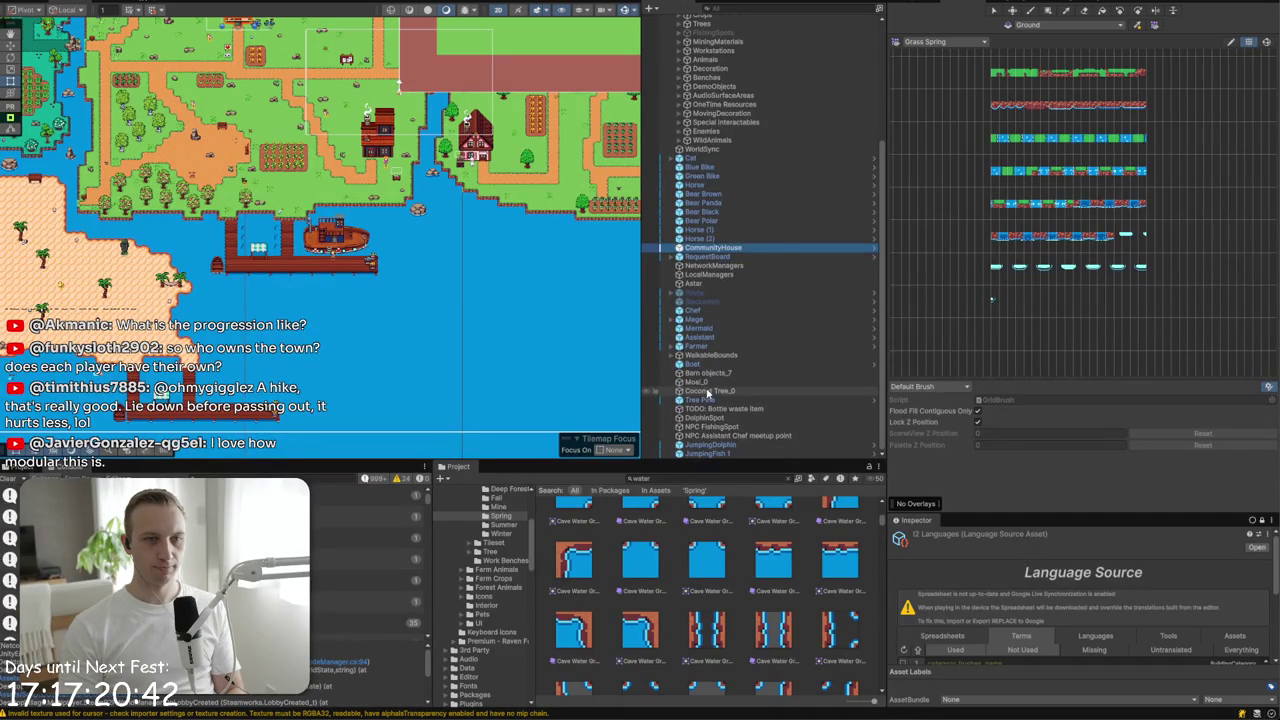
click(697, 376)
scroll(700, 300, up, 10)
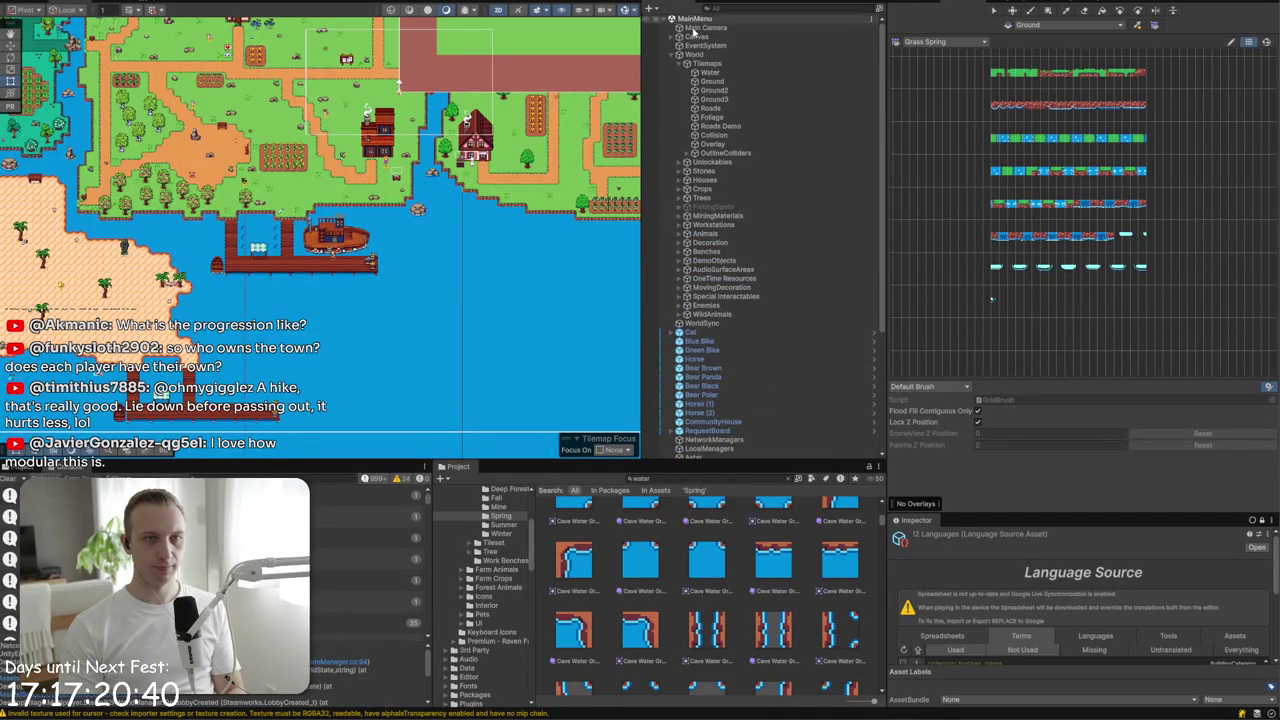
click(731, 88)
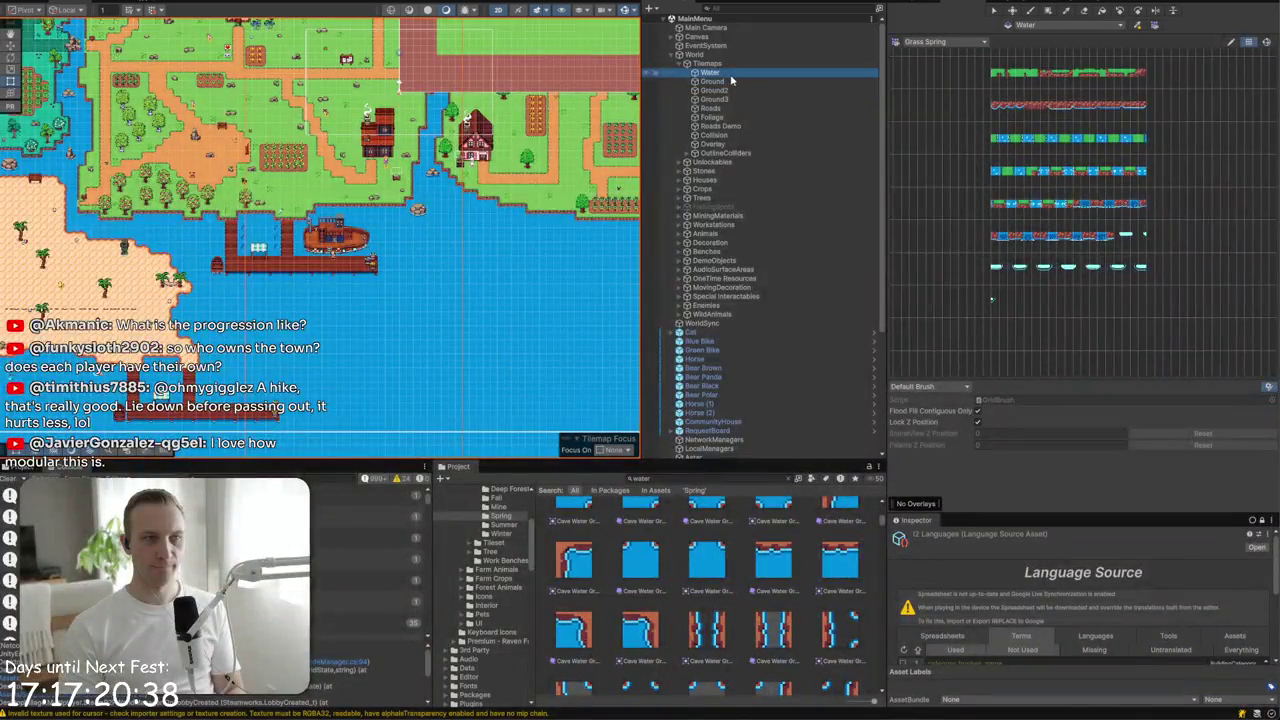
- Switch the paint target to Ground and back to Water, and peek inside Unlockables
click(728, 82)
click(727, 74)
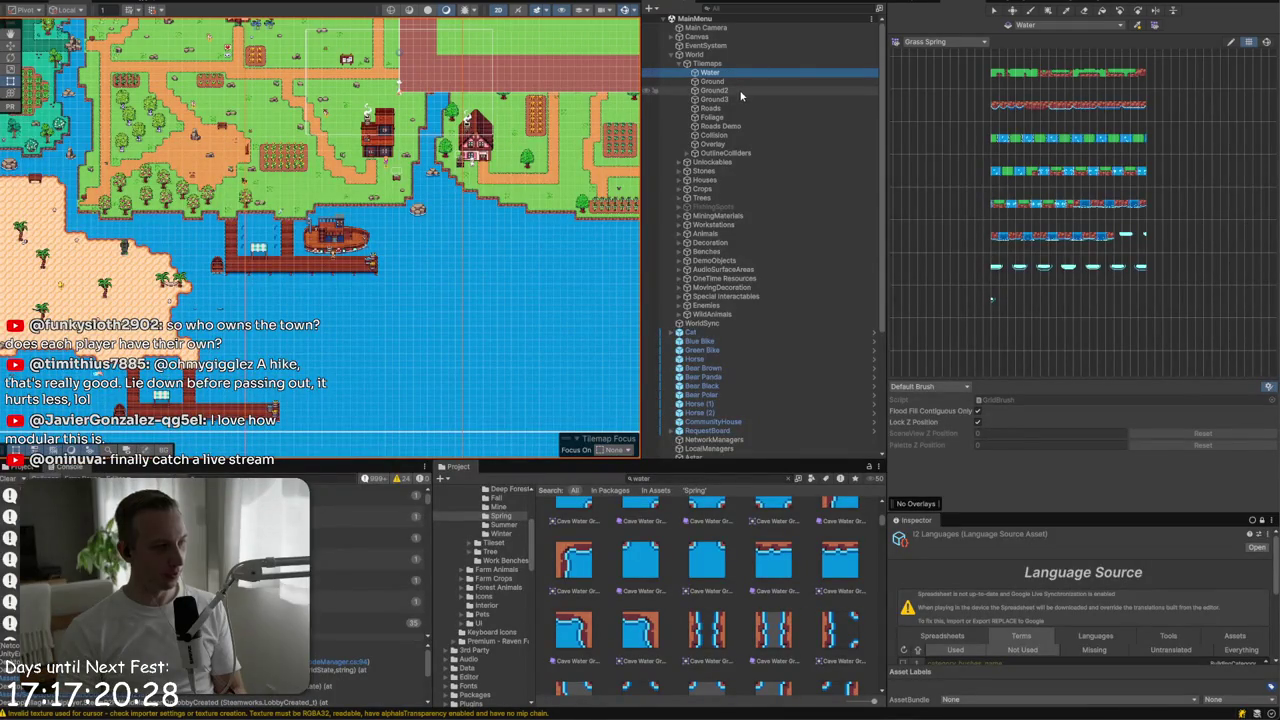
click(720, 162)
click(681, 163)
click(681, 163)
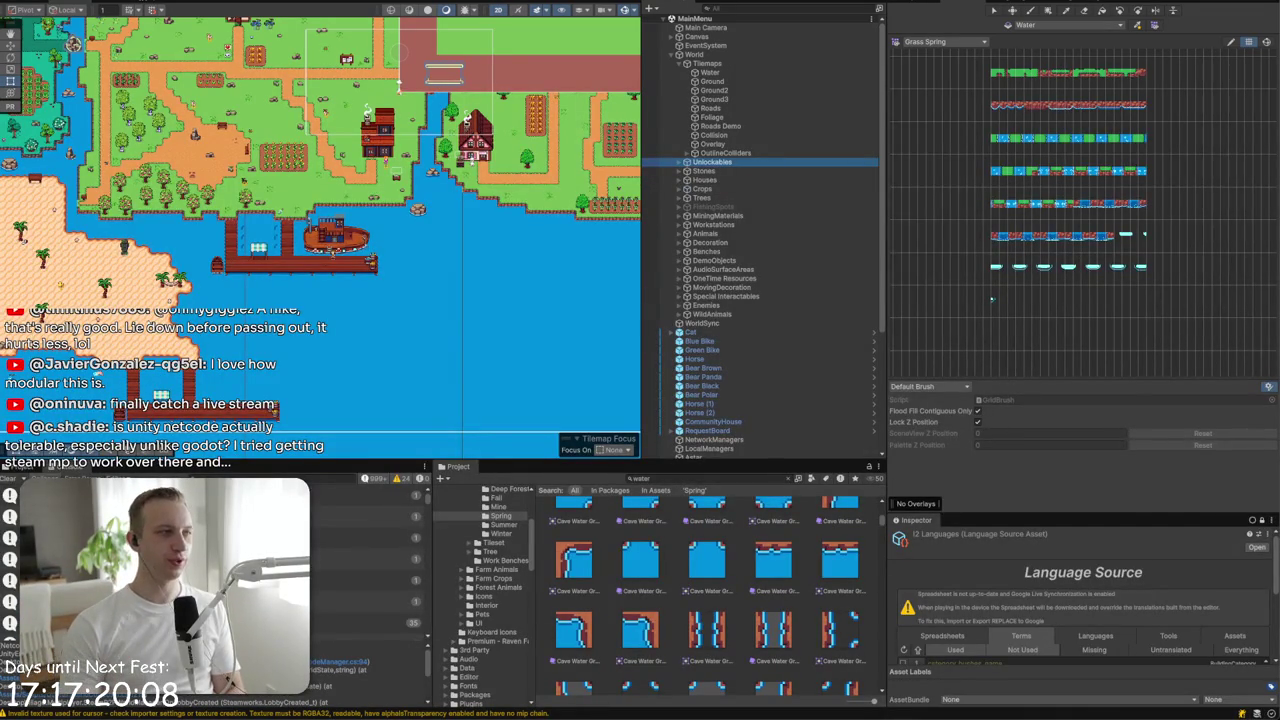
- Frame Mage in the scene, then select the characters from Pirate through Farmer
scroll(710, 308, down, 3)
scroll(712, 320, down, 2)
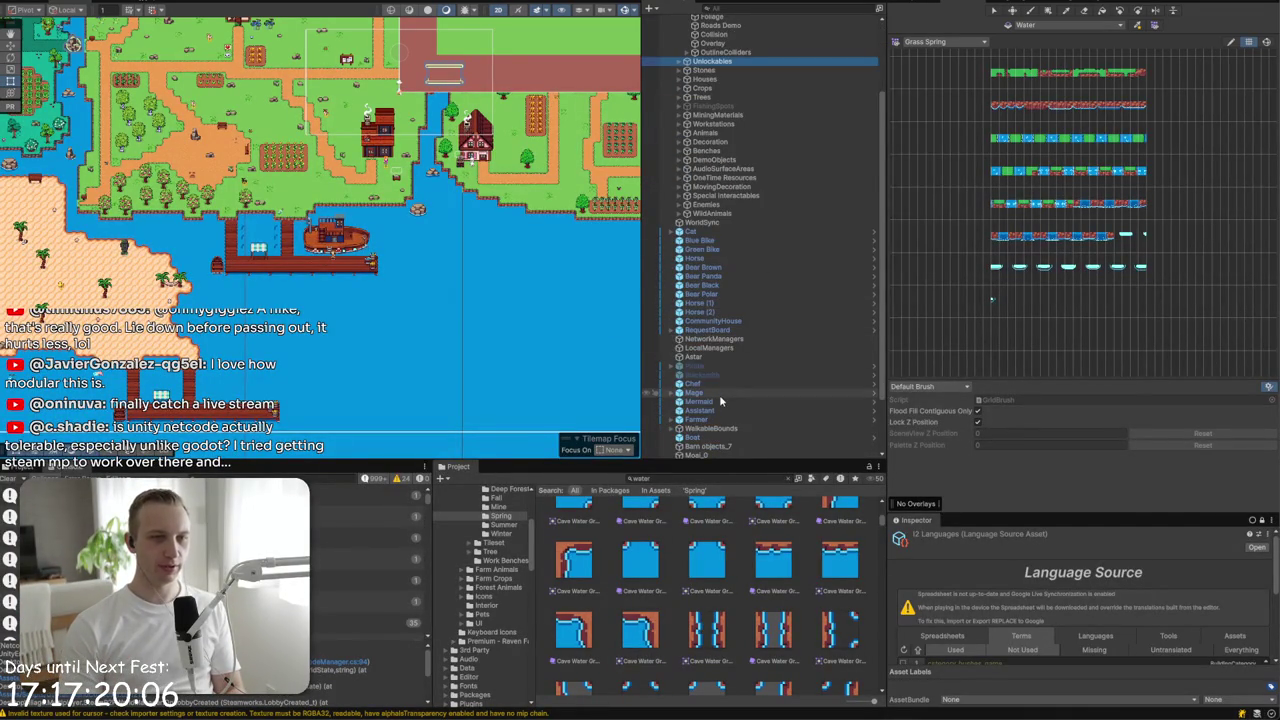
click(730, 385)
click(731, 394)
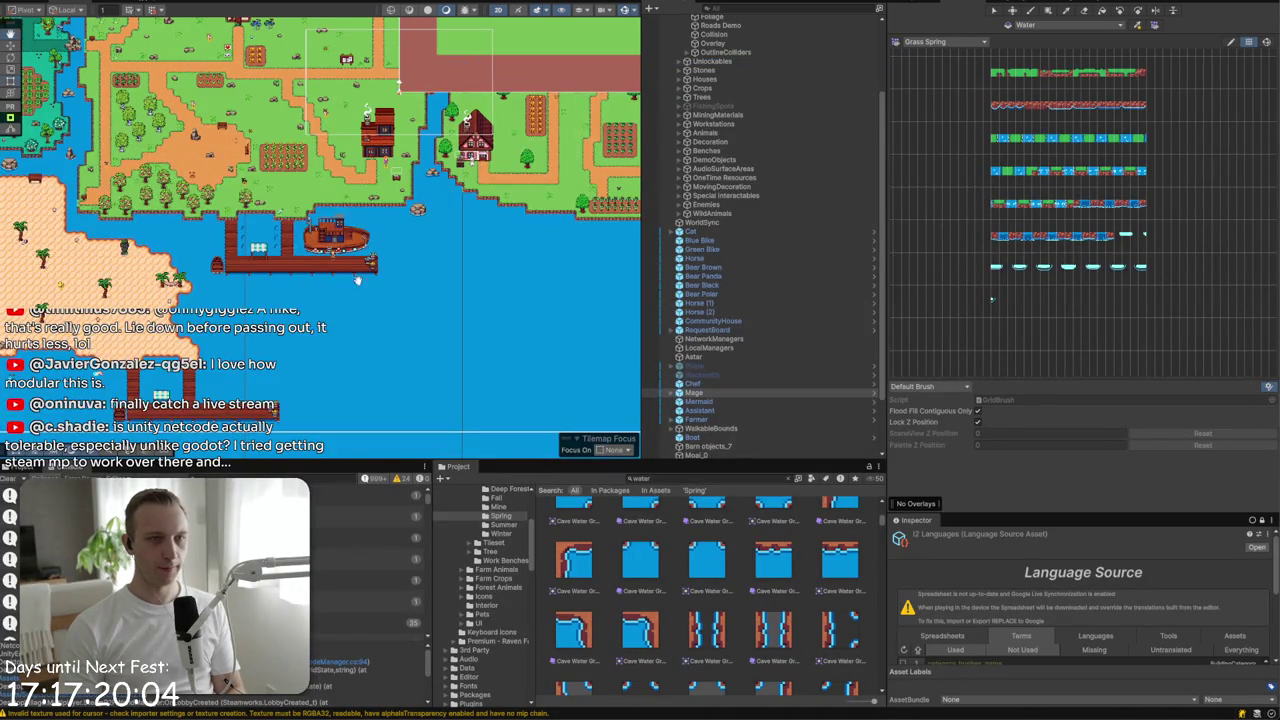
key(f)
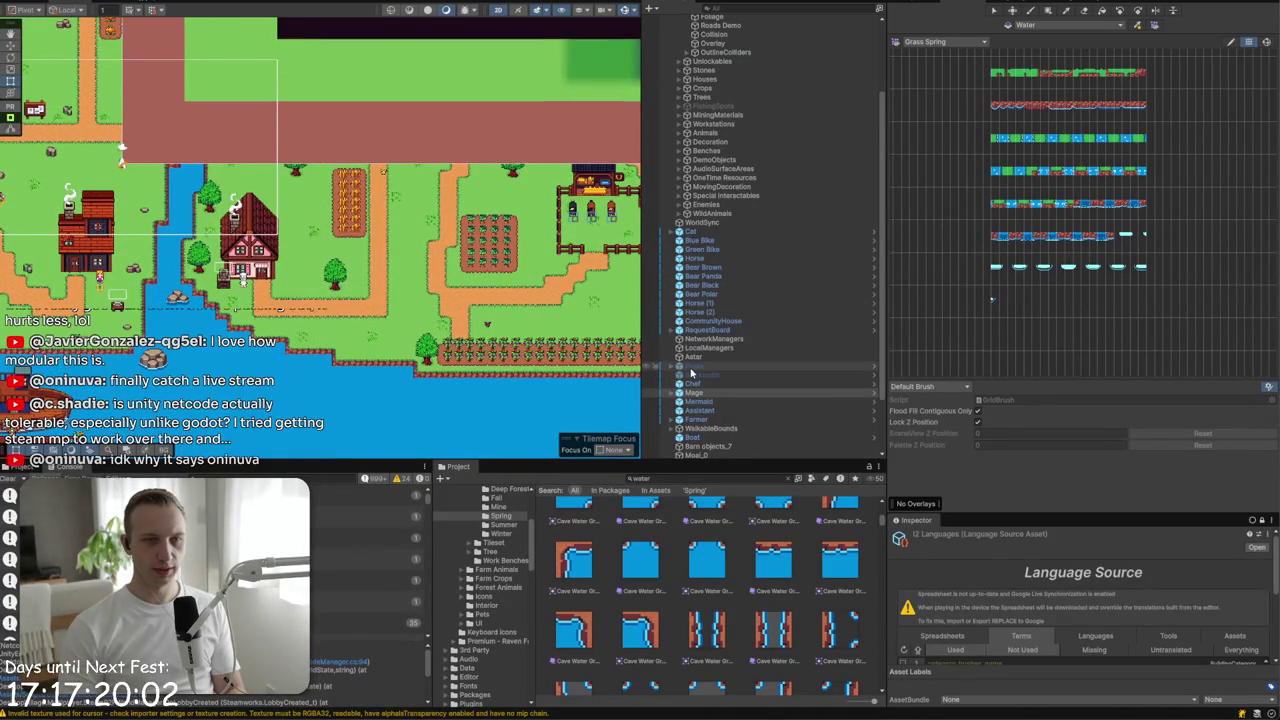
scroll(700, 360, down, 3)
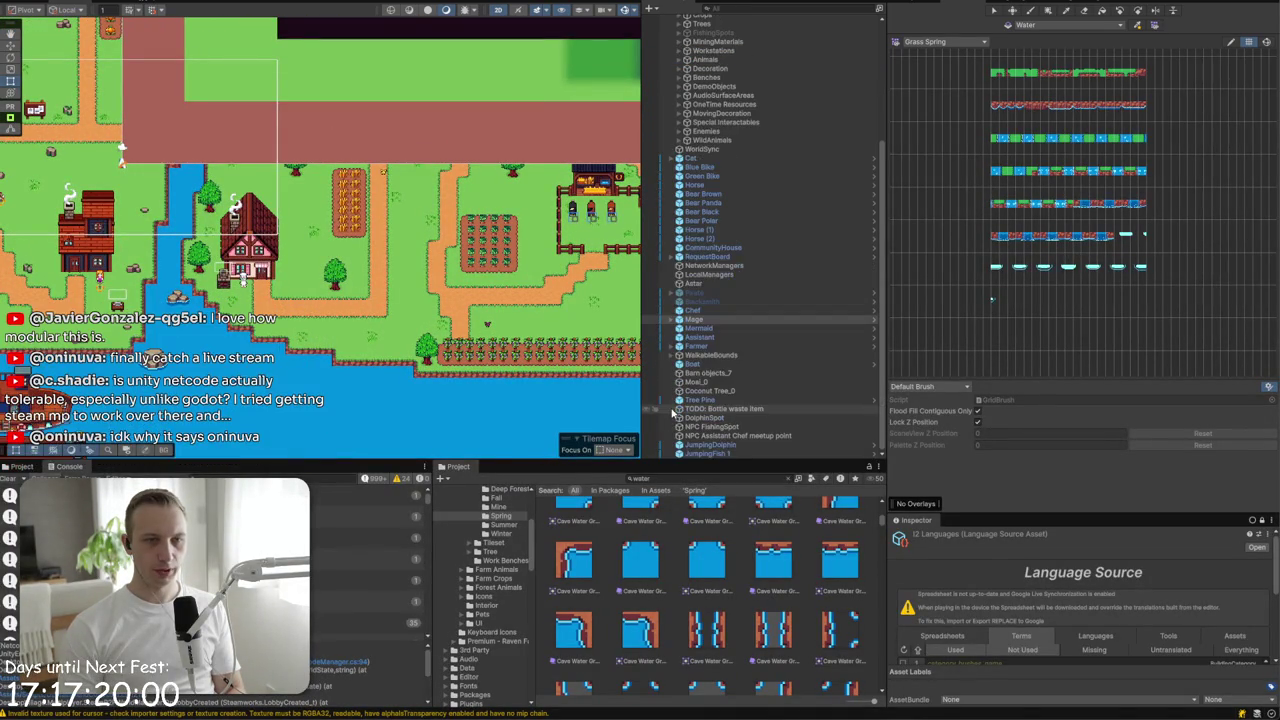
shift+click(703, 346)
click(700, 293)
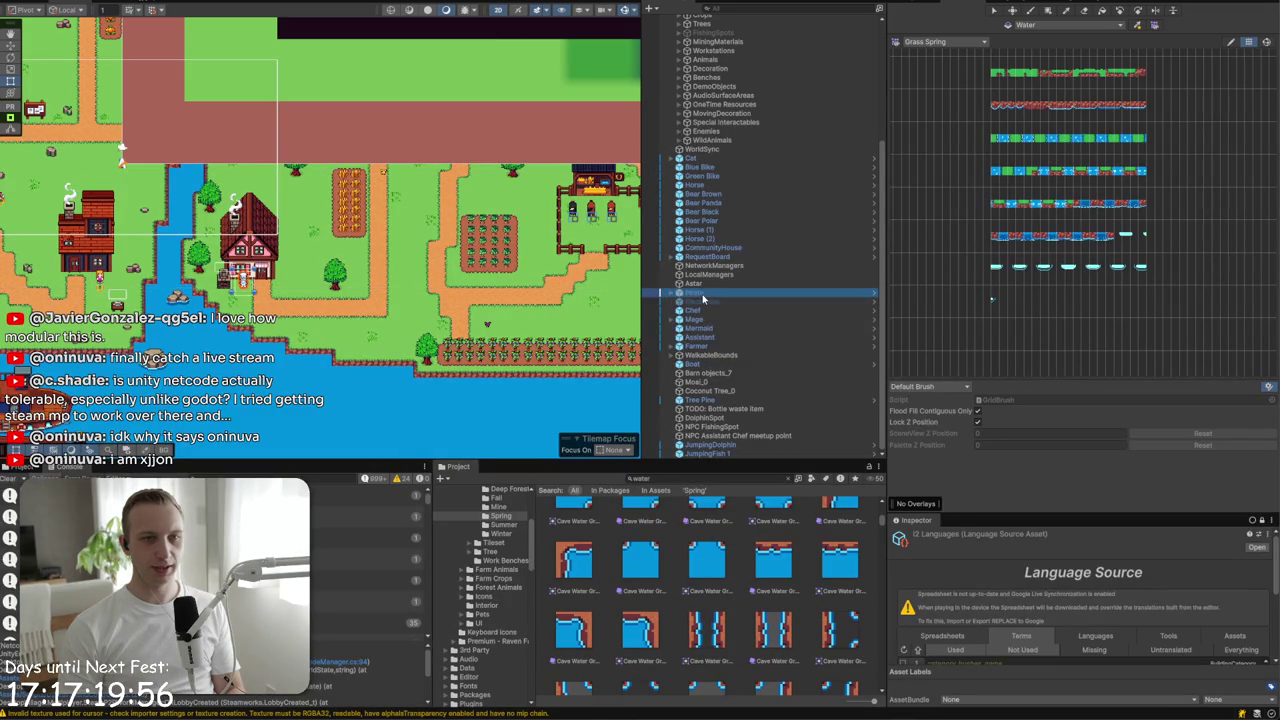
shift+click(704, 346)
- Delete an accidentally created empty child under Farmer and collapse Farmer
right_click(707, 350)
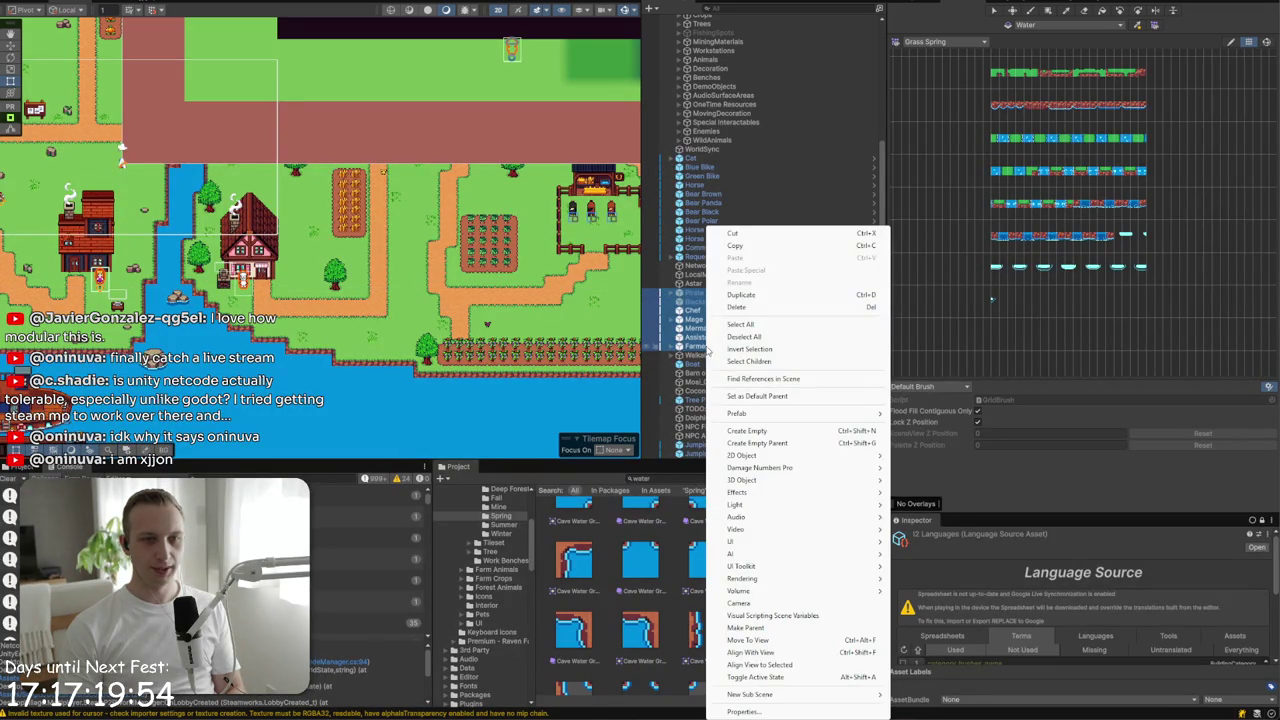
click(765, 430)
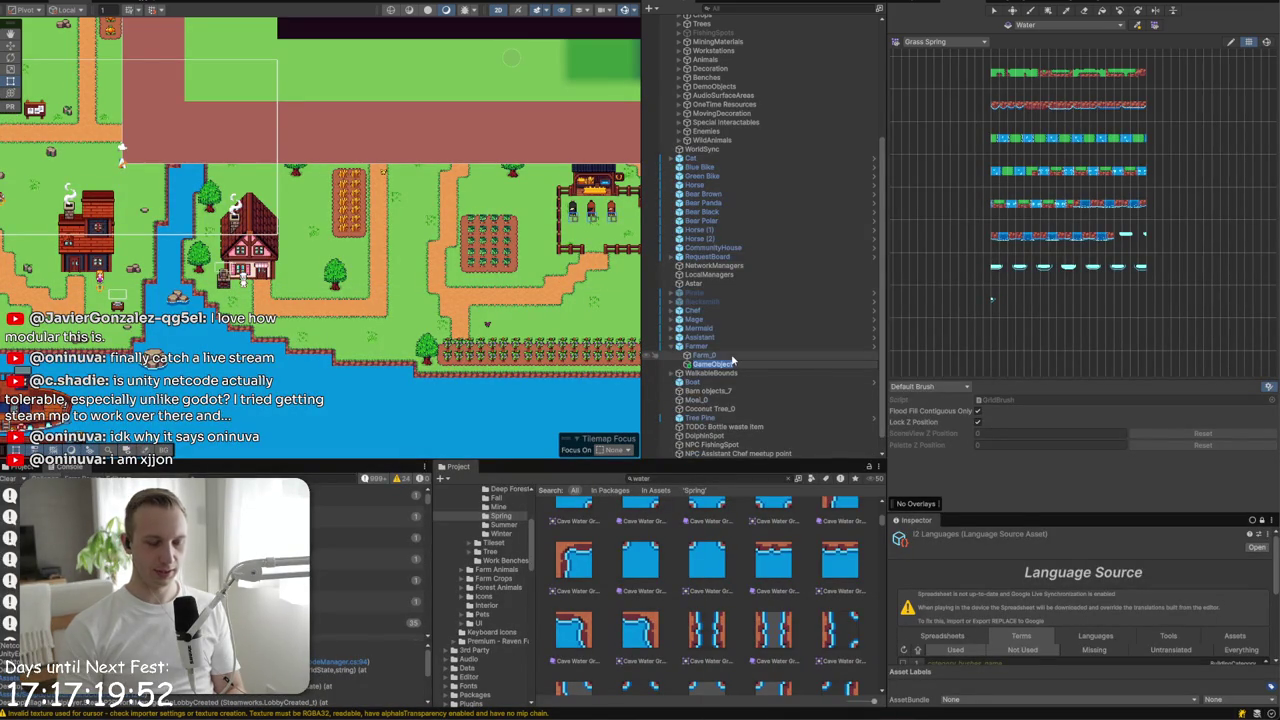
text(N)
key(Escape)
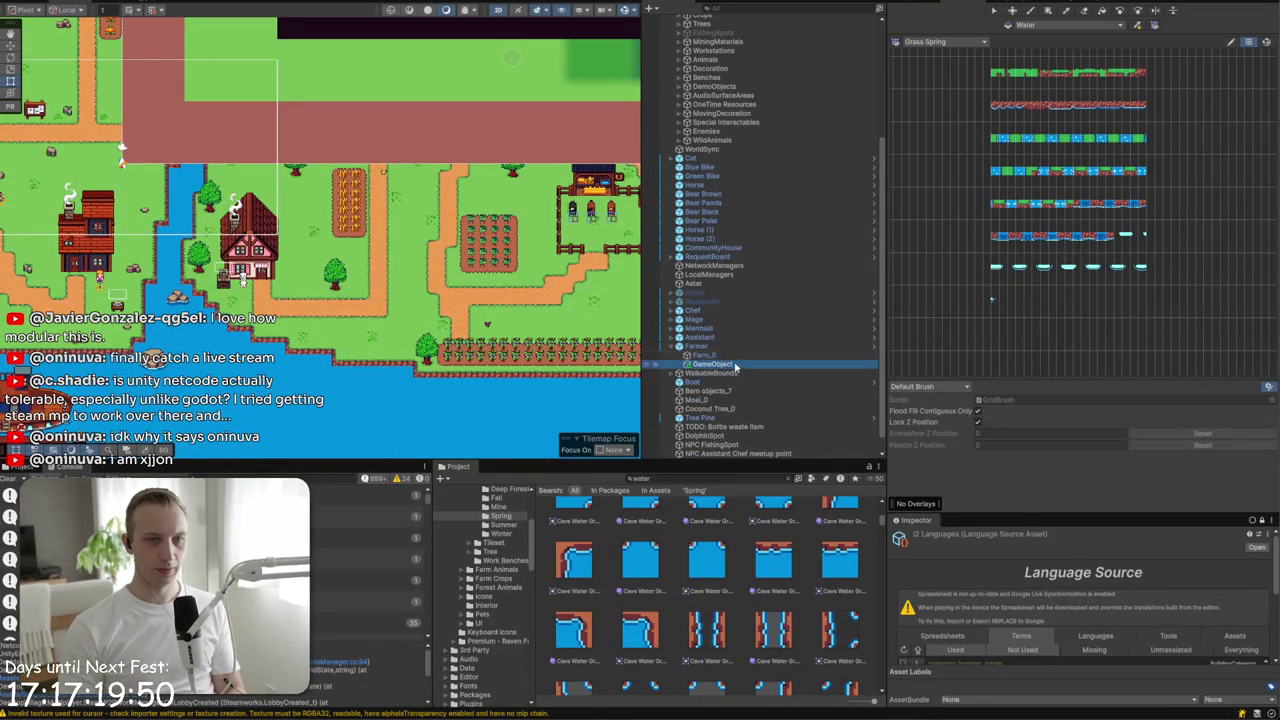
key(Delete)
click(667, 340)
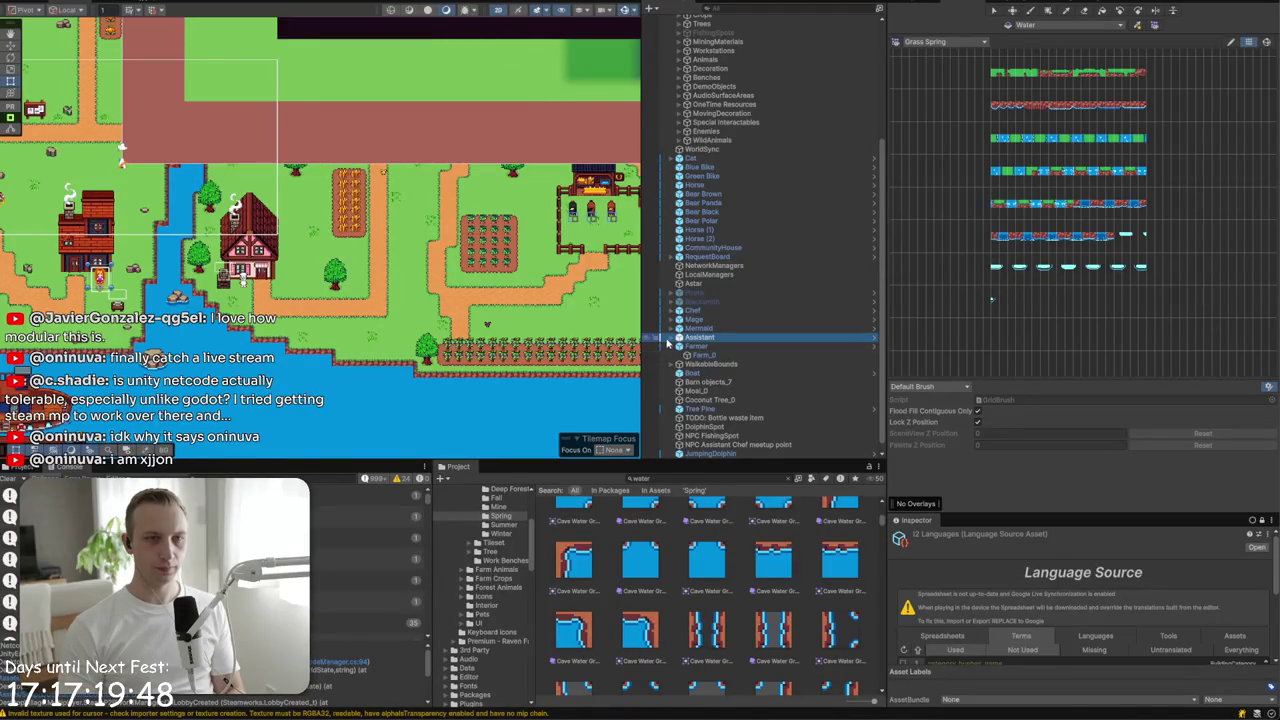
click(671, 347)
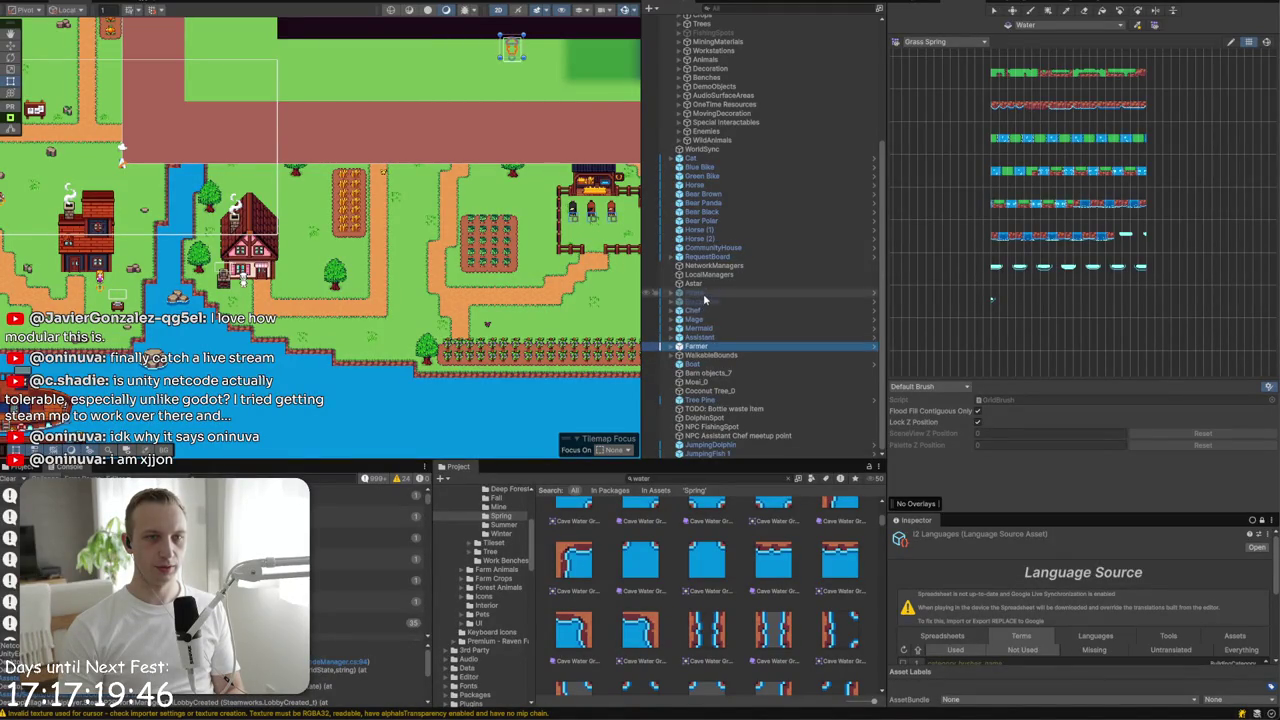
- Wrap the Pirate-to-Farmer characters in a new parent named Villagers
shift+click(703, 293)
right_click(703, 293)
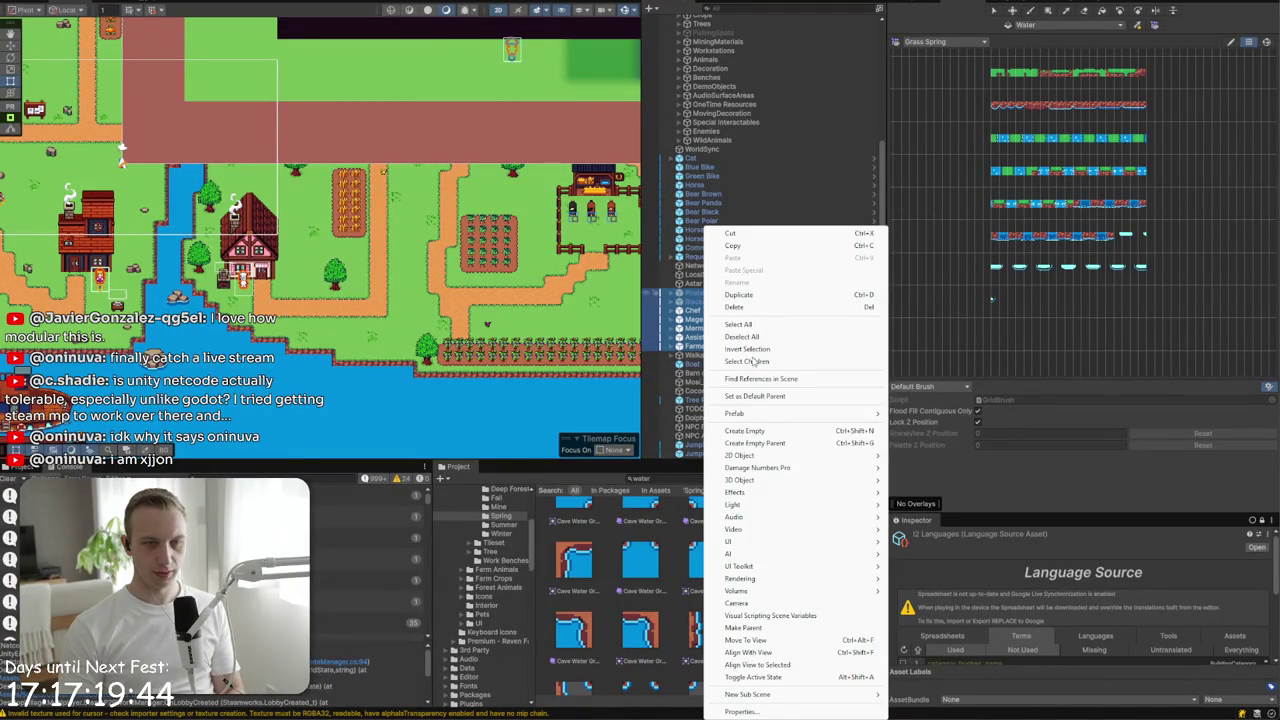
mouse_move(762, 528)
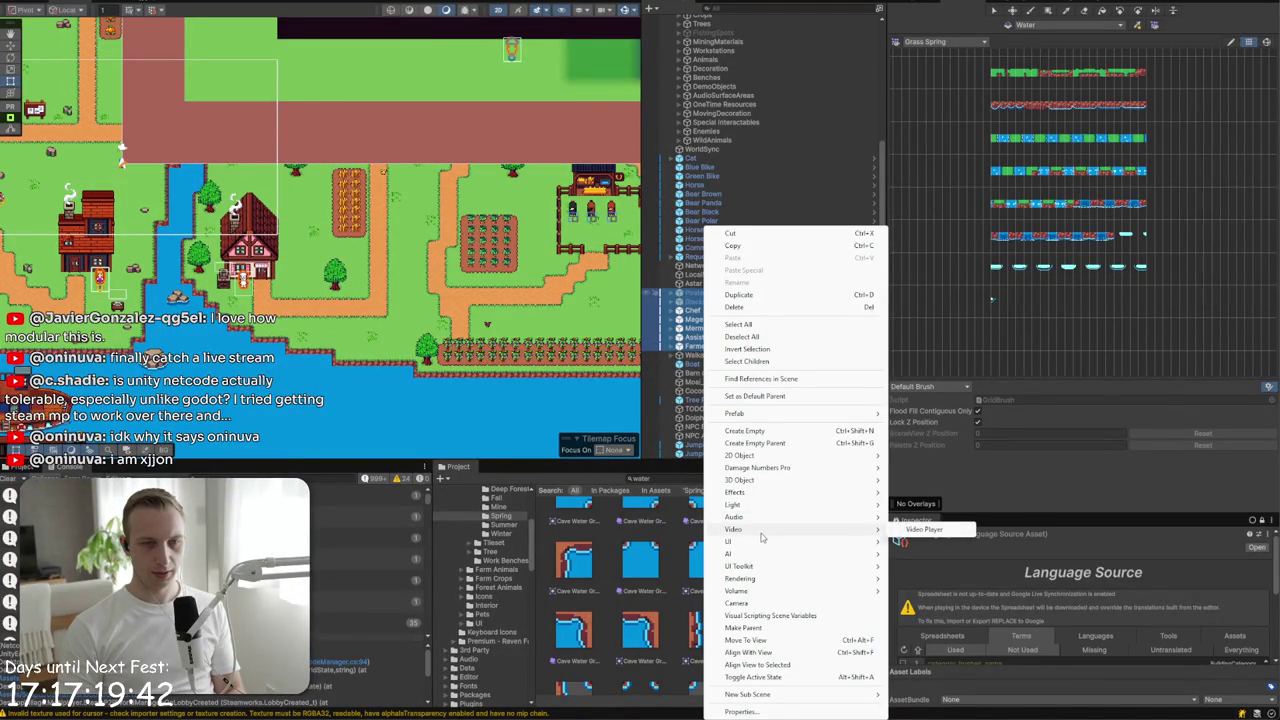
click(762, 443)
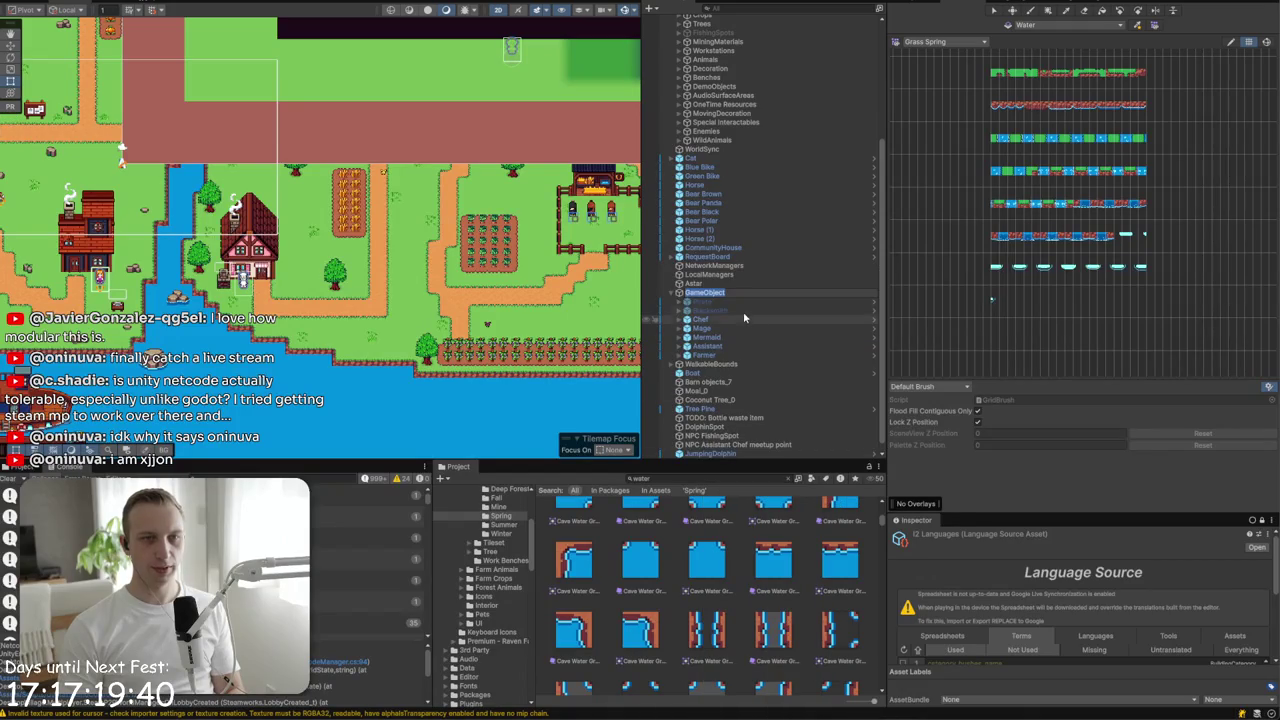
text(Villagers)
key(Return)
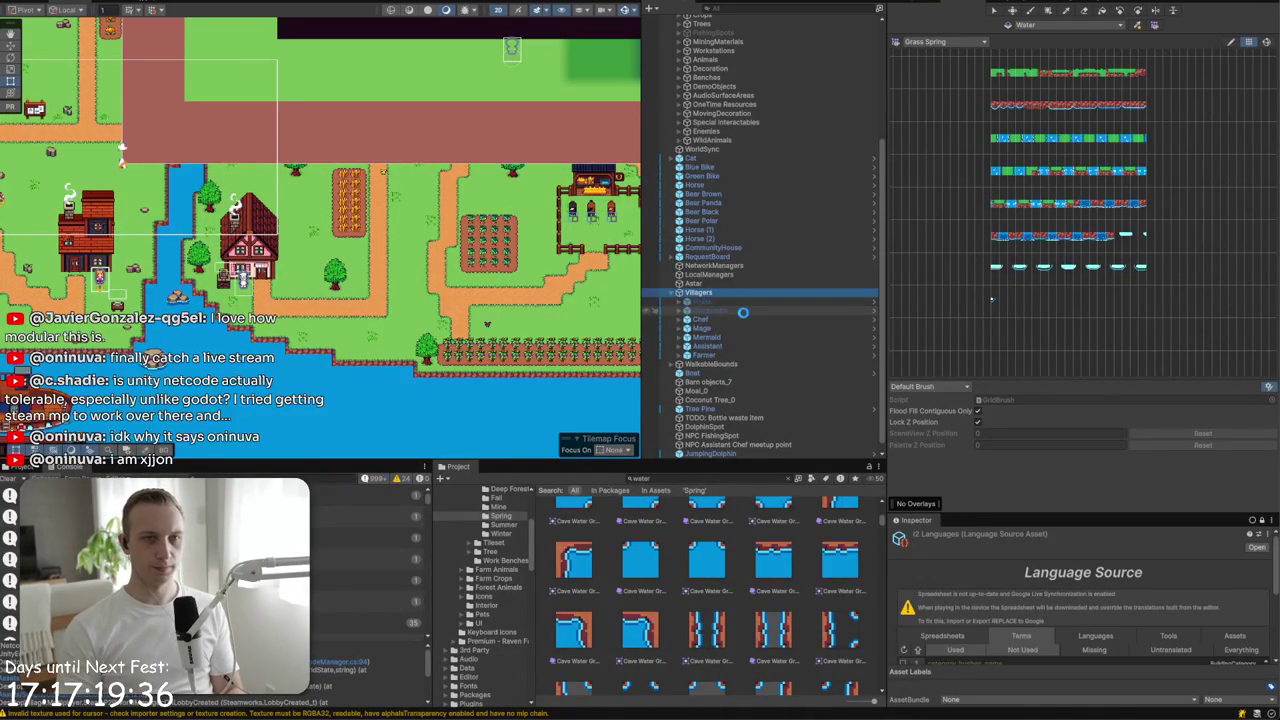
- Collapse Tilemaps and move Villagers inside World, directly below WildAnimals
click(733, 240)
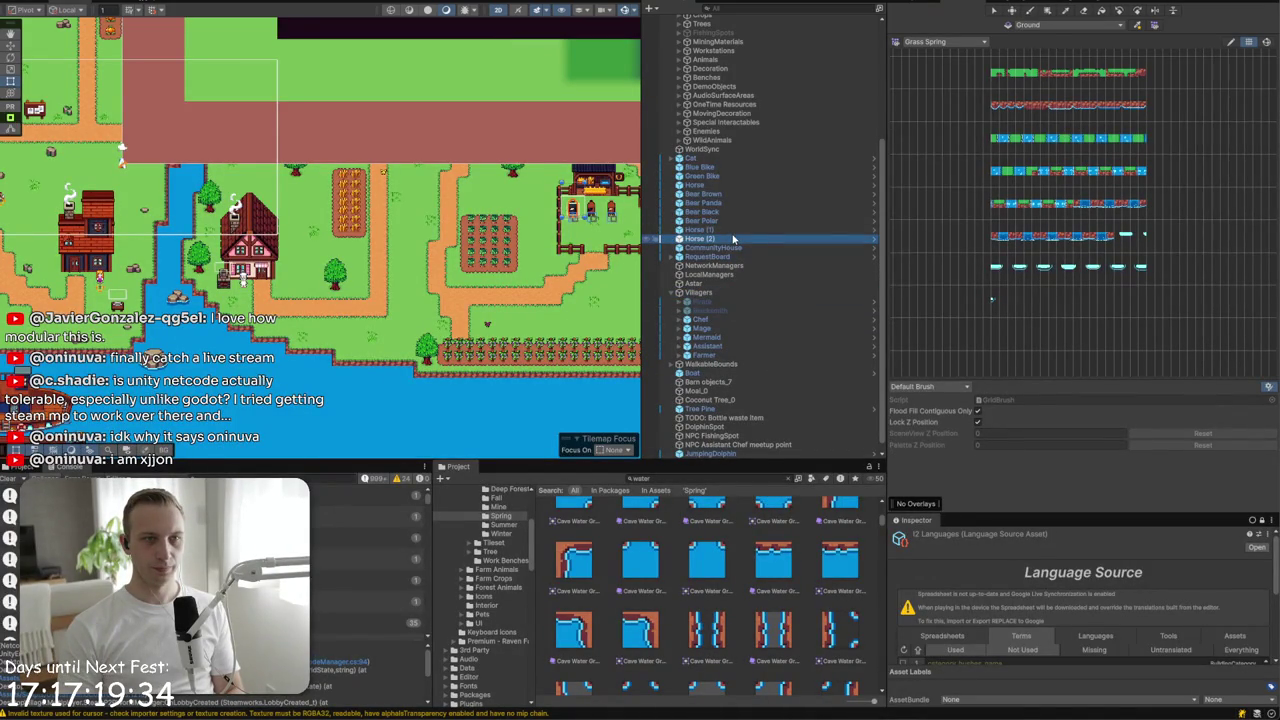
double_click(714, 229)
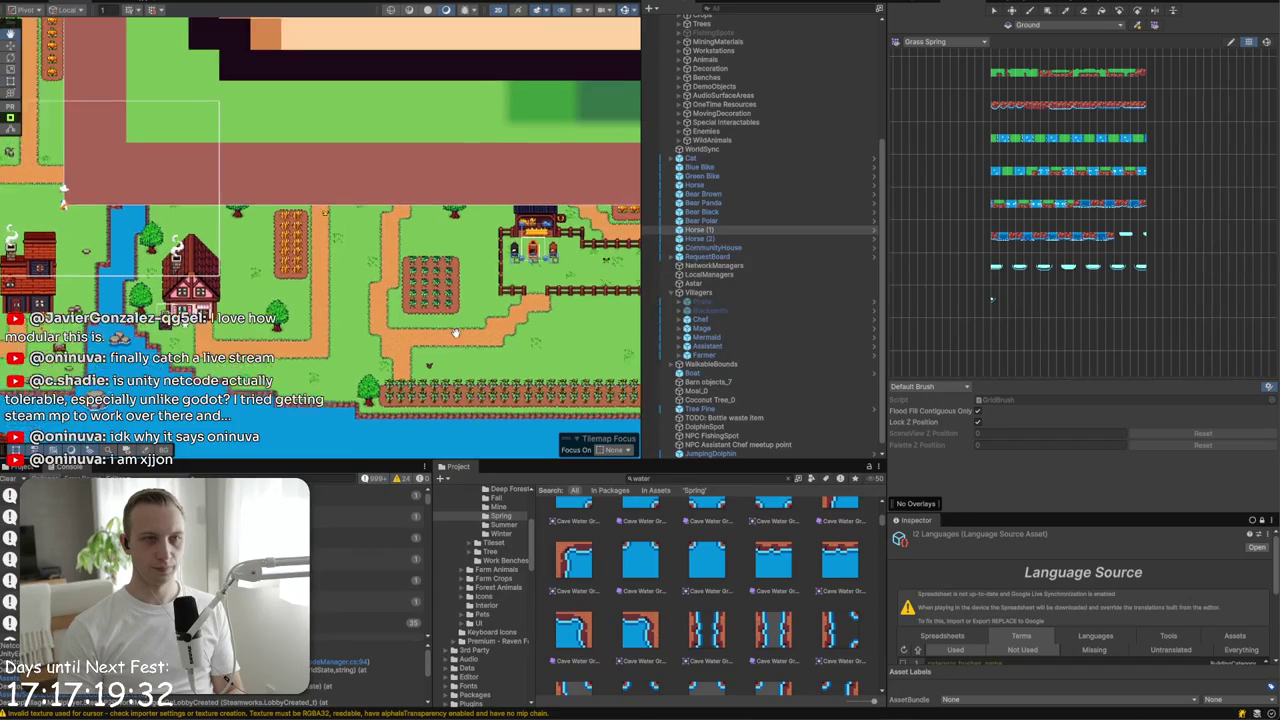
click(716, 141)
scroll(716, 146, up, 3)
scroll(716, 146, up, 2)
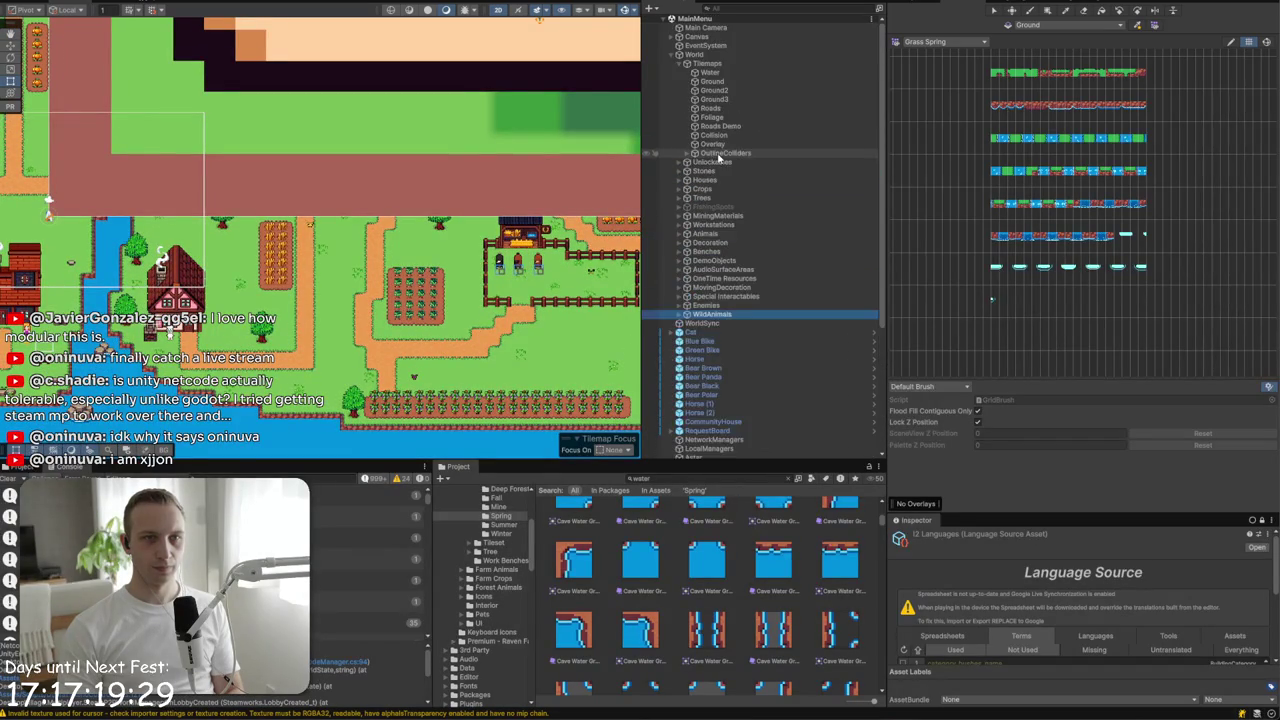
click(679, 63)
mouse_move(698, 377)
mouse_down()
mouse_move(717, 227)
mouse_move(658, 229)
mouse_move(681, 240)
mouse_up()
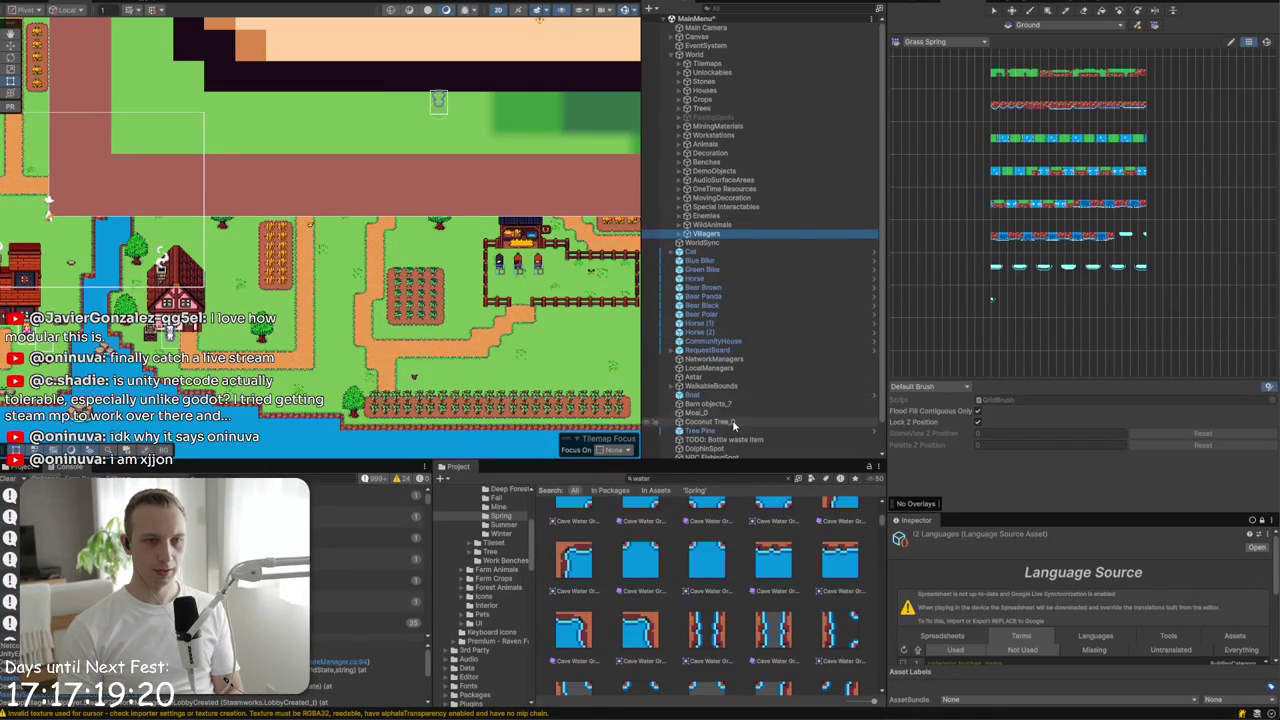
- Check the tree objects, then select JumpingDolphin and JumpingFish together
click(731, 422)
double_click(731, 431)
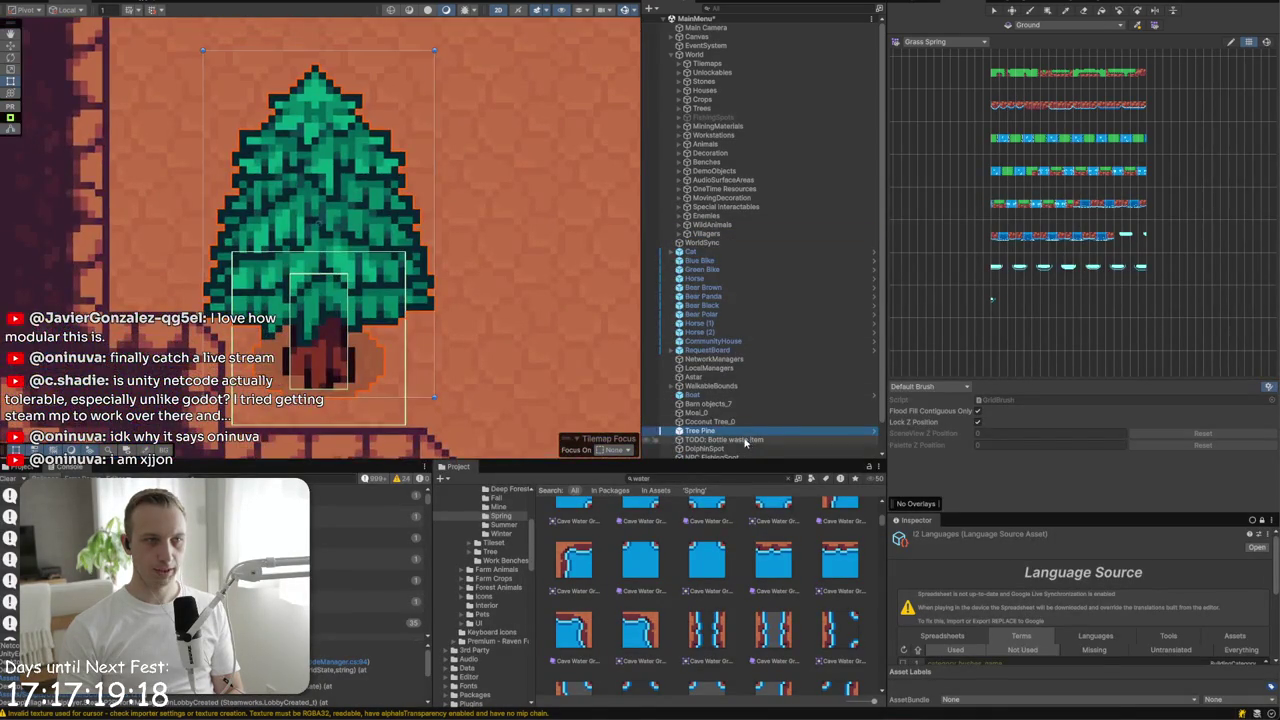
scroll(731, 433, down, 2)
click(725, 444)
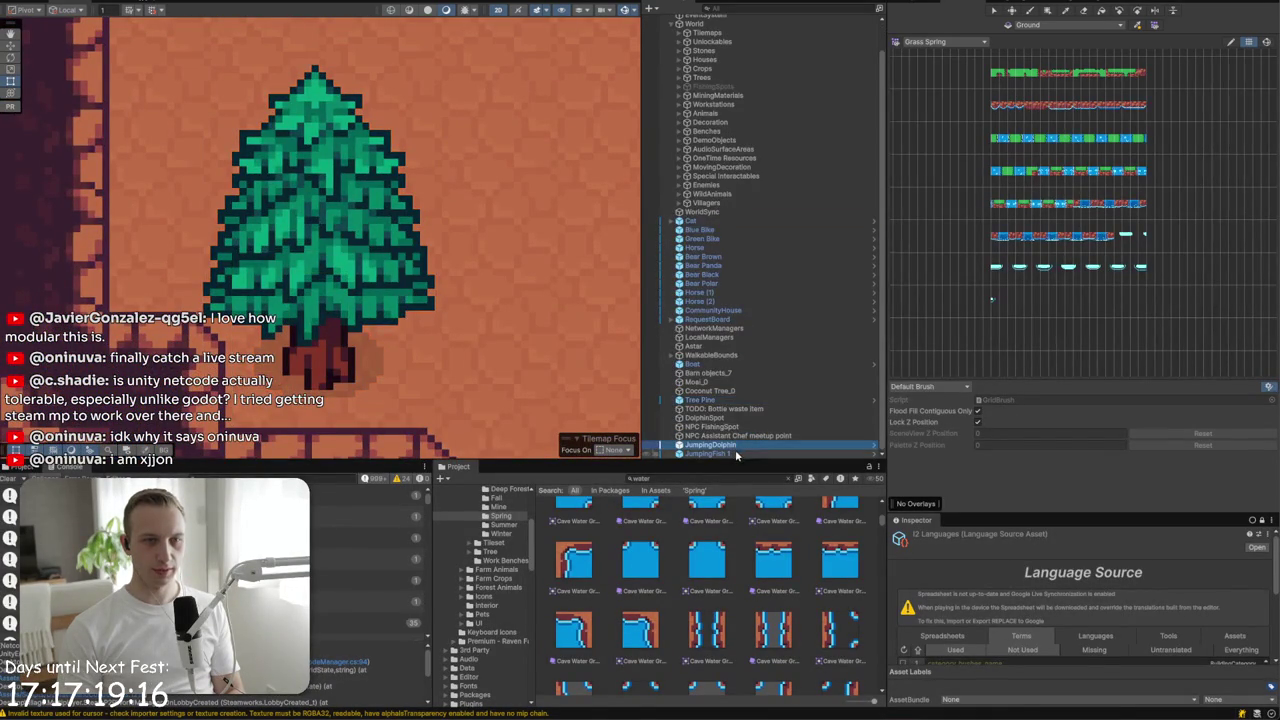
click(701, 204)
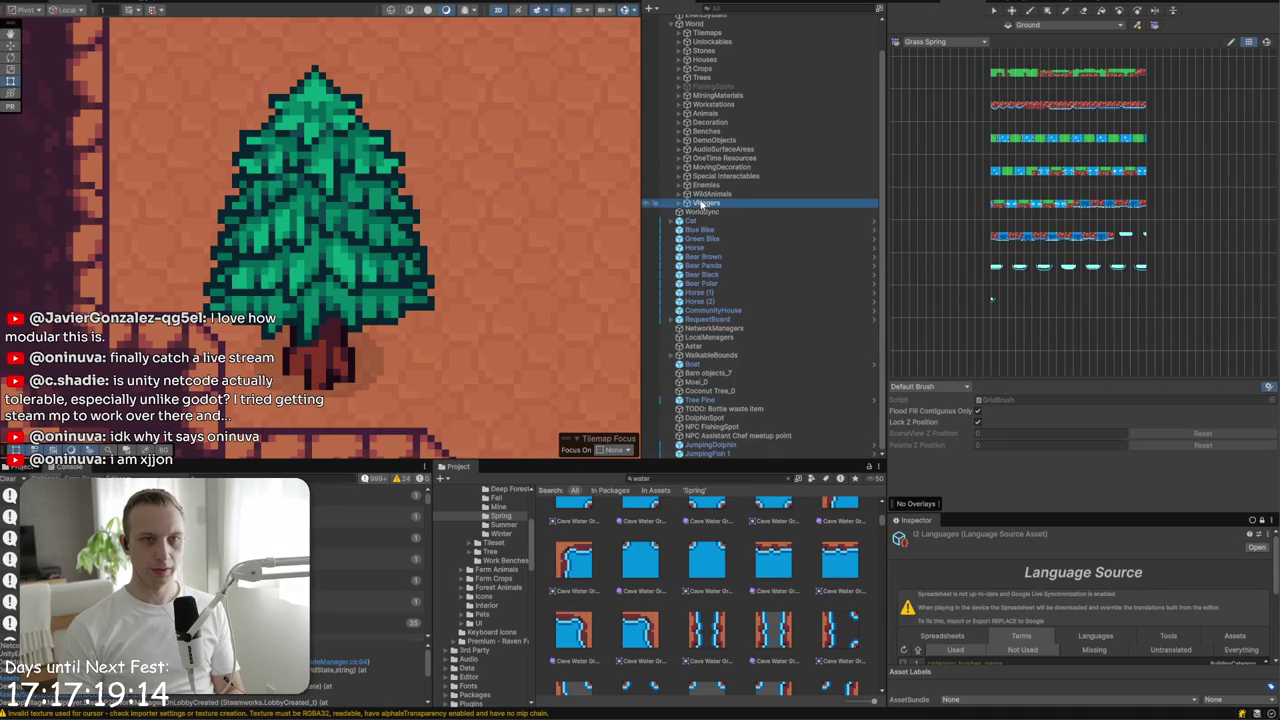
click(715, 444)
shift+click(718, 453)
right_click(720, 456)
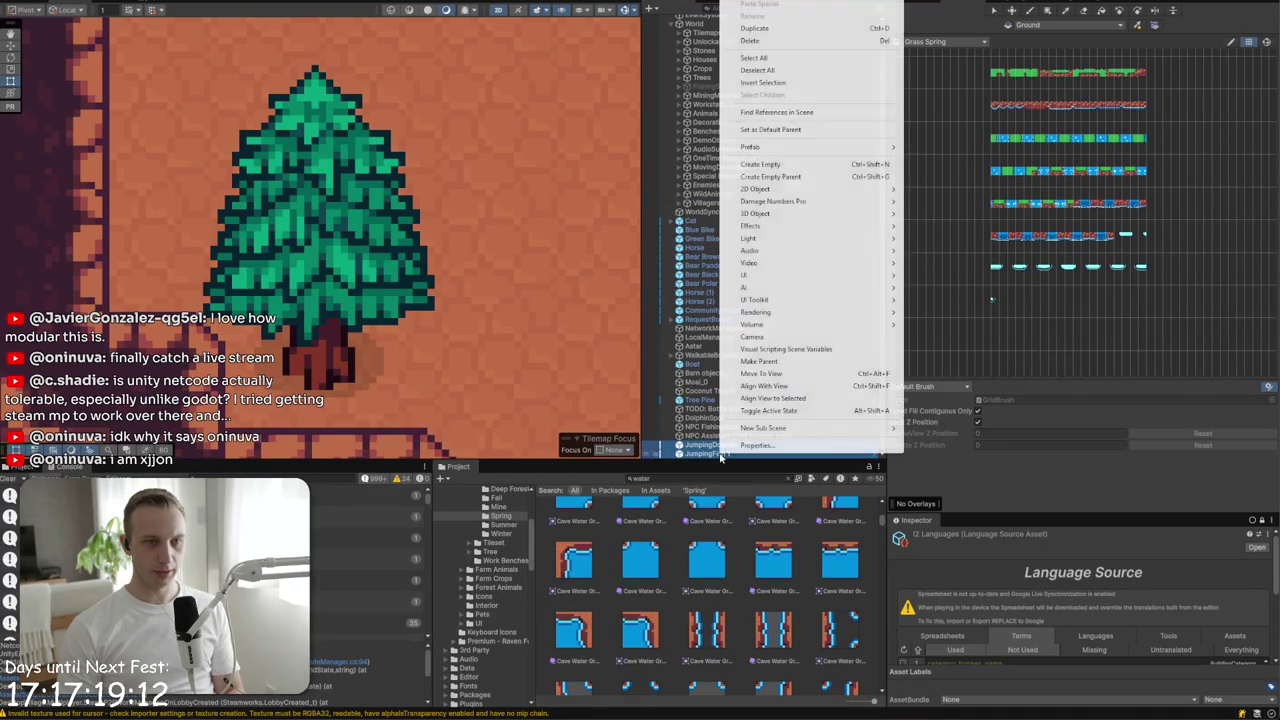
- Group the dolphin and fish under a new WaterAnimals parent
click(795, 177)
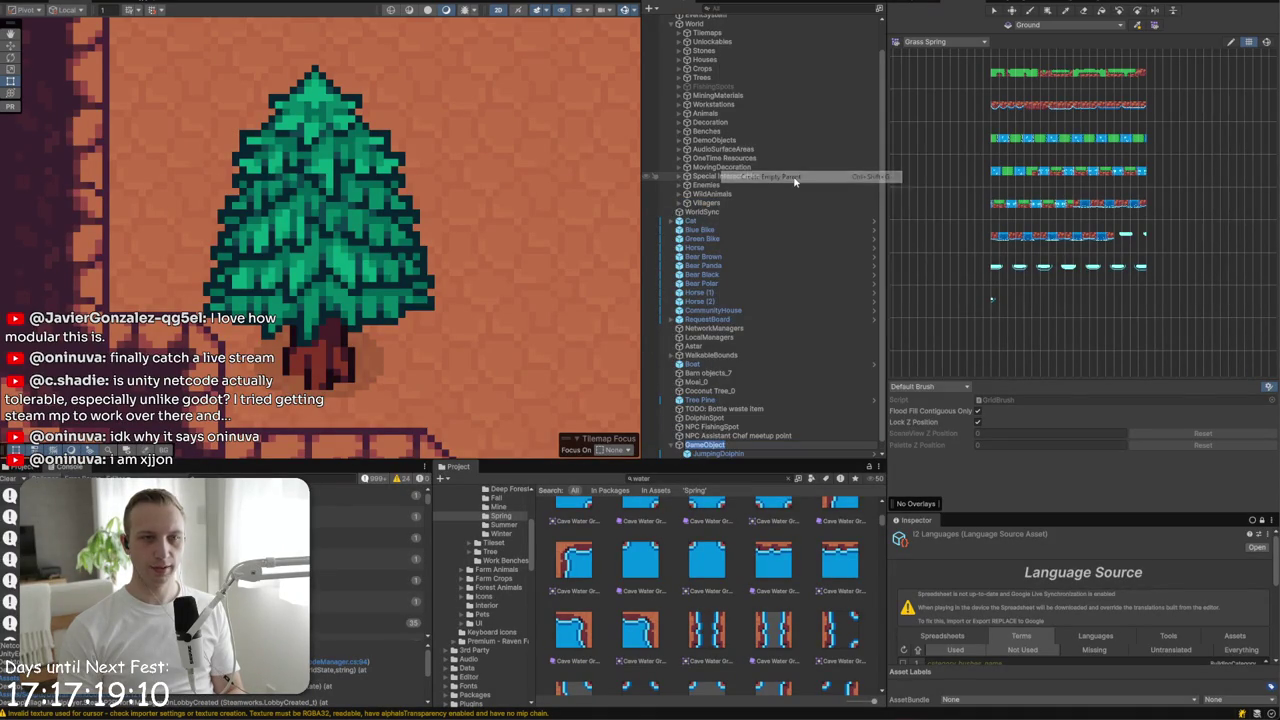
text(WaterAnimals)
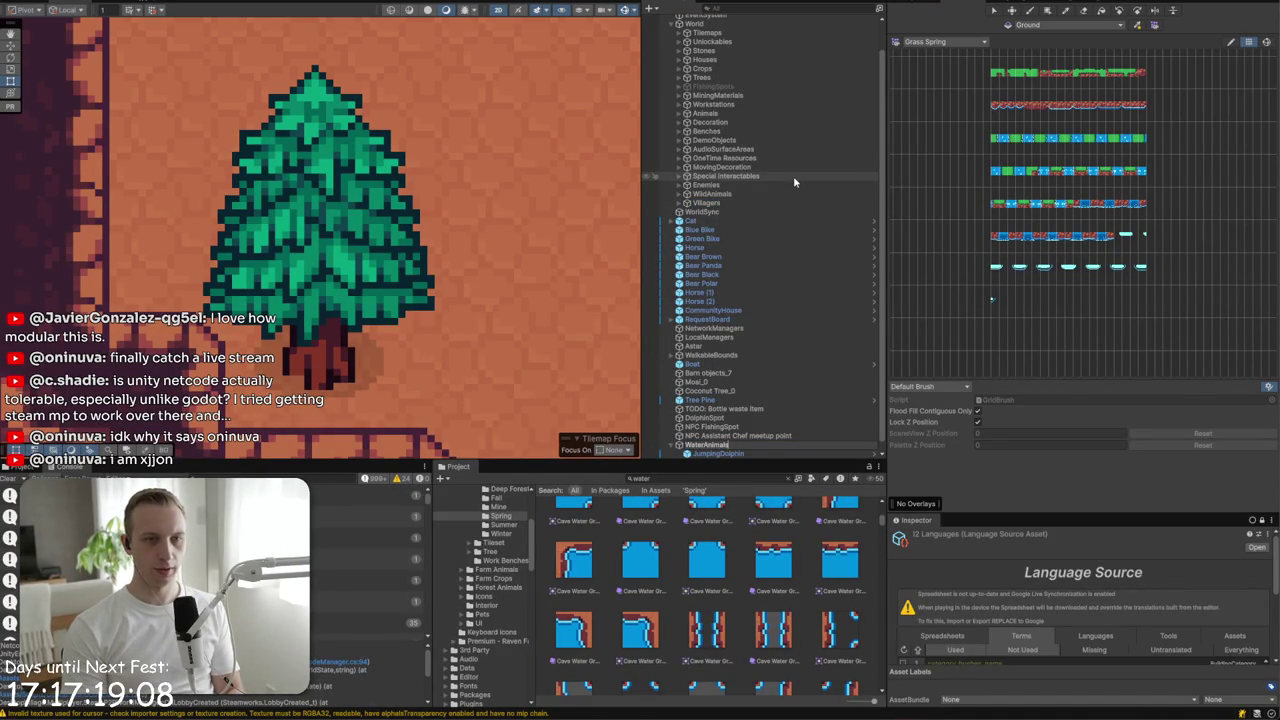
key(Return)
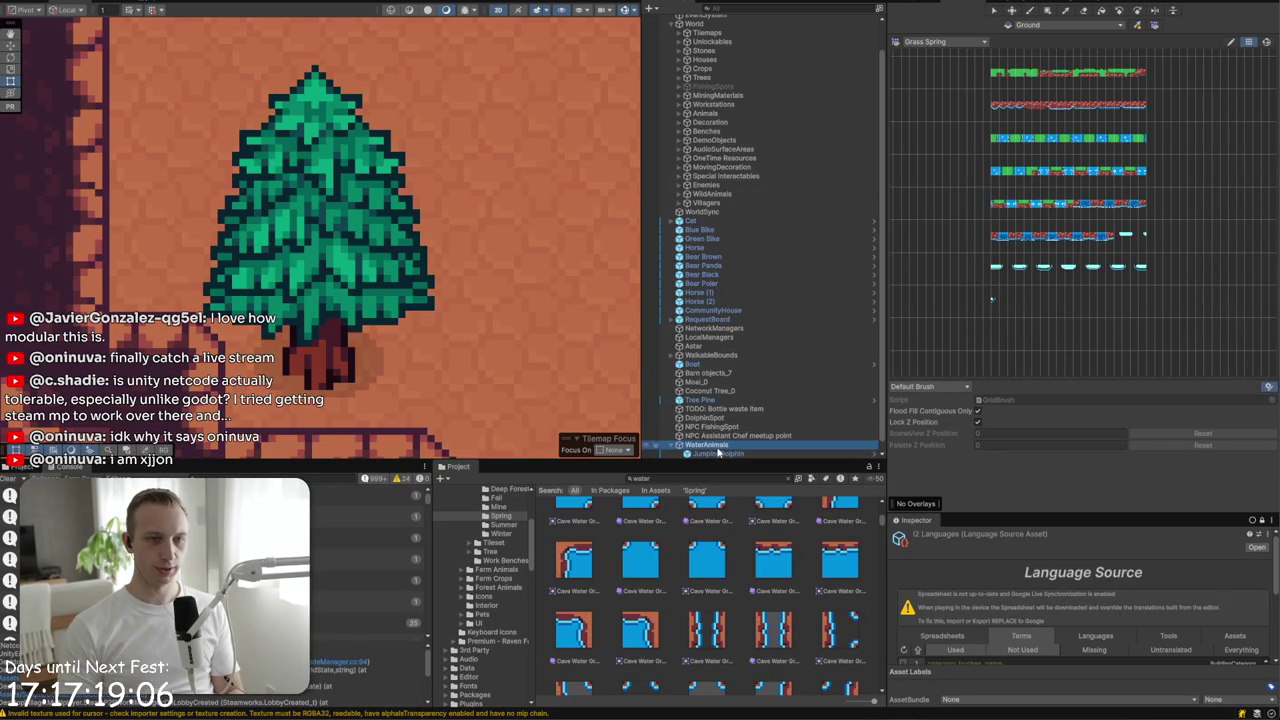
click(717, 452)
shift+click(717, 455)
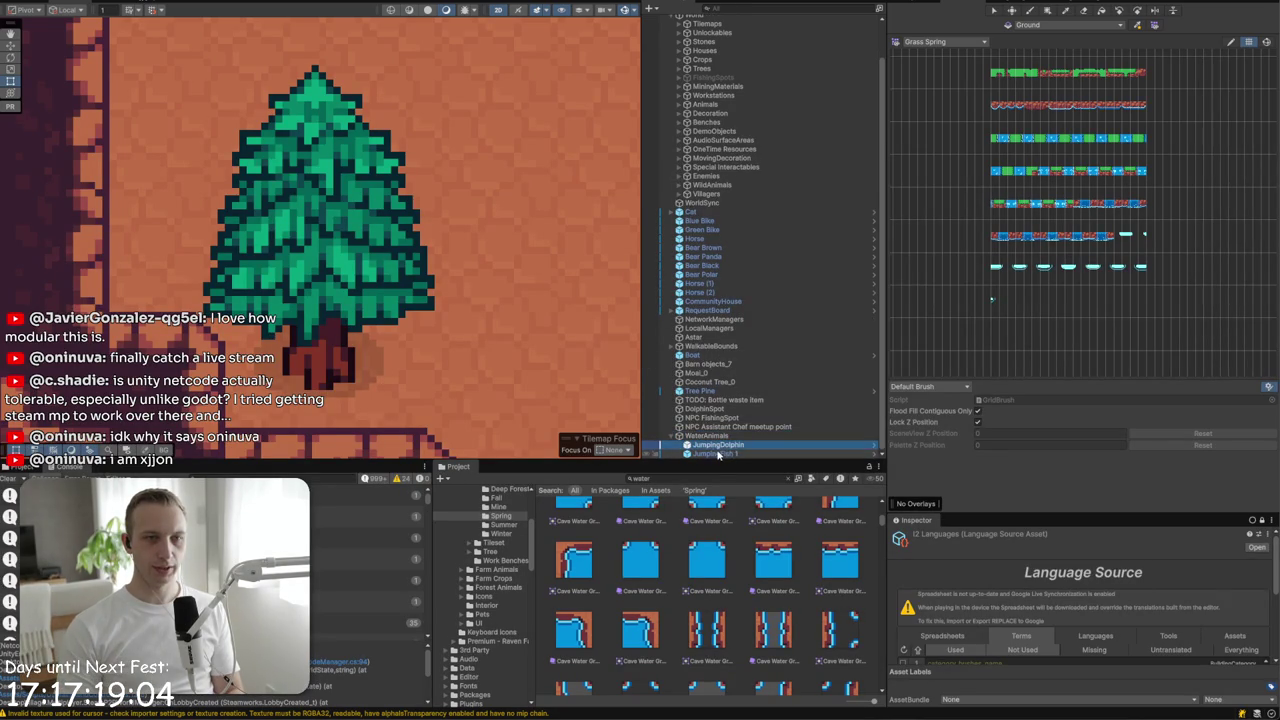
- Create a Land child under WildAnimals and move all rabbits and ducks into it
click(681, 187)
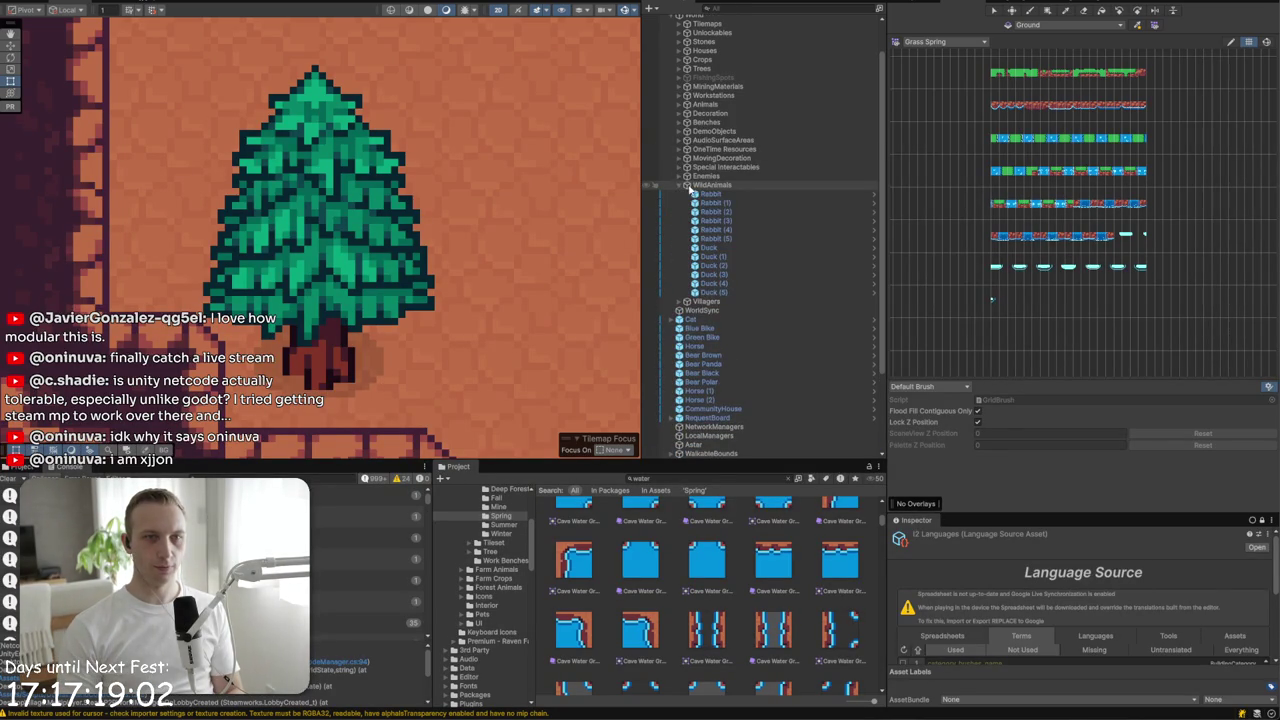
right_click(690, 188)
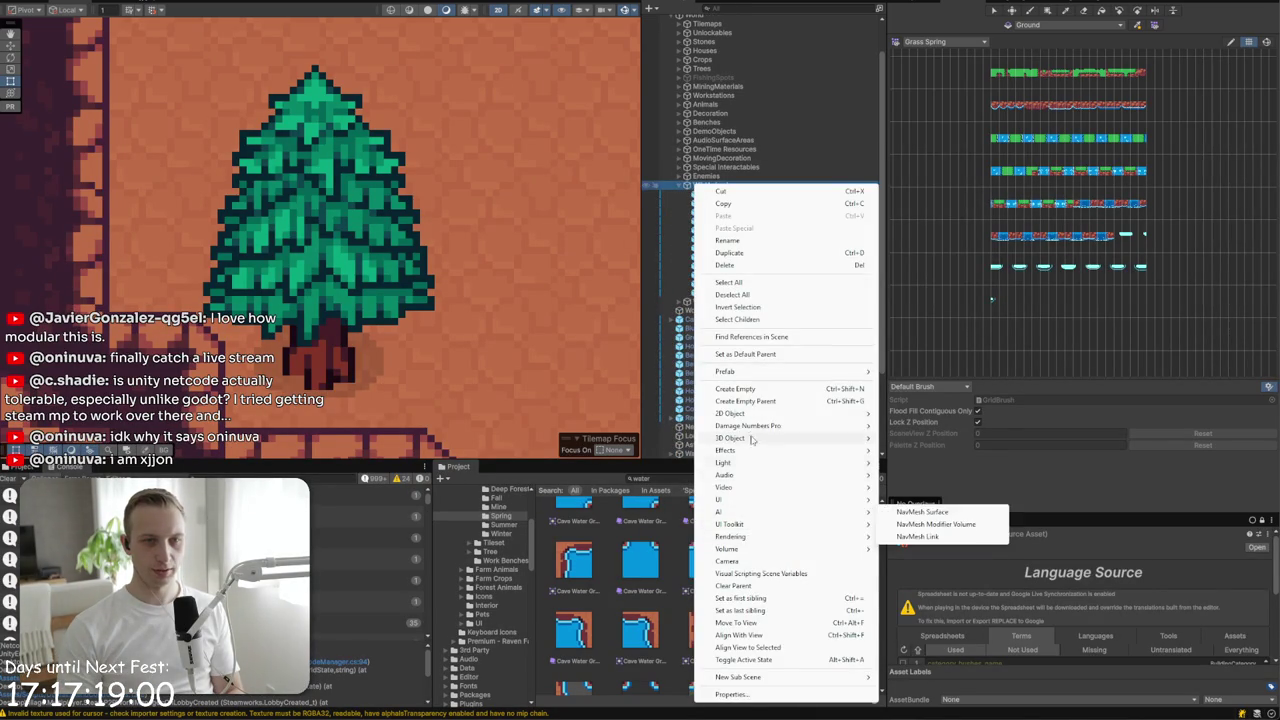
click(740, 388)
text(Land)
key(Return)
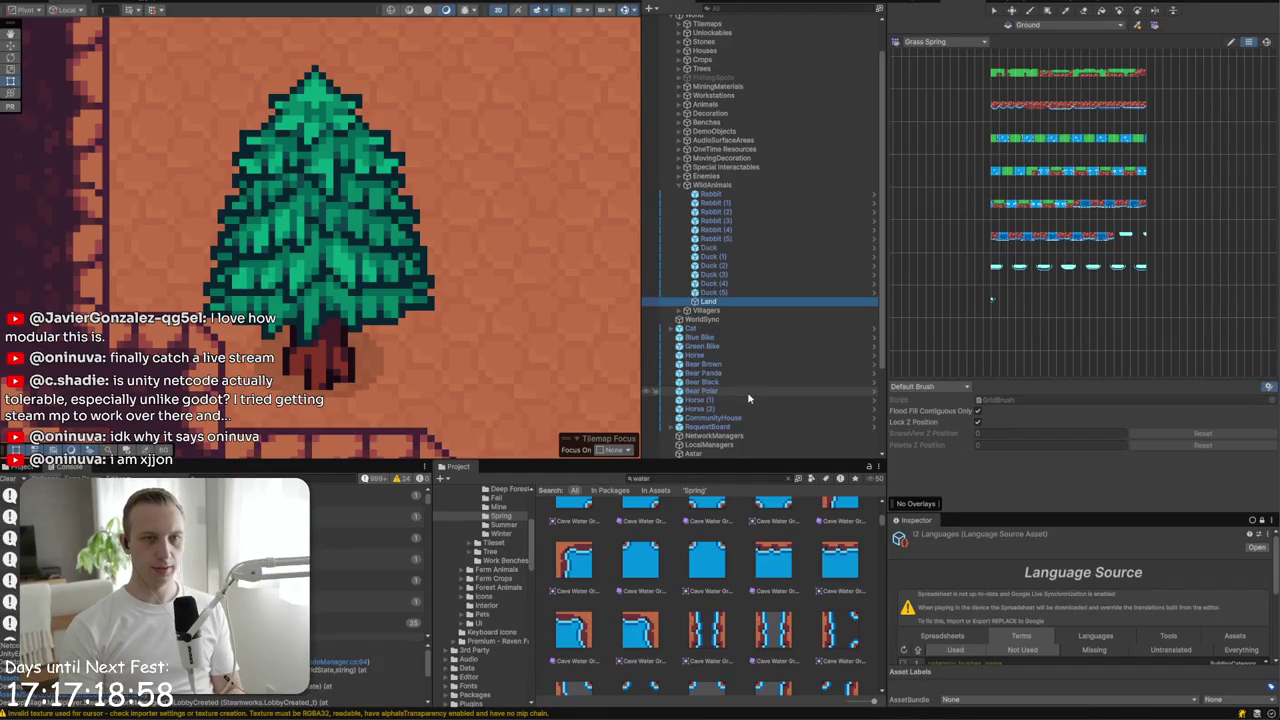
click(725, 292)
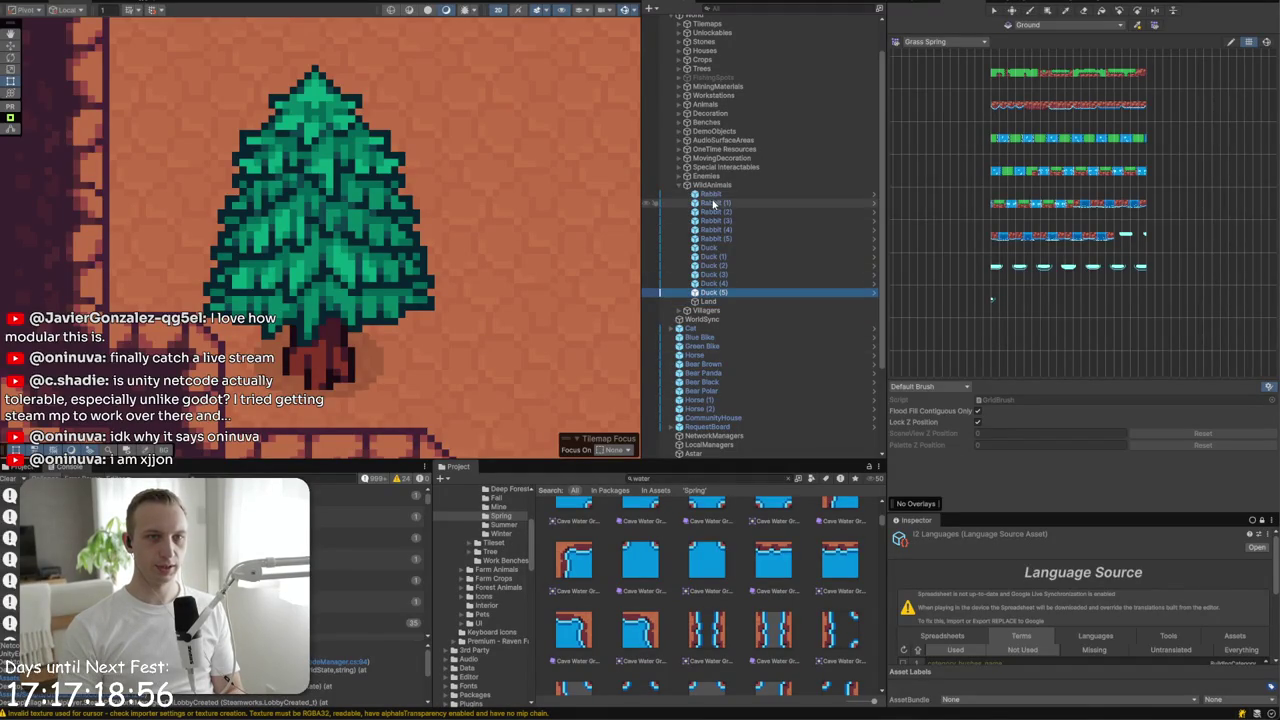
shift+click(712, 194)
drag(712, 196, 742, 304)
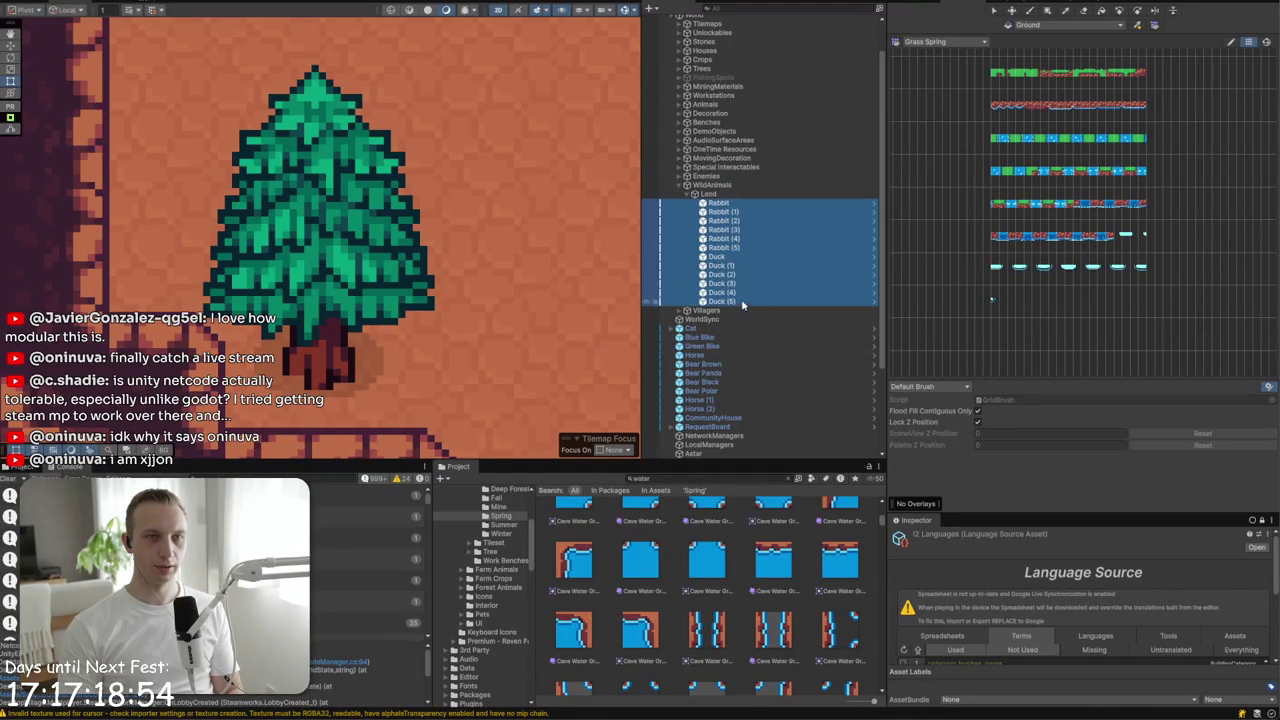
click(695, 193)
- Create a Water child under WildAnimals and move JumpingDolphin and JumpingFish 1 into it
right_click(706, 185)
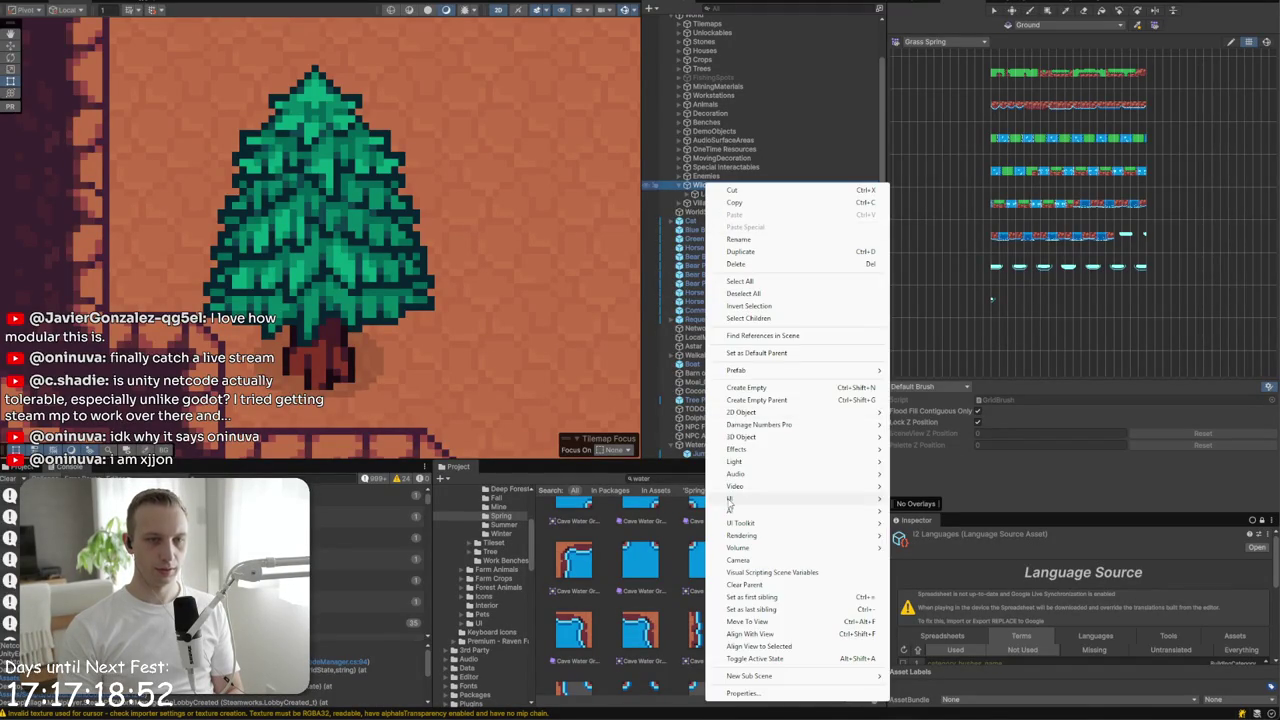
click(772, 389)
text(Water)
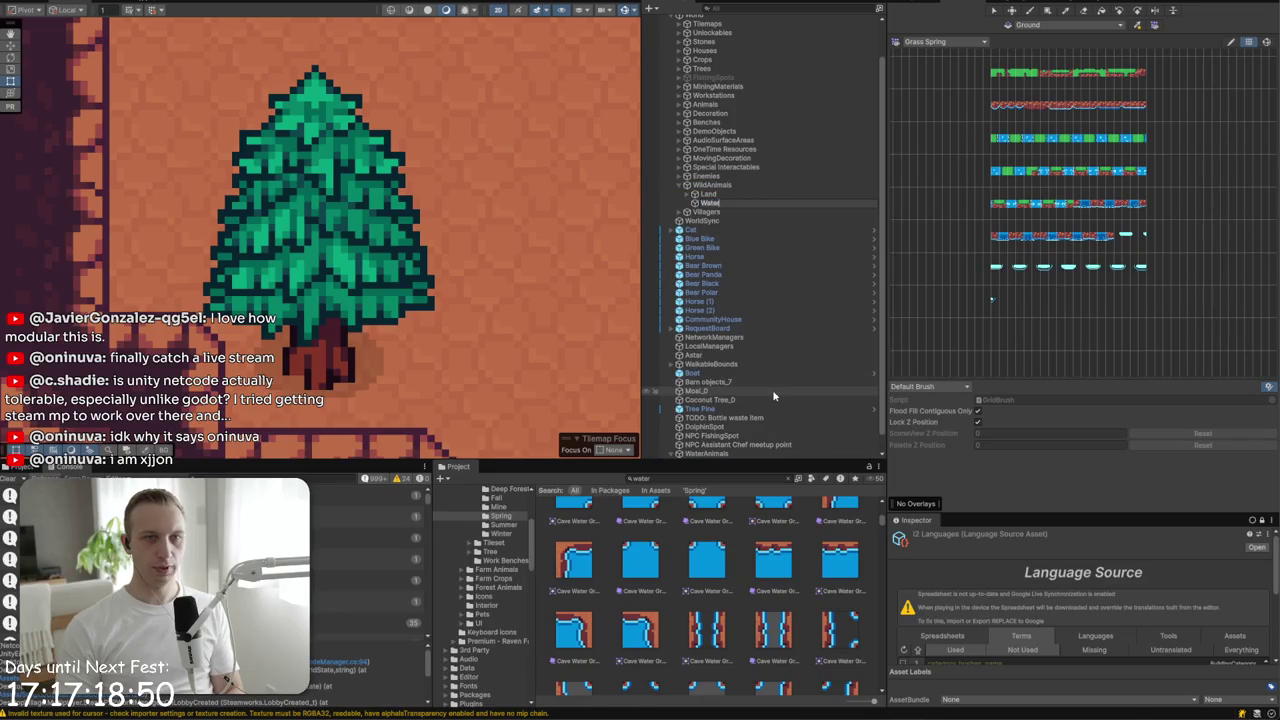
key(Return)
click(716, 453)
shift+click(716, 444)
drag(716, 444, 734, 190)
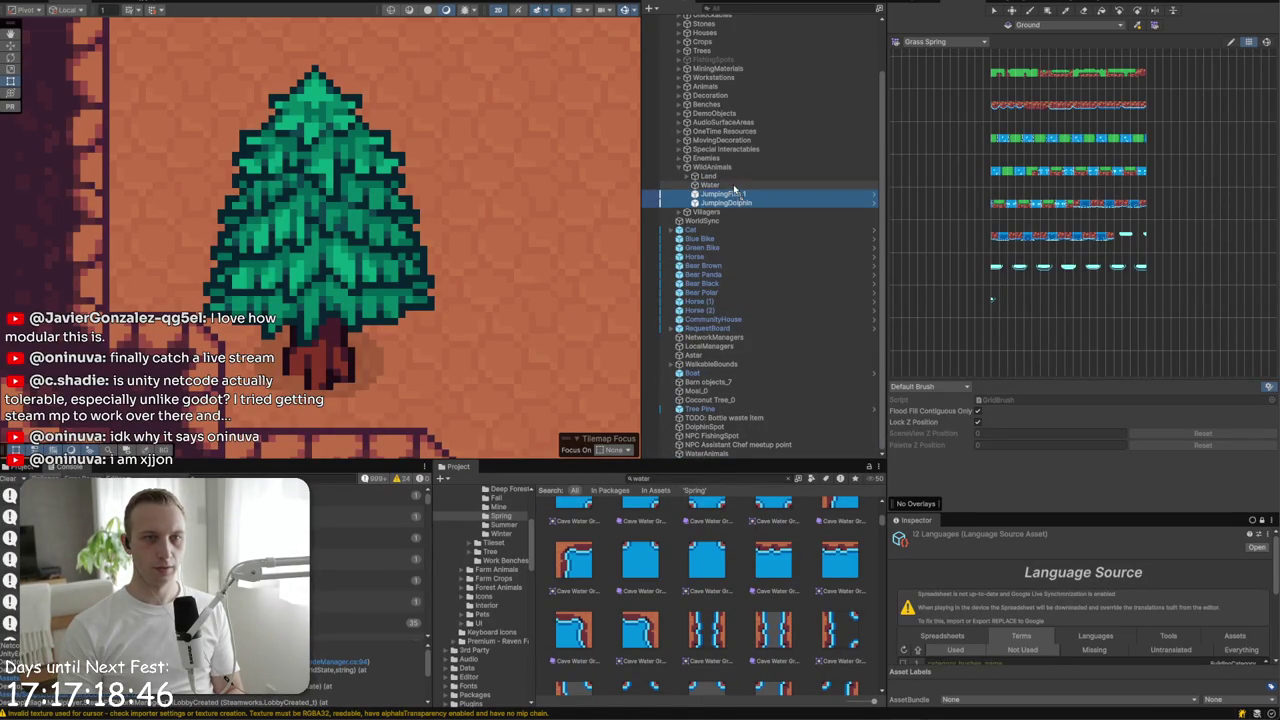
- Delete the empty WaterAnimals group and focus the scene on DolphinSpot
click(722, 453)
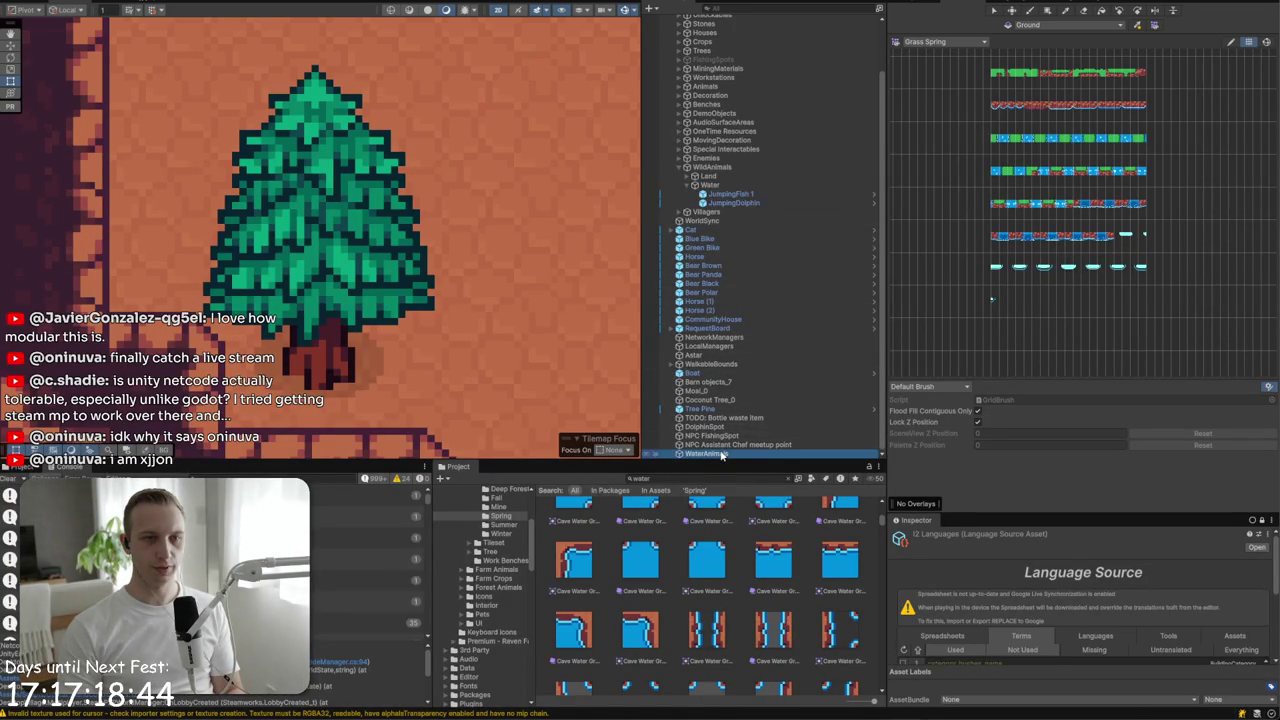
key(Delete)
double_click(716, 437)
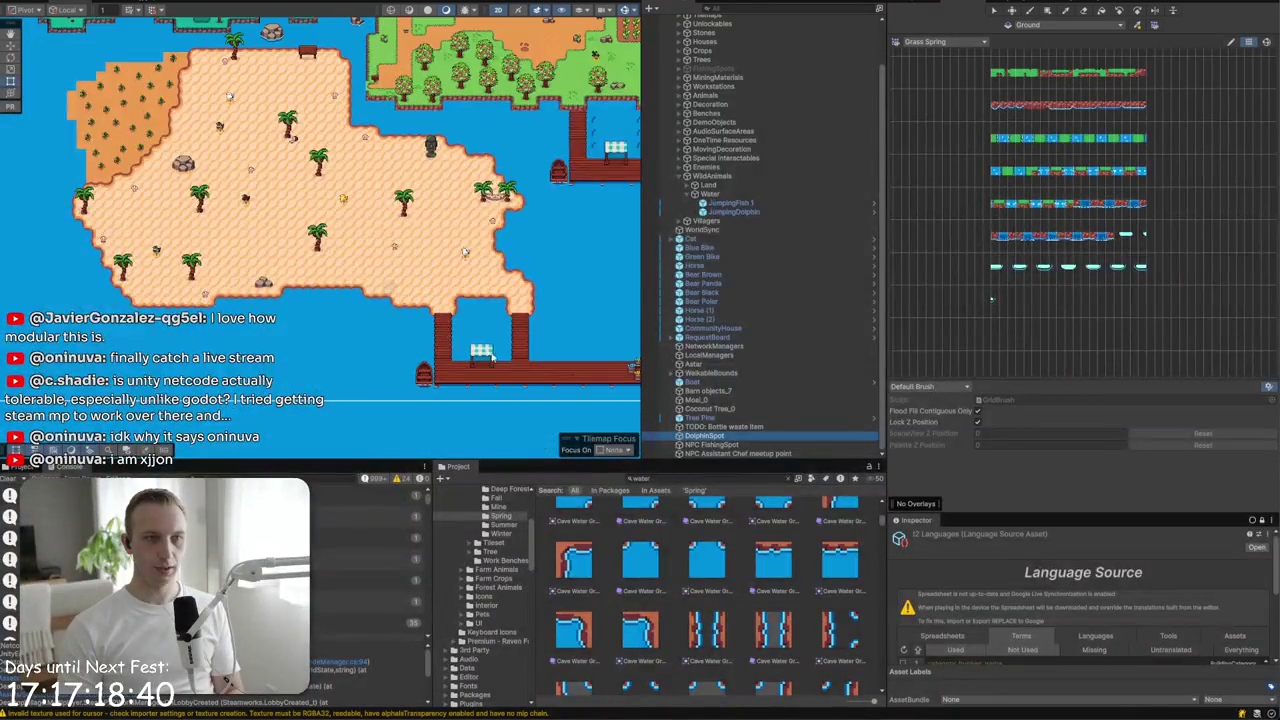
- Inspect the properties of DolphinSpot and the NPC Assistant Chef meetup point
double_click(703, 399)
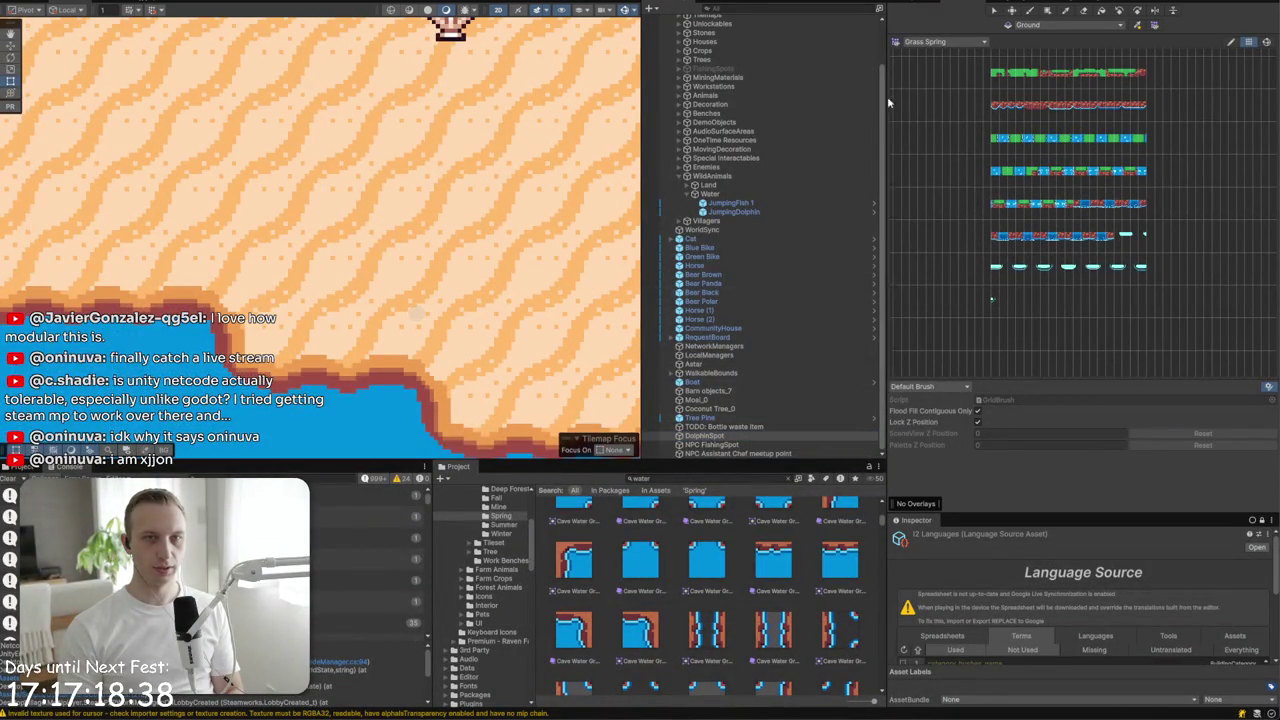
click(914, 3)
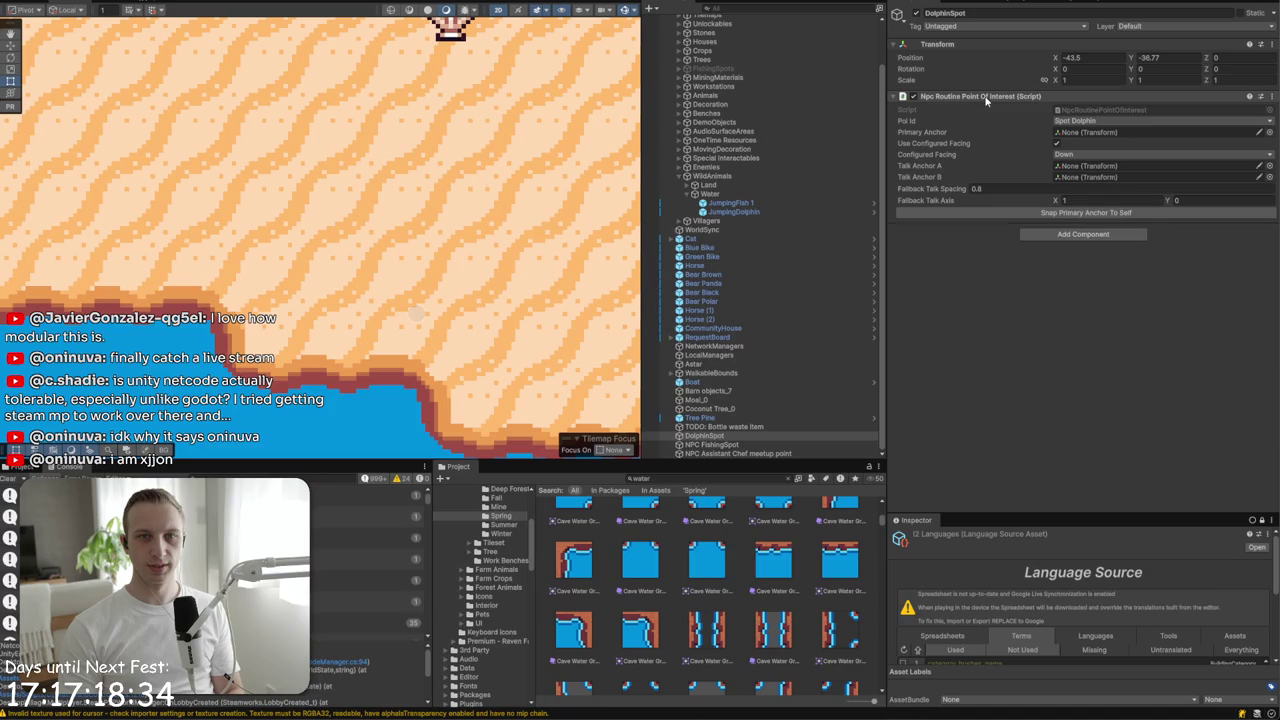
click(713, 444)
key(Down)
key(Up)
key(Up)
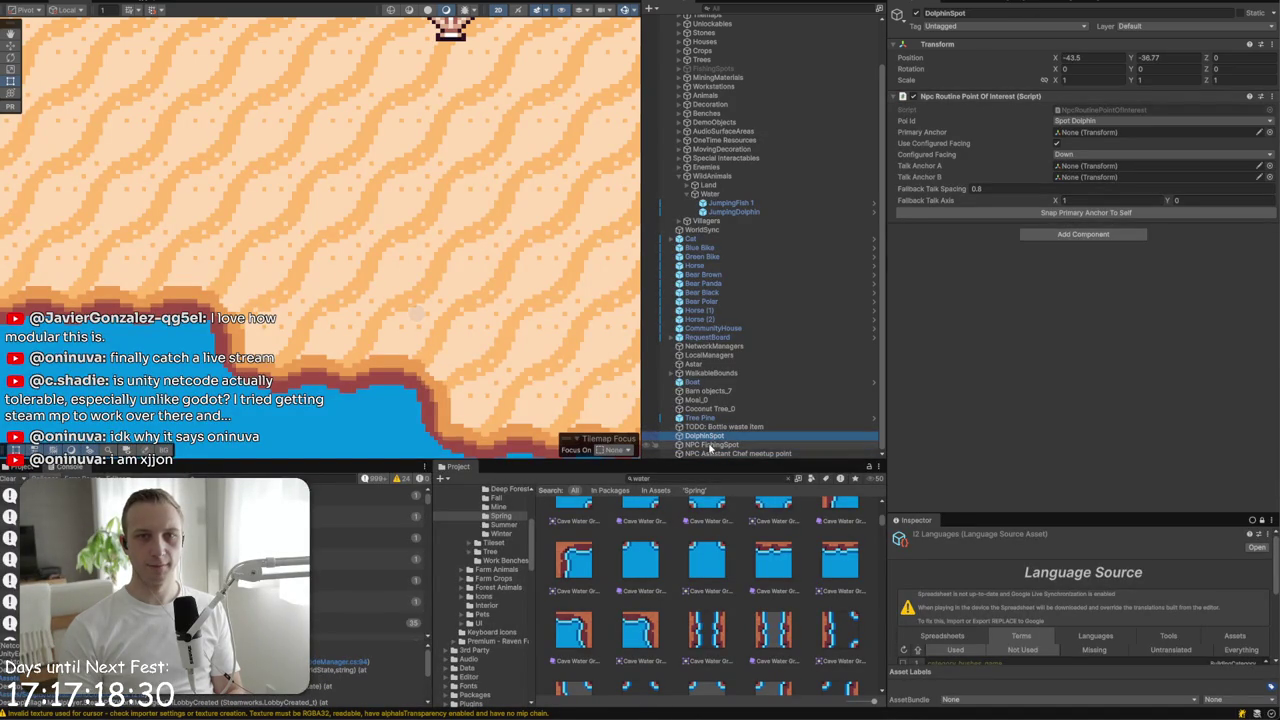
click(708, 453)
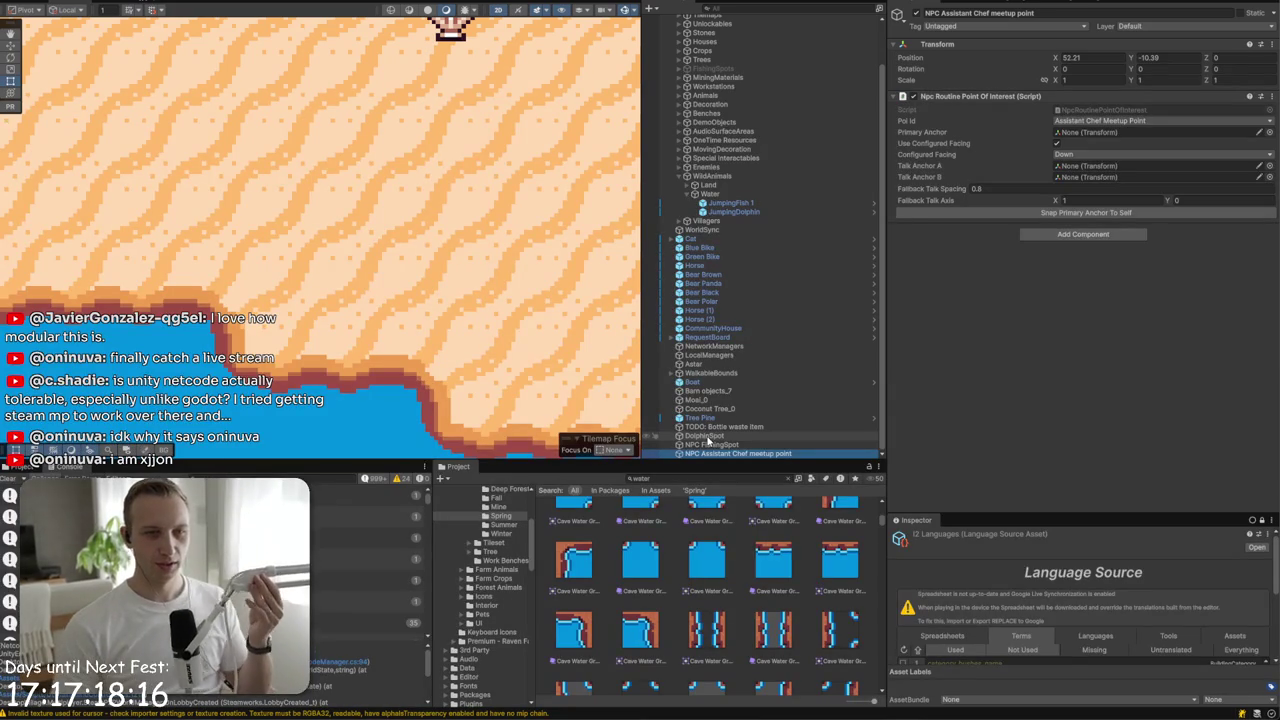
click(706, 437)
- Create an NPC POI group above DolphinSpot and move it inside World below Villagers
right_click(720, 447)
click(750, 163)
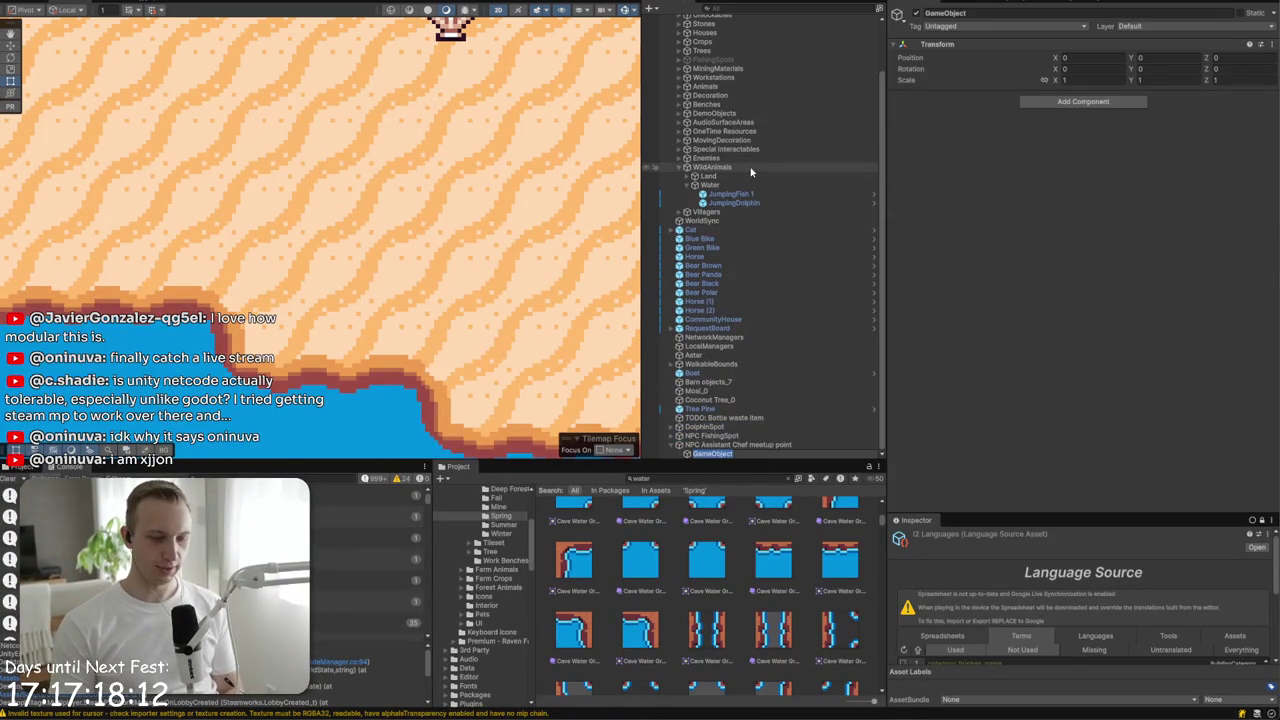
text(NPC POI)
key(Return)
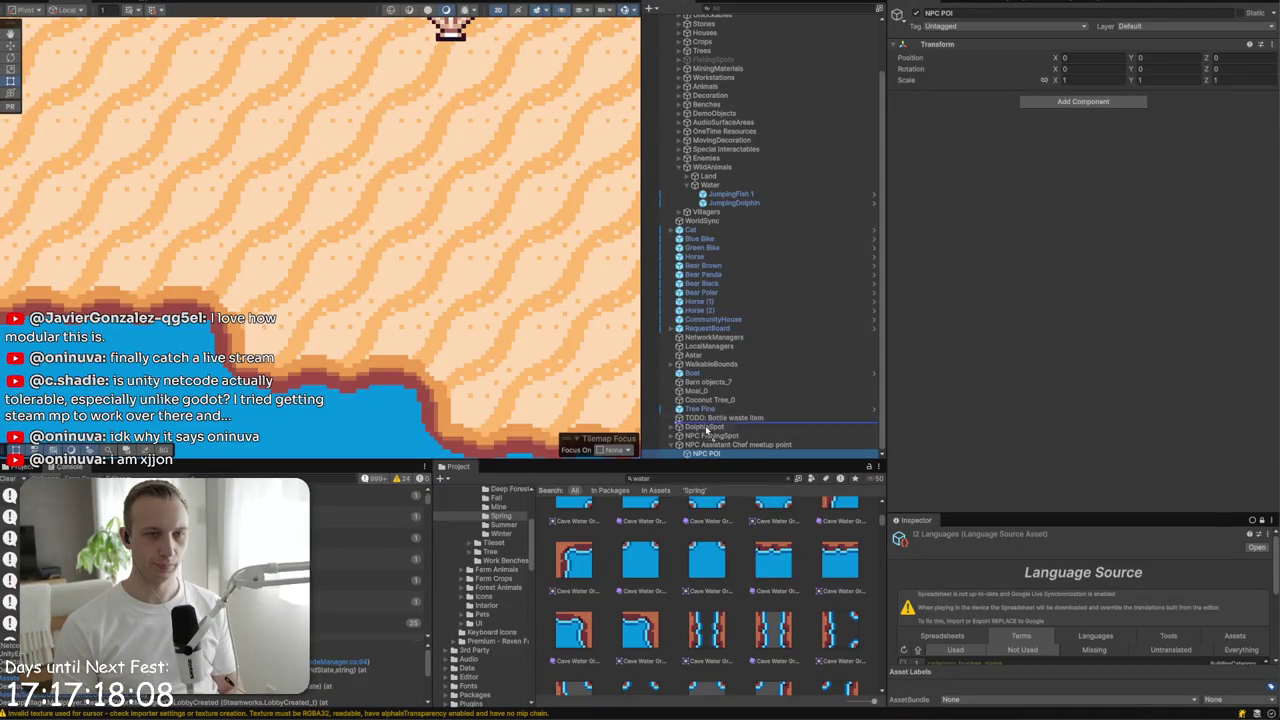
drag(706, 428, 708, 437)
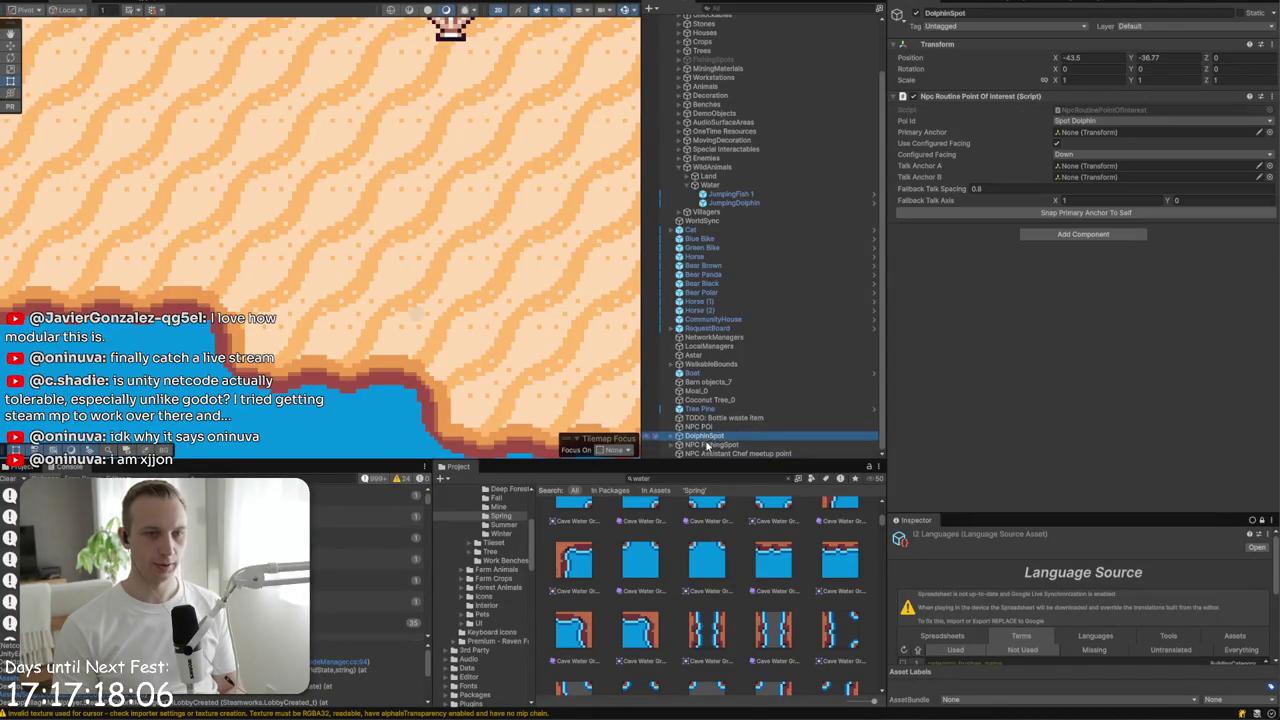
shift+click(703, 444)
click(708, 436)
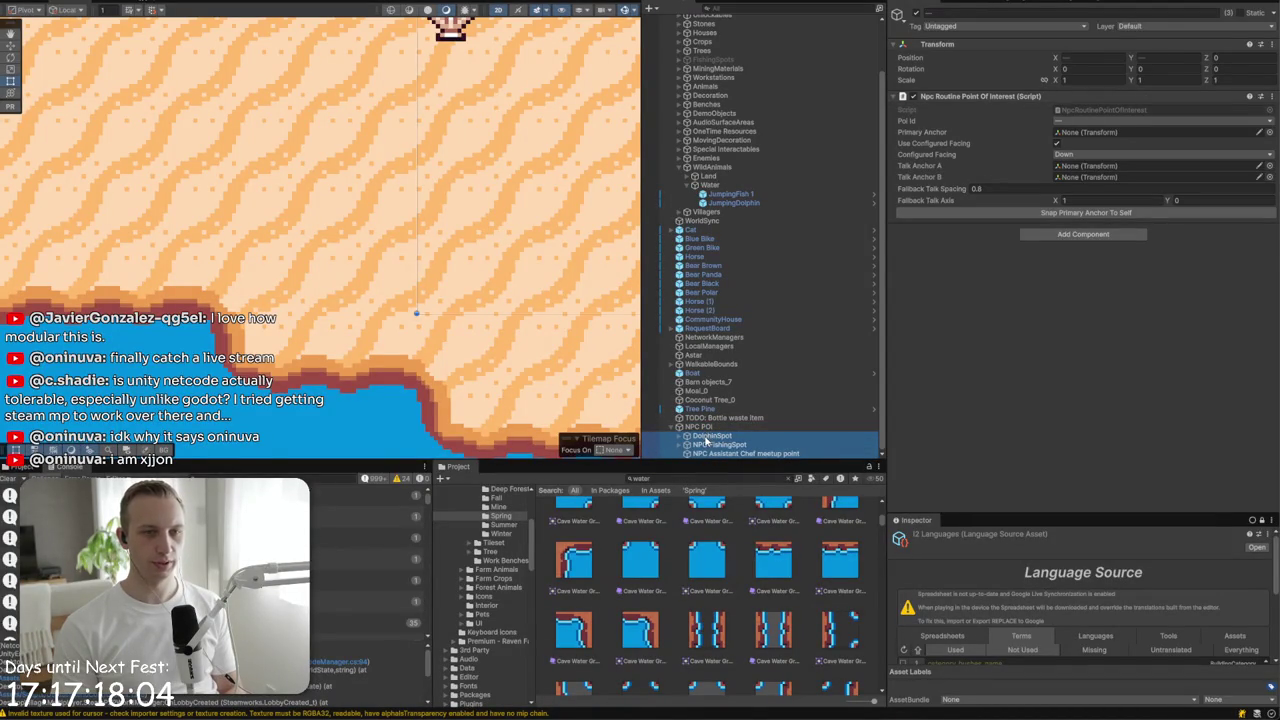
click(941, 12)
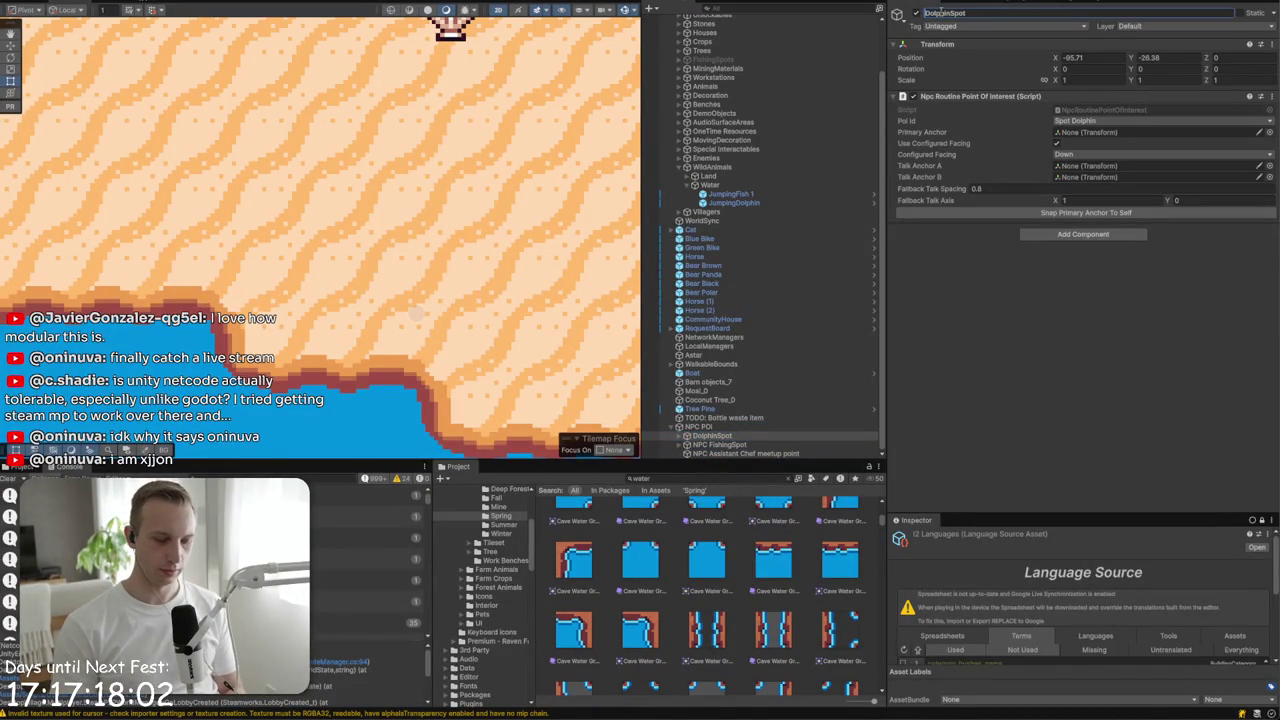
mouse_move(690, 427)
mouse_down()
mouse_move(690, 450)
mouse_move(703, 243)
mouse_up()
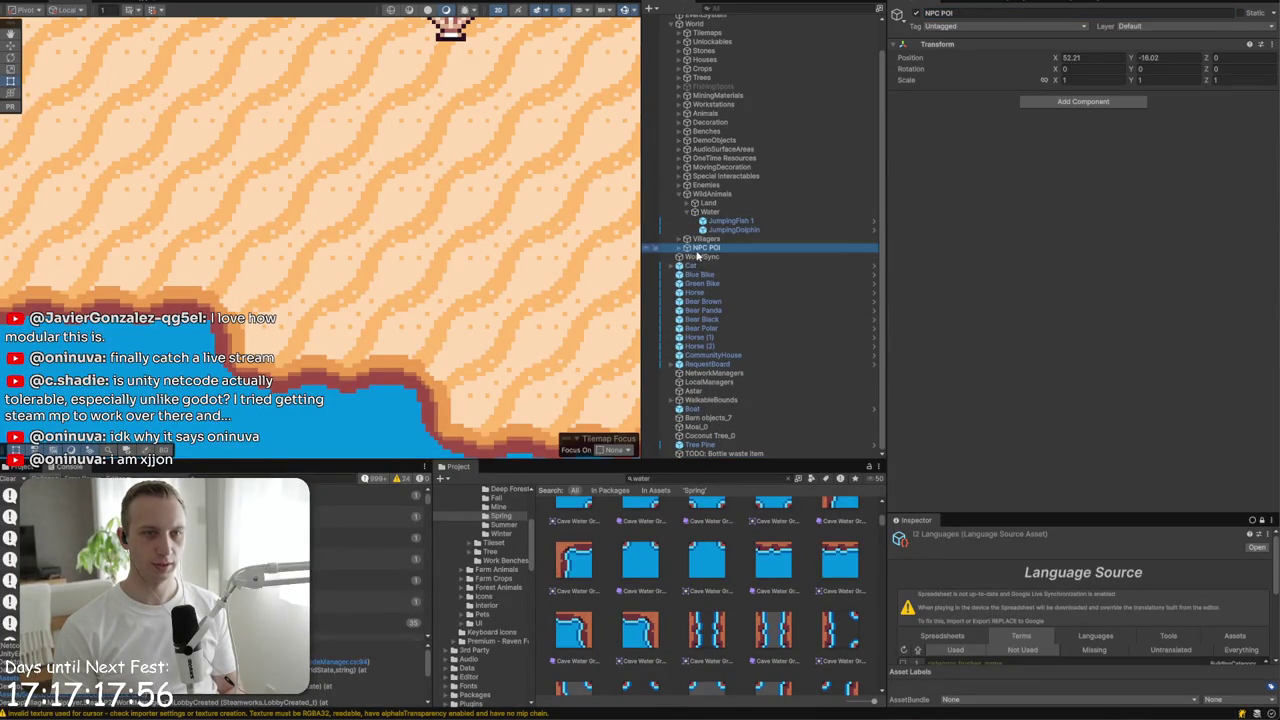
click(728, 446)
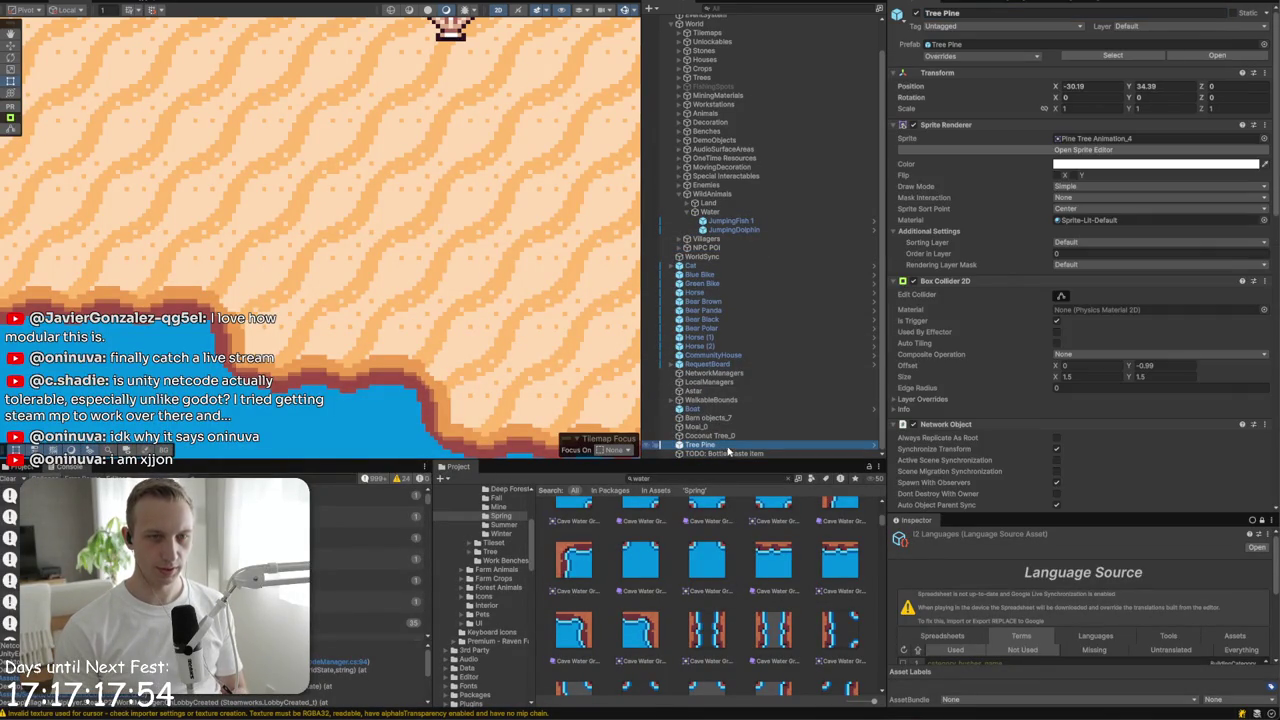
- Inspect the Barn, Coconut Tree and Moai objects, then collapse WildAnimals and expand Animals
click(722, 418)
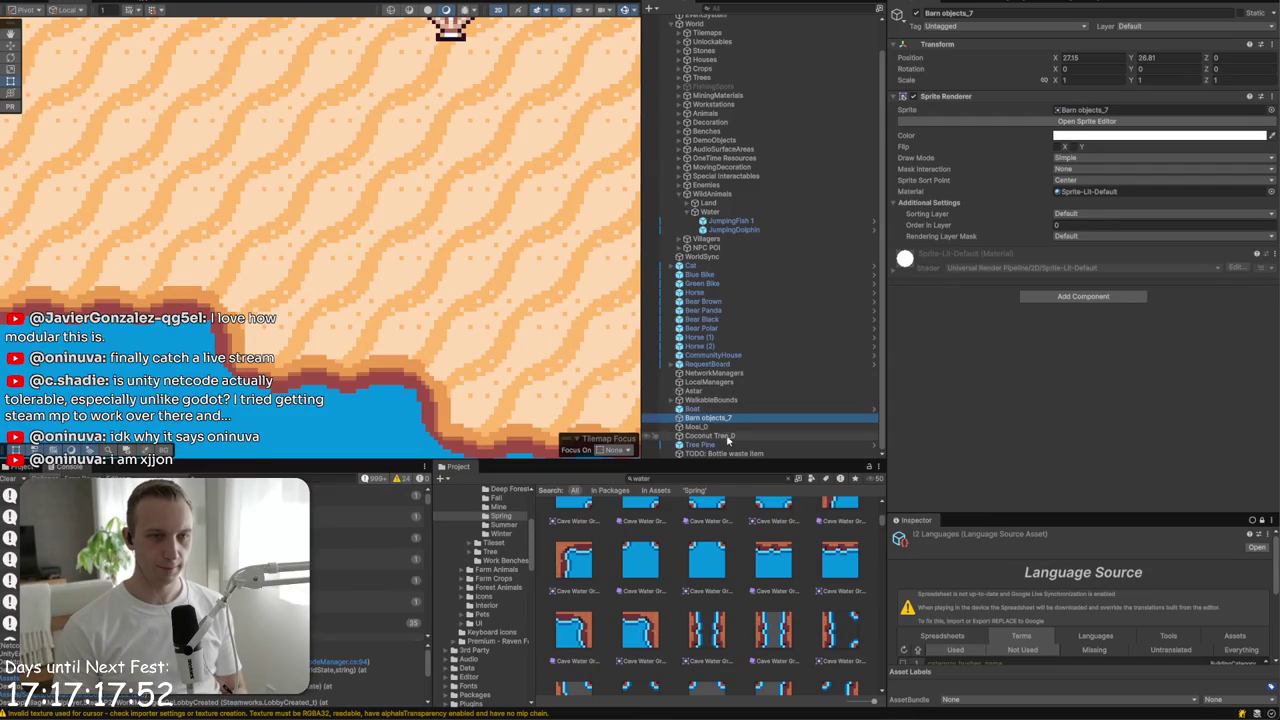
click(722, 435)
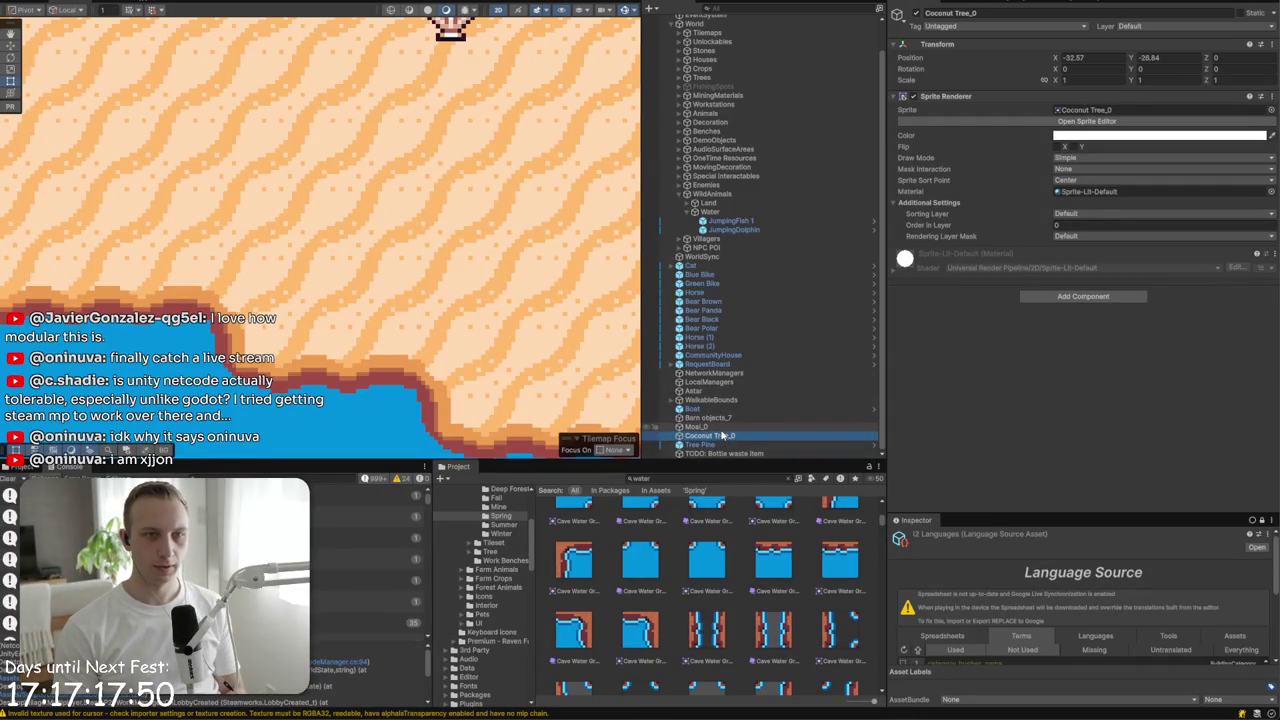
ctrl+click(722, 428)
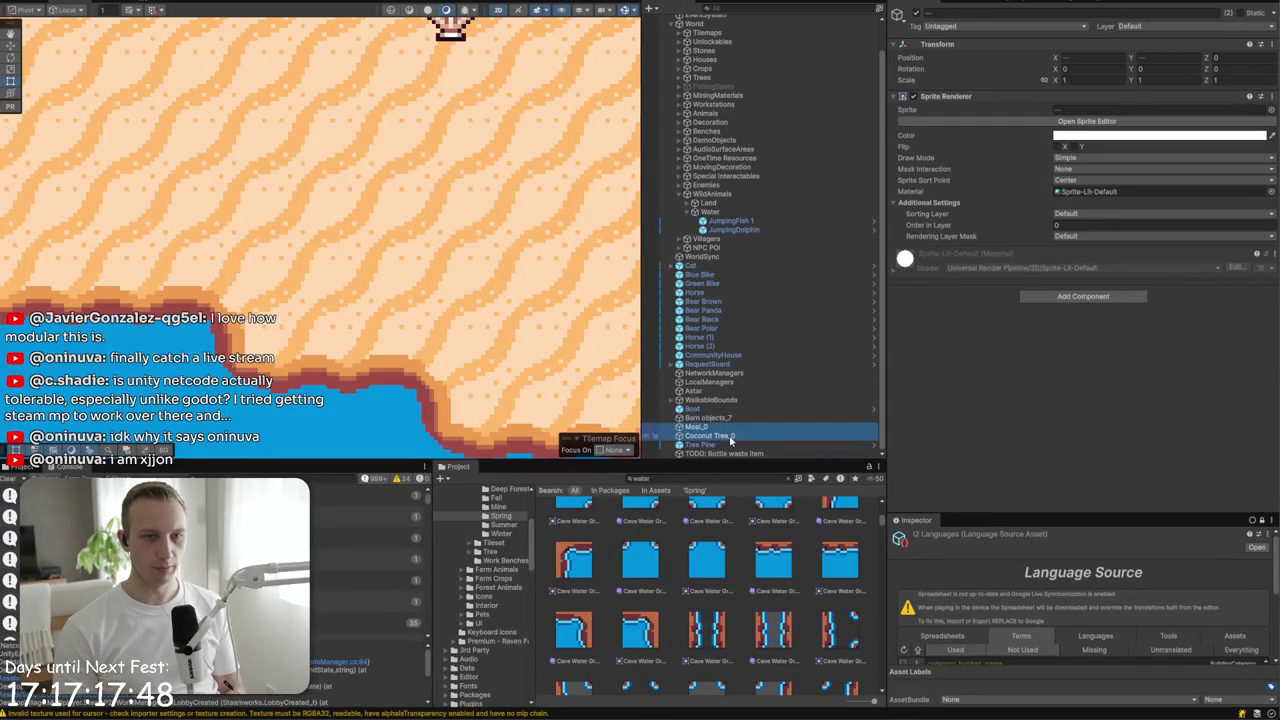
double_click(730, 438)
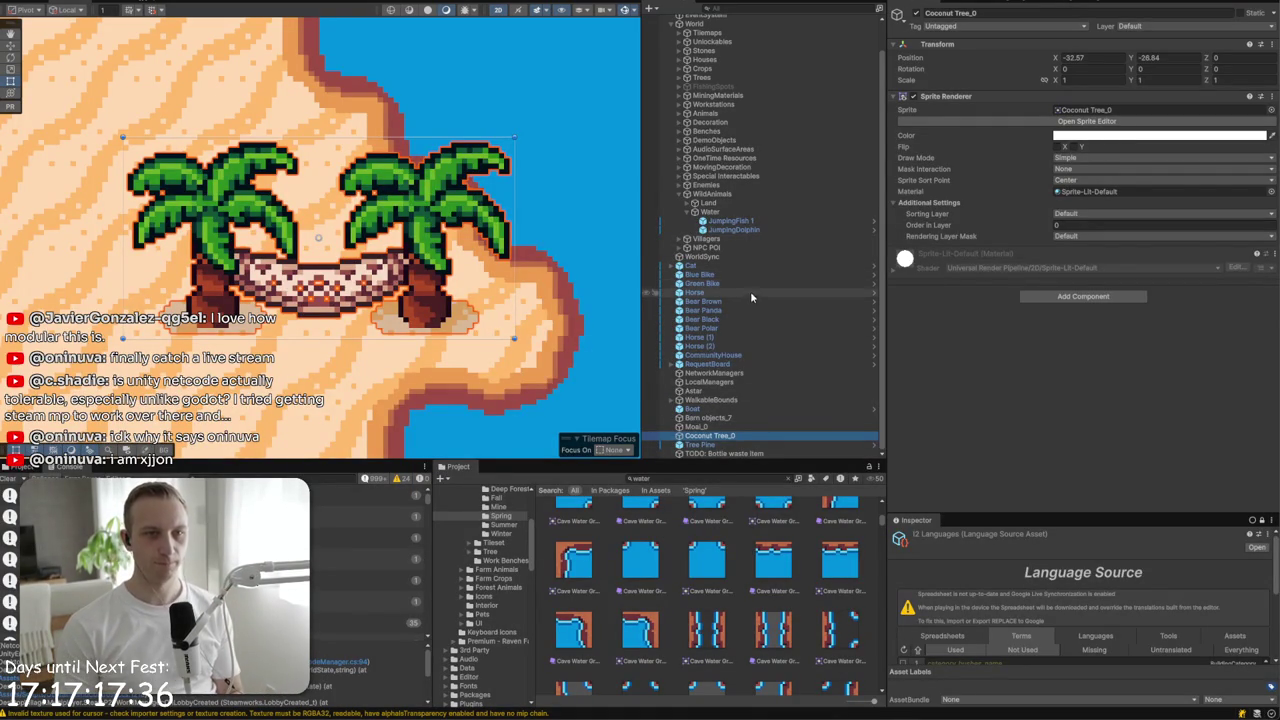
click(689, 212)
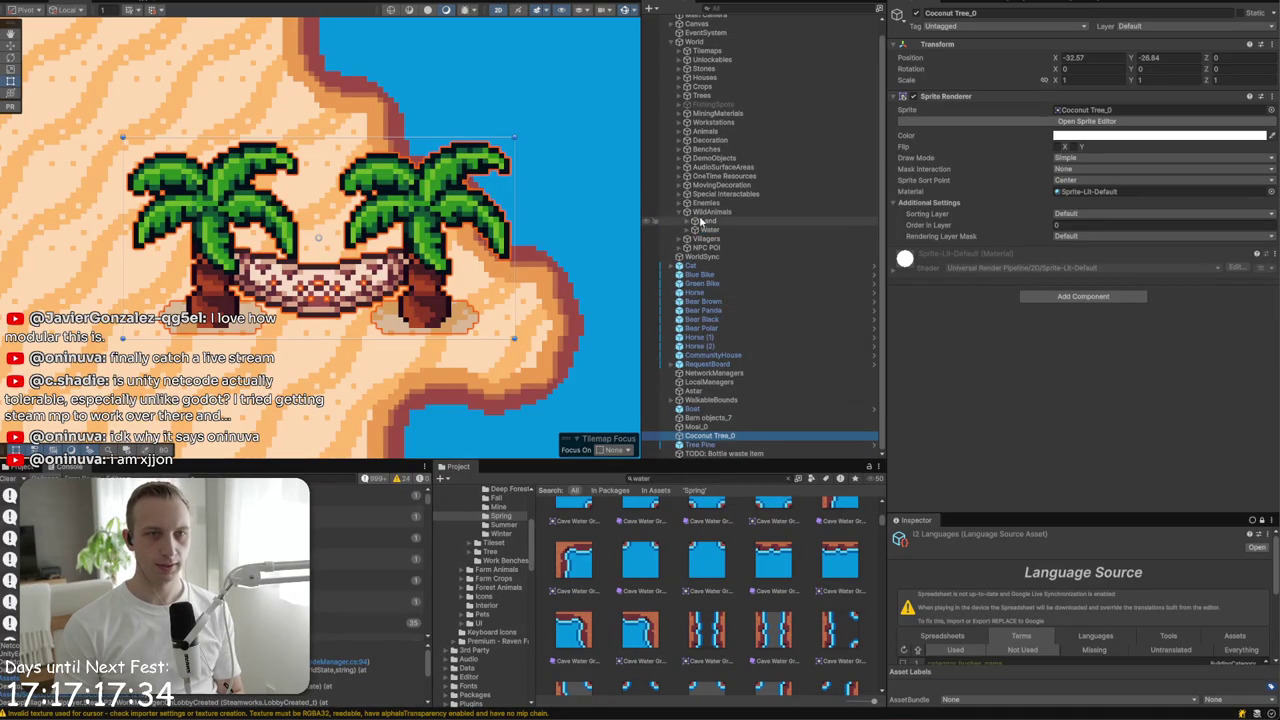
click(683, 221)
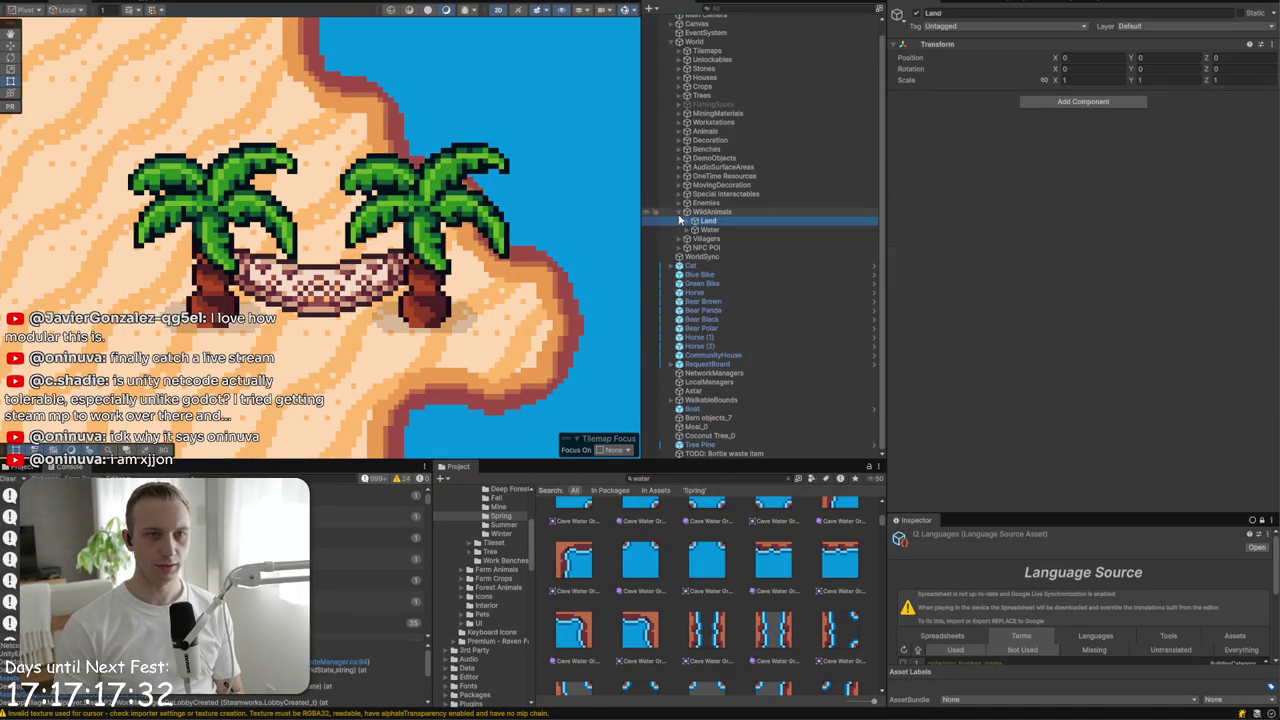
click(679, 212)
click(697, 148)
- Rename Animals to FarmAnimals and move Horse (1) and Horse (2) under it
click(977, 14)
click(977, 14)
text(FarmAnimals)
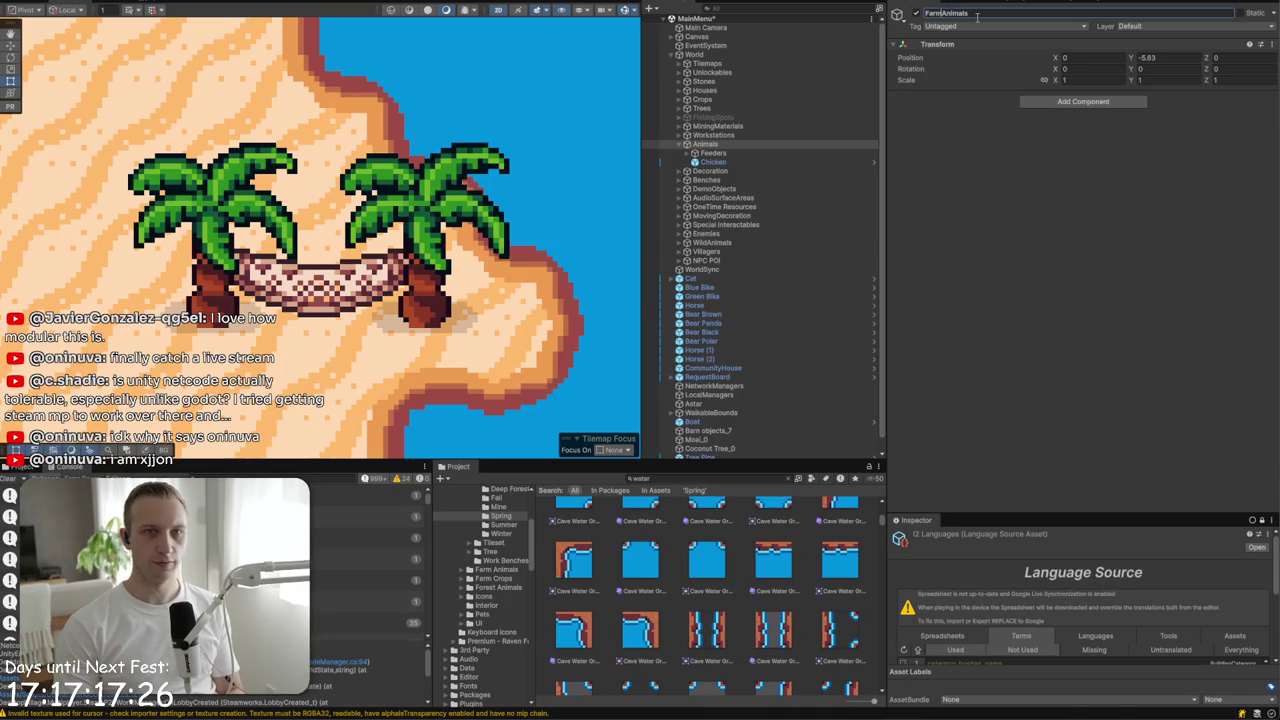
click(700, 278)
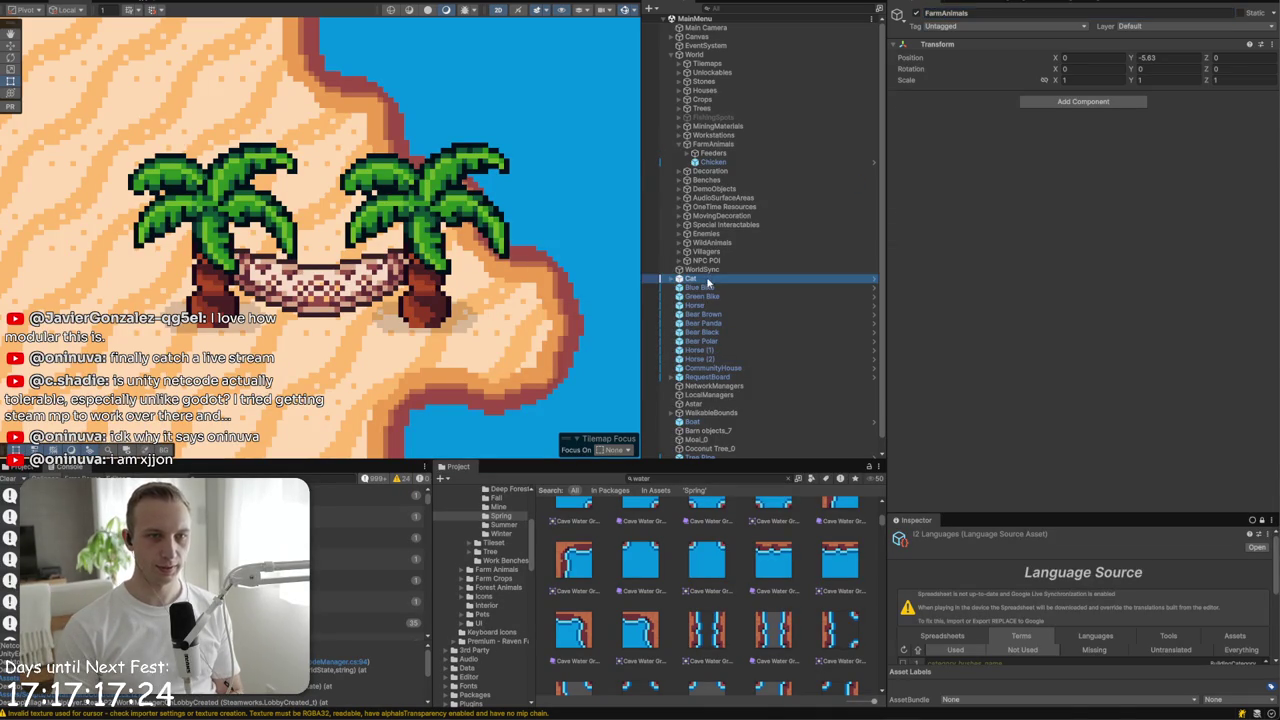
click(712, 306)
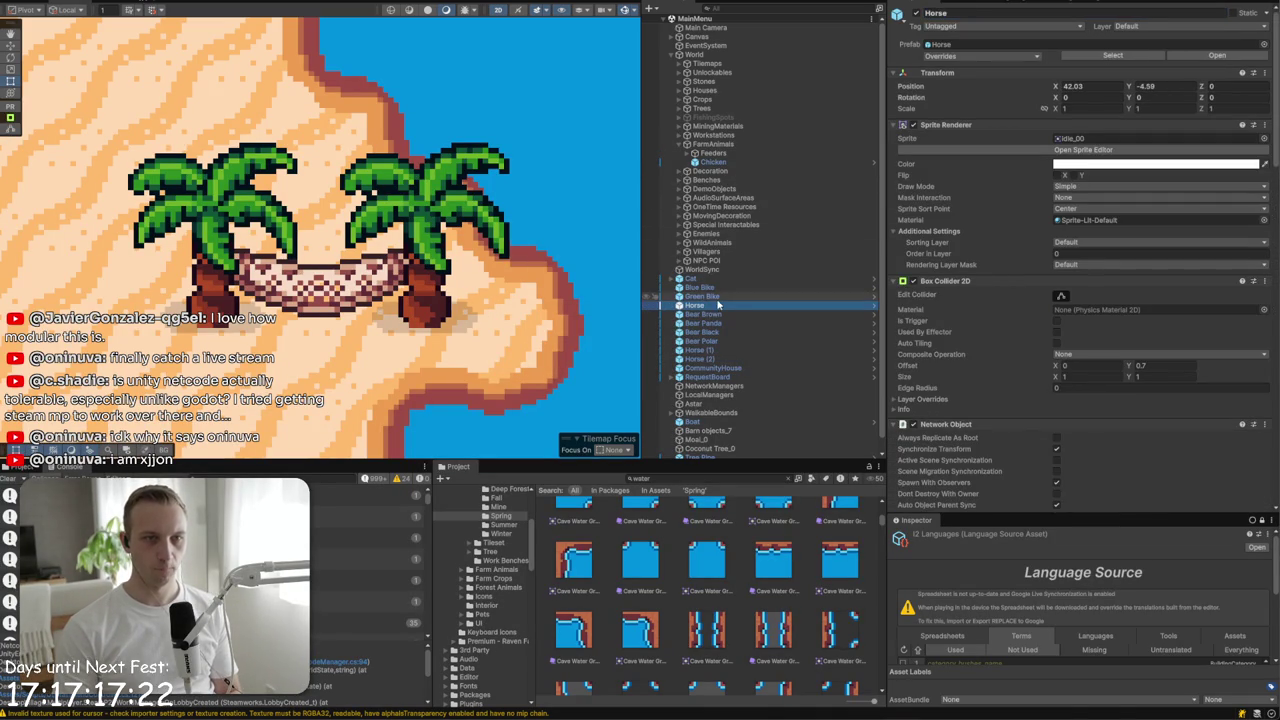
drag(695, 281, 698, 275)
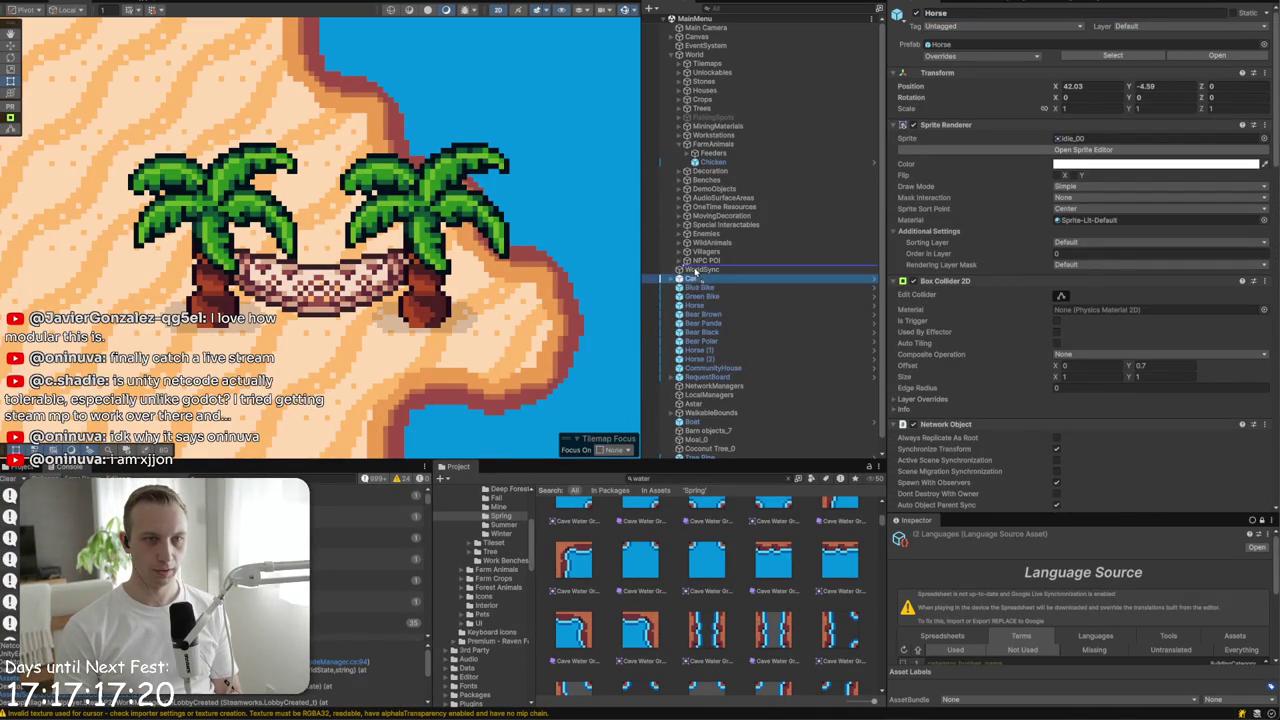
click(699, 350)
shift+click(699, 358)
drag(699, 358, 731, 163)
- Move Horse under FarmAnimals alongside the other two horses
key(f)
scroll(380, 275, down, 5)
click(420, 268)
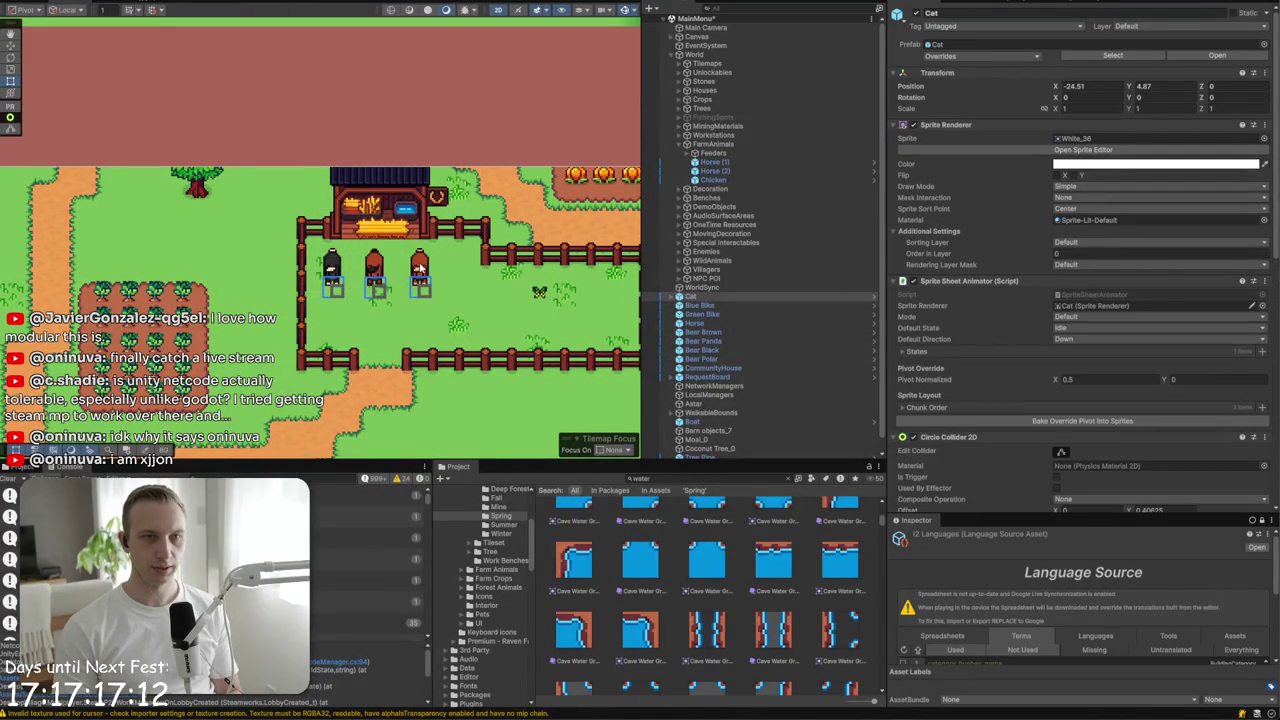
click(422, 270)
click(422, 270)
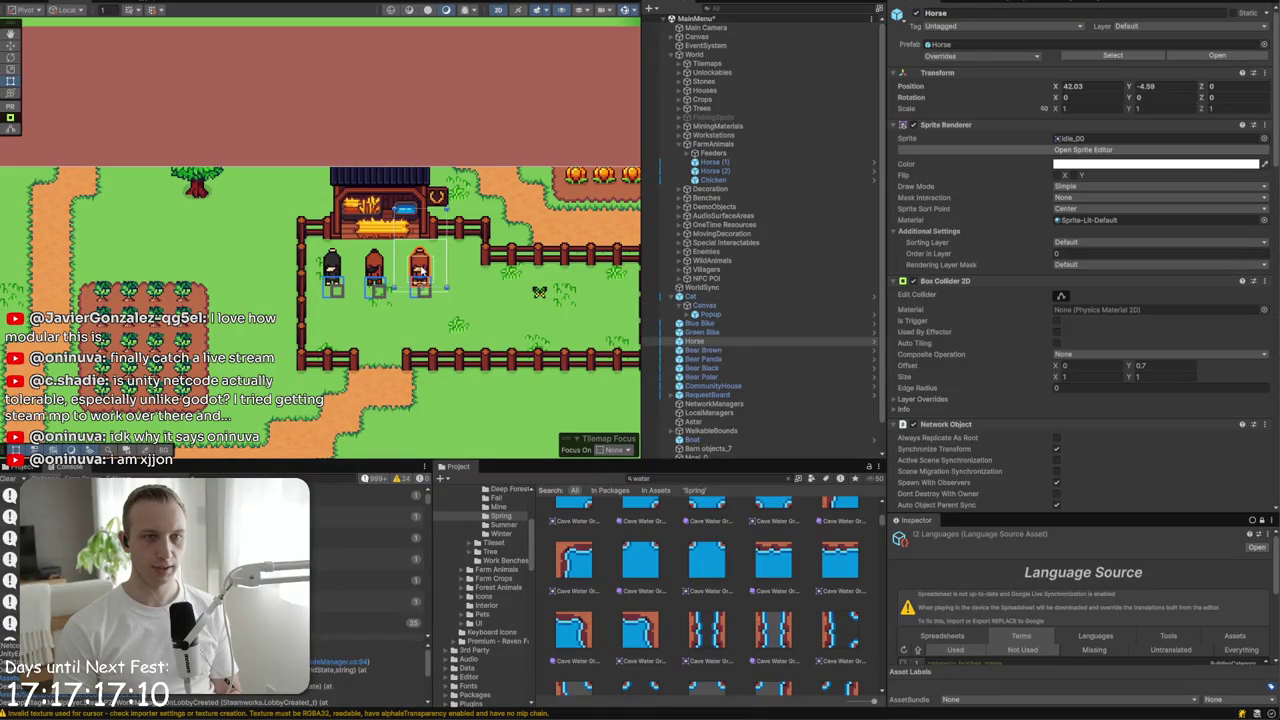
drag(677, 348, 705, 158)
- Deactivate the four bears (Brown, Panda, Black, Polar) and move them into WildAnimals' Land group
click(722, 350)
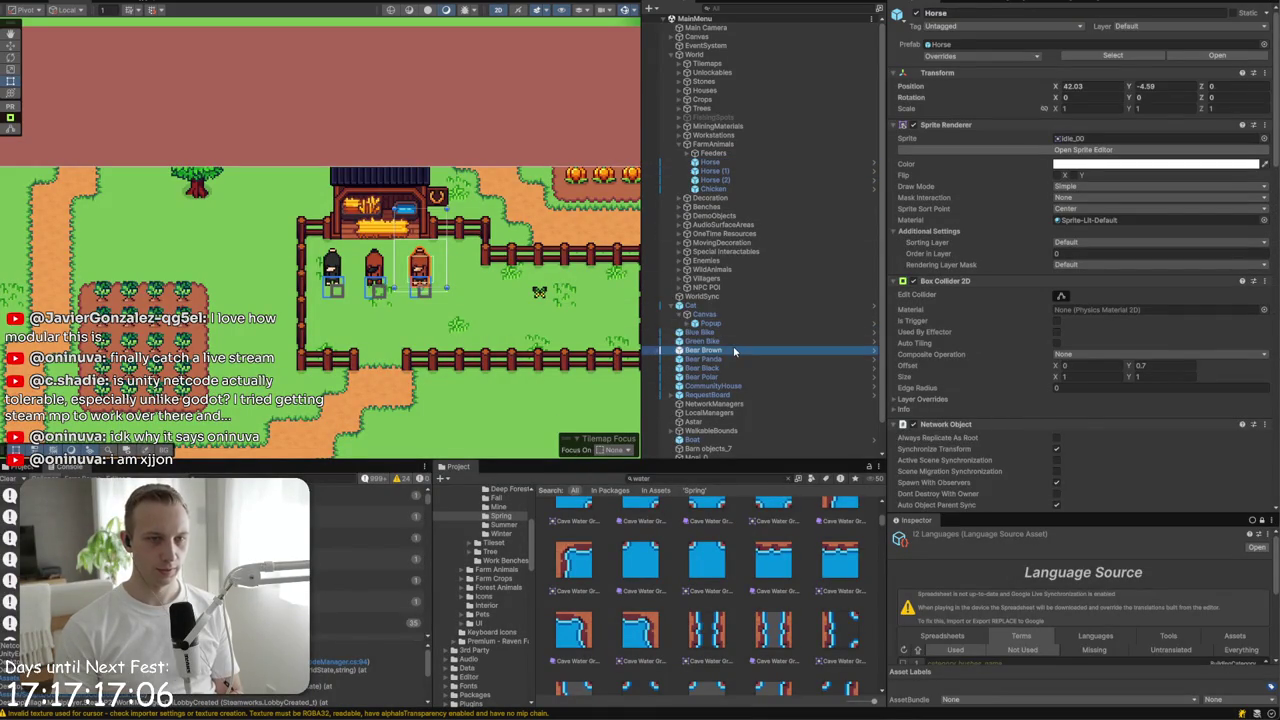
double_click(731, 376)
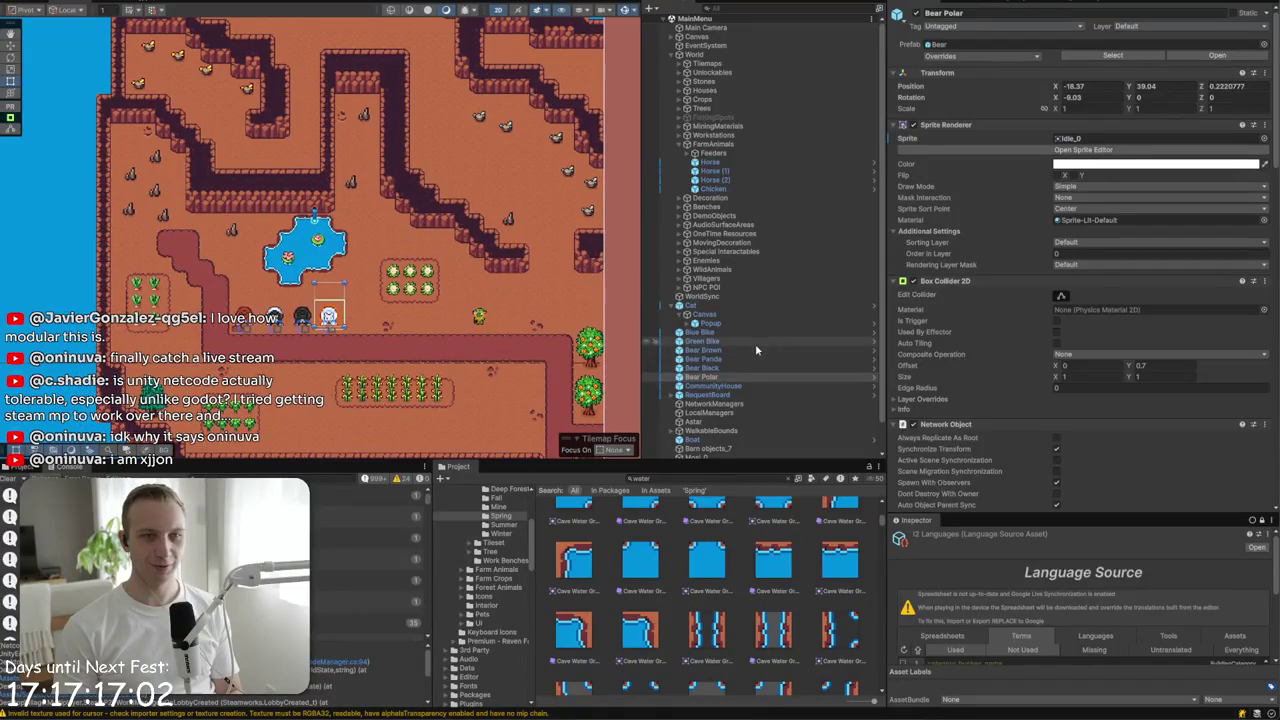
shift+click(752, 350)
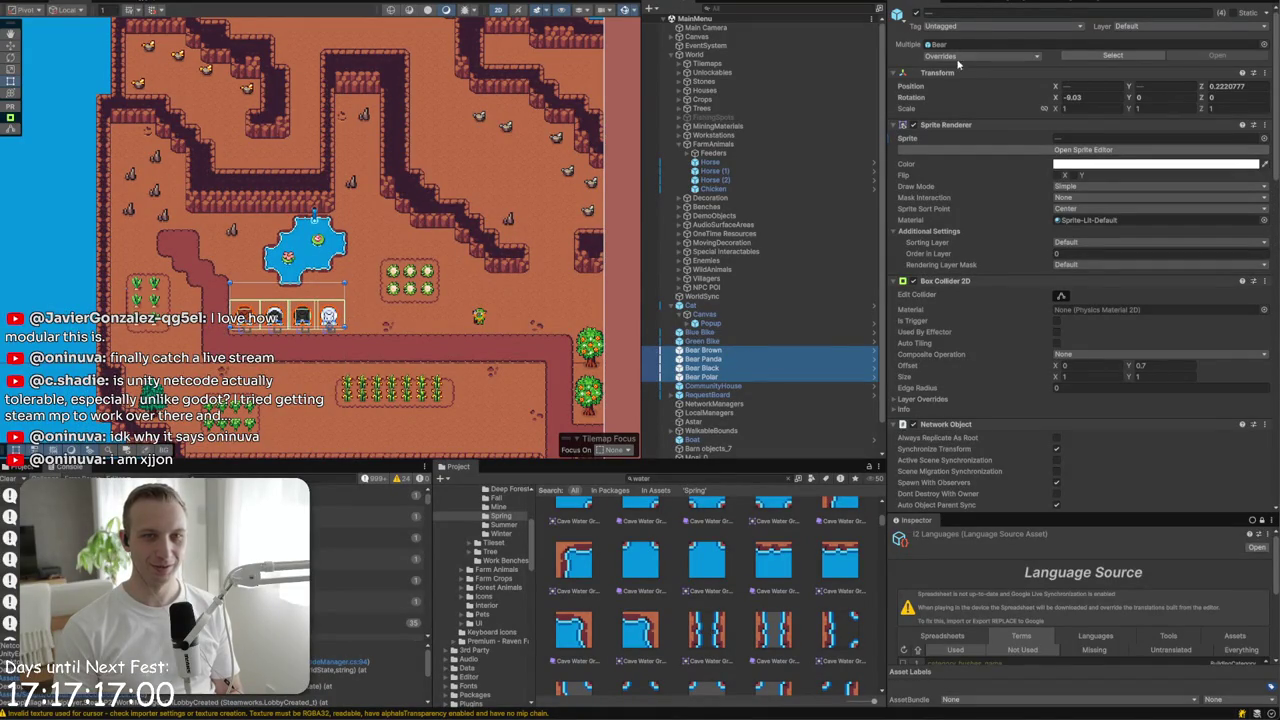
click(917, 16)
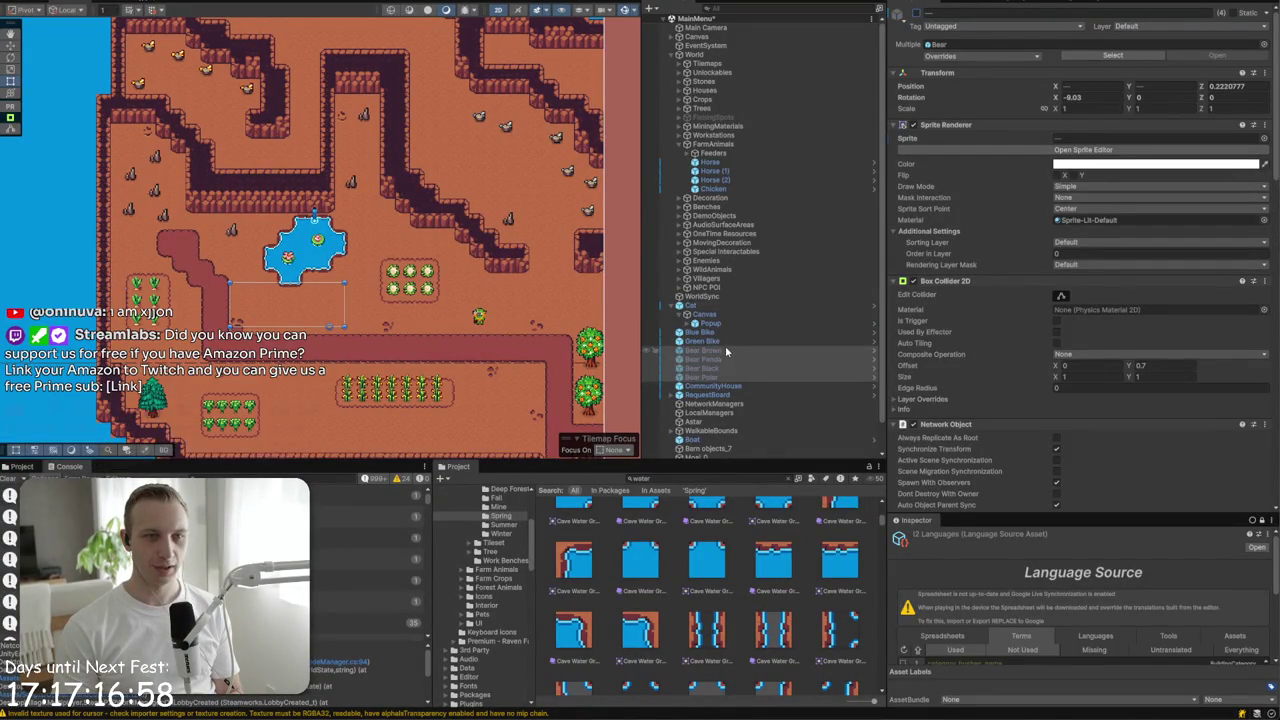
drag(735, 318, 733, 274)
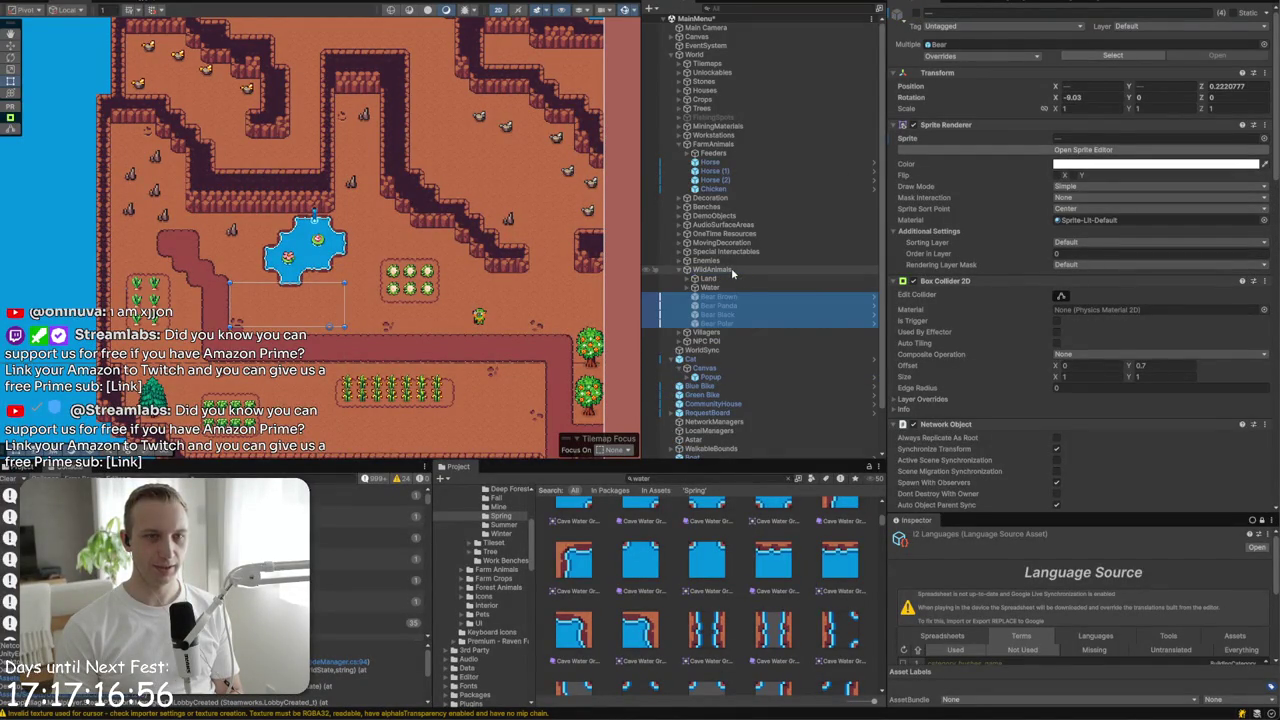
click(689, 279)
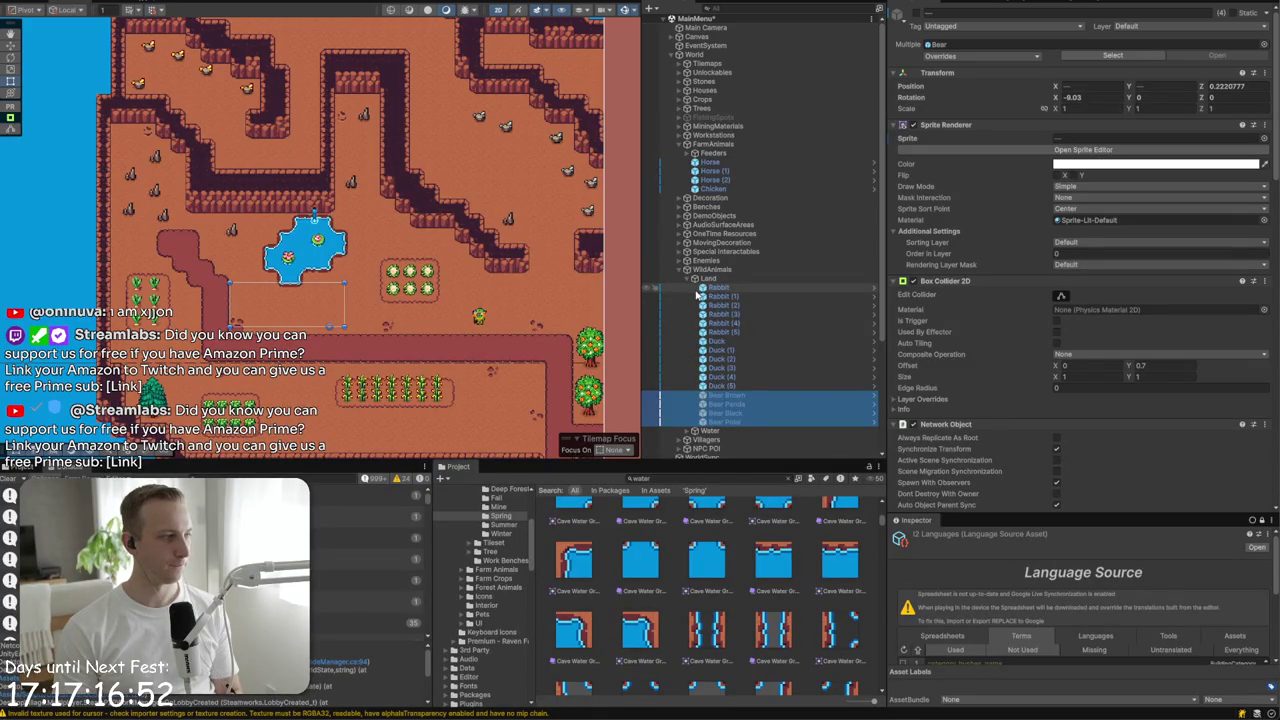
scroll(697, 295, down, 5)
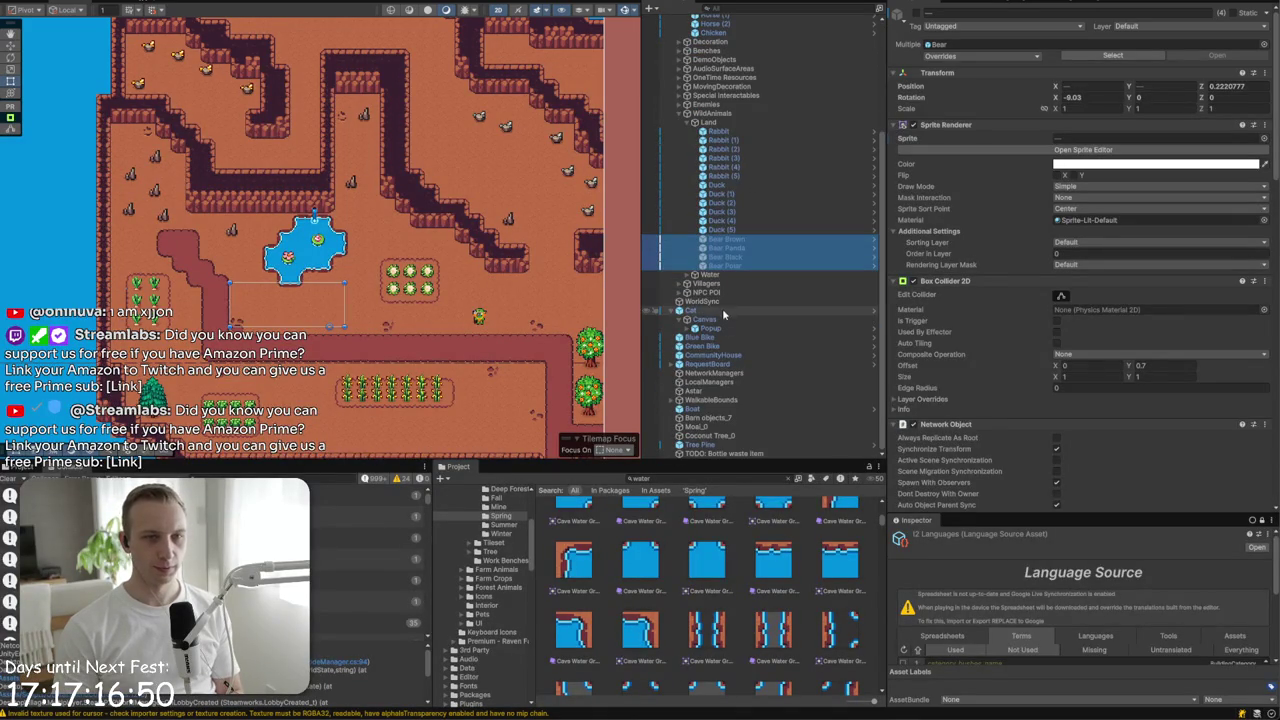
click(690, 311)
- Frame the Cat in the scene and move it up and left on the map
scroll(695, 315, up, 1)
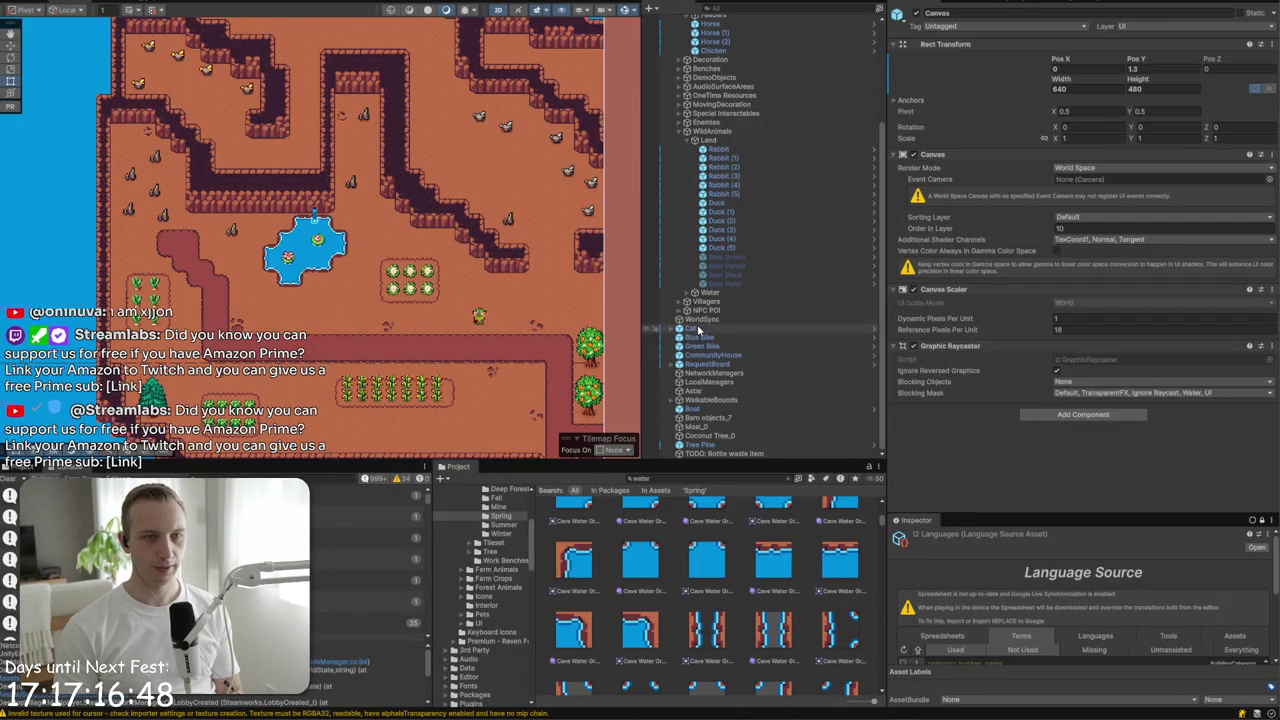
double_click(698, 330)
scroll(400, 225, up, 10)
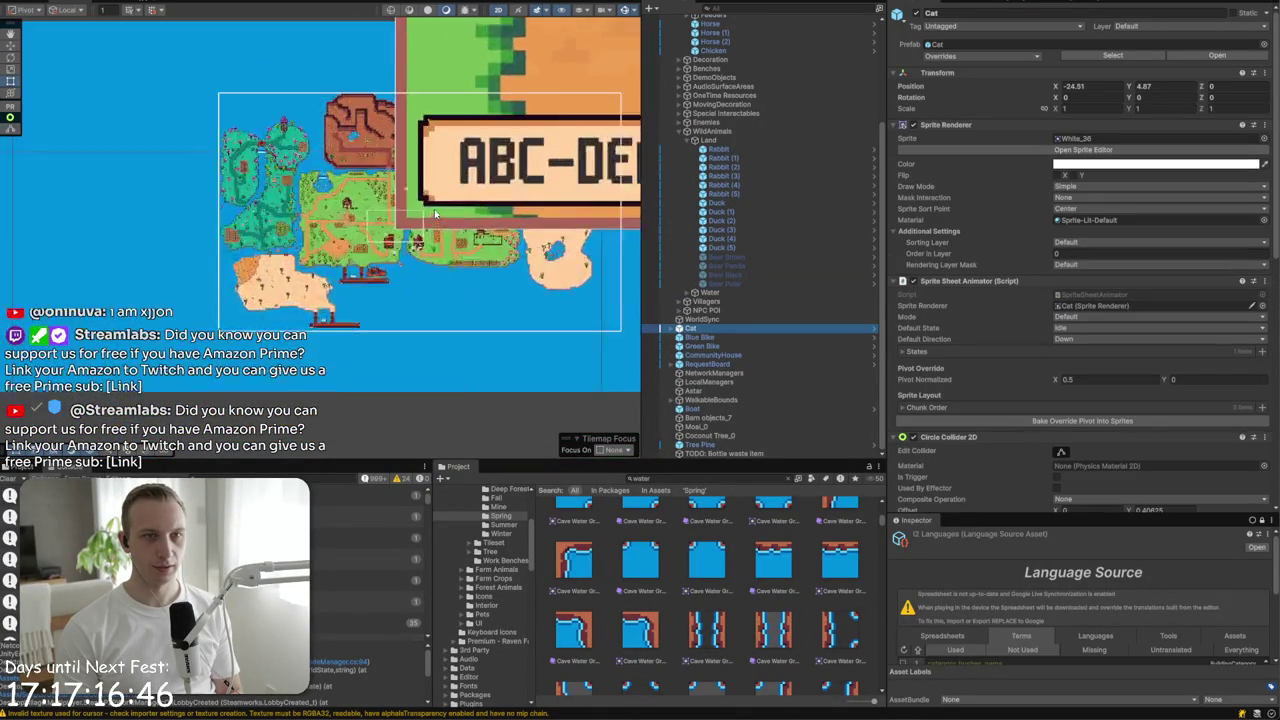
scroll(390, 220, up, 3)
key(f)
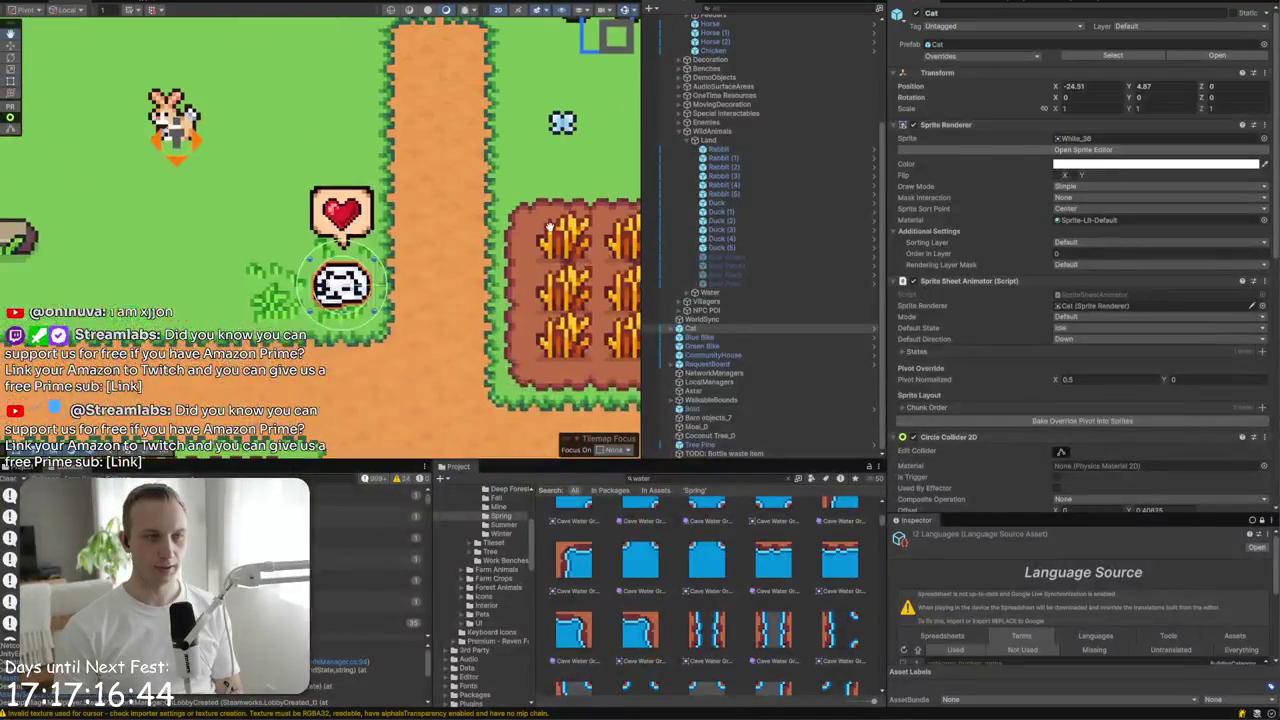
mouse_move(346, 305)
mouse_down()
mouse_move(170, 287)
mouse_move(278, 243)
mouse_move(142, 245)
mouse_up()
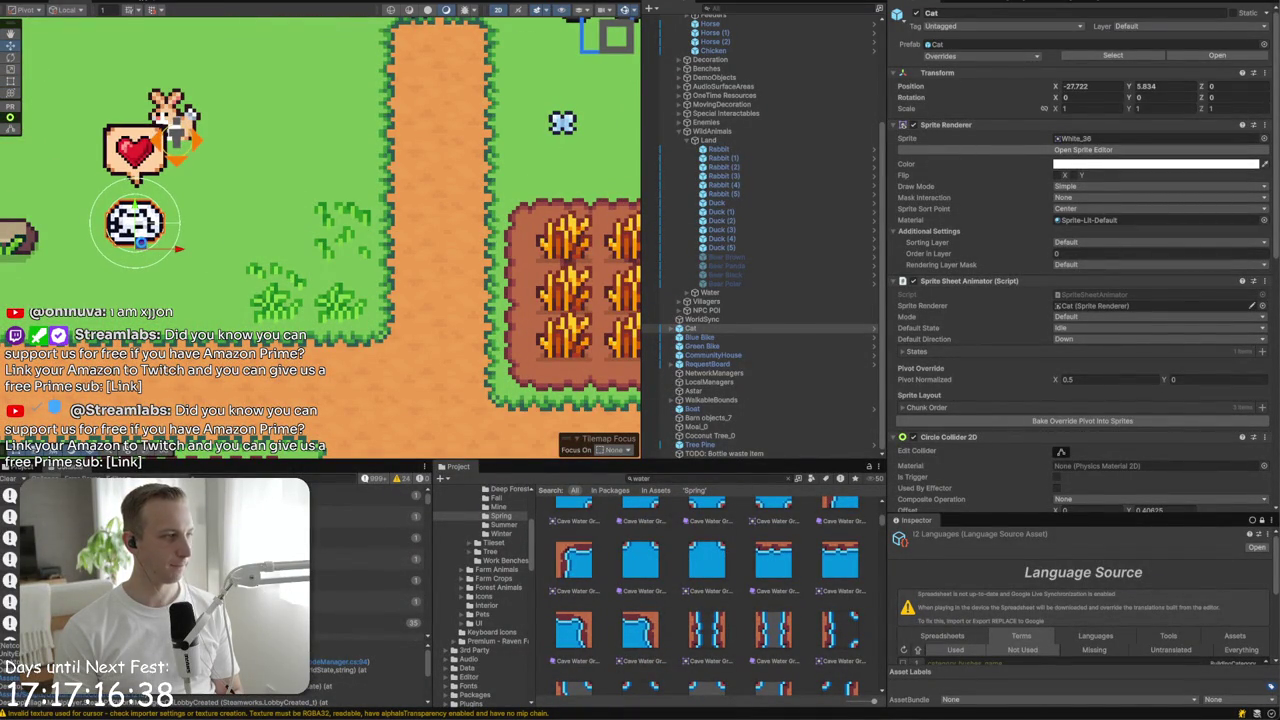
- Frame RequestBoard, collapse the WildAnimals and FarmAnimals groups, and pan to the house and bikes
click(720, 400)
double_click(707, 364)
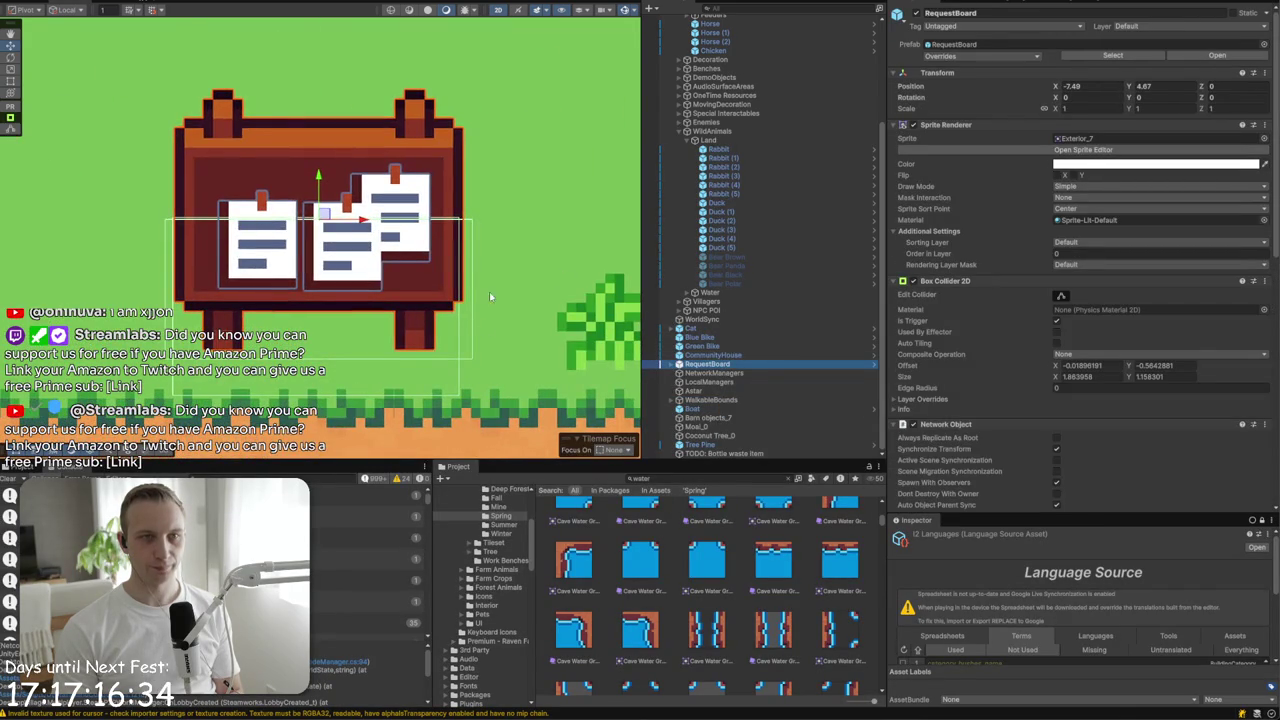
click(687, 131)
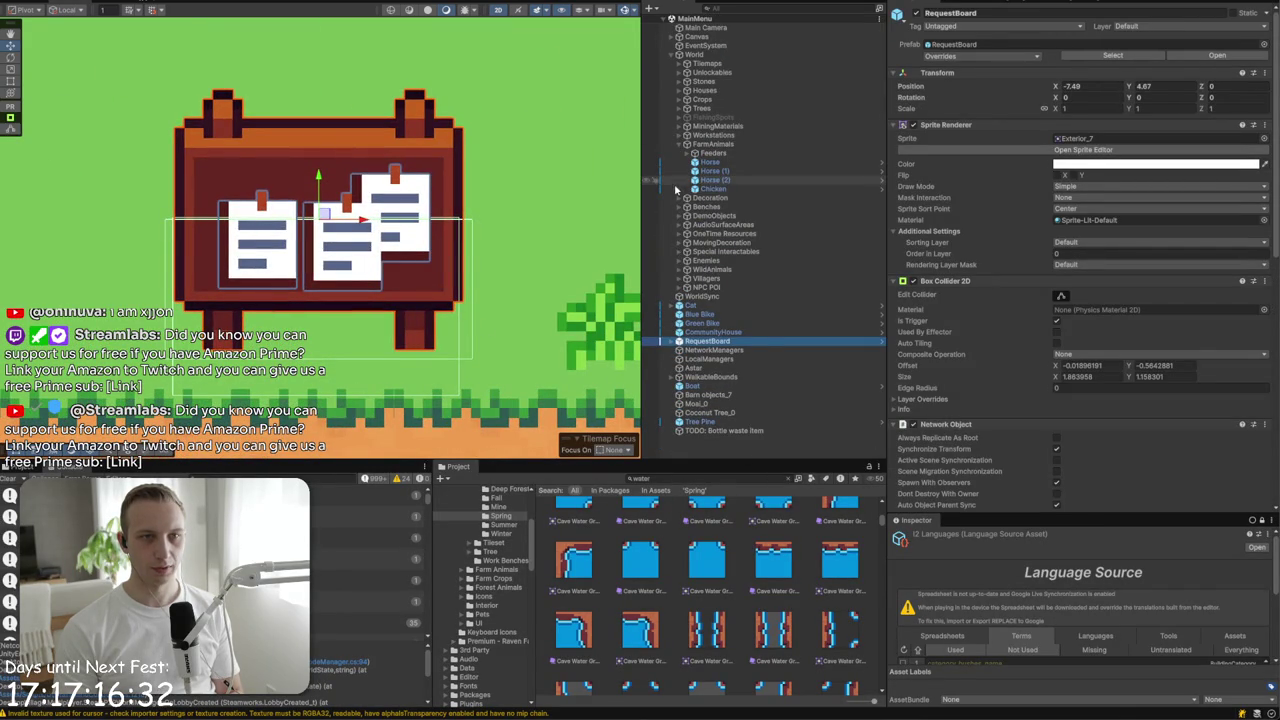
click(681, 144)
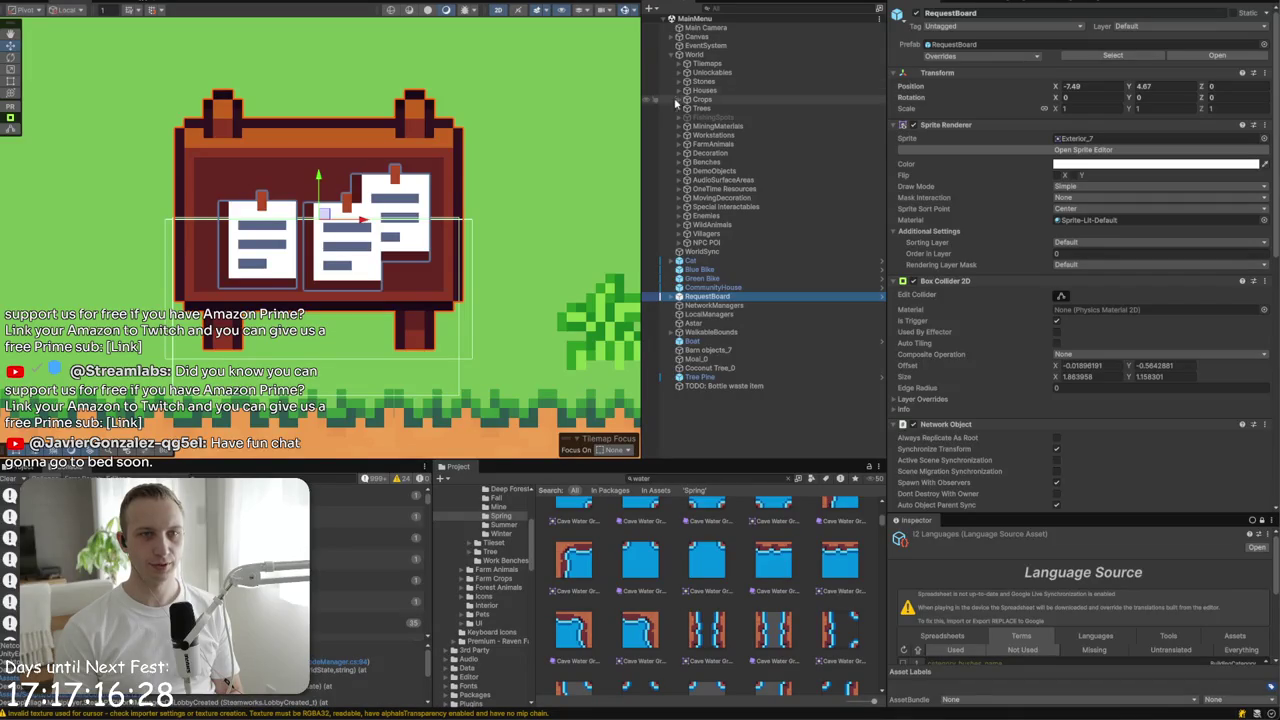
scroll(364, 250, left, 5)
mouse_move(120, 271)
mouse_down()
mouse_move(254, 236)
mouse_move(315, 360)
mouse_up()
- Move CommunityHouse and RequestBoard into the World group
click(172, 115)
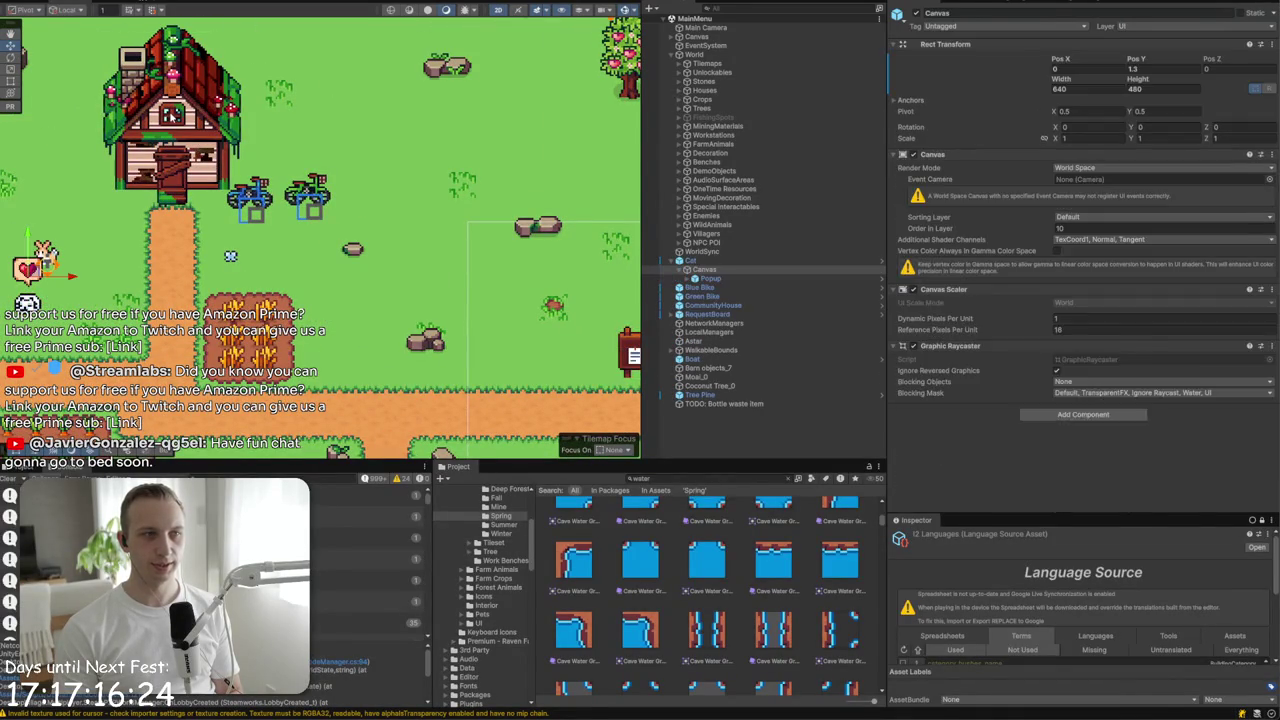
click(712, 314)
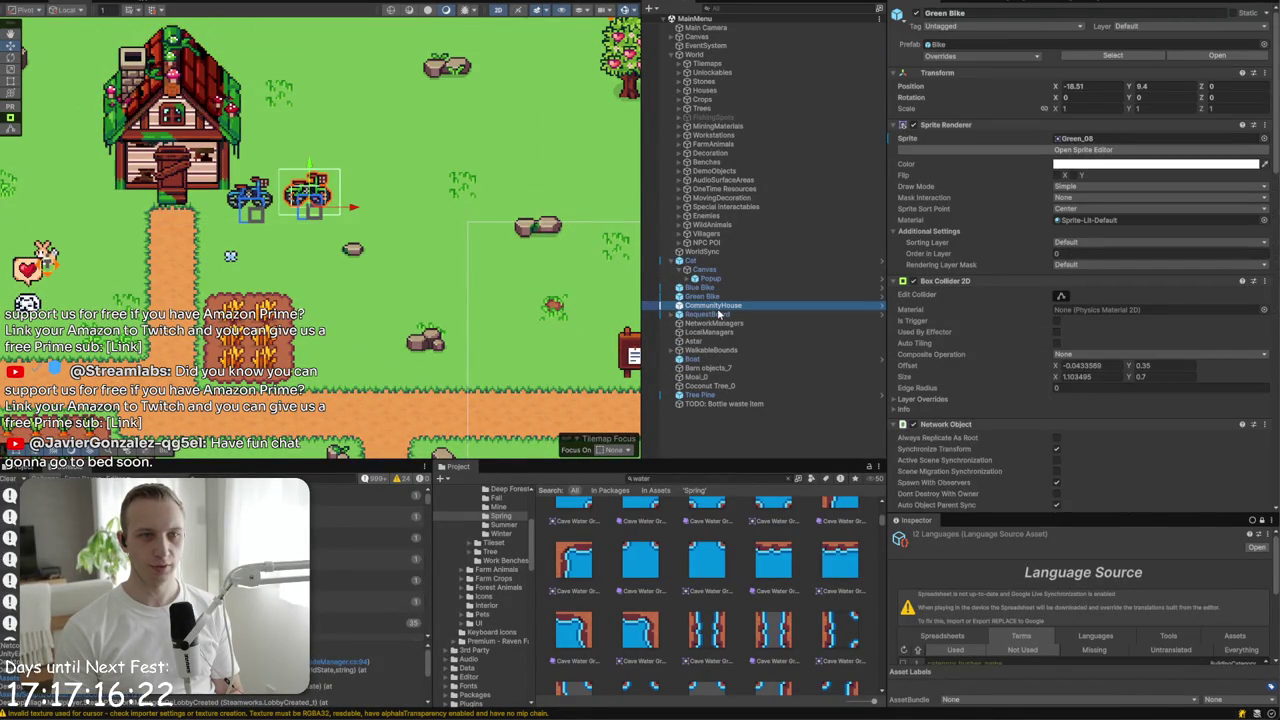
click(714, 305)
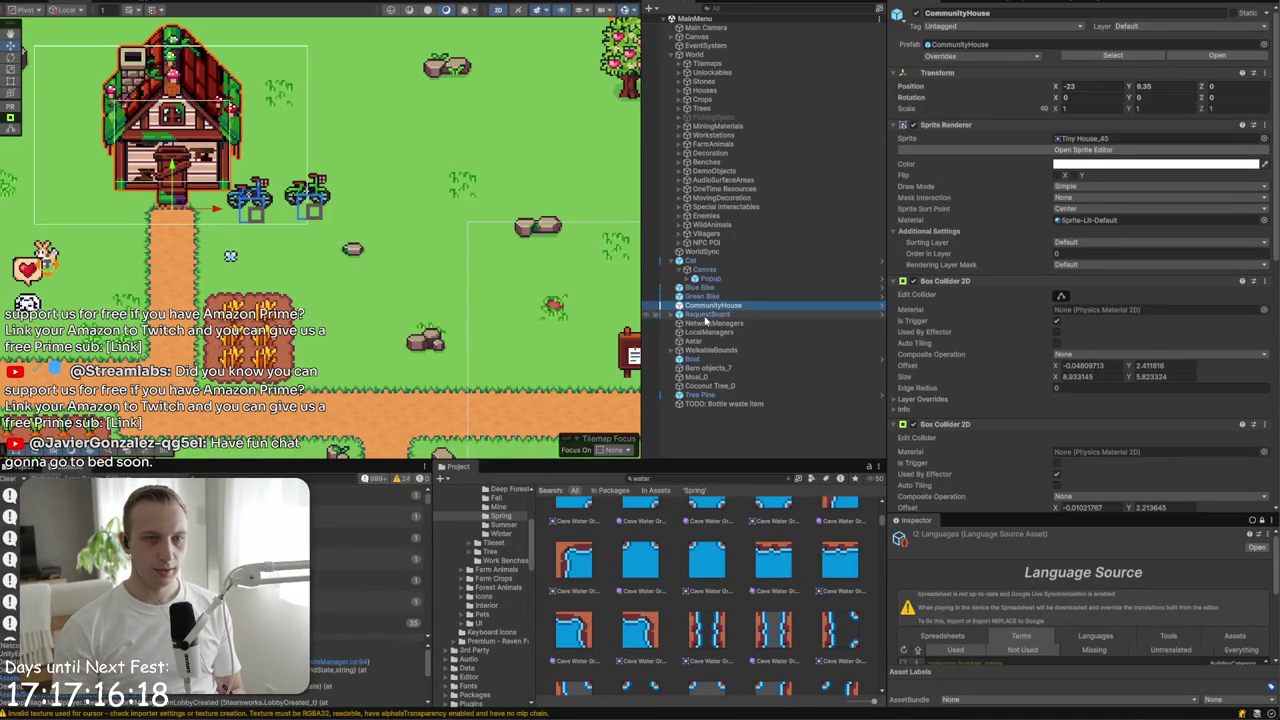
ctrl+click(705, 314)
drag(726, 63, 725, 66)
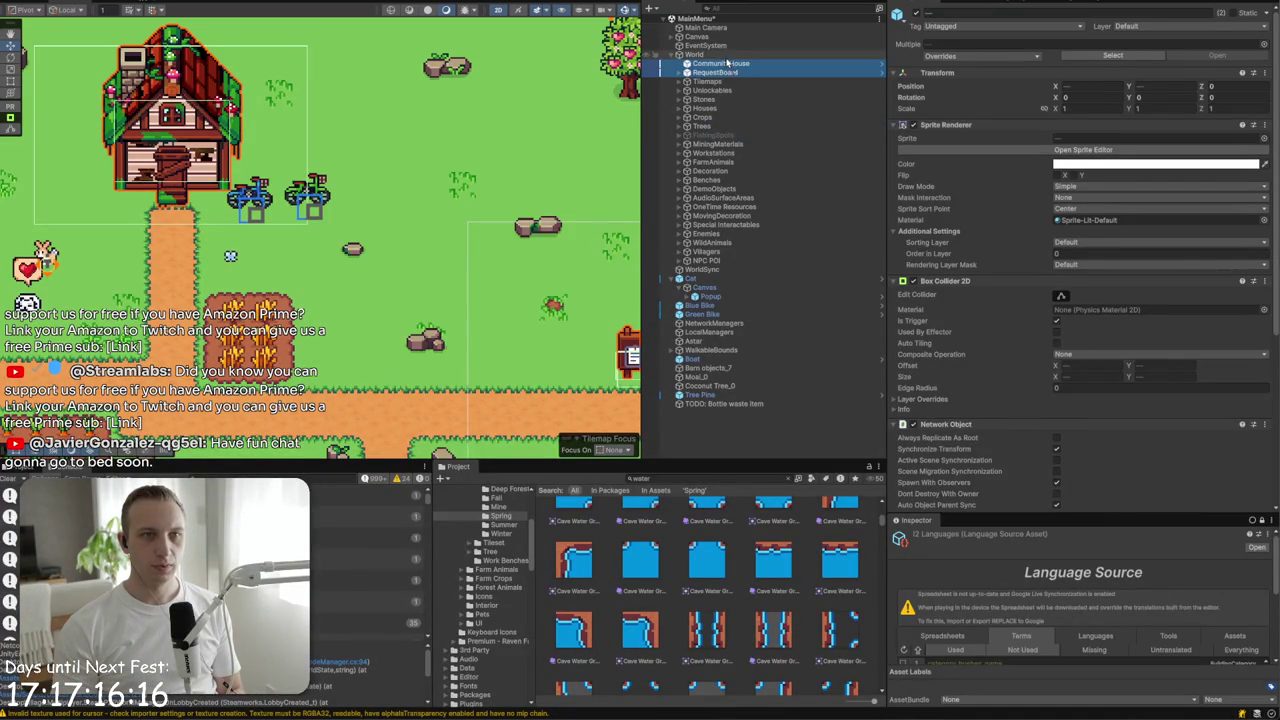
- Select Blue Bike and Green Bike together and open their context menu
click(724, 72)
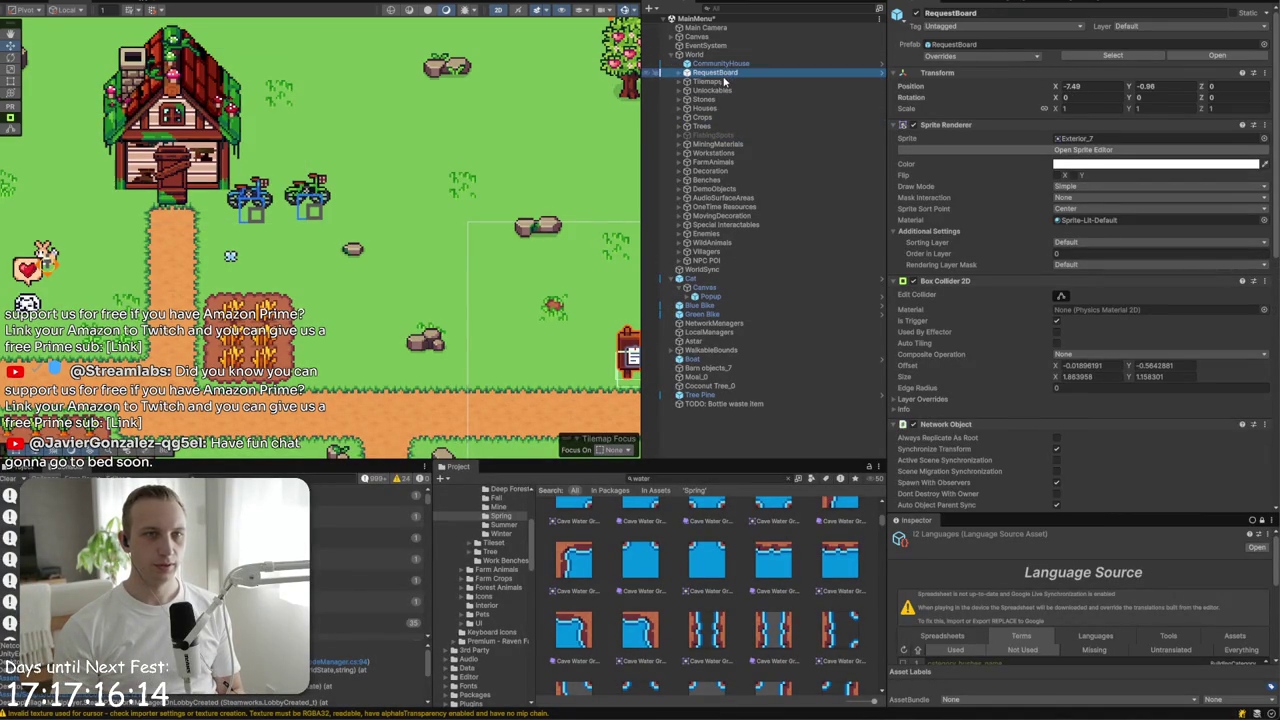
click(701, 305)
ctrl+click(701, 314)
drag(678, 287, 681, 298)
right_click(698, 297)
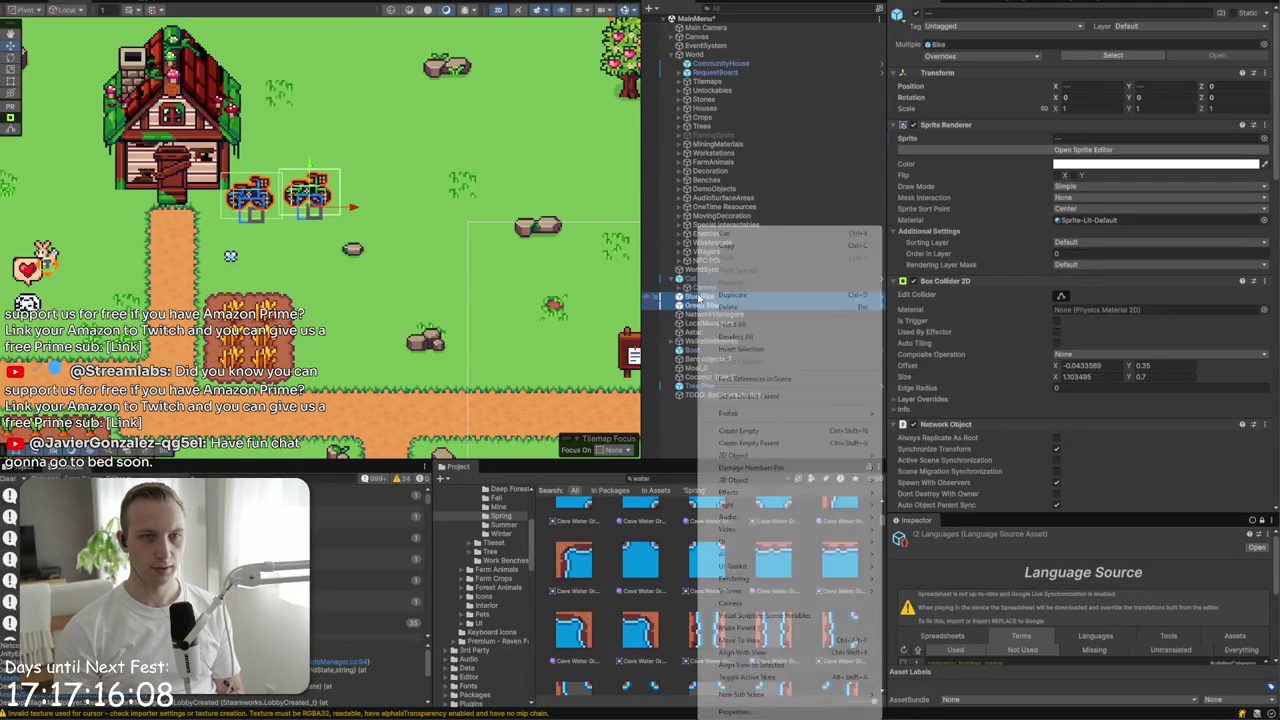
- Wrap the bikes in a new Bicycles parent below NPC POI, then move Cat beside RequestBoard
click(766, 443)
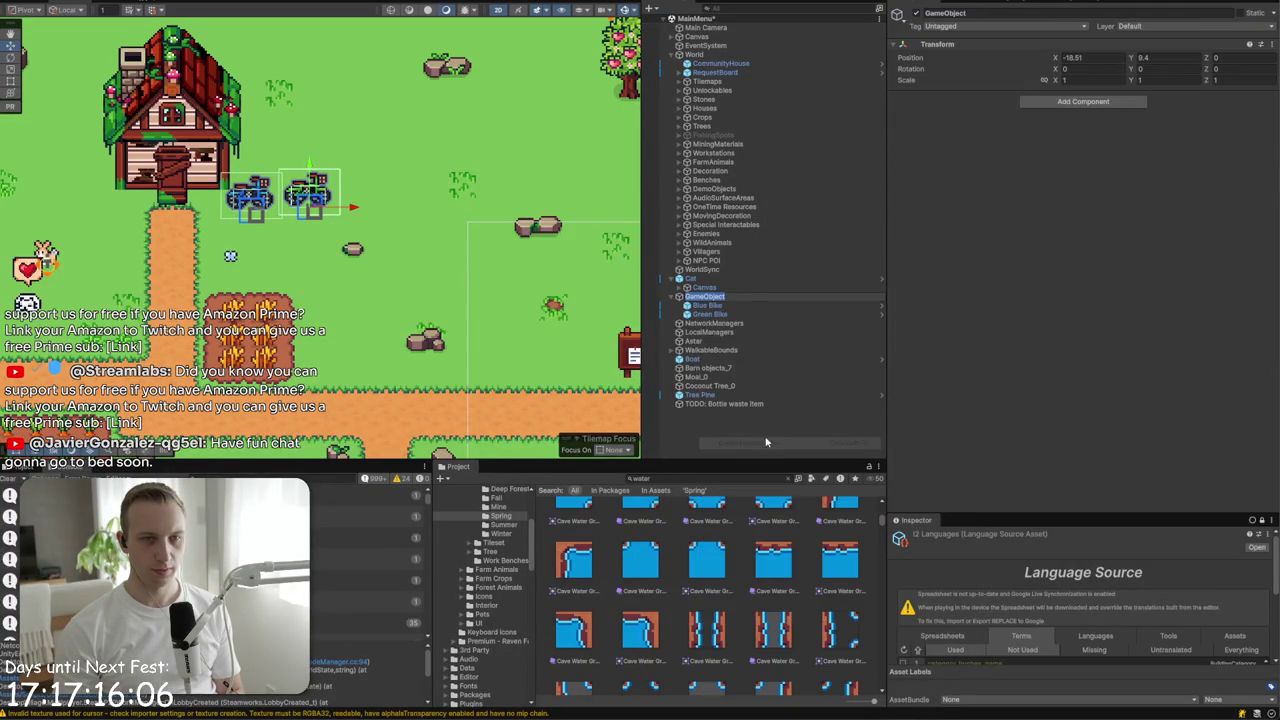
text(Bicycl)
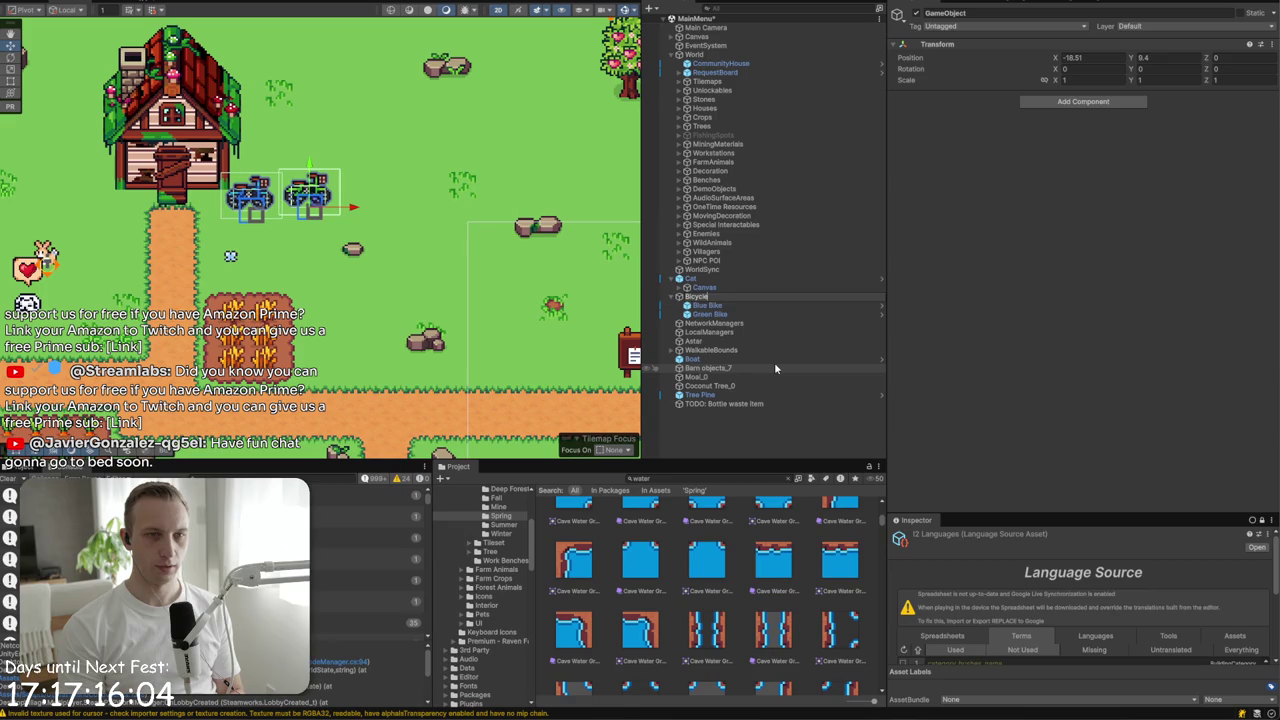
text(es)
key(Return)
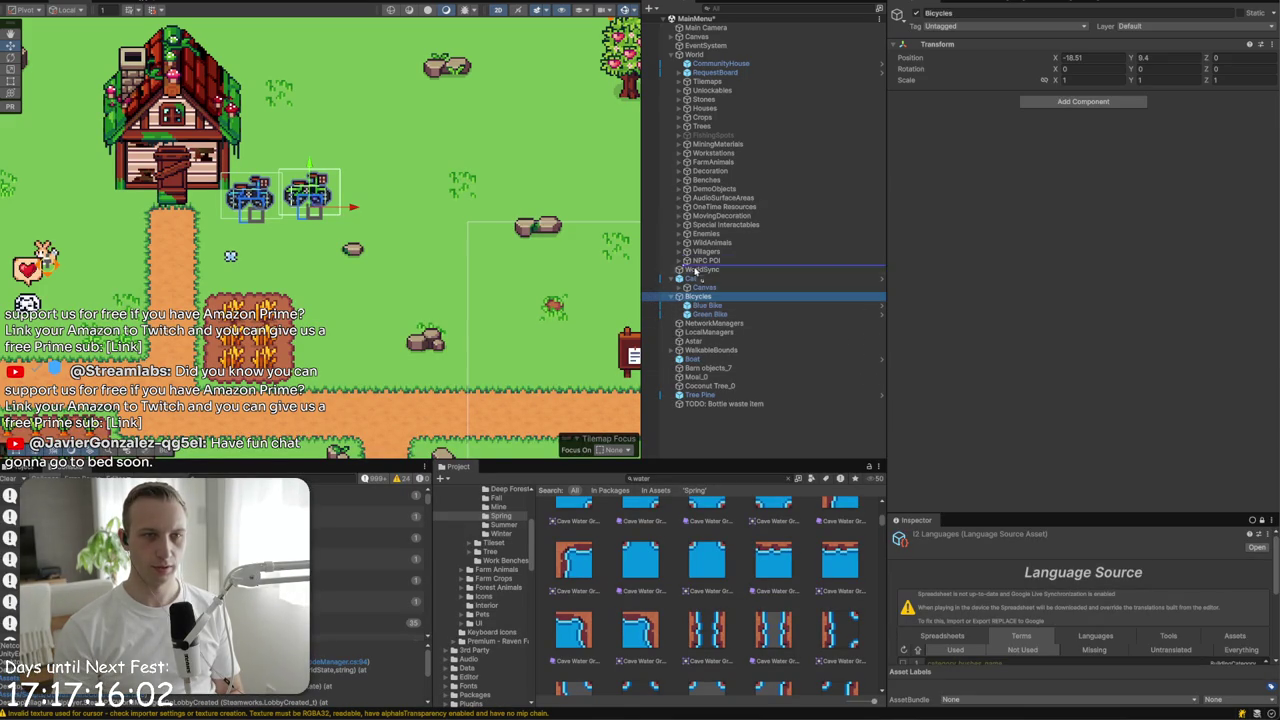
drag(706, 268, 690, 268)
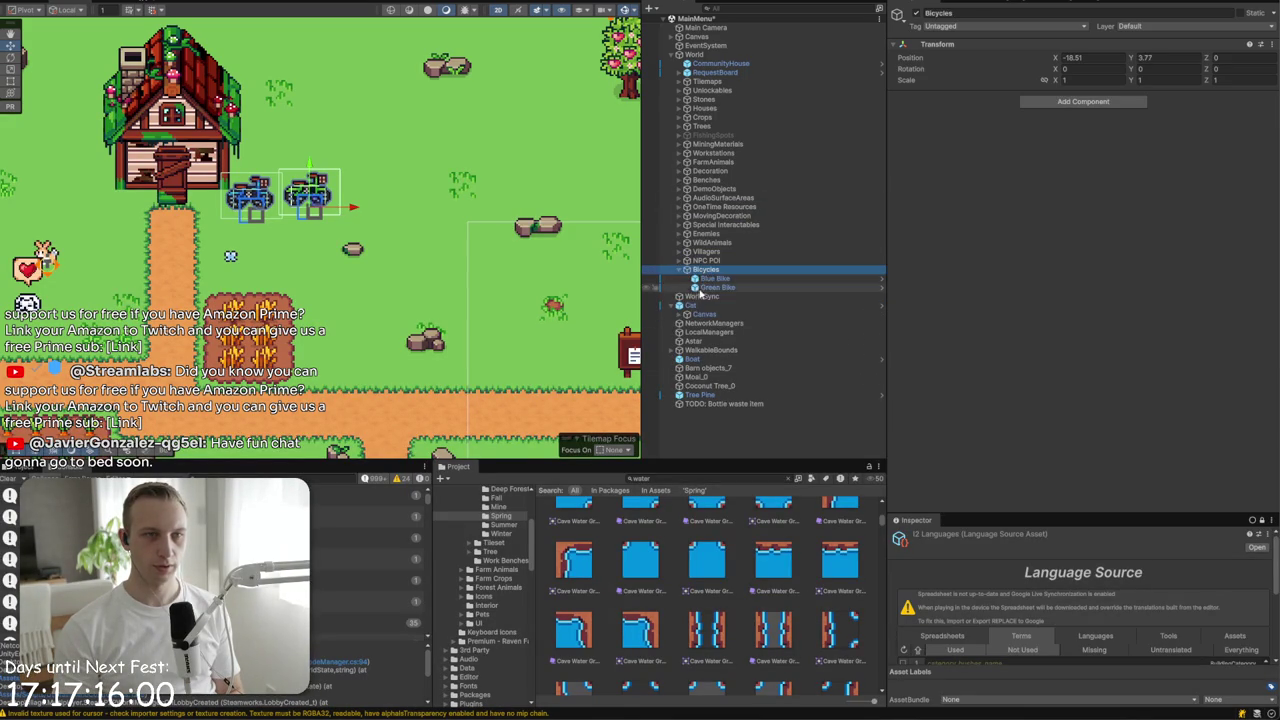
click(679, 270)
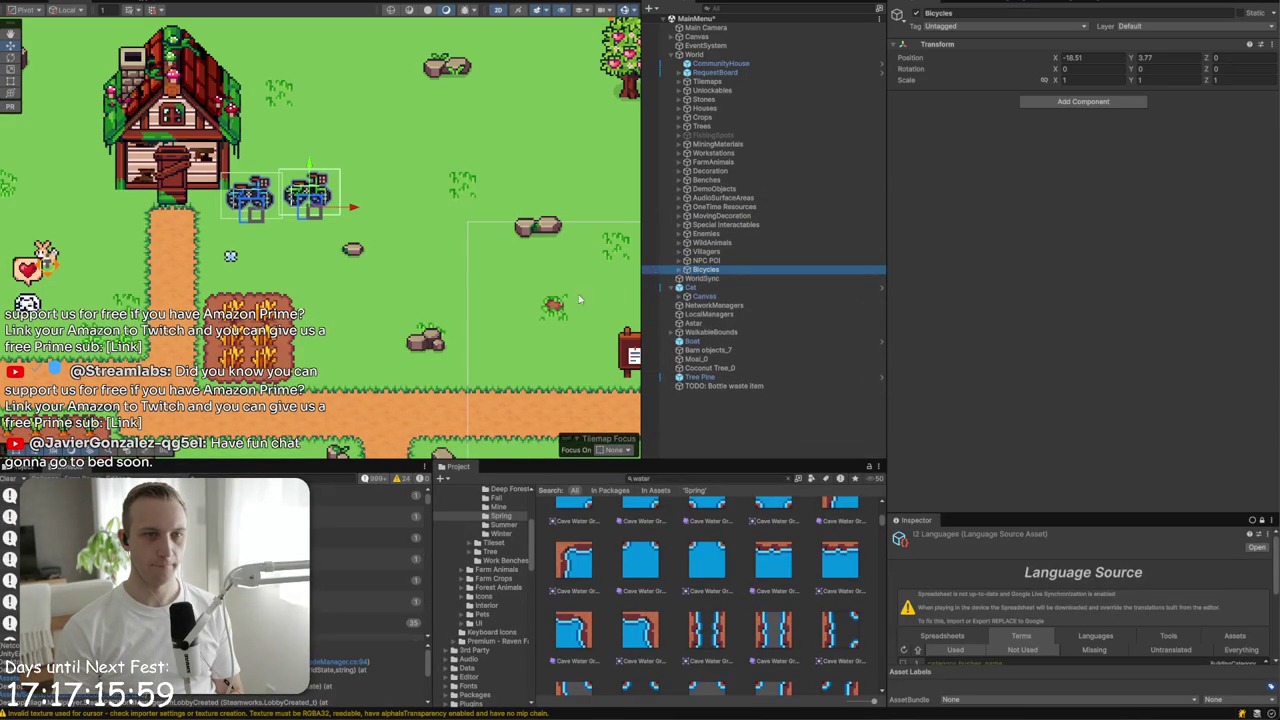
click(706, 288)
drag(709, 78, 707, 84)
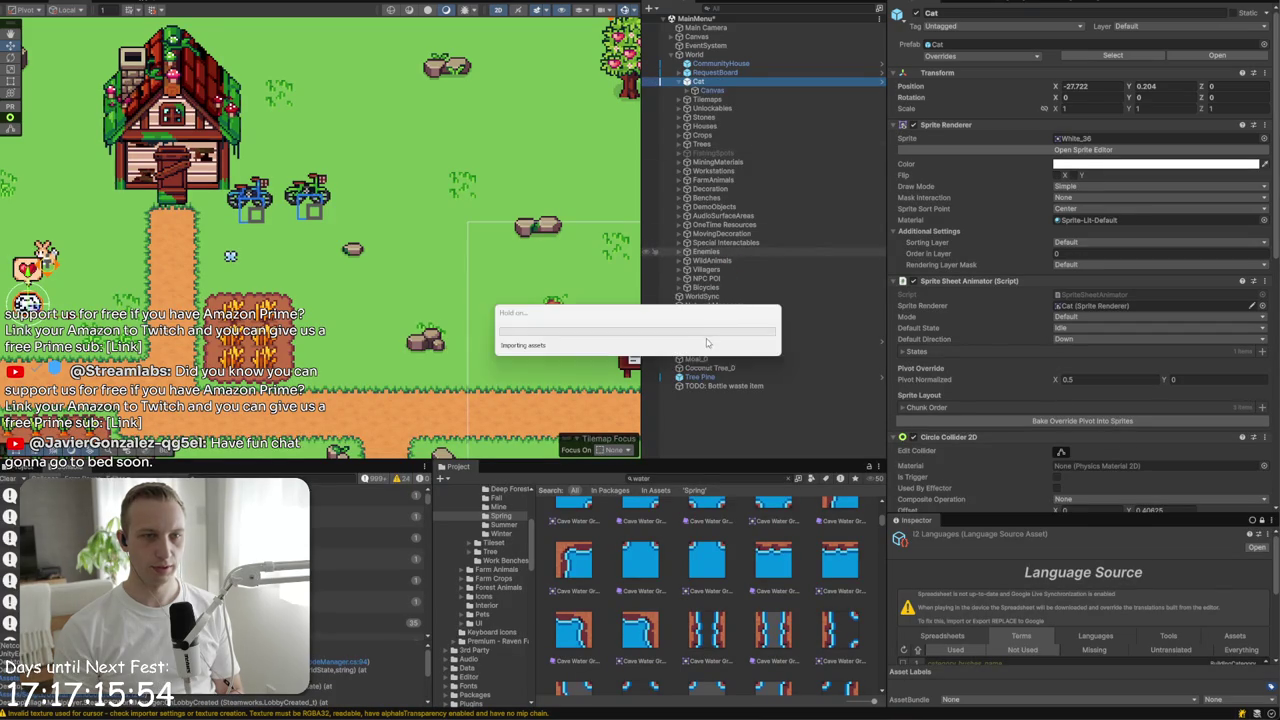
- Place Cat after RequestBoard and move Boat into Houses below ChickenCoop, framing it
click(706, 342)
drag(706, 346, 700, 108)
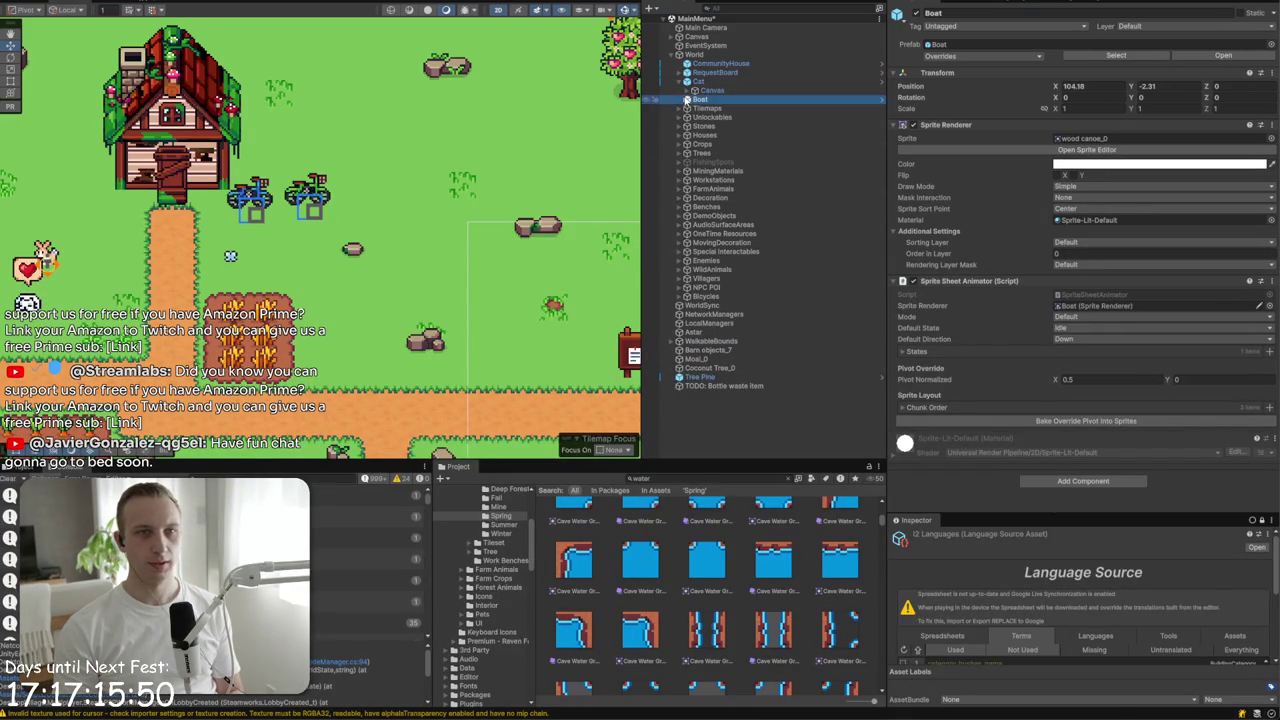
click(680, 136)
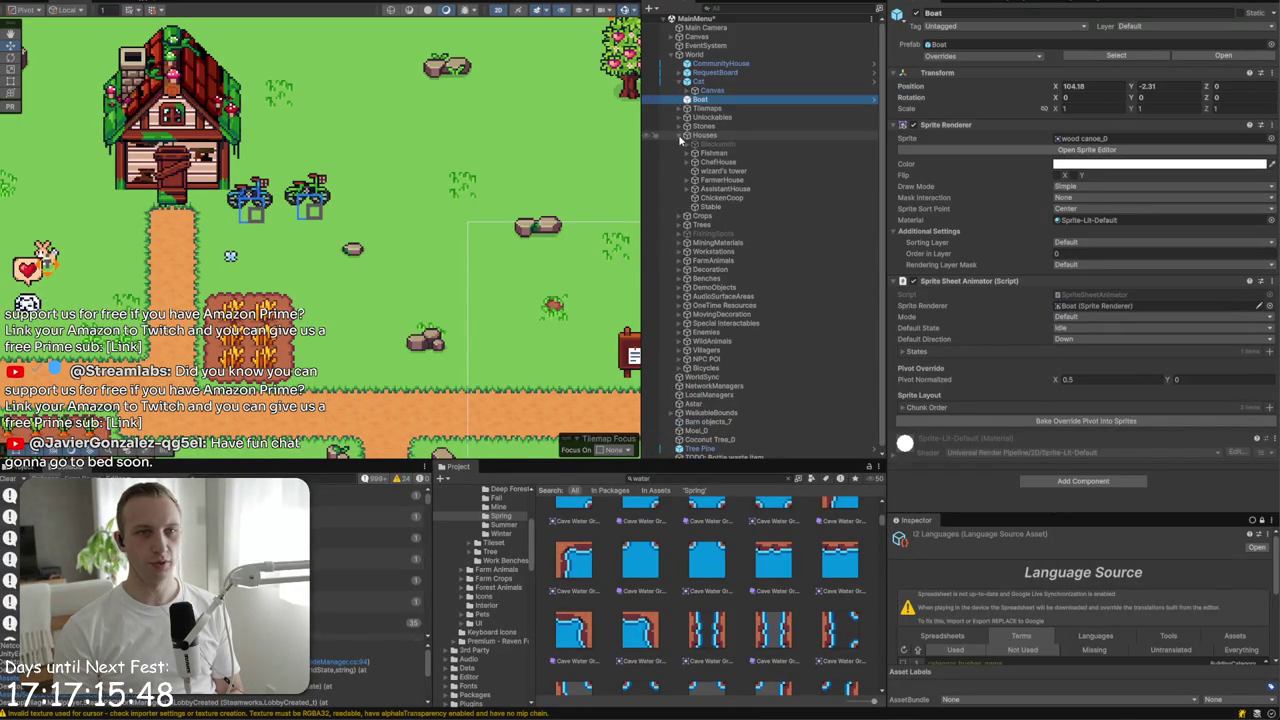
drag(700, 100, 712, 205)
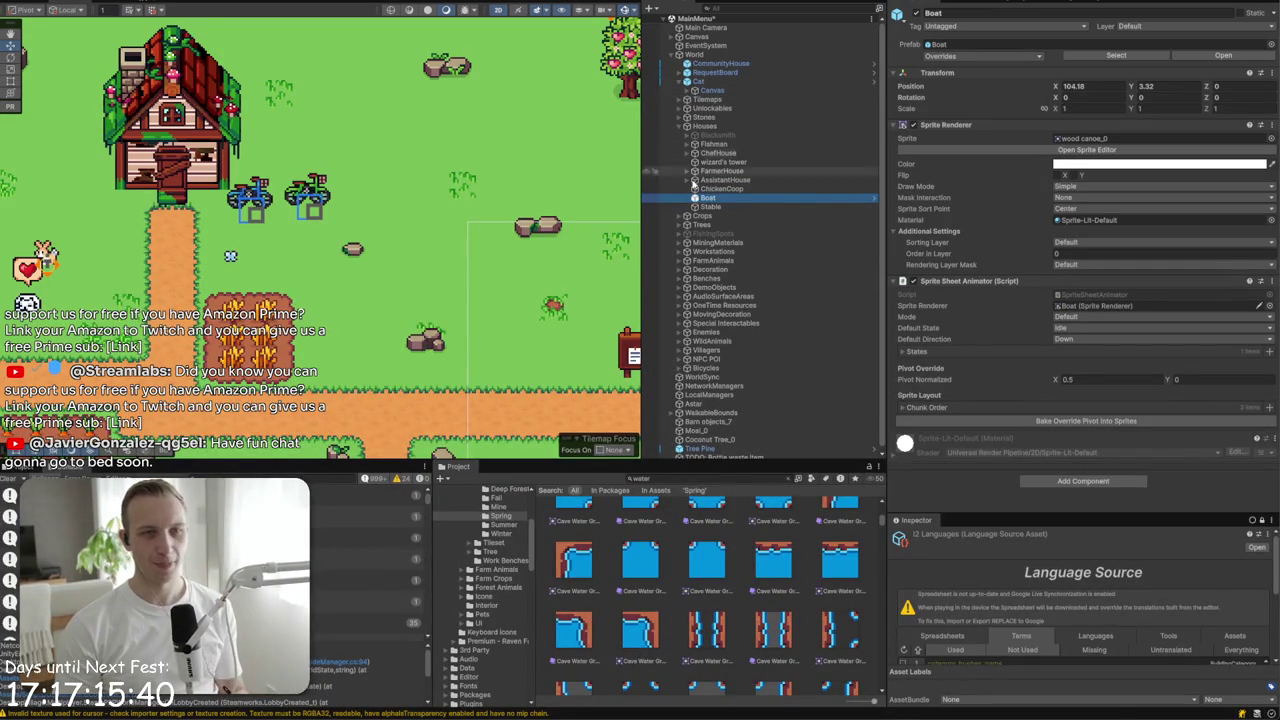
key(f)
scroll(503, 378, up, 6)
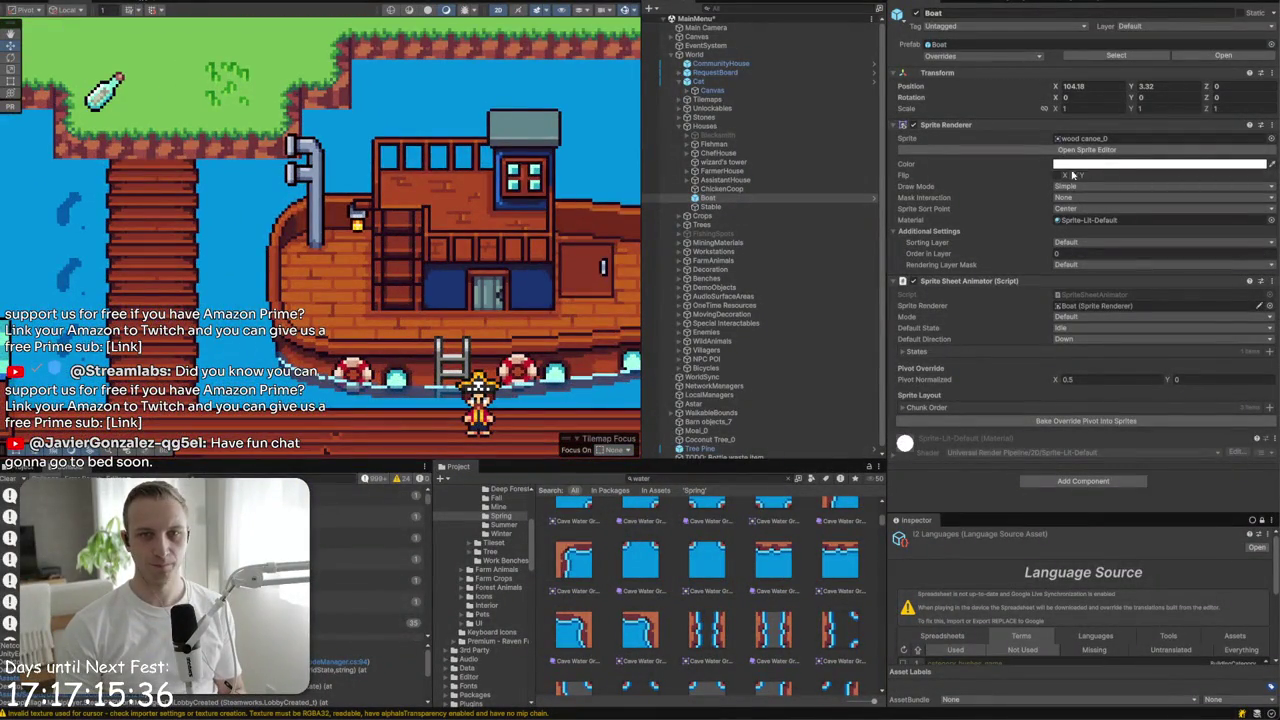
- Locate the Boat's sprite asset, settle Boat back into Houses, and select the Wood Boat texture
click(1068, 140)
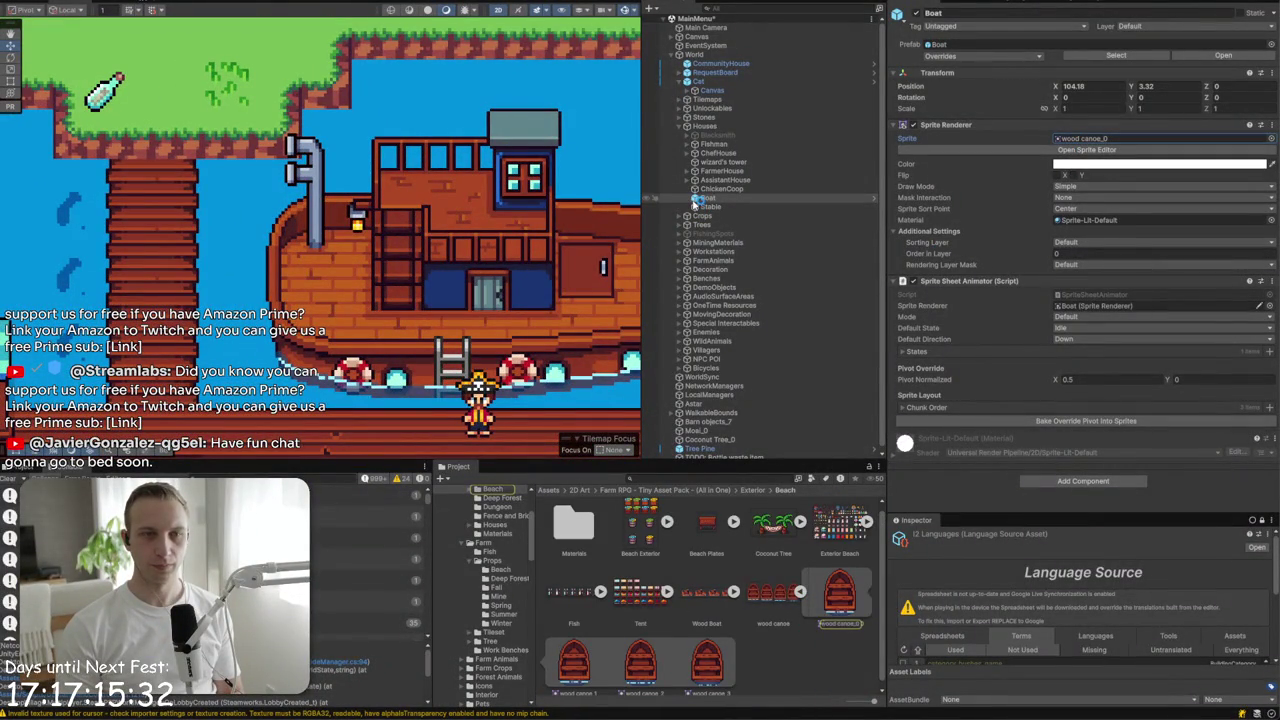
mouse_move(697, 203)
mouse_down()
mouse_move(722, 103)
mouse_move(730, 168)
mouse_move(725, 105)
mouse_up()
double_click(725, 105)
scroll(403, 287, down, 3)
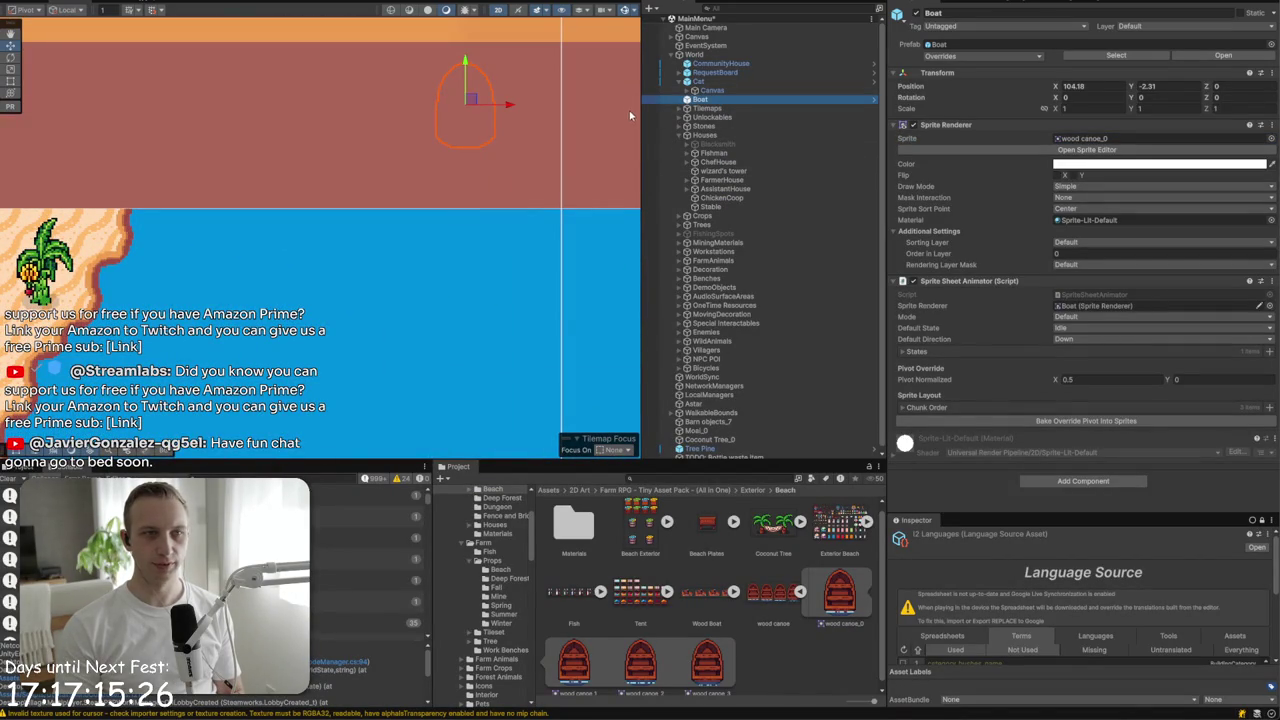
drag(694, 105, 727, 146)
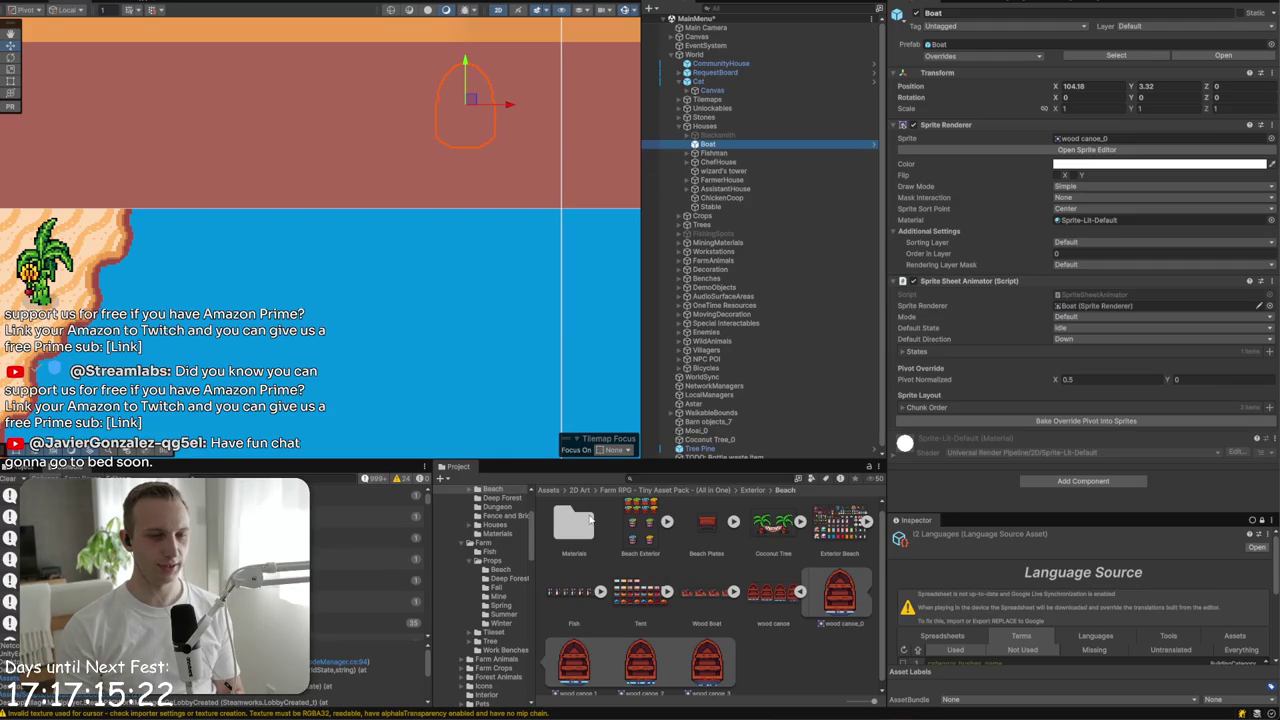
click(701, 600)
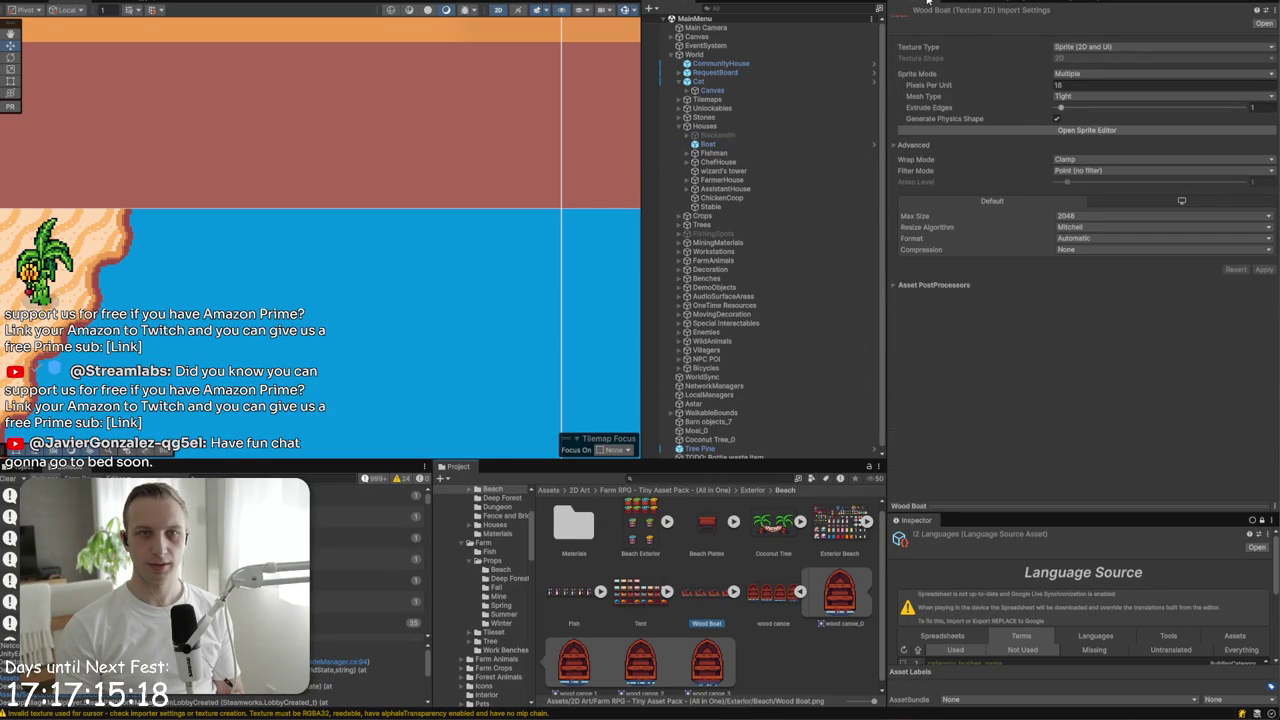
- Inspect the individual Wood Boat sprites in the Sprite Editor, collapsing the wood canoe sub-sprites
click(1011, 128)
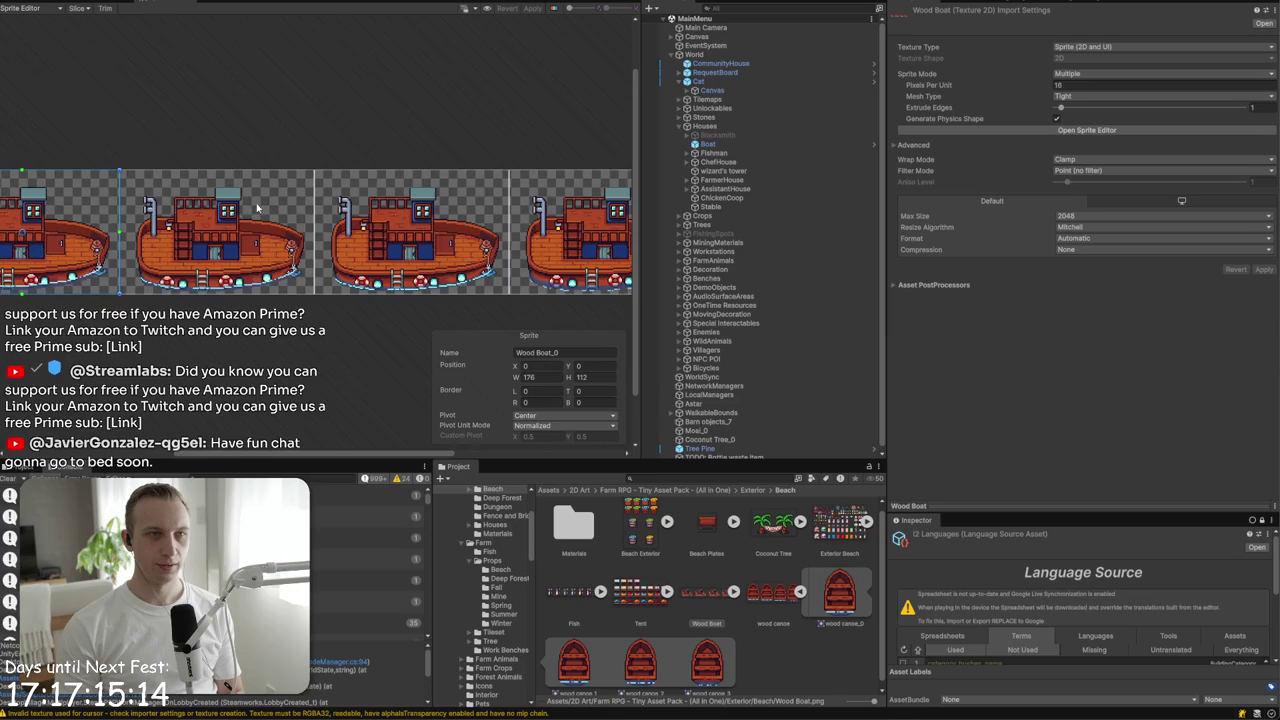
scroll(253, 212, up, 5)
scroll(245, 240, down, 5)
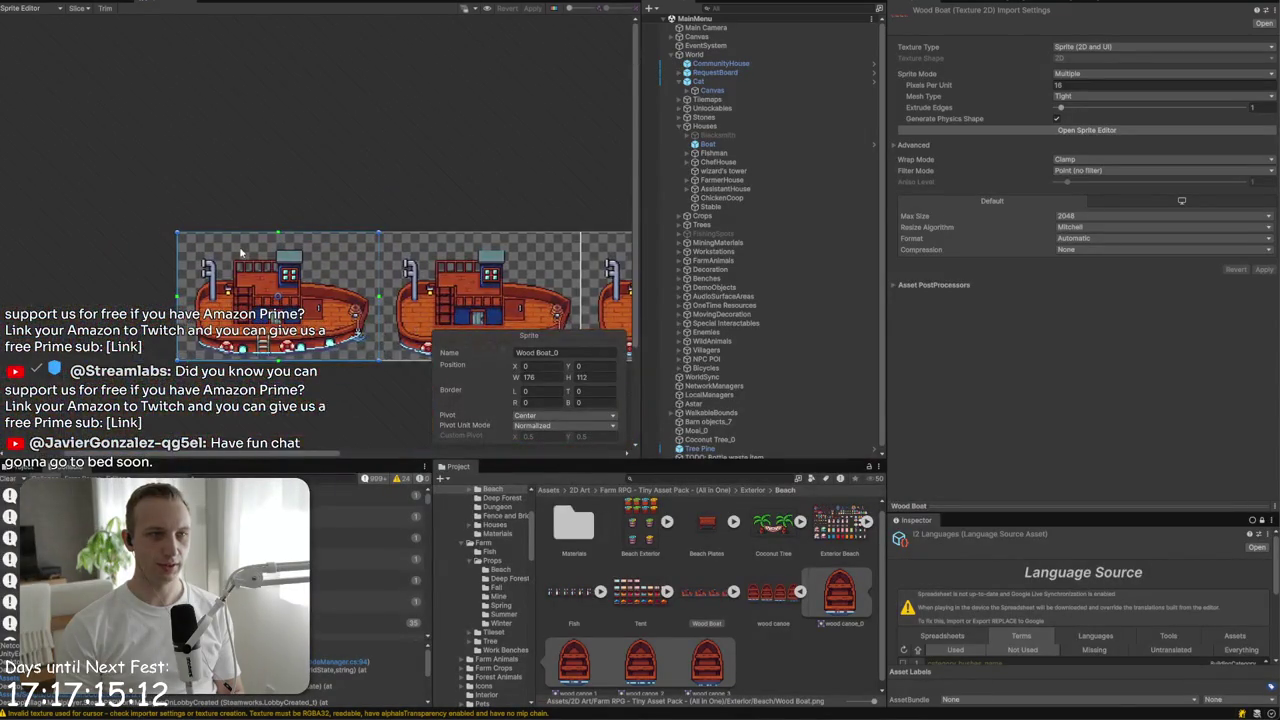
scroll(240, 252, up, 8)
scroll(256, 285, down, 5)
scroll(440, 258, up, 8)
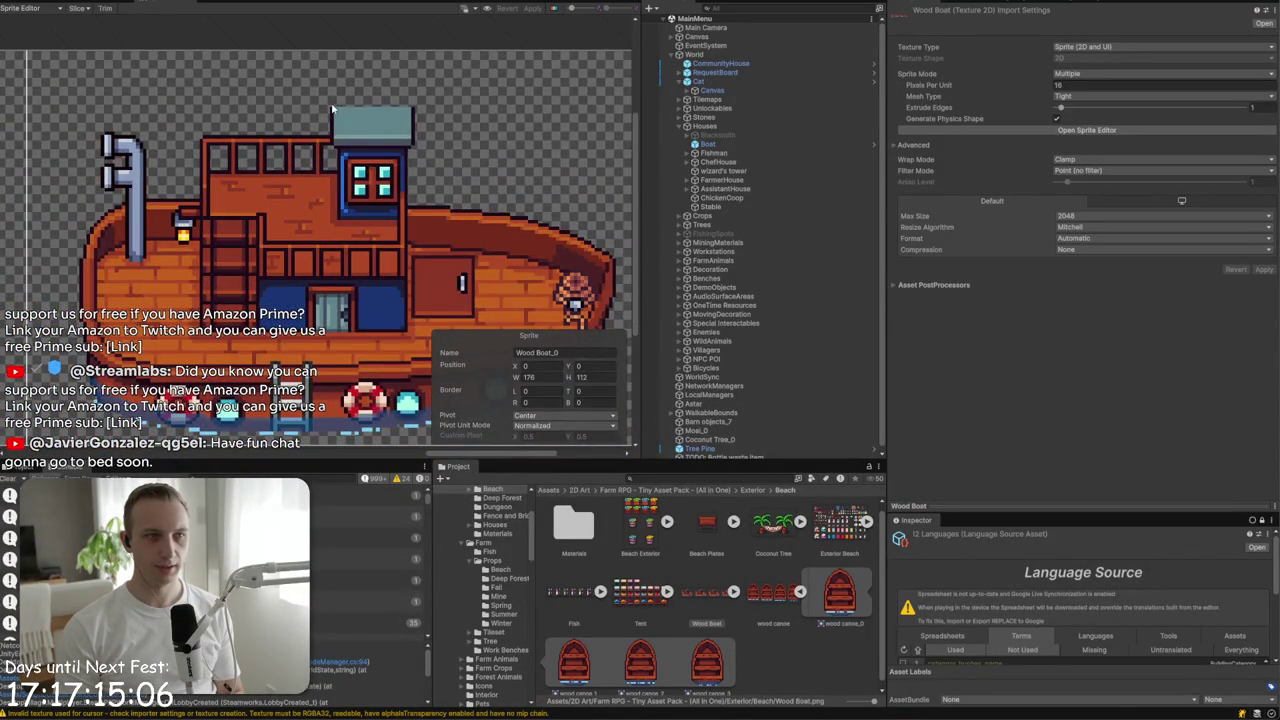
scroll(332, 108, down, 6)
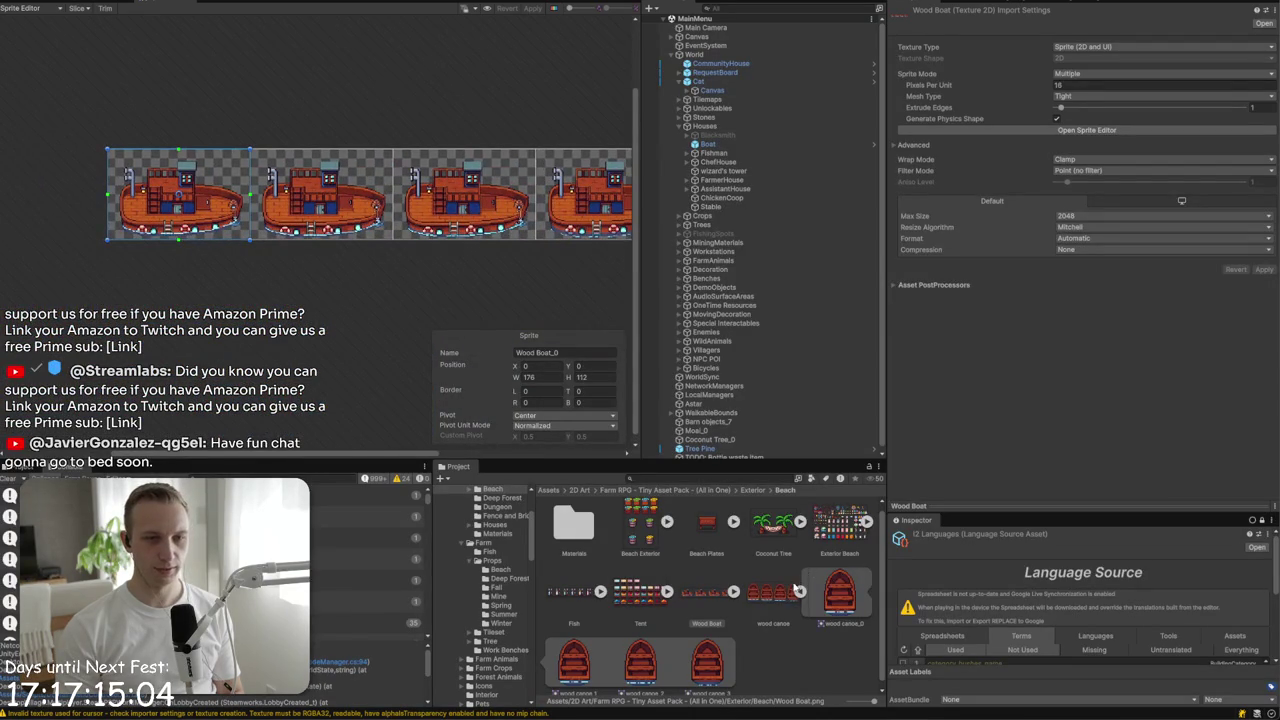
click(799, 591)
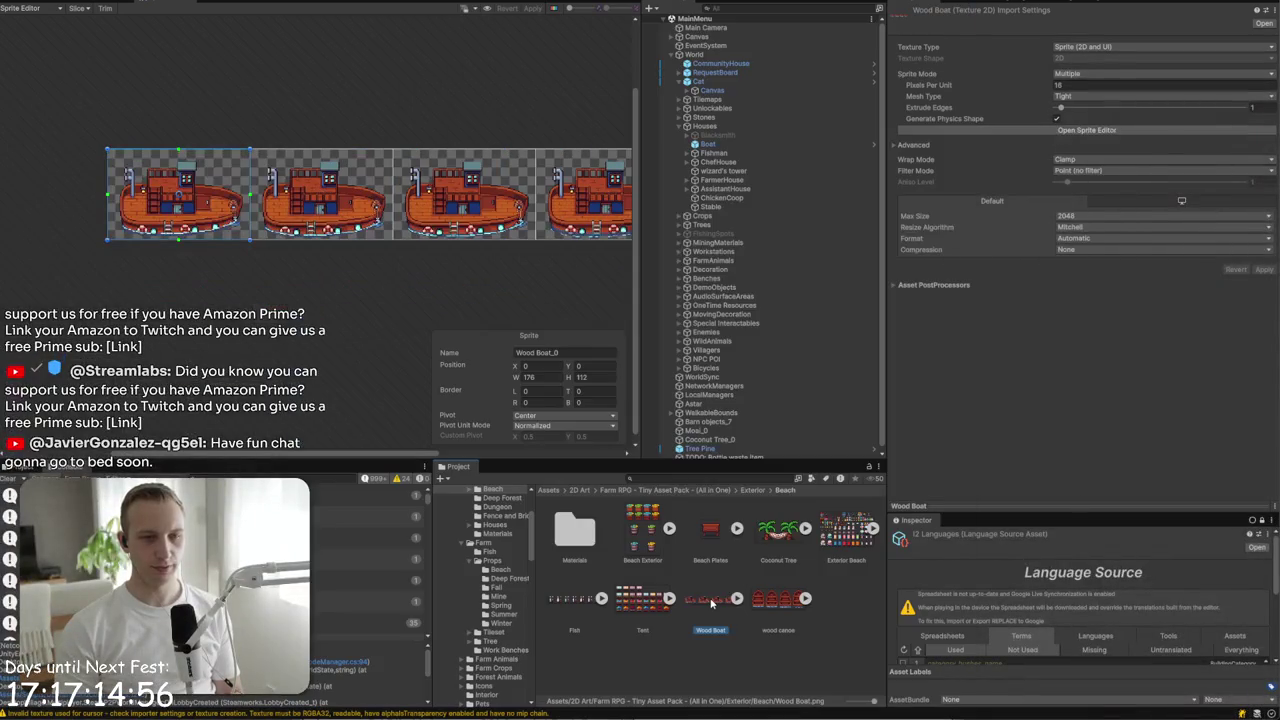
- Reveal Wood Boat.png in File Explorer and carry it over to Aseprite
right_click(711, 601)
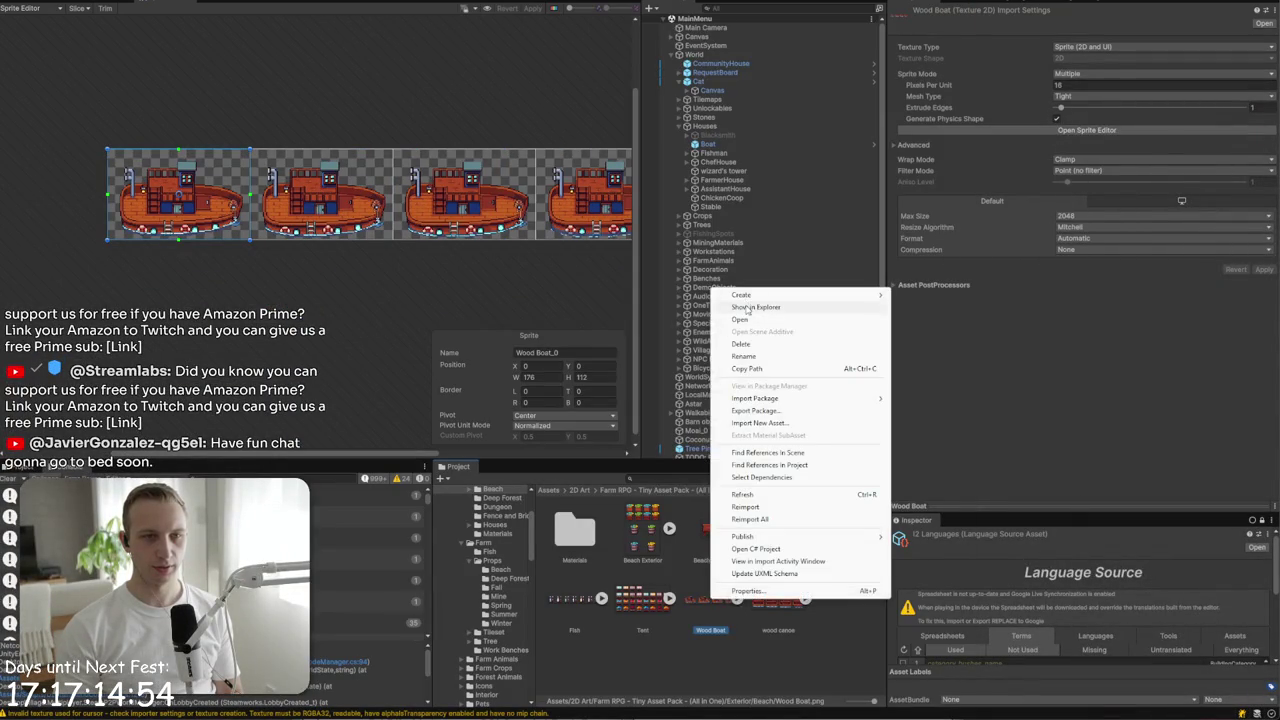
click(747, 310)
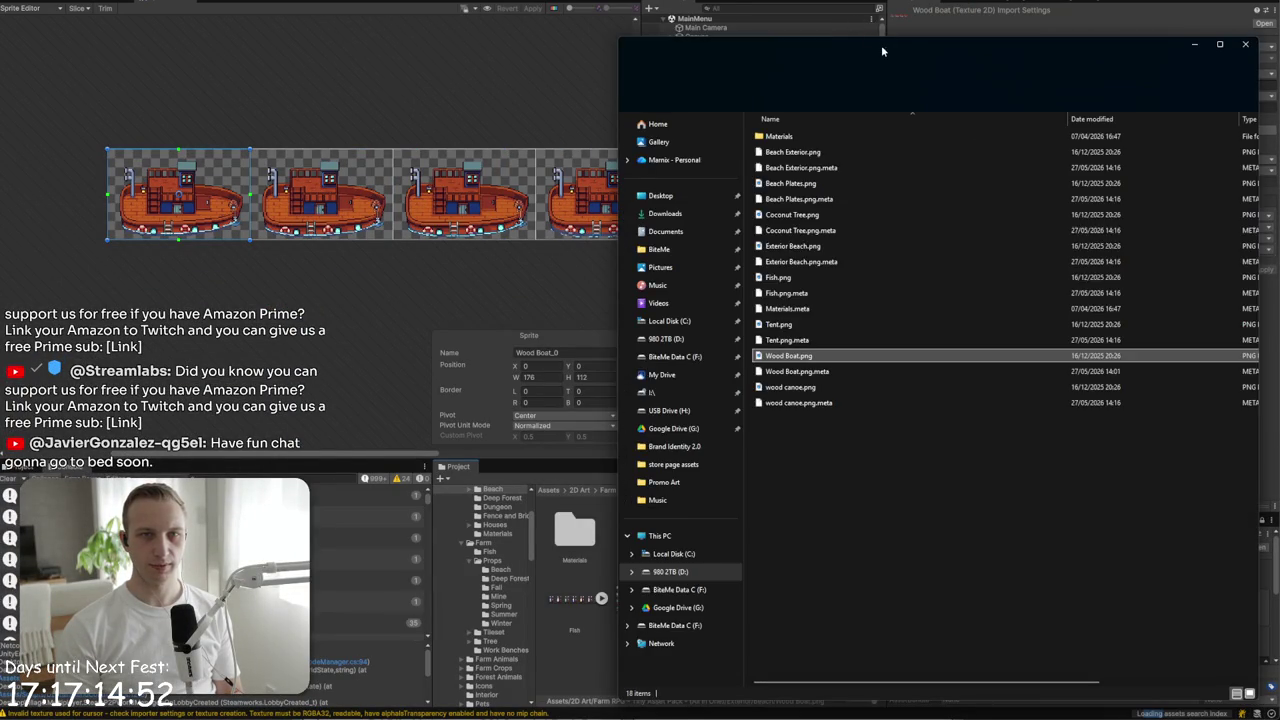
mouse_move(820, 346)
mouse_down()
mouse_move(955, 352)
mouse_move(643, 32)
mouse_up()
key(alt+Tab)
- Open Wood Boat.png in Aseprite and eyedrop the boat's dark outline colour
drag(621, 114, 620, 114)
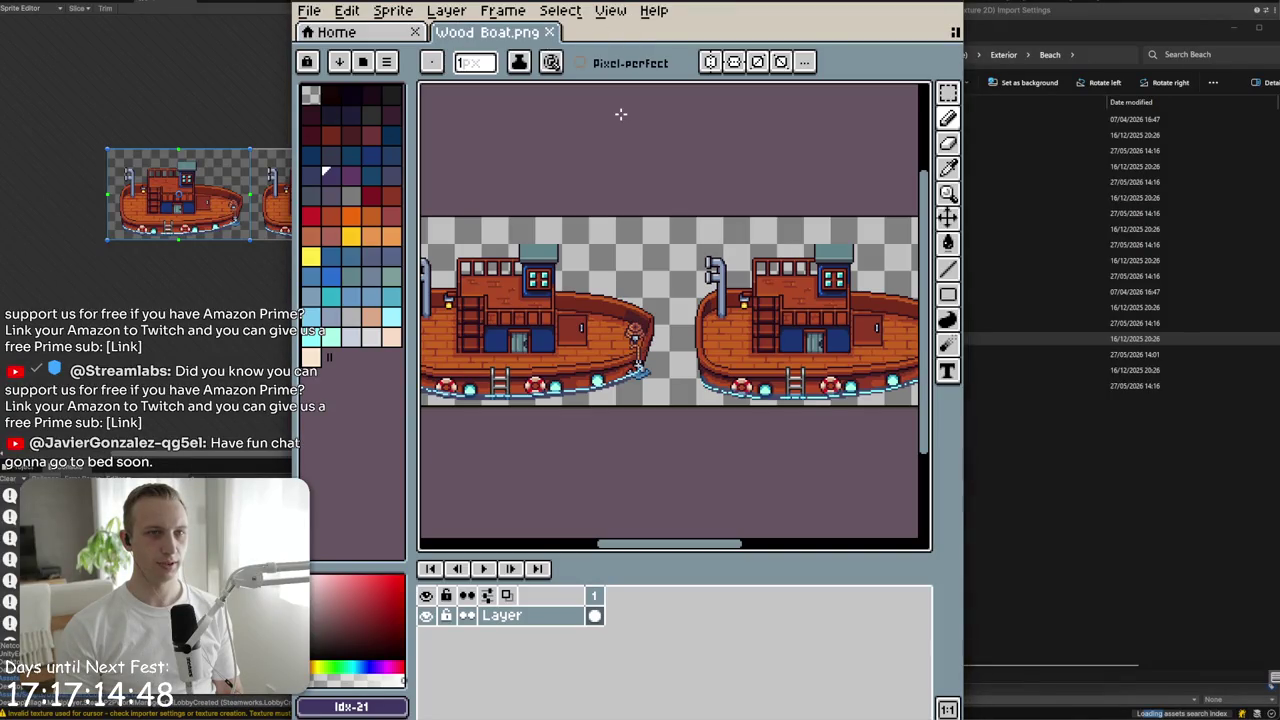
scroll(510, 258, up, 5)
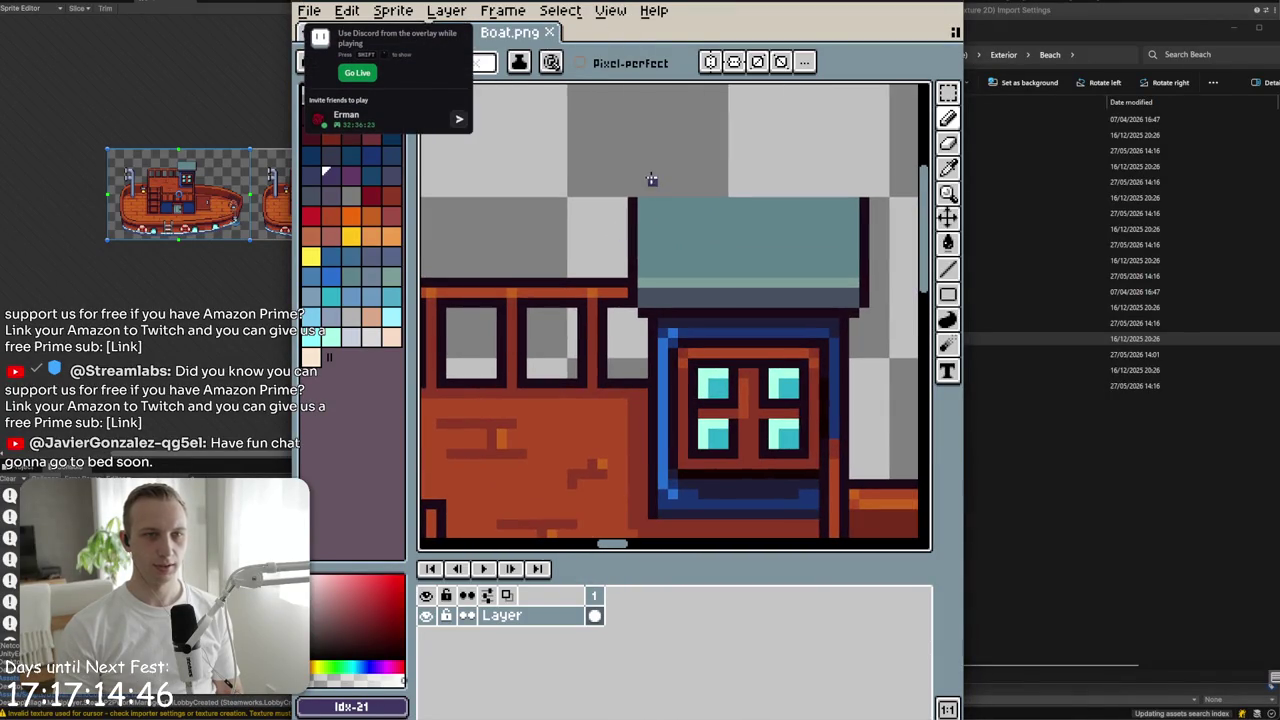
scroll(605, 205, down, 5)
scroll(633, 285, up, 3)
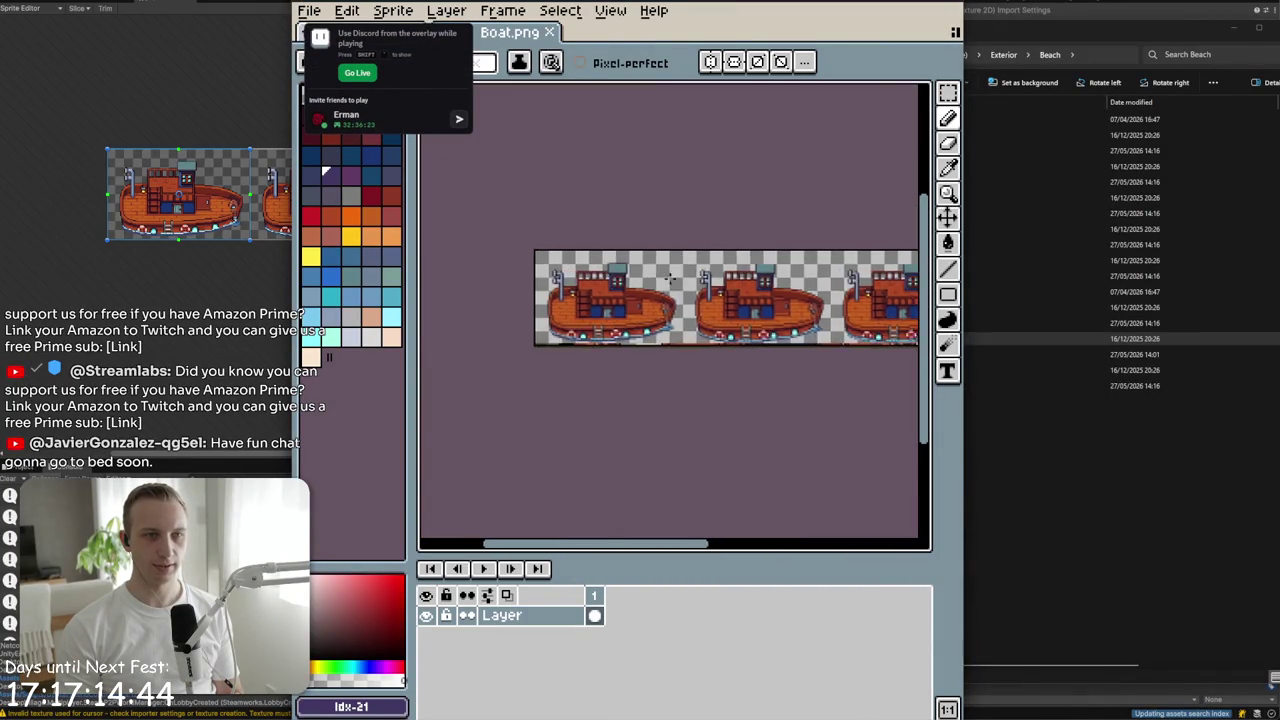
scroll(663, 200, up, 3)
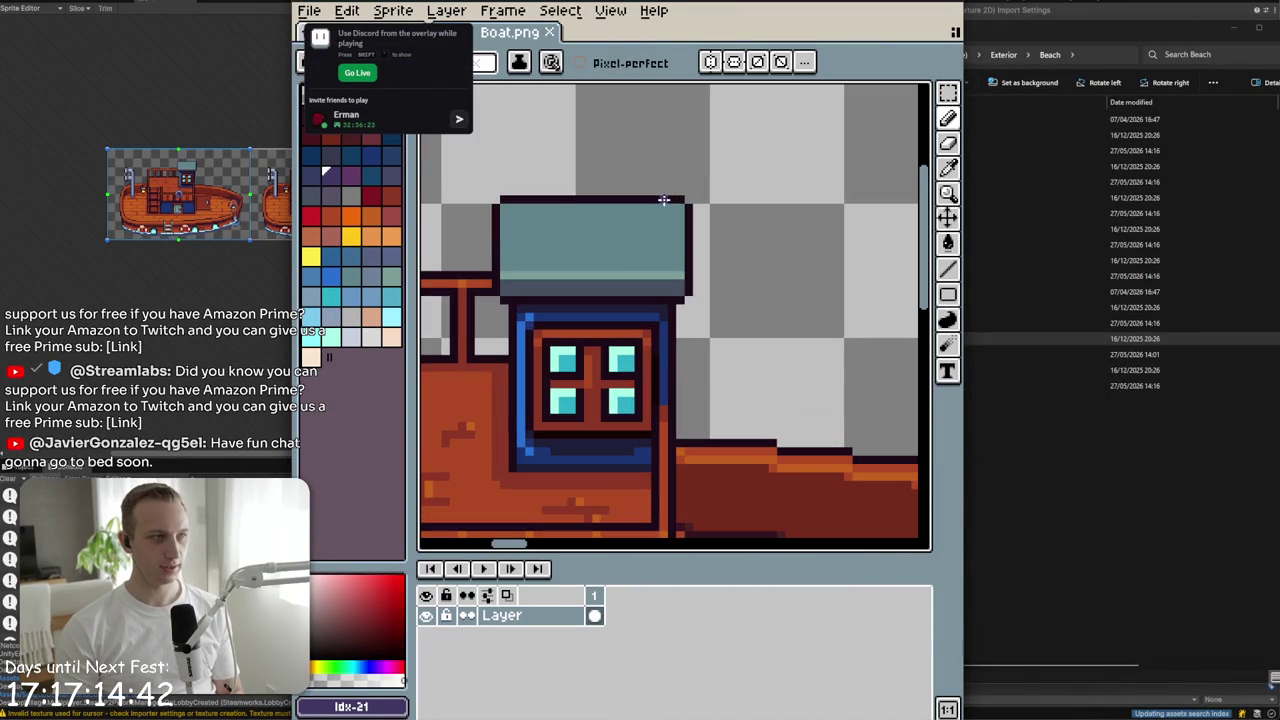
key(i)
click(666, 198)
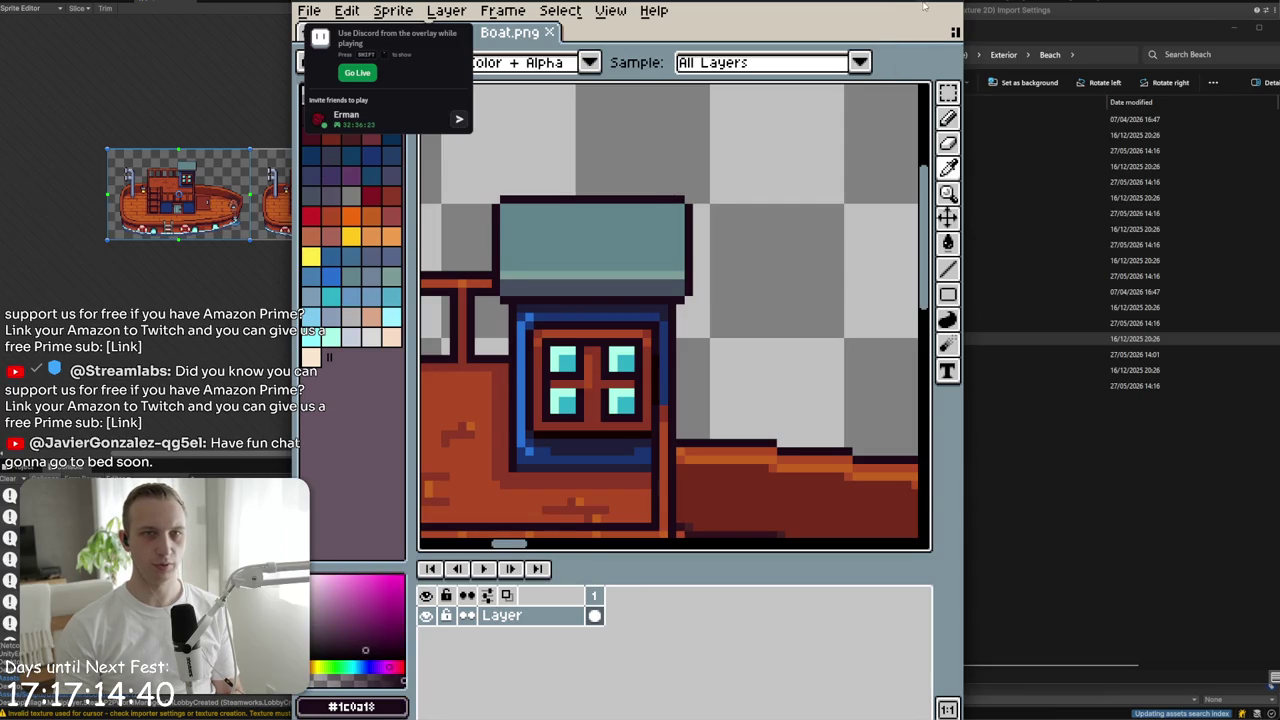
- Draw a dark outline line along the teal cabin roof top and save the sprite
mouse_move(922, 6)
mouse_down()
mouse_move(640, 330)
mouse_move(793, 0)
mouse_up()
scroll(793, 276, right, 6)
key(l)
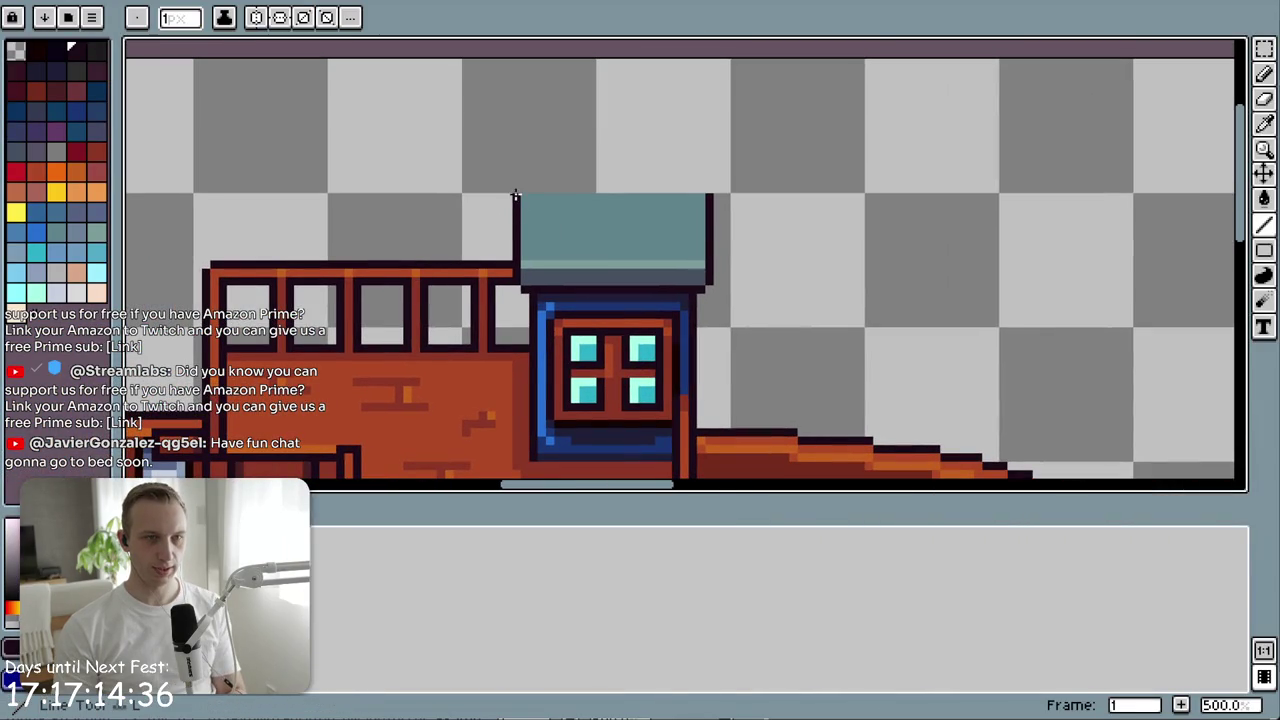
drag(524, 189, 712, 188)
scroll(177, 271, left, 6)
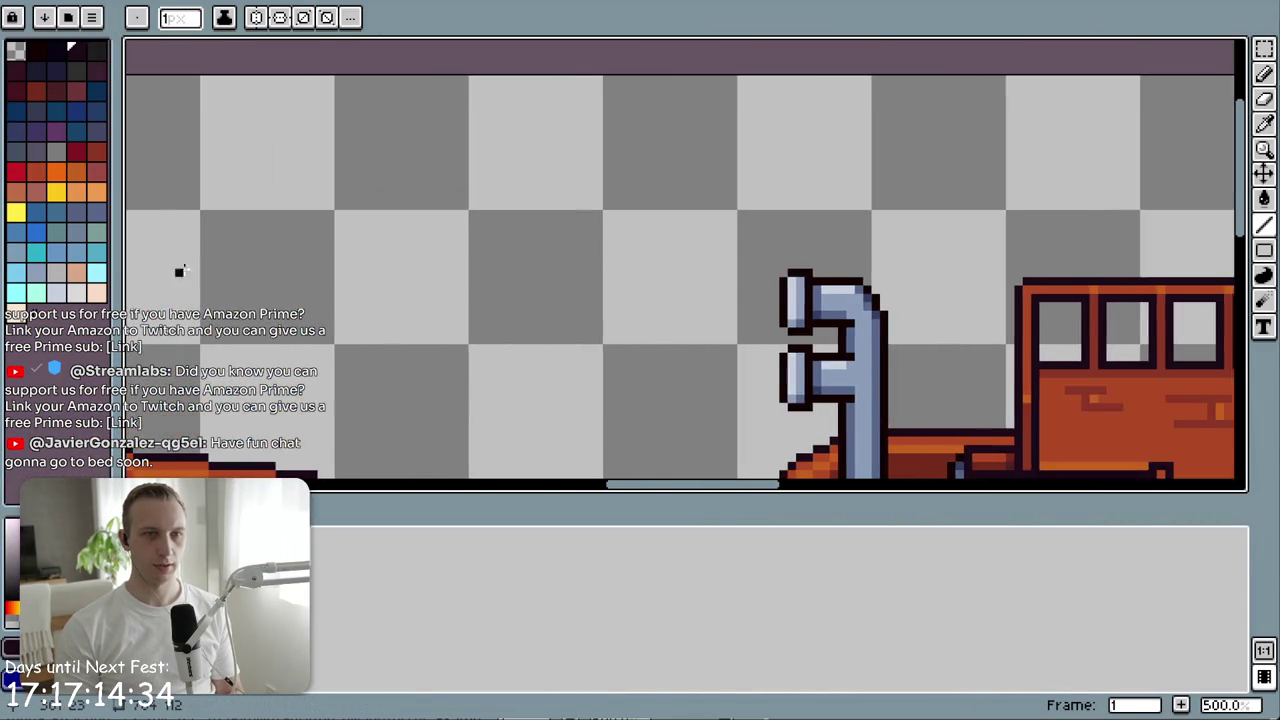
scroll(349, 223, right, 5)
drag(598, 160, 786, 160)
scroll(451, 206, left, 6)
scroll(272, 190, right, 5)
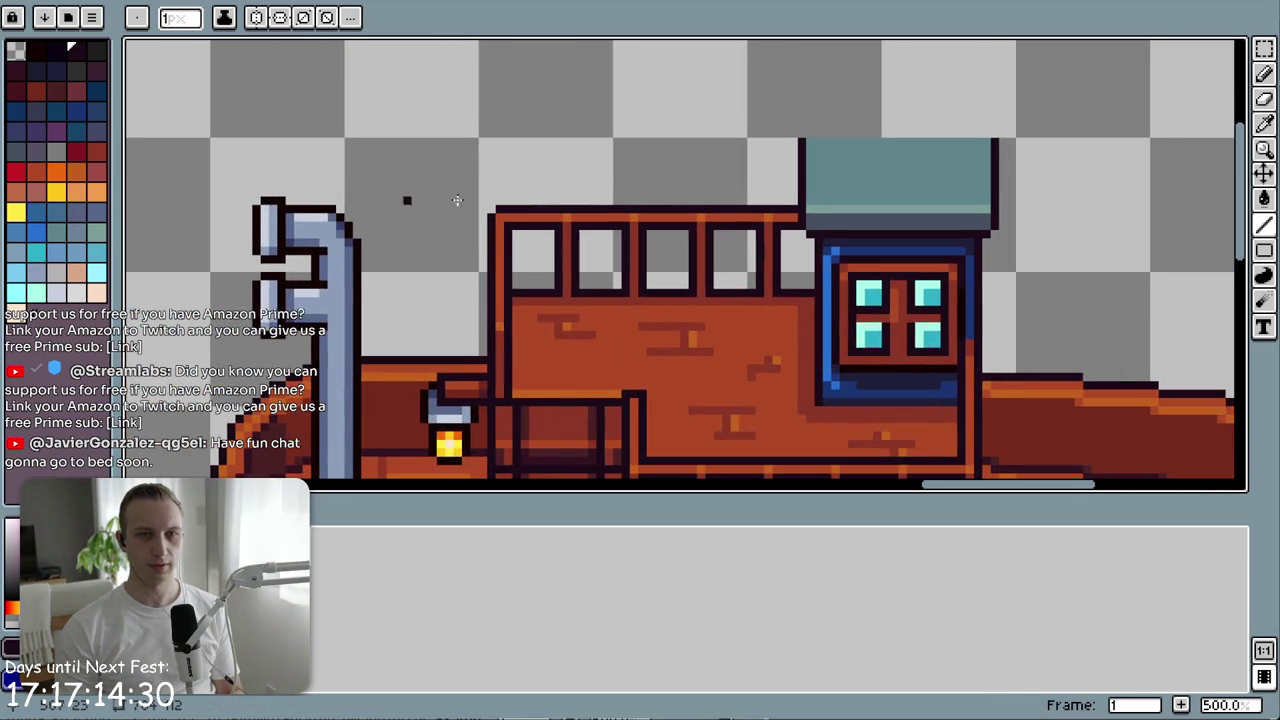
drag(837, 133, 994, 132)
scroll(971, 151, down, 5)
scroll(903, 248, up, 5)
key(ctrl+s)
key(alt+Tab)
- Close the Sprite Editor and return to the farm scene
scroll(485, 147, up, 1)
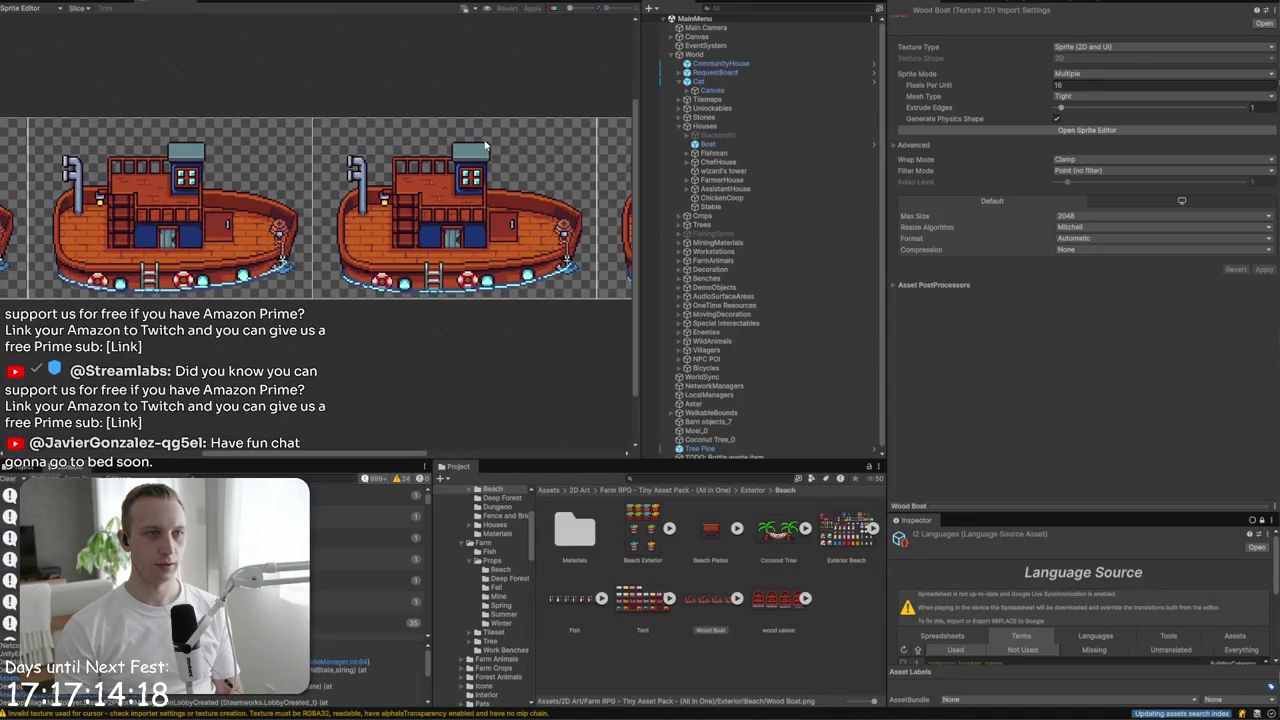
click(57, 14)
scroll(575, 240, down, 10)
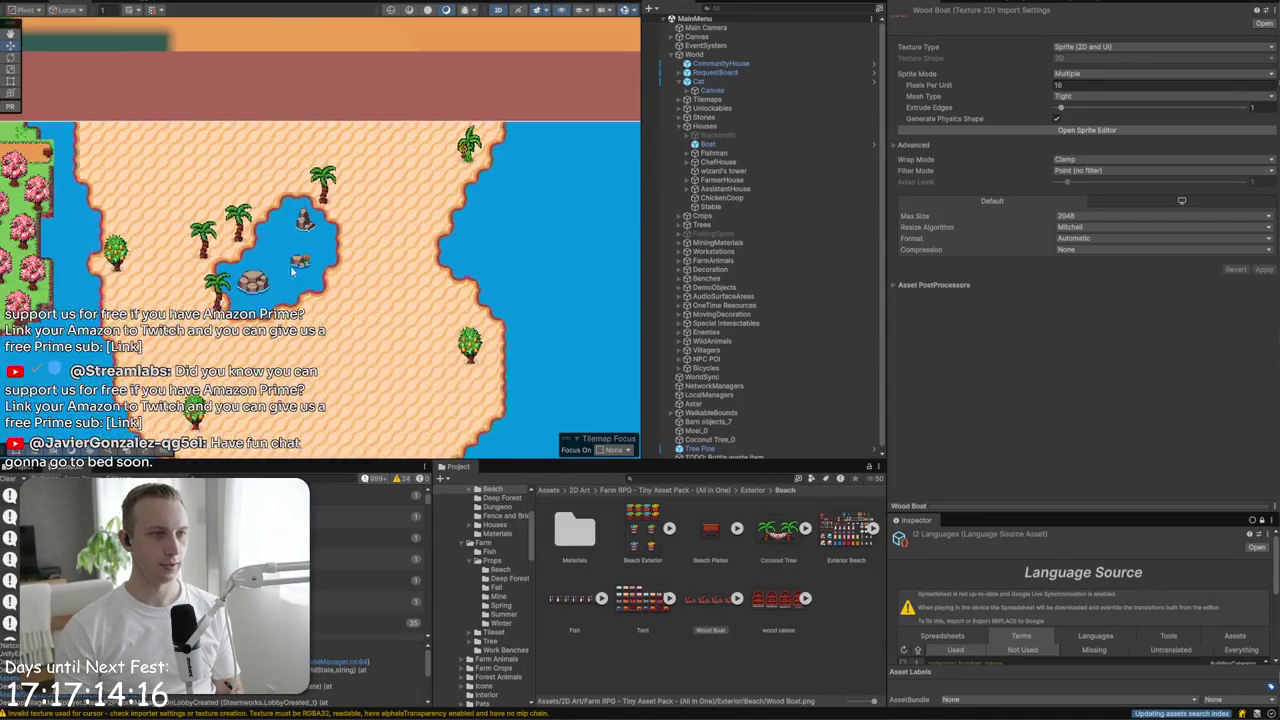
scroll(565, 270, left, 5)
scroll(188, 280, left, 4)
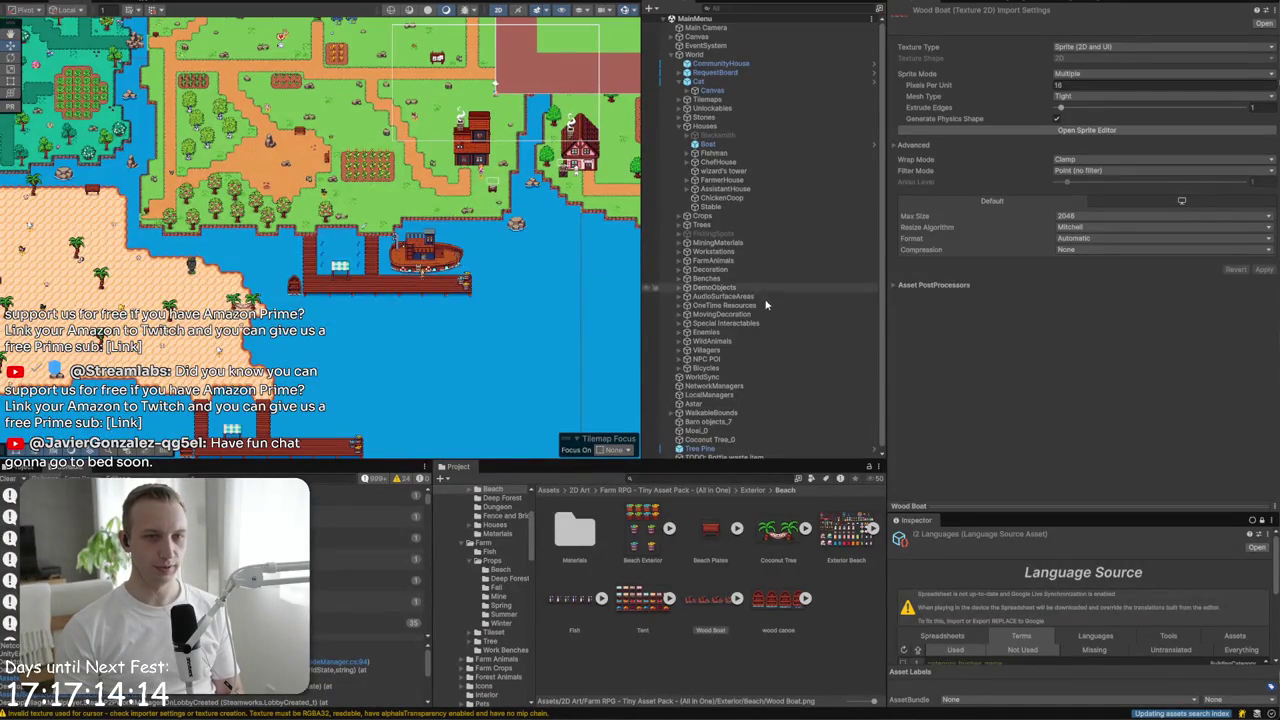
- Select and frame the loose Tree Pine, then collapse the Houses group
click(700, 448)
key(f)
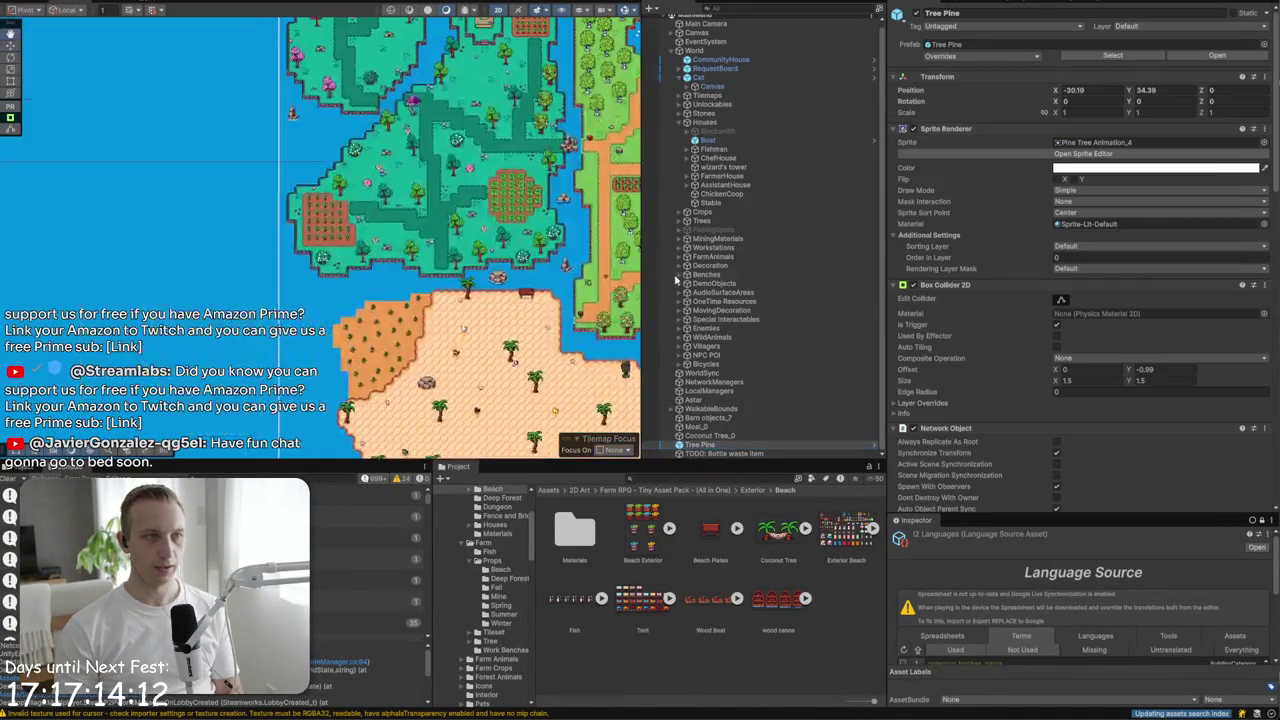
scroll(360, 245, down, 5)
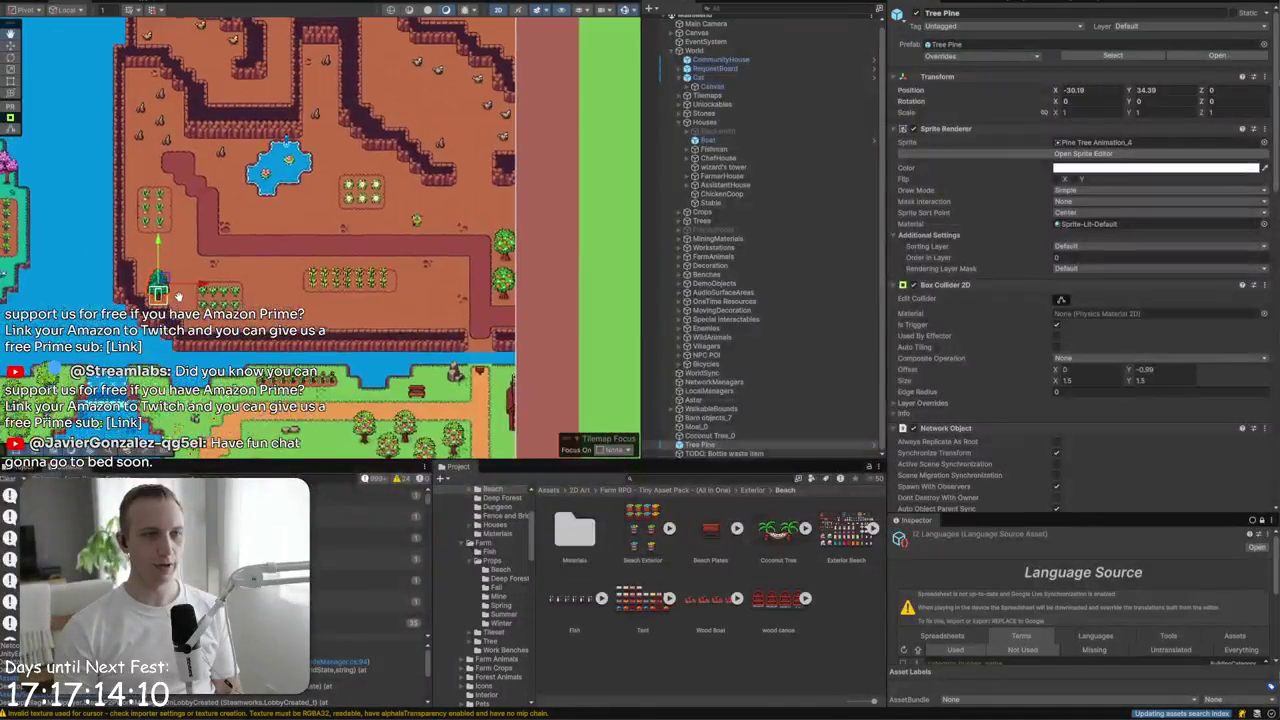
click(681, 124)
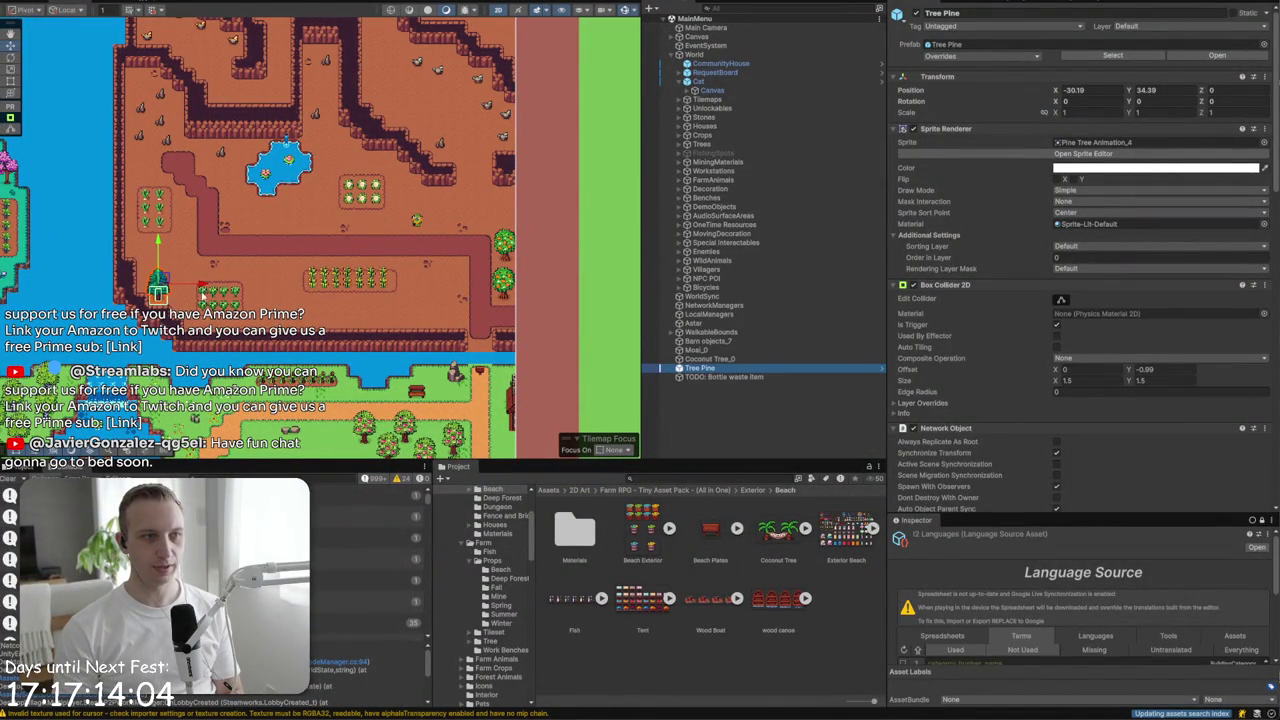
click(400, 428)
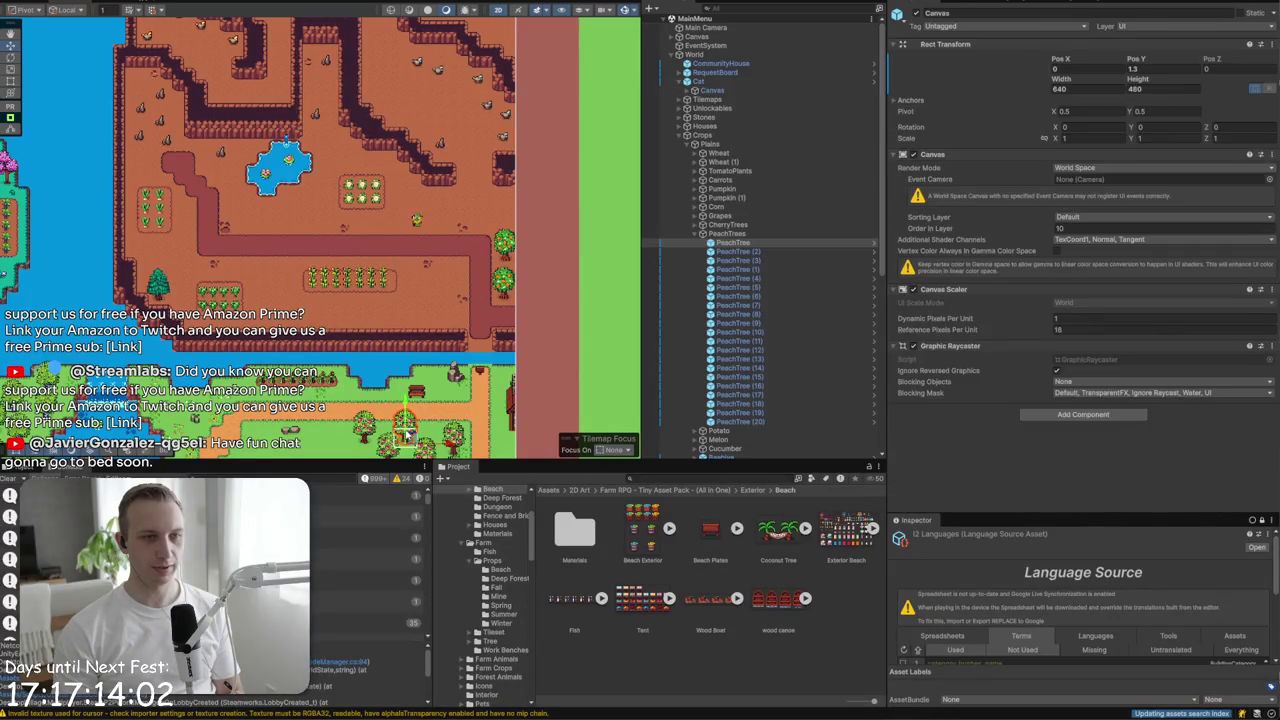
- Collapse PeachTrees and expand the Mountains crop group
click(700, 242)
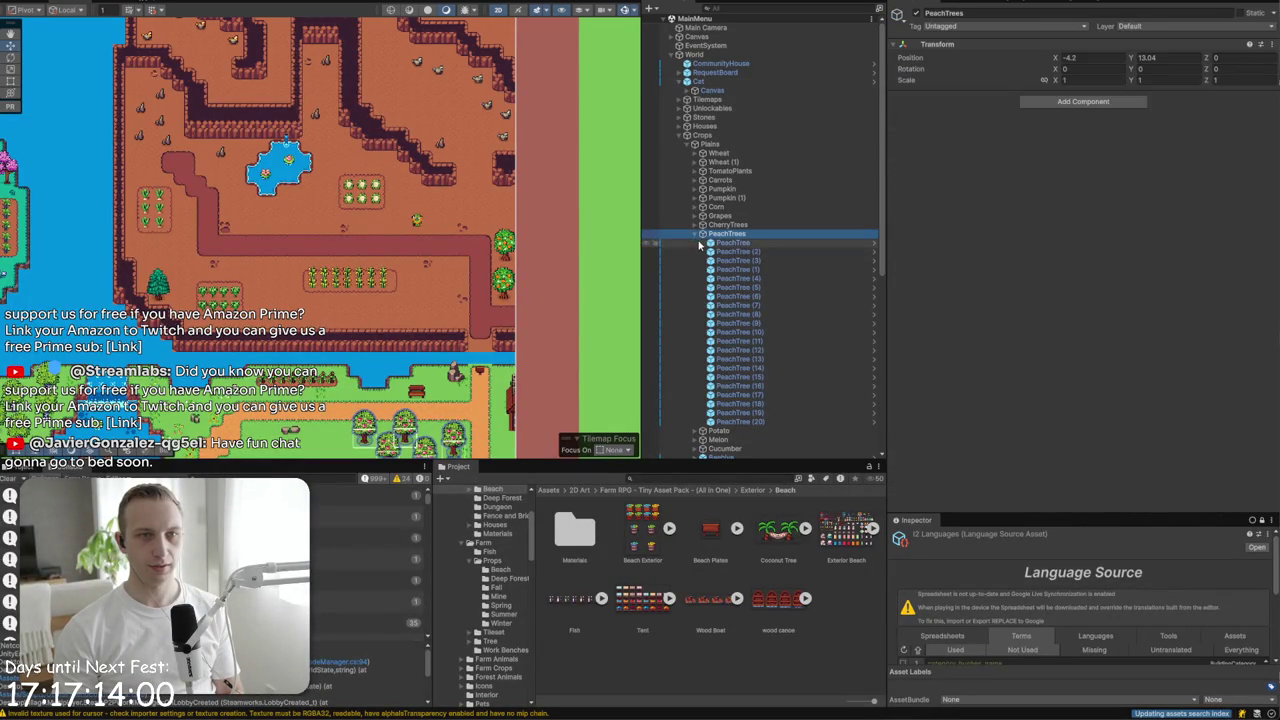
click(695, 236)
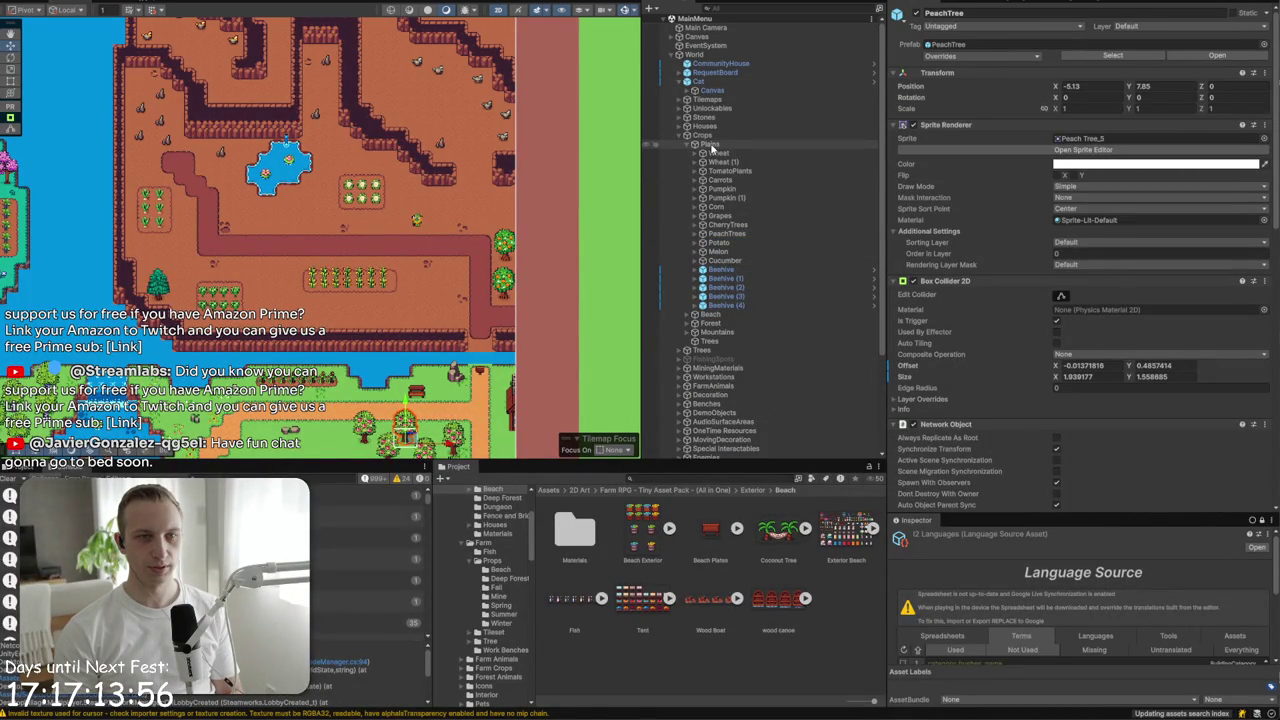
click(687, 324)
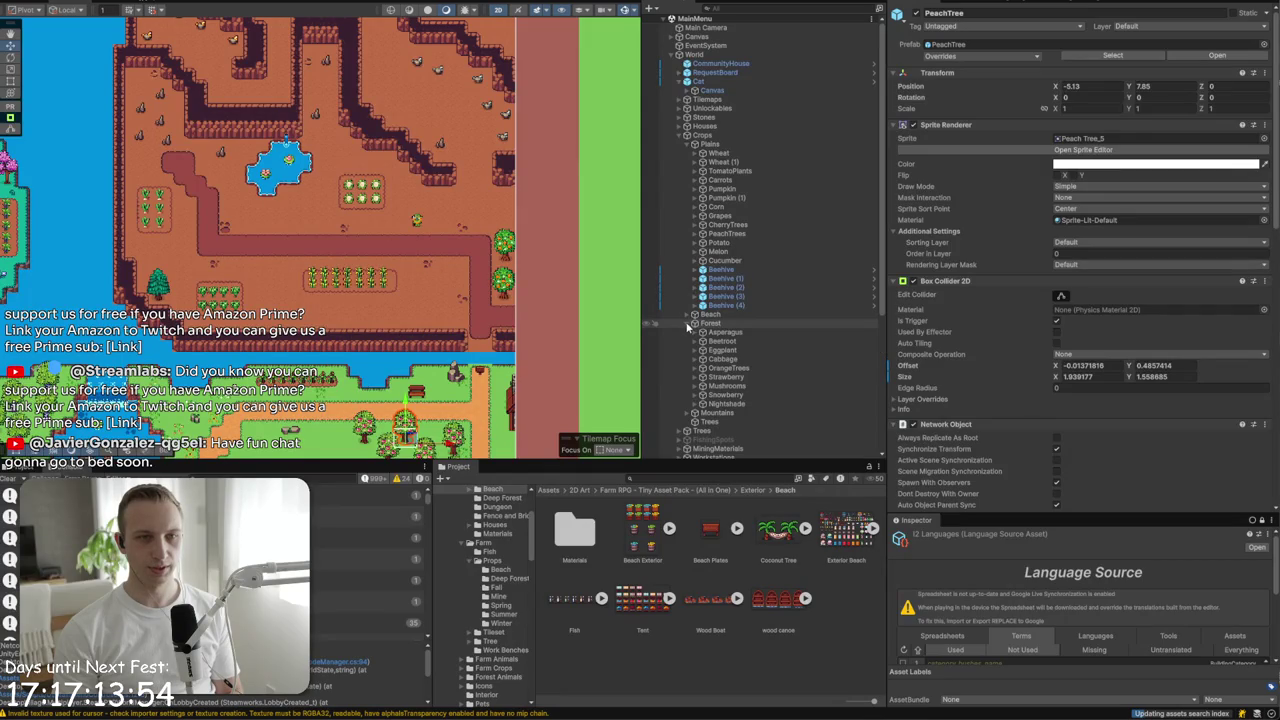
click(687, 324)
click(687, 332)
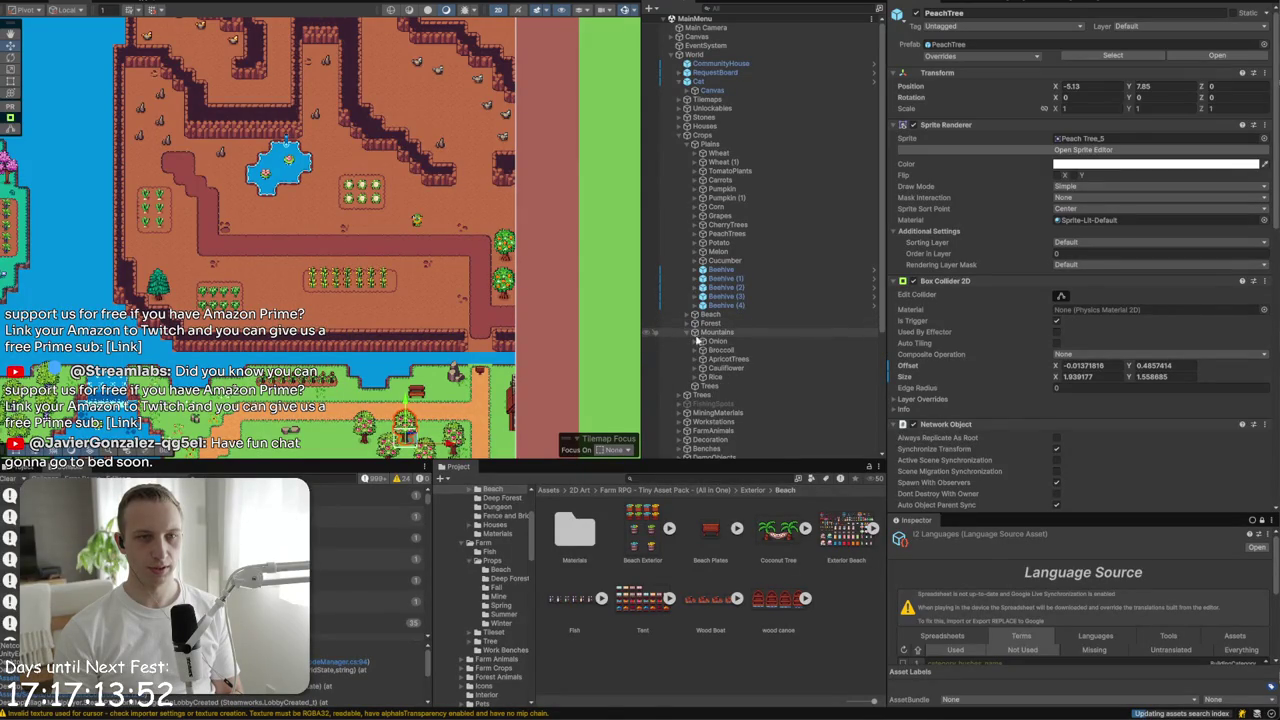
- Drop Tree Pine into the Mountains Trees group and collapse Crops
right_click(702, 386)
click(700, 386)
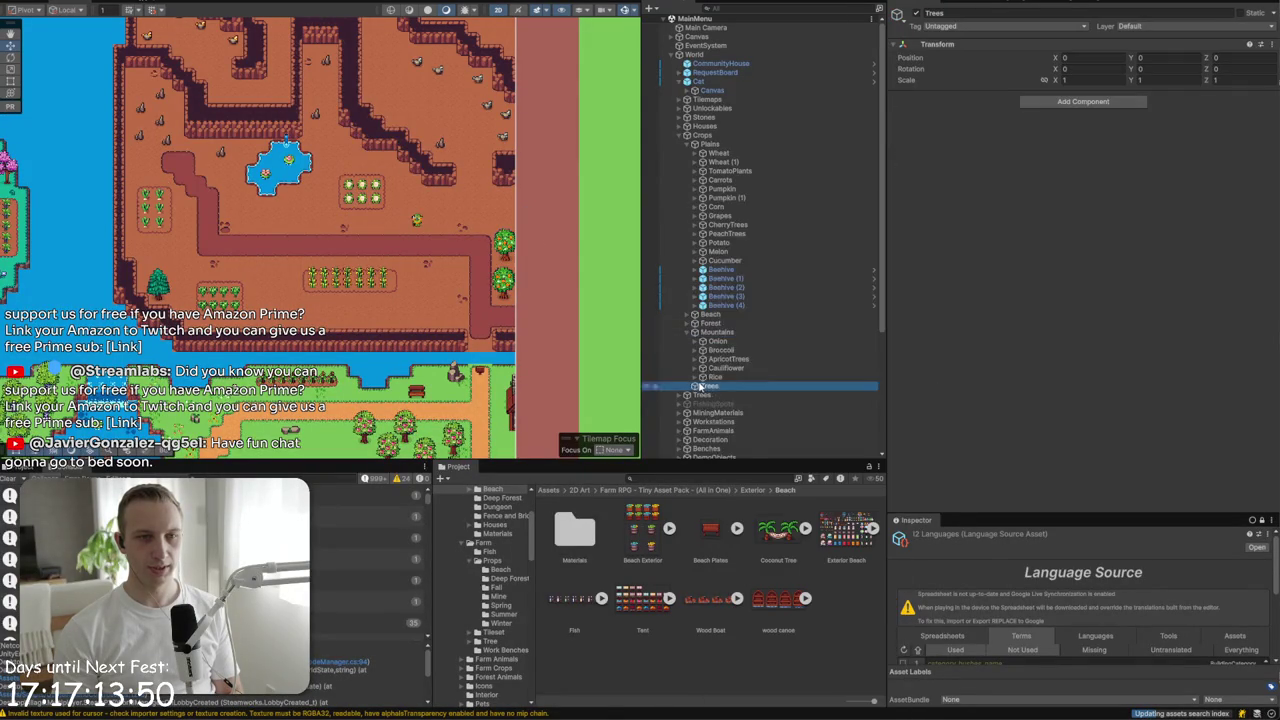
scroll(700, 386, down, 5)
drag(708, 444, 725, 216)
click(697, 213)
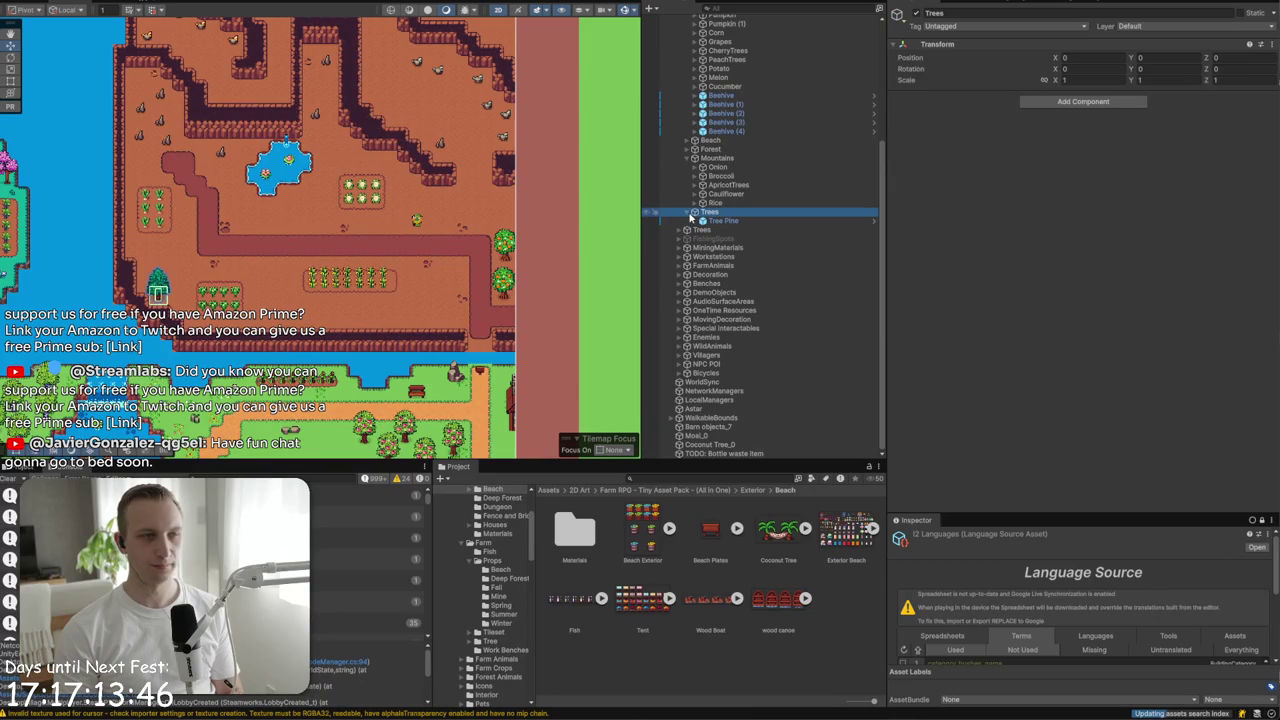
scroll(689, 217, up, 5)
click(680, 136)
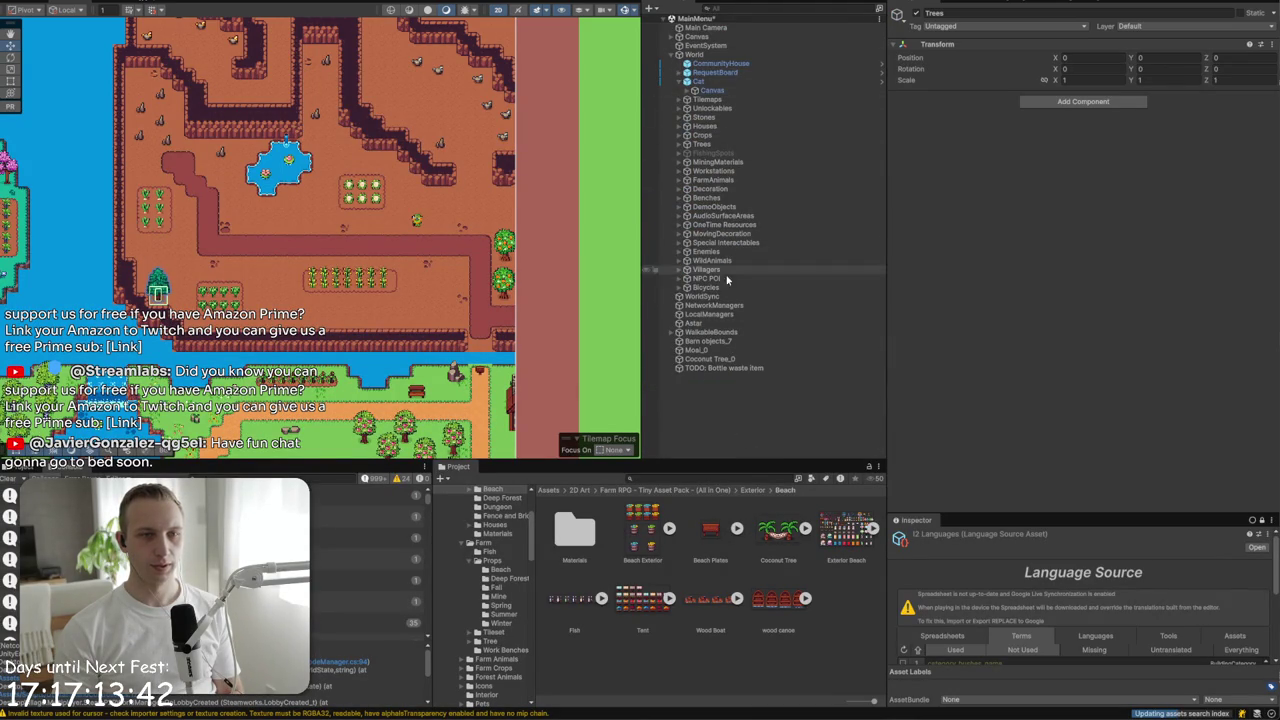
double_click(706, 341)
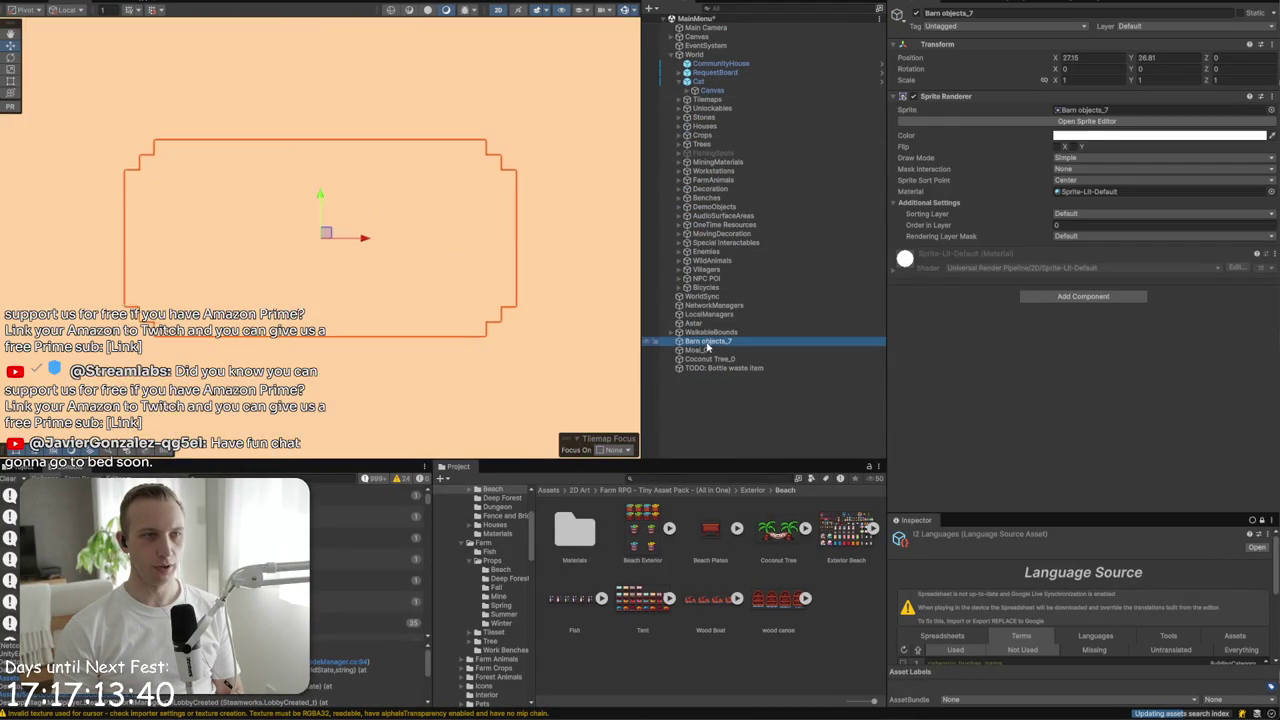
- Expand the Canvas and inspect the GameBook panel in the scene
click(672, 37)
click(710, 126)
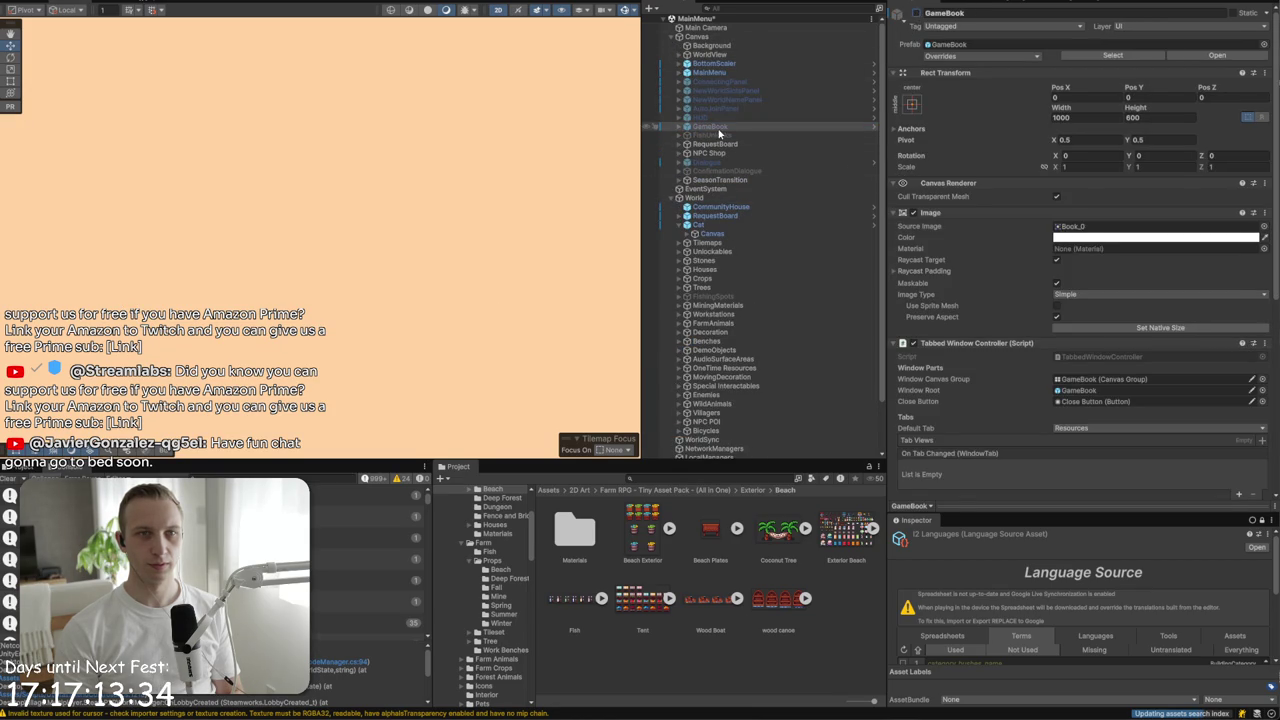
scroll(499, 263, down, 5)
mouse_move(499, 263)
mouse_down()
mouse_move(288, 243)
mouse_move(368, 223)
mouse_up()
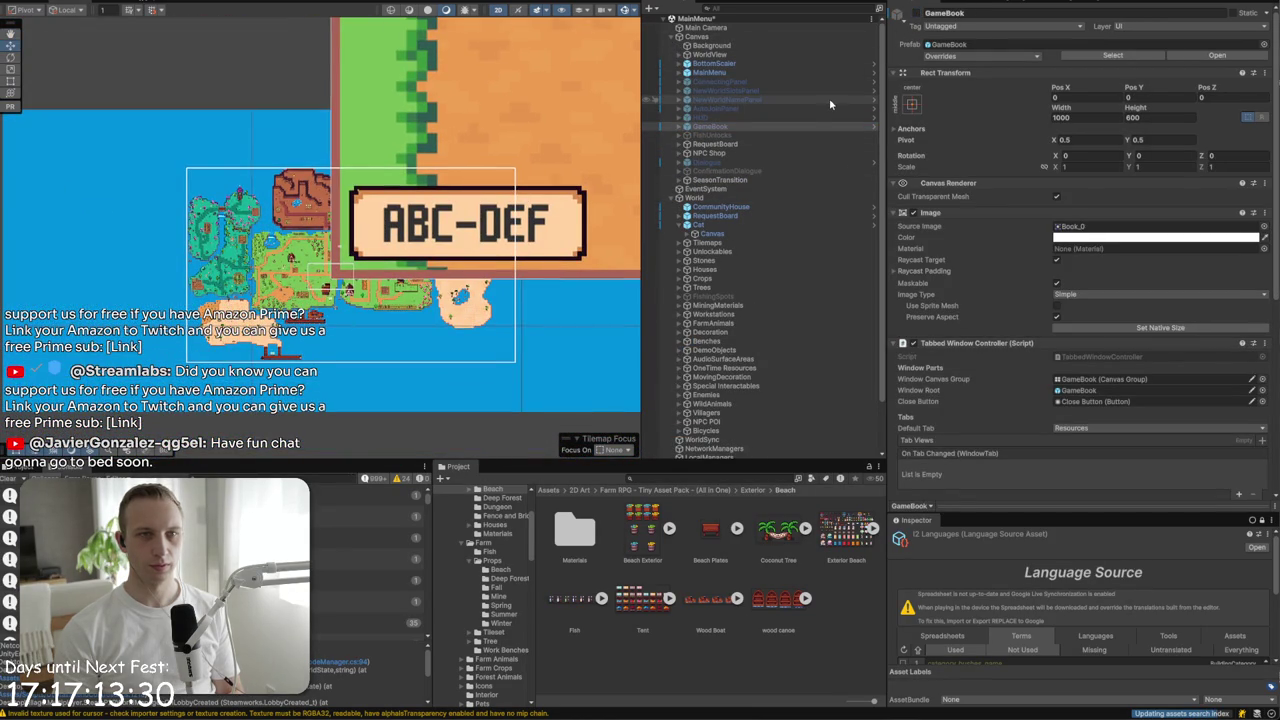
click(697, 37)
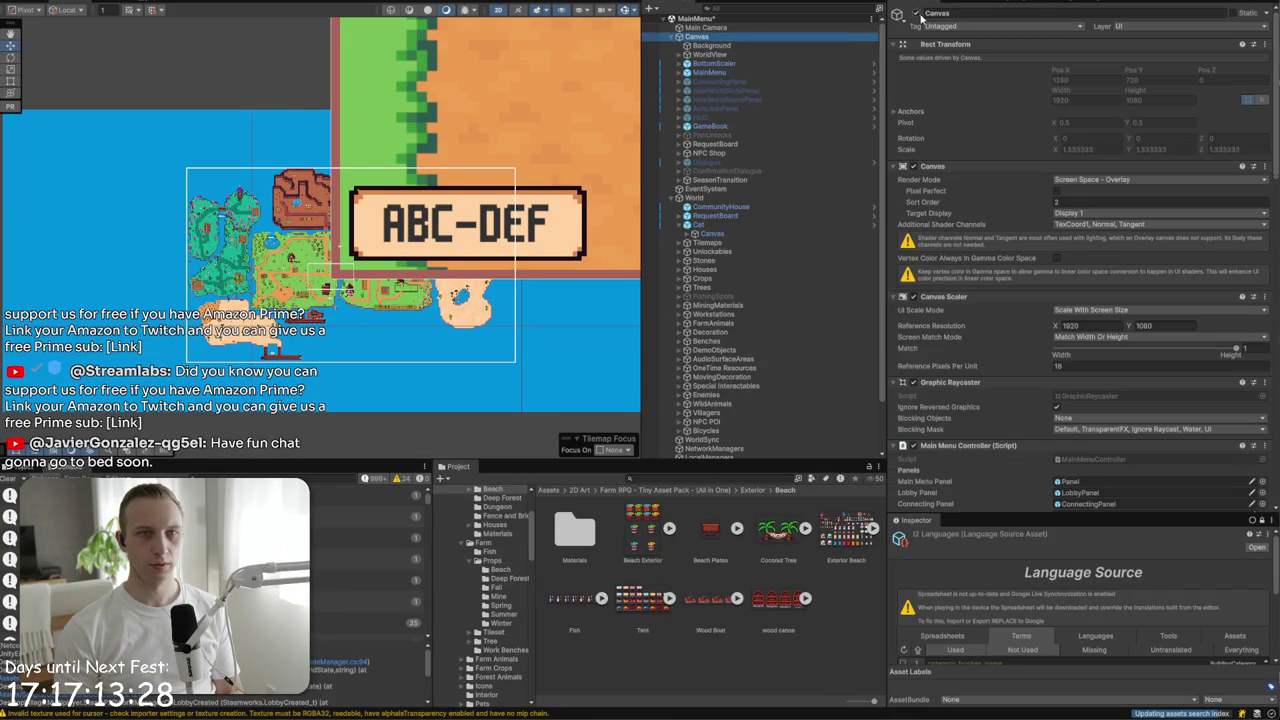
scroll(413, 285, up, 2)
scroll(413, 285, up, 5)
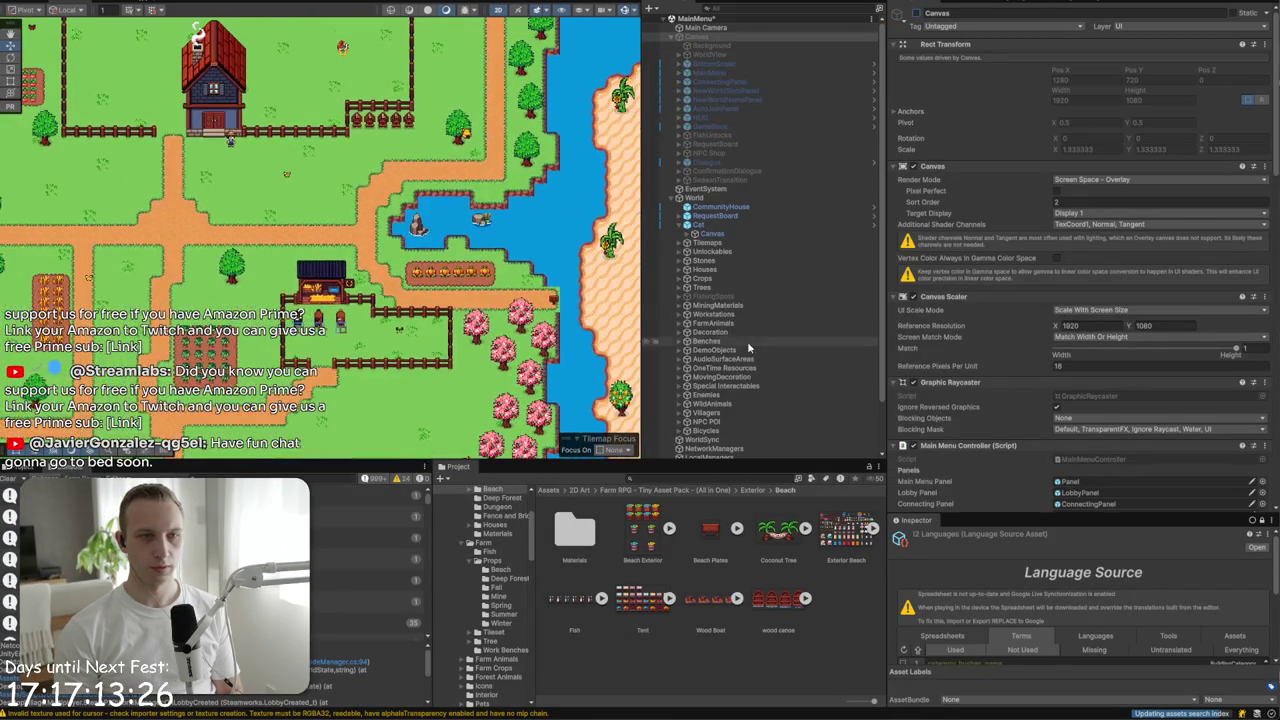
scroll(745, 415, down, 2)
- Rename Barn objects_7 to WateringTroth and frame it in the scene
double_click(710, 427)
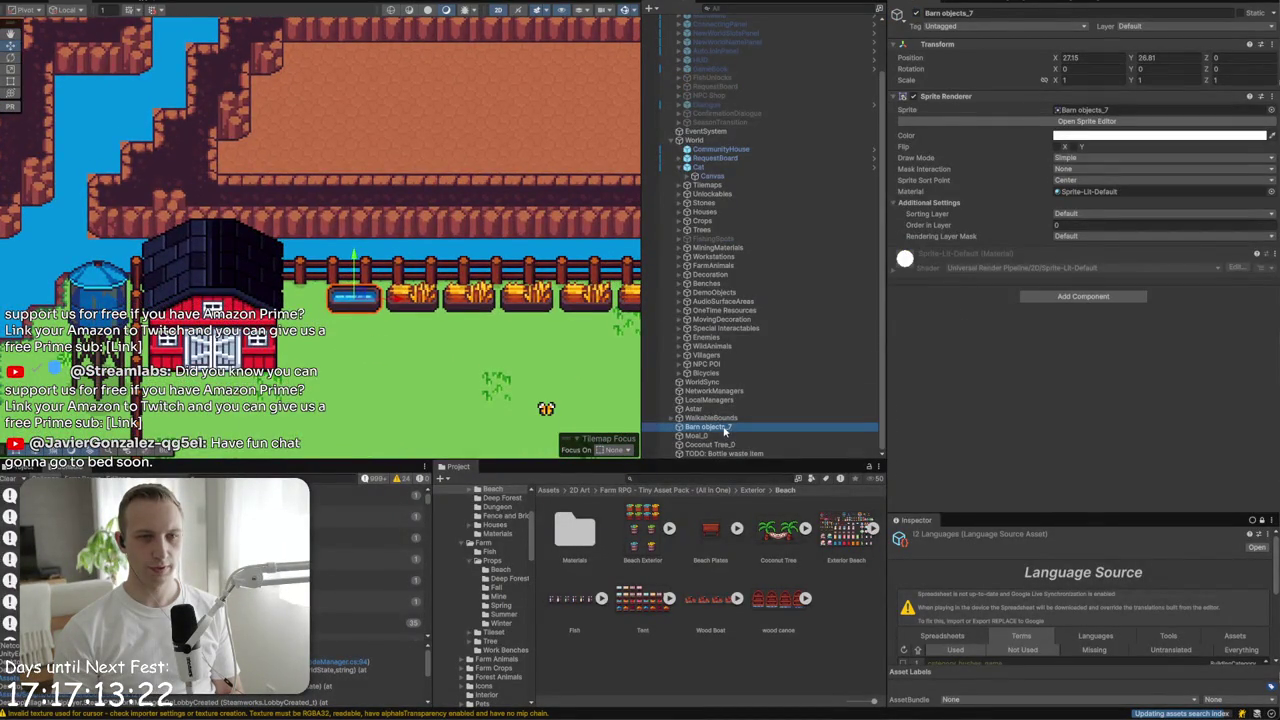
text(WateringTroth)
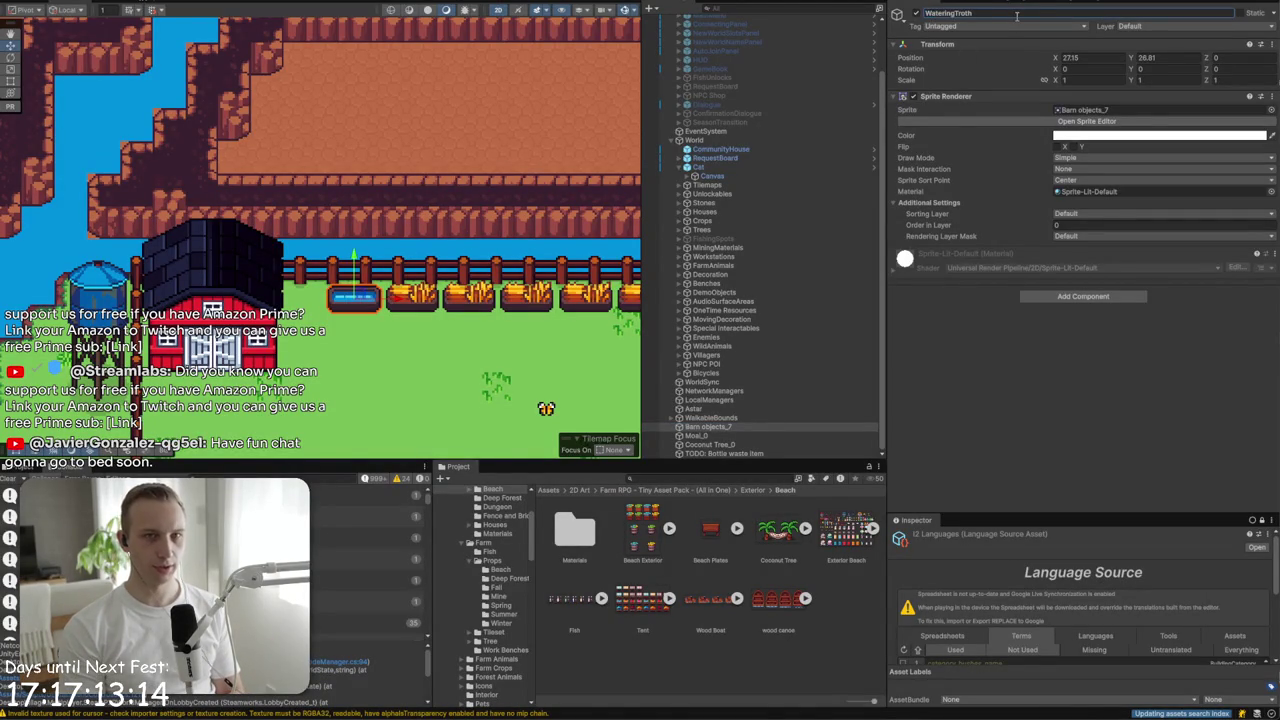
key(Return)
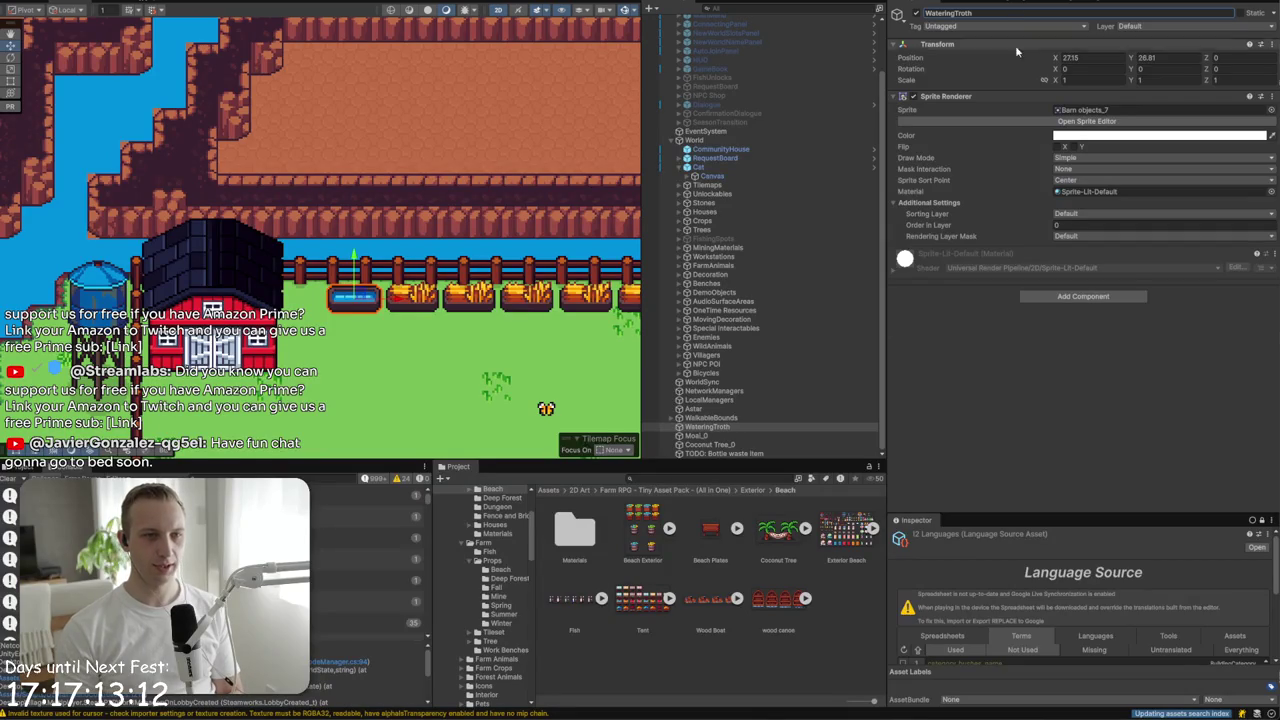
double_click(733, 436)
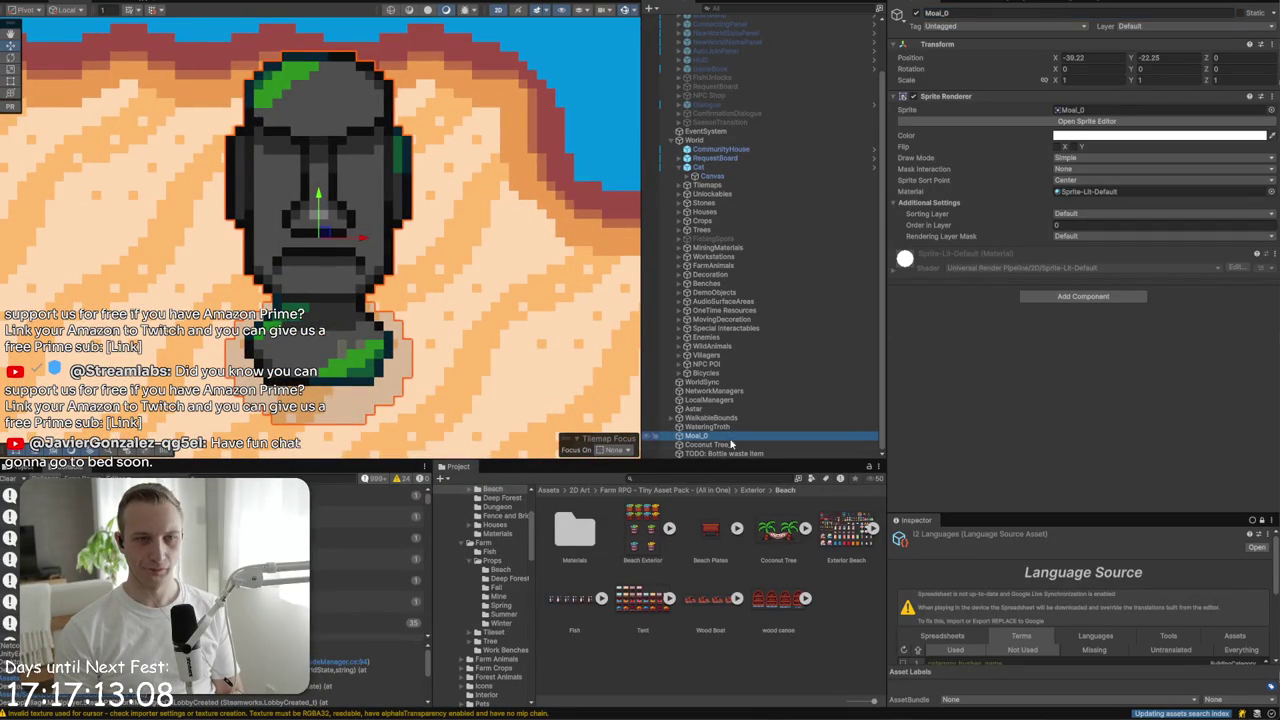
click(735, 428)
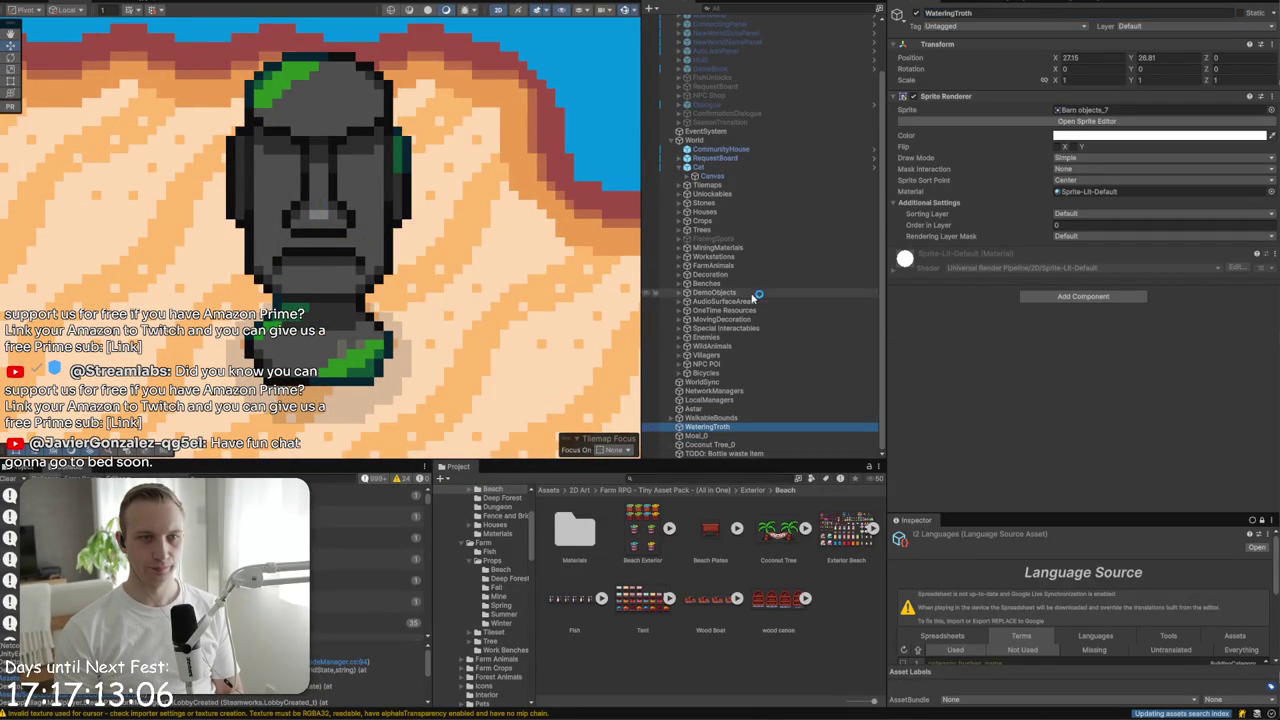
key(f)
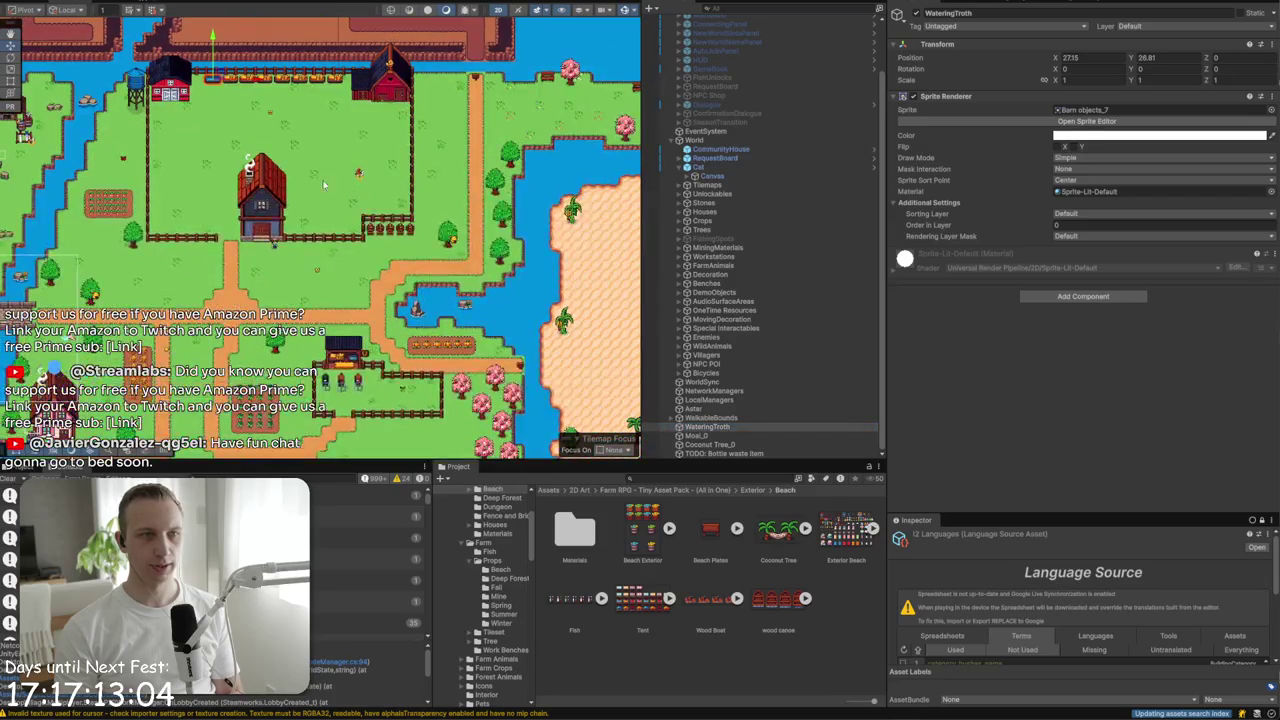
- Select an AnimalFeeder, try moving WateringTroth into Feeders, then undo the move
scroll(237, 84, up, 5)
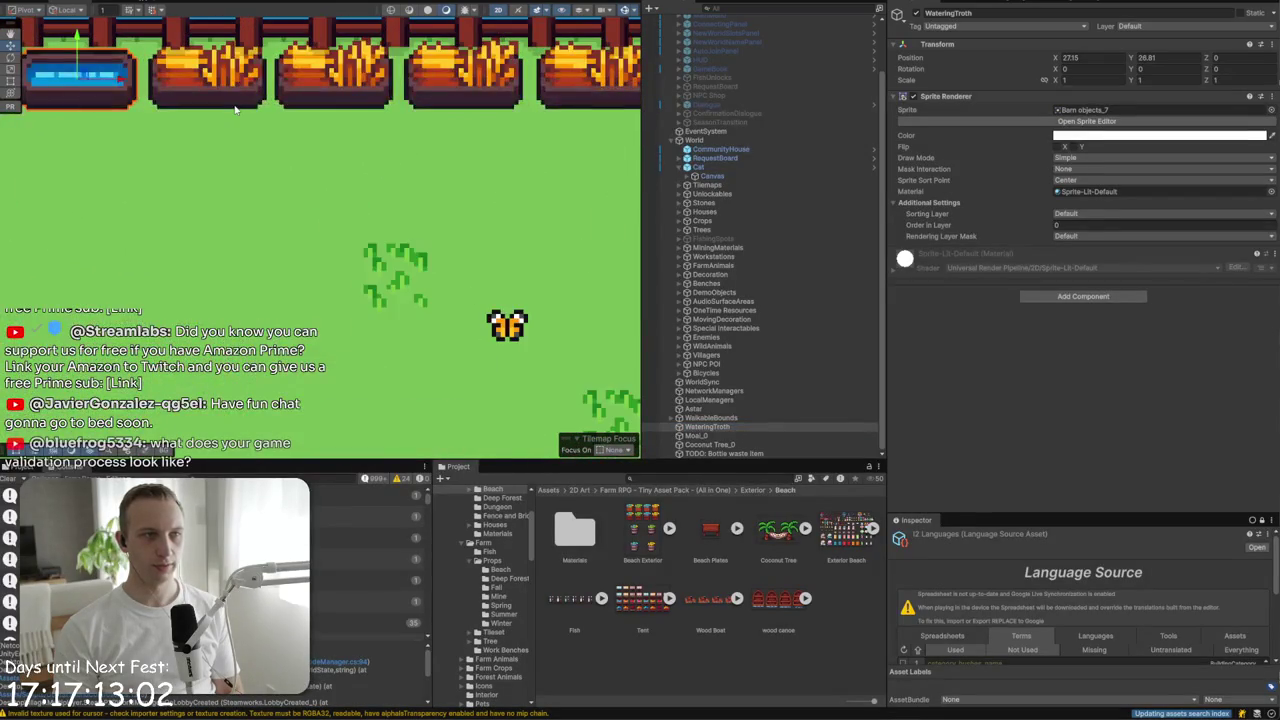
click(237, 97)
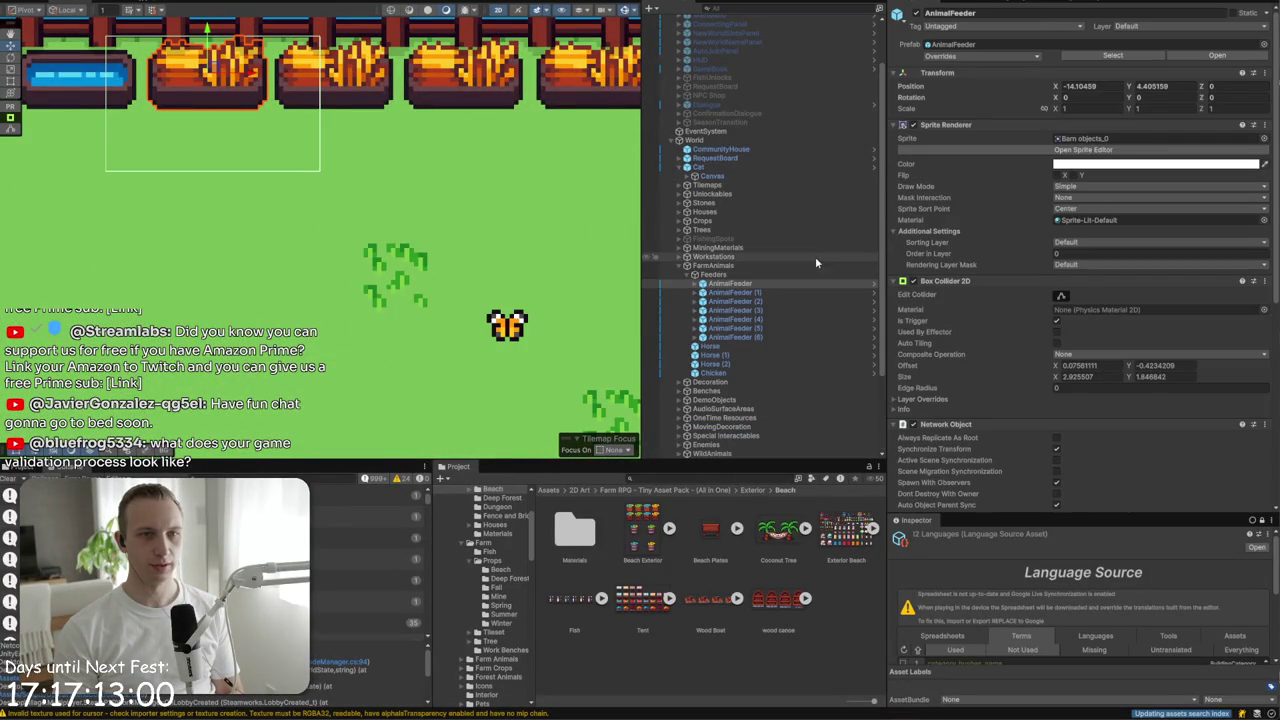
scroll(718, 305, down, 3)
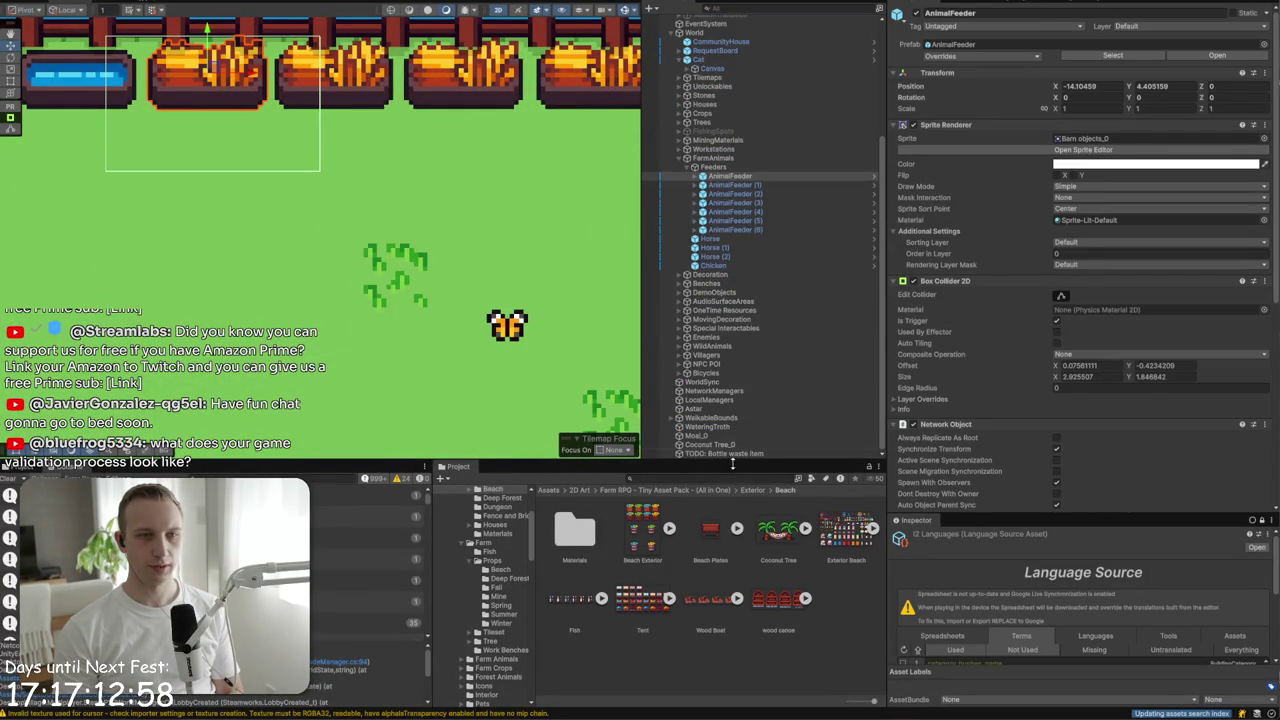
drag(726, 428, 752, 240)
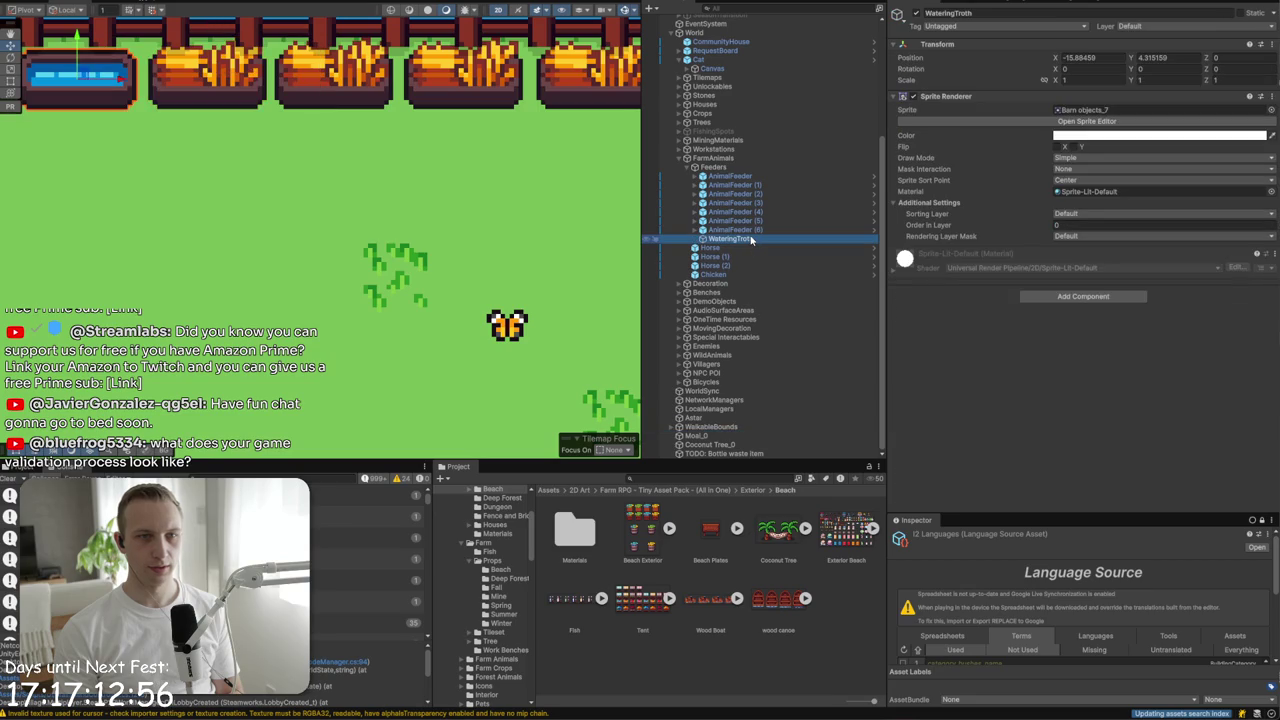
key(ctrl+z)
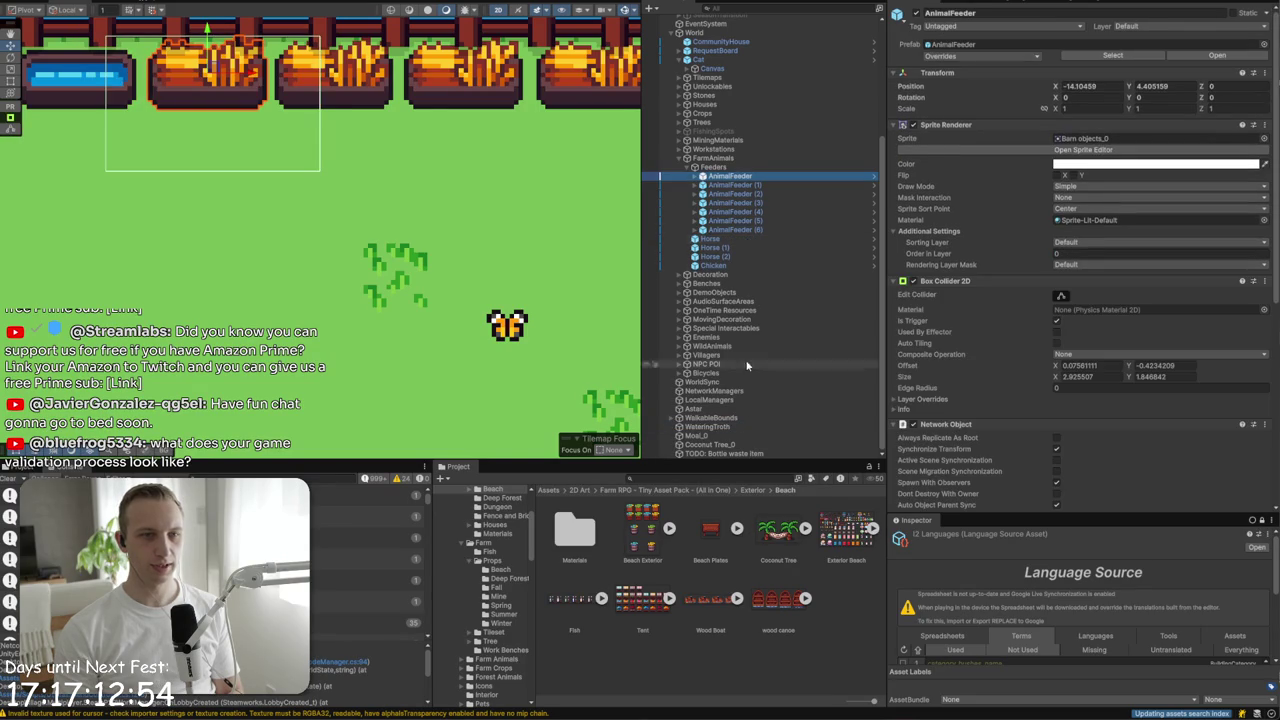
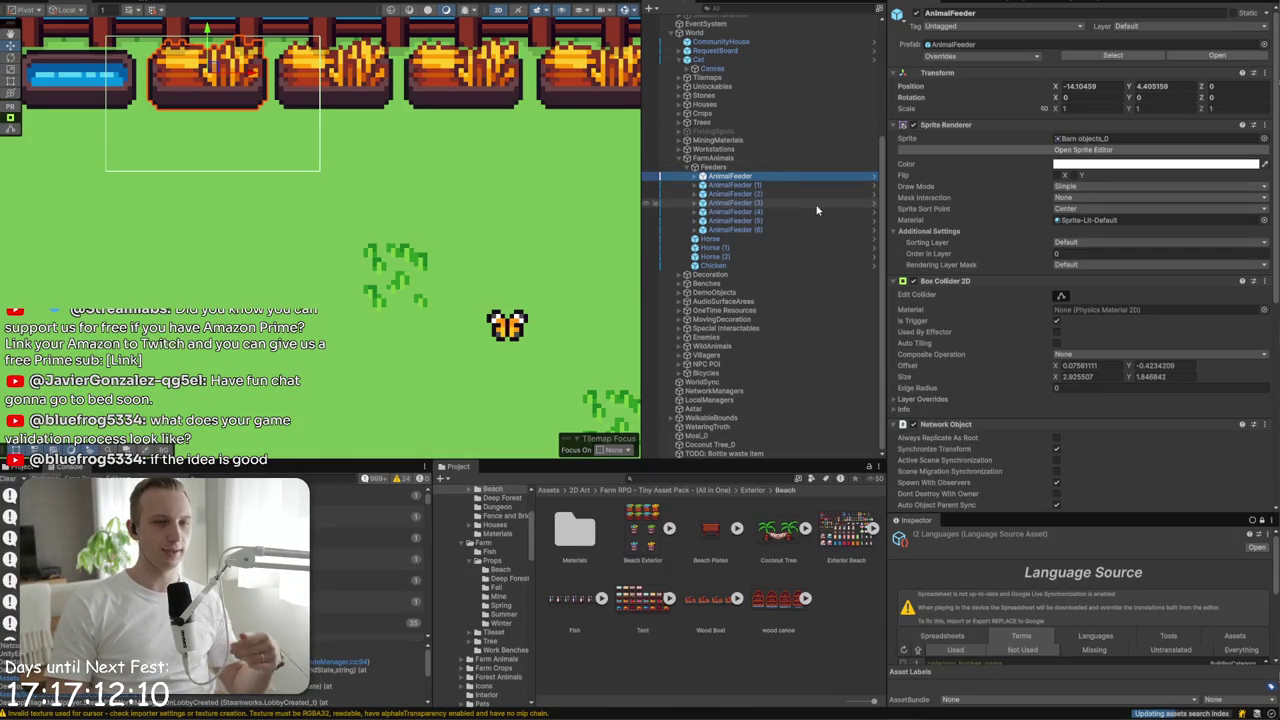
- Inspect and frame Moai_0, Coconut Tree_0 and the bottle waste item in the scene
click(772, 444)
click(771, 435)
click(770, 445)
double_click(770, 435)
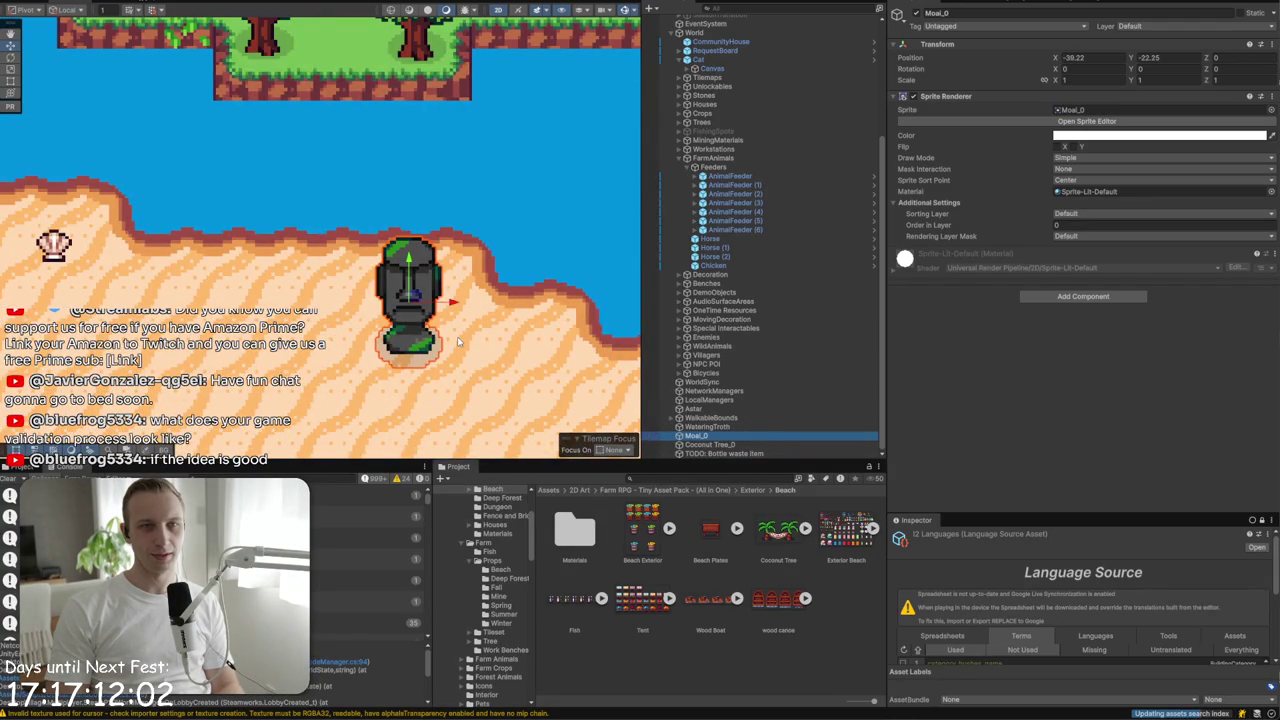
scroll(458, 342, down, 3)
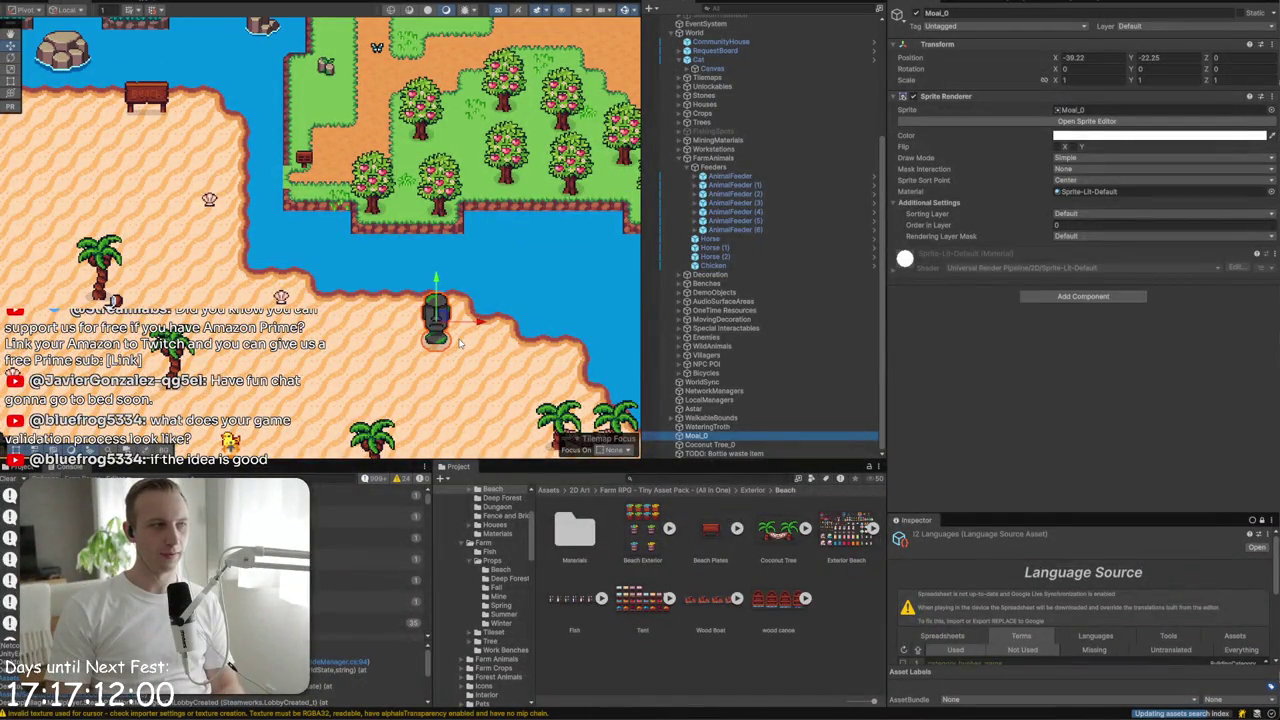
double_click(722, 445)
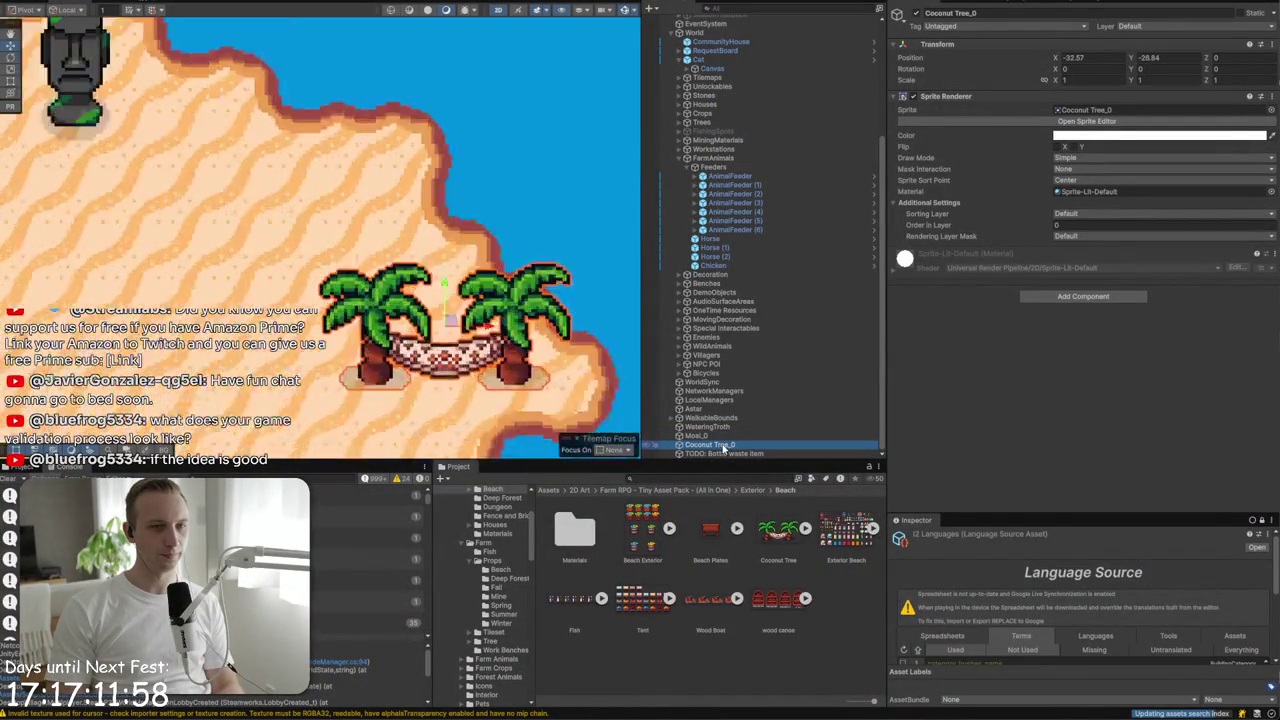
click(728, 453)
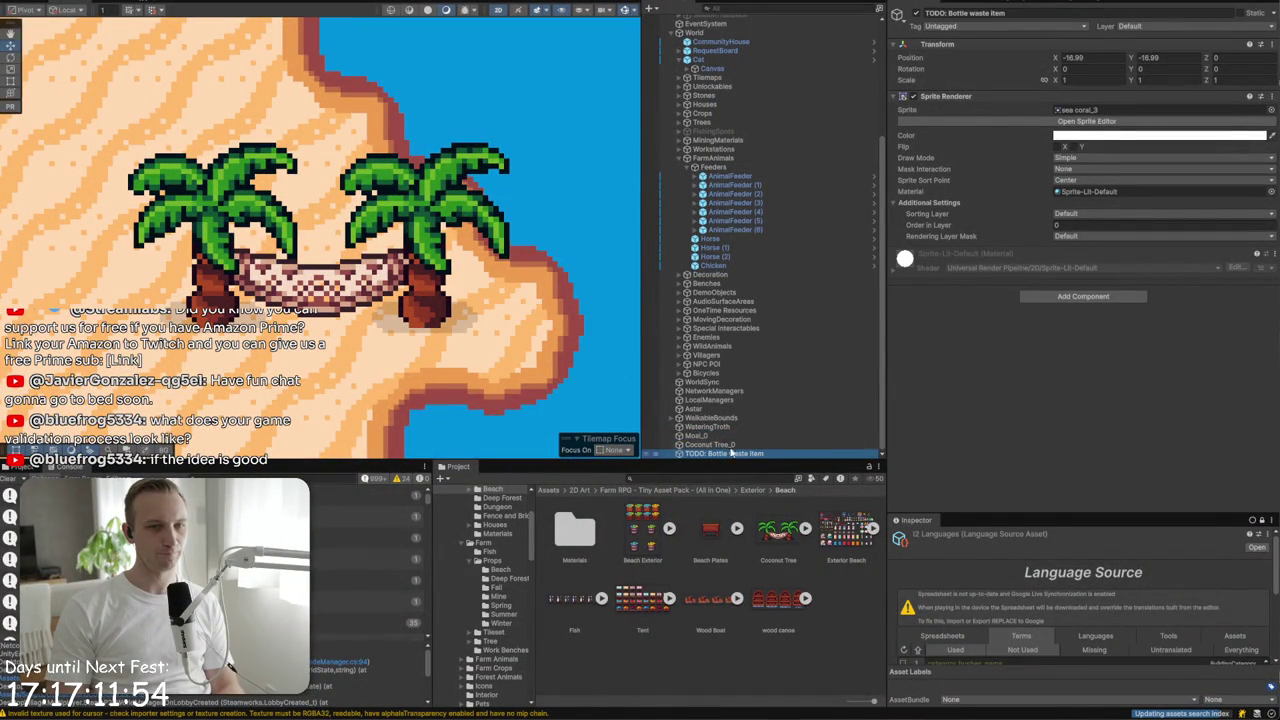
double_click(729, 453)
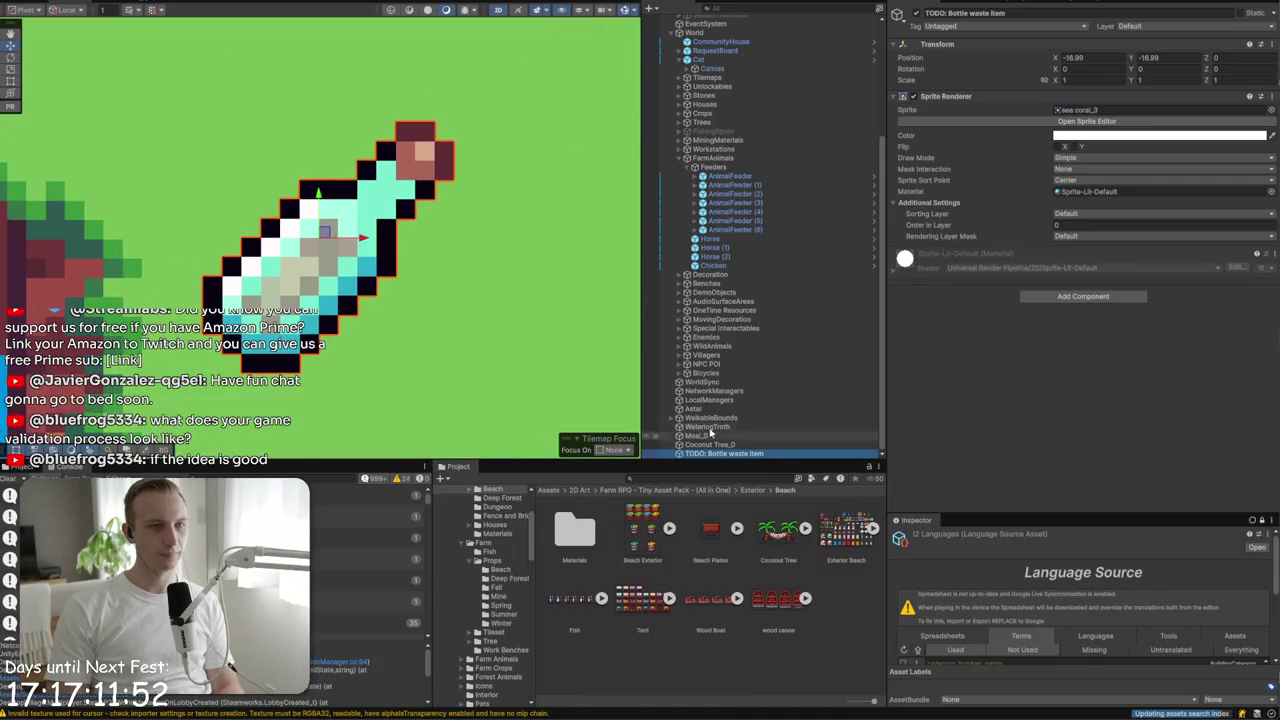
- Deactivate Moai_0 through the bottle waste item, plus WateringTroth, then collapse FarmAnimals
shift+click(729, 437)
click(915, 13)
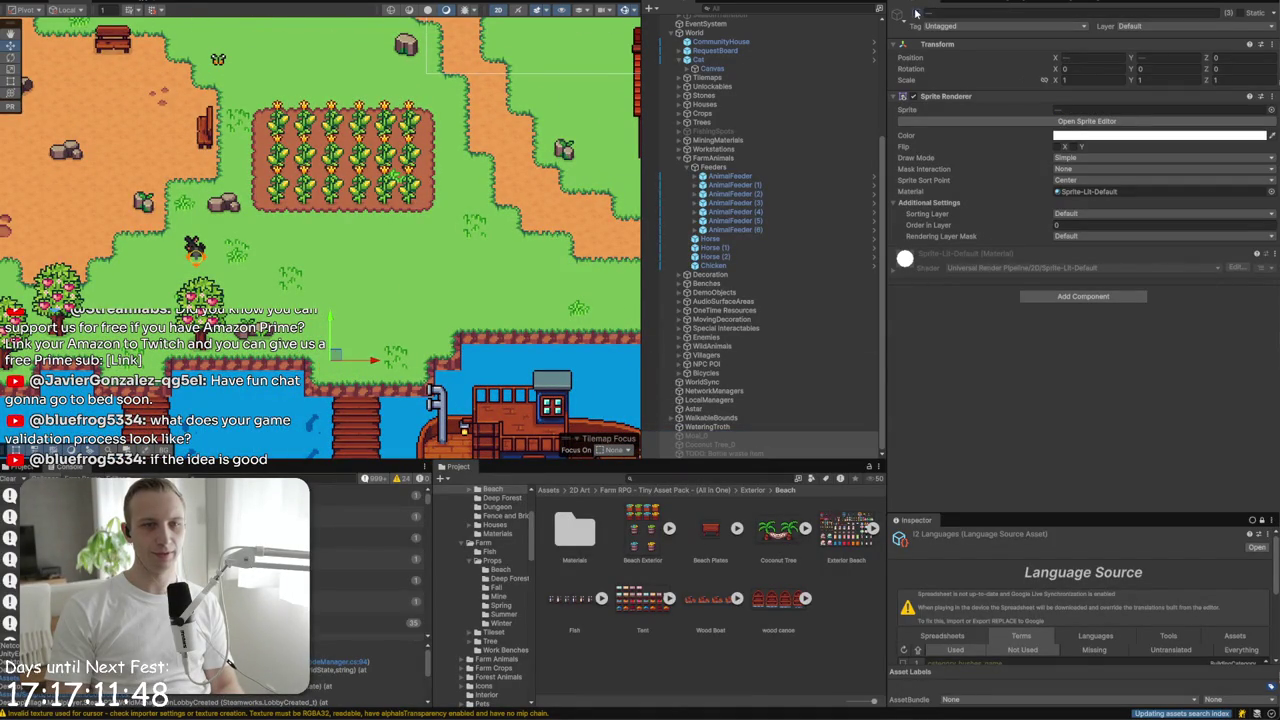
click(707, 426)
click(915, 13)
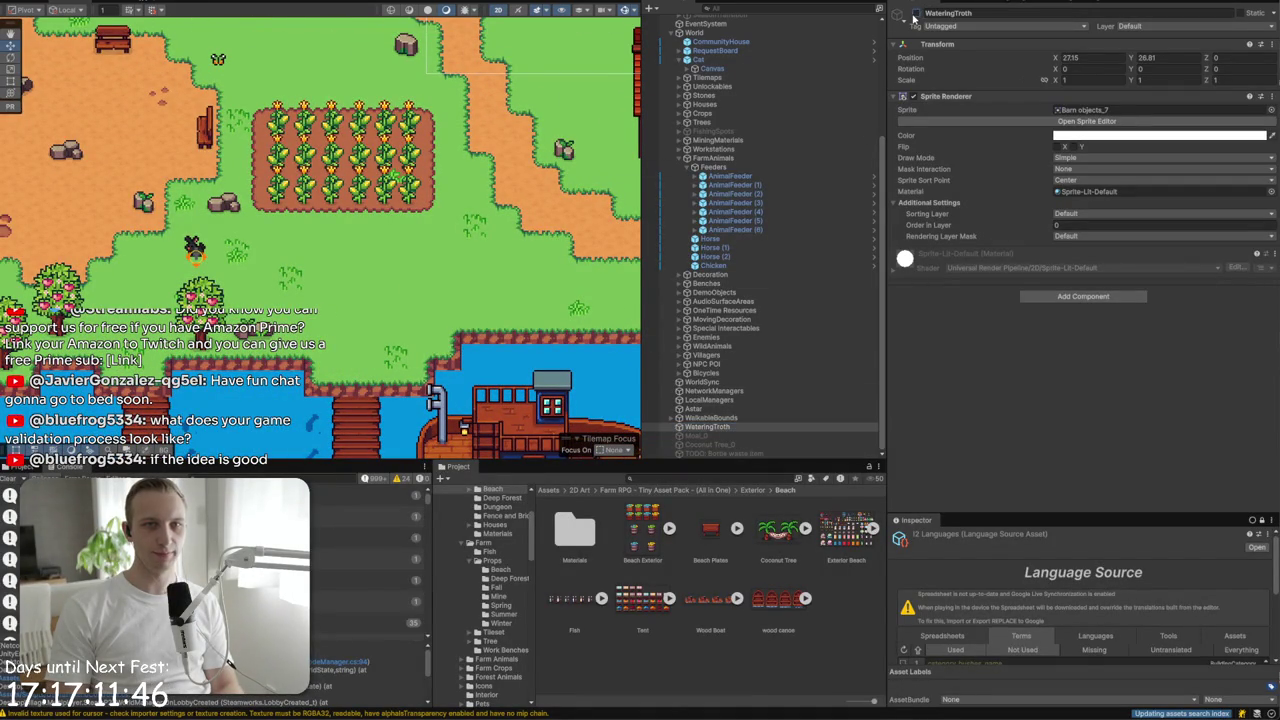
click(692, 408)
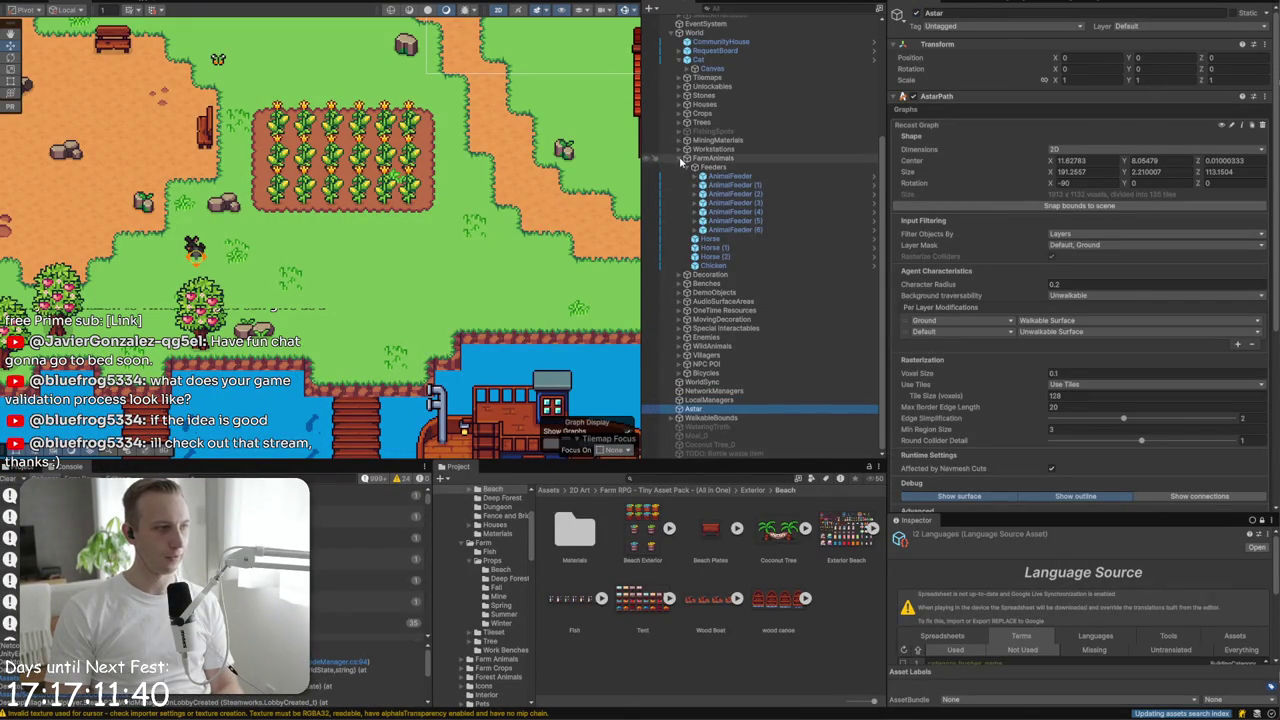
click(683, 161)
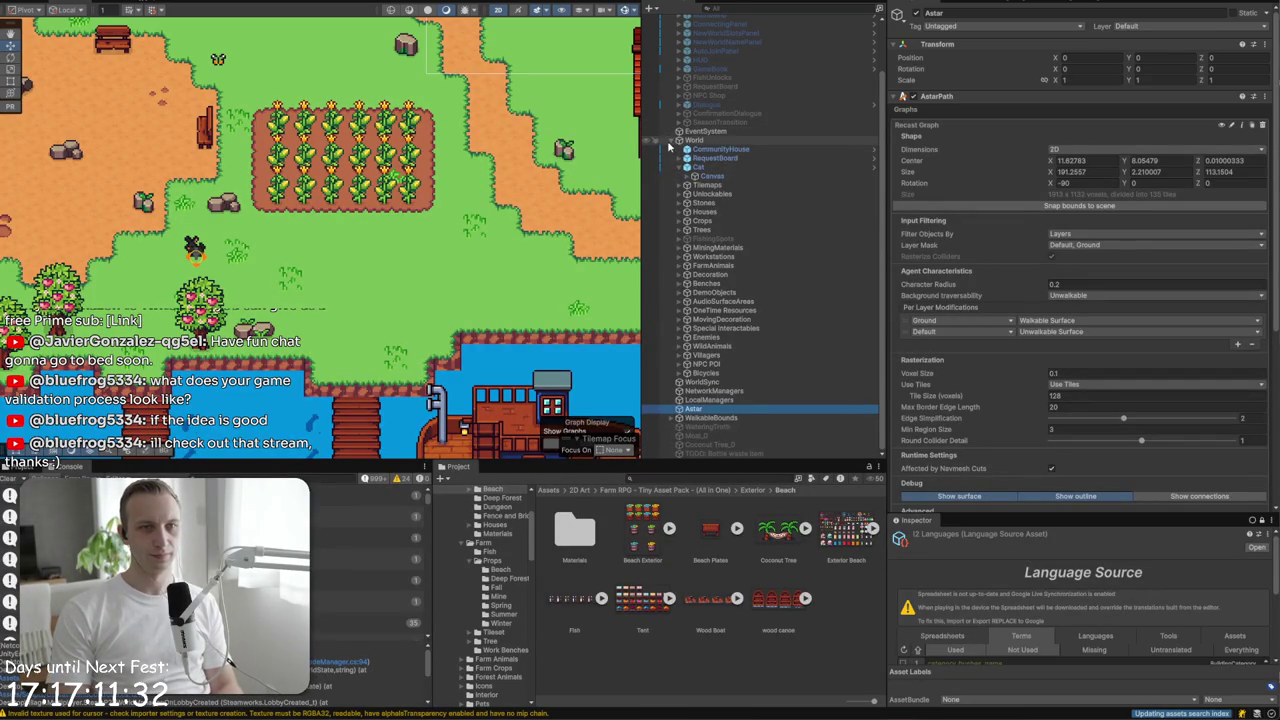
- Move EventSystem below Astar in the Hierarchy
click(673, 140)
click(700, 190)
drag(699, 194, 699, 239)
- Check WalkableBounds' children and move it directly under World
click(699, 245)
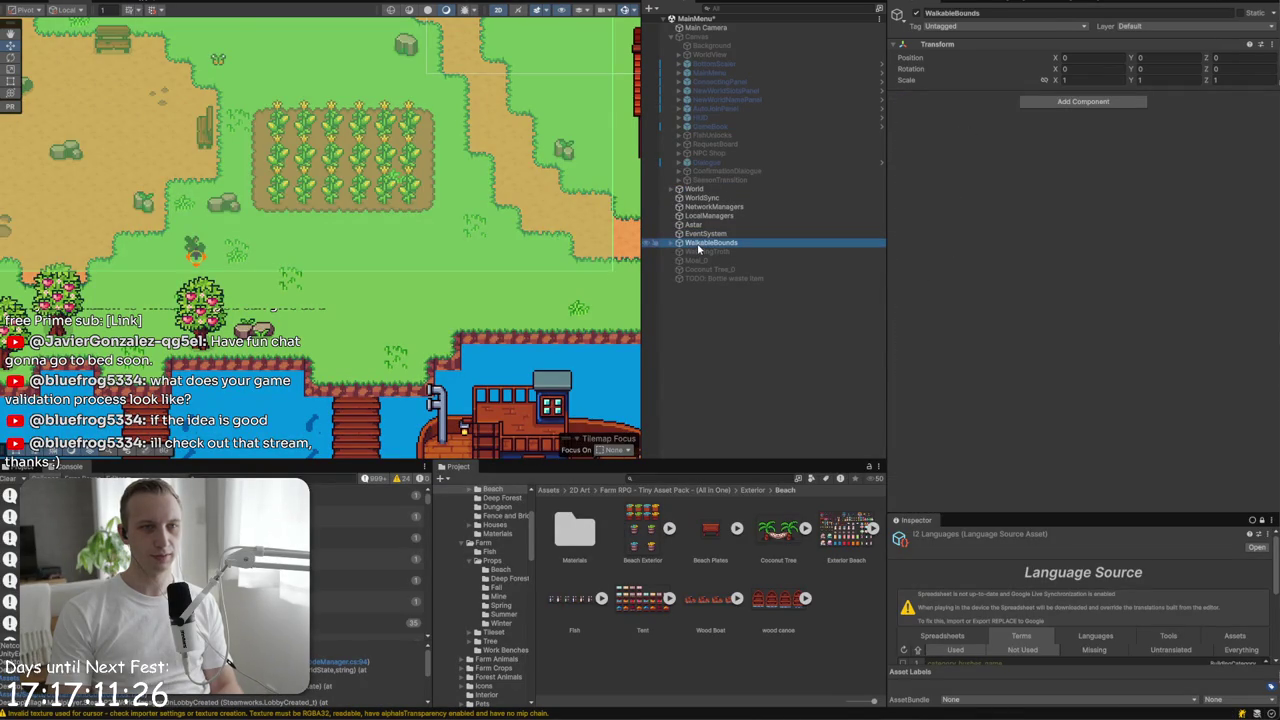
double_click(699, 245)
scroll(456, 312, up, 2)
scroll(456, 312, up, 1)
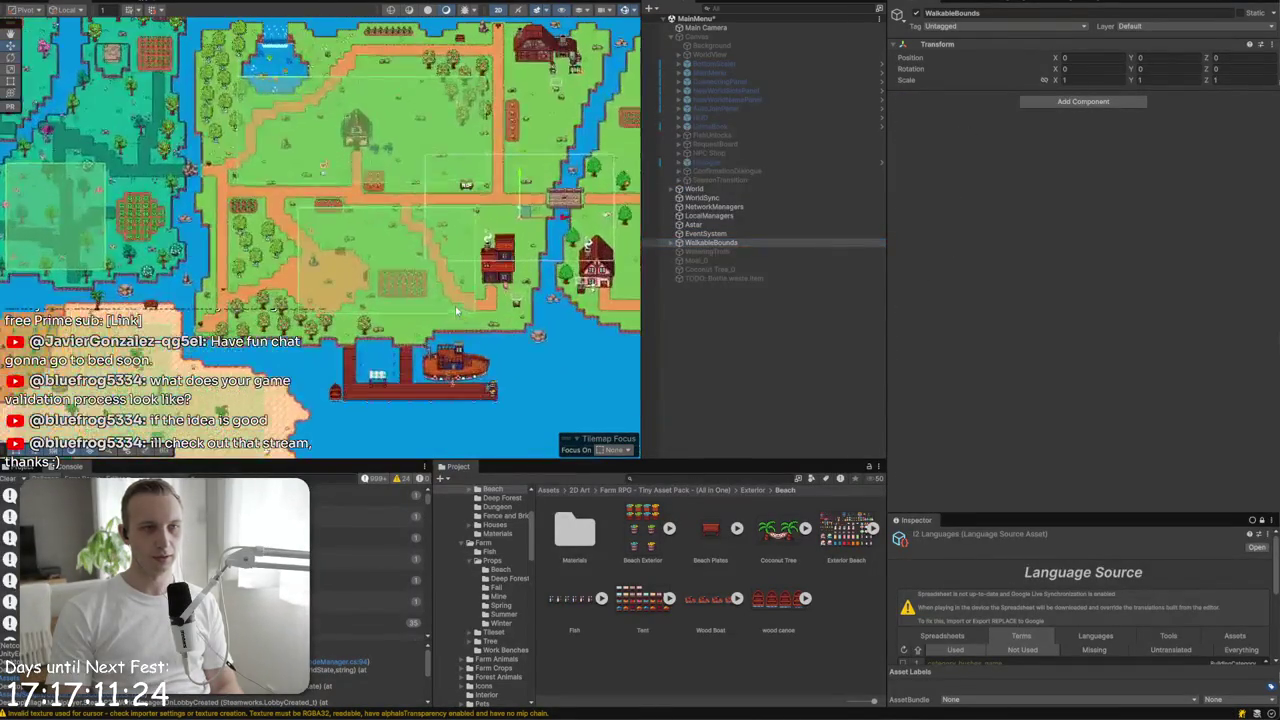
click(676, 245)
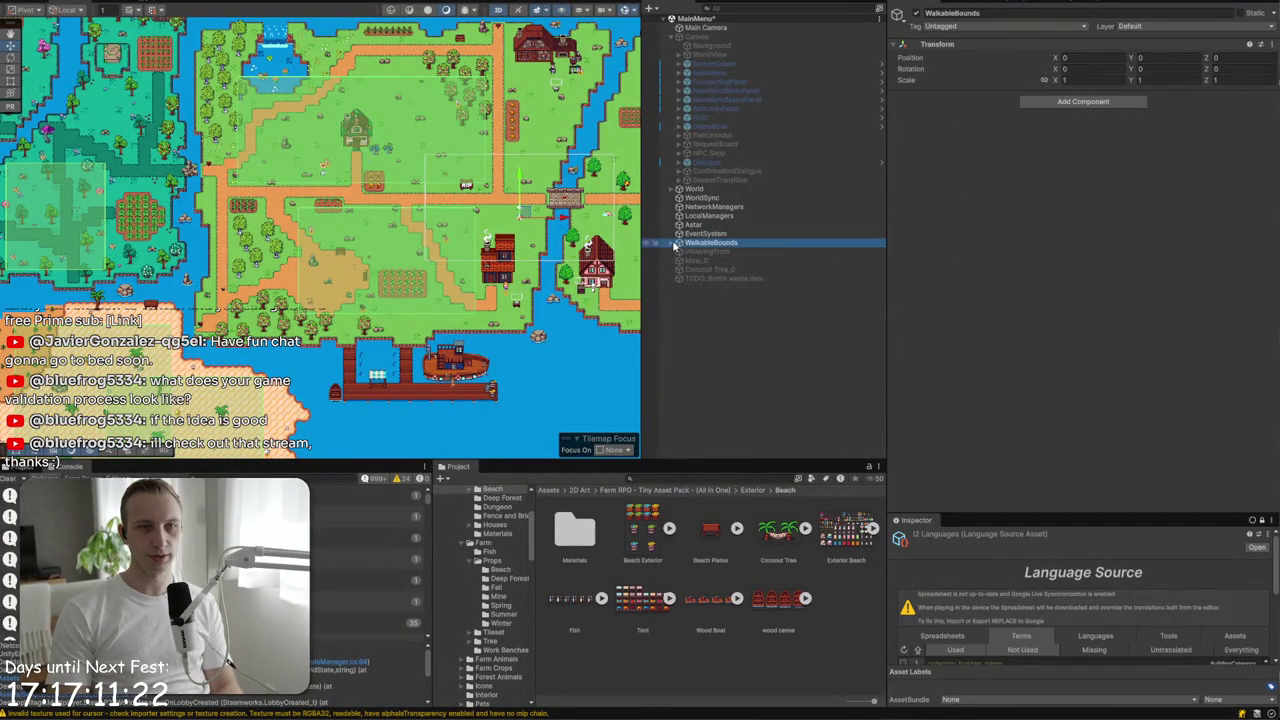
click(675, 244)
key(Down)
key(Down)
key(Down)
key(Down)
key(Down)
key(Down)
click(674, 243)
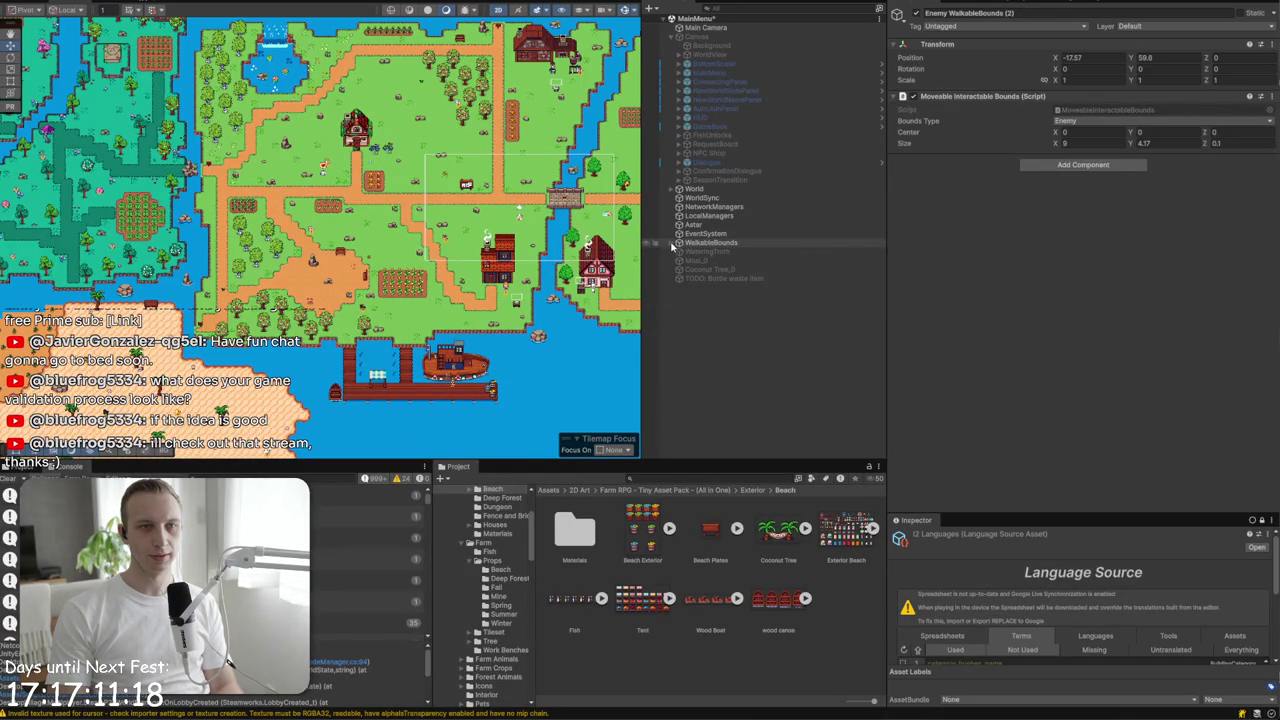
drag(678, 245, 685, 199)
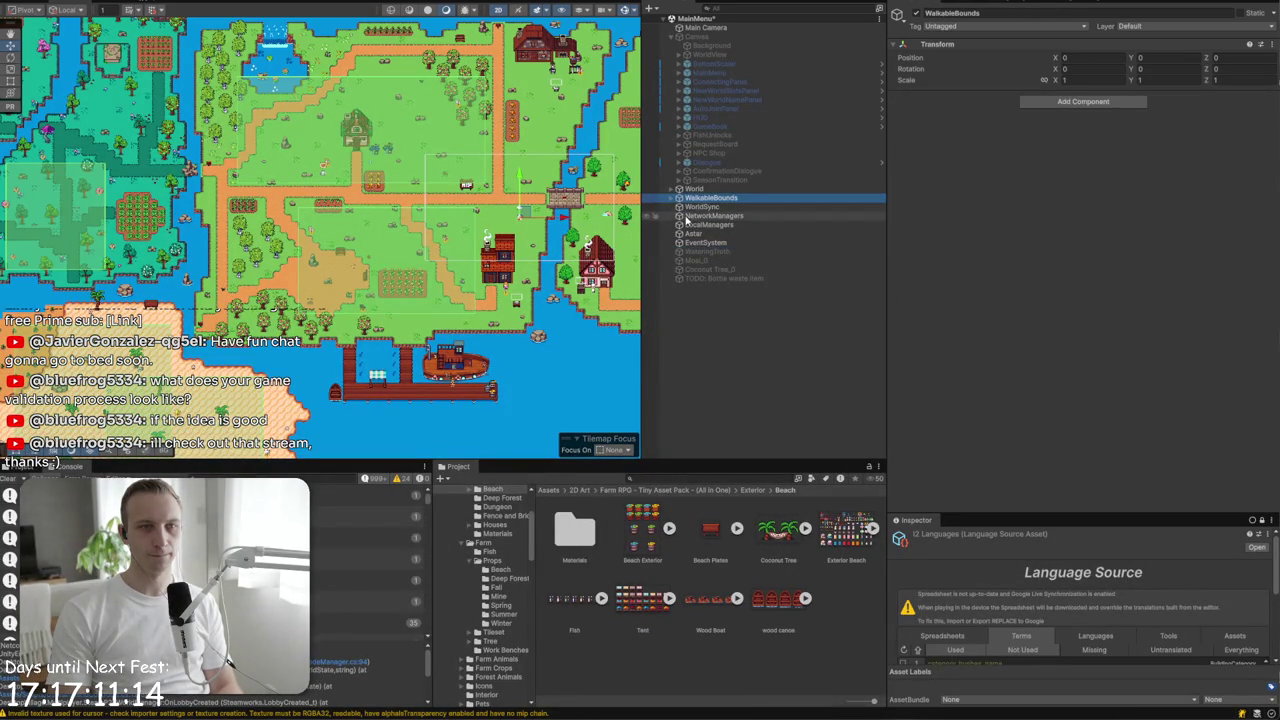
- Collapse the Canvas group, clear the selection and pan the map toward the northern cliffs
click(686, 244)
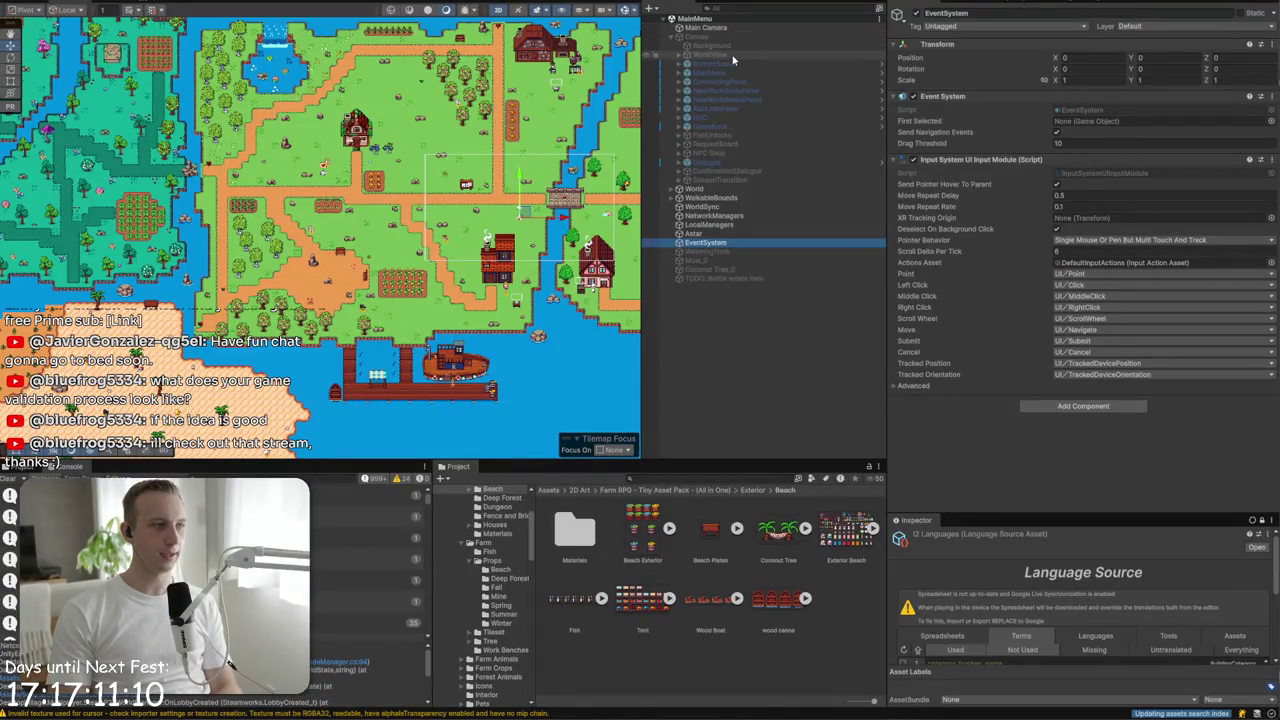
click(672, 36)
click(760, 250)
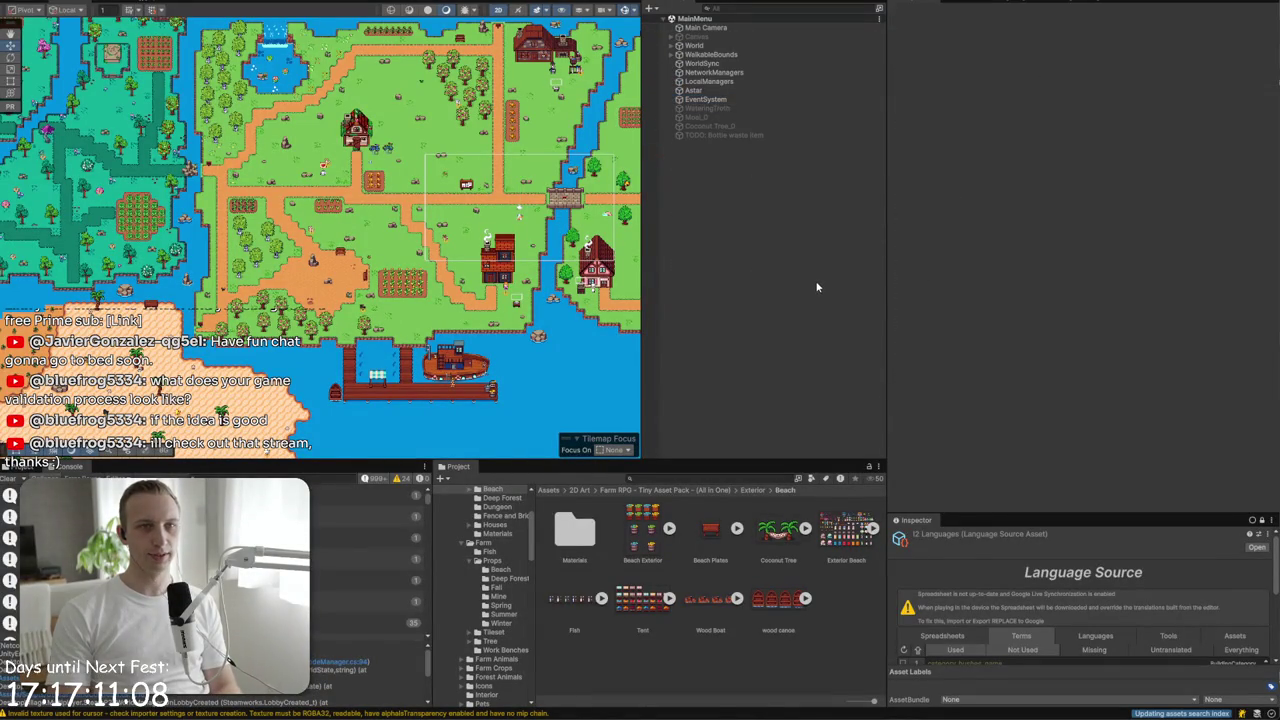
drag(552, 350, 250, 342)
drag(486, 158, 232, 305)
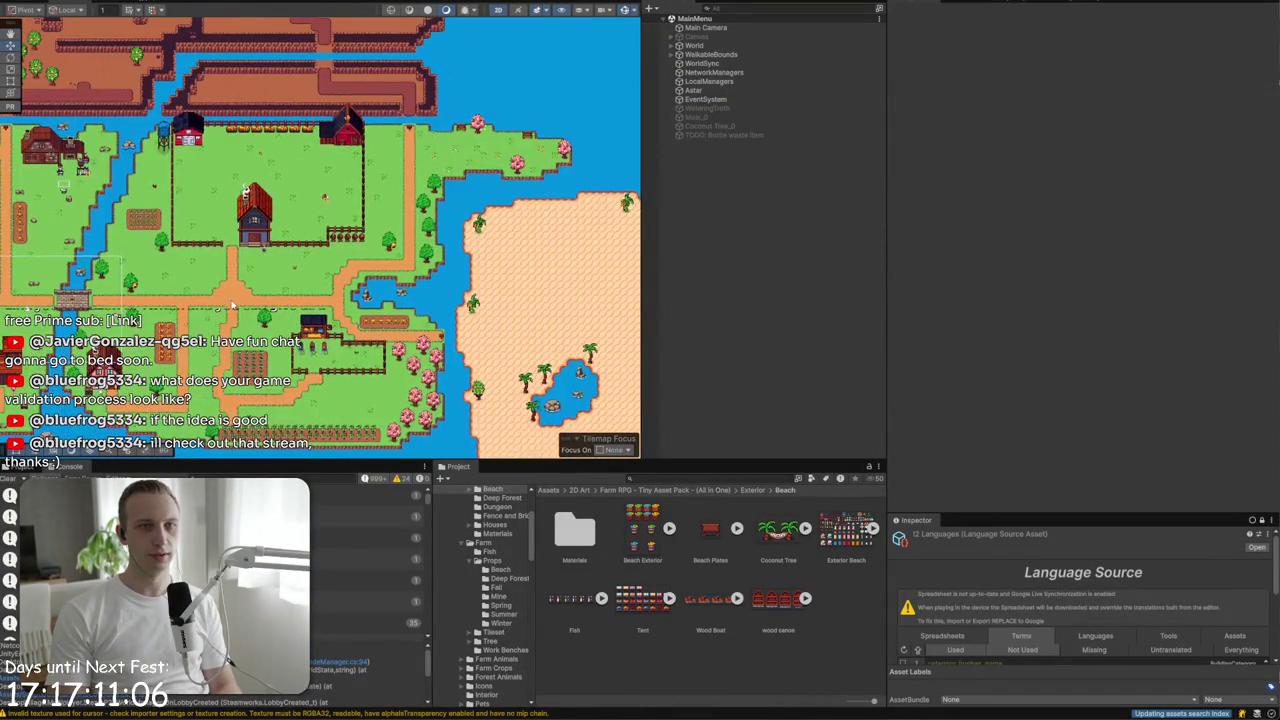
scroll(320, 240, down, 2)
drag(400, 200, 414, 278)
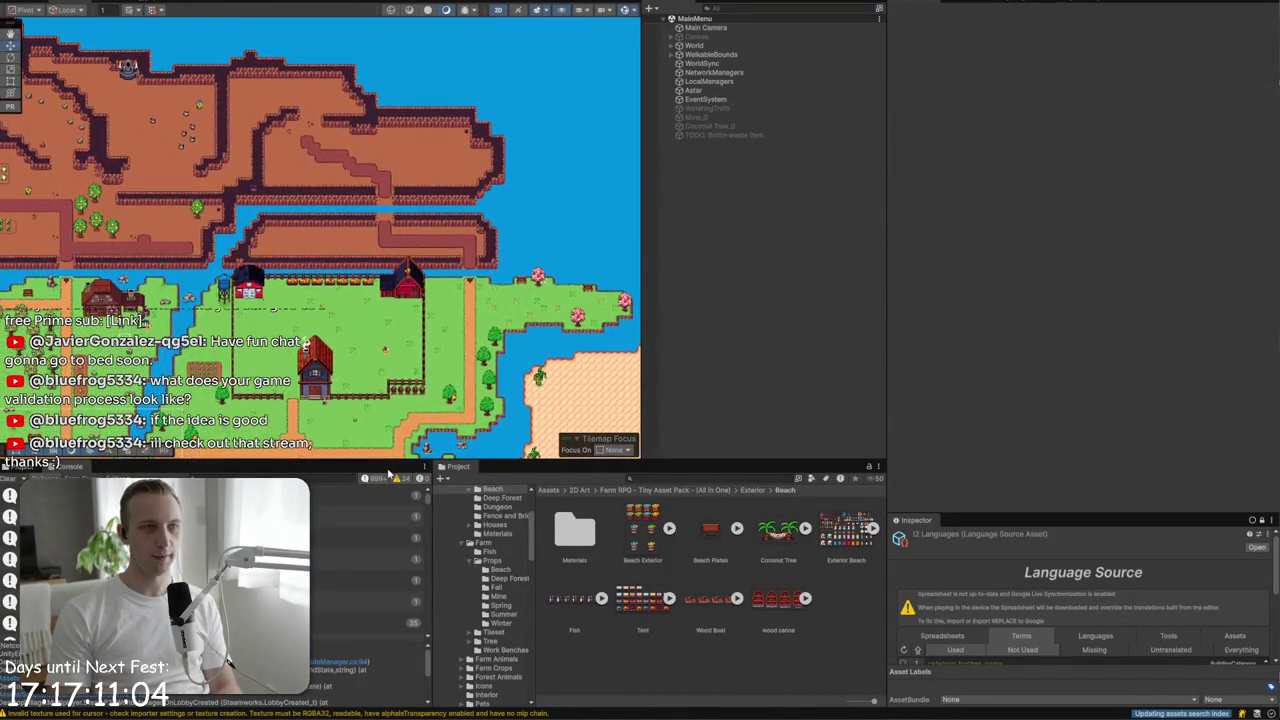
- Make the Scene view taller, pan to the farm area and select the Cat
drag(576, 461, 576, 284)
drag(576, 204, 576, 203)
drag(467, 204, 467, 507)
drag(470, 300, 470, 225)
scroll(430, 380, up, 2)
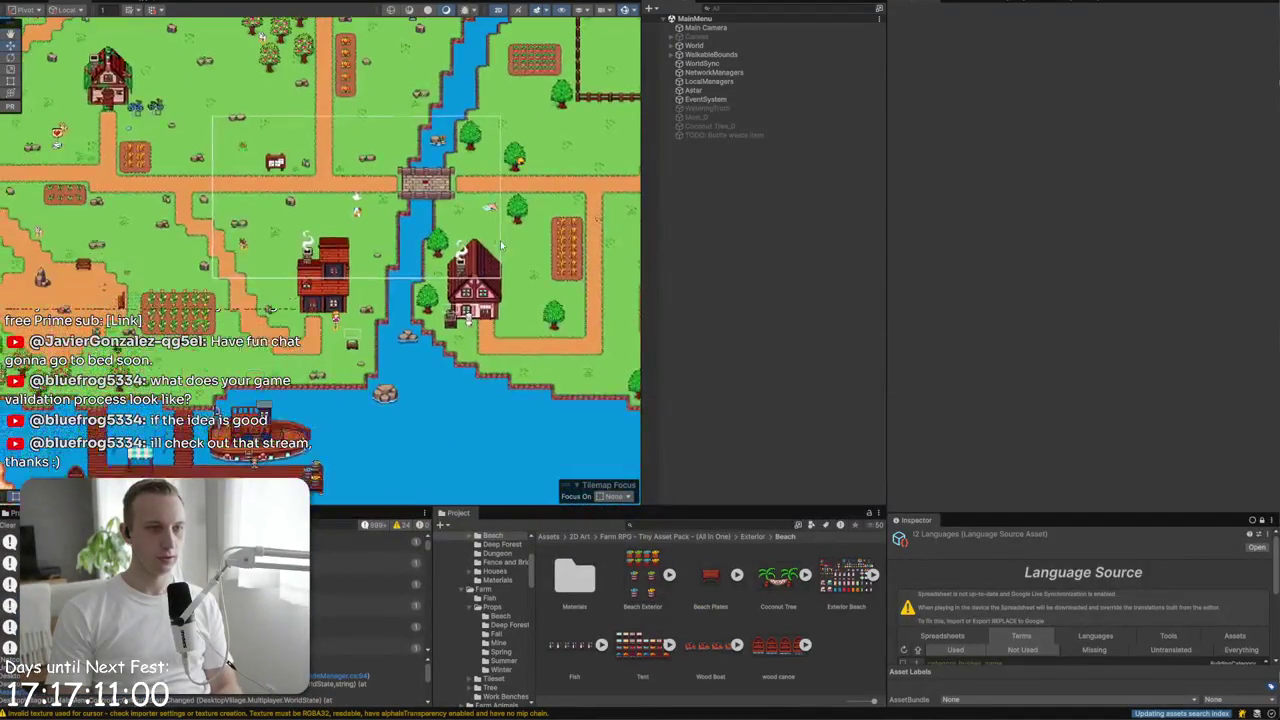
scroll(435, 374, up, 3)
scroll(428, 375, down, 3)
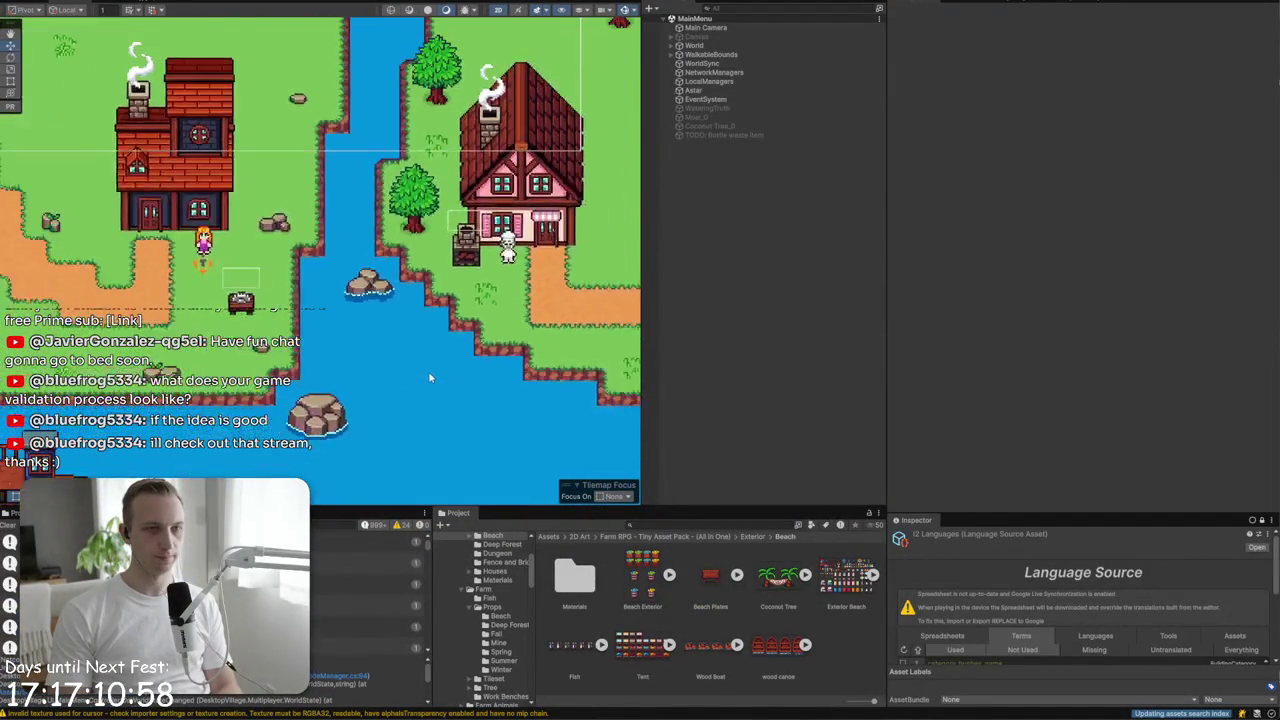
scroll(417, 203, up, 2)
click(410, 188)
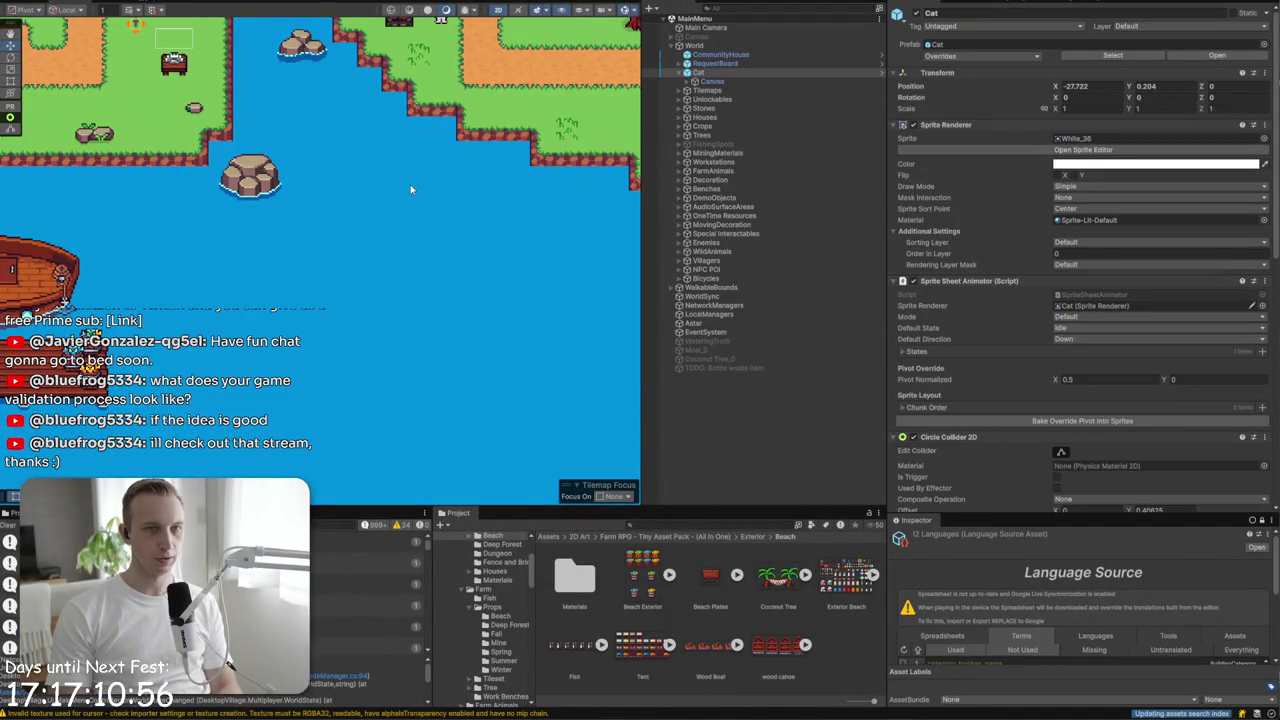
- Browse to Exterior > Beach and select the wood canoe texture
click(632, 525)
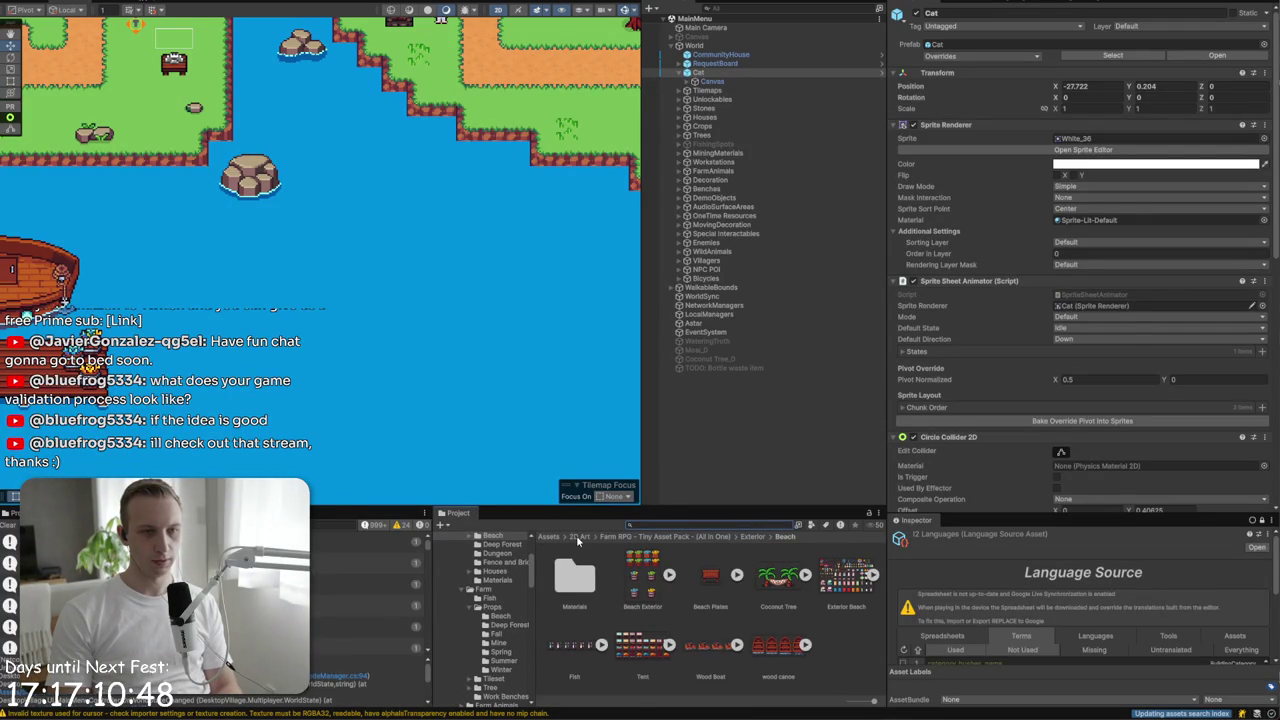
click(692, 537)
scroll(706, 581, down, 1)
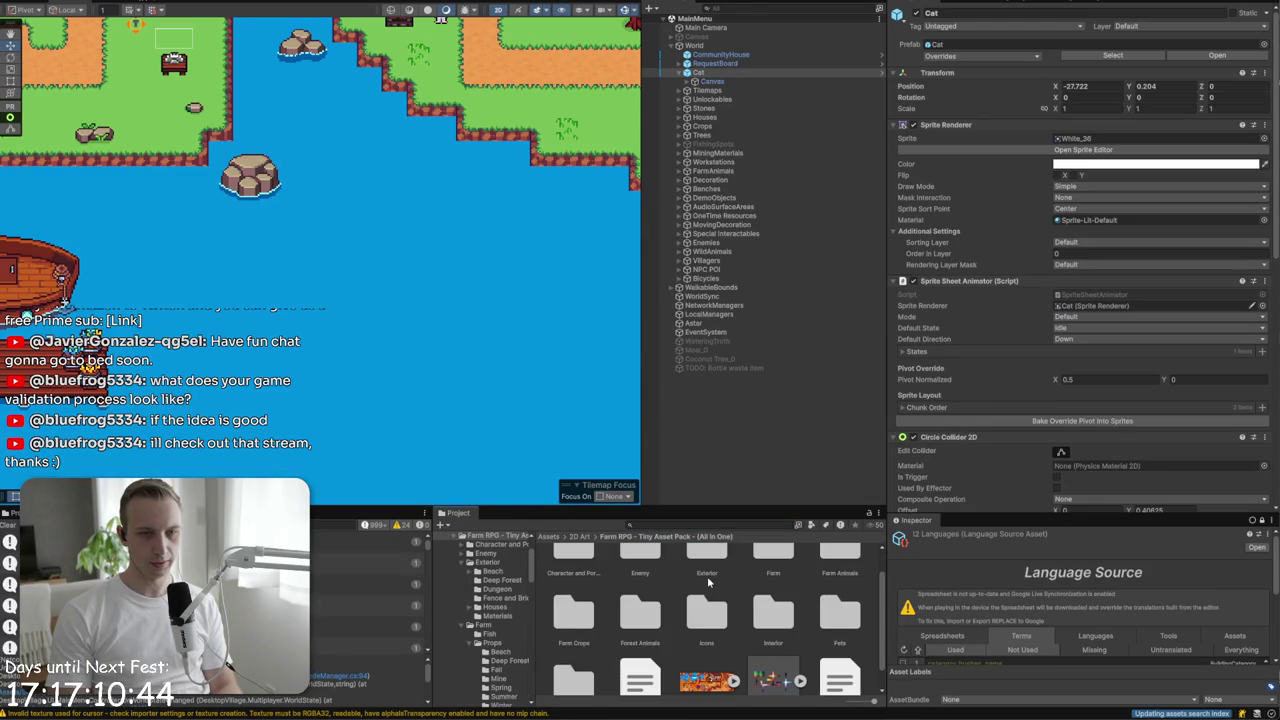
scroll(706, 581, up, 1)
click(709, 590)
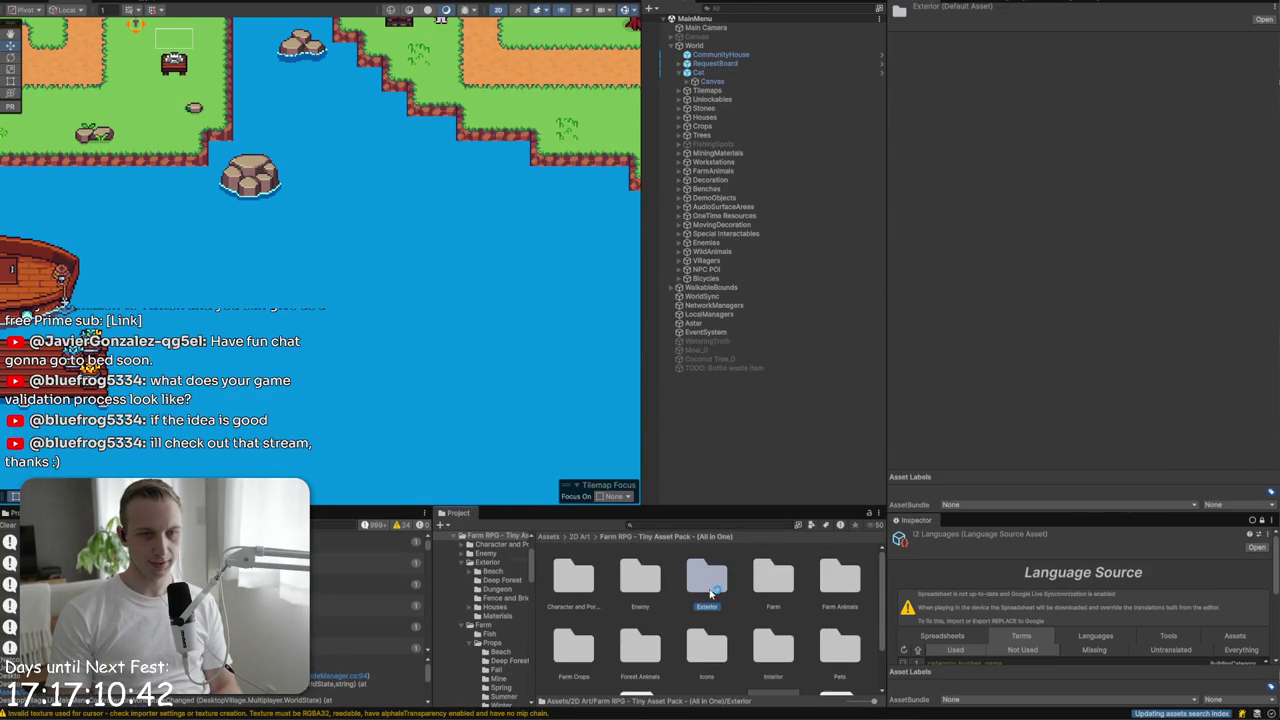
double_click(709, 590)
double_click(572, 578)
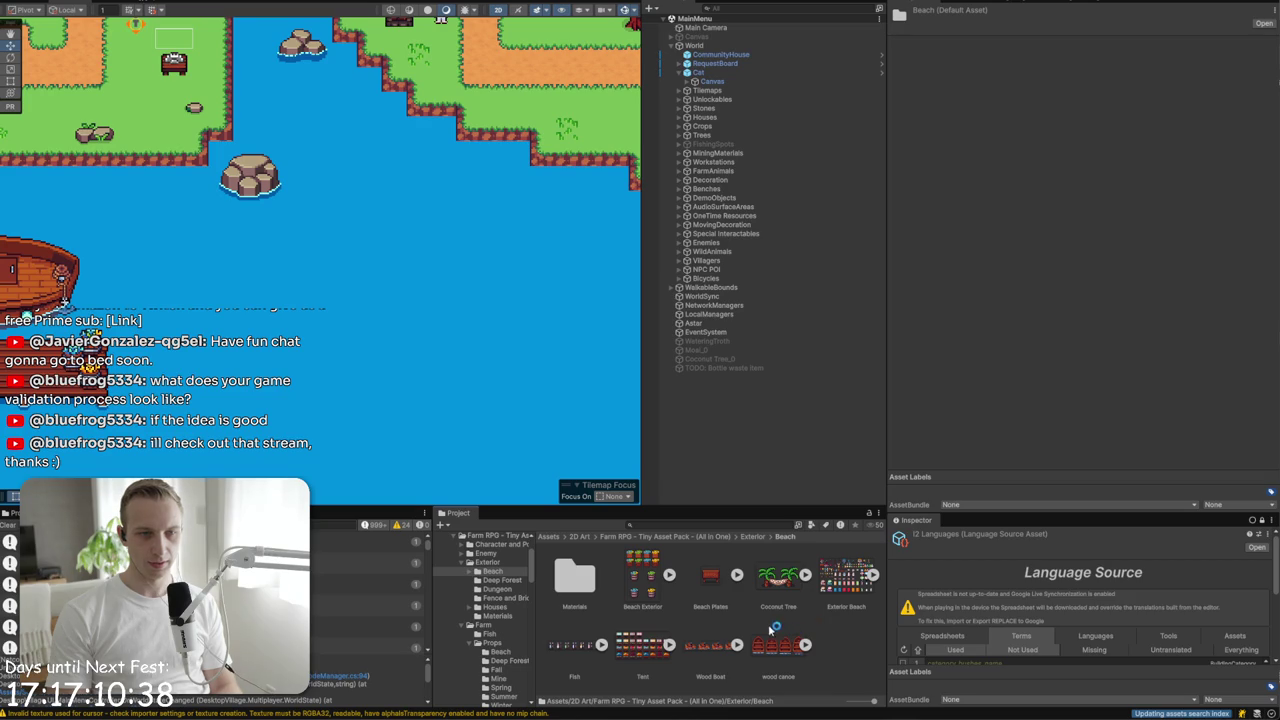
click(640, 642)
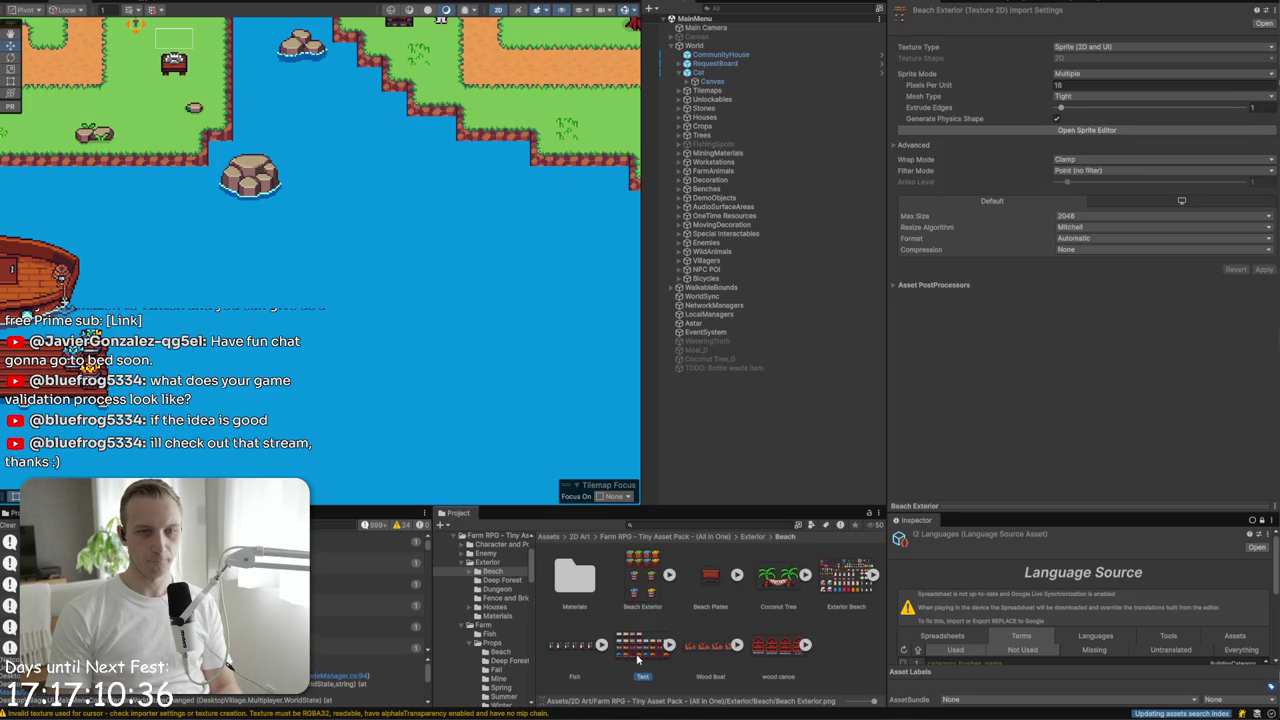
click(770, 642)
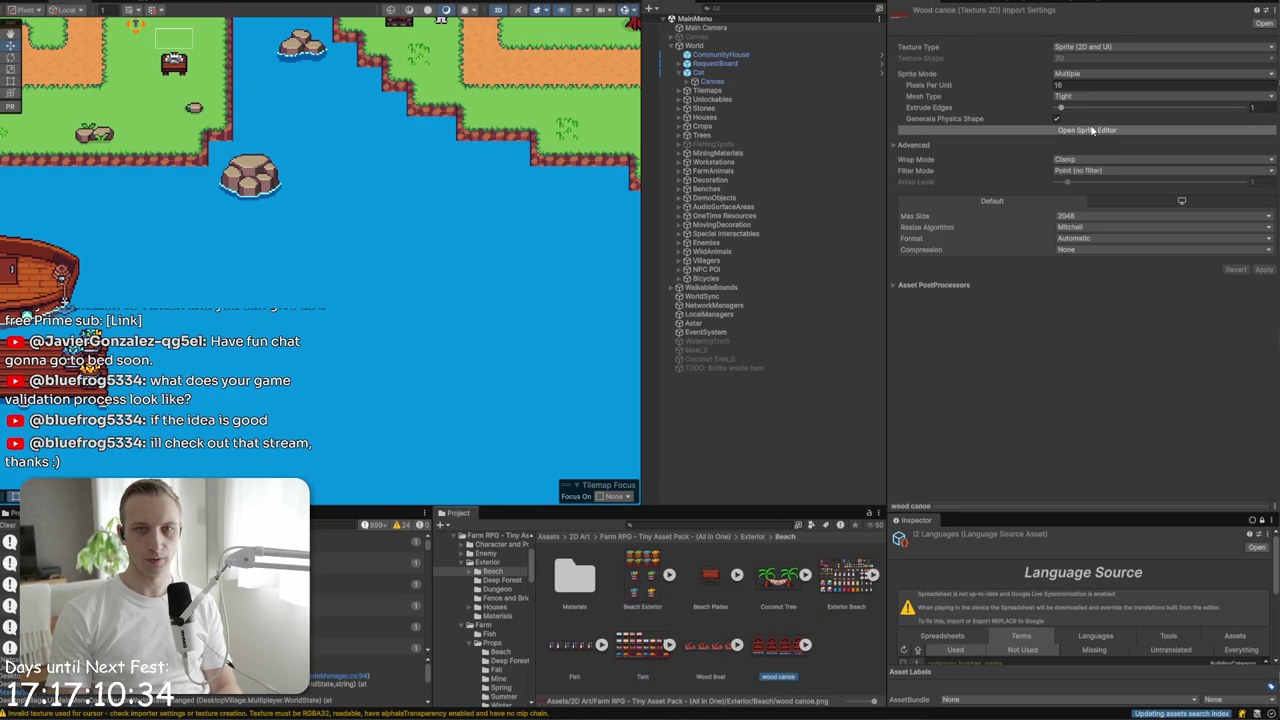
- Reslice the wood canoe sheet in the Sprite Editor, apply, and save the import changes
click(1090, 130)
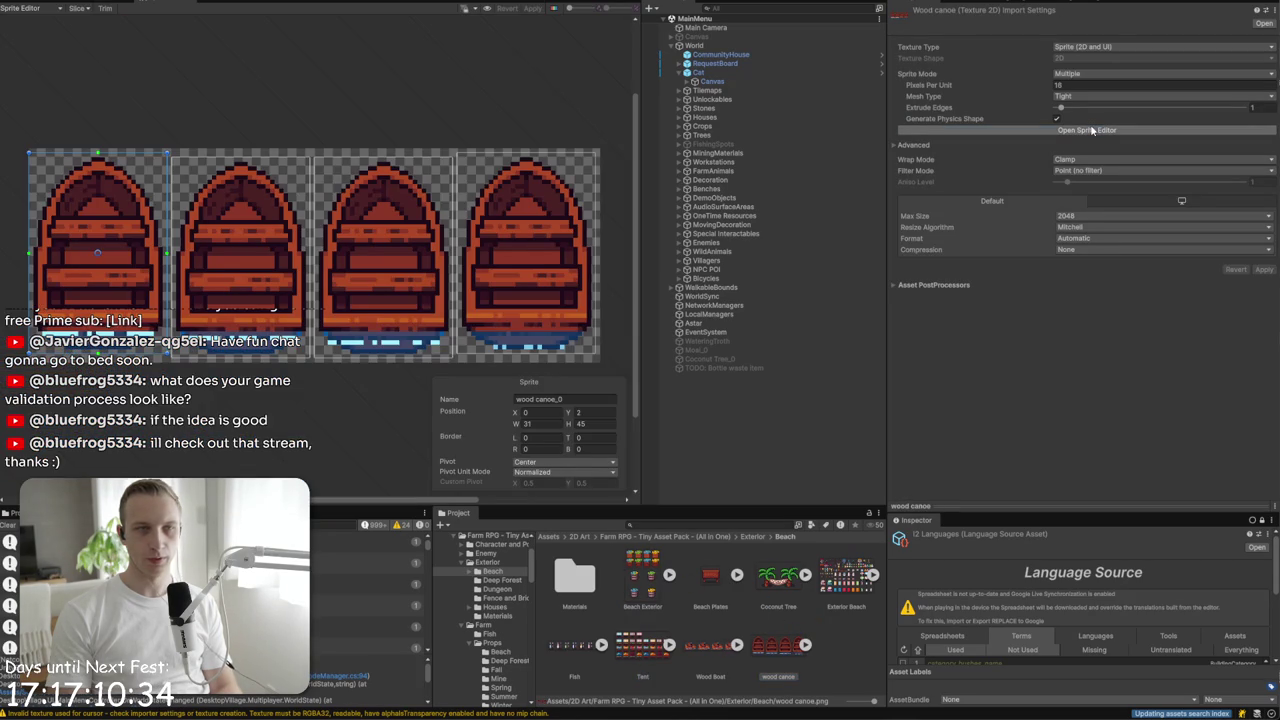
click(78, 9)
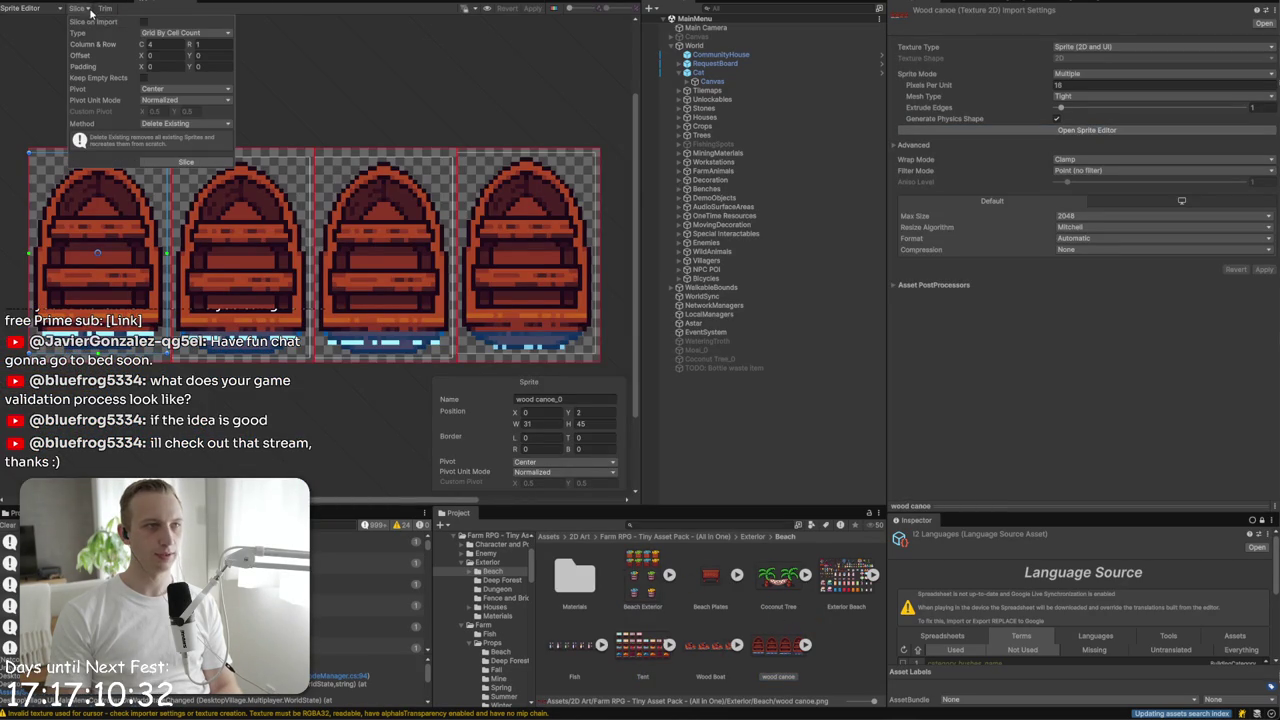
click(200, 162)
click(534, 9)
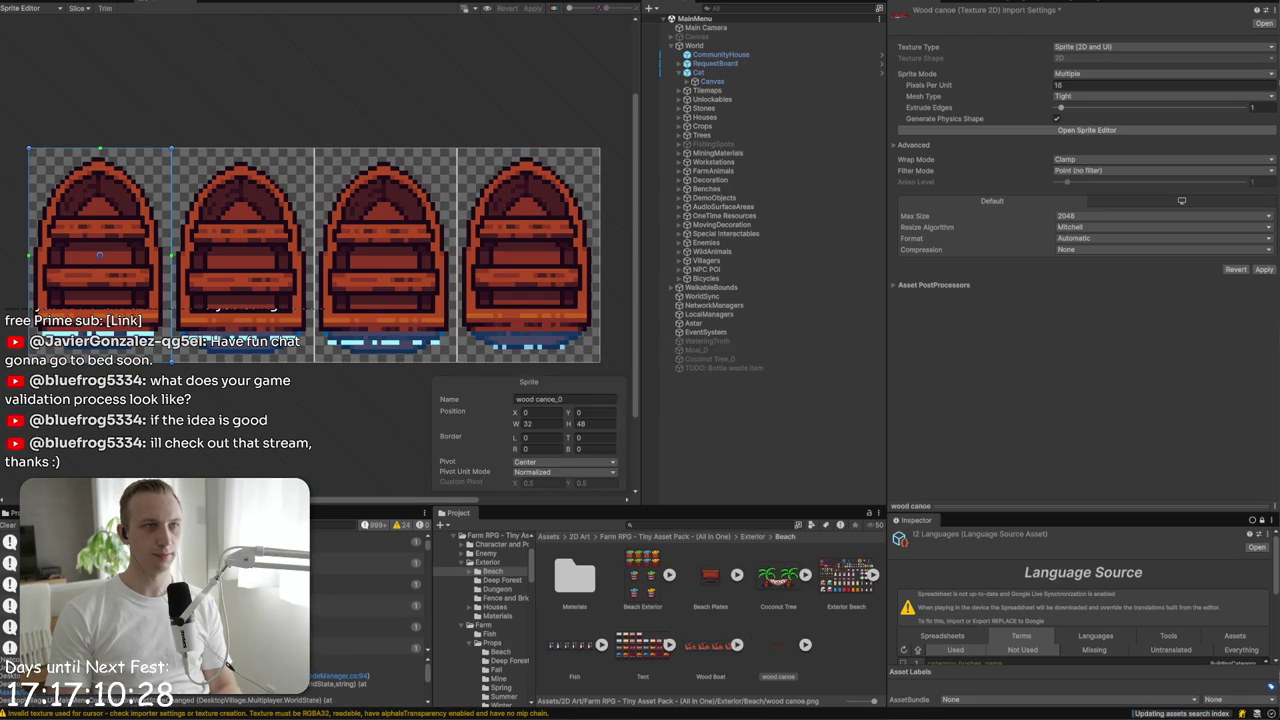
click(398, 350)
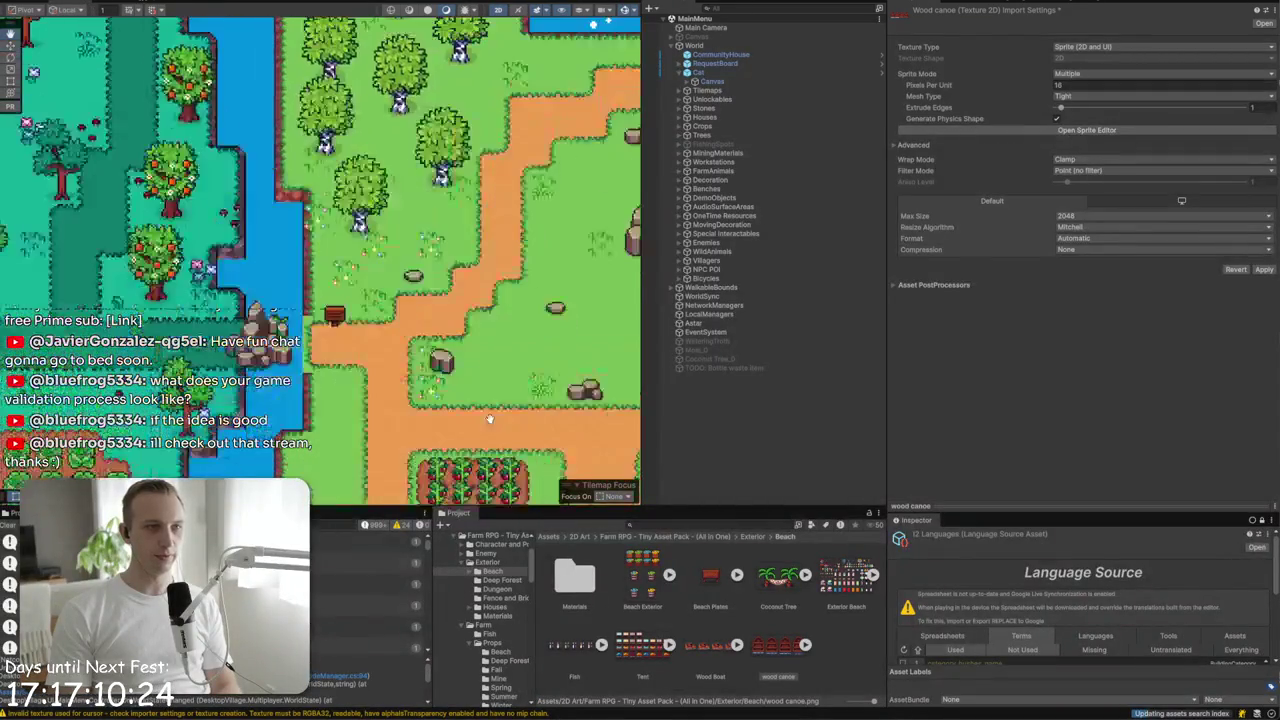
click(640, 360)
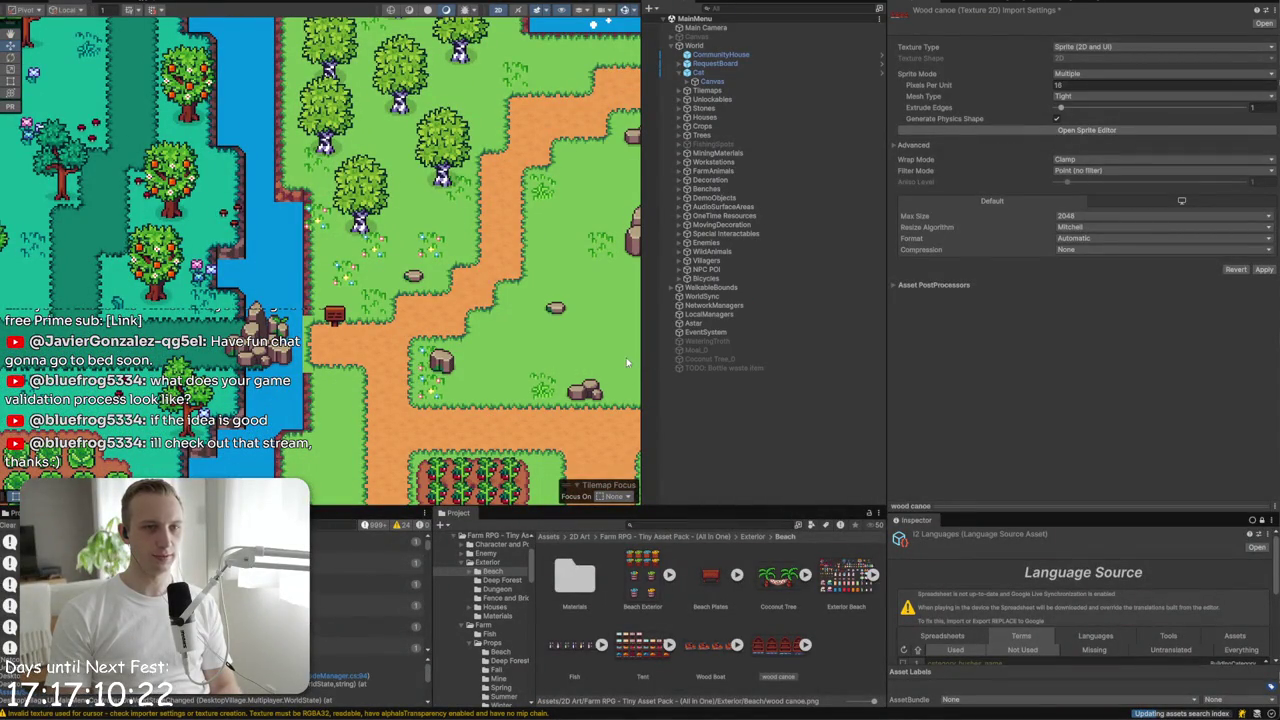
- Locate the Tree Birch prefab from a scene tree and open its sprite sheet for editing
click(365, 196)
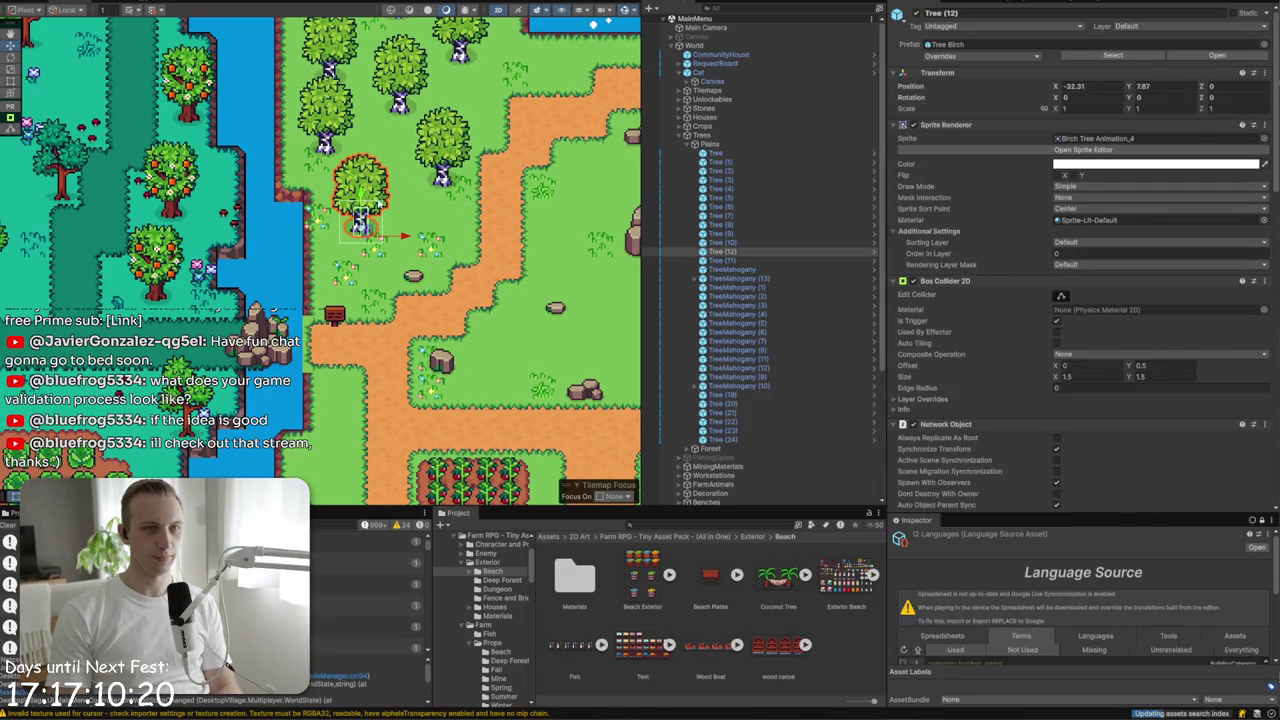
click(955, 44)
click(575, 575)
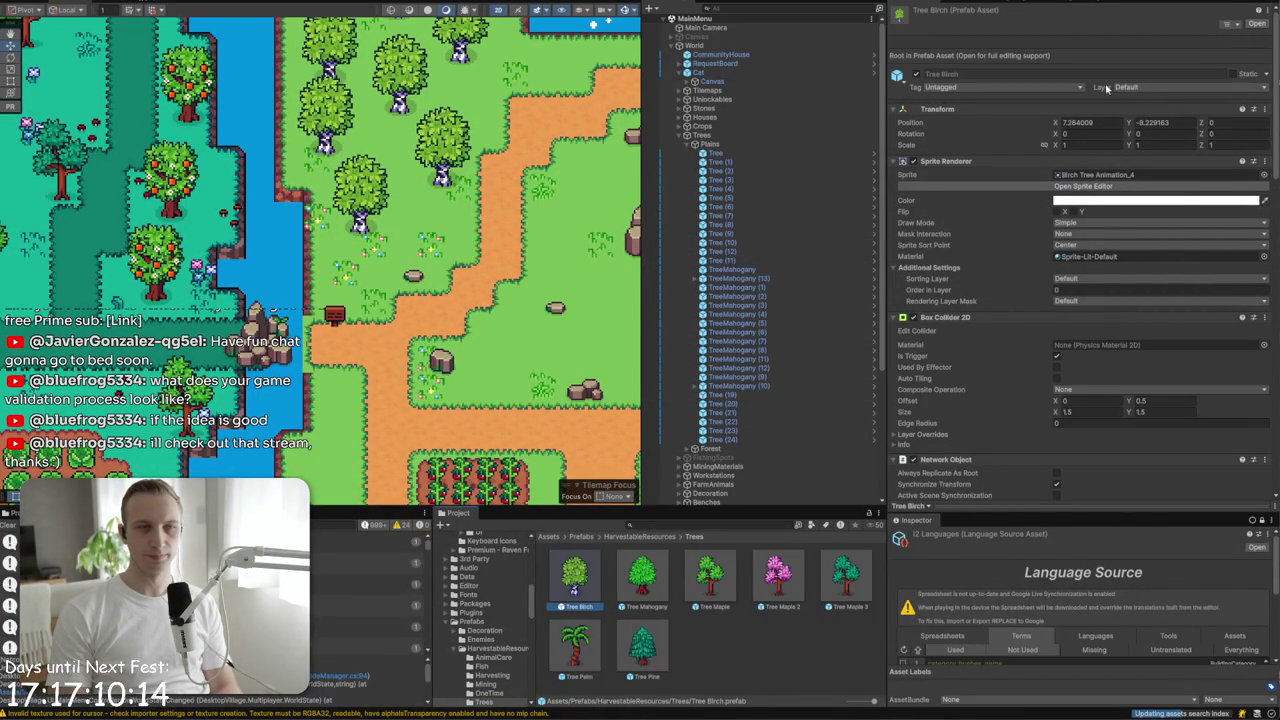
scroll(504, 167, up, 2)
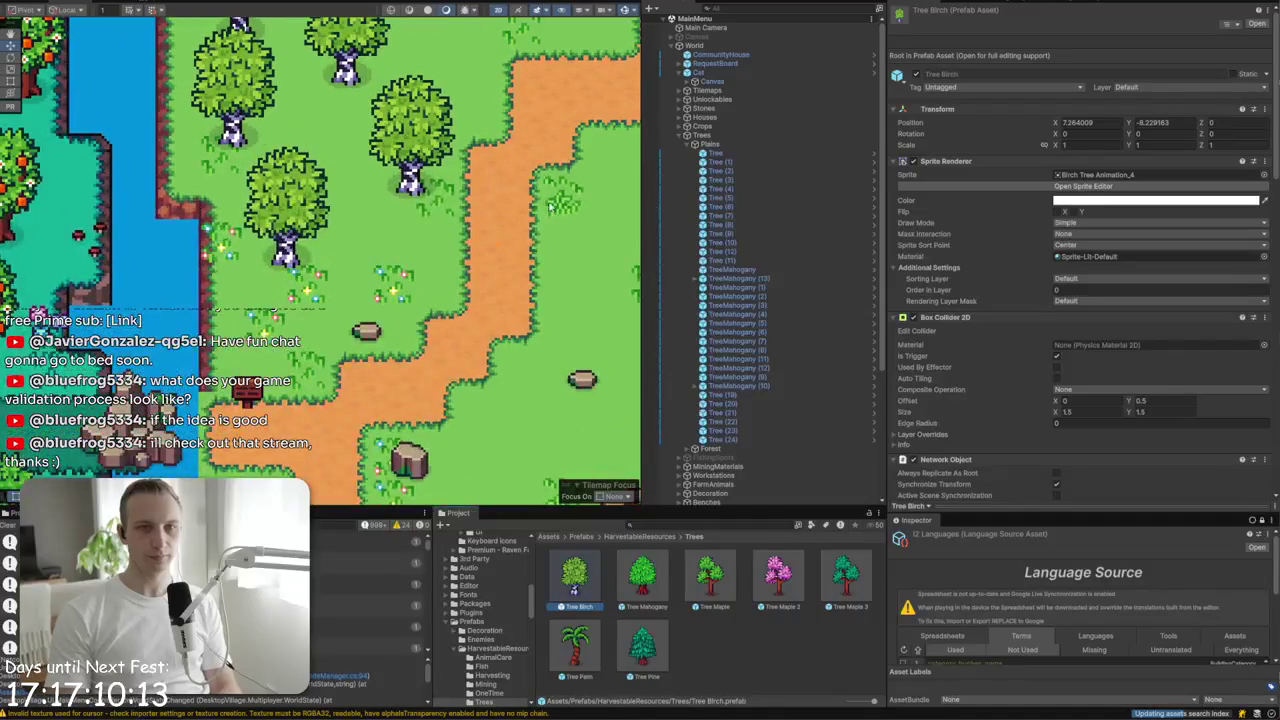
click(1038, 186)
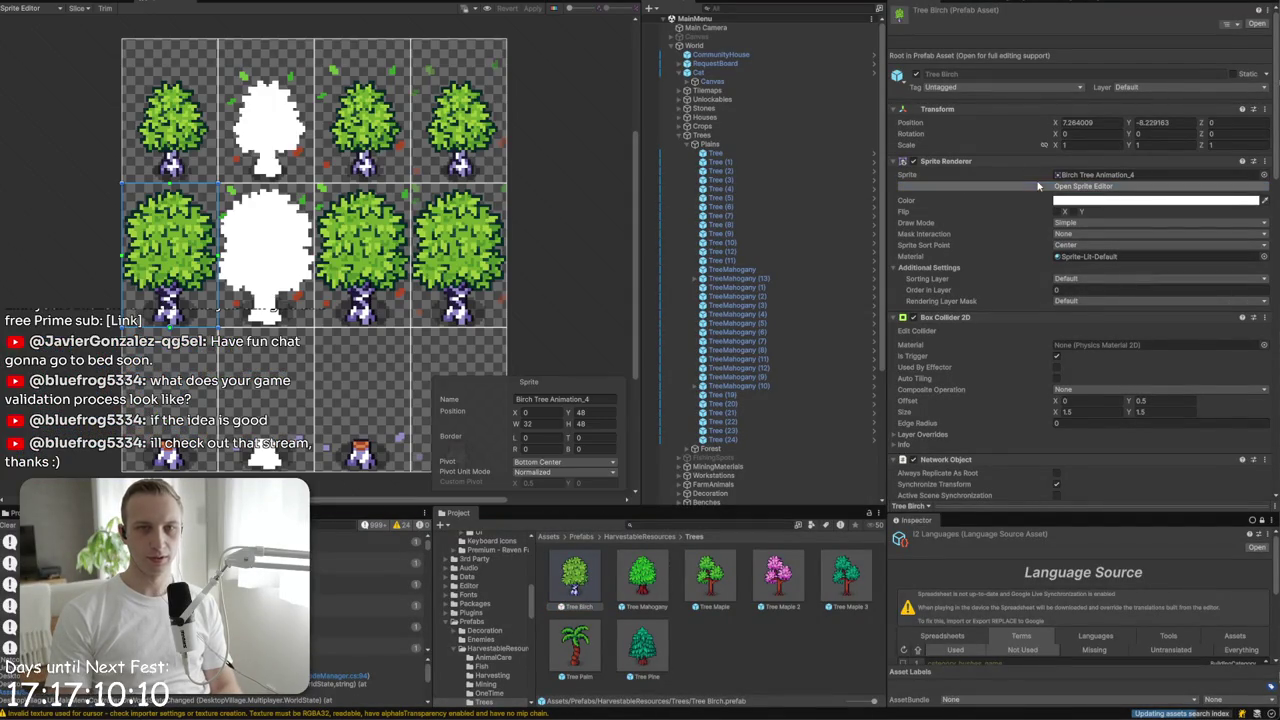
- Select Birch Tree Animation_4 and drag its pivot onto the tree trunk
click(166, 84)
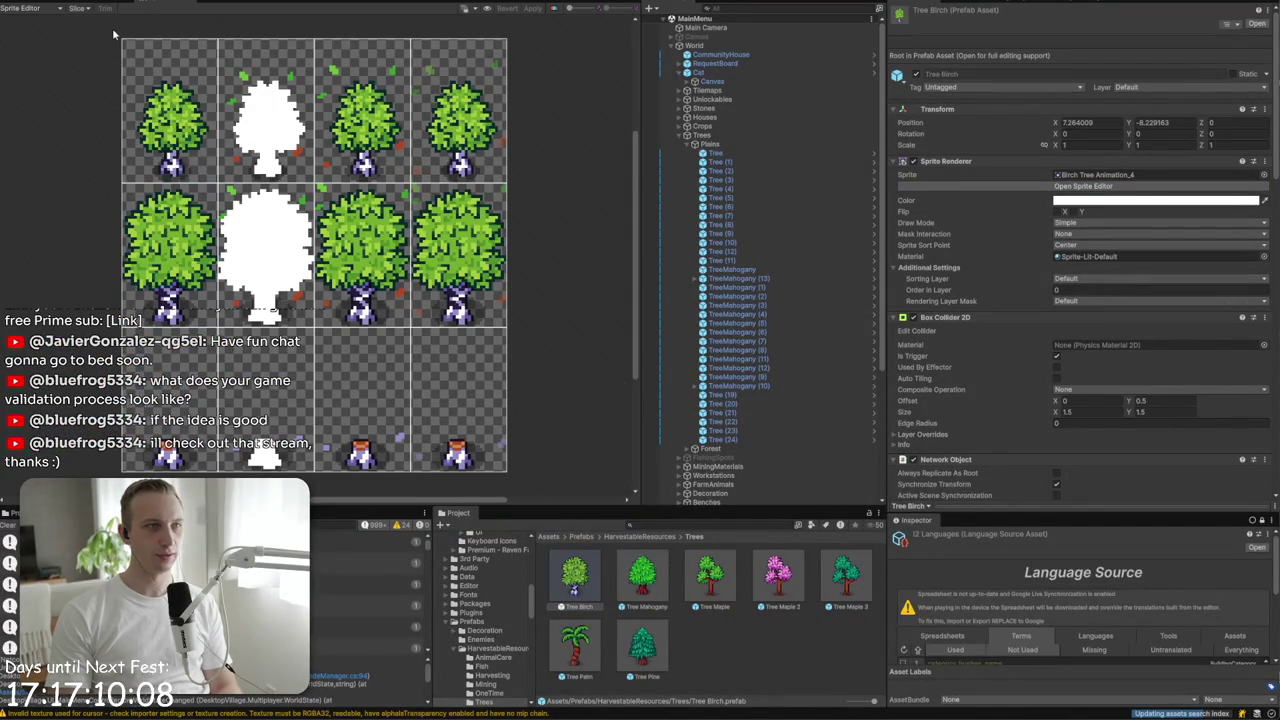
click(205, 252)
scroll(175, 280, up, 6)
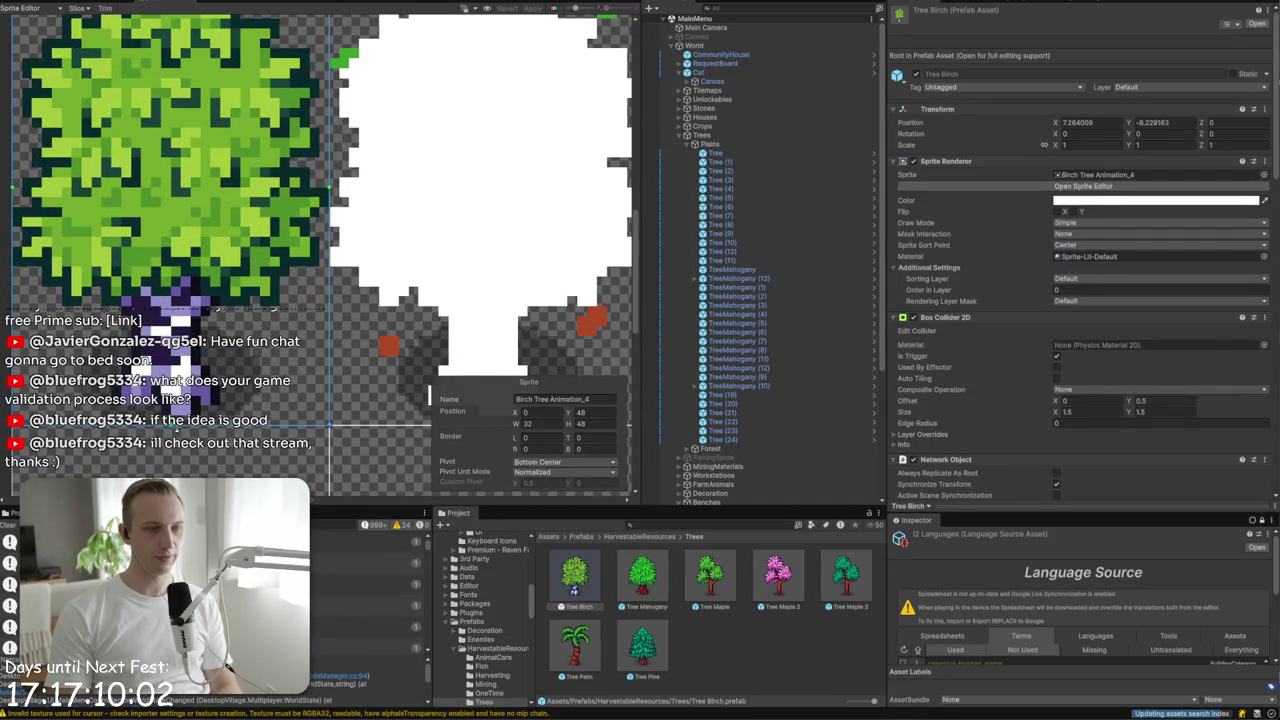
drag(176, 427, 171, 287)
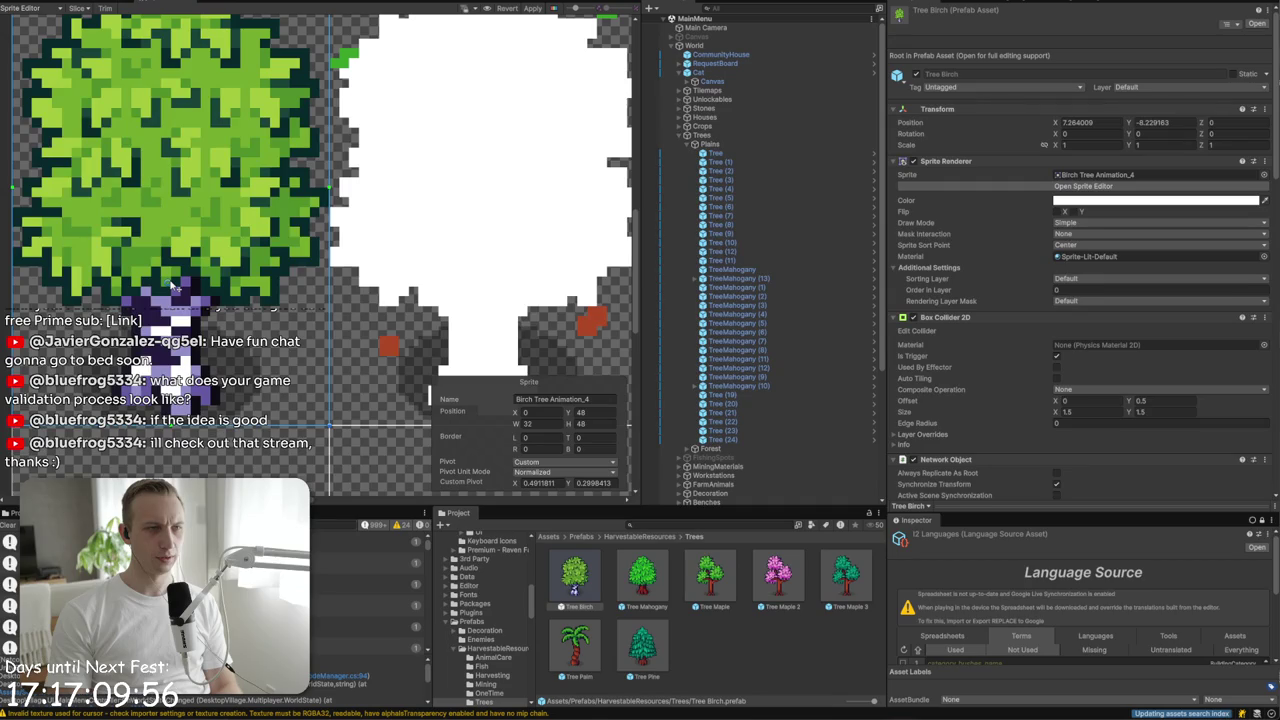
mouse_move(172, 287)
mouse_down()
mouse_move(171, 457)
mouse_move(172, 388)
mouse_up()
scroll(172, 388, down, 6)
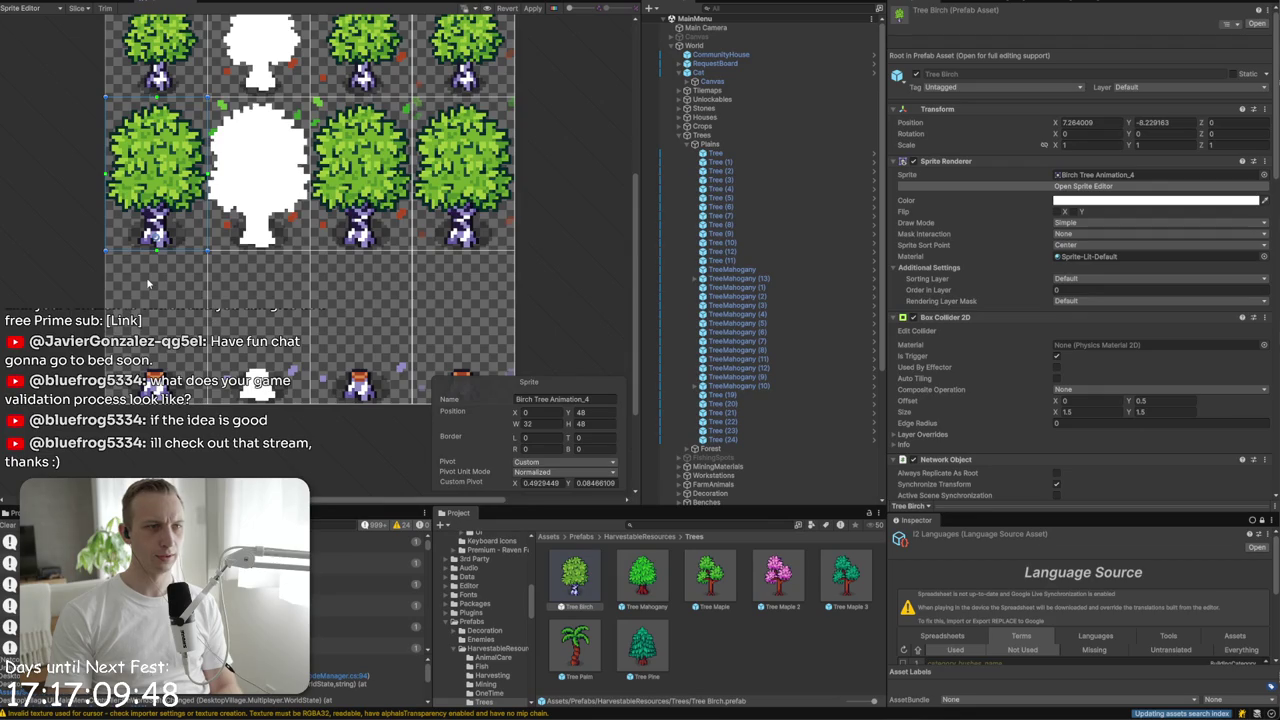
scroll(396, 193, up, 4)
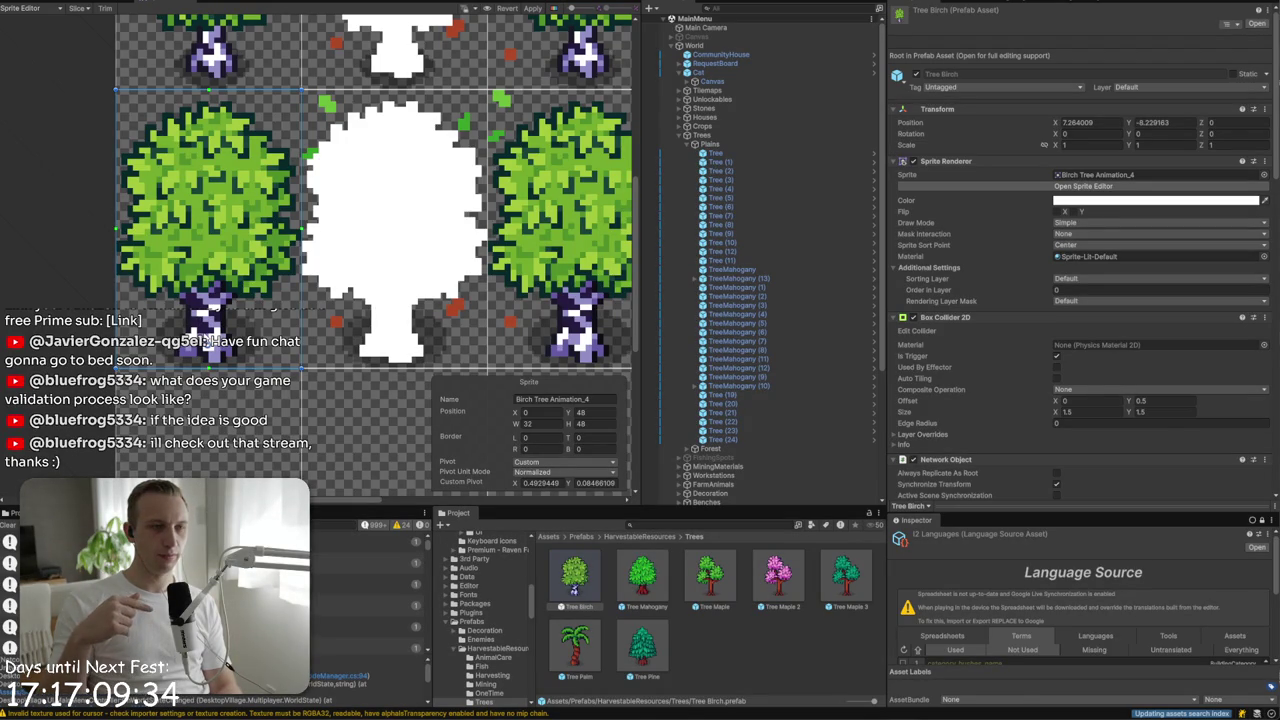
drag(210, 346, 211, 300)
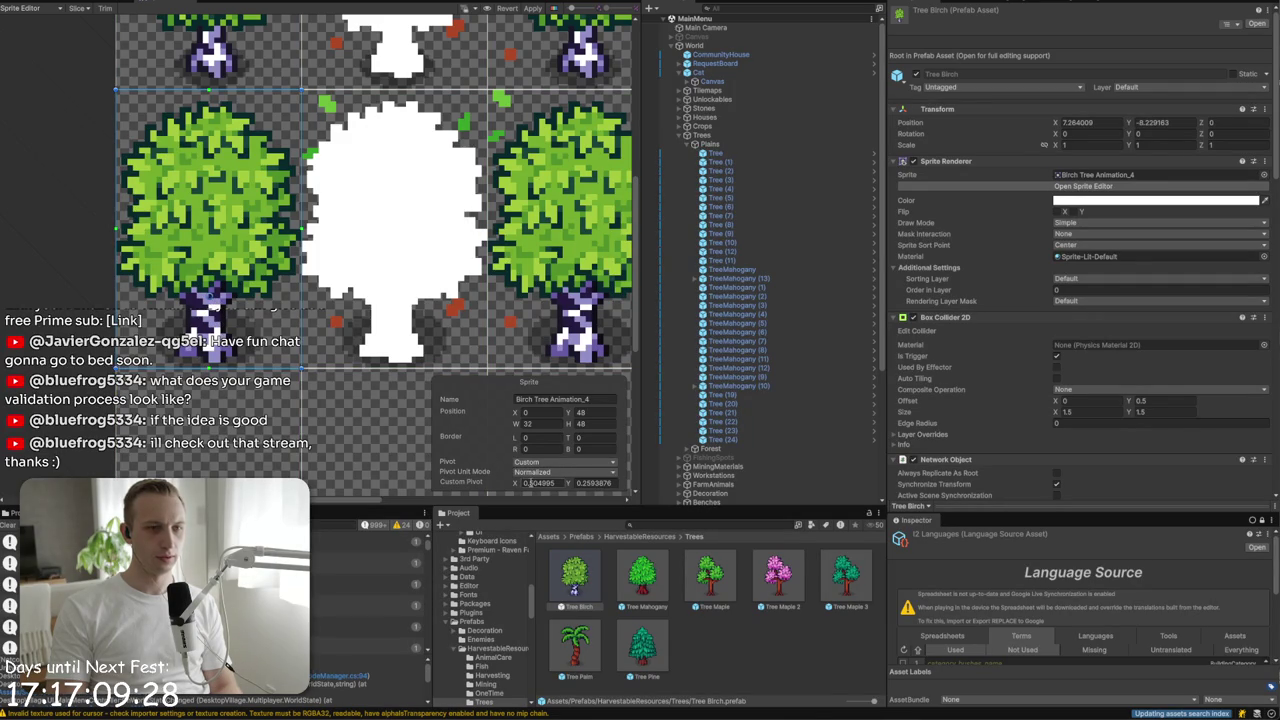
- Set the custom pivot to X 0.5, Y 0.25, apply it, and start play mode
text(0.50)
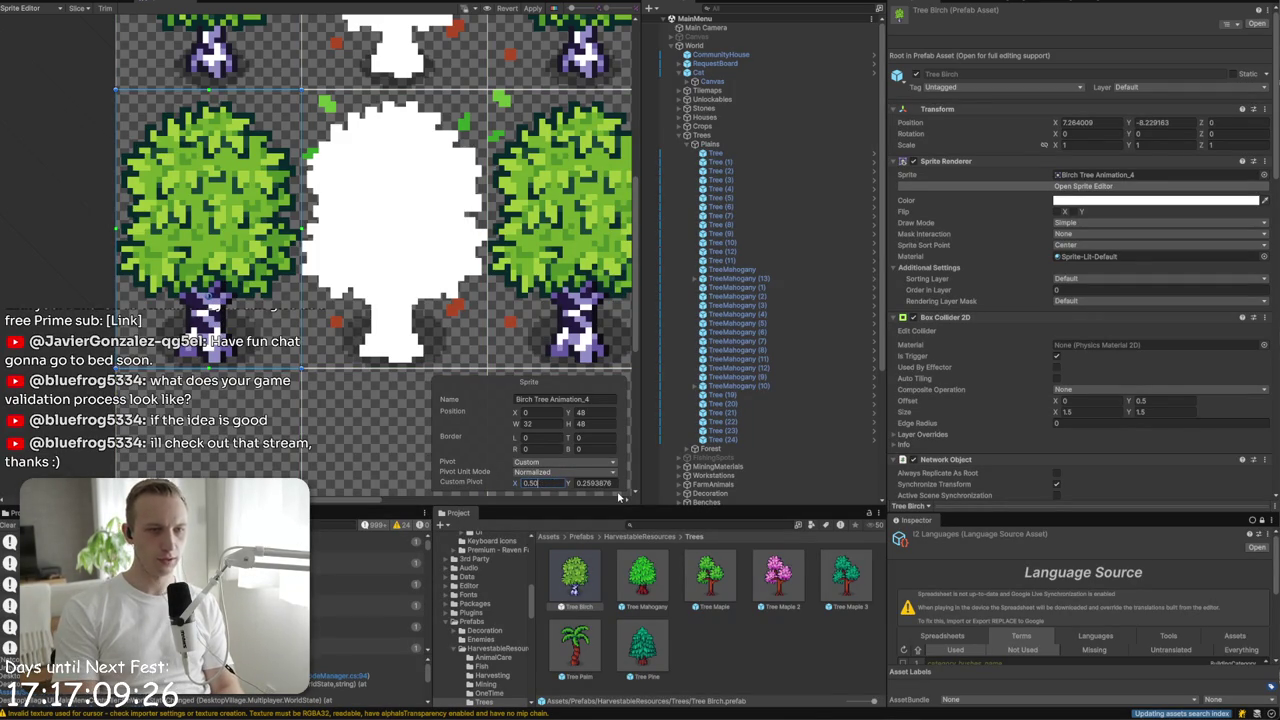
key(Tab)
text(0.5)
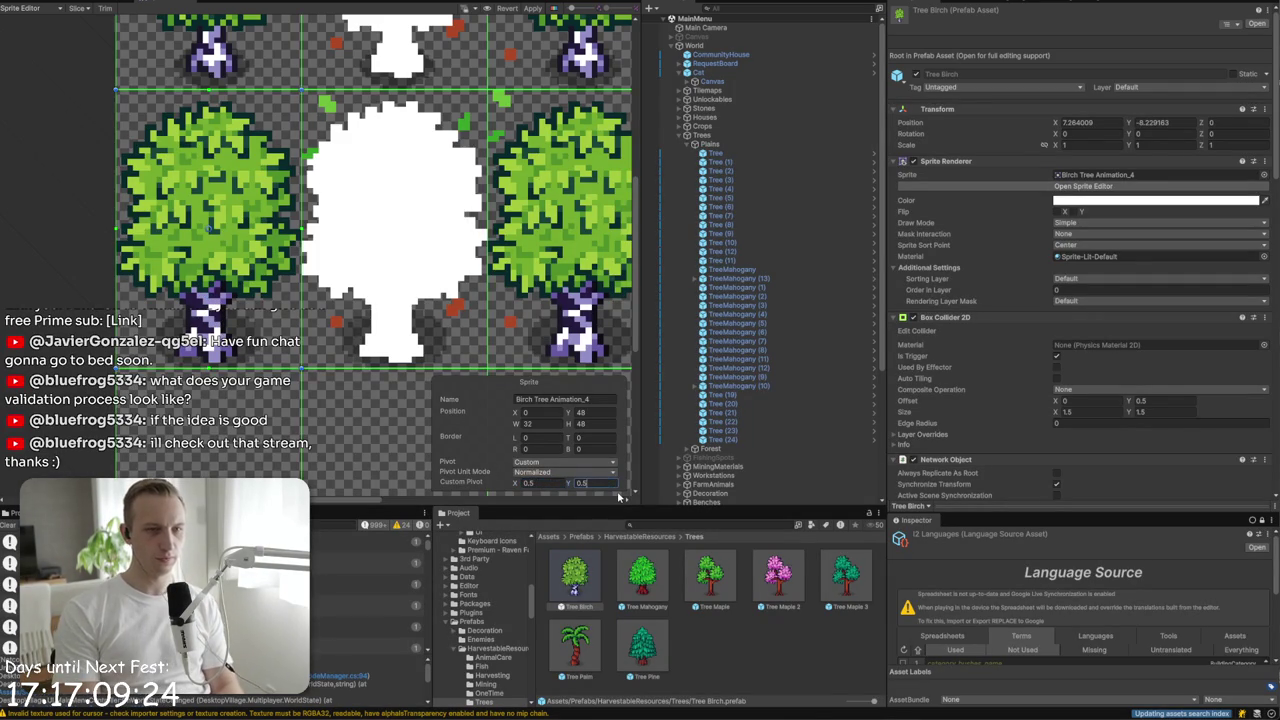
key(BackSpace)
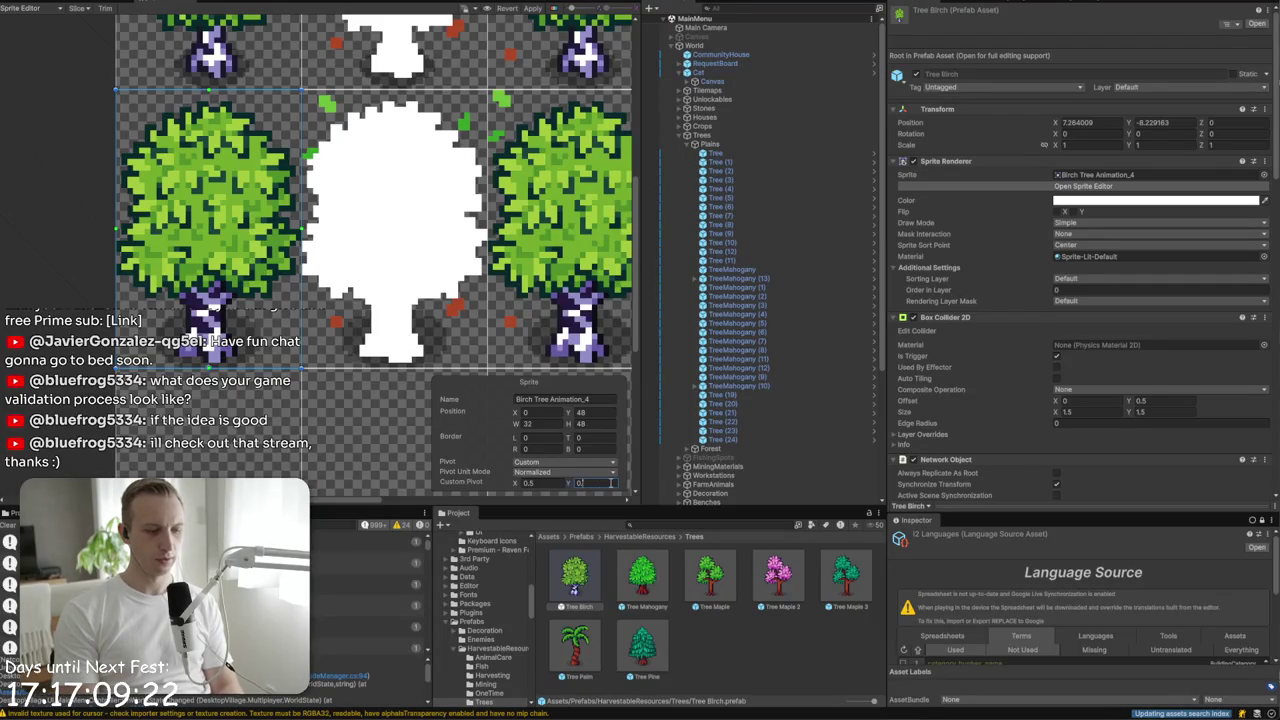
text(25)
click(533, 8)
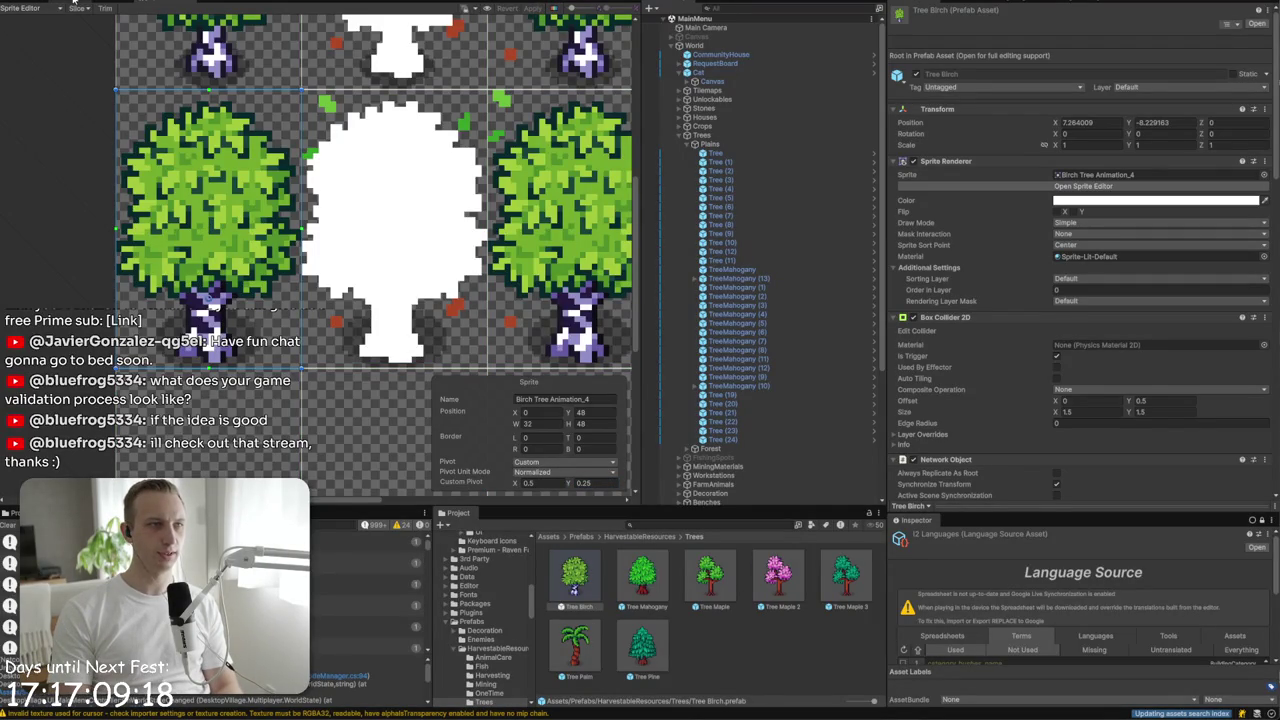
click(73, 3)
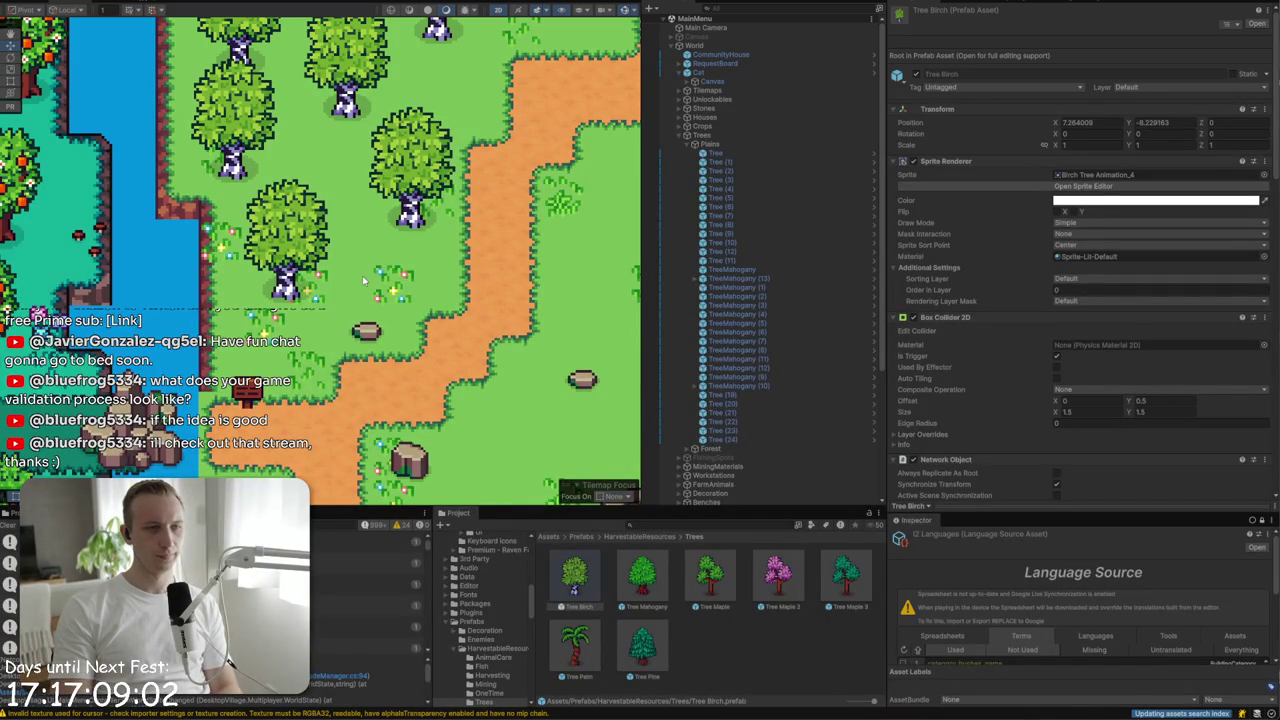
key(ctrl+p)
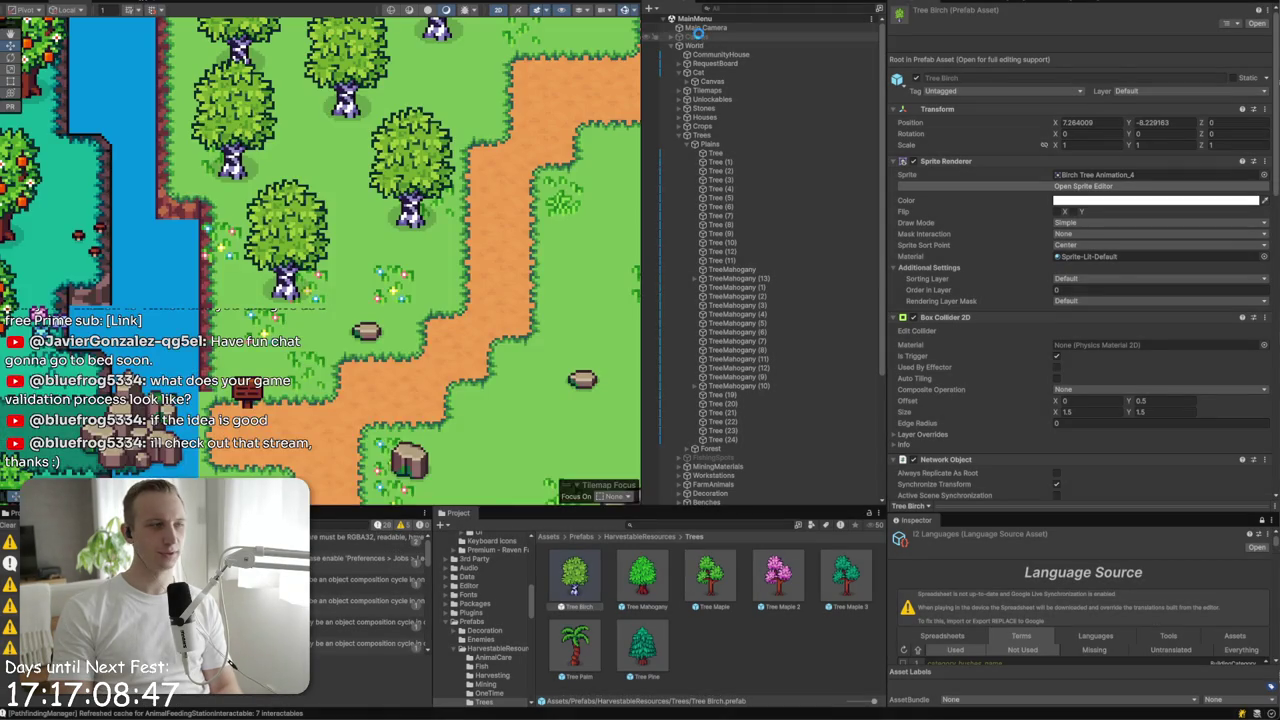
- Dismiss the demo welcome notice and join the recent world
click(700, 37)
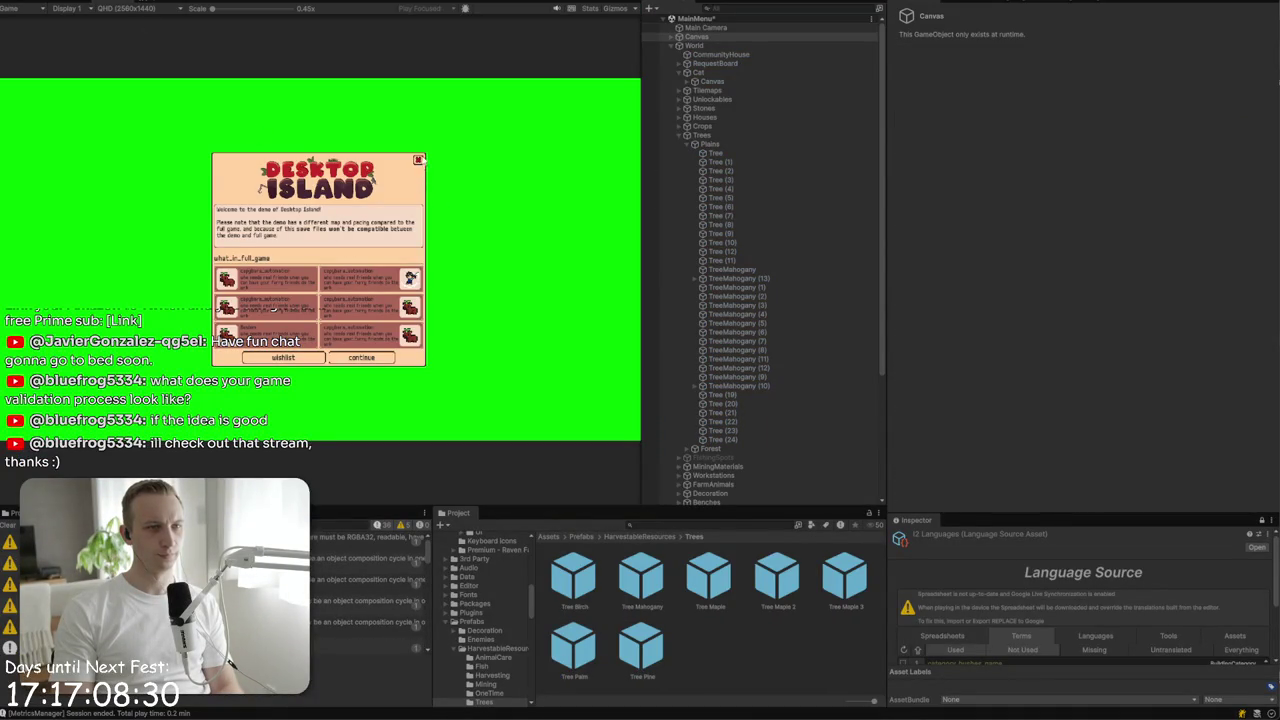
click(419, 160)
click(318, 259)
click(318, 280)
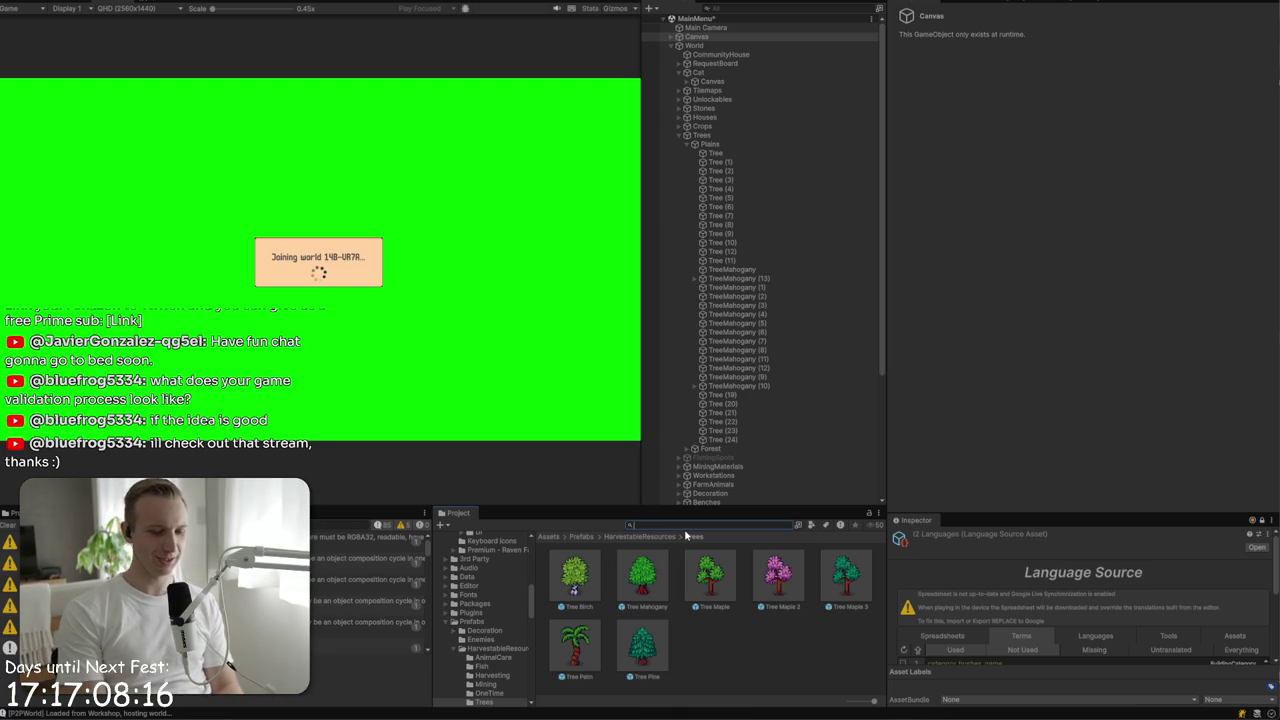
- Open the Audio folder from the top-level Assets folders
click(548, 536)
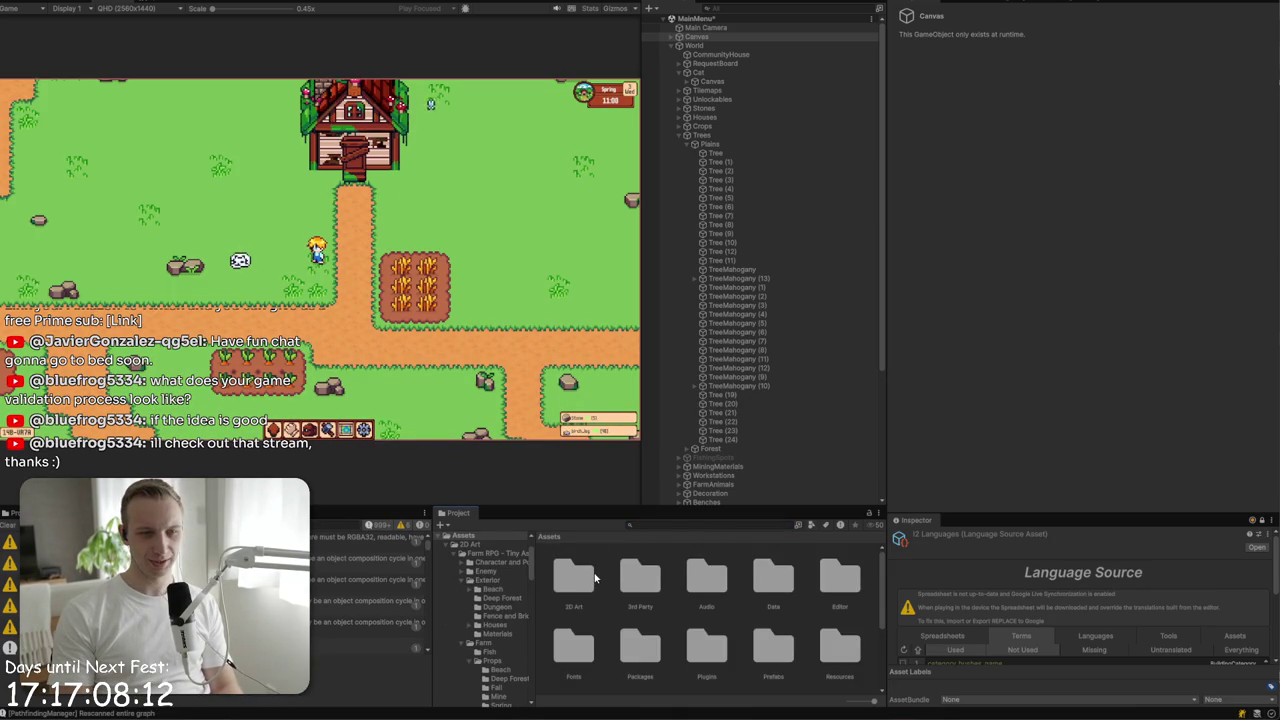
click(705, 585)
double_click(705, 585)
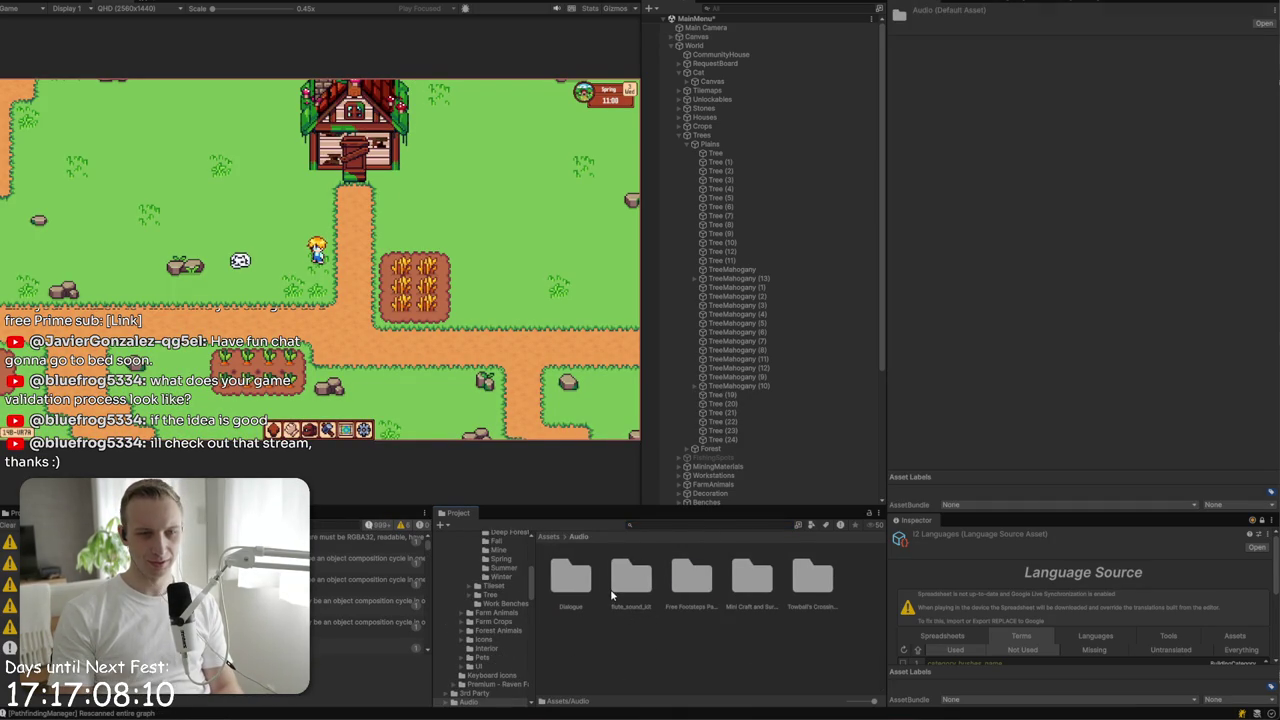
- Go to Towball's Crossing Deluxe > Standard Tracks and open 02 Enjoying the Sunrise externally
double_click(812, 578)
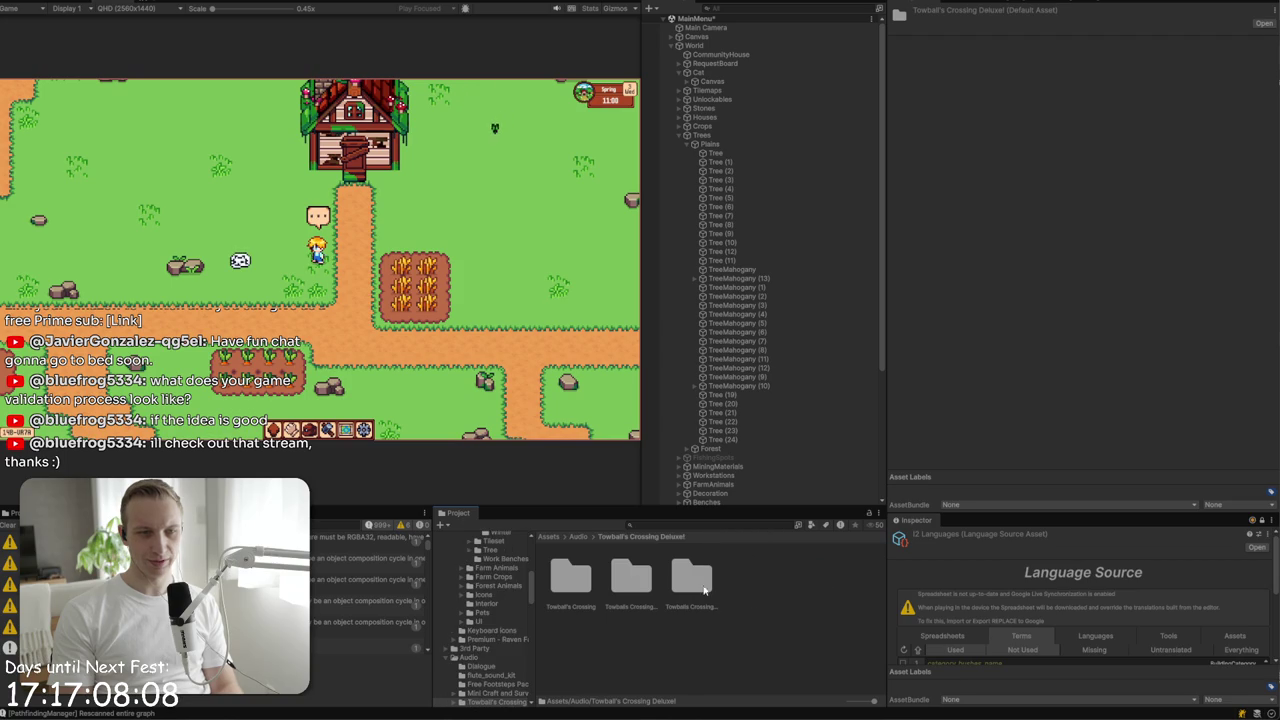
key(Right)
key(Right)
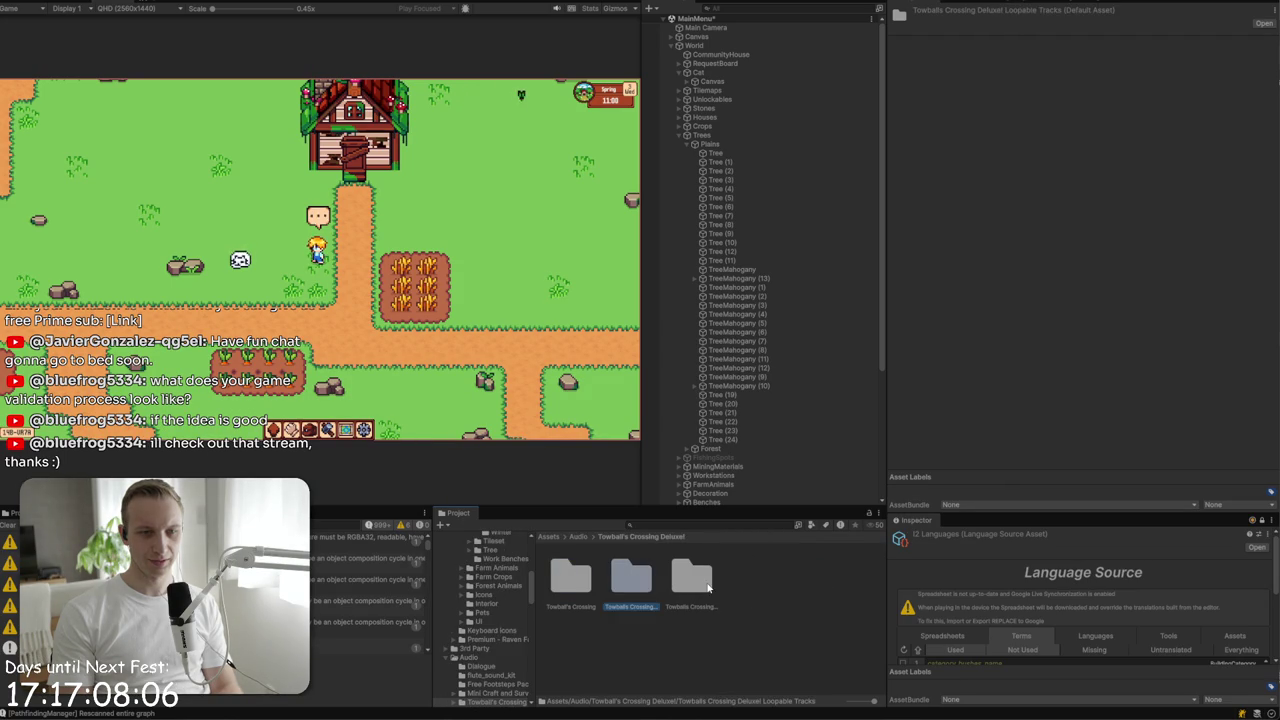
key(Right)
double_click(693, 590)
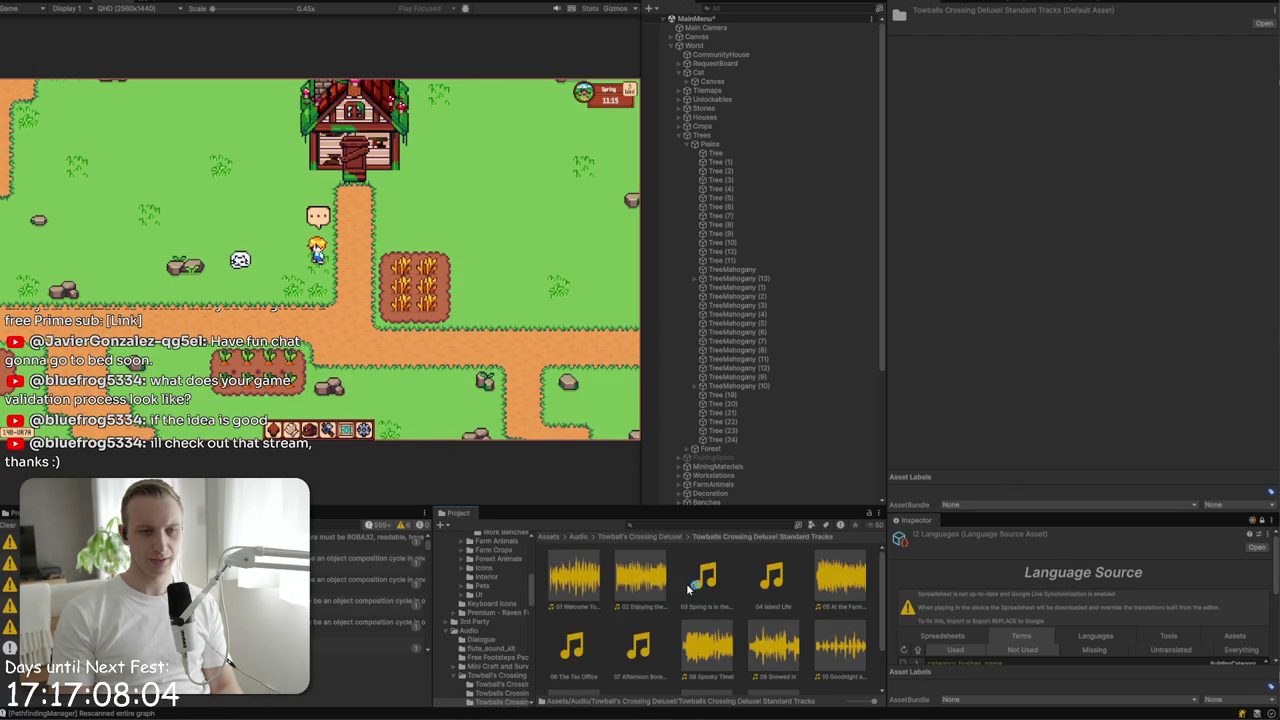
right_click(641, 580)
click(741, 298)
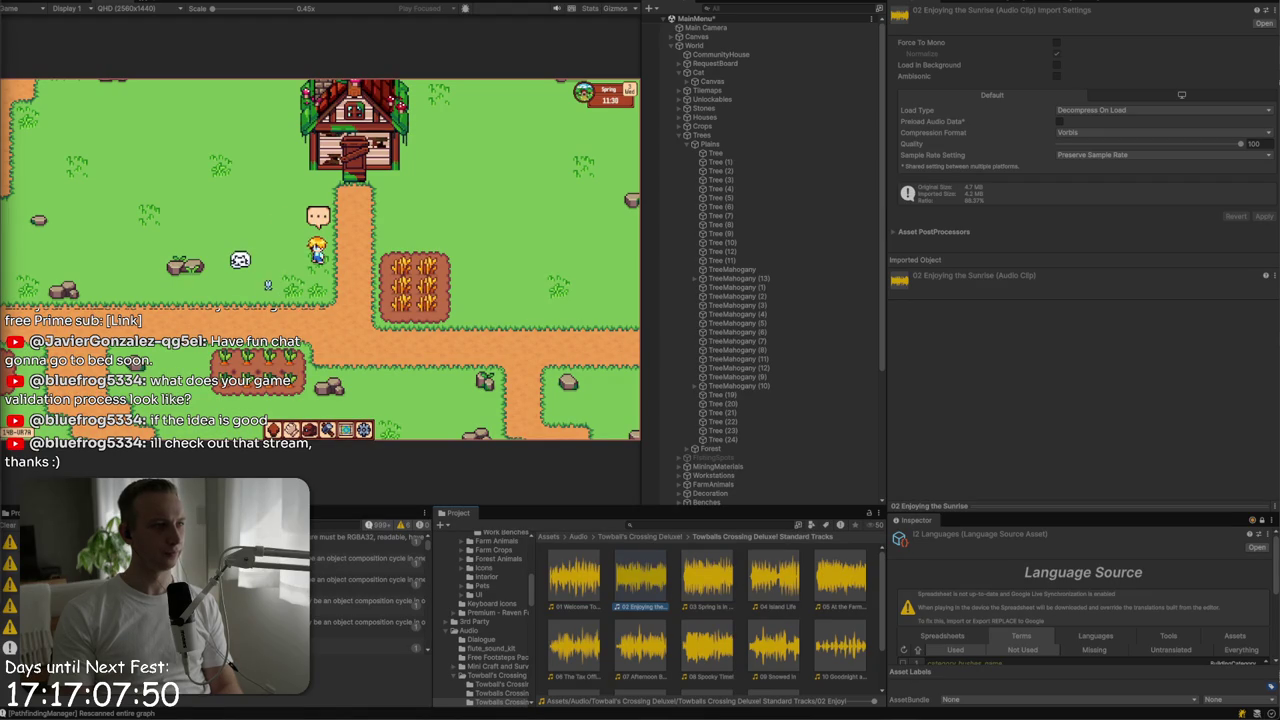
- Start the welcome track in Media Player at volume 24, then return to Unity
key(alt+Tab)
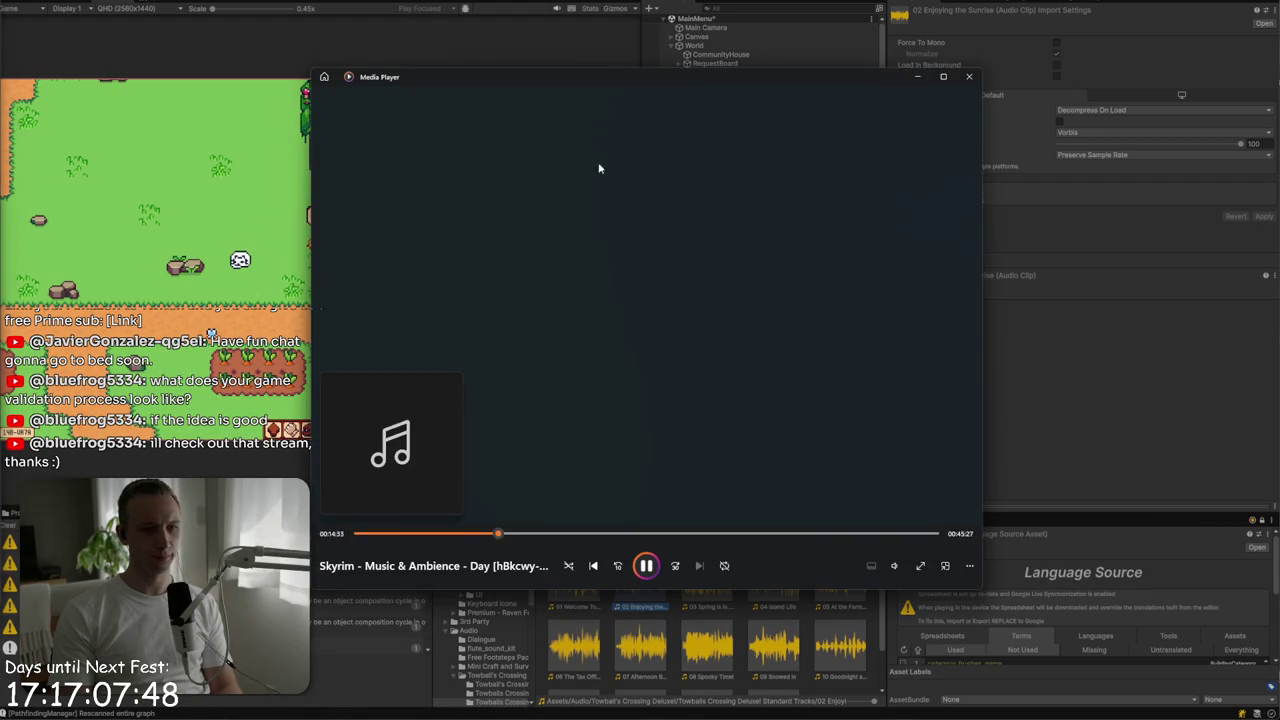
key(ctrl+f)
drag(577, 83, 710, 78)
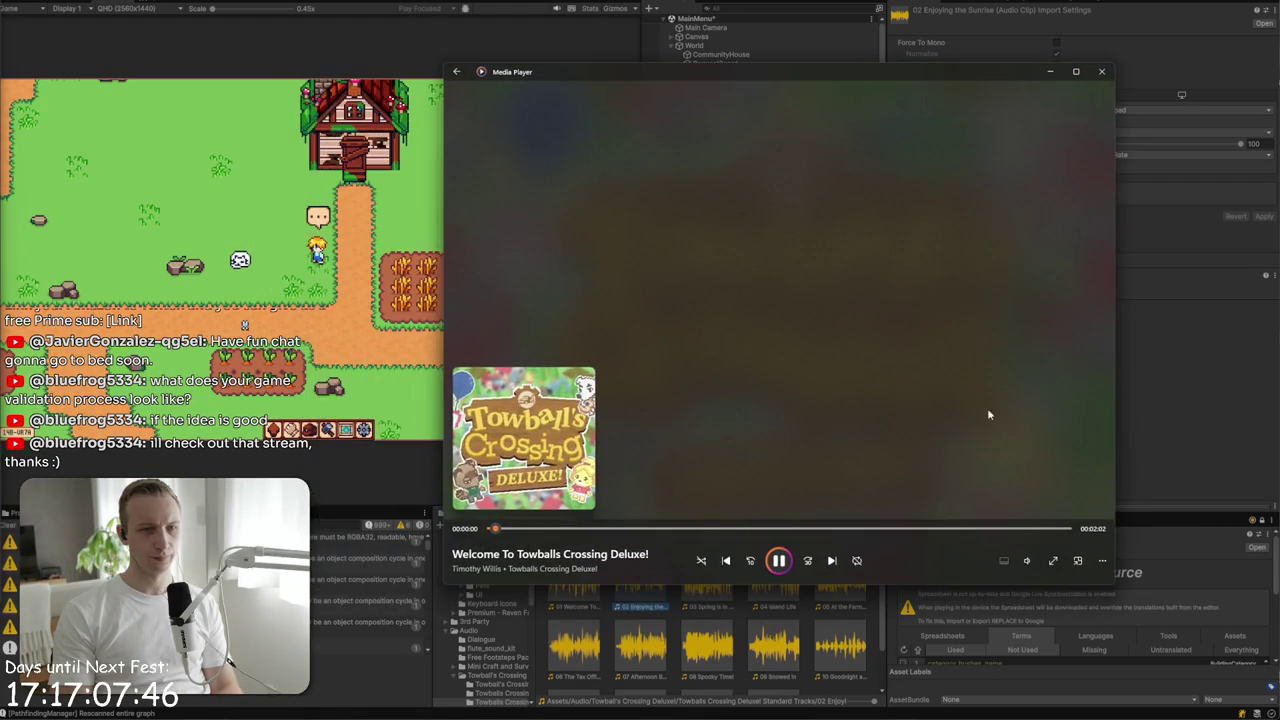
click(1026, 560)
click(1012, 533)
click(562, 9)
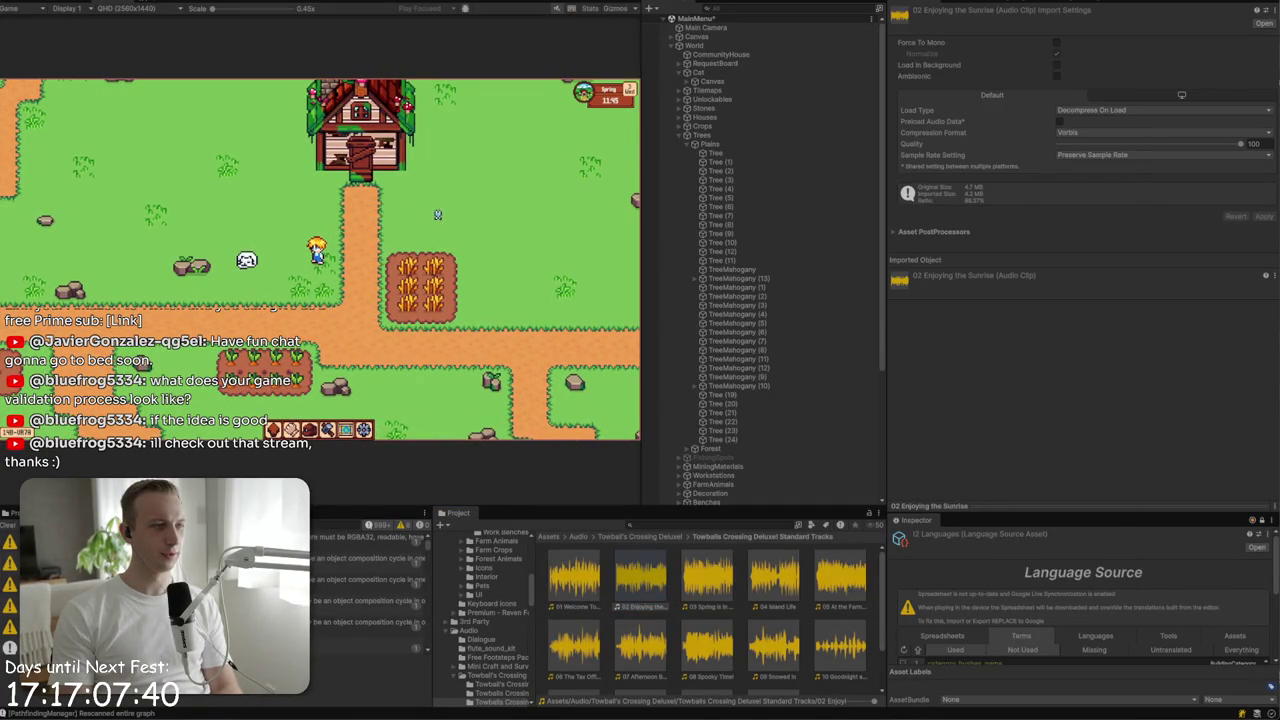
- Lower the Media Player volume to 12 and put the player away
key(alt+Tab)
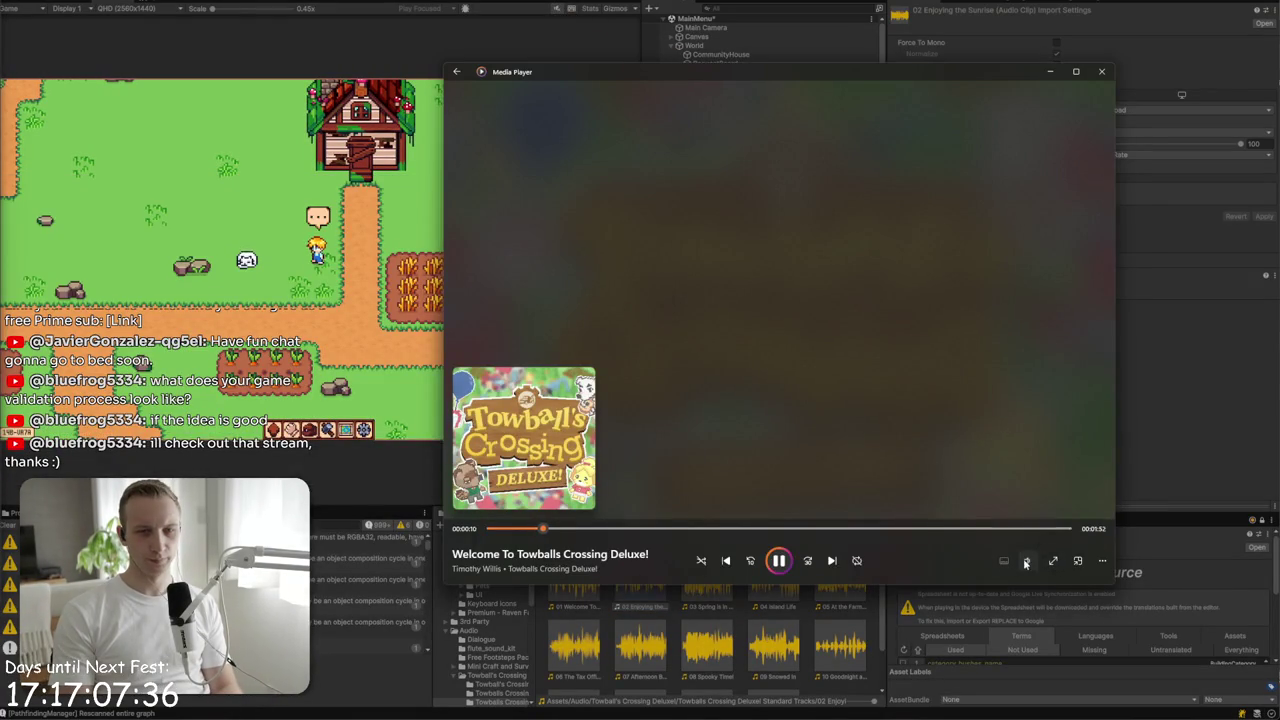
click(1026, 560)
drag(995, 537, 993, 537)
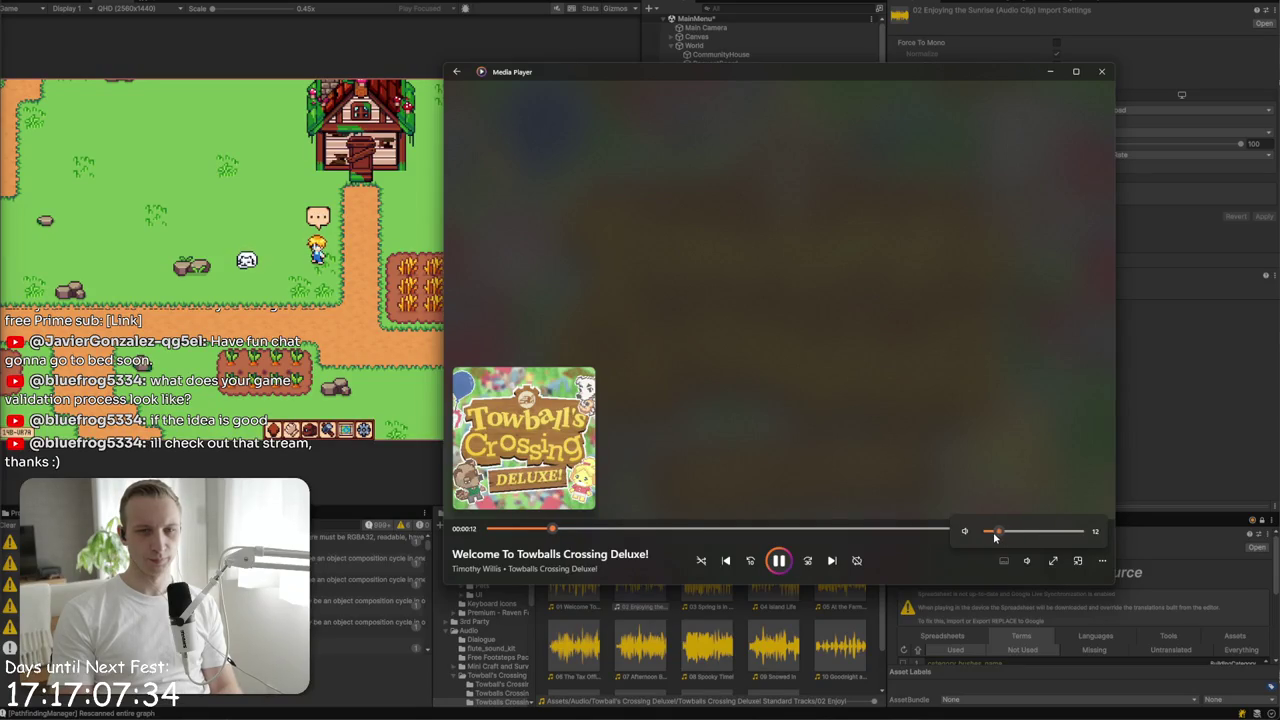
click(275, 320)
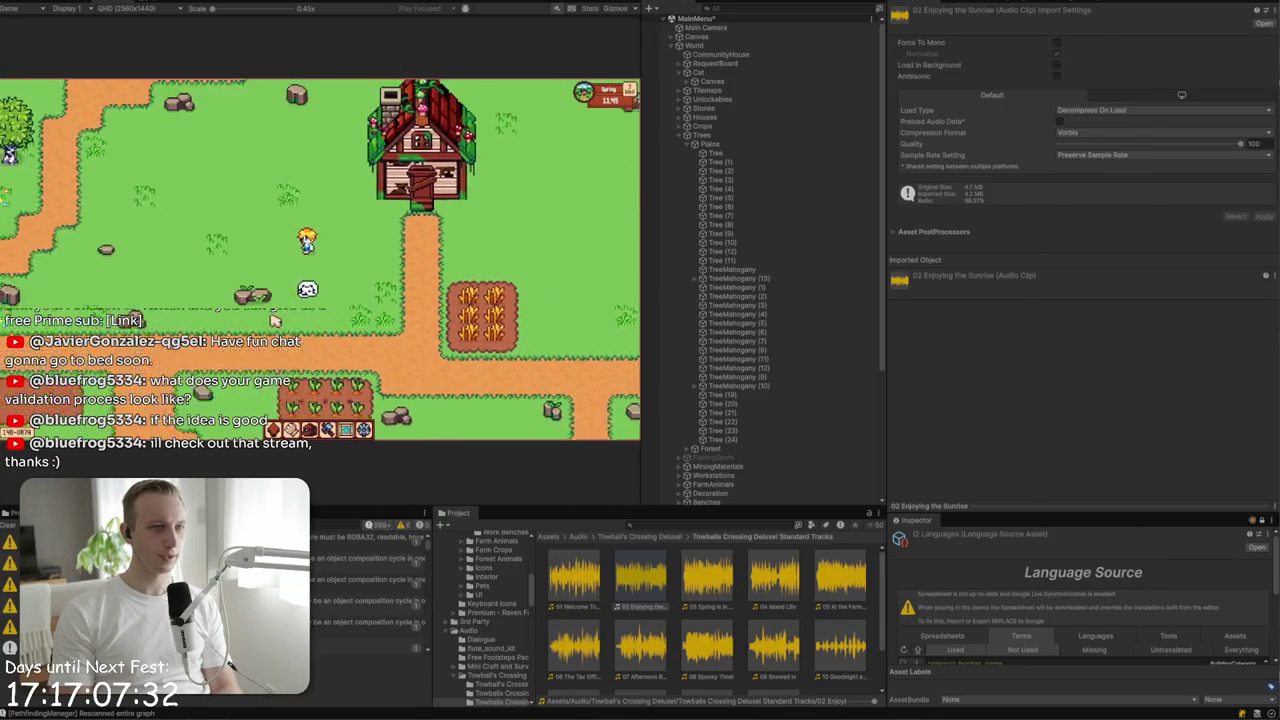
- Walk the player north with WASD, stop play mode, and select another birch tree sprite
key(w)
key(a)
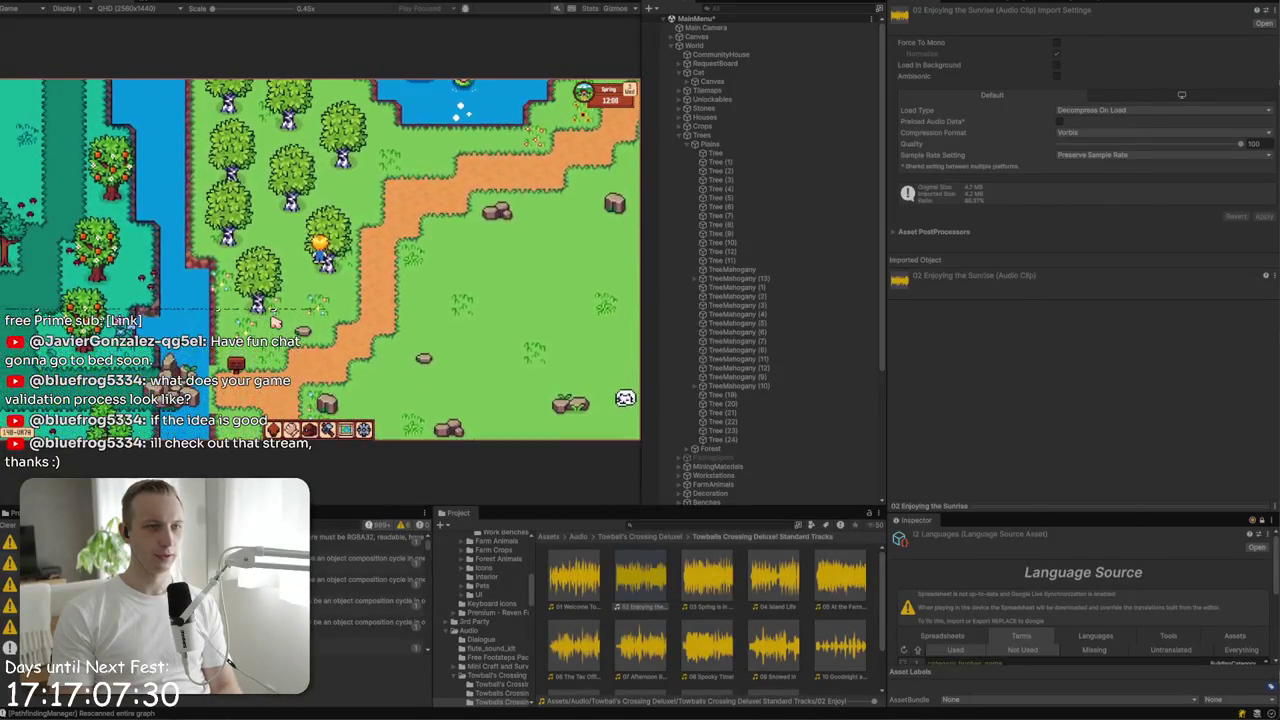
key(w)
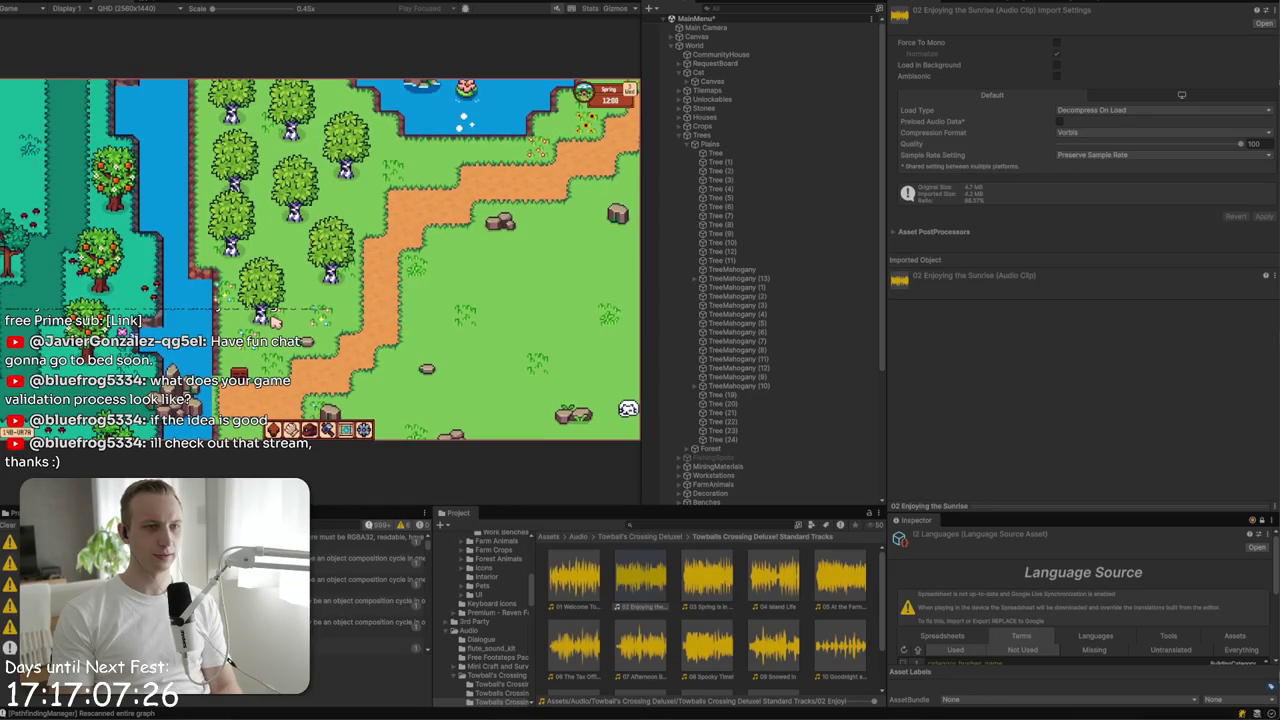
key(w)
key(d)
key(w)
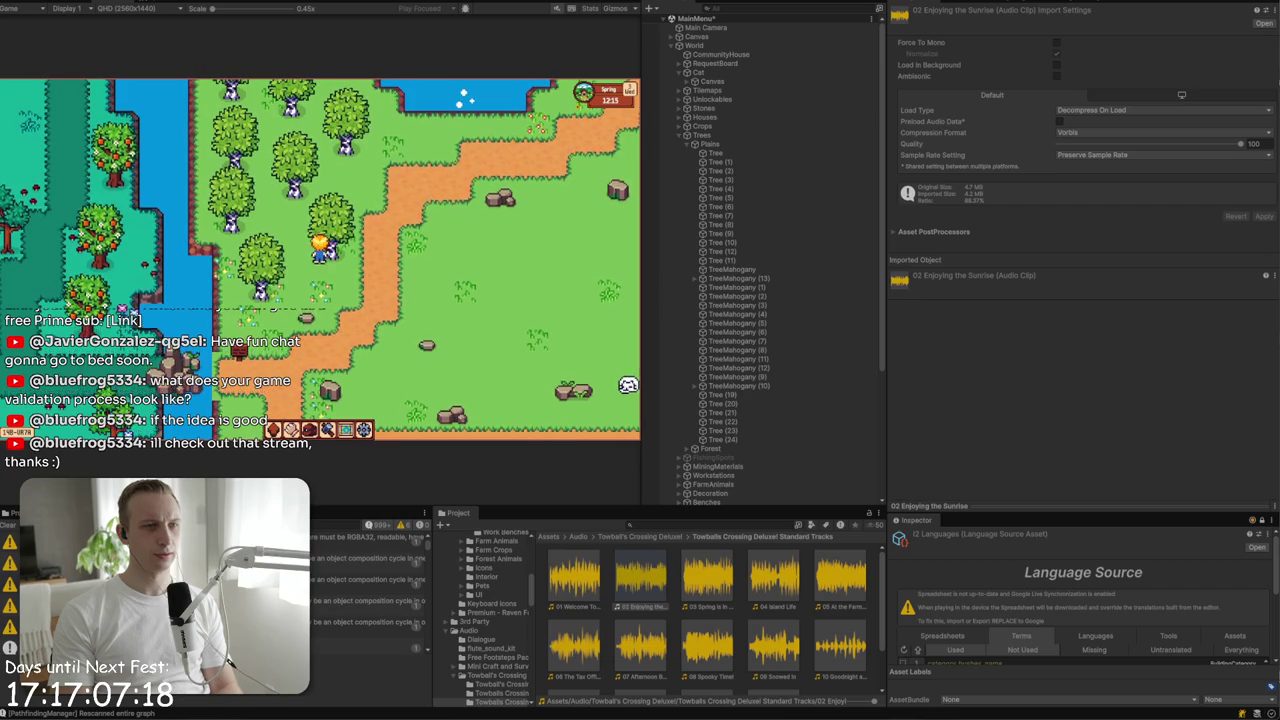
key(ctrl+p)
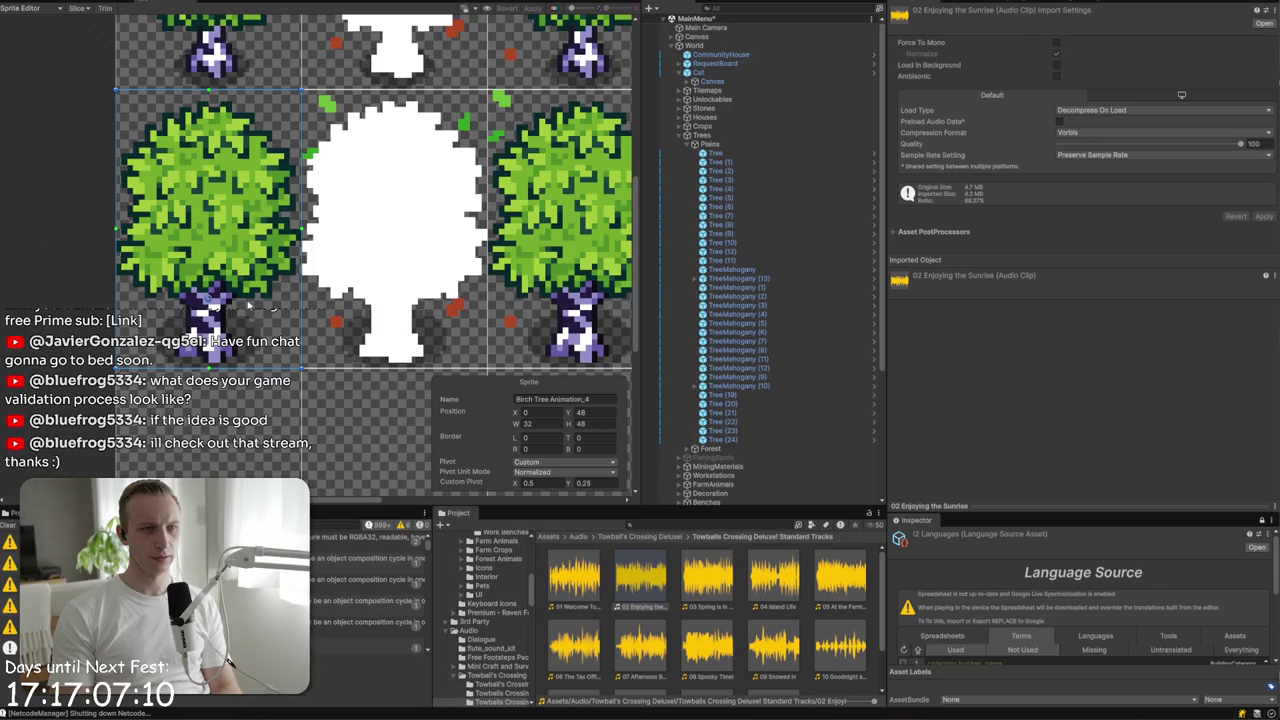
click(634, 490)
- Set Birch Tree Animation_4's custom pivot Y to -0.25, apply it, and restart play mode
click(227, 312)
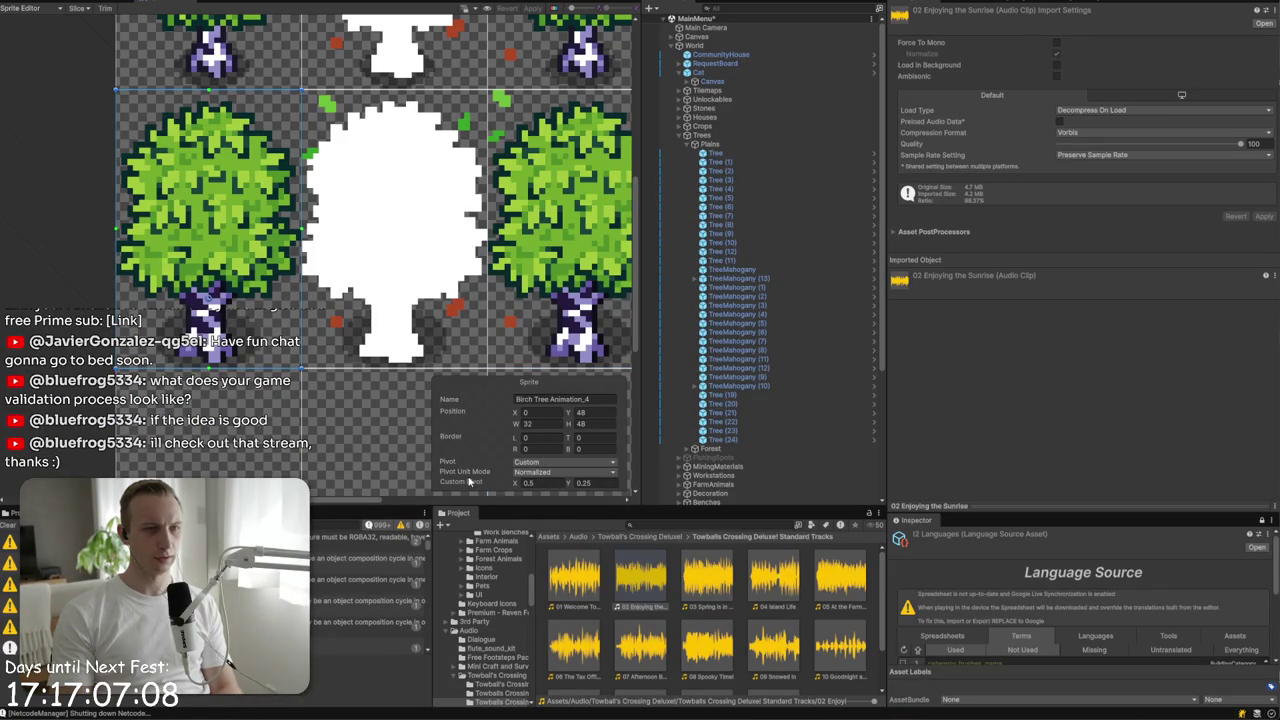
click(588, 483)
text(-0.25)
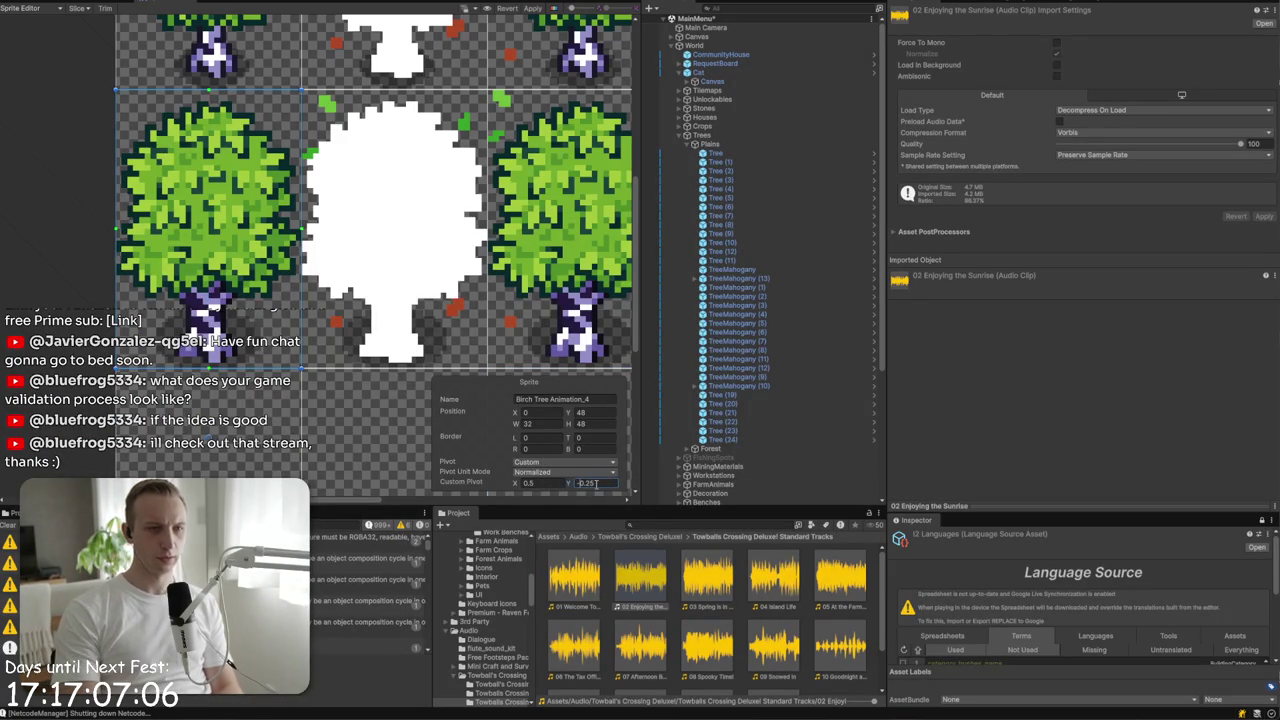
key(Return)
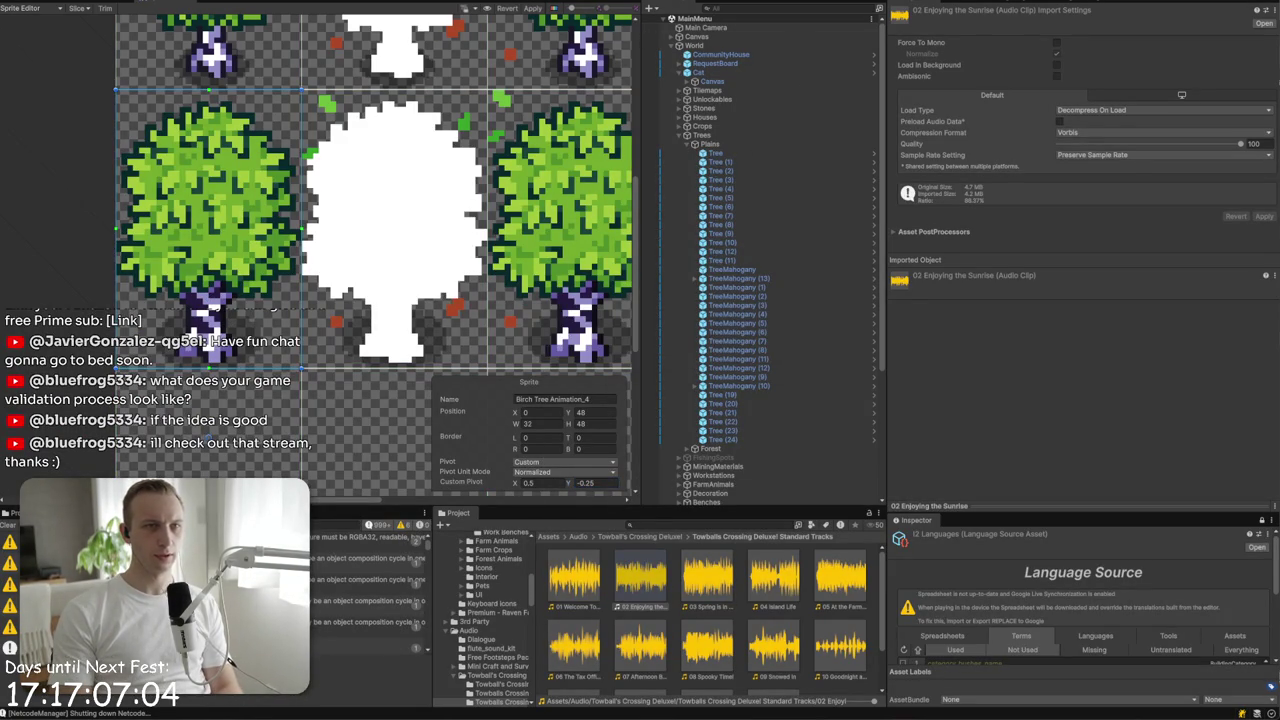
key(ctrl+p)
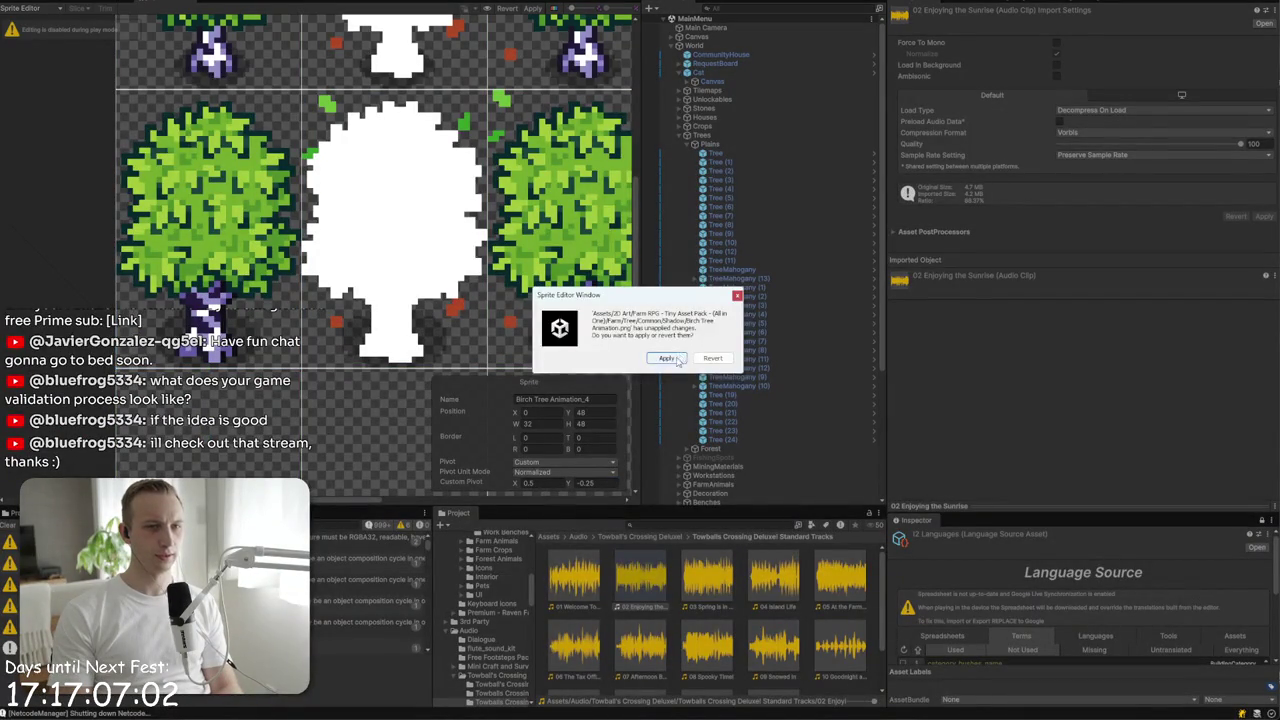
click(677, 359)
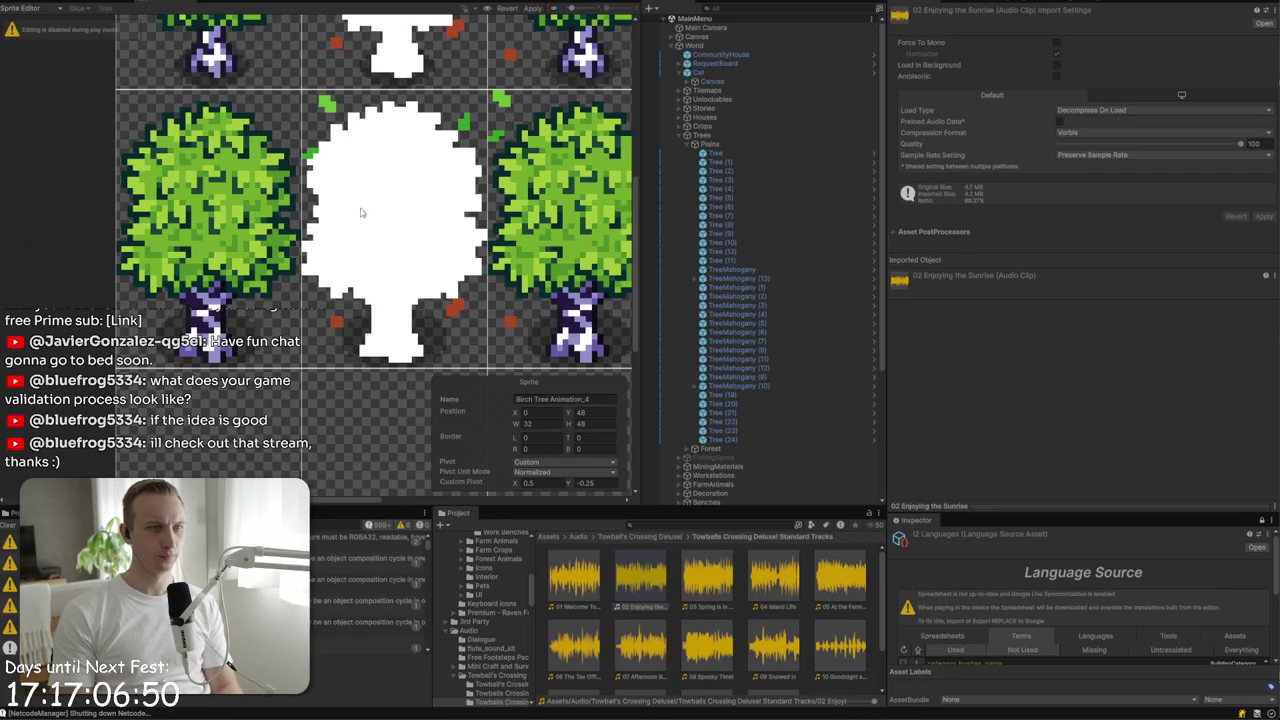
click(107, 3)
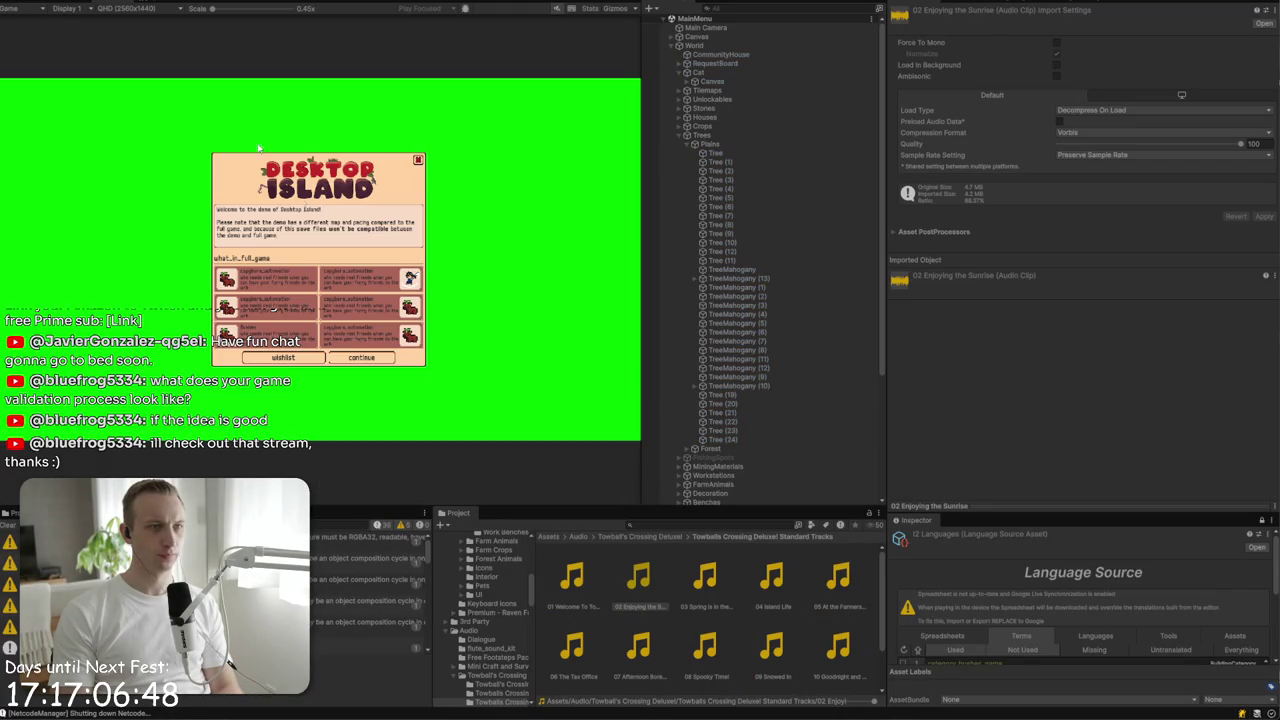
- Dismiss the welcome notice, toggle Auto Start off, and join the recent world
click(419, 160)
click(388, 290)
click(352, 296)
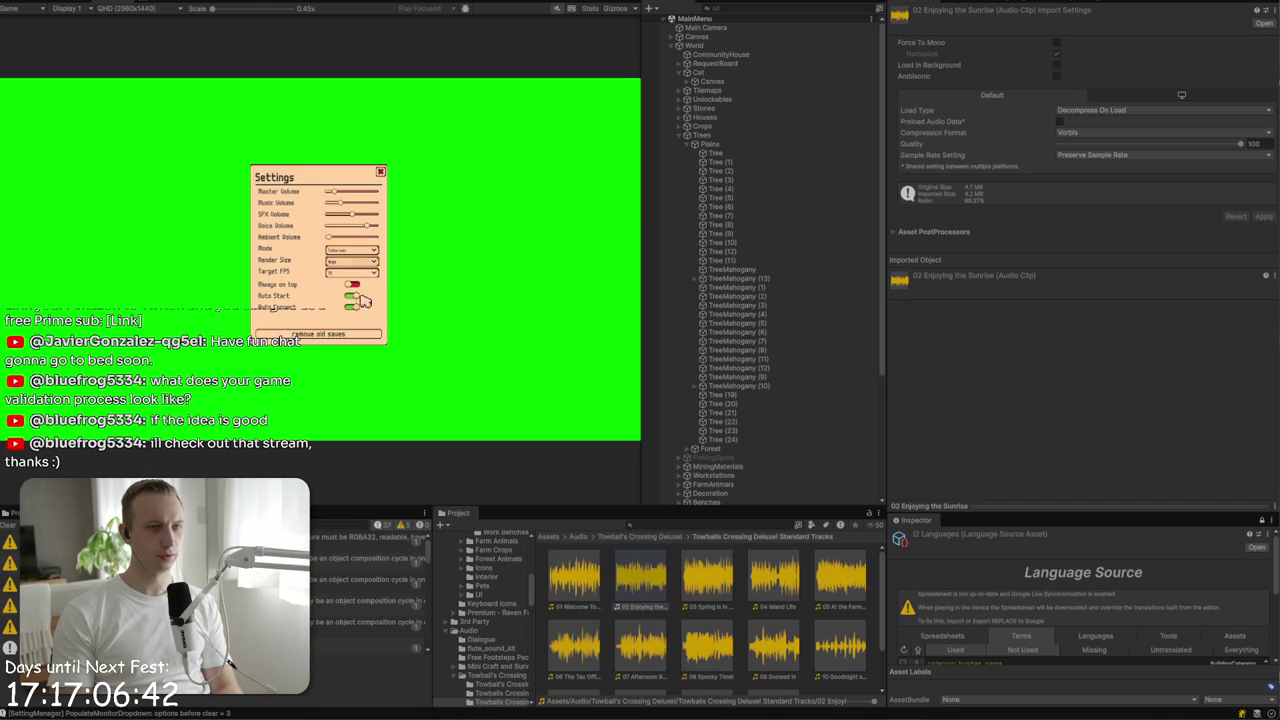
click(383, 172)
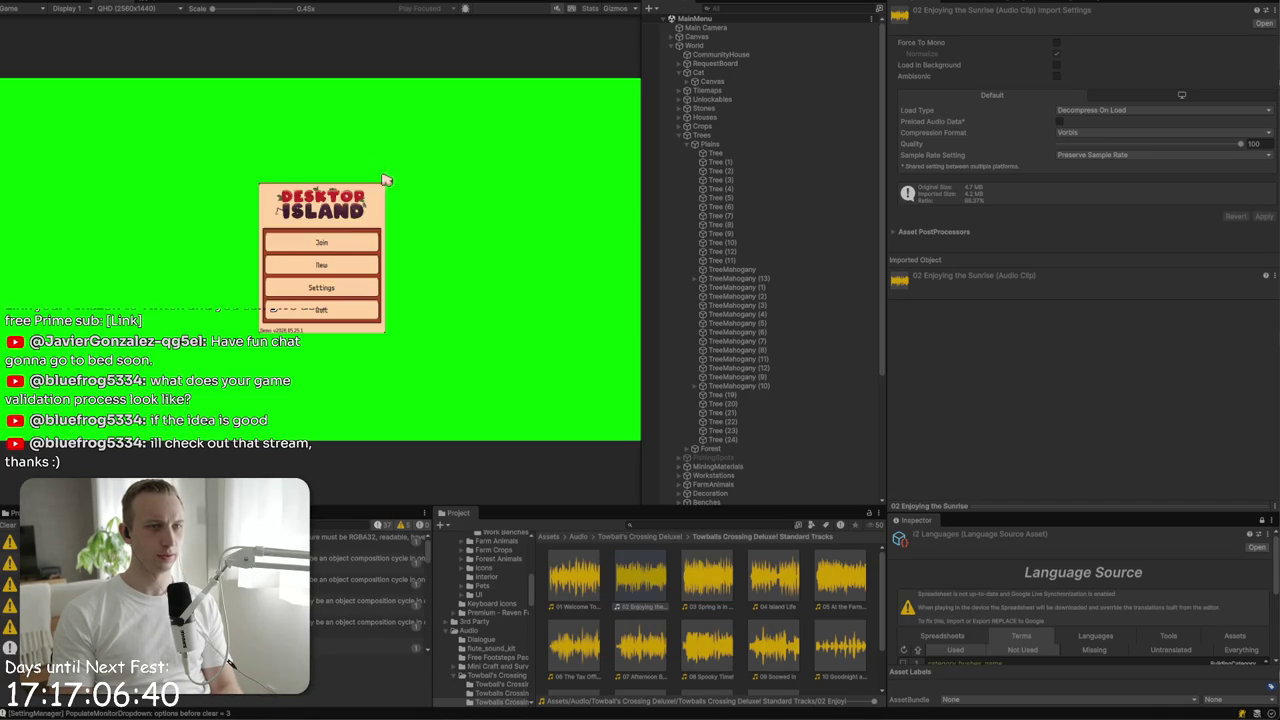
click(336, 240)
click(349, 281)
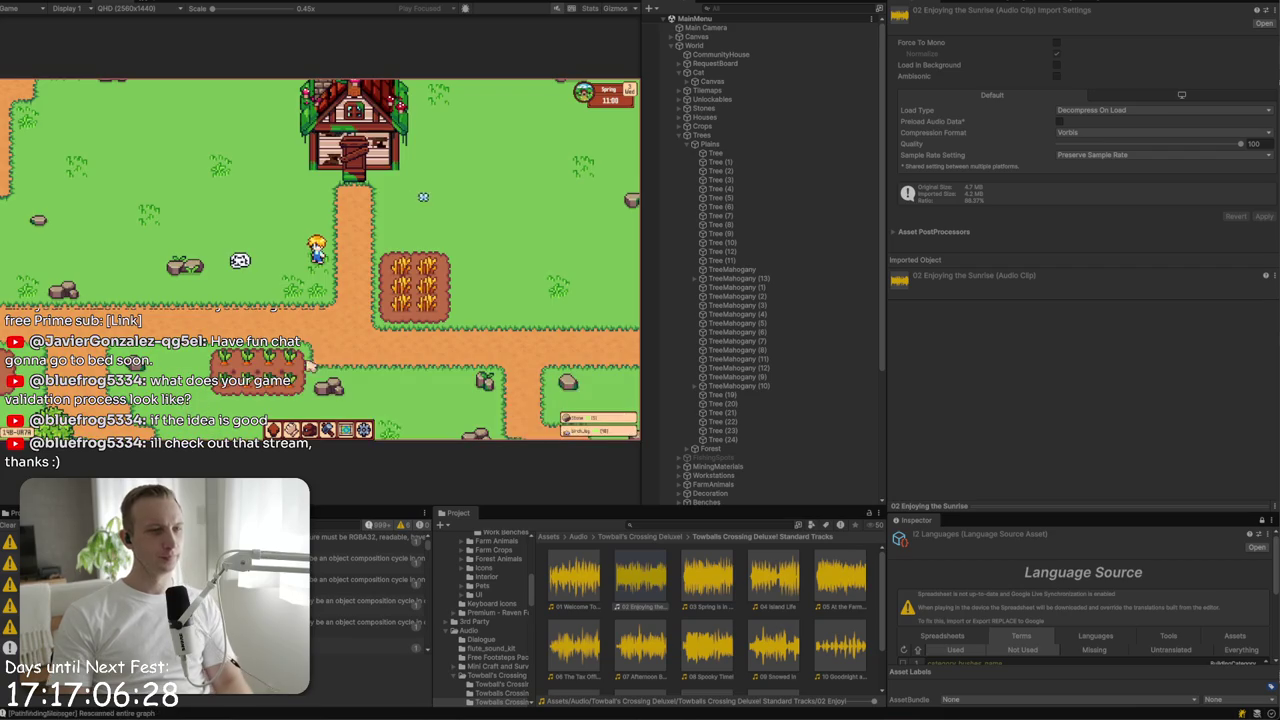
- Walk the player toward the river, behind a birch tree and back out in front
key(a)
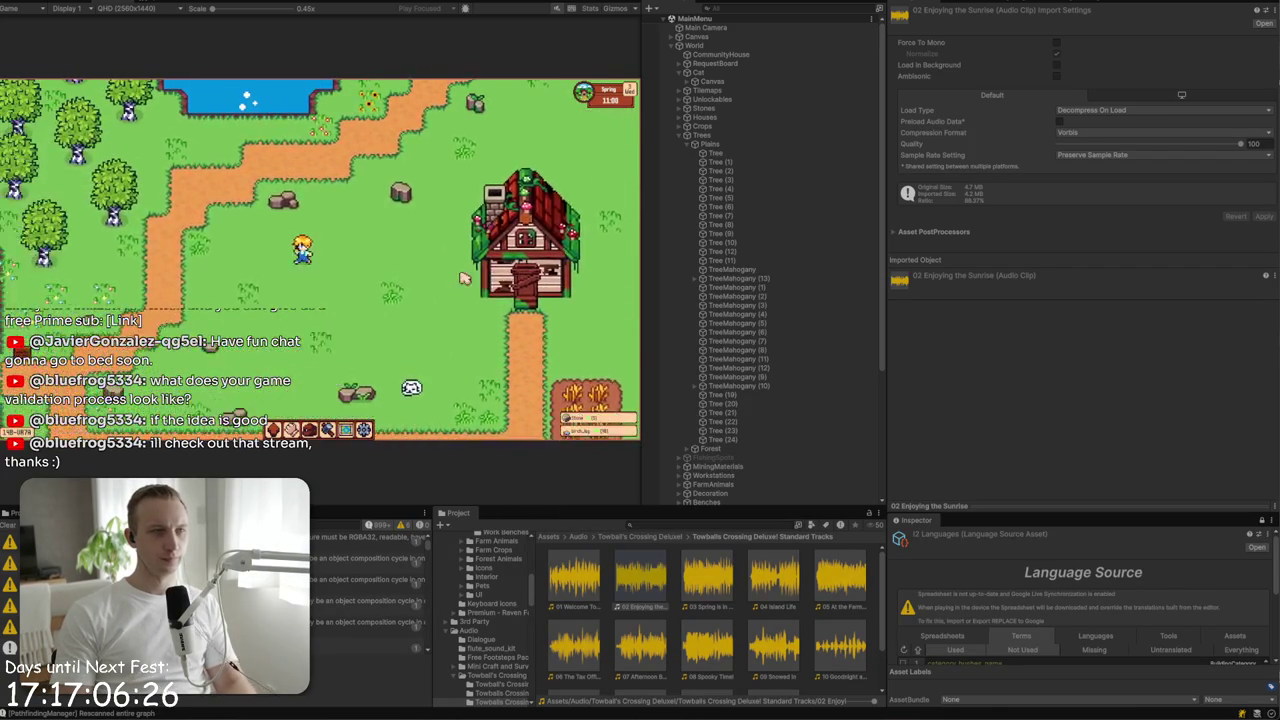
key(a)
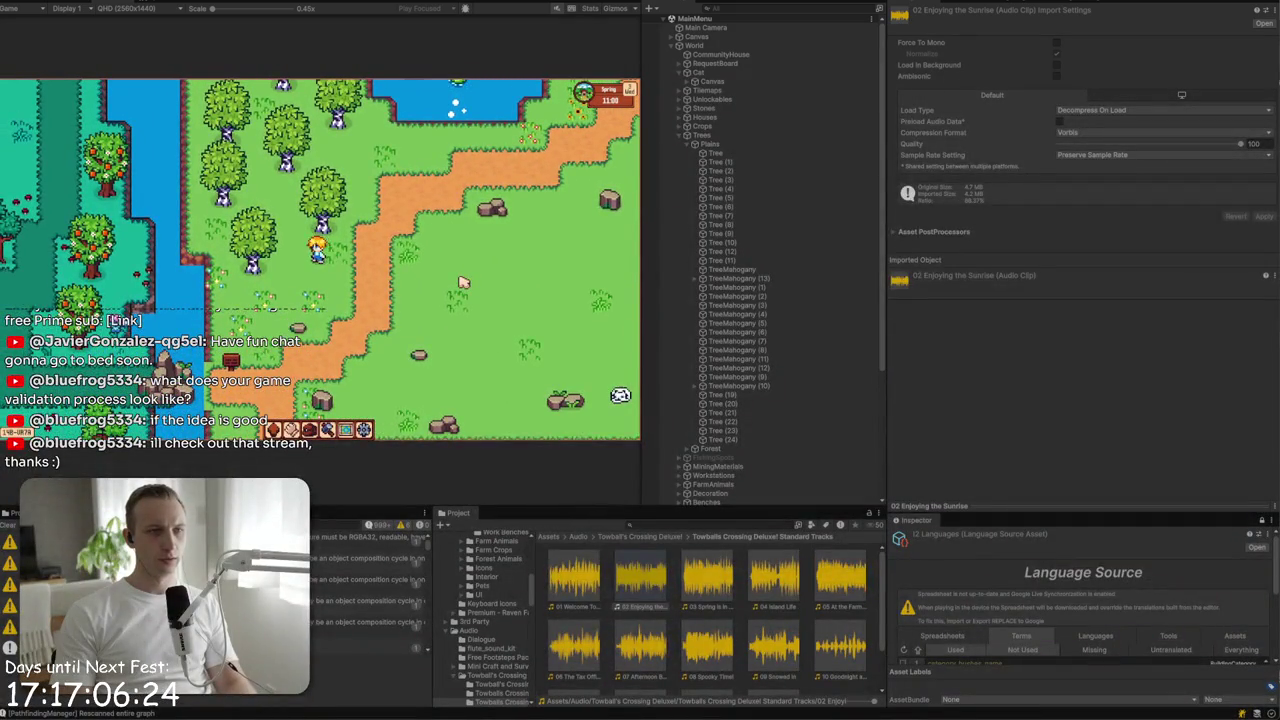
key(a)
key(w)
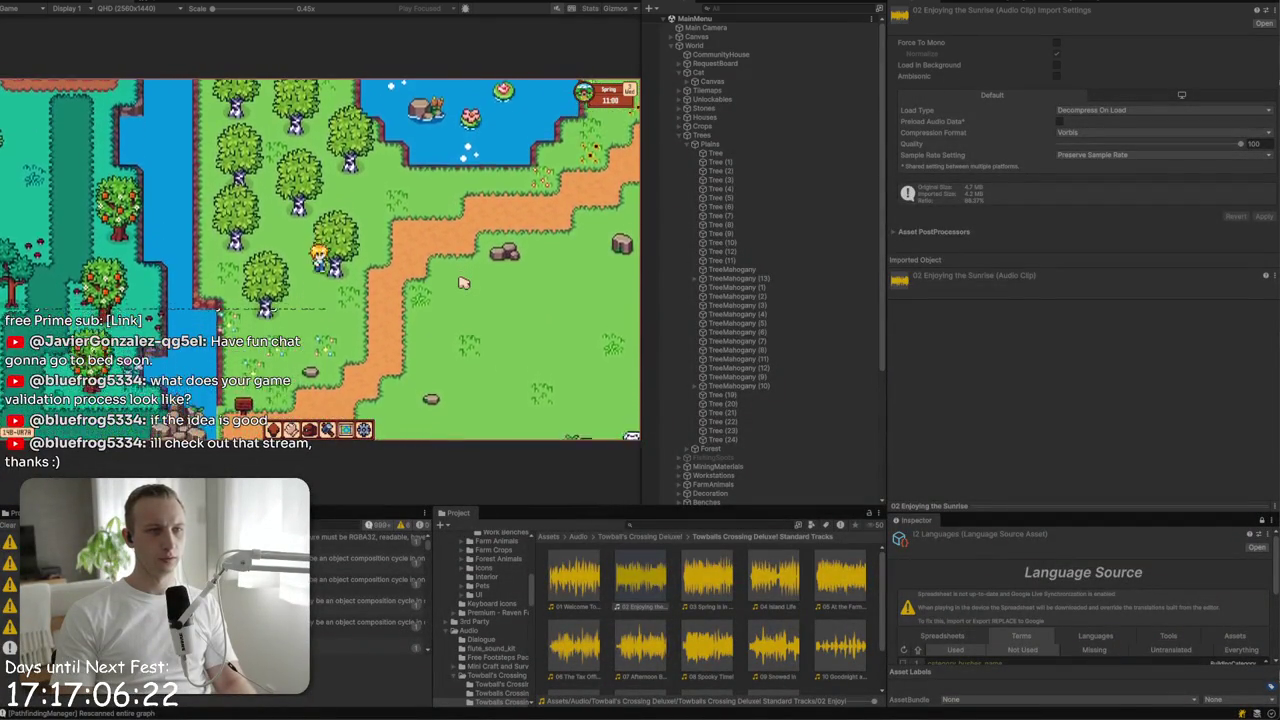
key(s)
key(w)
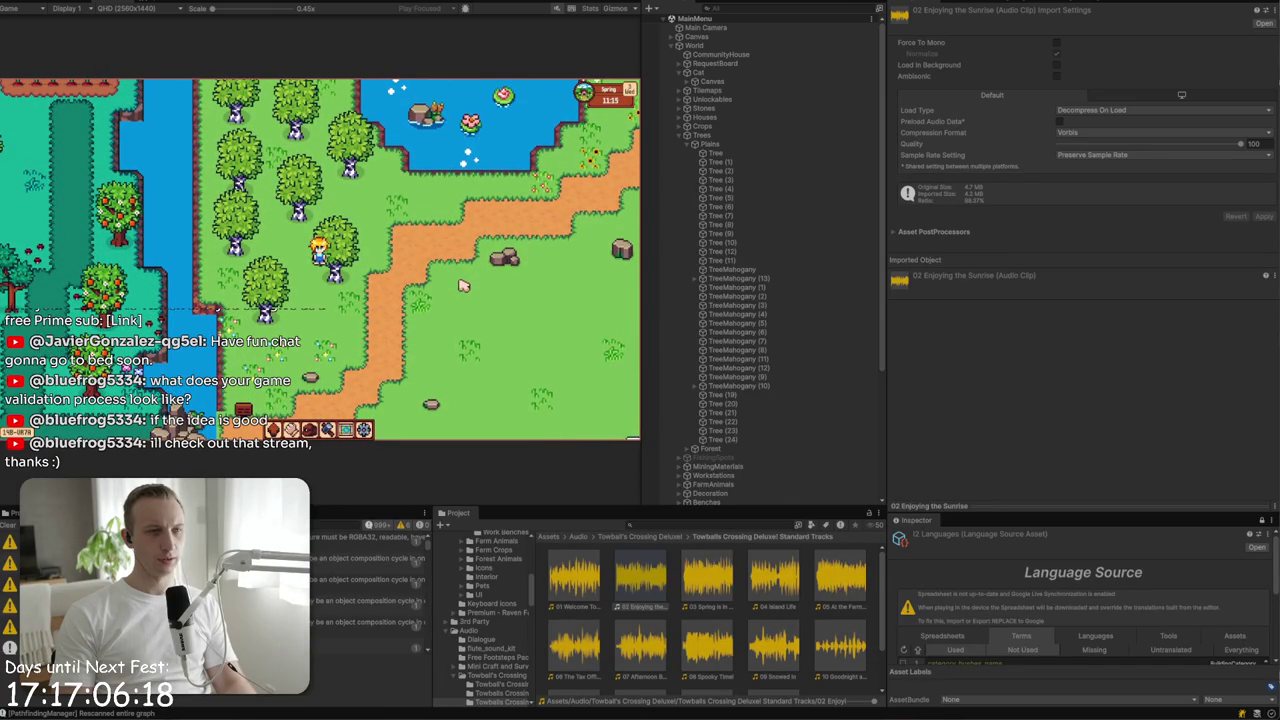
key(a)
key(d)
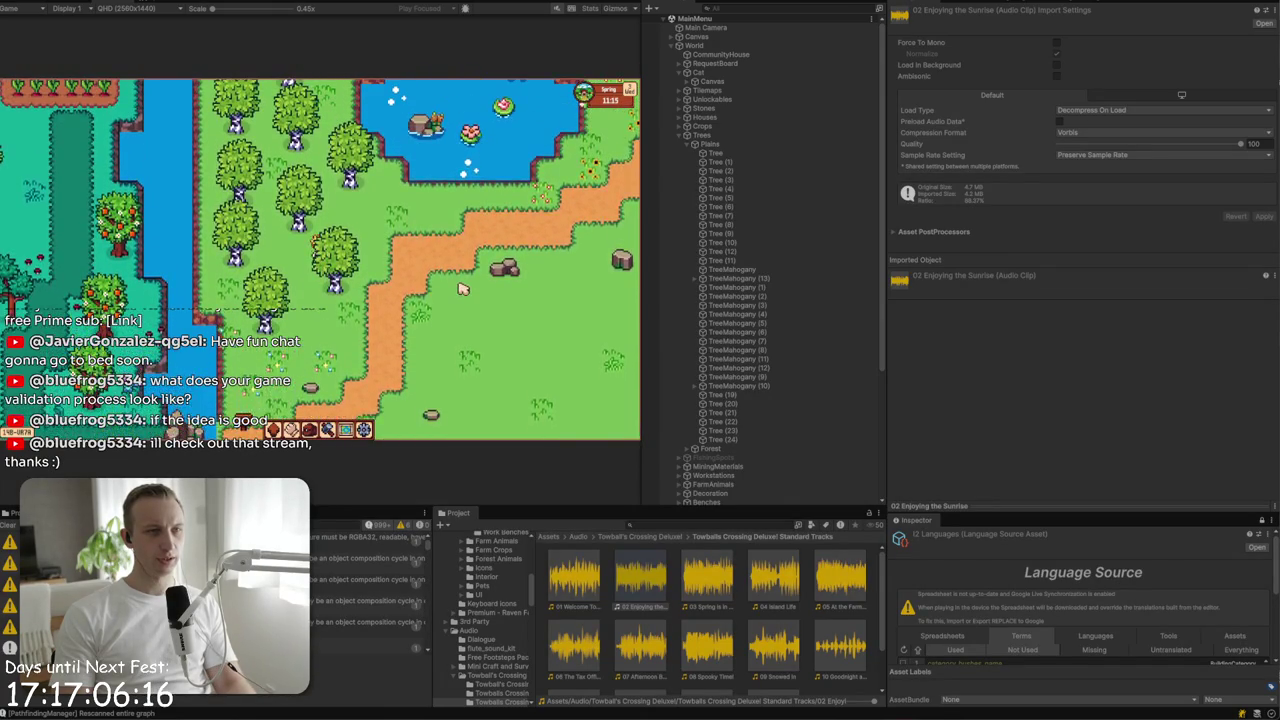
key(s)
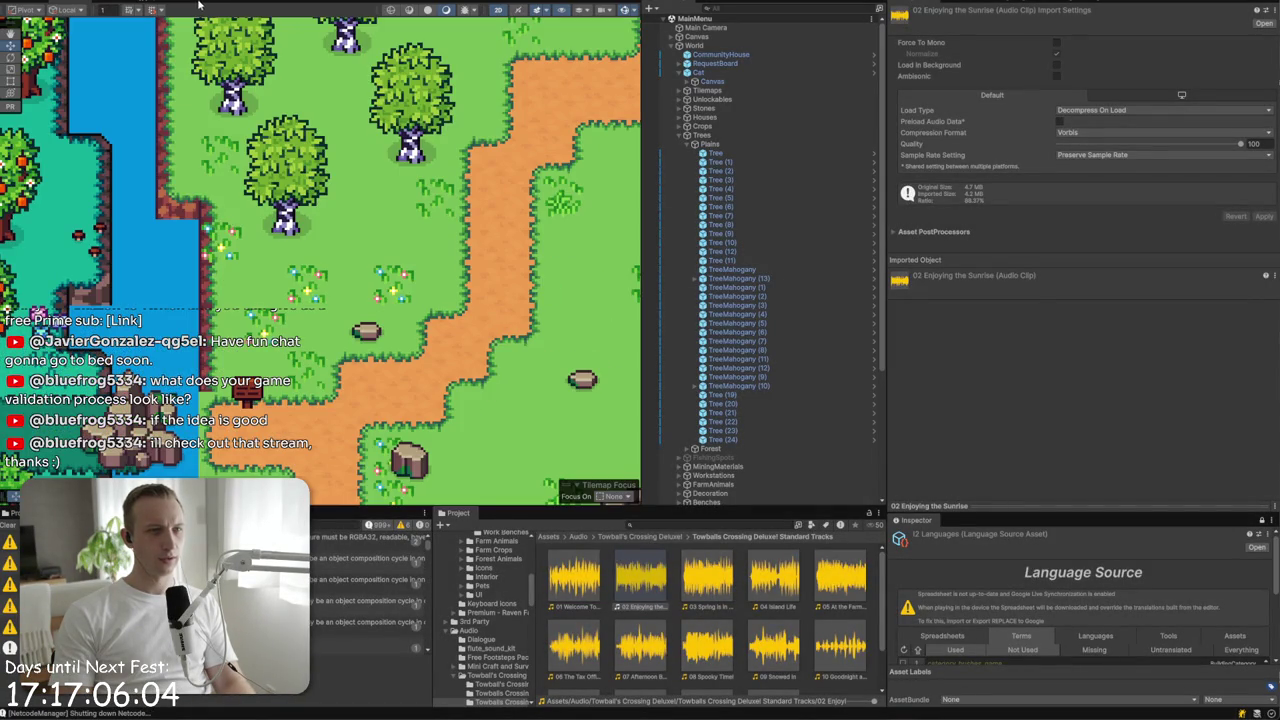
- Set Birch Tree Animation_4's custom pivot Y to 0.5, apply the sprite change, and enter play mode
click(191, 3)
text(0.5)
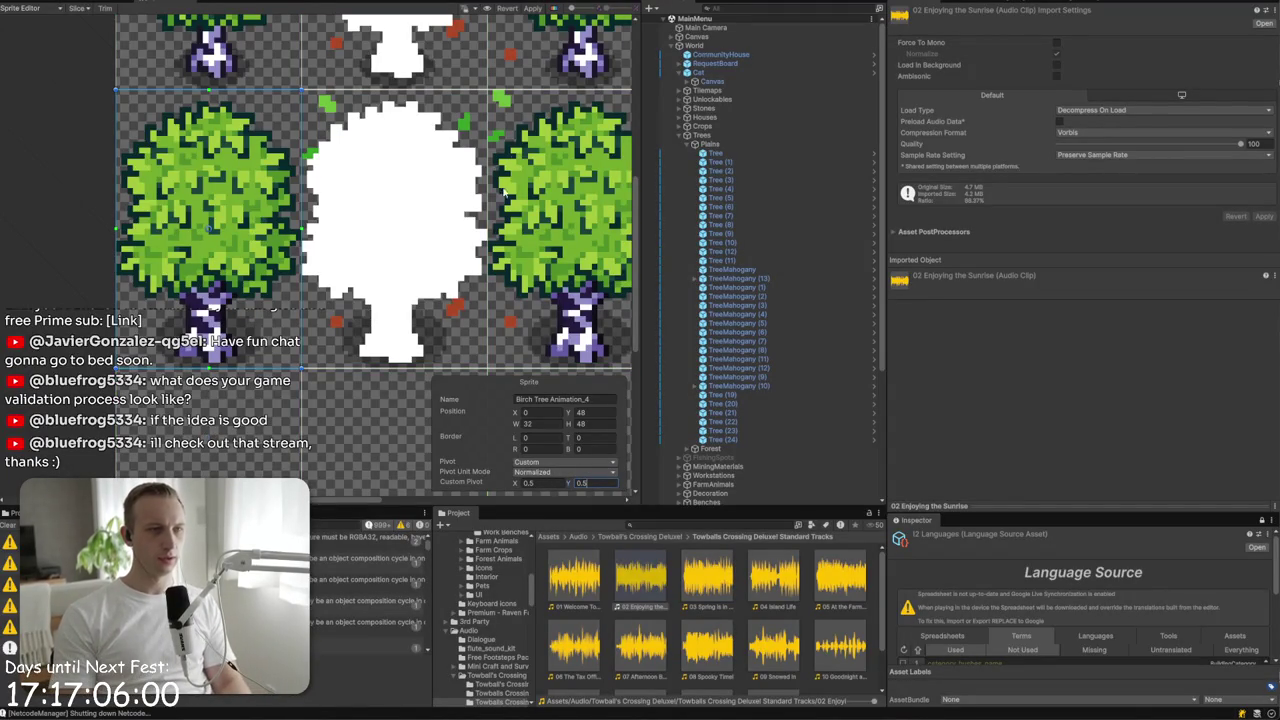
key(ctrl+p)
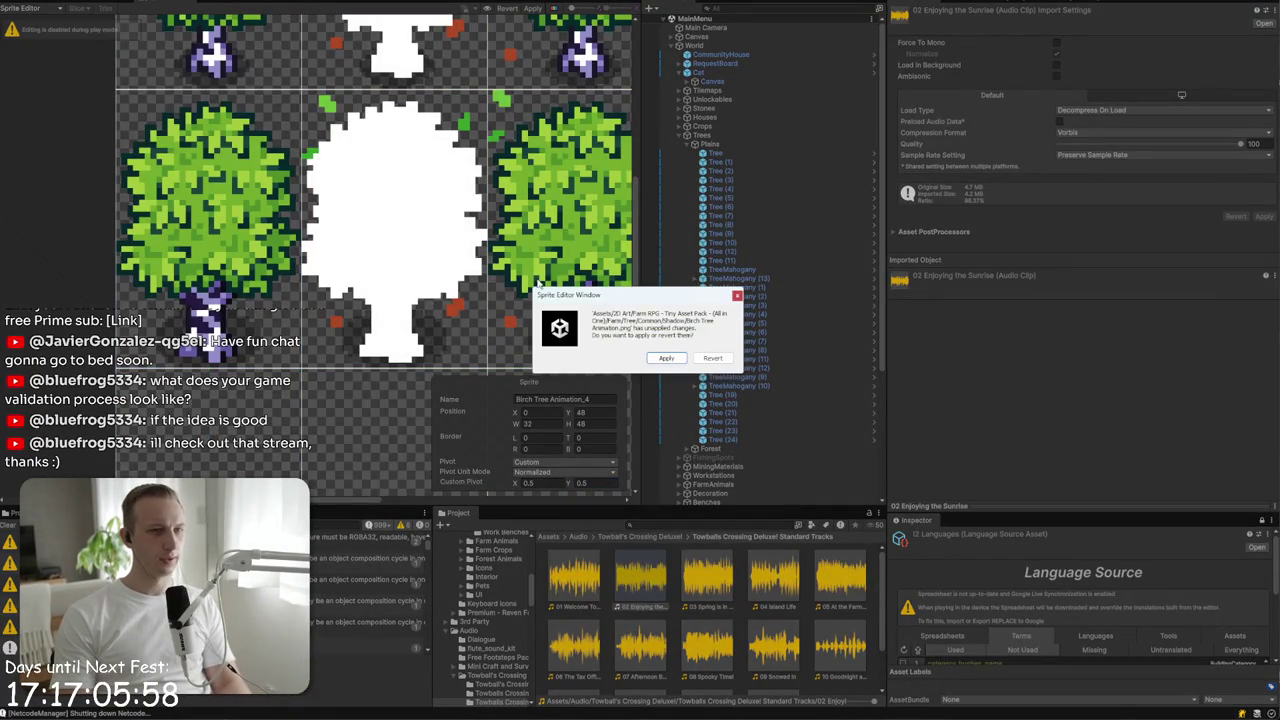
click(657, 358)
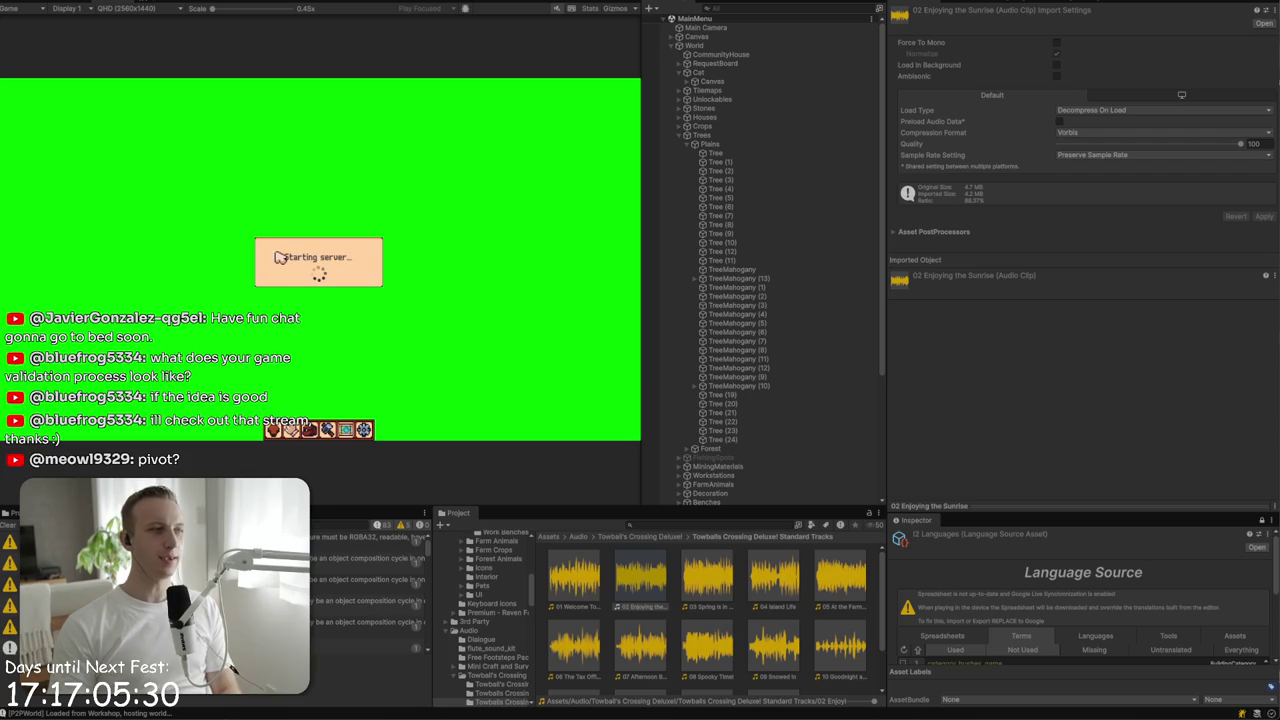
- Walk the player with WASD past the farmhouse and among the birch trees, then stop the game
key(a)
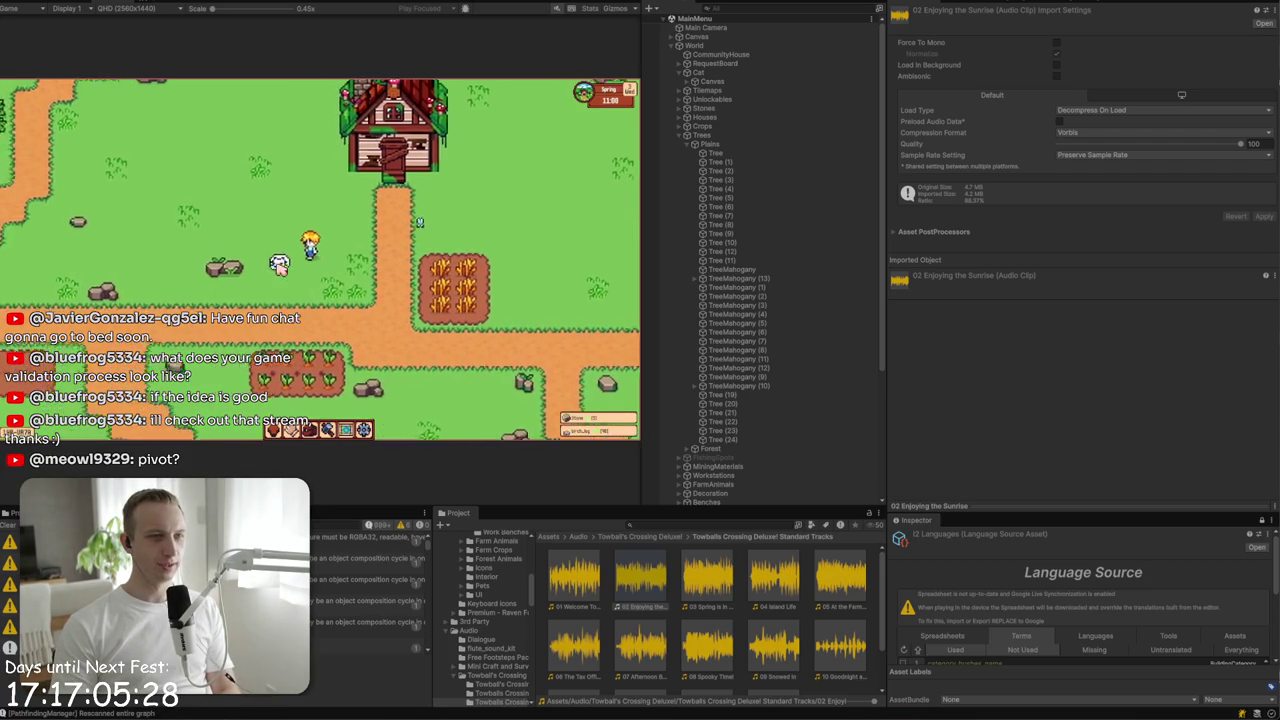
key(w)
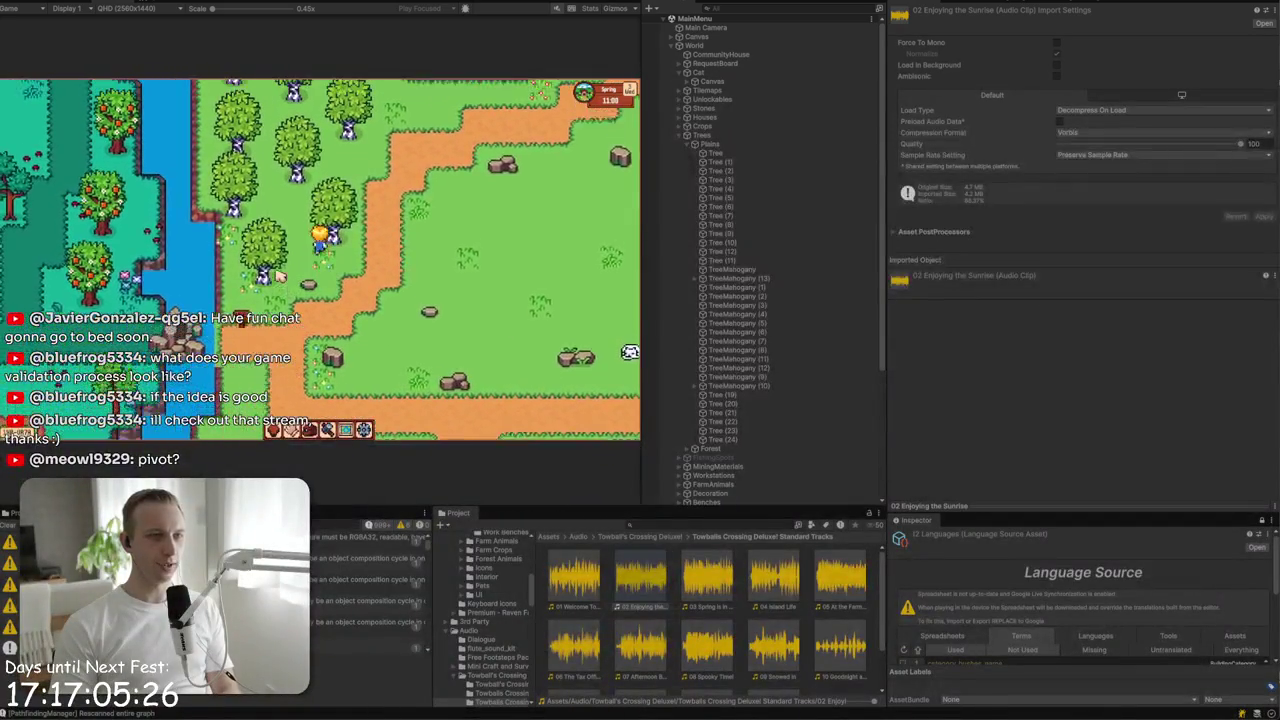
key(d)
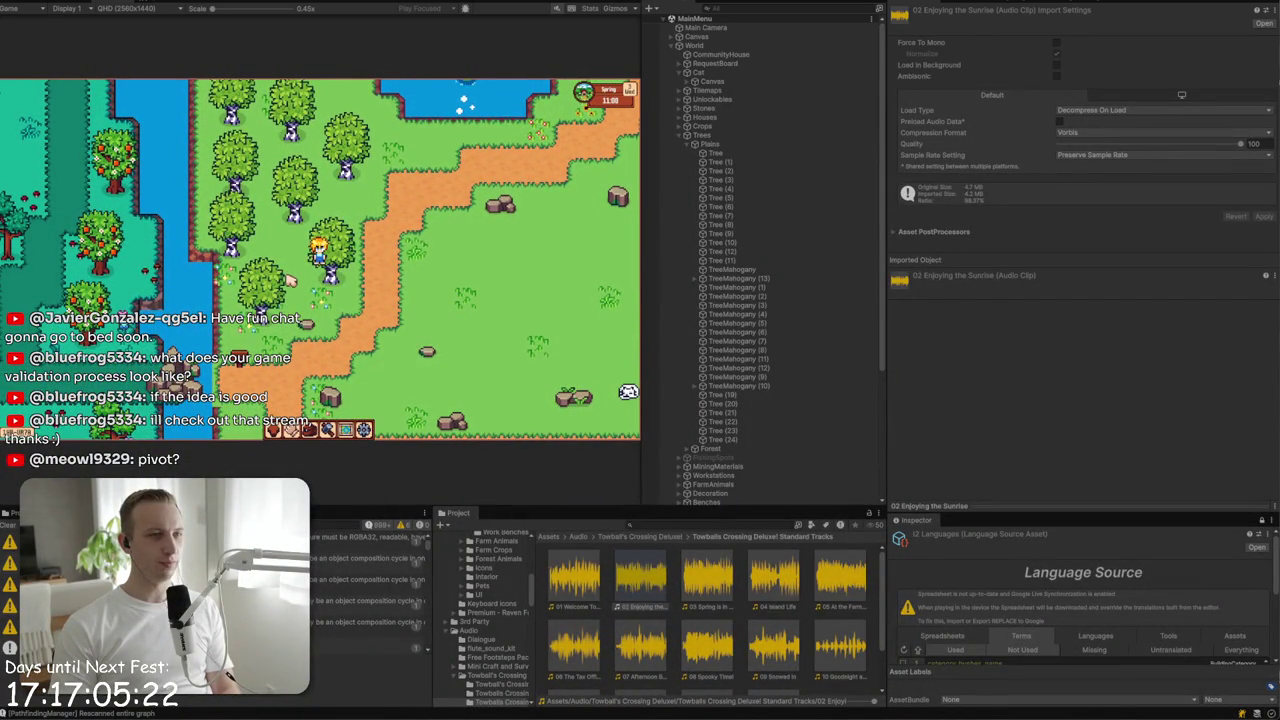
key(a)
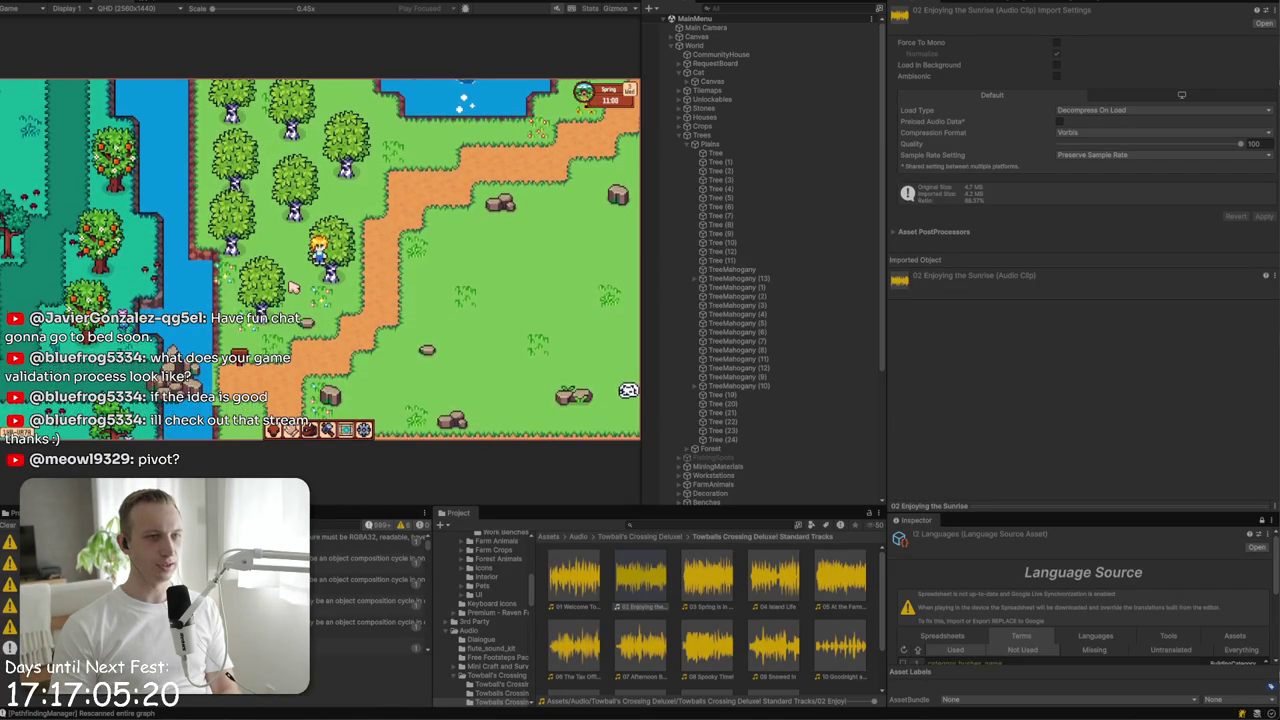
key(d)
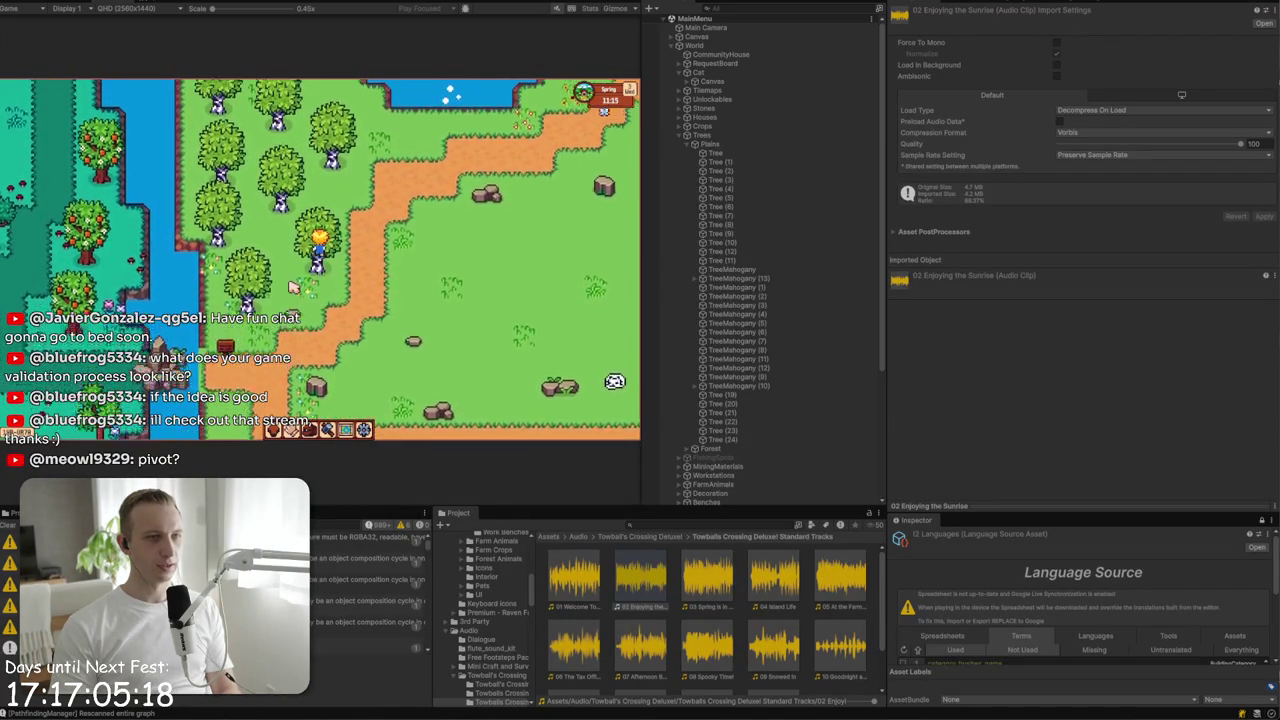
key(w)
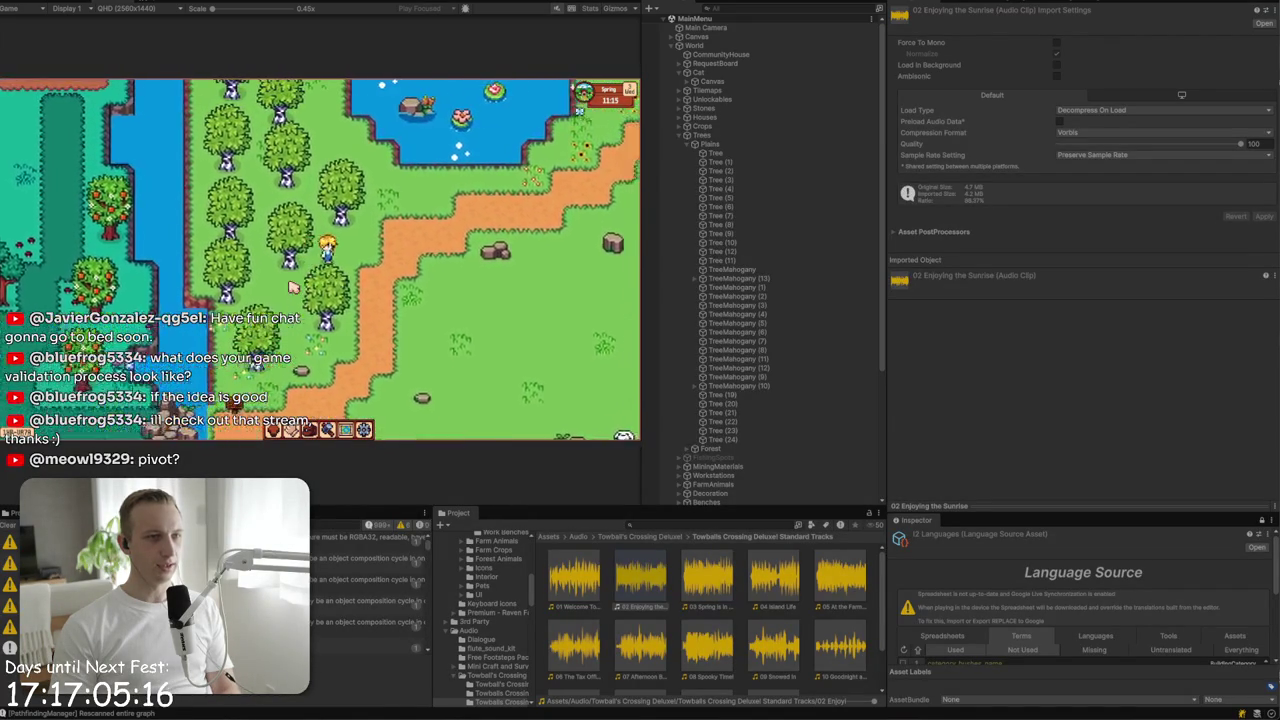
key(d)
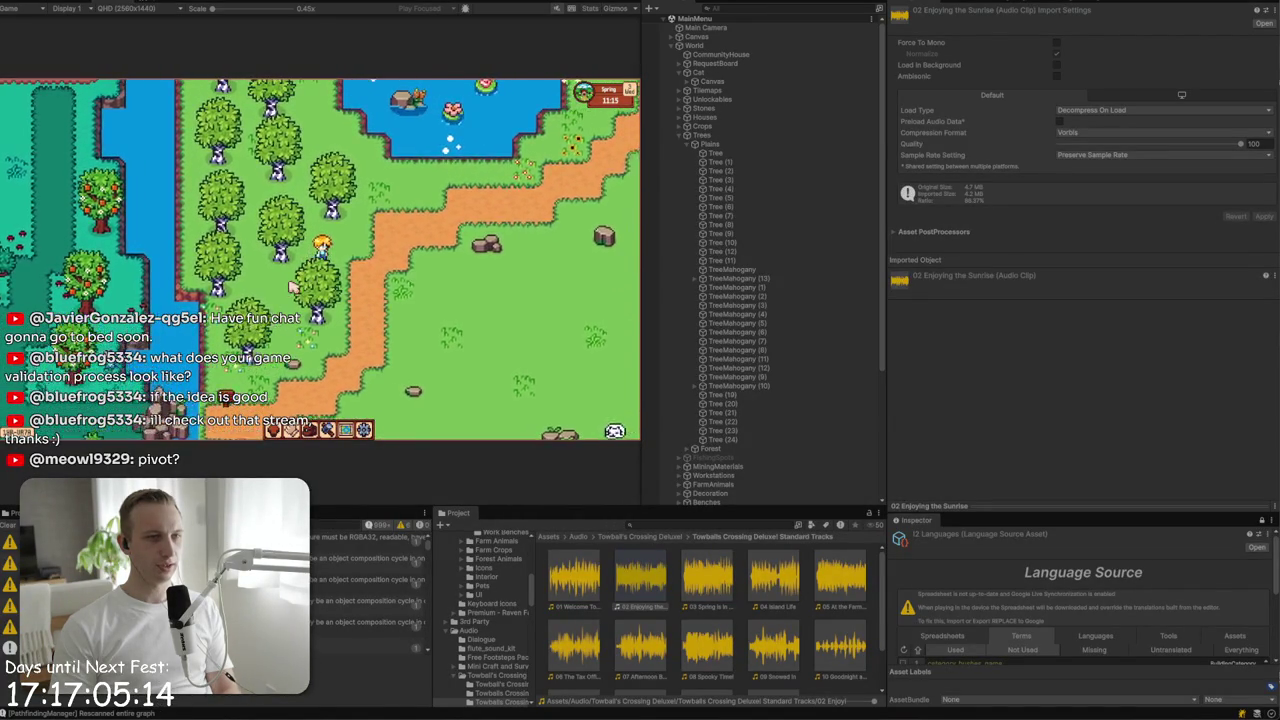
key(w)
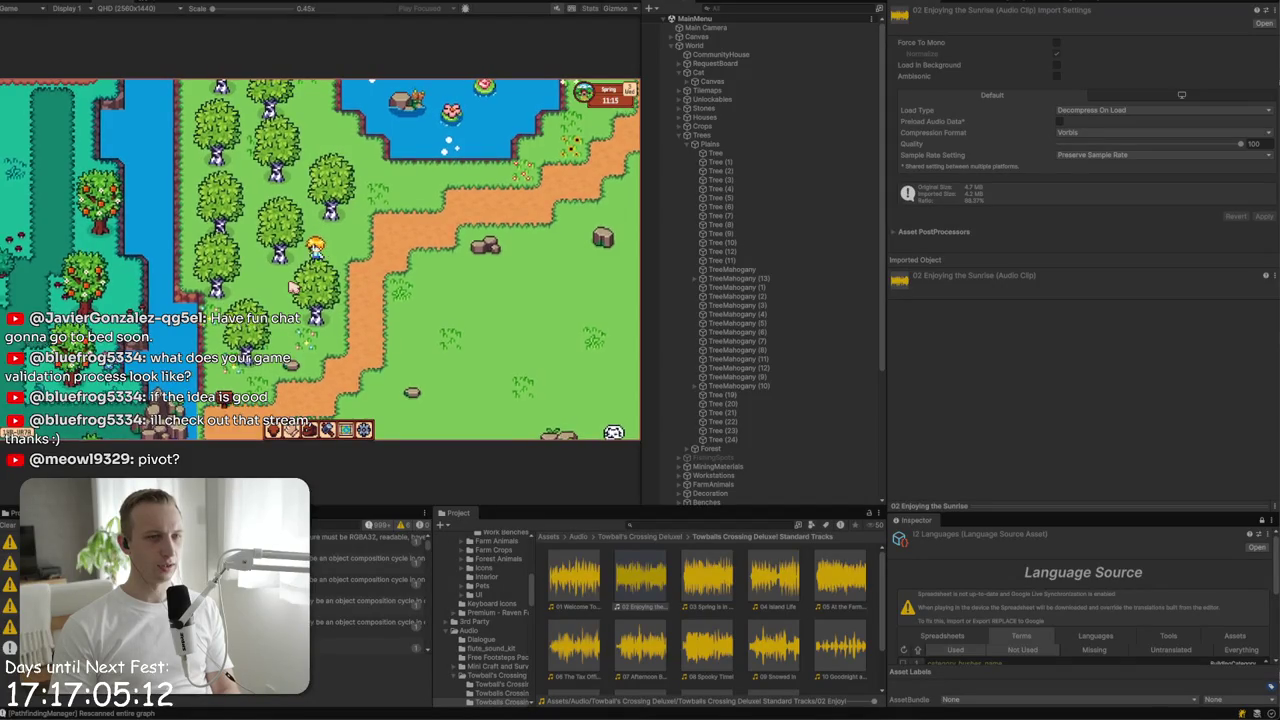
key(s)
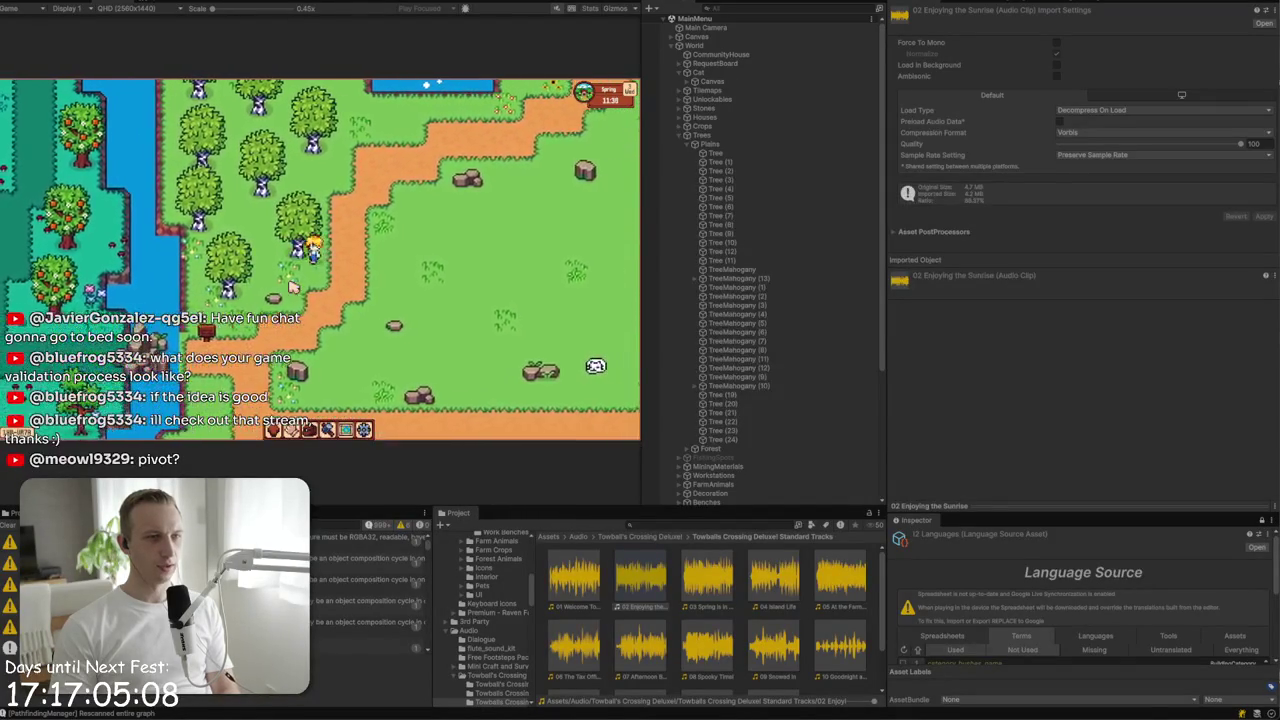
key(a)
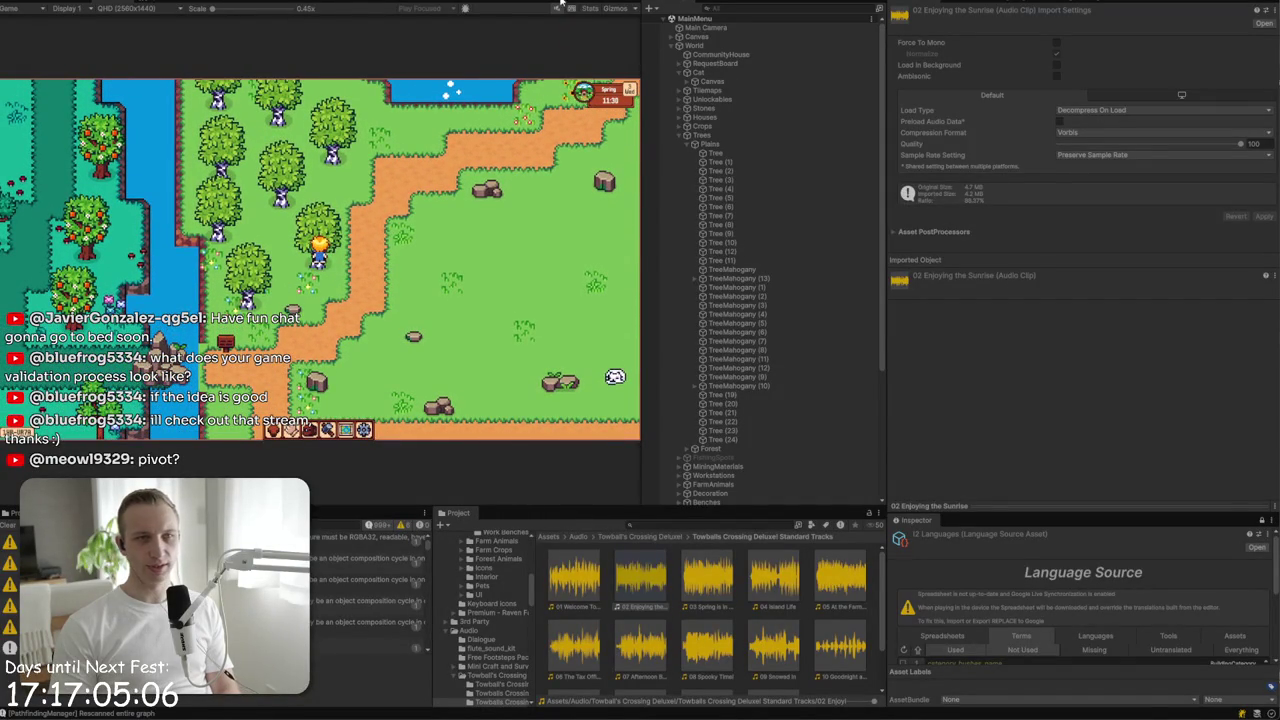
key(ctrl+p)
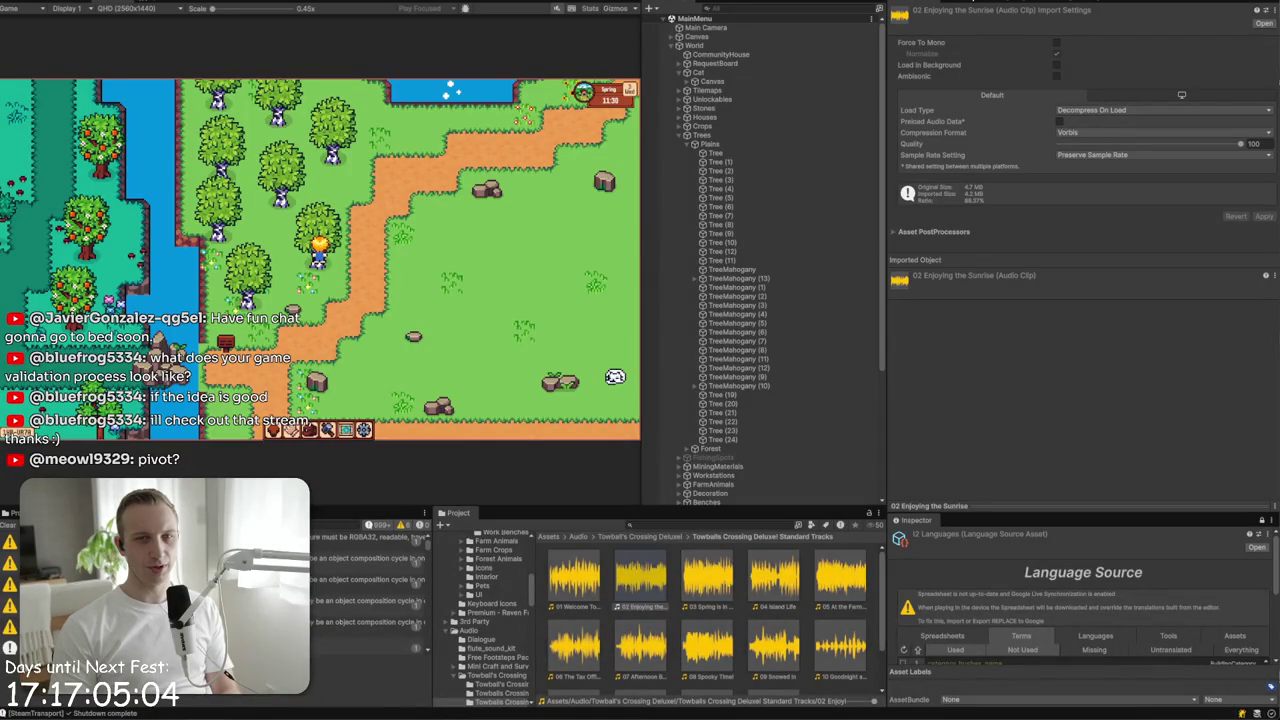
- Select Birch Tree Animation_4, set its custom pivot Y to 0, then switch its pivot to Bottom Center
click(185, 4)
click(603, 497)
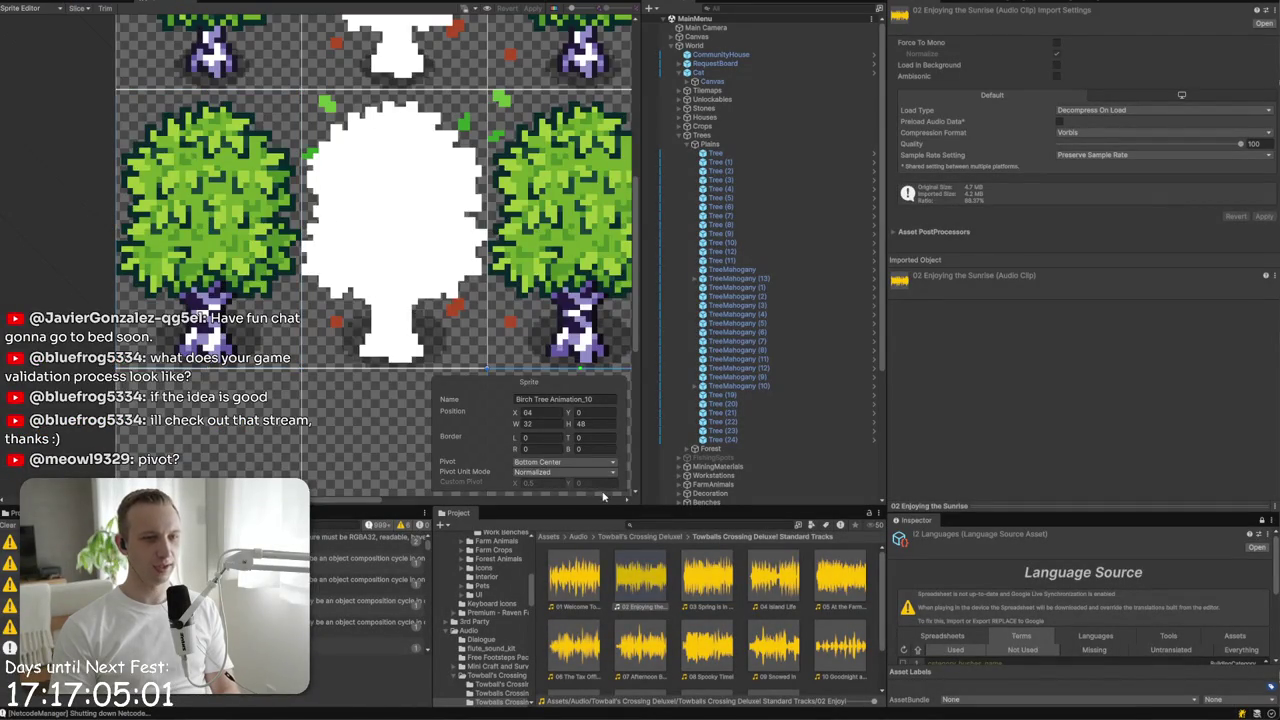
click(295, 362)
click(590, 483)
text(0)
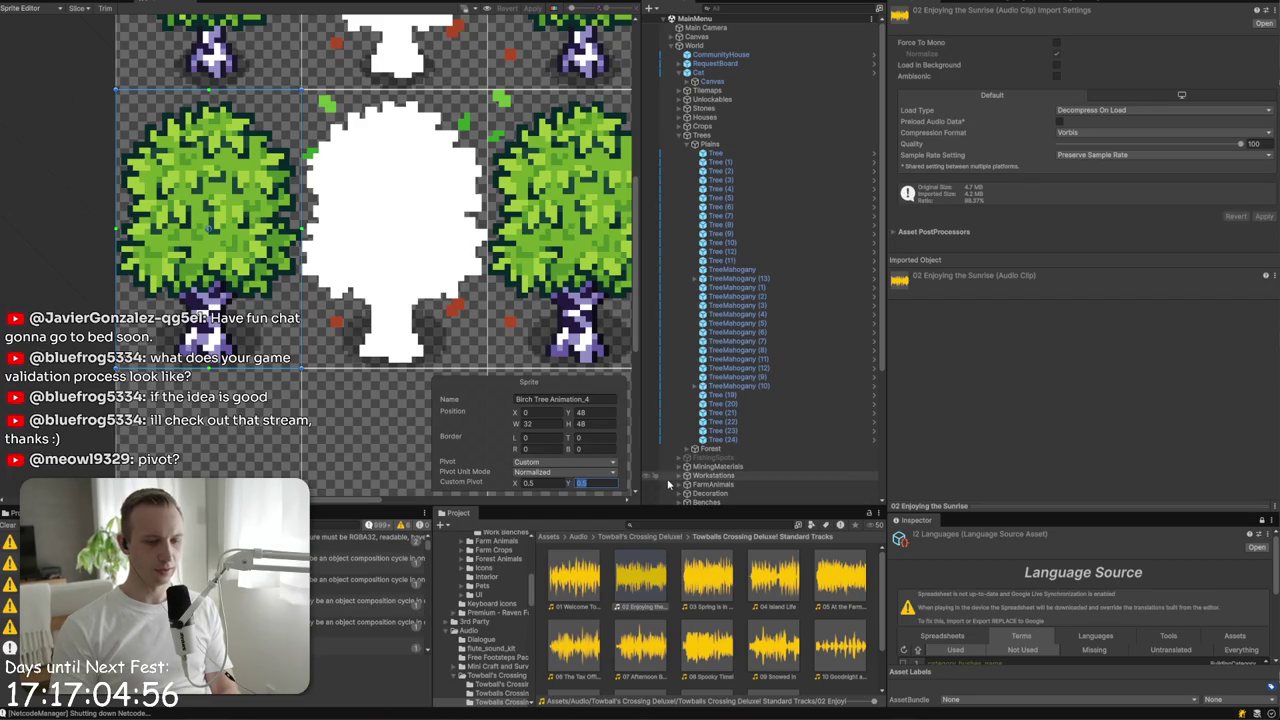
click(586, 463)
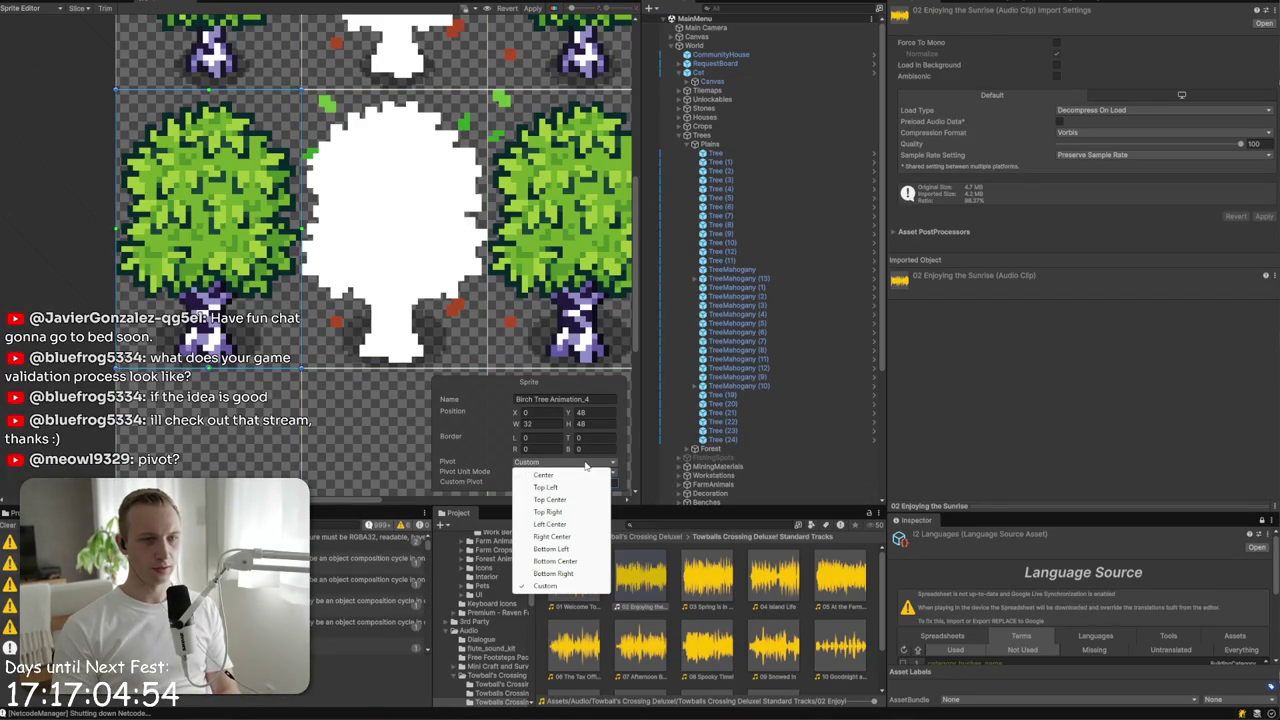
click(577, 561)
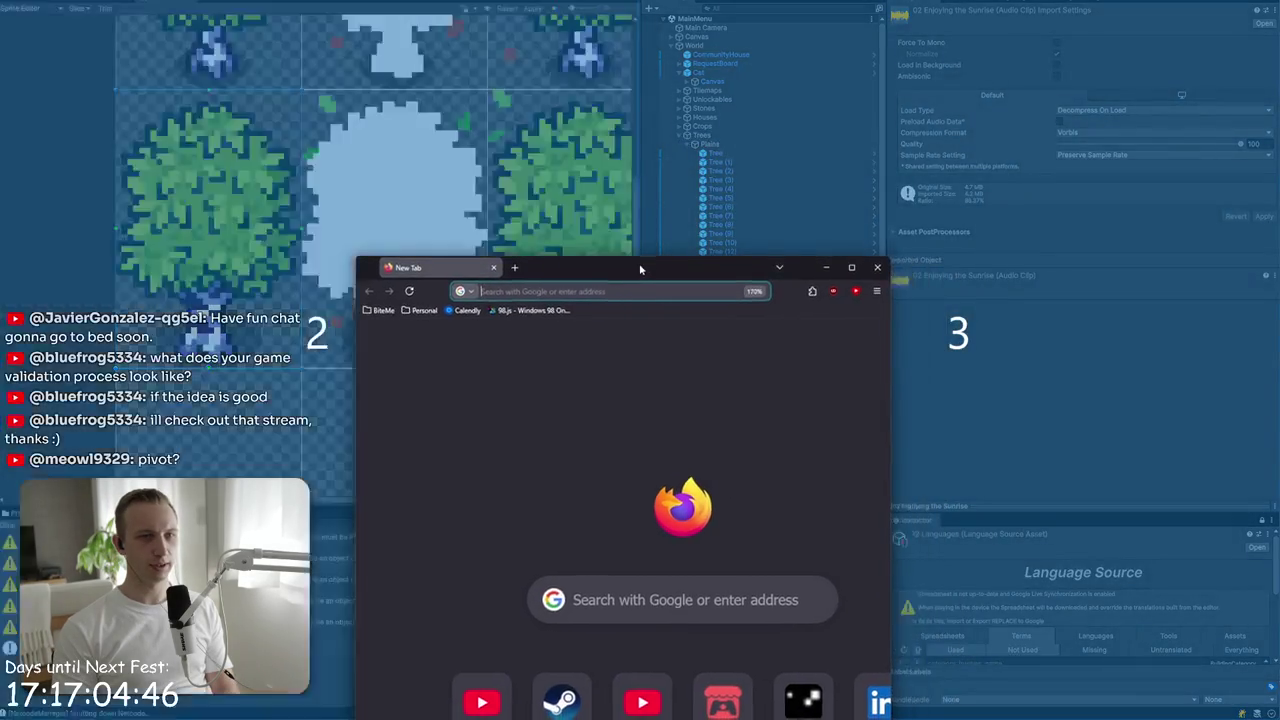
- Google 'unity 2d pivot point layer' and open the Unity Discussions pivot points thread
text(unity)
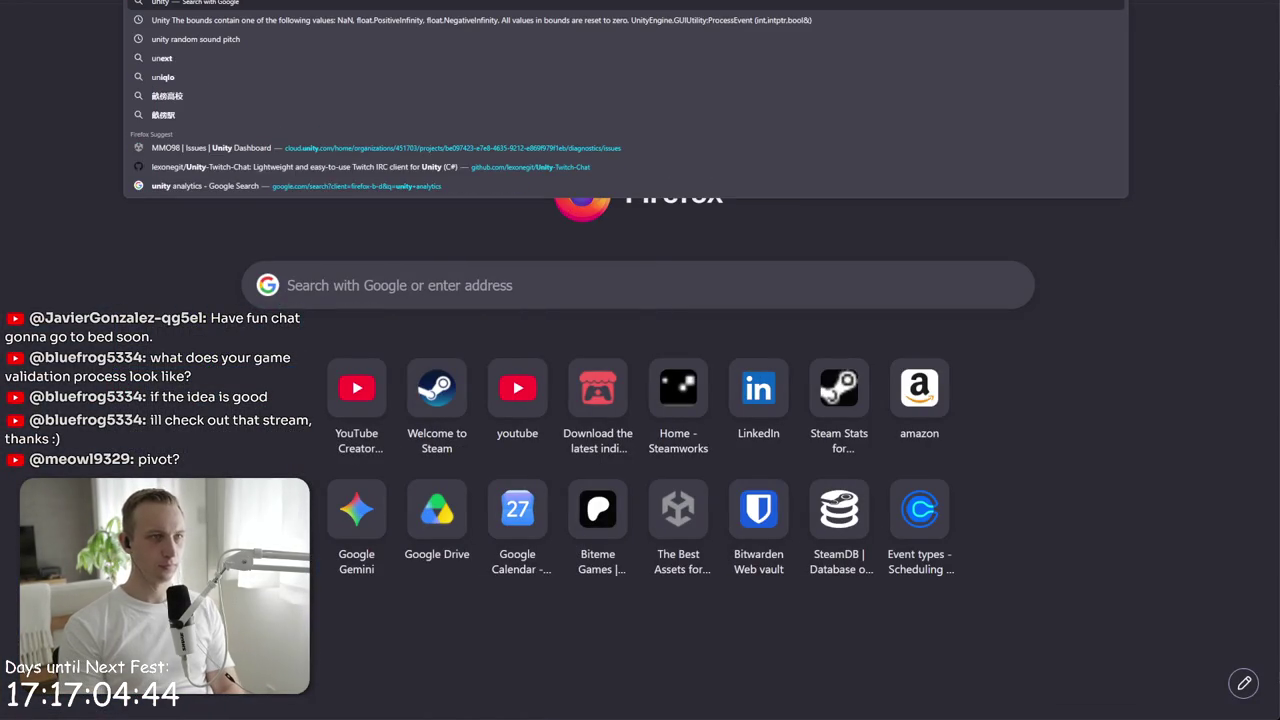
text( 2d pivot)
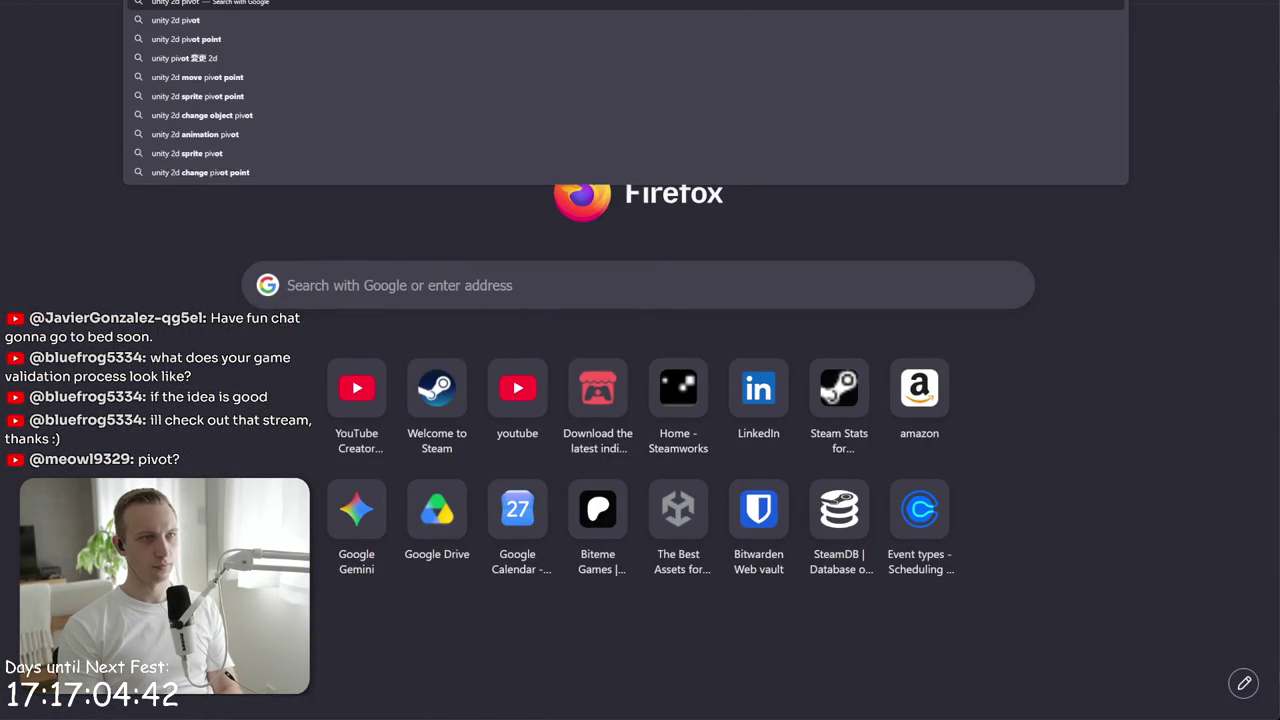
text( point layer)
key(Return)
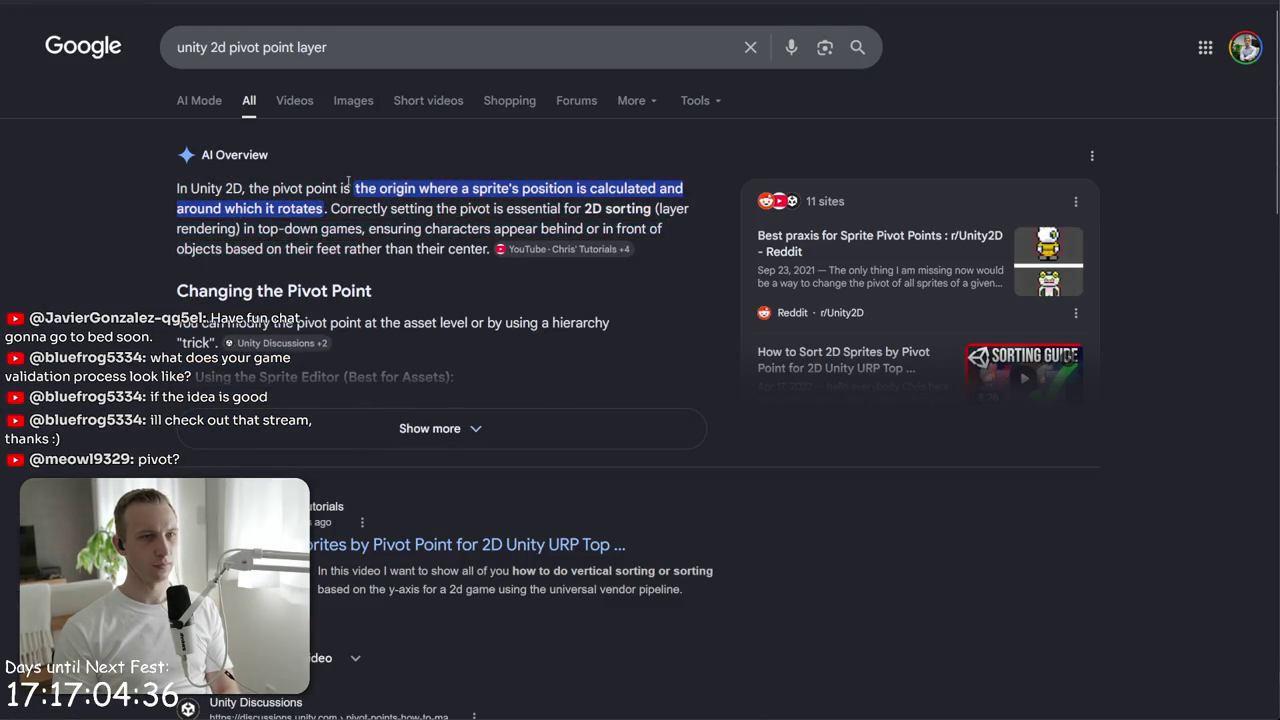
scroll(350, 200, down, 5)
click(360, 217)
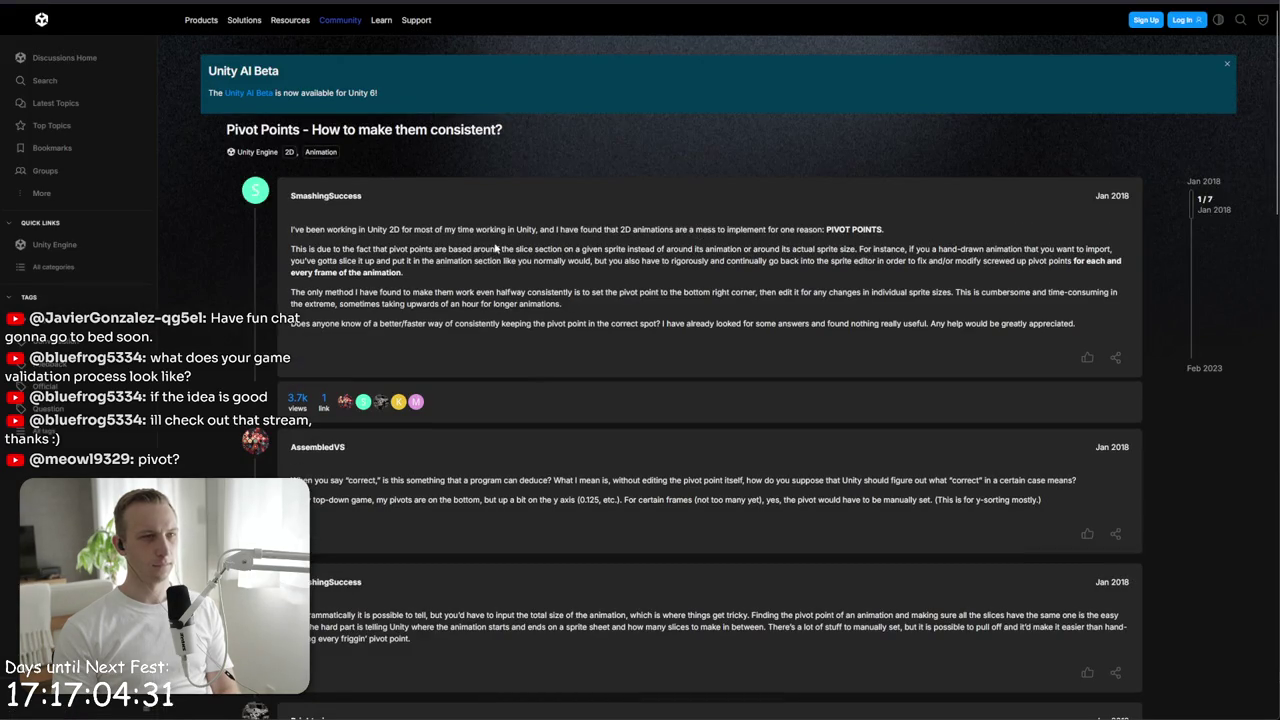
- Read through the thread's question and the reply about pivot placement
mouse_move(495, 248)
mouse_down()
mouse_move(482, 228)
mouse_move(462, 232)
mouse_up()
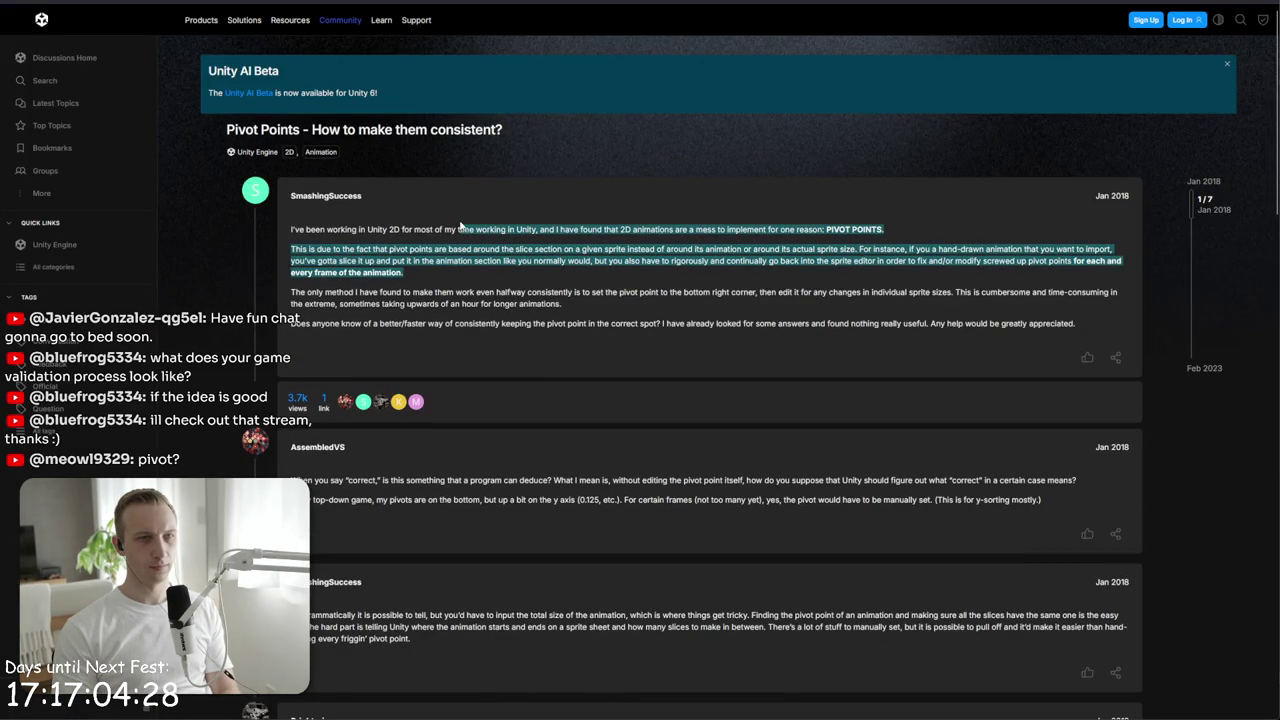
click(468, 272)
mouse_move(469, 282)
mouse_down()
mouse_move(466, 223)
mouse_move(472, 335)
mouse_up()
click(466, 218)
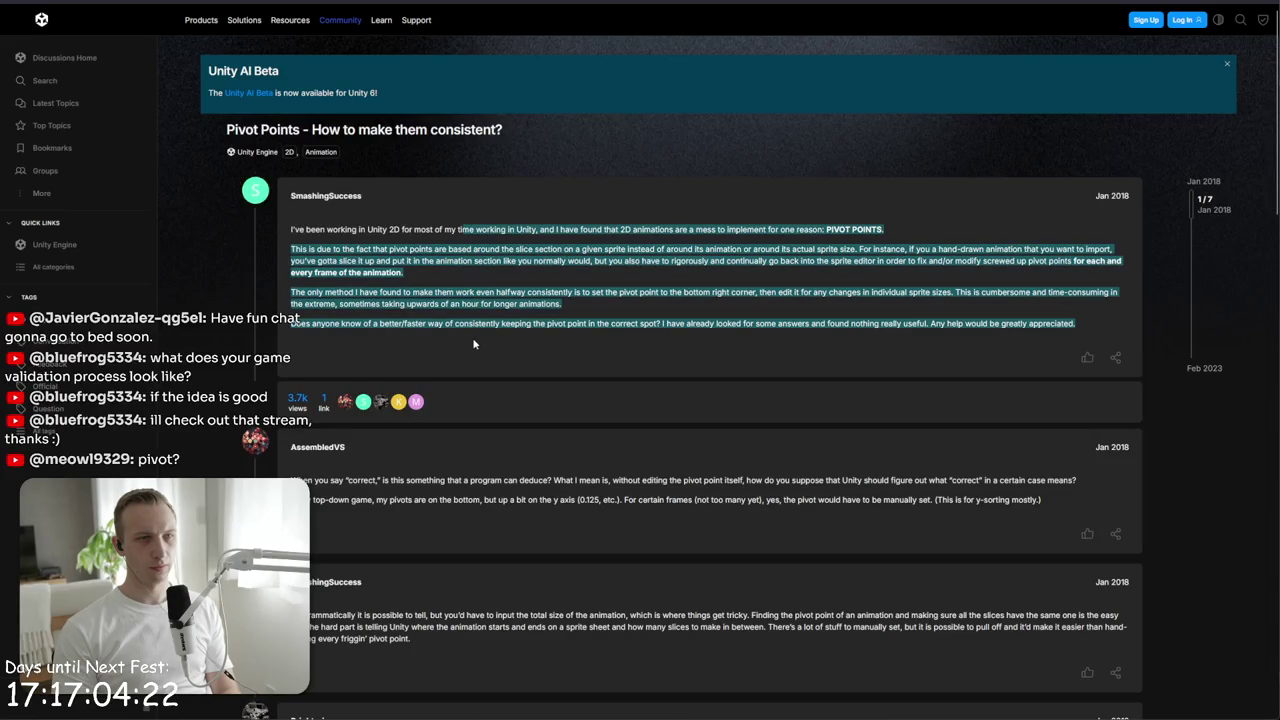
click(474, 357)
drag(430, 447, 423, 560)
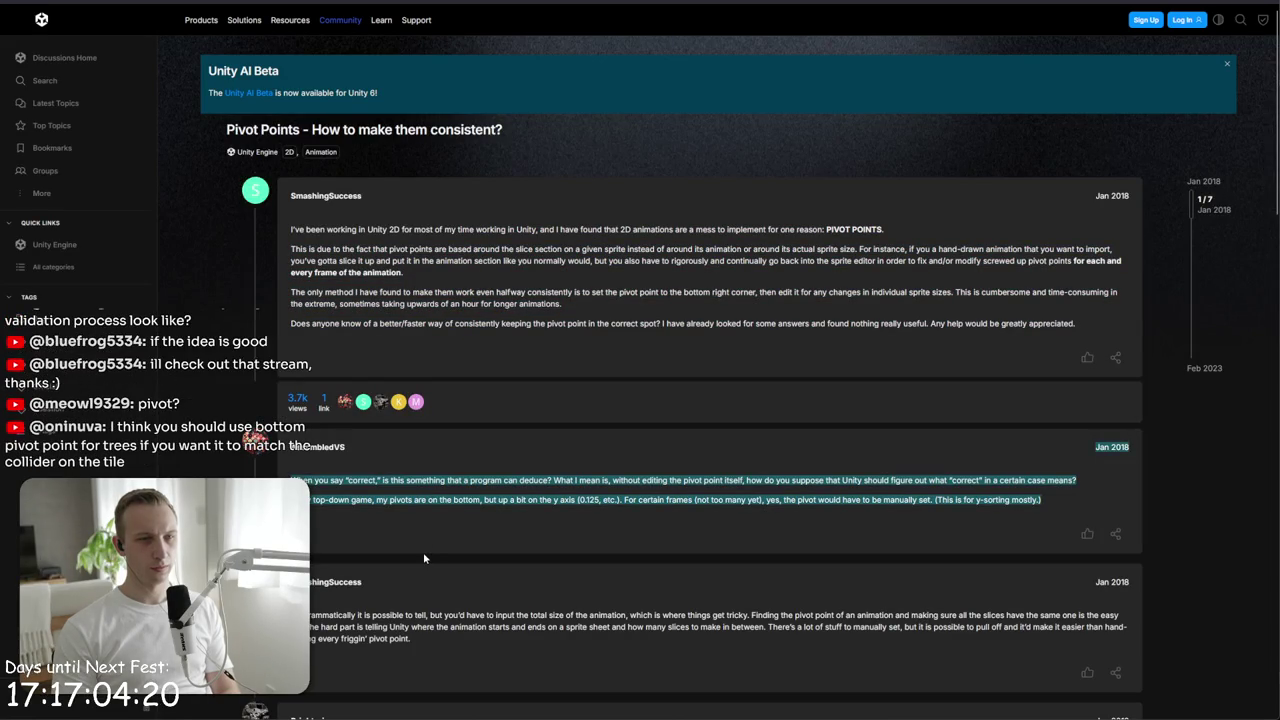
click(452, 484)
mouse_move(461, 441)
mouse_down()
mouse_move(470, 508)
mouse_move(481, 500)
mouse_up()
click(469, 513)
click(470, 498)
click(470, 498)
click(480, 500)
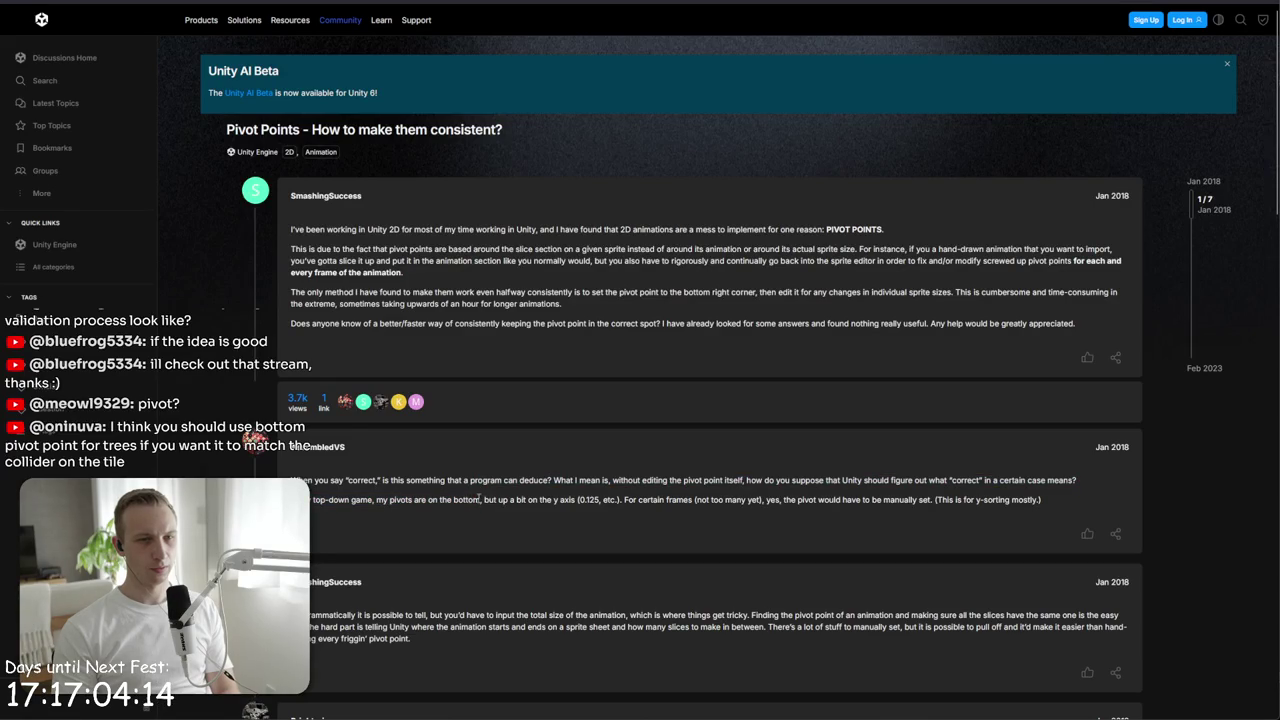
scroll(473, 483, down, 3)
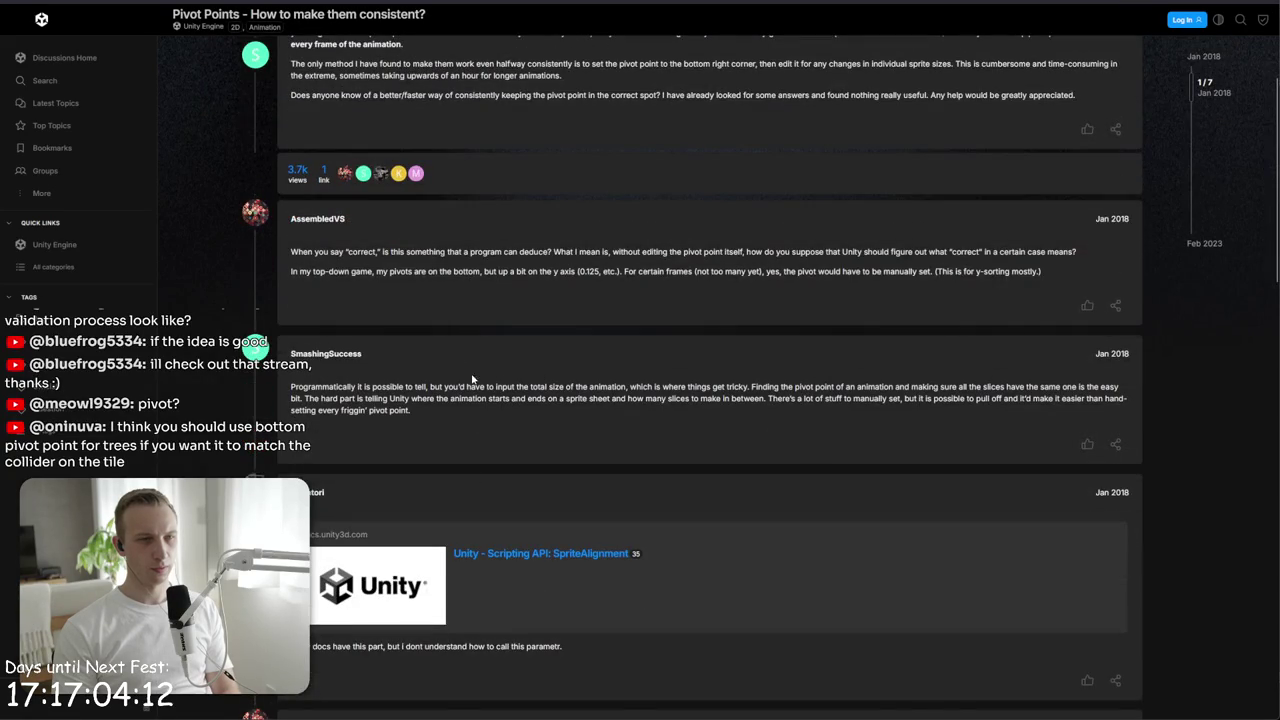
- Go back, search 'unity 2d pivot y sorting' instead, and open the sprite pivot sorting tutorial video
key(alt+Left)
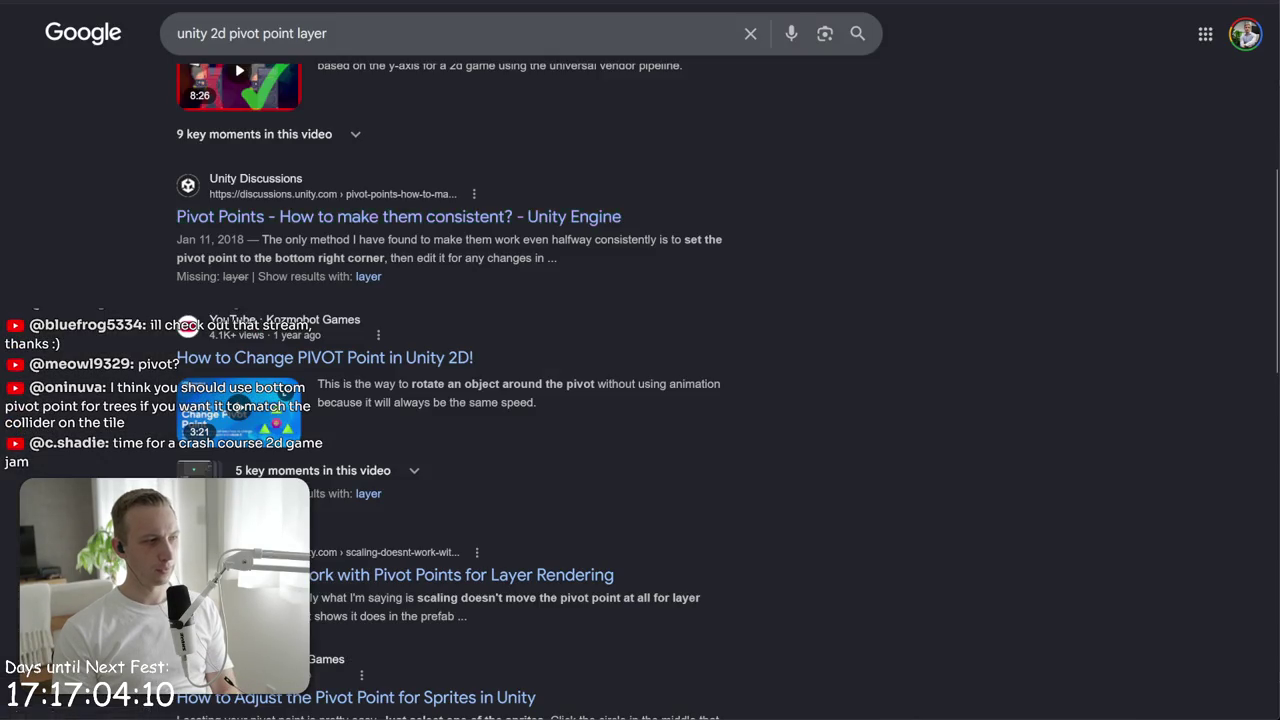
click(399, 34)
key(ctrl+BackSpace)
key(ctrl+BackSpace)
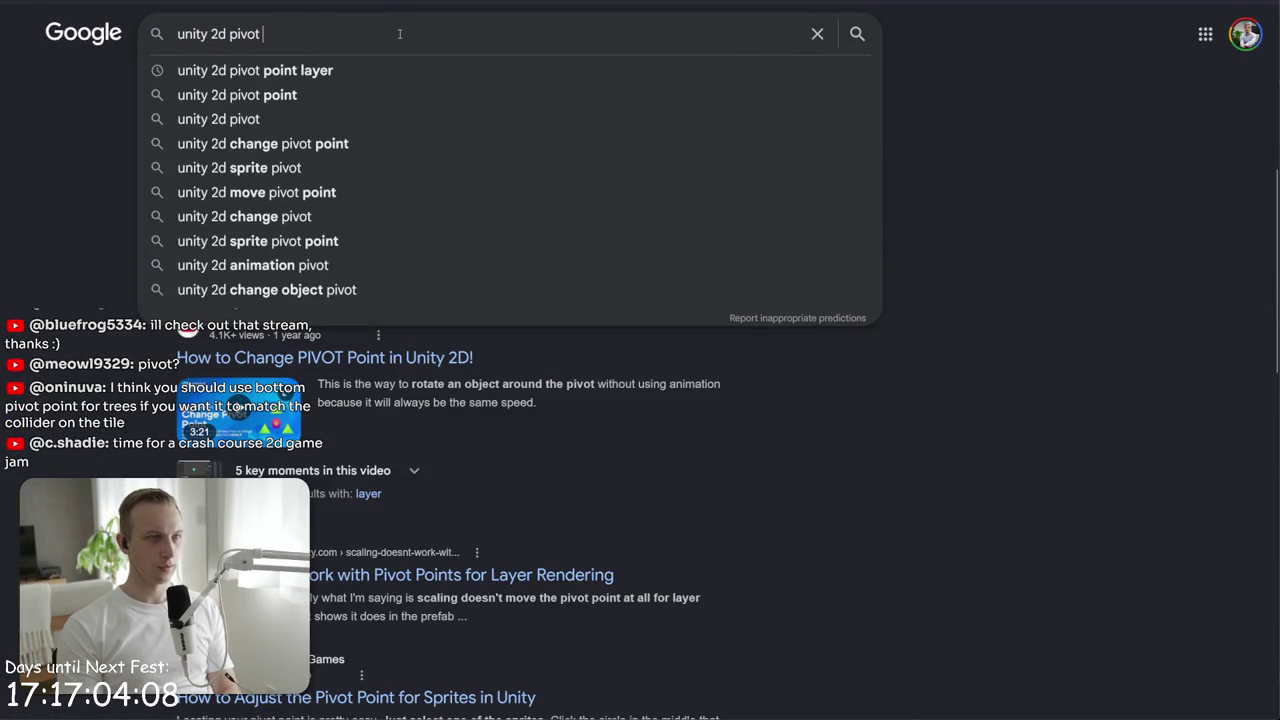
text(ysorting)
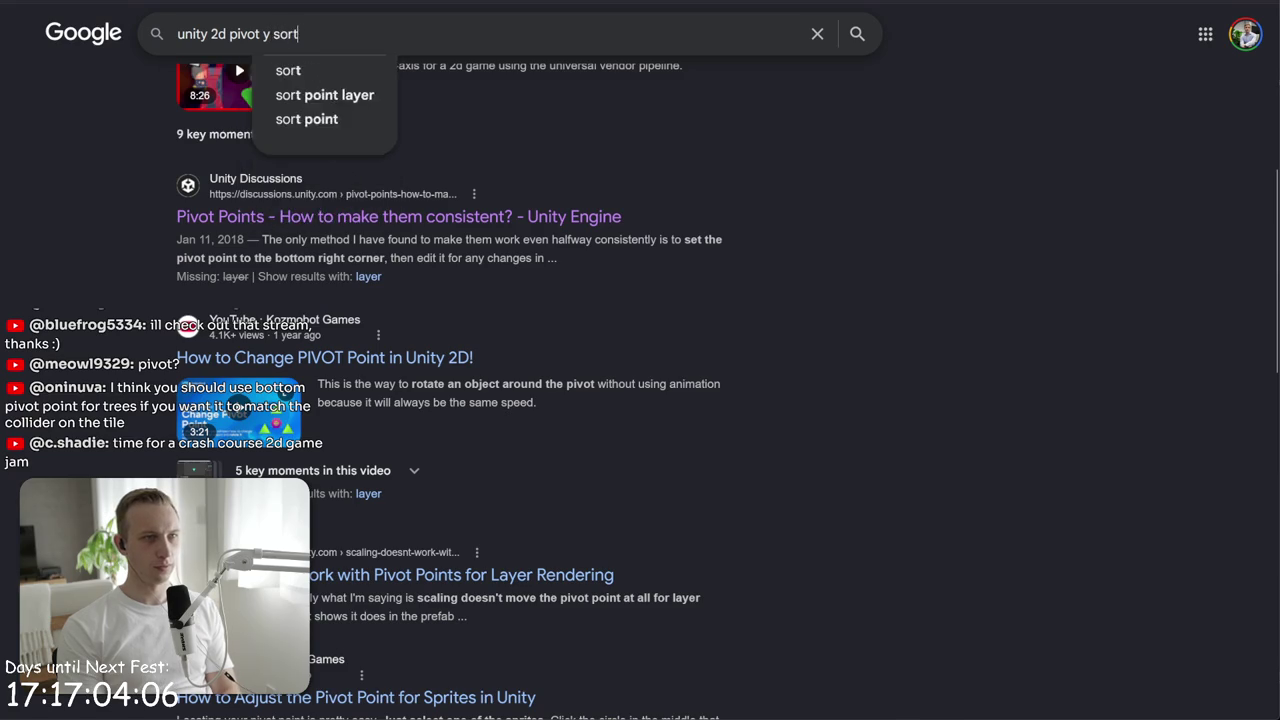
key(Return)
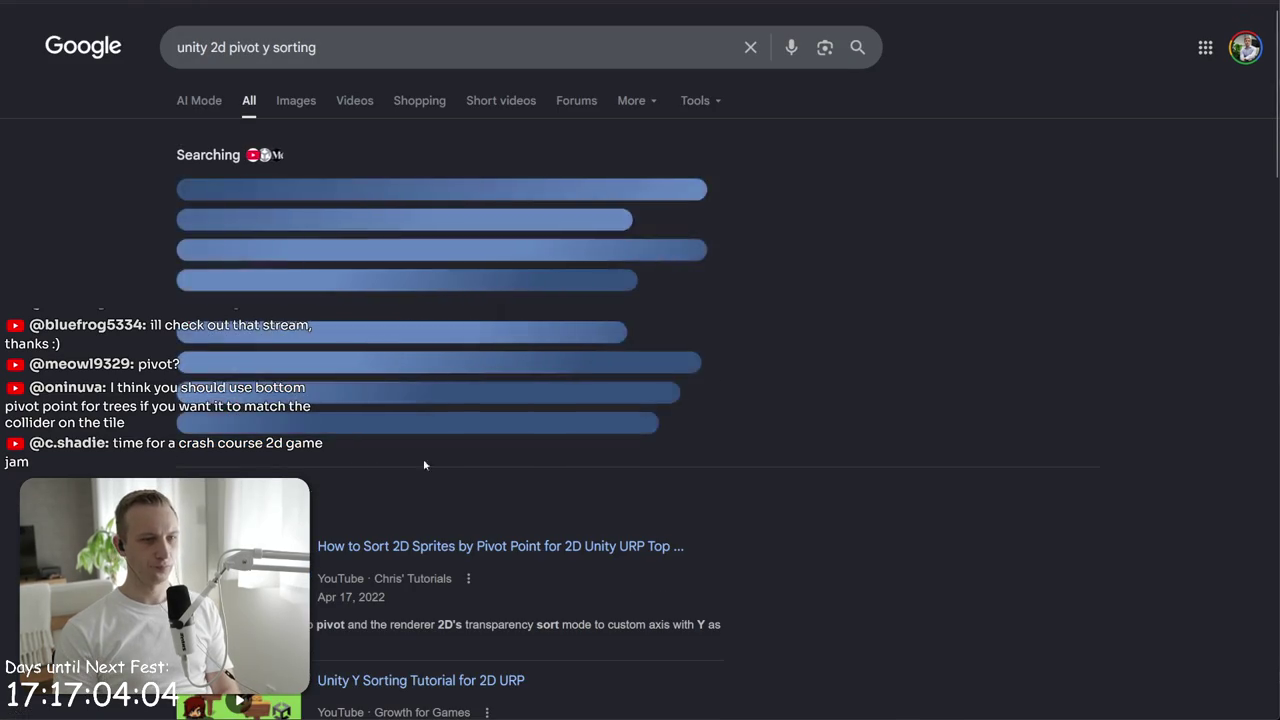
click(450, 258)
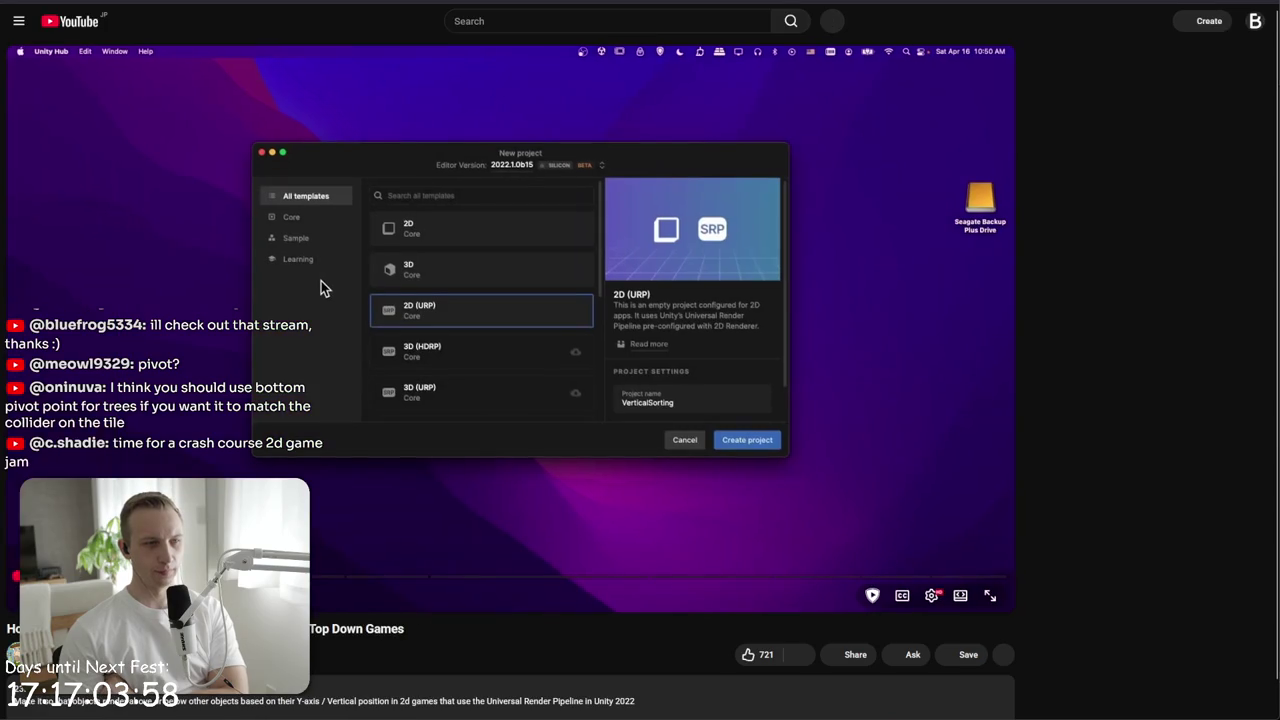
- Scrub the tutorial to the Renderer 2D Custom Axis transparency sort part, pause it, and return to Unity
drag(100, 578, 110, 578)
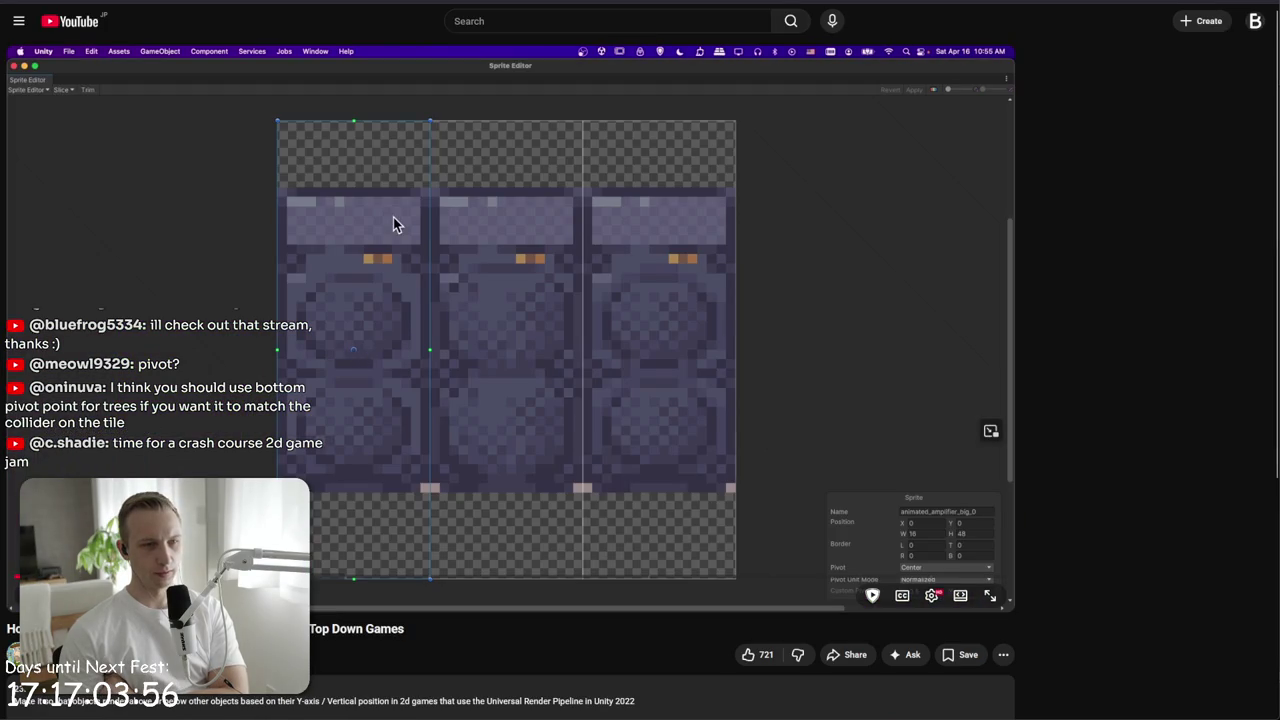
drag(200, 580, 201, 580)
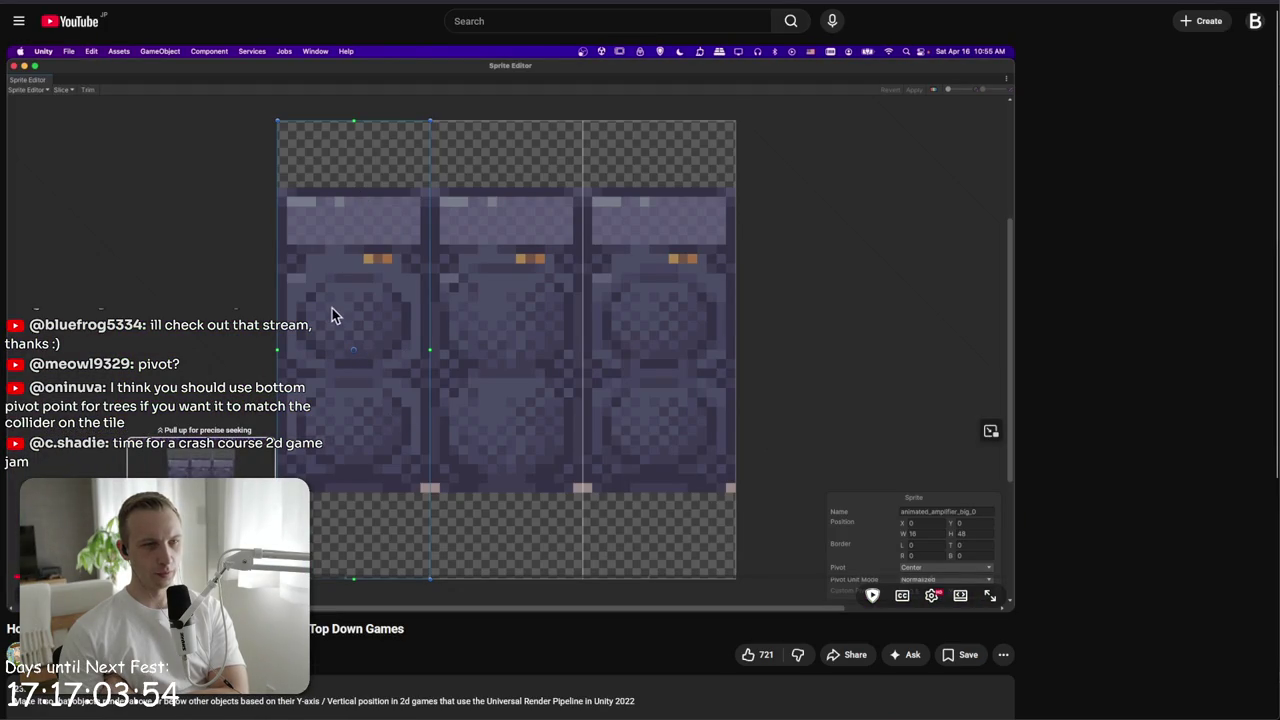
mouse_move(180, 580)
mouse_down()
mouse_move(598, 582)
mouse_move(452, 583)
mouse_move(475, 582)
mouse_up()
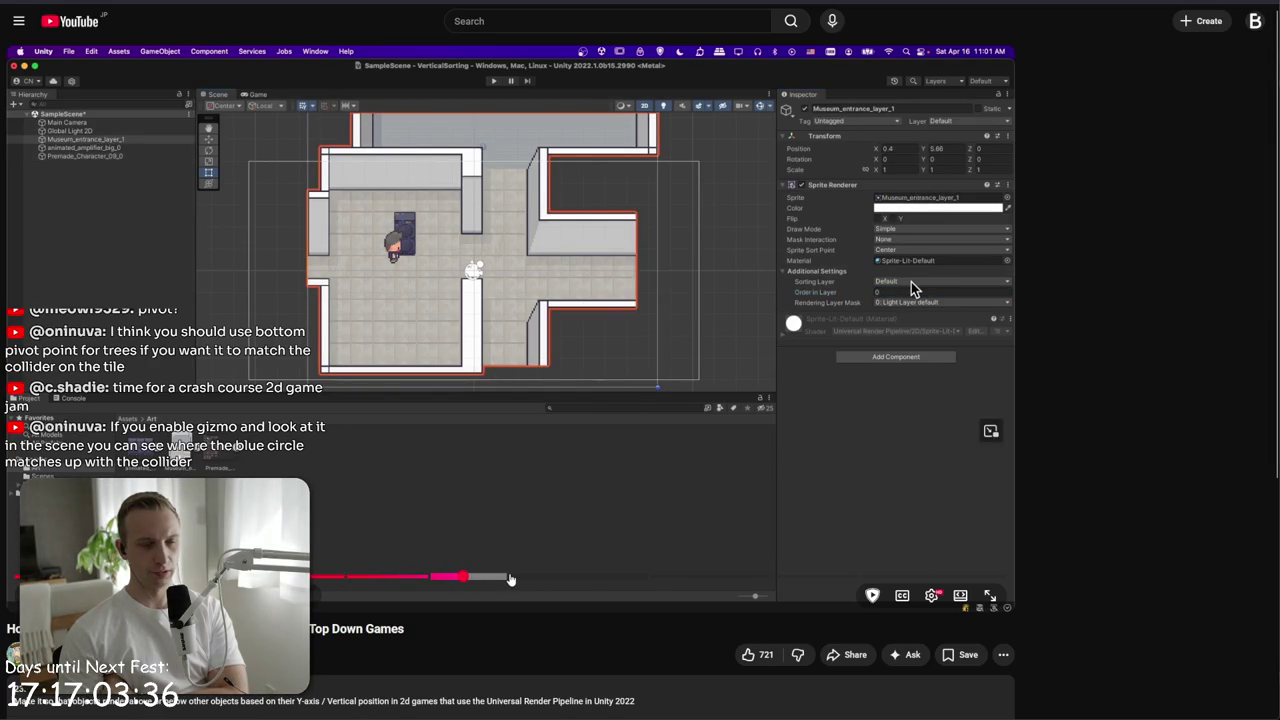
click(544, 578)
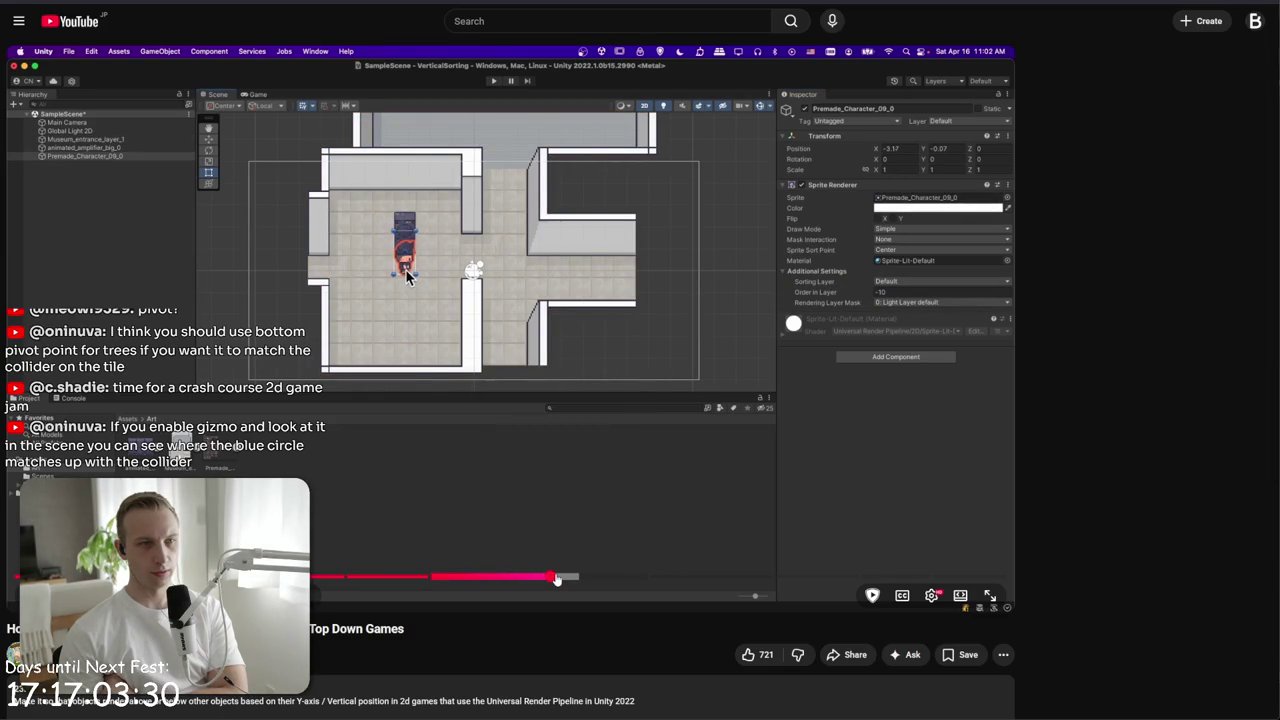
drag(557, 580, 557, 580)
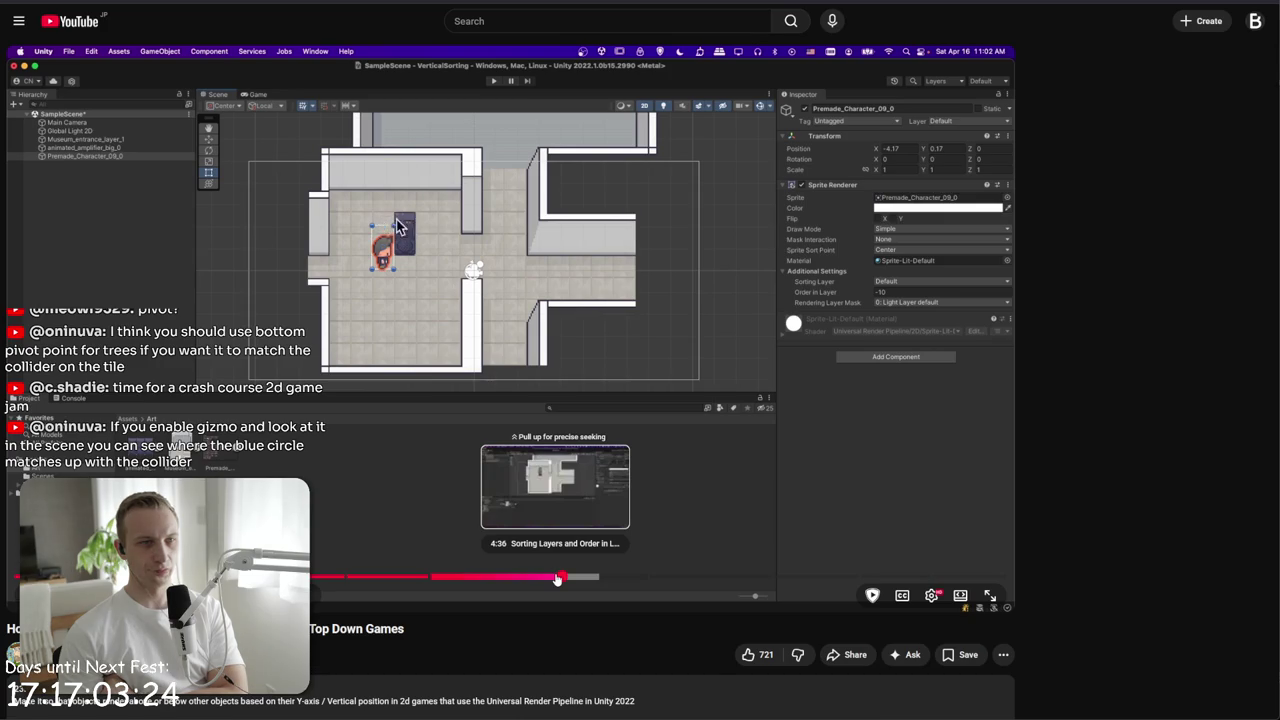
drag(557, 580, 591, 580)
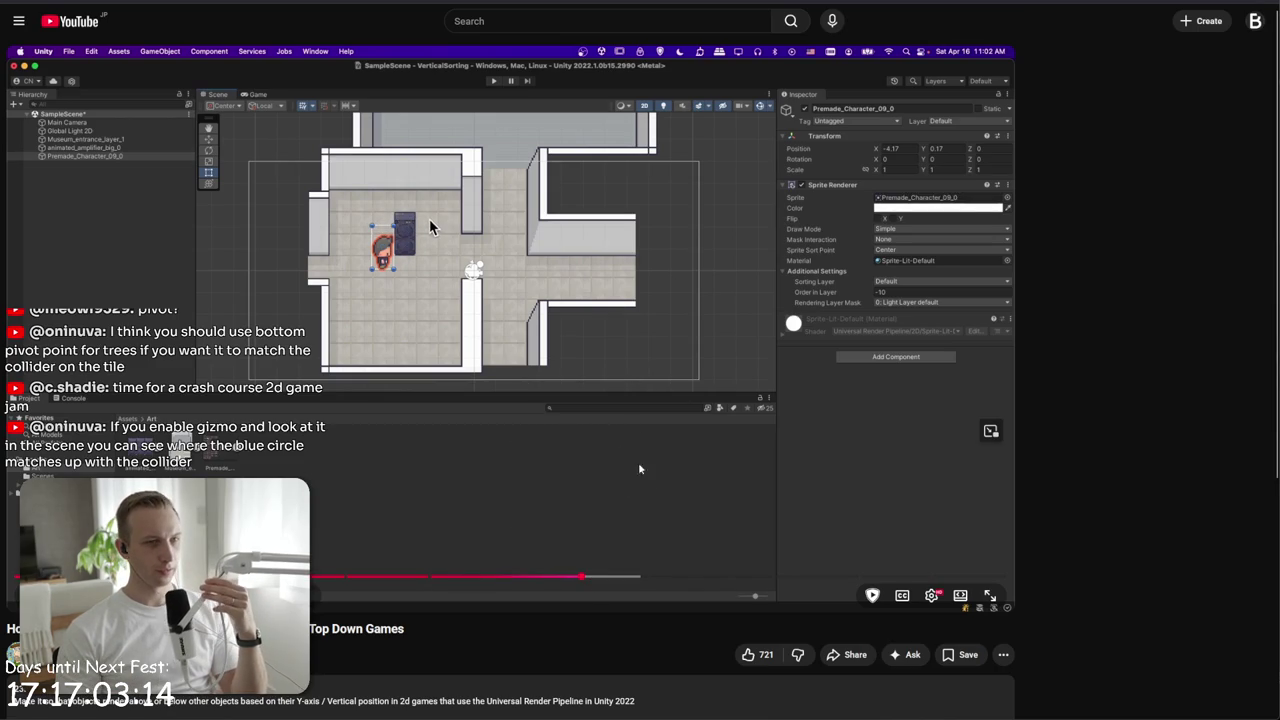
click(665, 578)
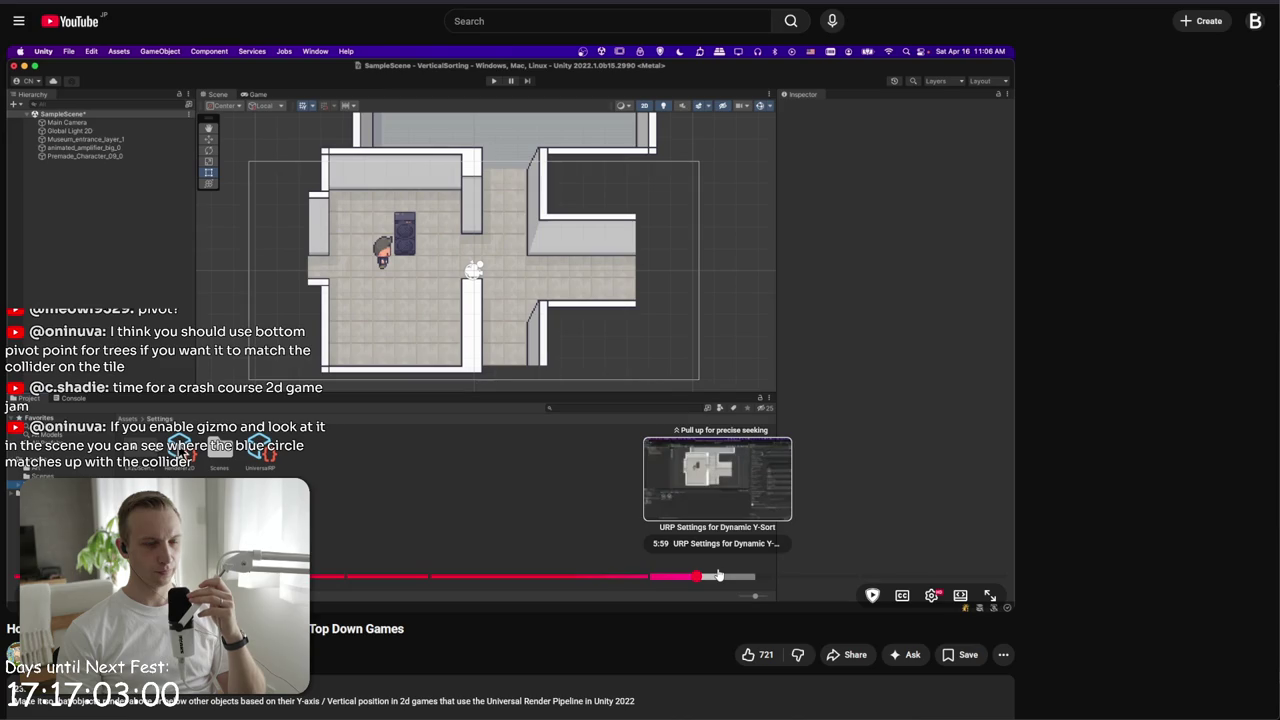
drag(815, 451, 748, 356)
click(748, 356)
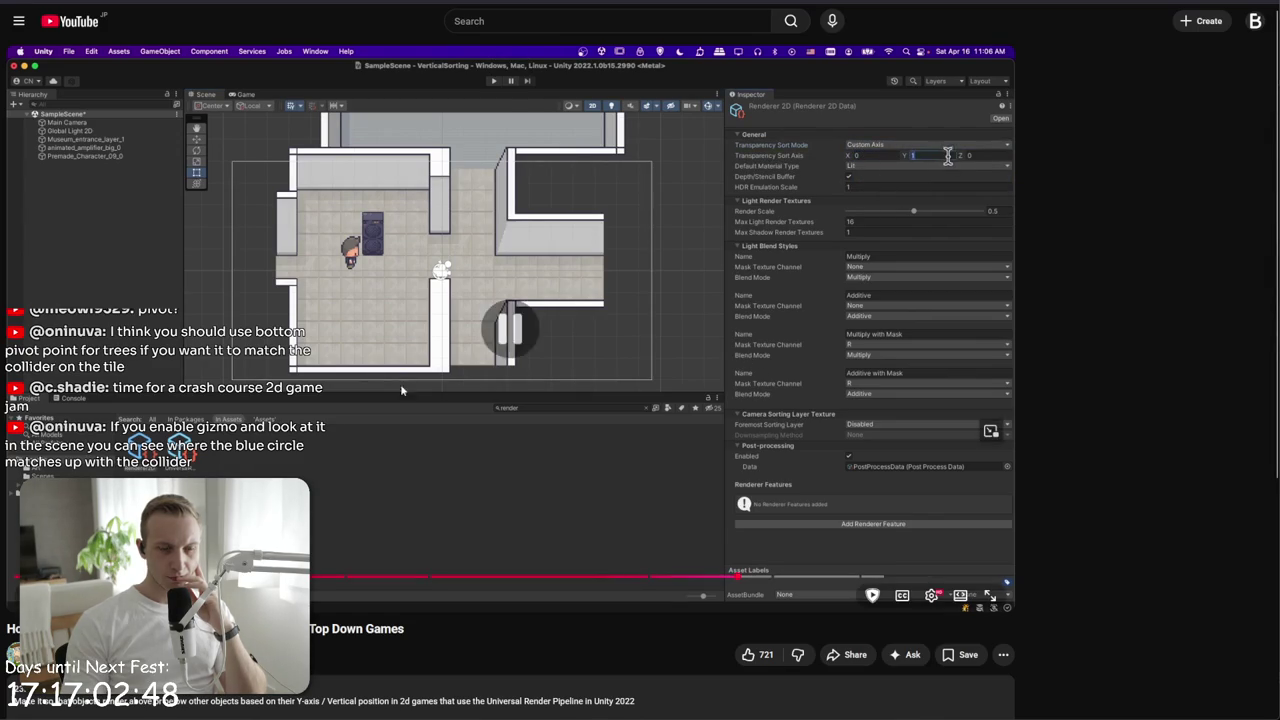
key(alt+Tab)
- Search the Project for Renderer2d, clear it, and select the Renderer2D asset in Assets/Settings
click(710, 526)
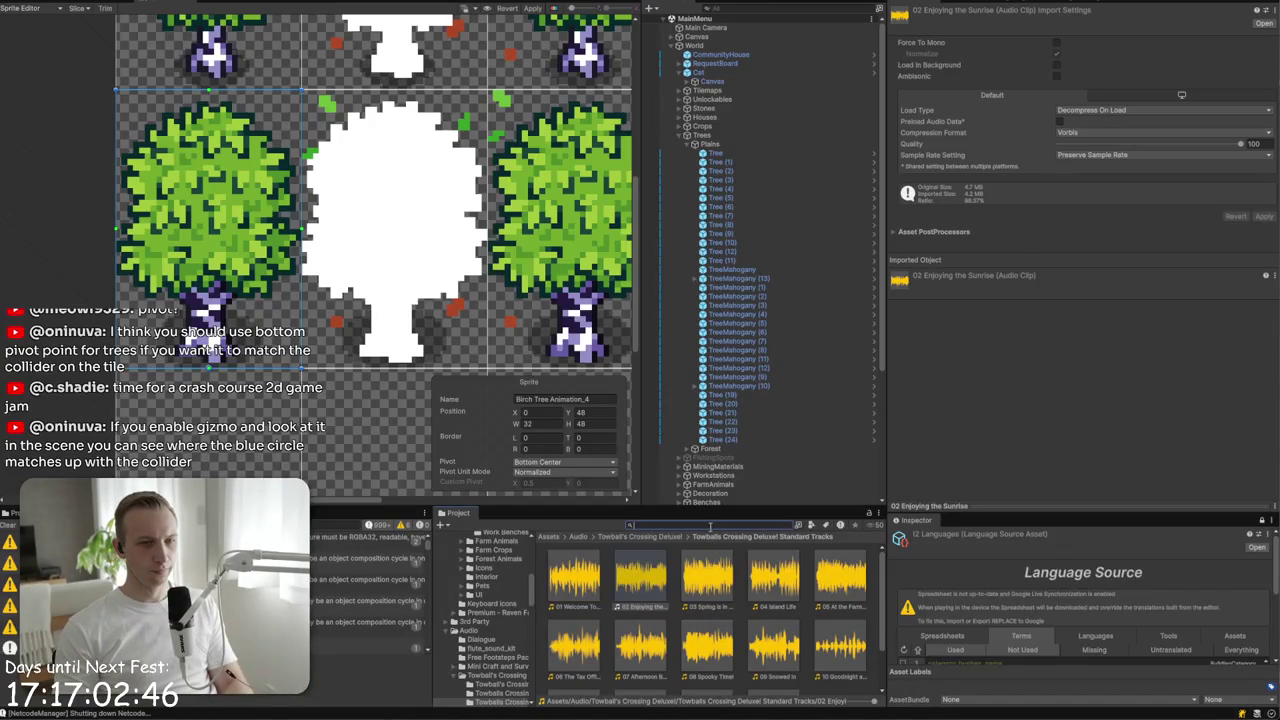
text(Renderer2d)
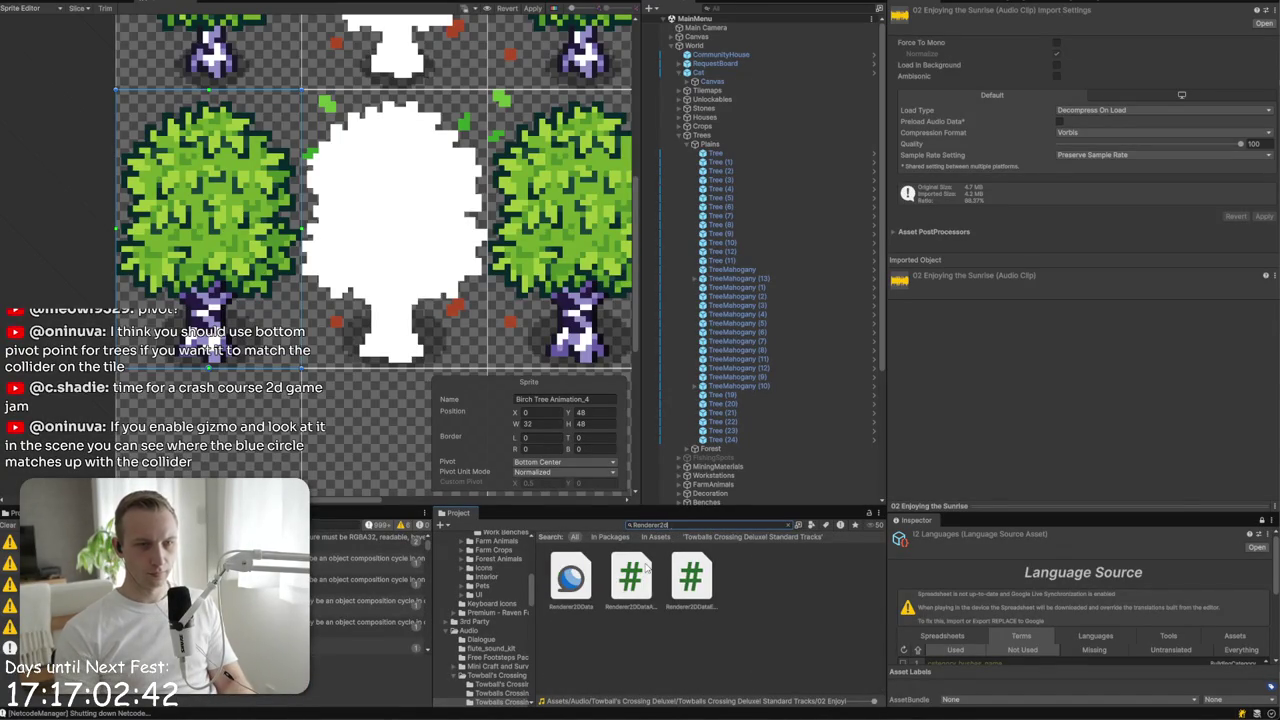
key(BackSpace)
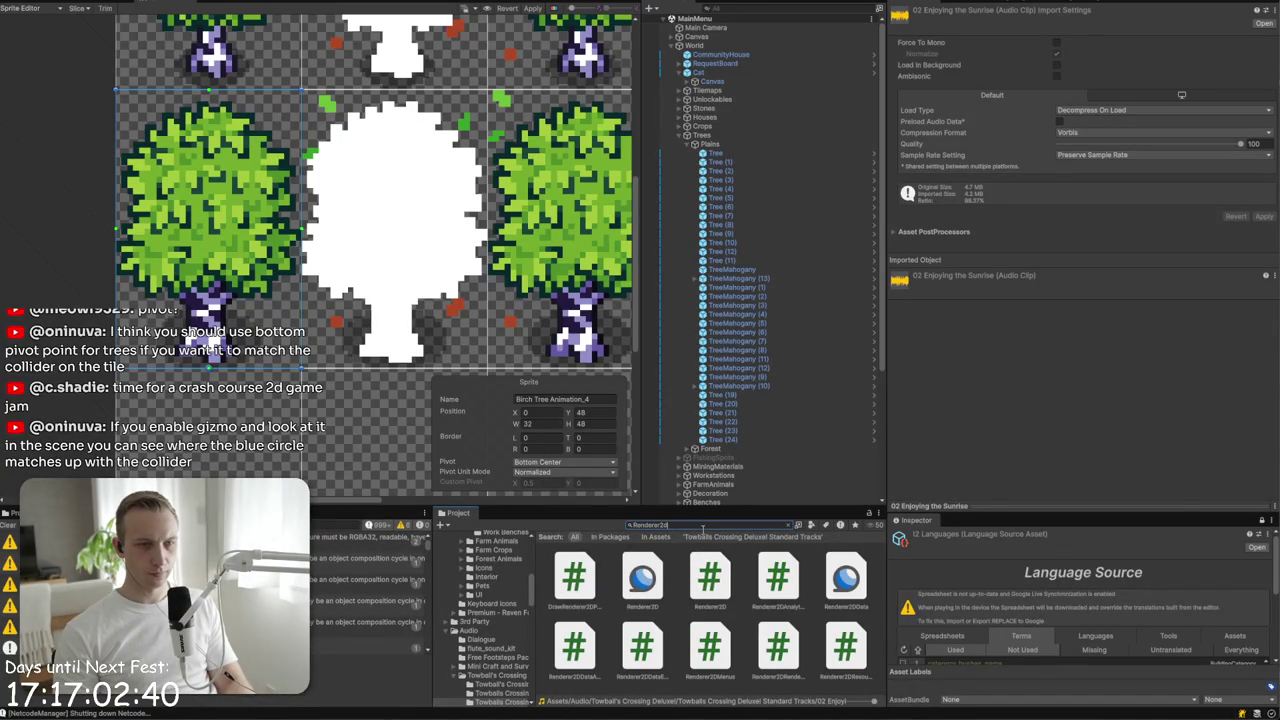
click(787, 524)
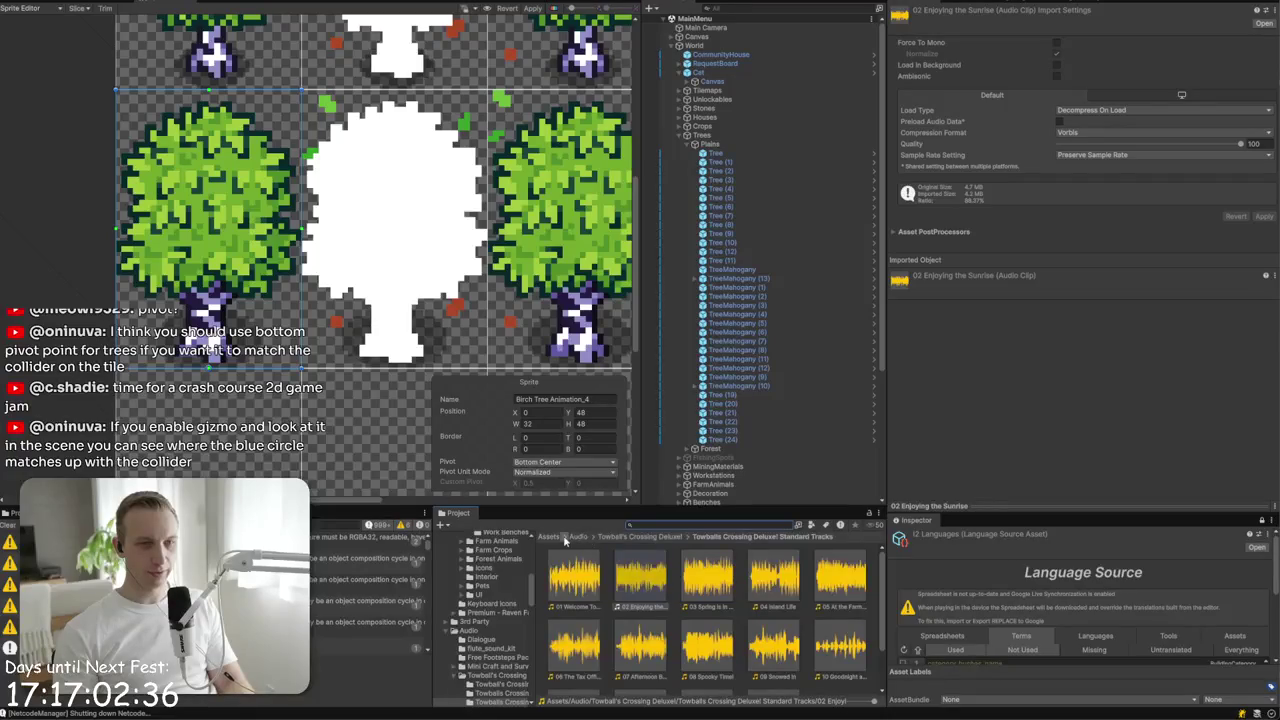
click(564, 541)
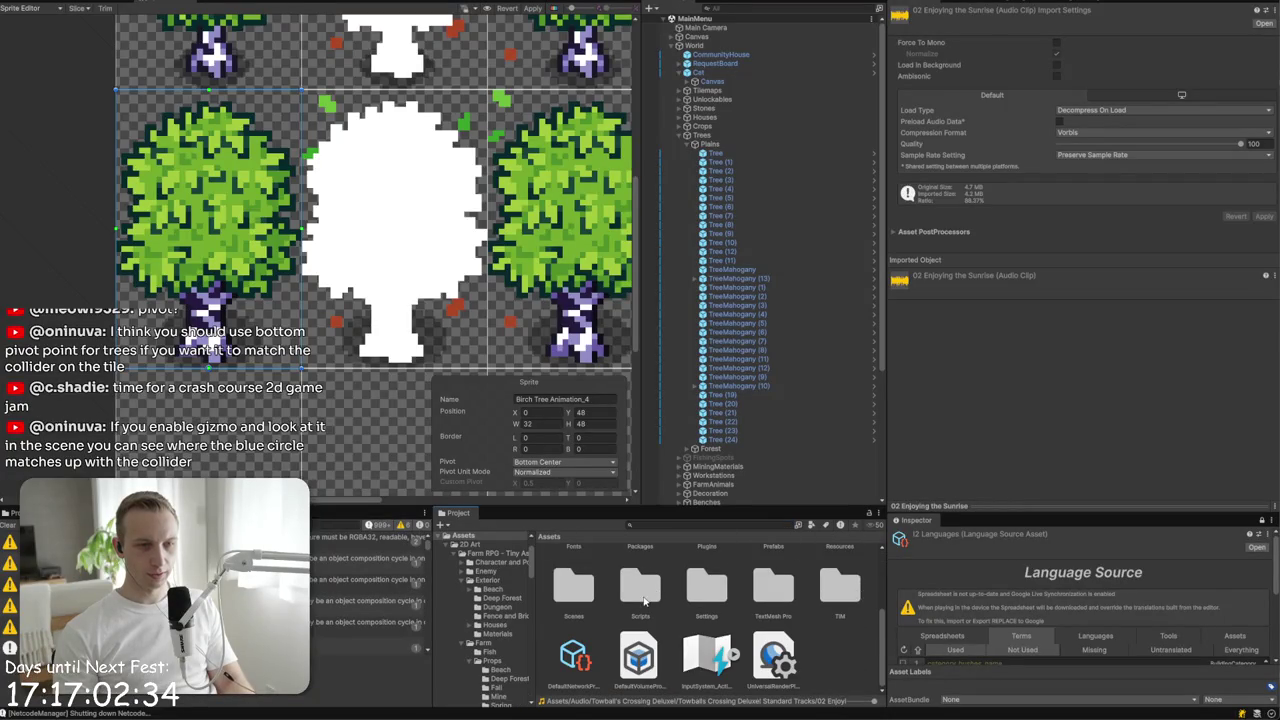
double_click(712, 592)
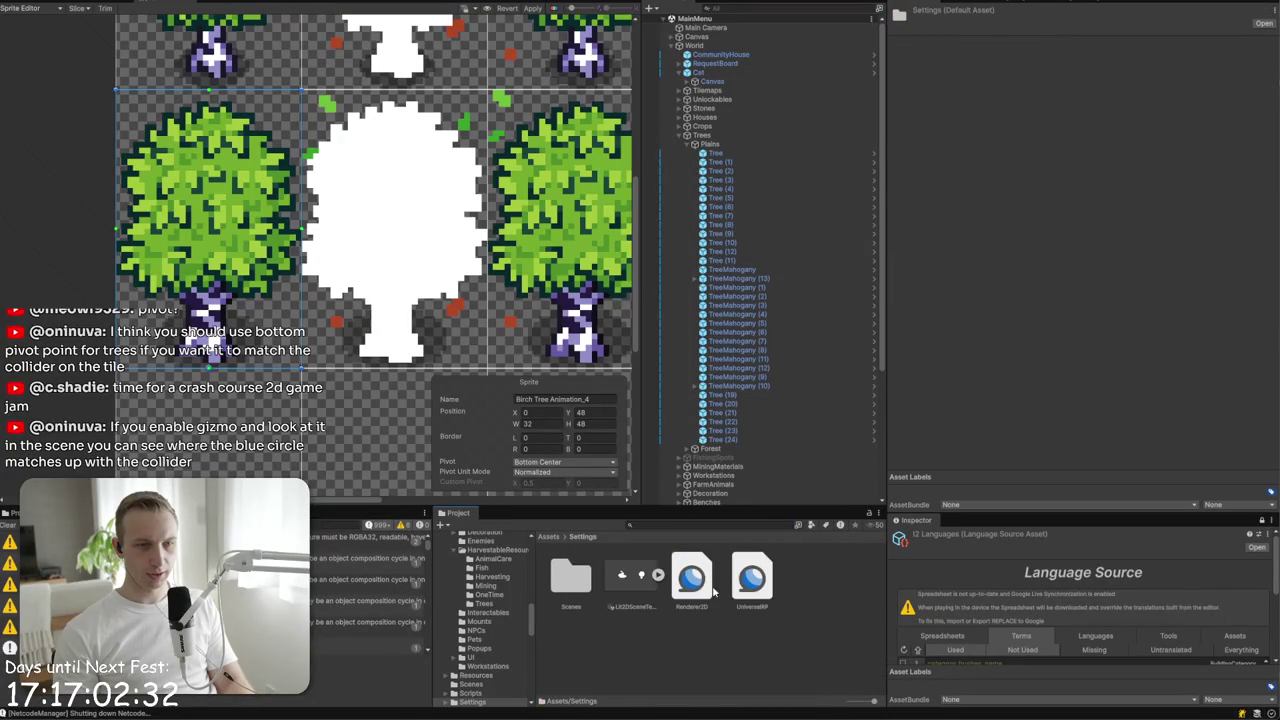
click(690, 578)
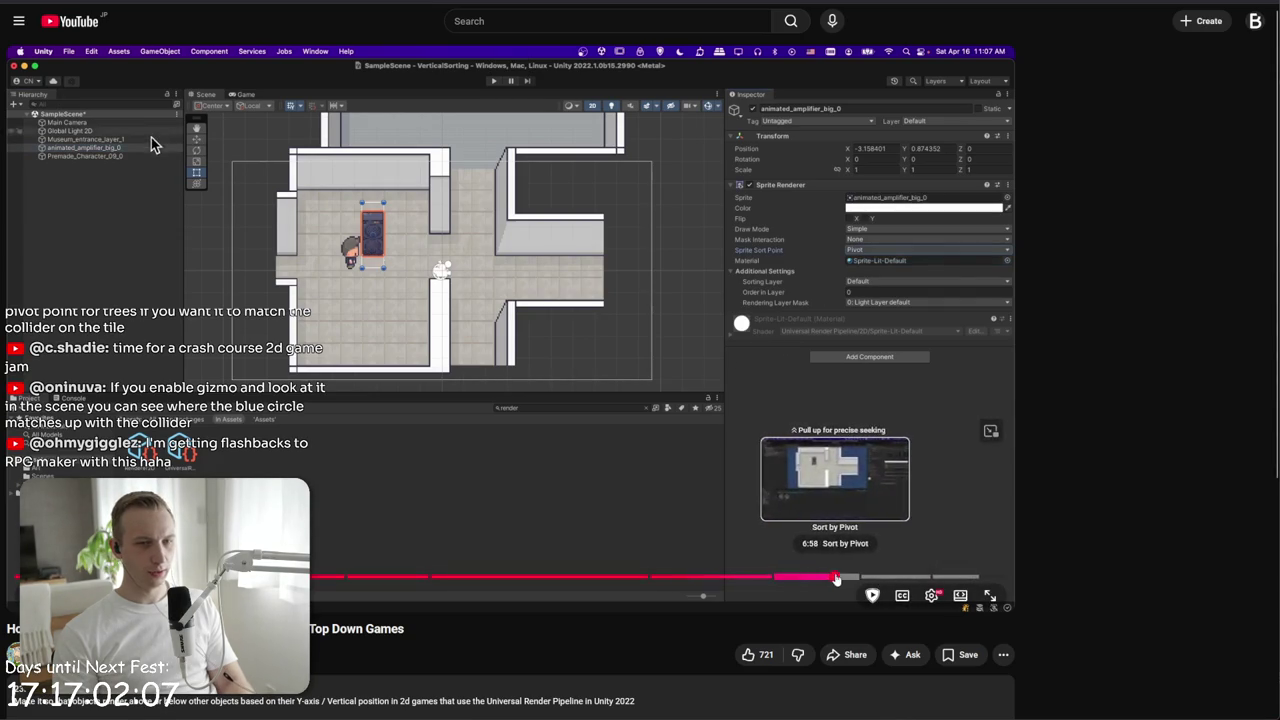
- Skip the sorting tutorial further ahead and play it fullscreen
click(836, 577)
click(872, 577)
click(903, 458)
double_click(903, 458)
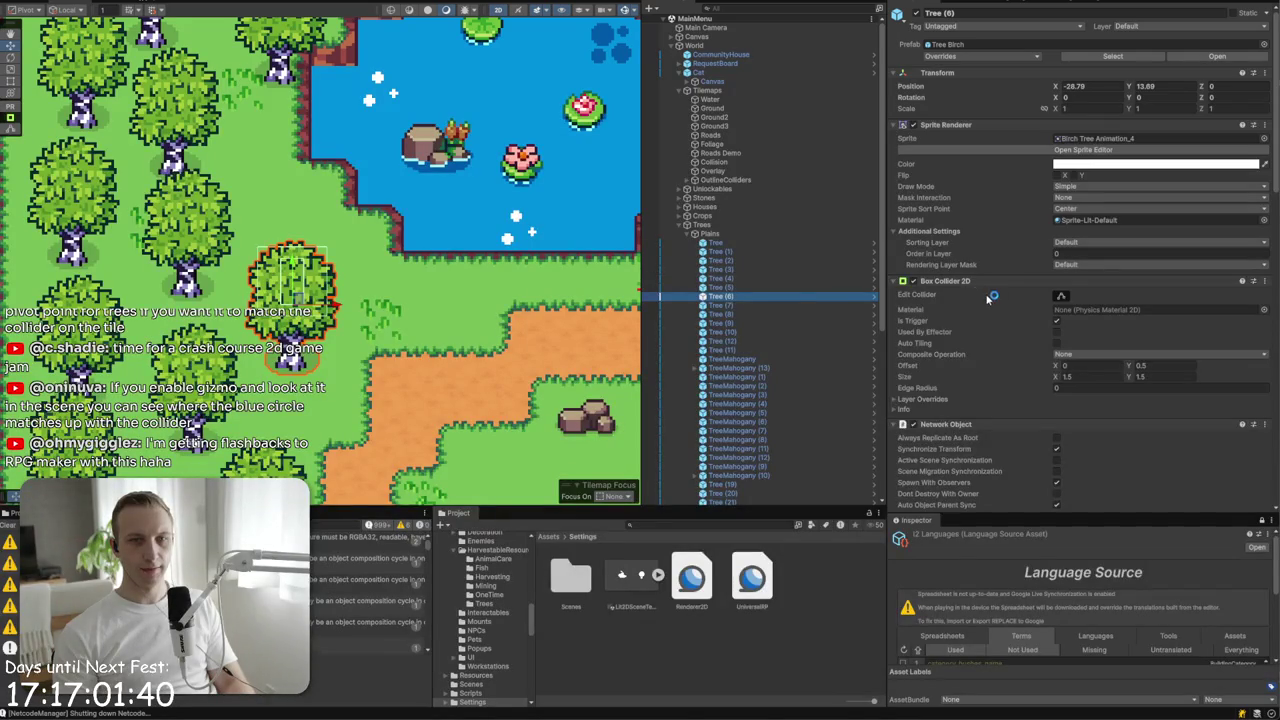
- Search the Project for player and drag the Player prefab into the scene beside the tree
scroll(990, 300, down, 15)
click(745, 522)
text(player)
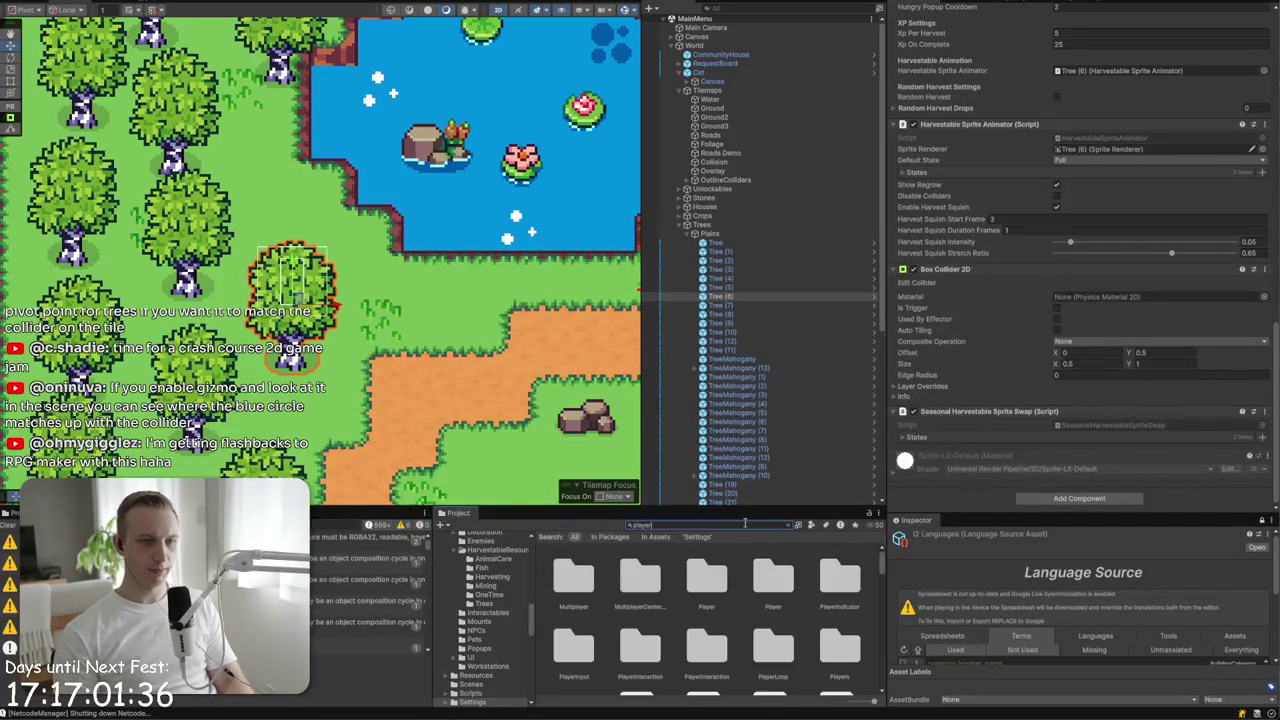
scroll(732, 585, down, 1)
scroll(732, 583, down, 2)
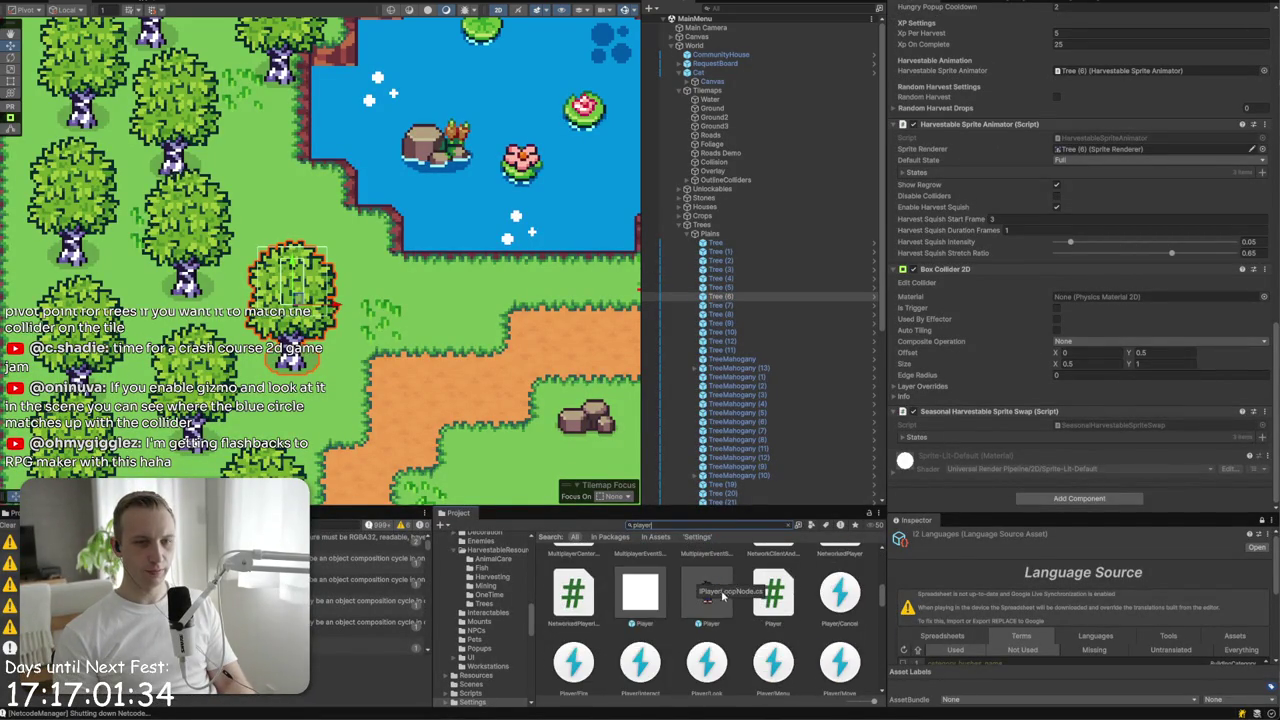
mouse_move(706, 592)
mouse_down()
mouse_move(337, 375)
mouse_move(325, 392)
mouse_move(295, 323)
mouse_move(310, 255)
mouse_move(300, 285)
mouse_move(313, 300)
mouse_up()
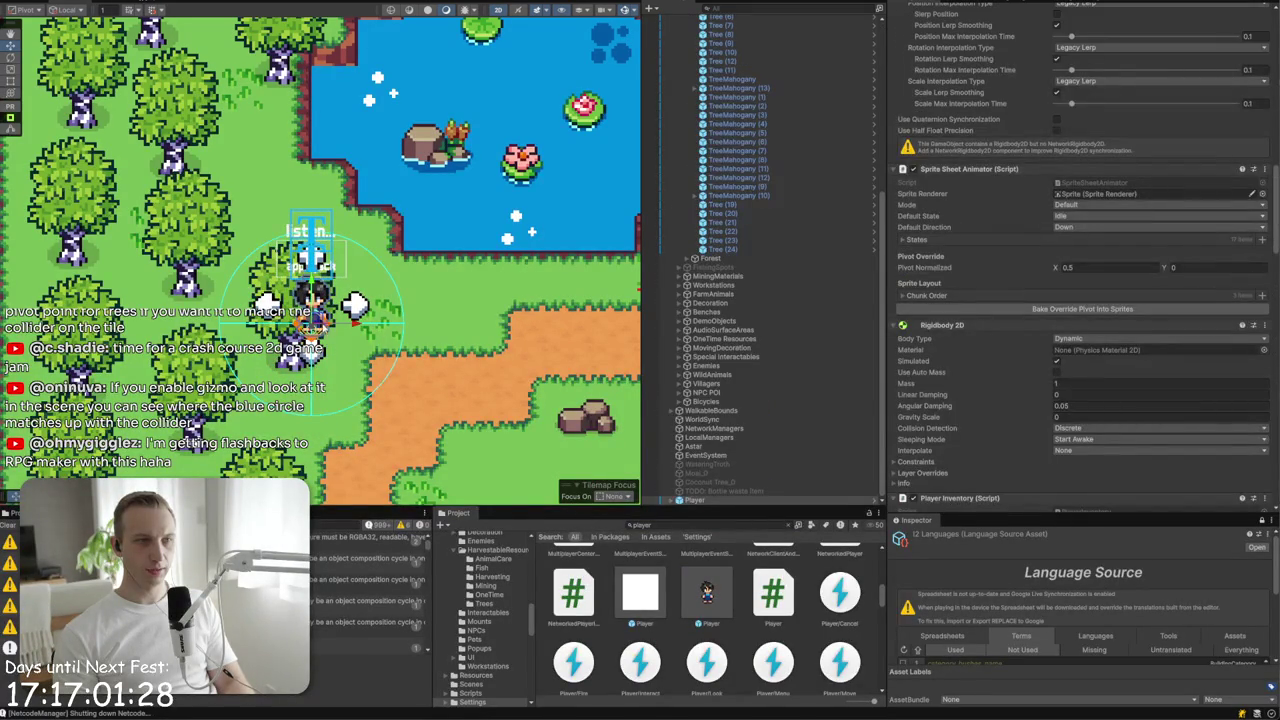
- Expand the Player, disable its Canvas child, and frame the player in the Scene view
click(672, 500)
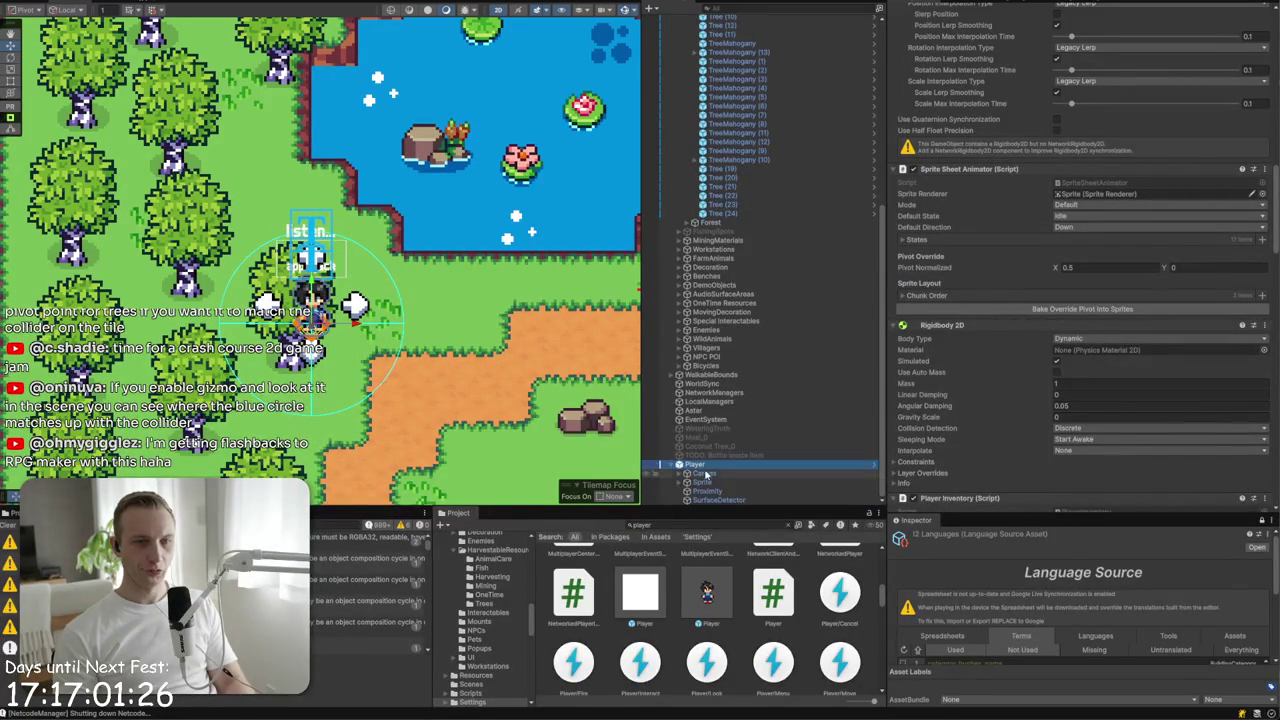
click(737, 490)
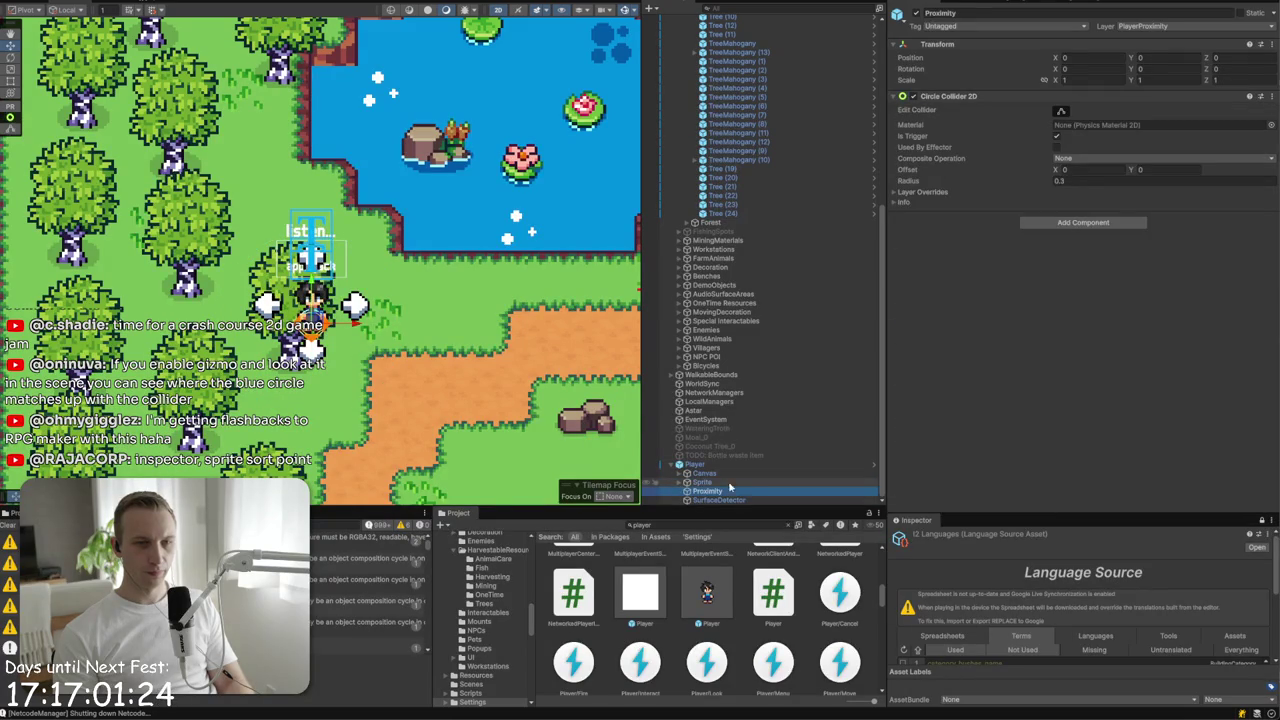
click(715, 483)
click(705, 473)
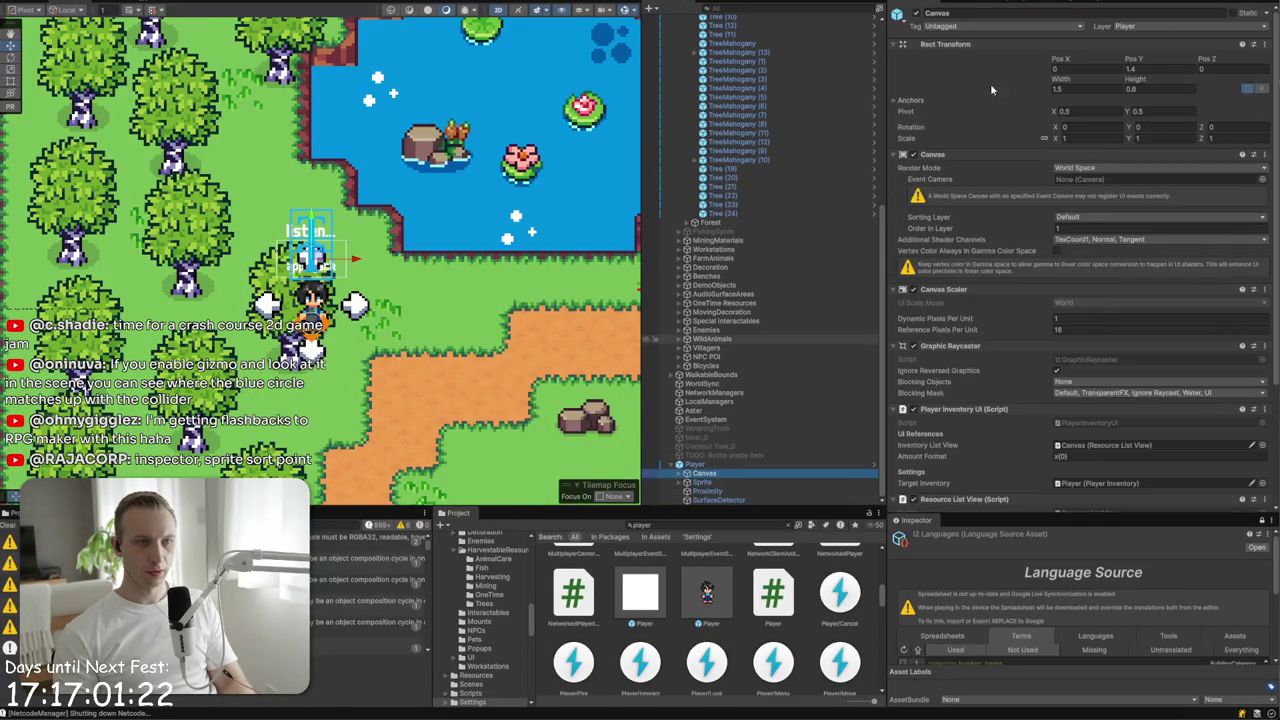
click(916, 13)
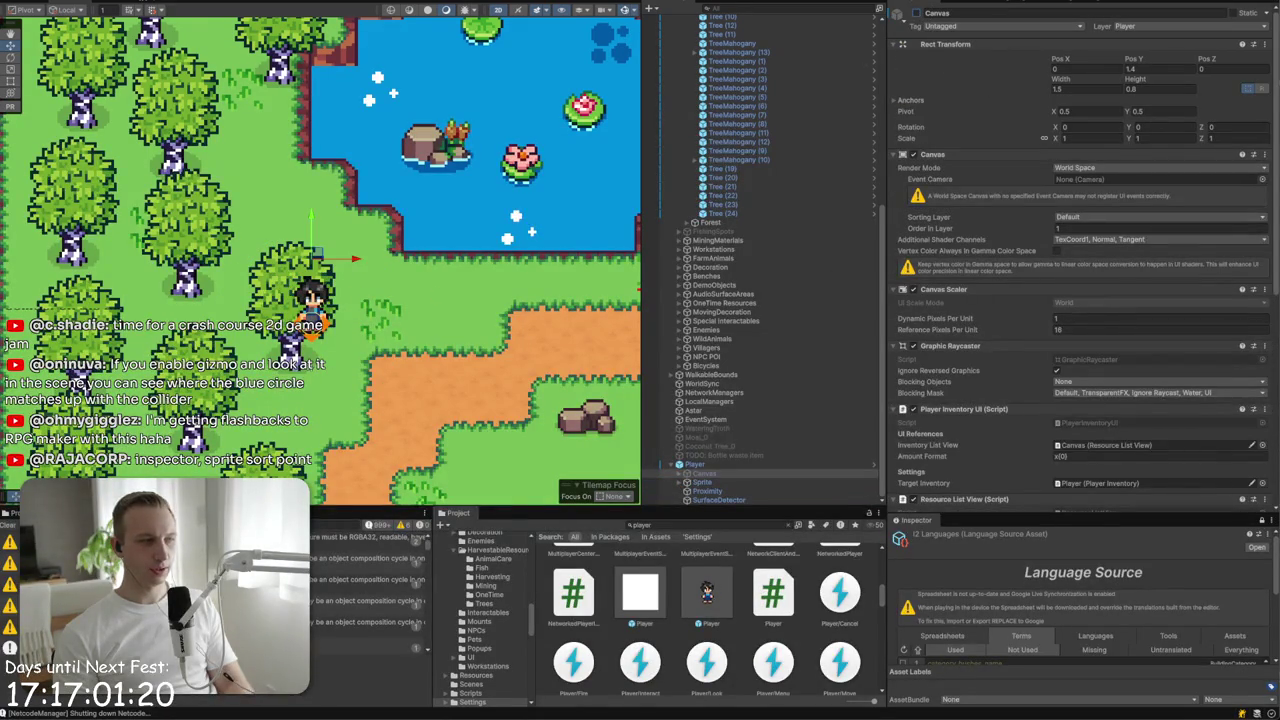
key(f)
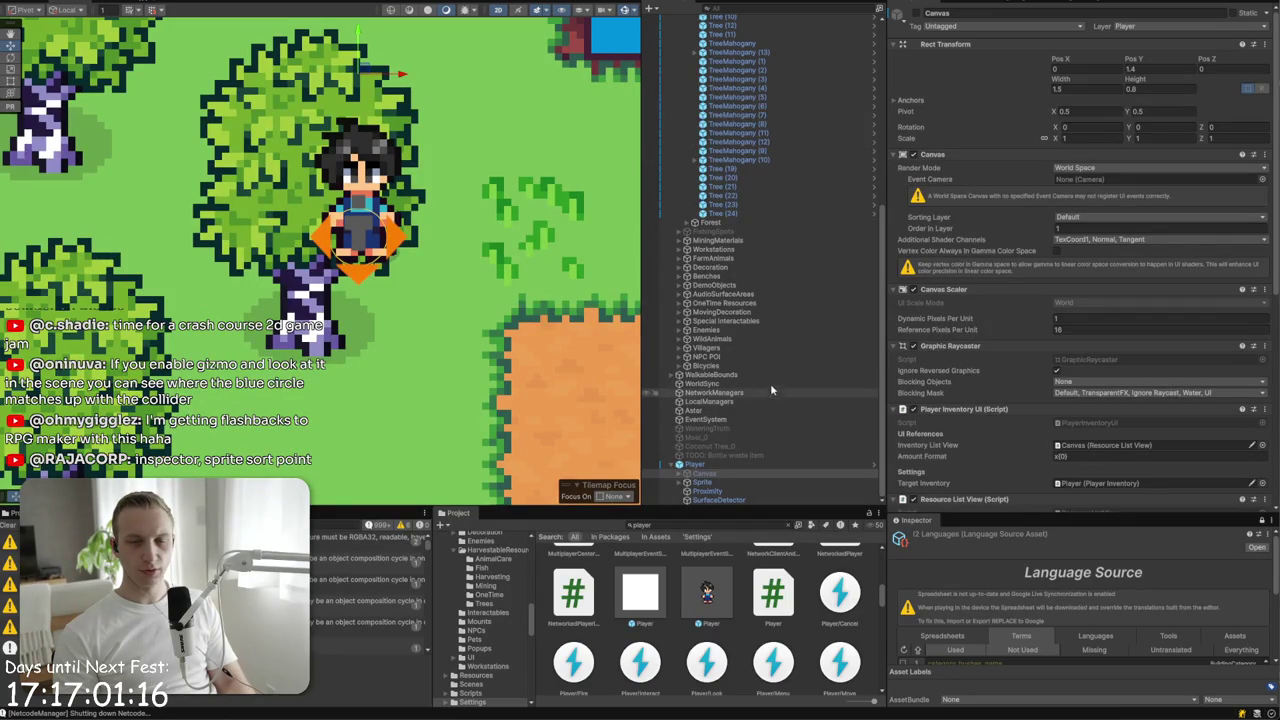
click(632, 13)
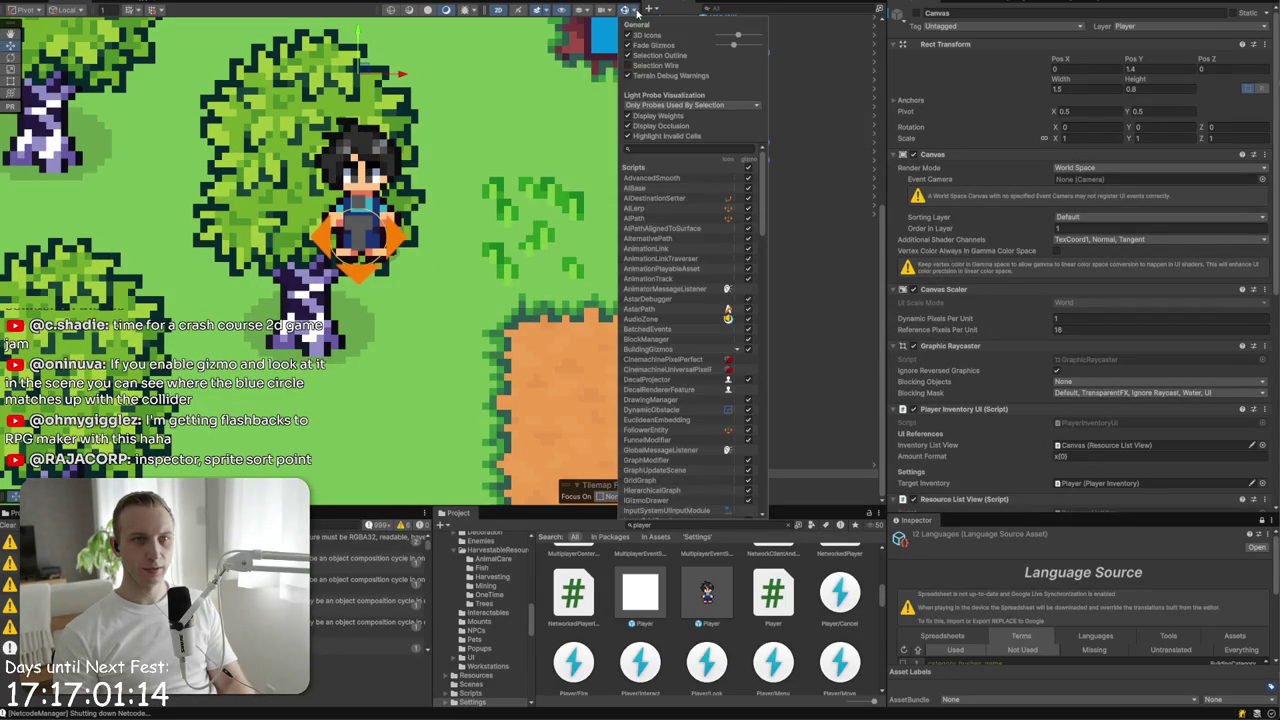
text(sp)
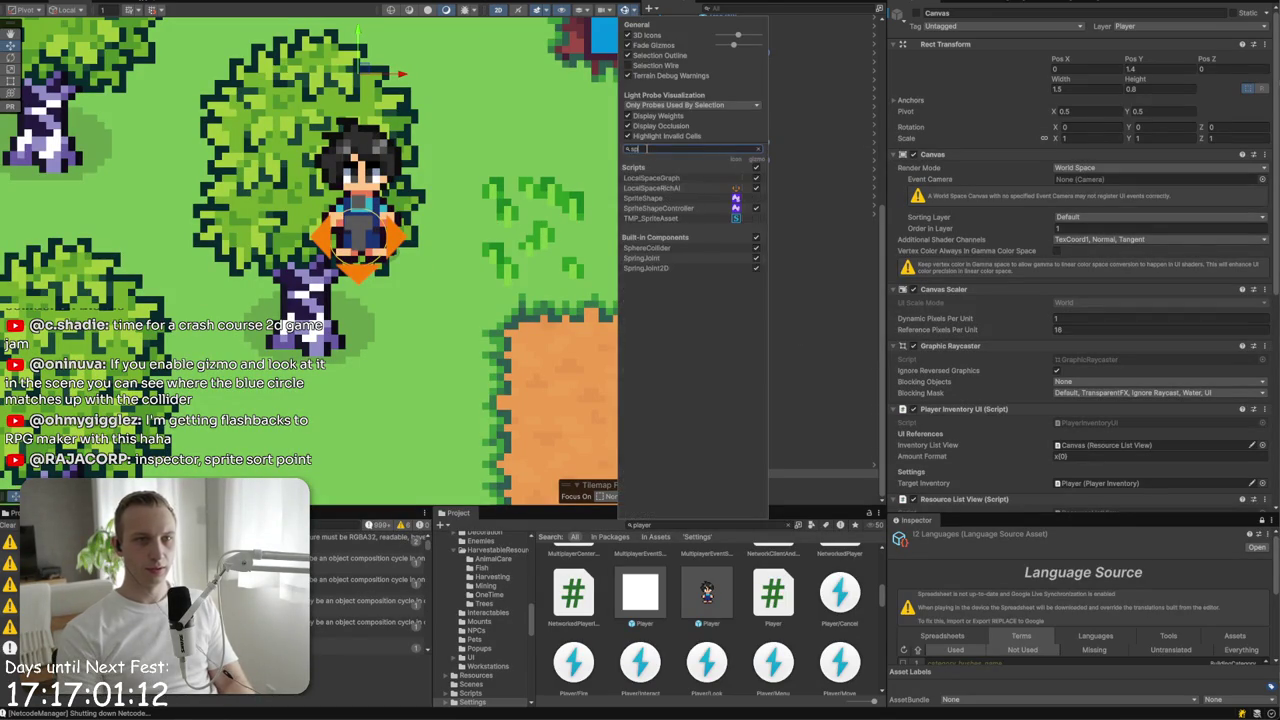
text(rite)
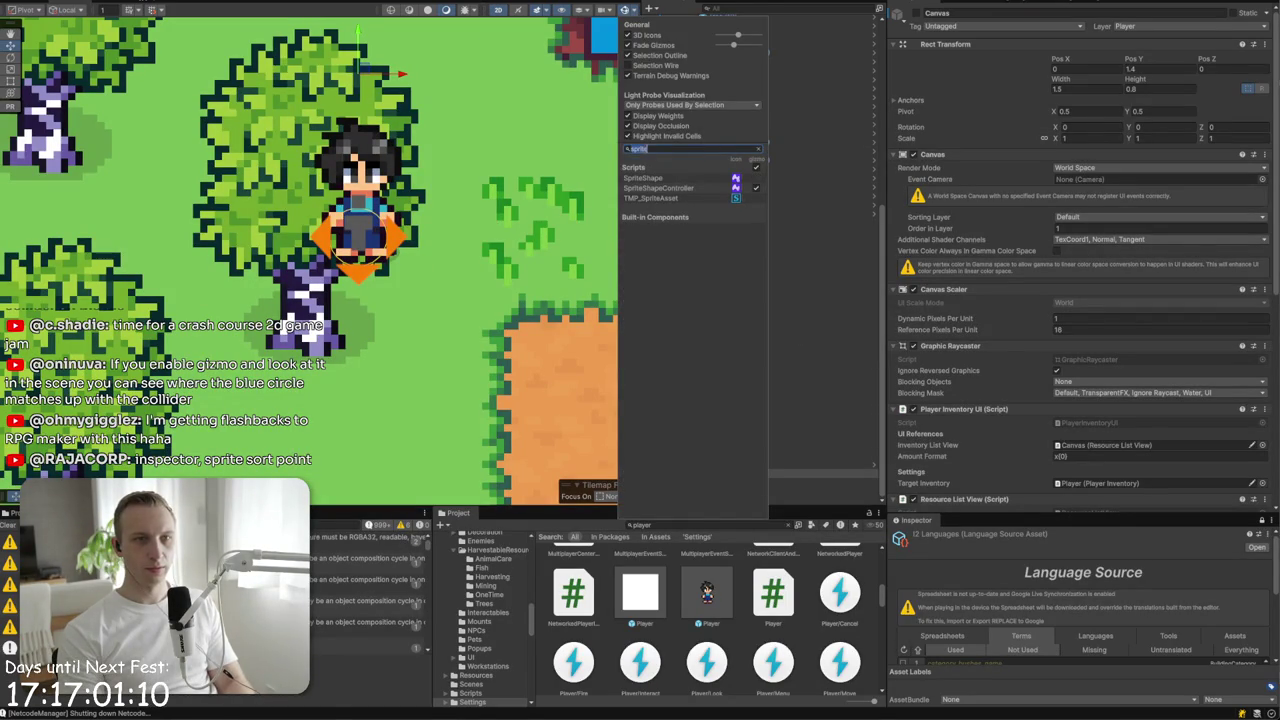
key(BackSpace)
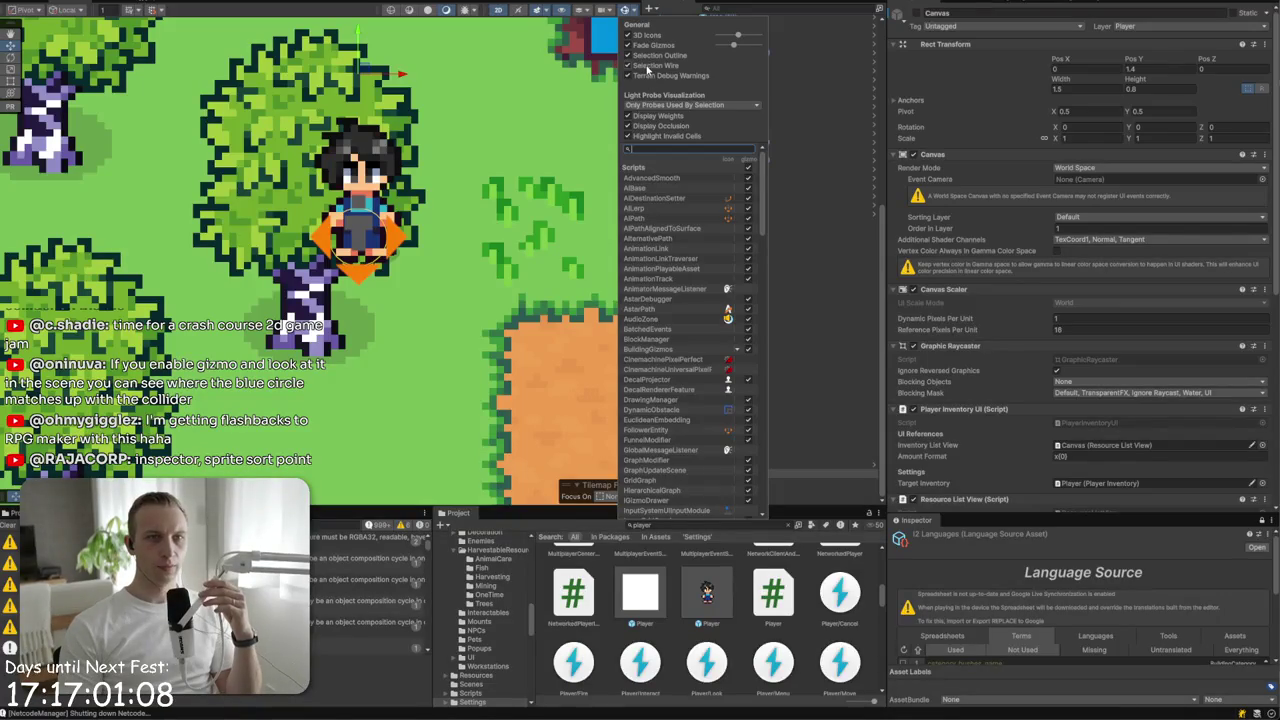
click(360, 180)
click(360, 180)
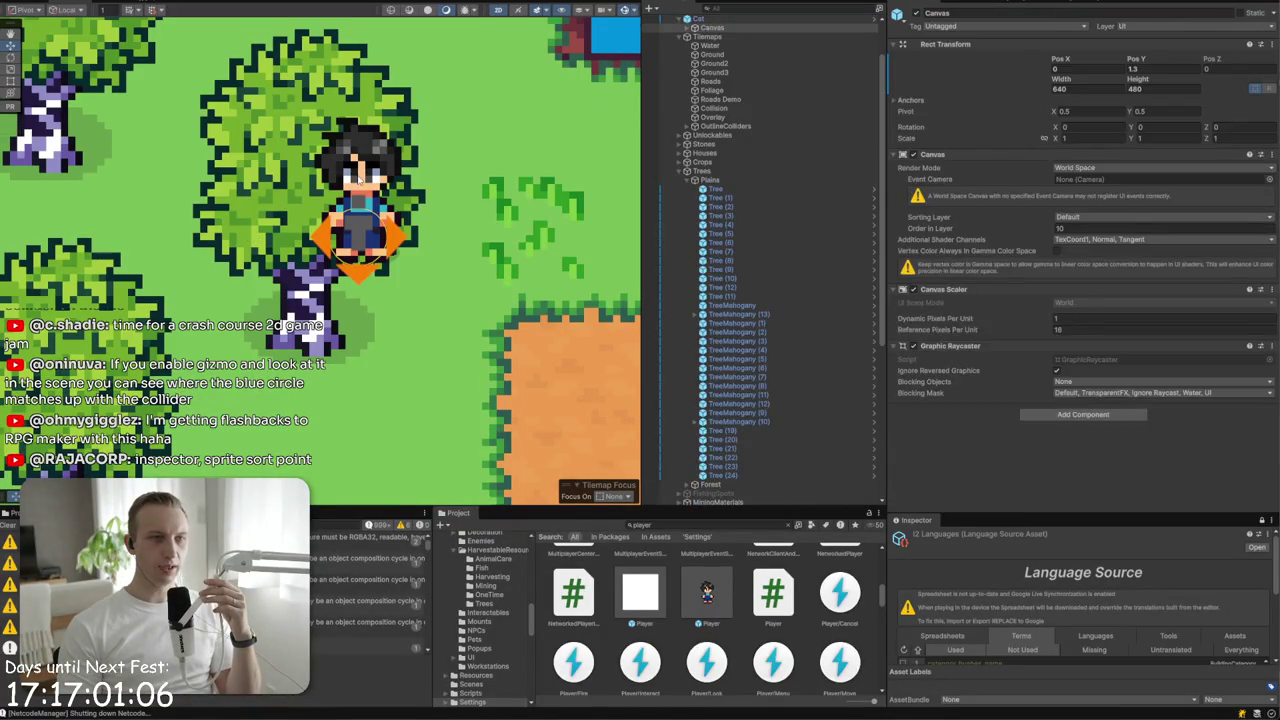
- In the Player prefab, set the Sprite child's Sprite Sort Point to Pivot, then return to the scene
click(360, 180)
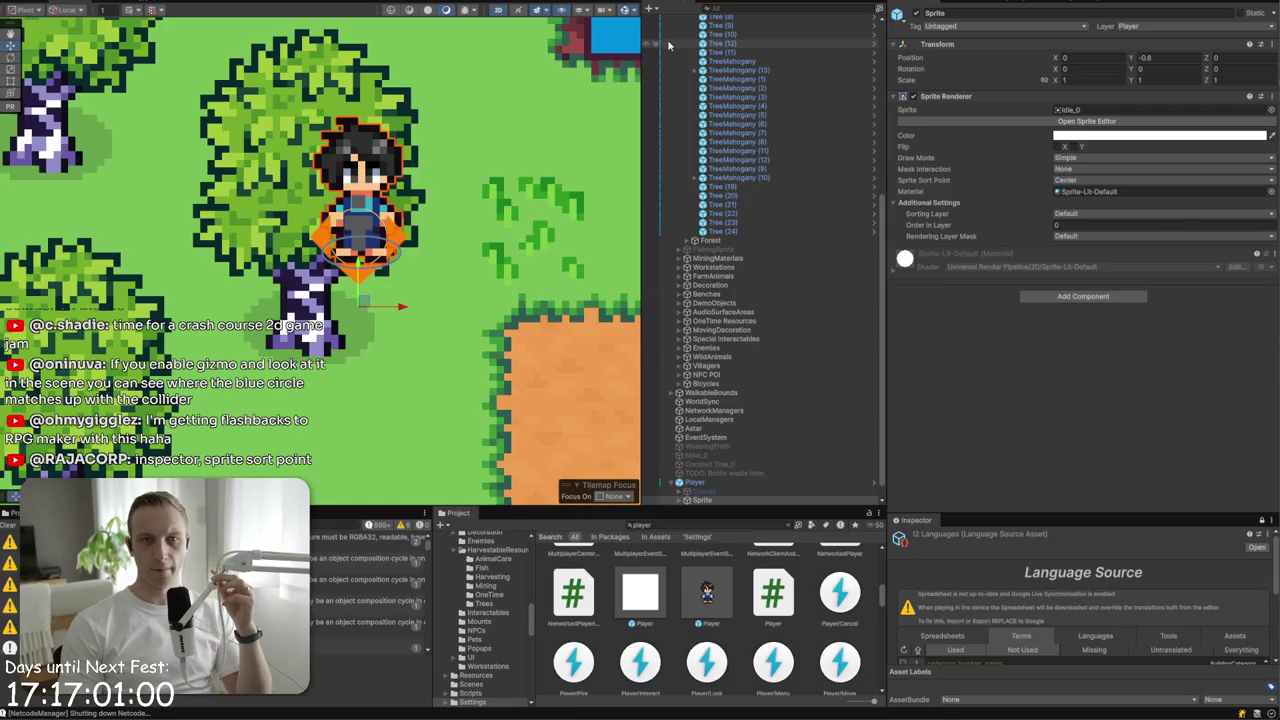
click(1093, 181)
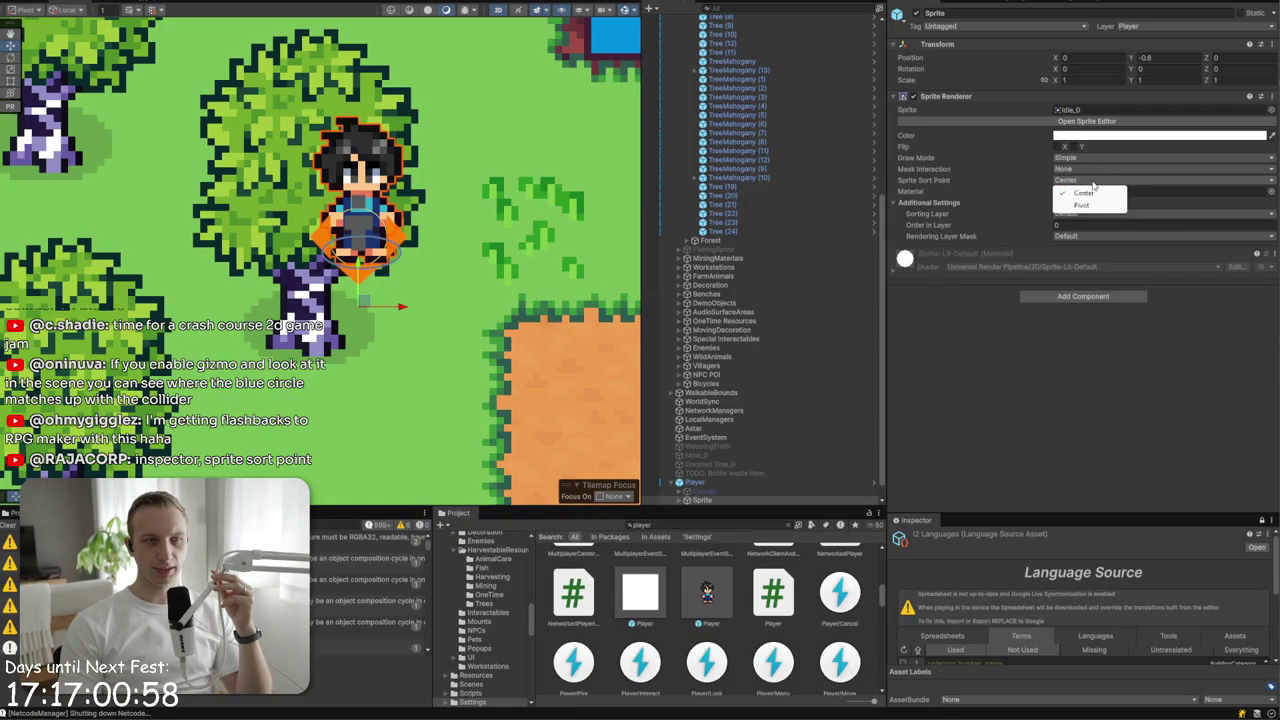
click(739, 482)
click(695, 597)
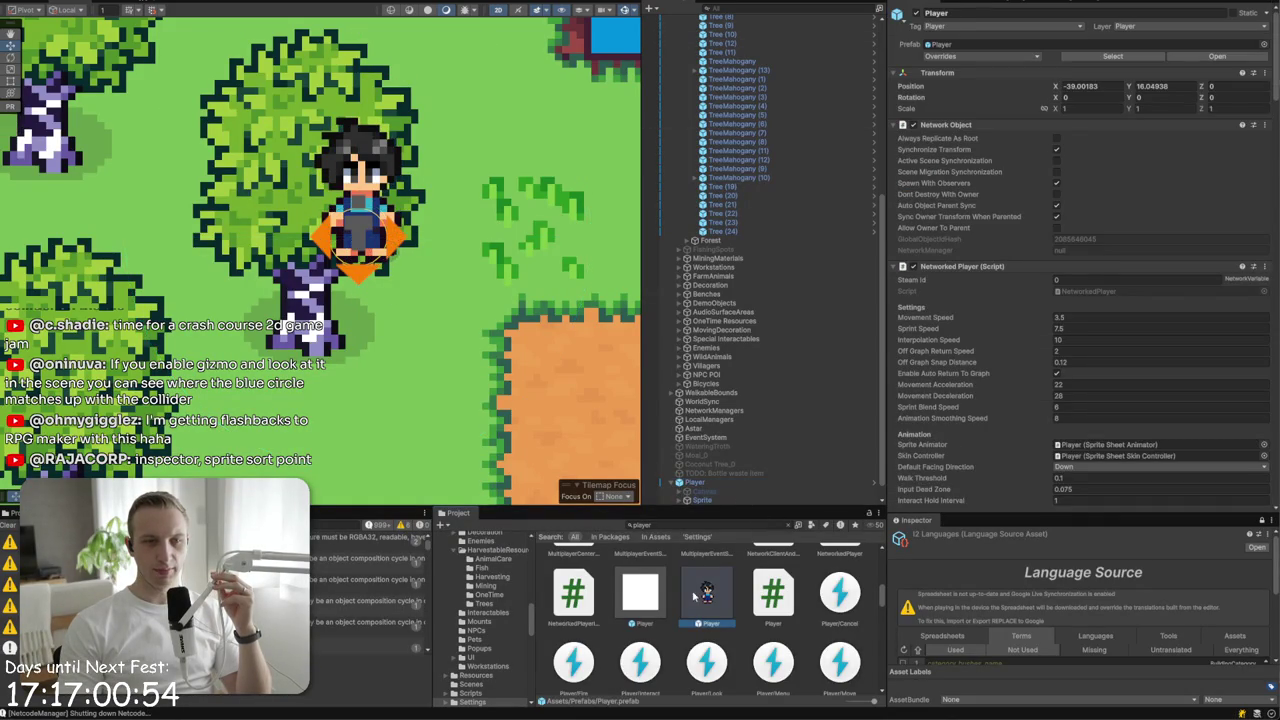
double_click(695, 597)
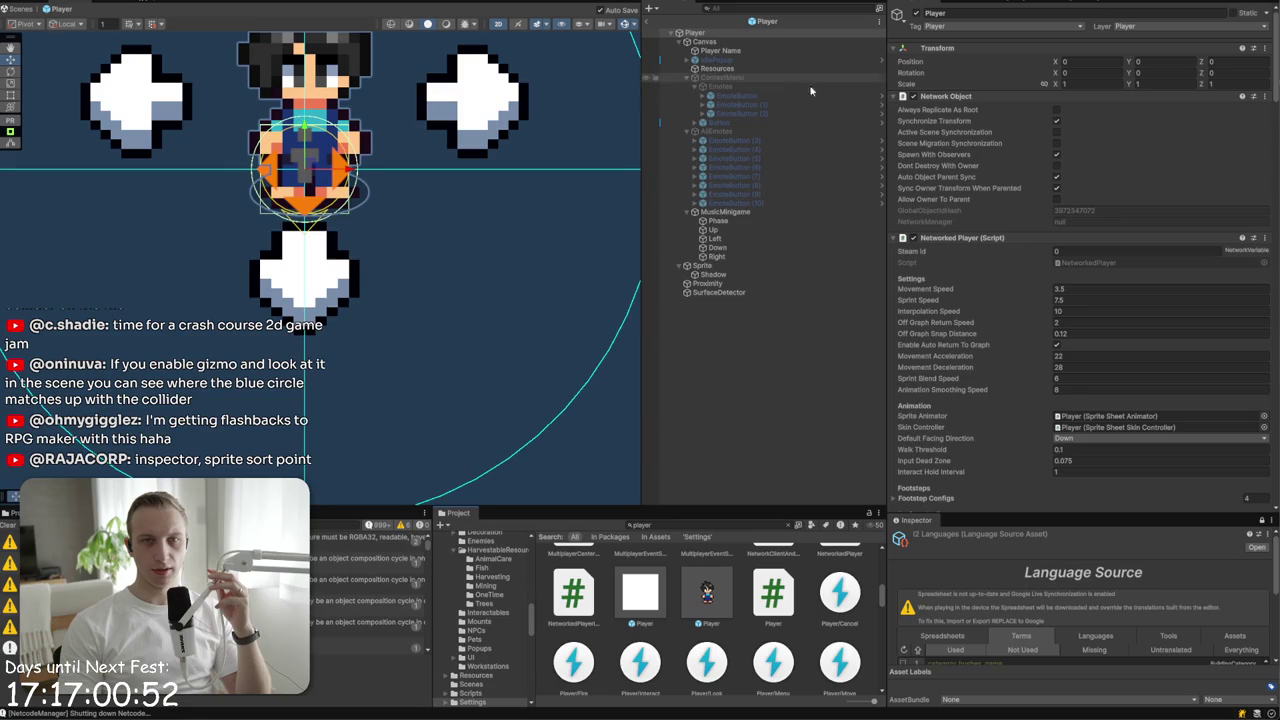
click(728, 267)
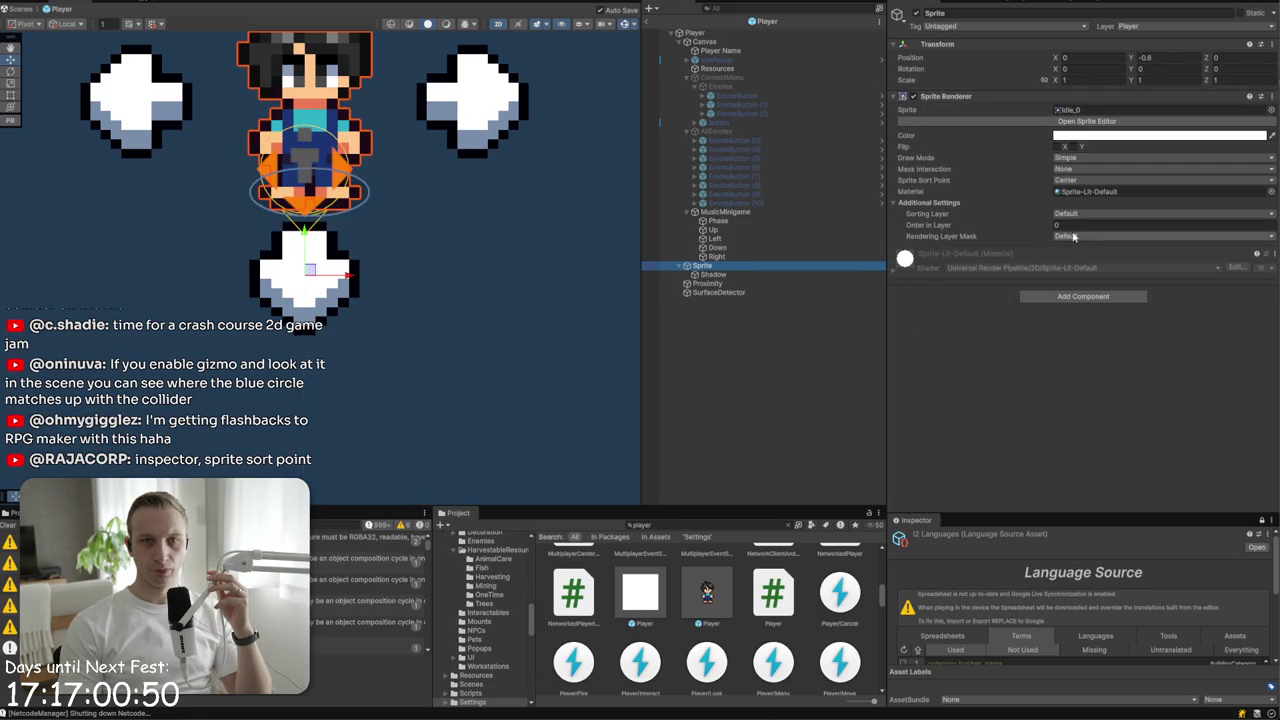
click(1072, 180)
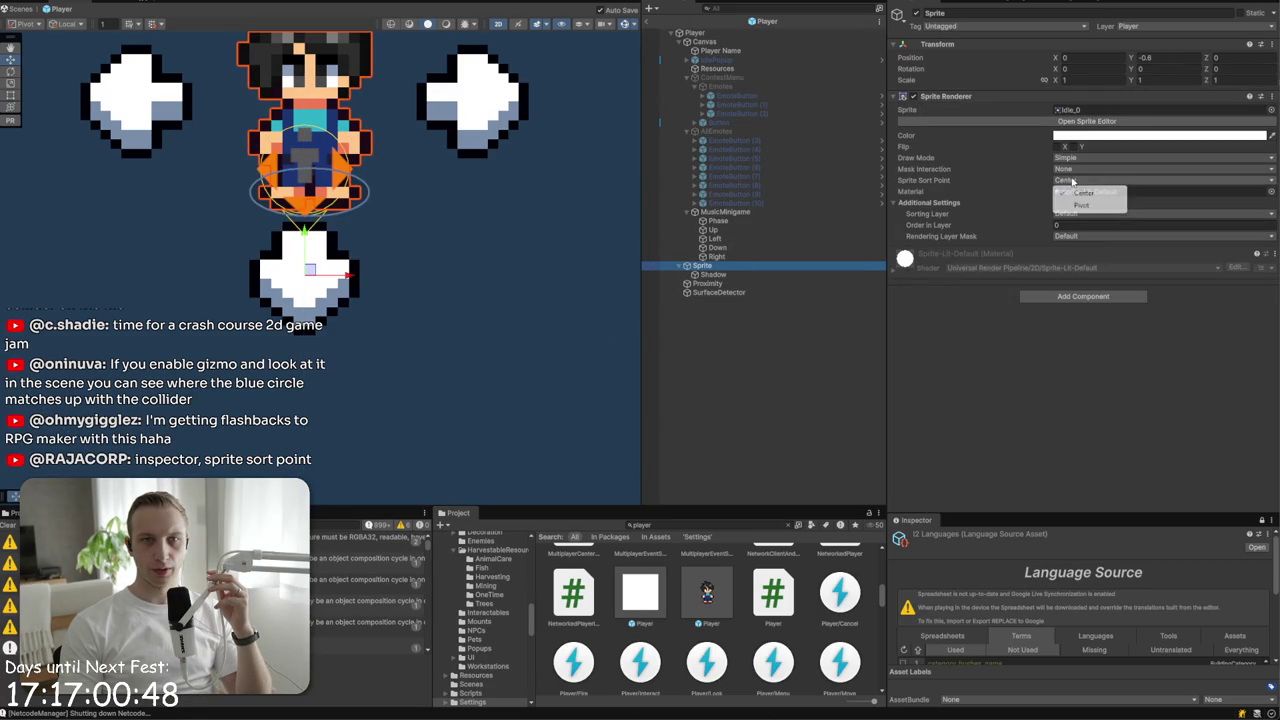
click(1079, 206)
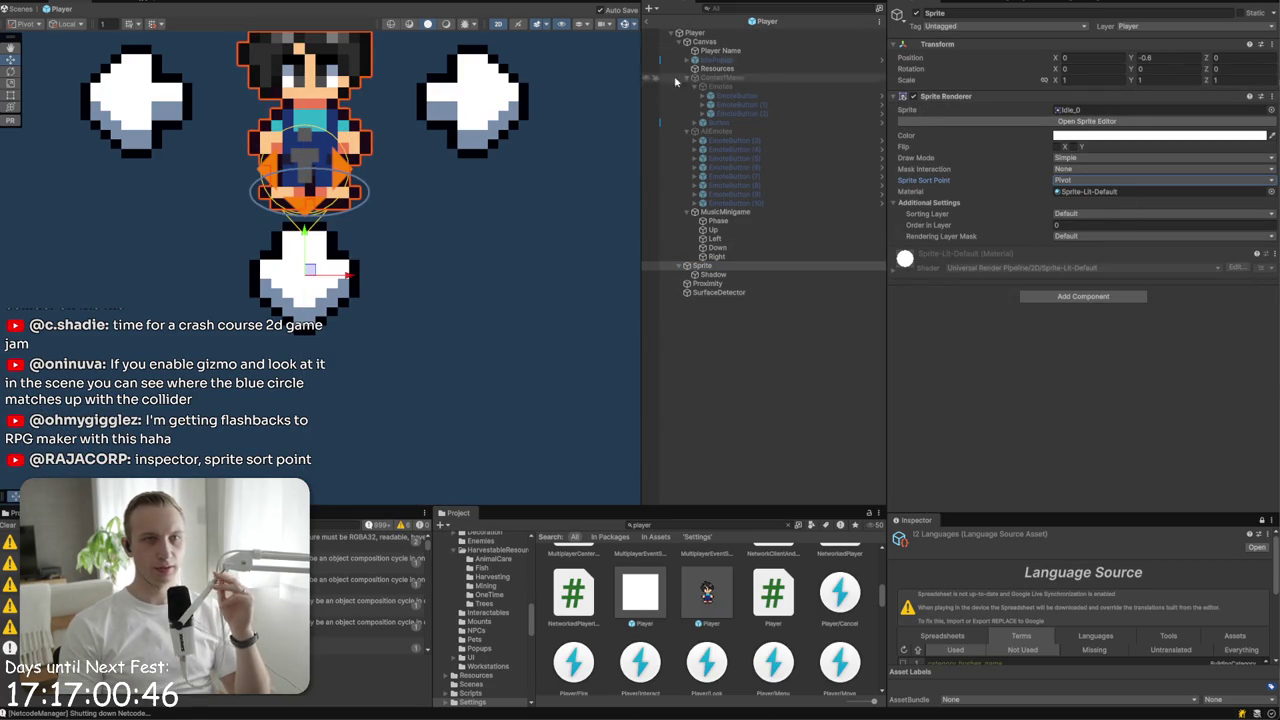
click(648, 20)
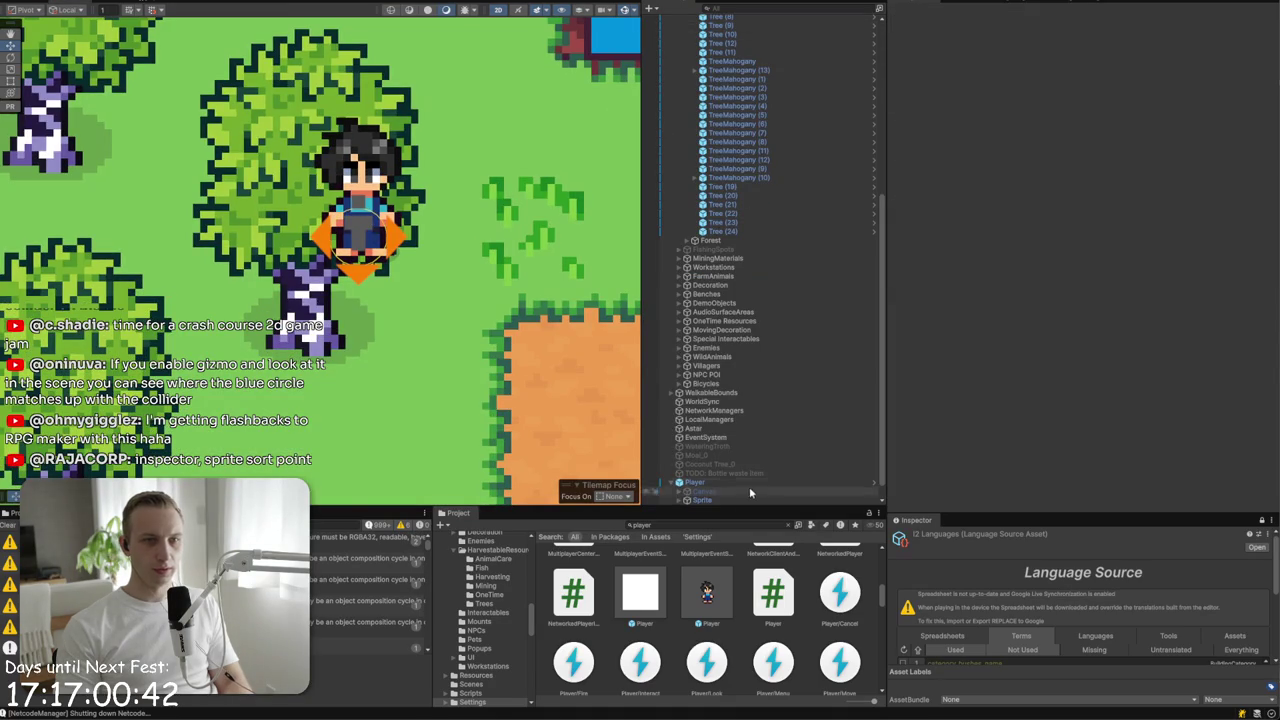
- Nudge the Player slightly upward in the scene
click(700, 483)
click(716, 499)
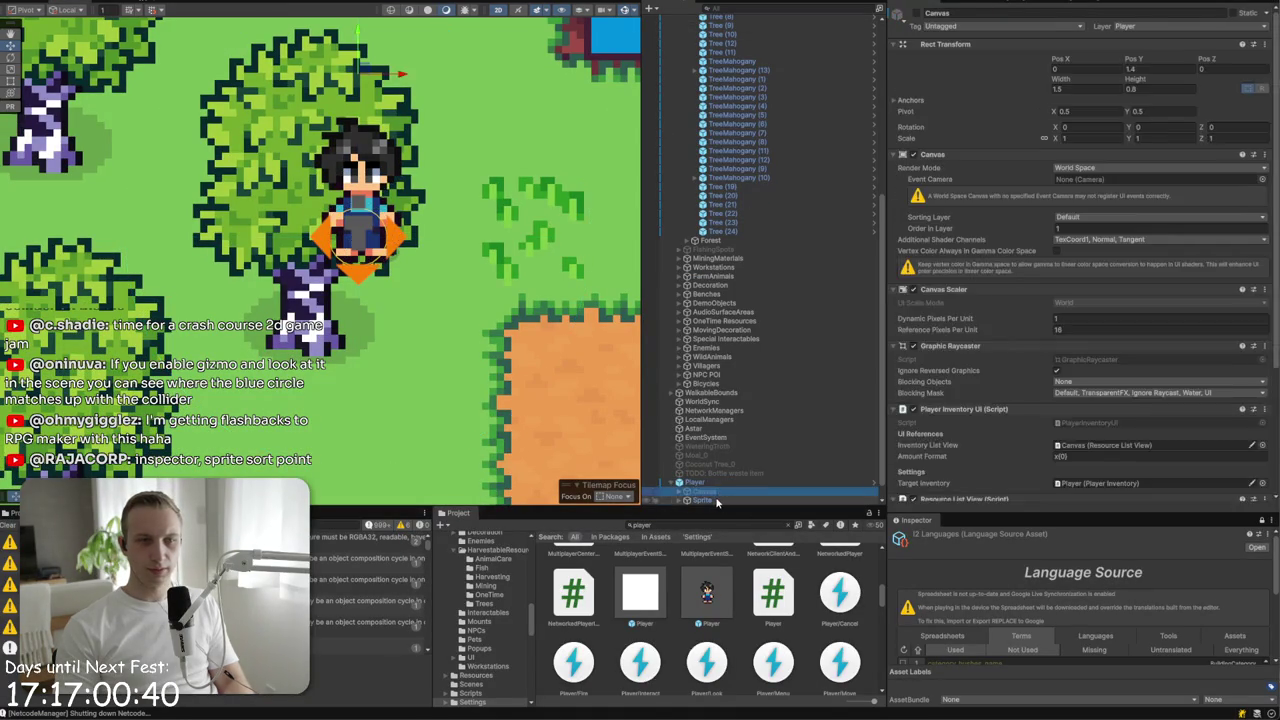
click(695, 483)
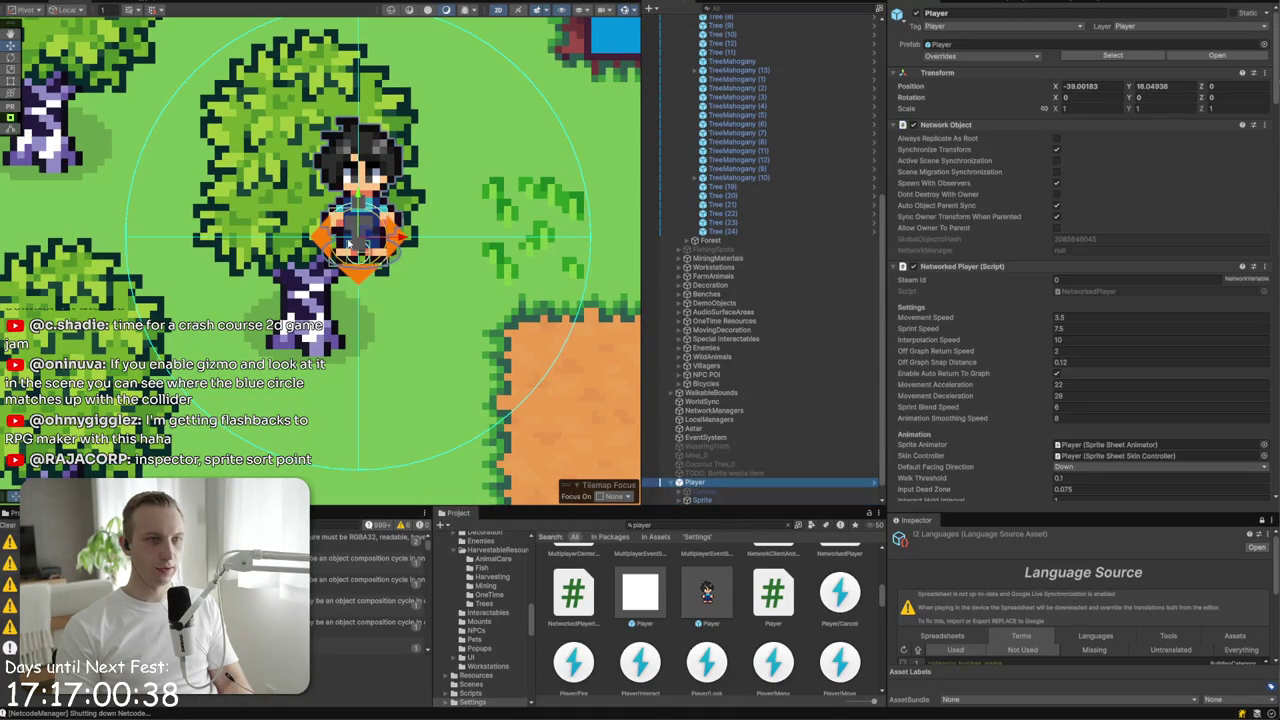
mouse_move(360, 238)
mouse_down()
mouse_move(332, 268)
mouse_move(362, 100)
mouse_move(360, 114)
mouse_up()
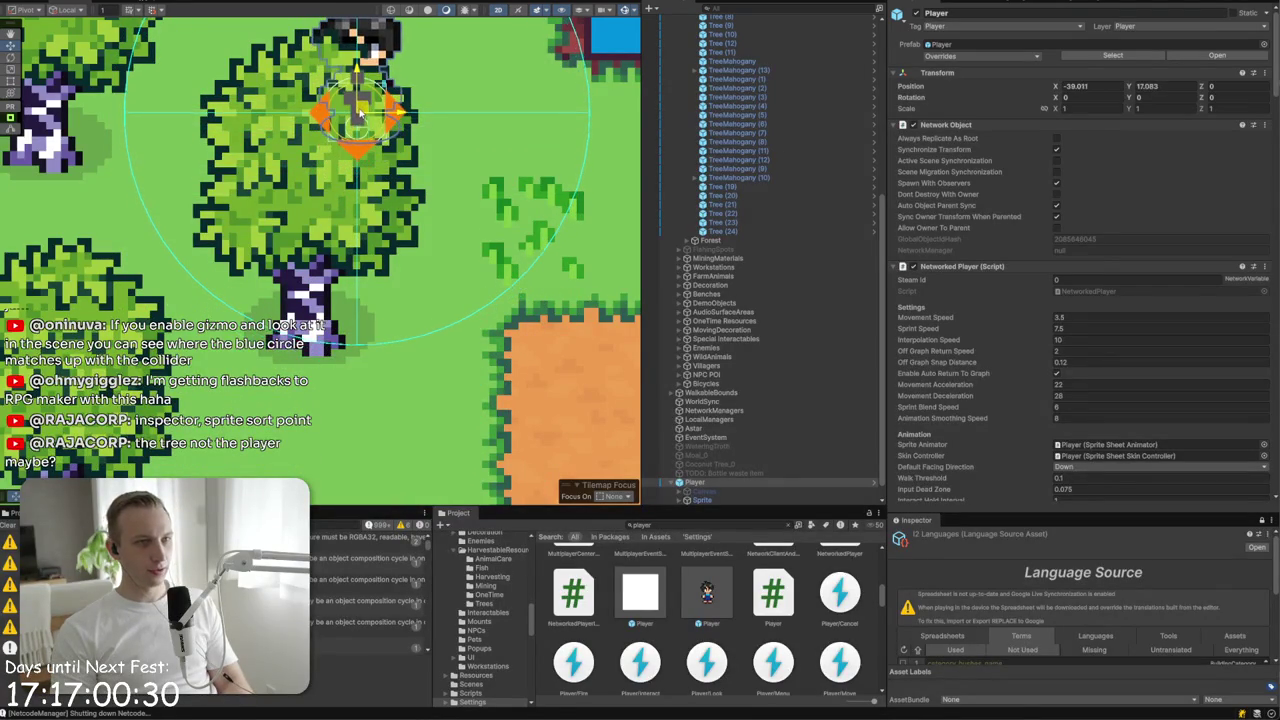
- Set the birch Tree's Sprite Sort Point to Pivot, apply it to Tree Birch, and move the Player into the tree
click(323, 273)
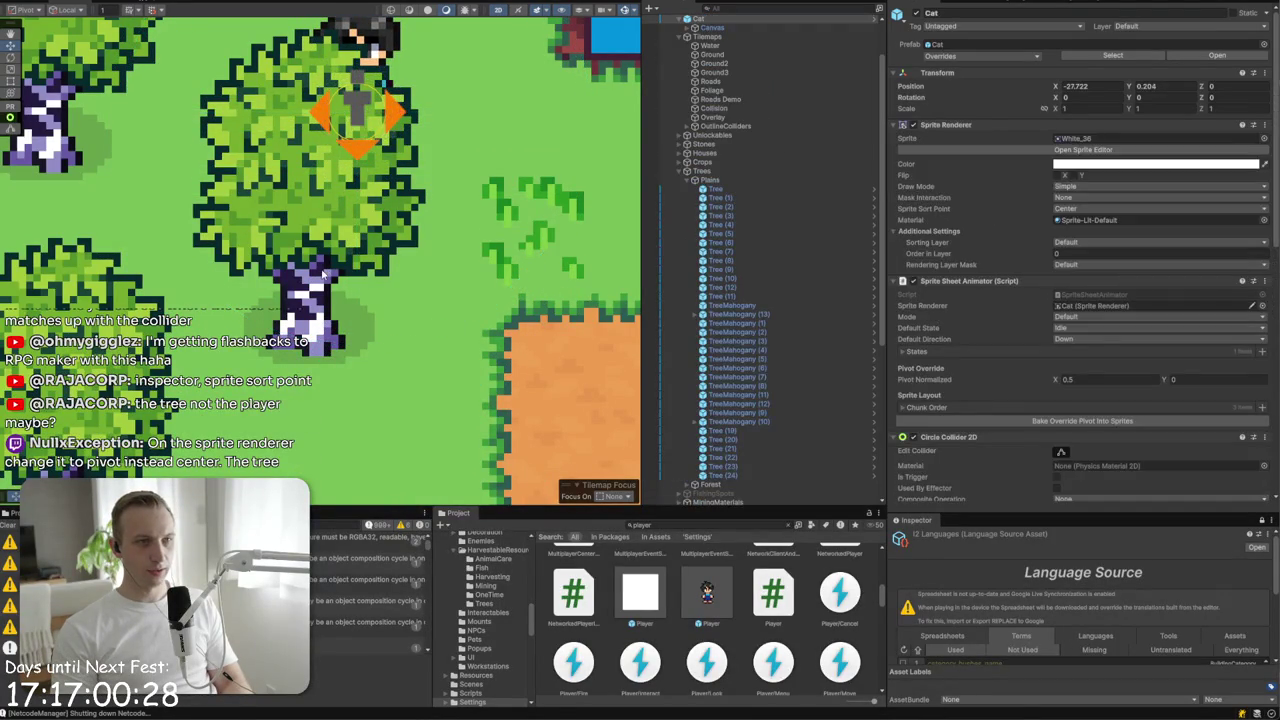
click(739, 270)
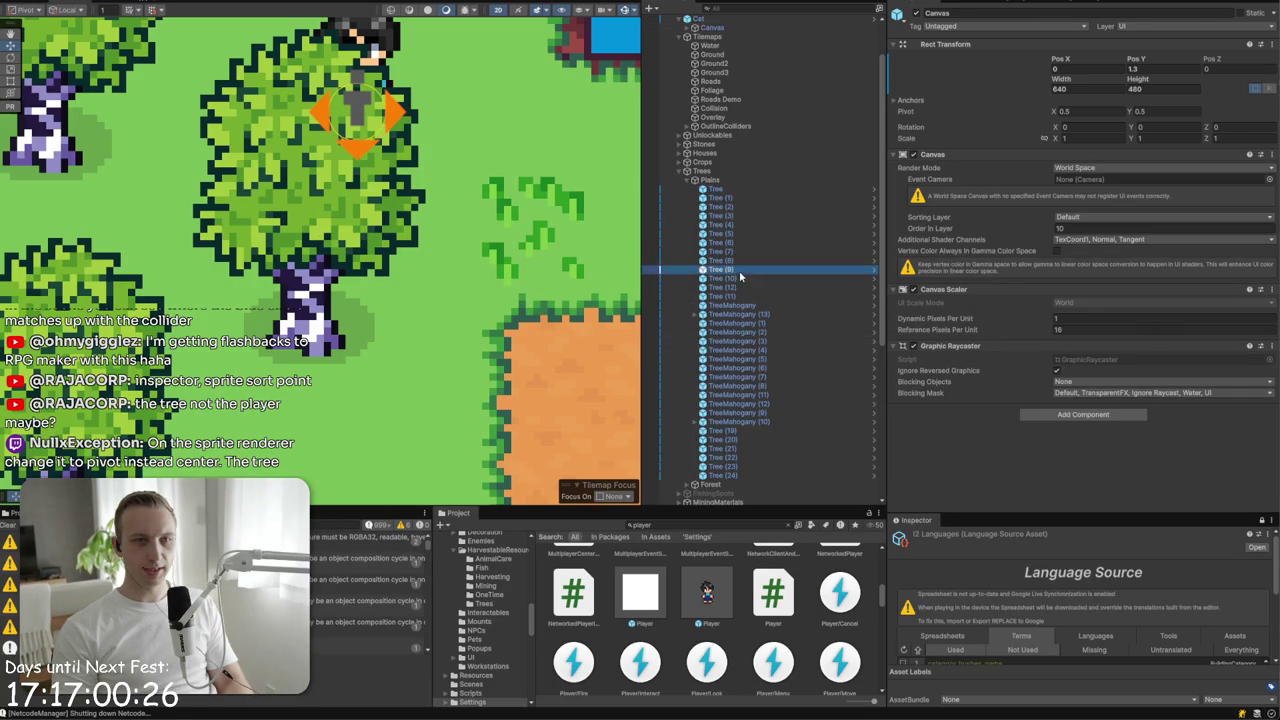
click(735, 189)
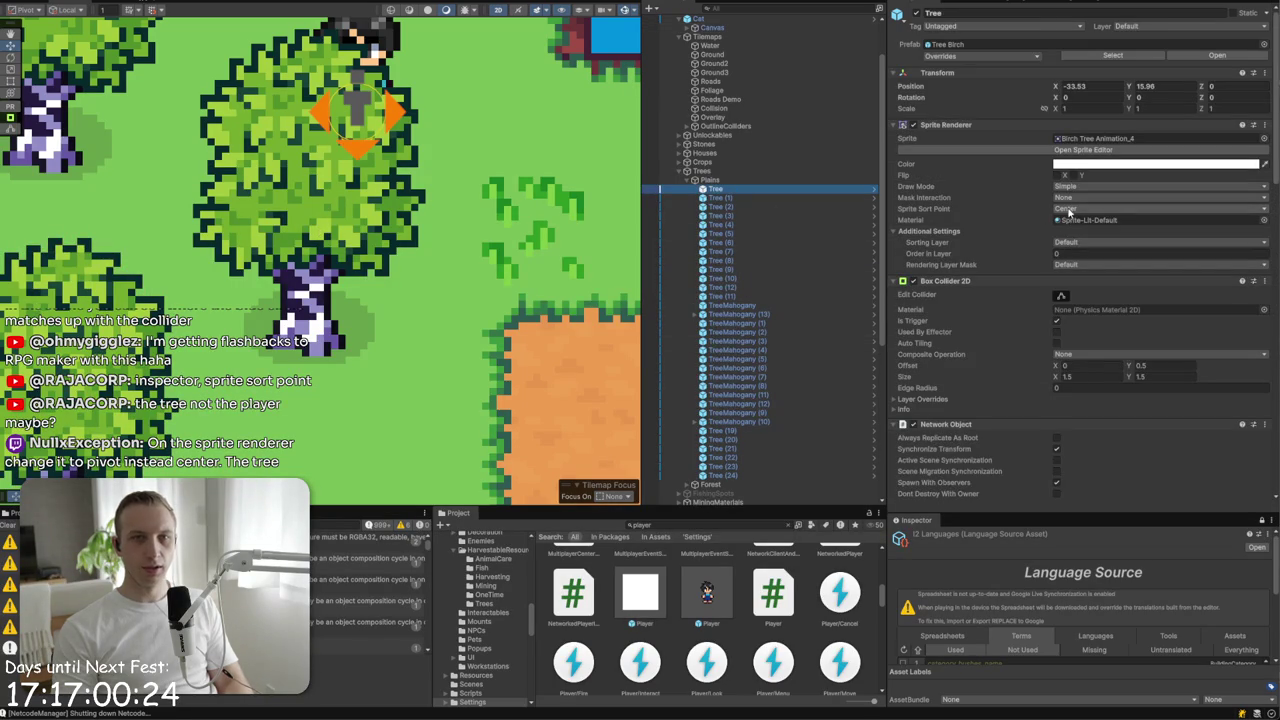
click(1066, 208)
click(1080, 234)
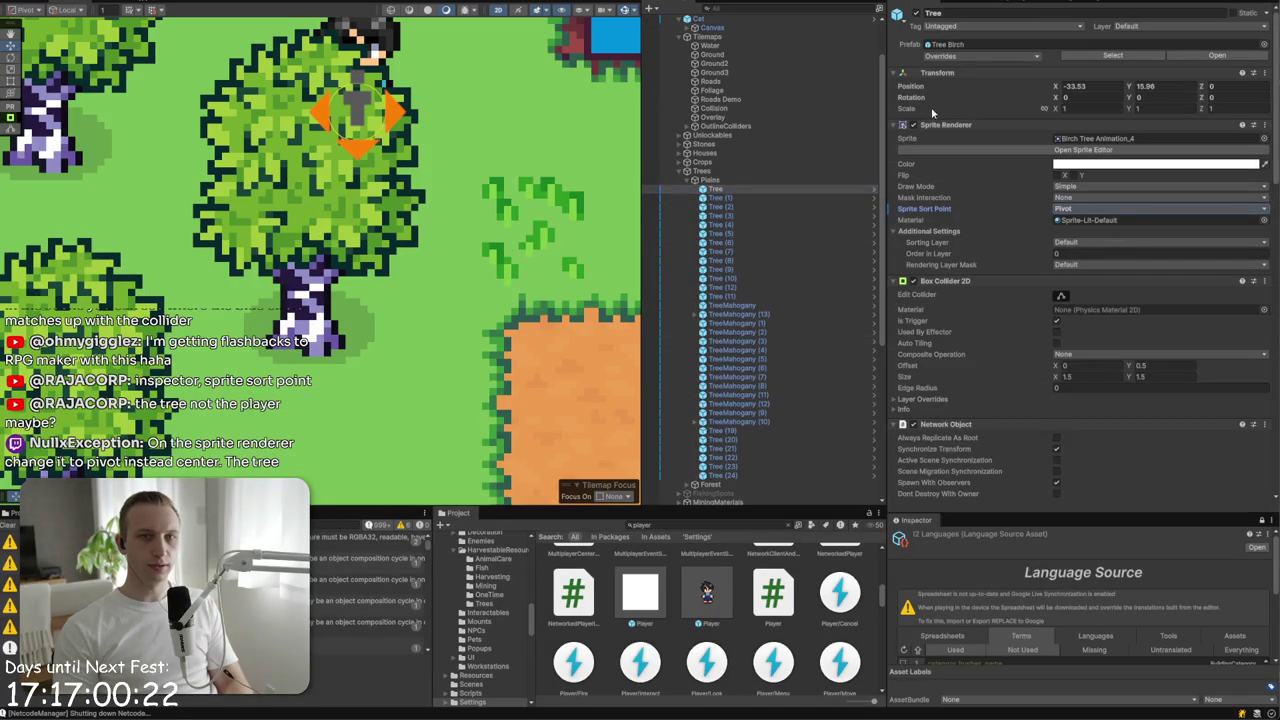
click(943, 55)
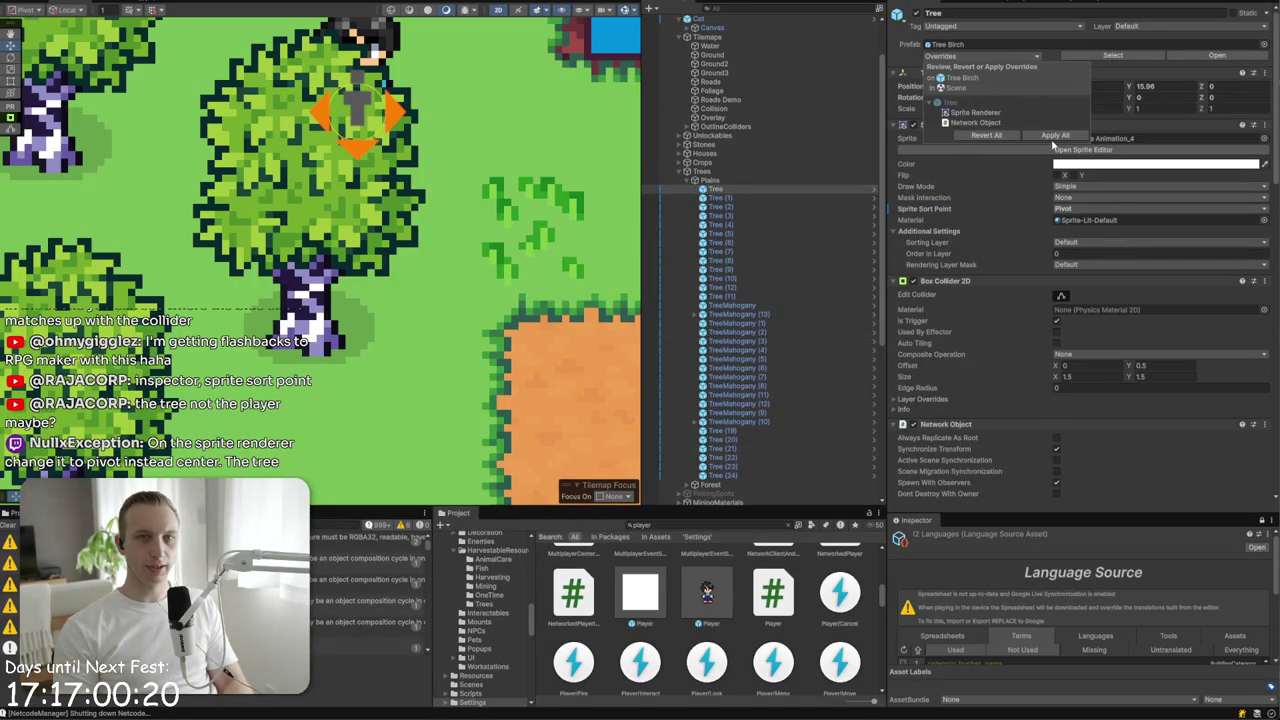
click(975, 112)
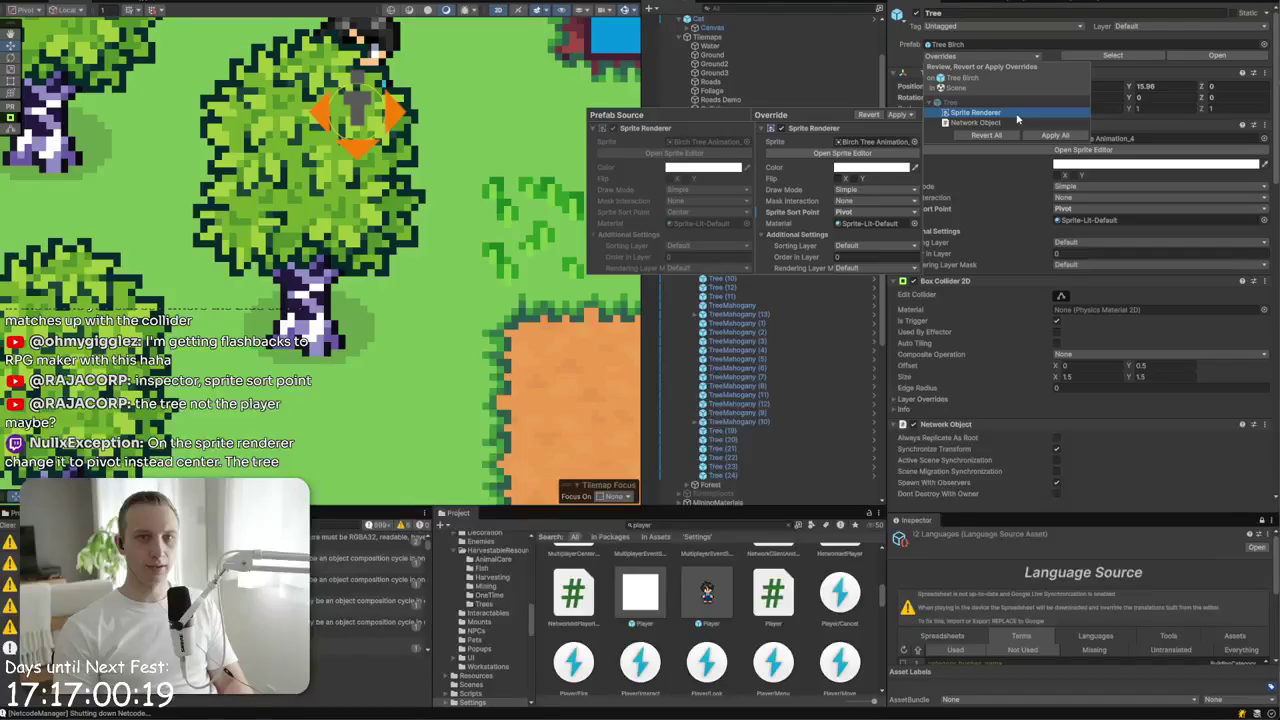
click(905, 128)
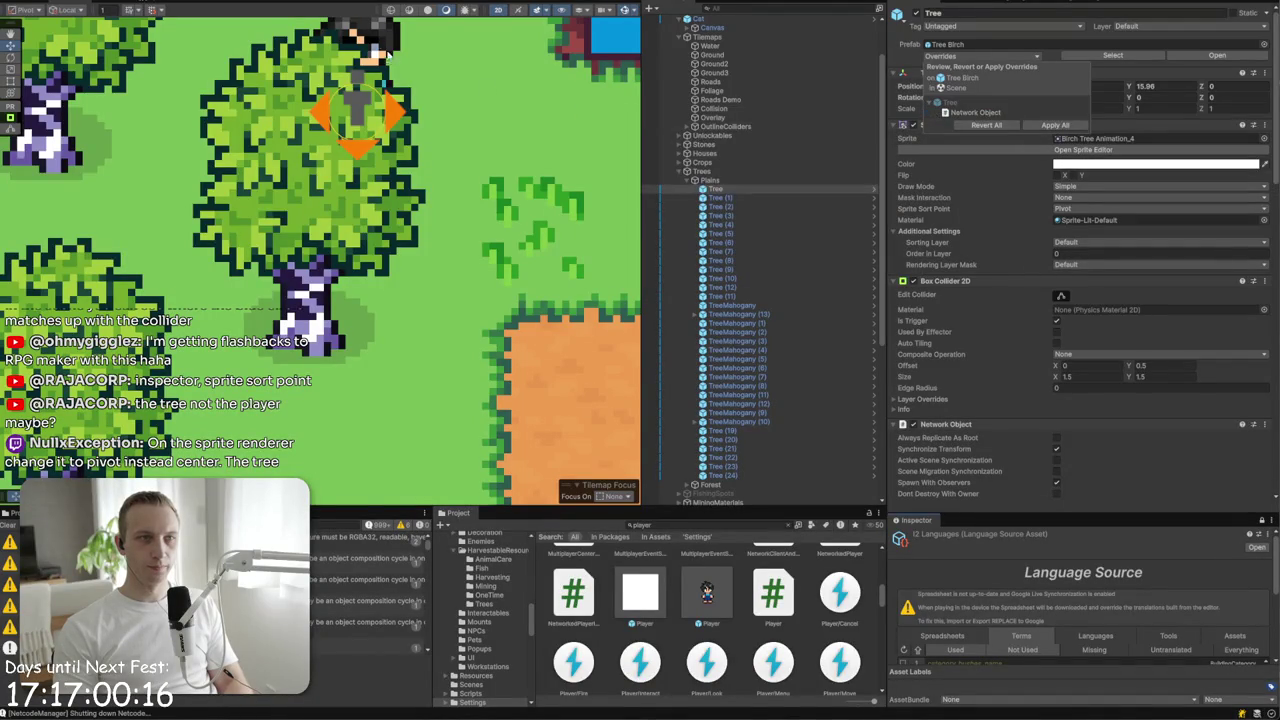
click(385, 120)
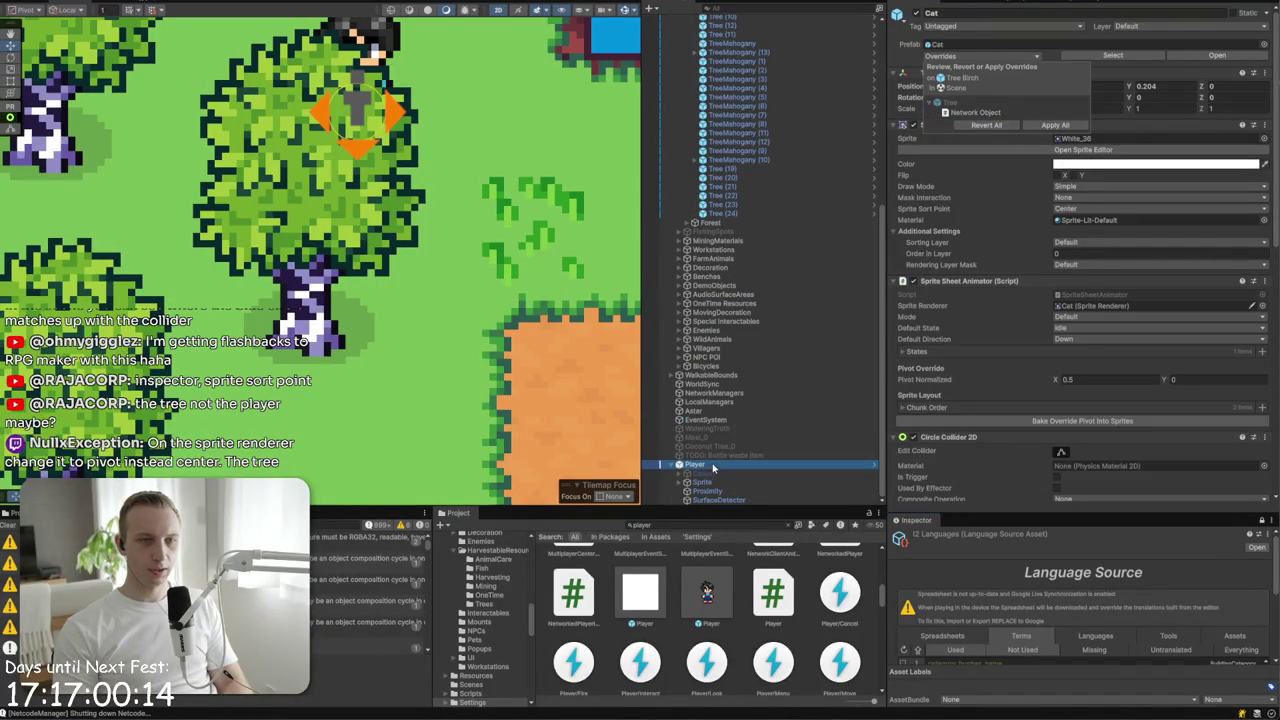
mouse_move(356, 70)
mouse_down()
mouse_move(355, 272)
mouse_move(374, 234)
mouse_move(386, 77)
mouse_up()
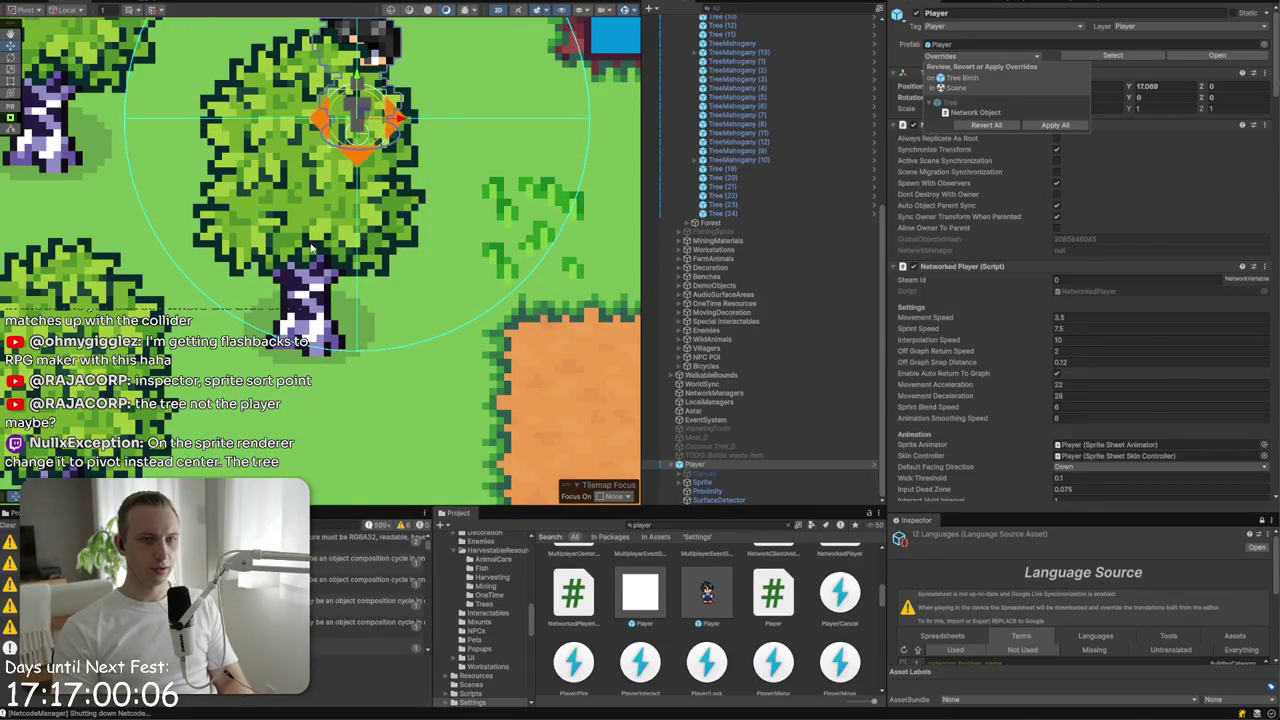
- Bring the Player down onto birch Tree (6) and close the prefab overrides list
click(312, 248)
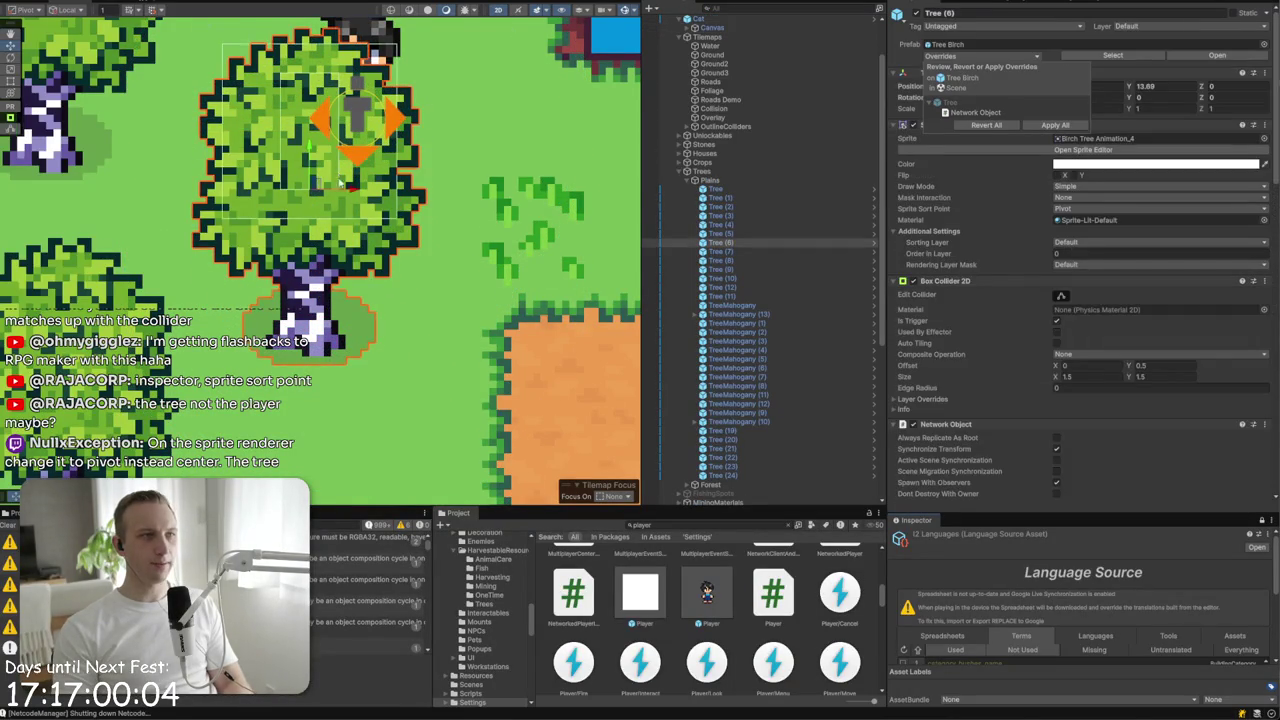
drag(338, 176, 355, 297)
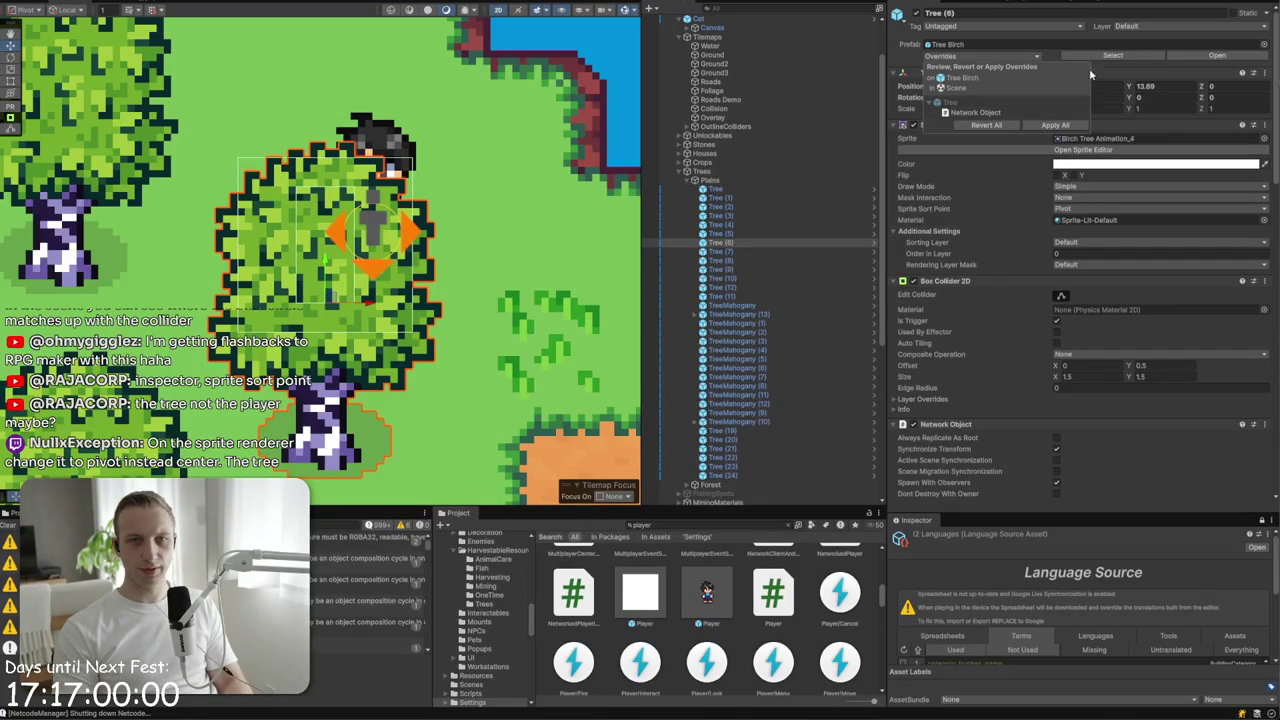
click(1032, 56)
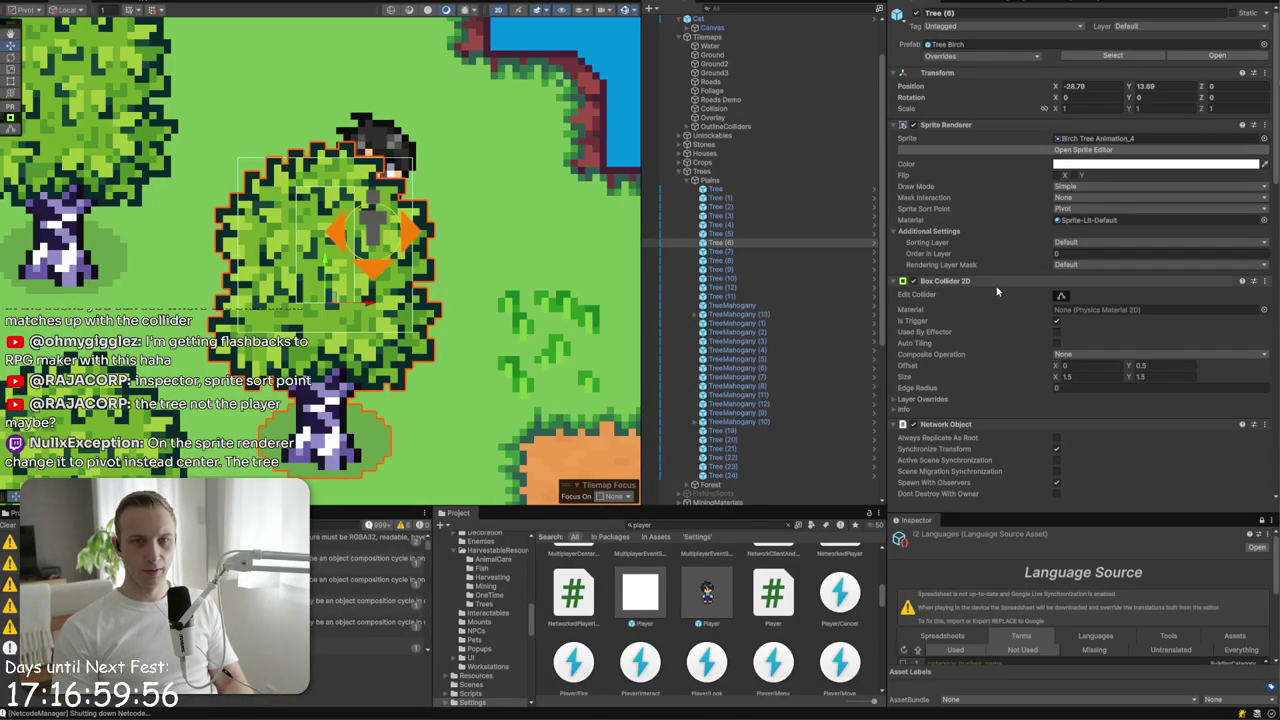
- Check the Mask Interaction options without changing them, then resume the sorting tutorial
click(1073, 200)
click(1075, 197)
click(1073, 200)
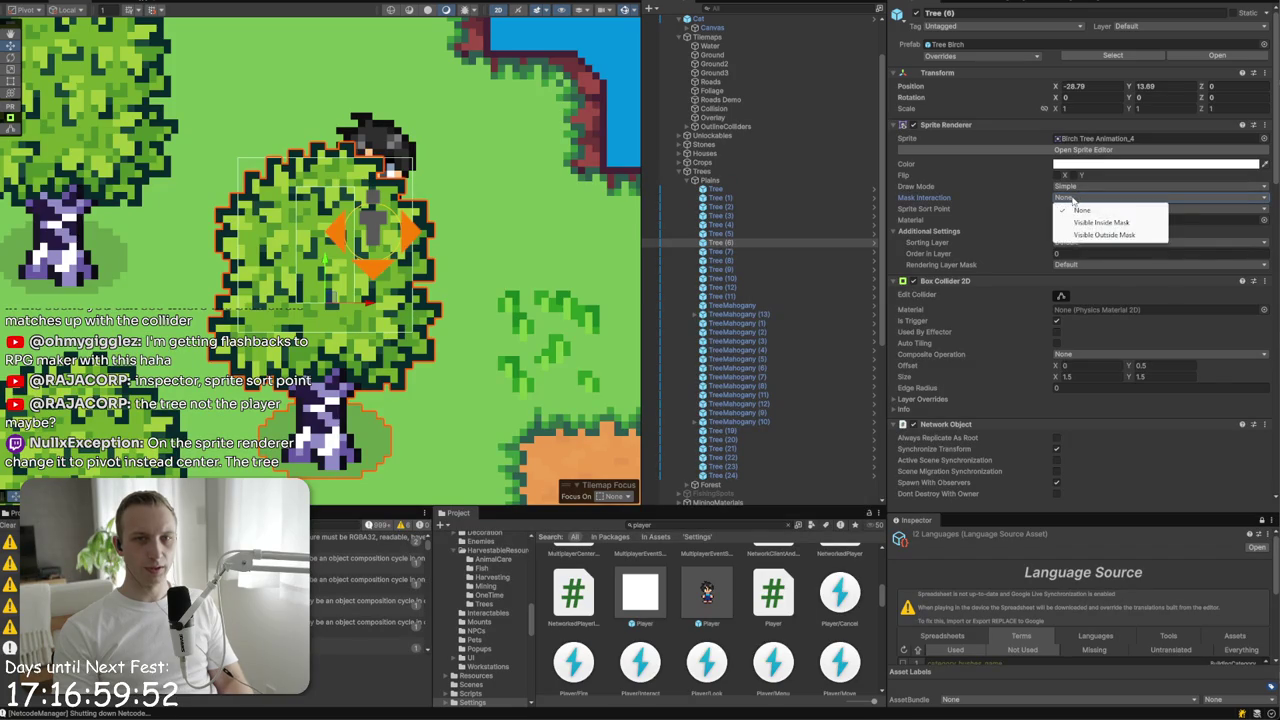
click(1073, 200)
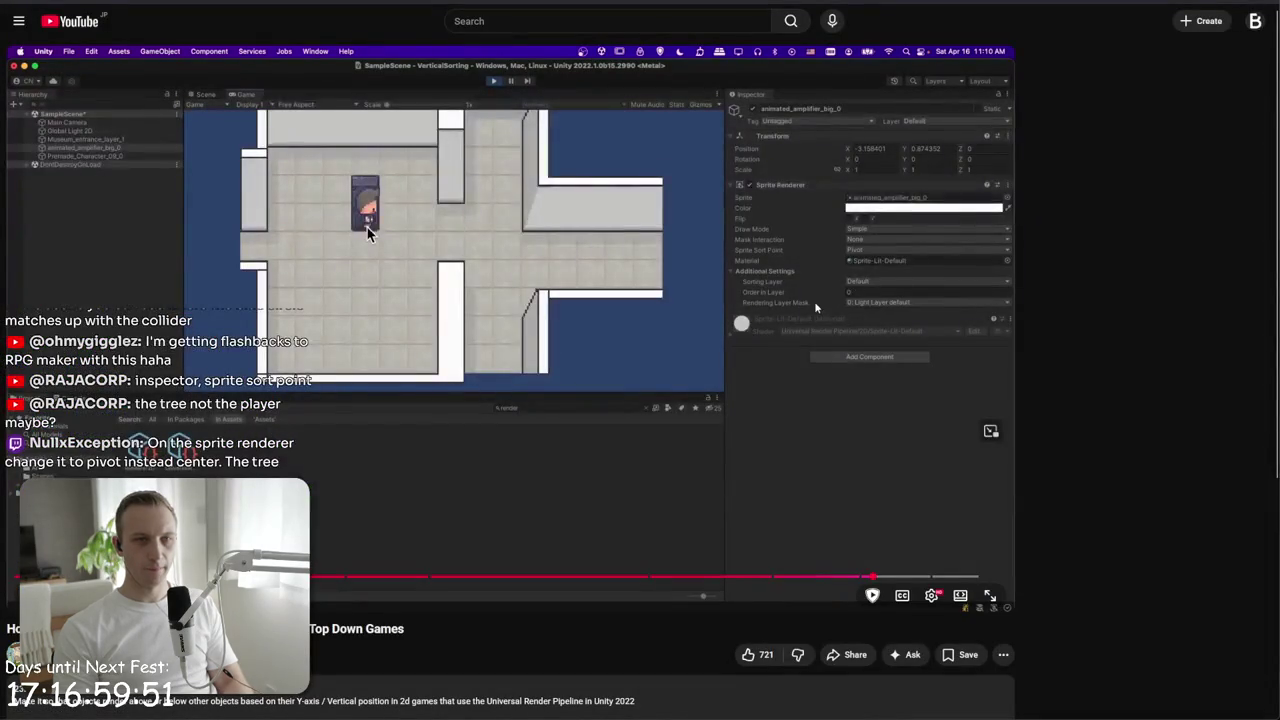
click(815, 307)
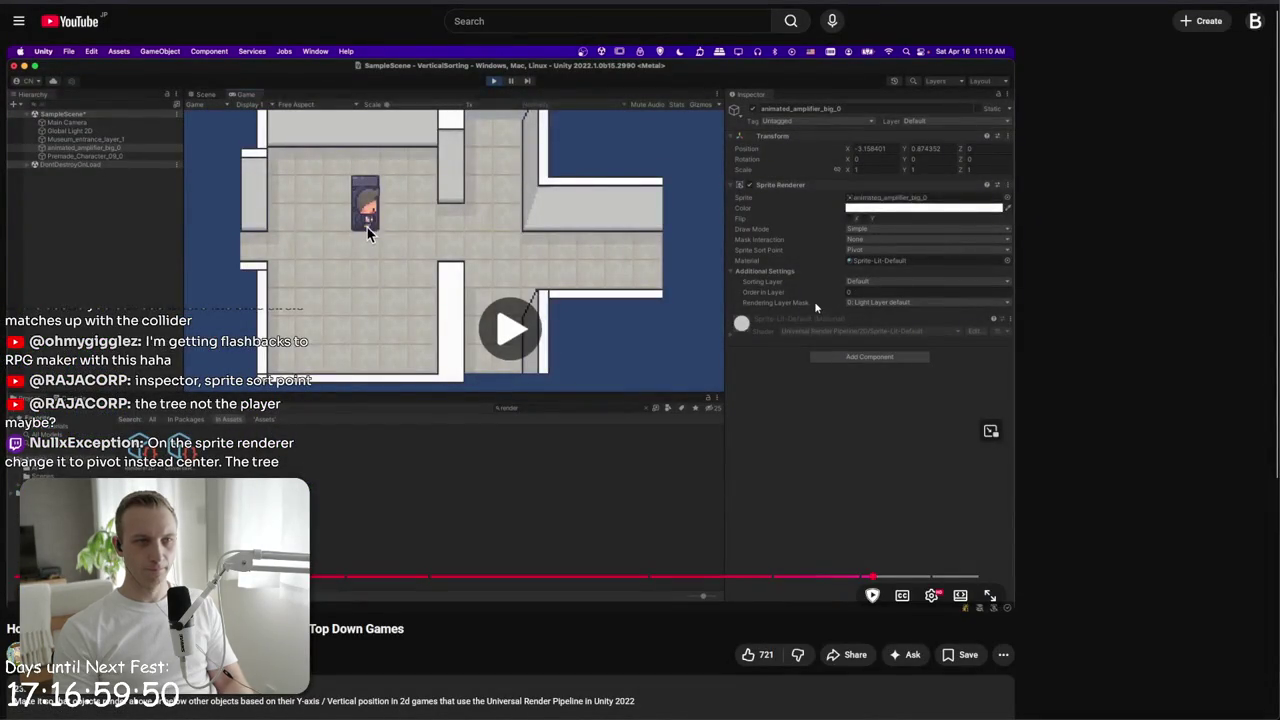
- Play the top-down sorting tutorial further at 2x speed, then pause it
drag(917, 334, 912, 345)
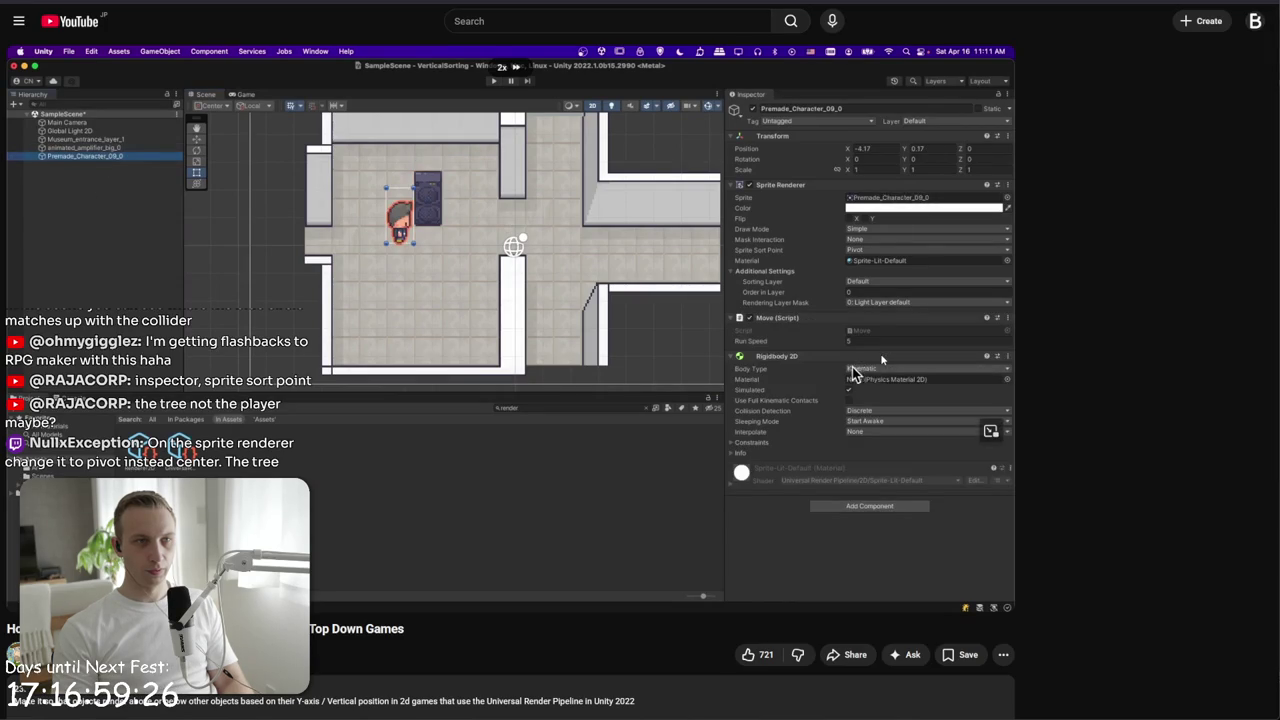
click(594, 358)
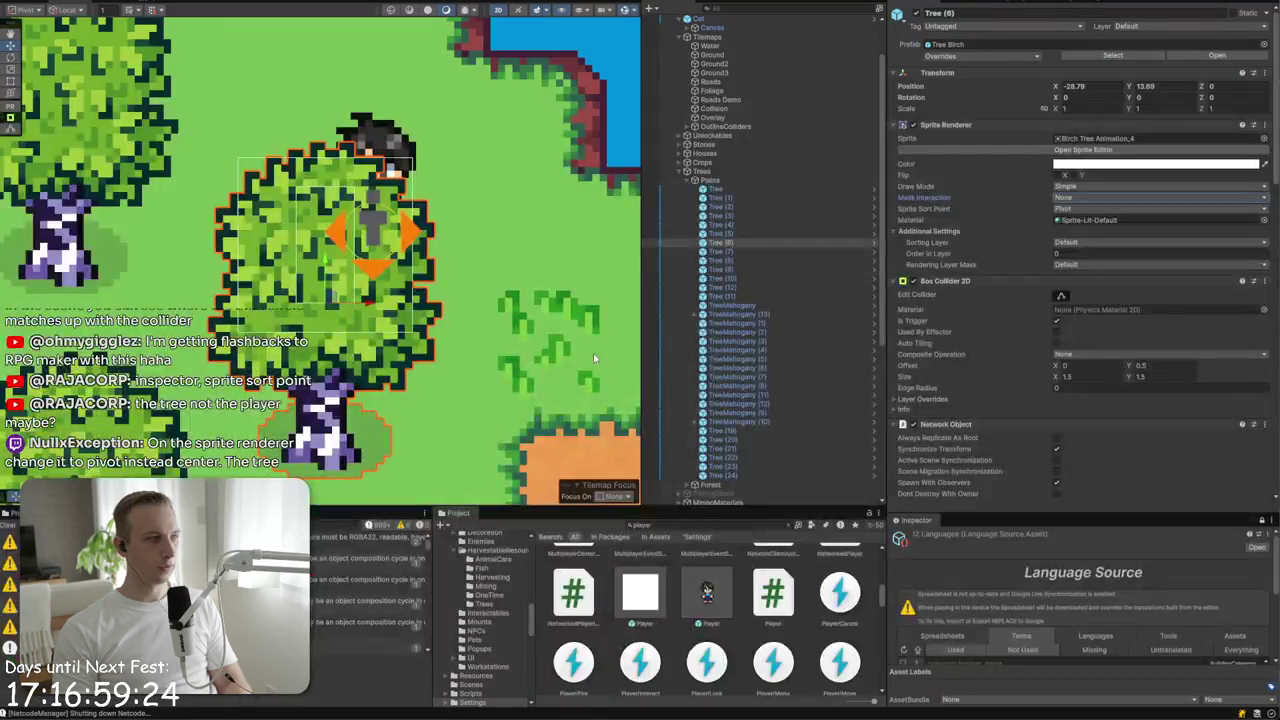
- Set the birch Tree's Sprite Sort Point to Pivot
click(738, 191)
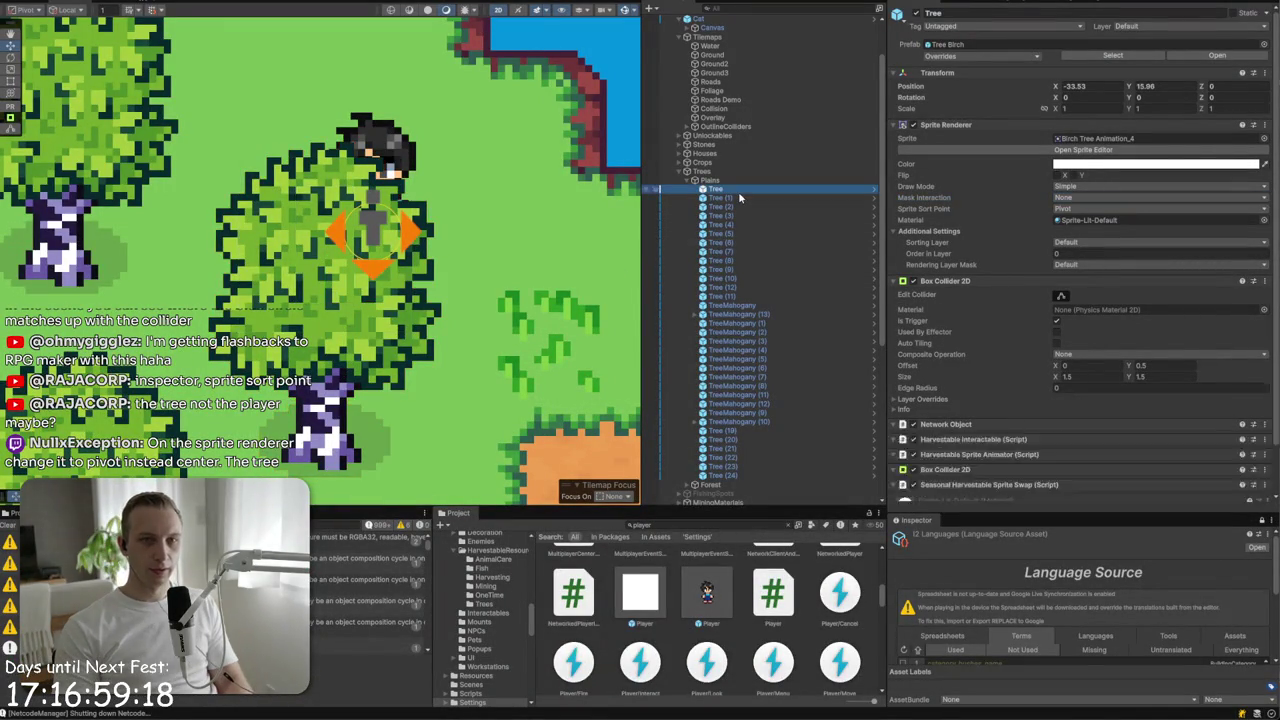
click(1068, 209)
click(1079, 234)
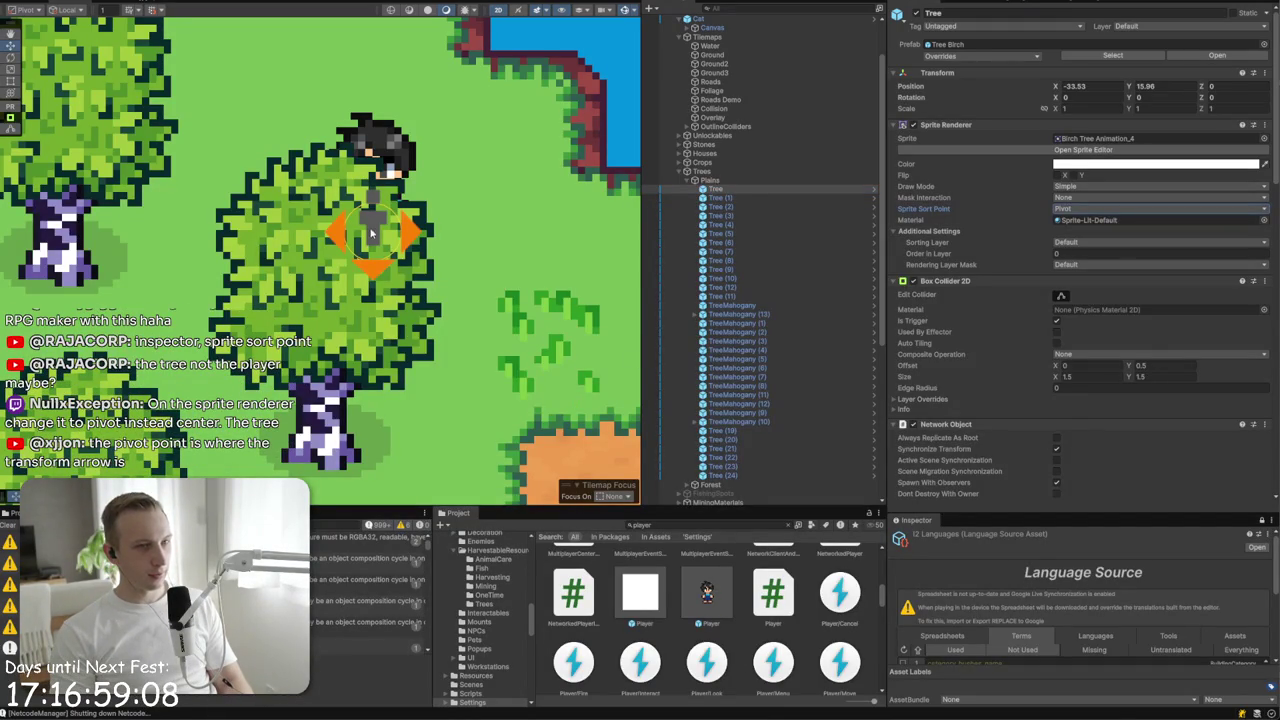
scroll(767, 431, down, 5)
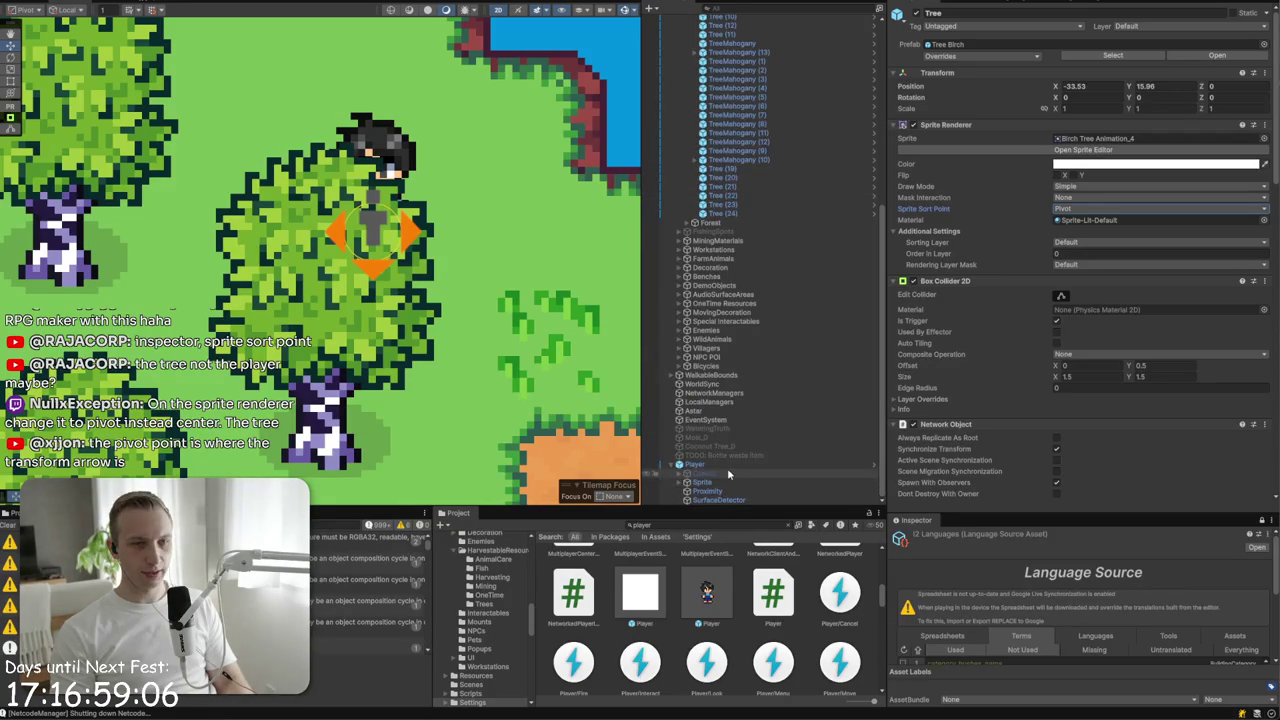
- Make the Player's Sprite child sort by Center and move it down to Y -1.6
click(730, 465)
click(702, 482)
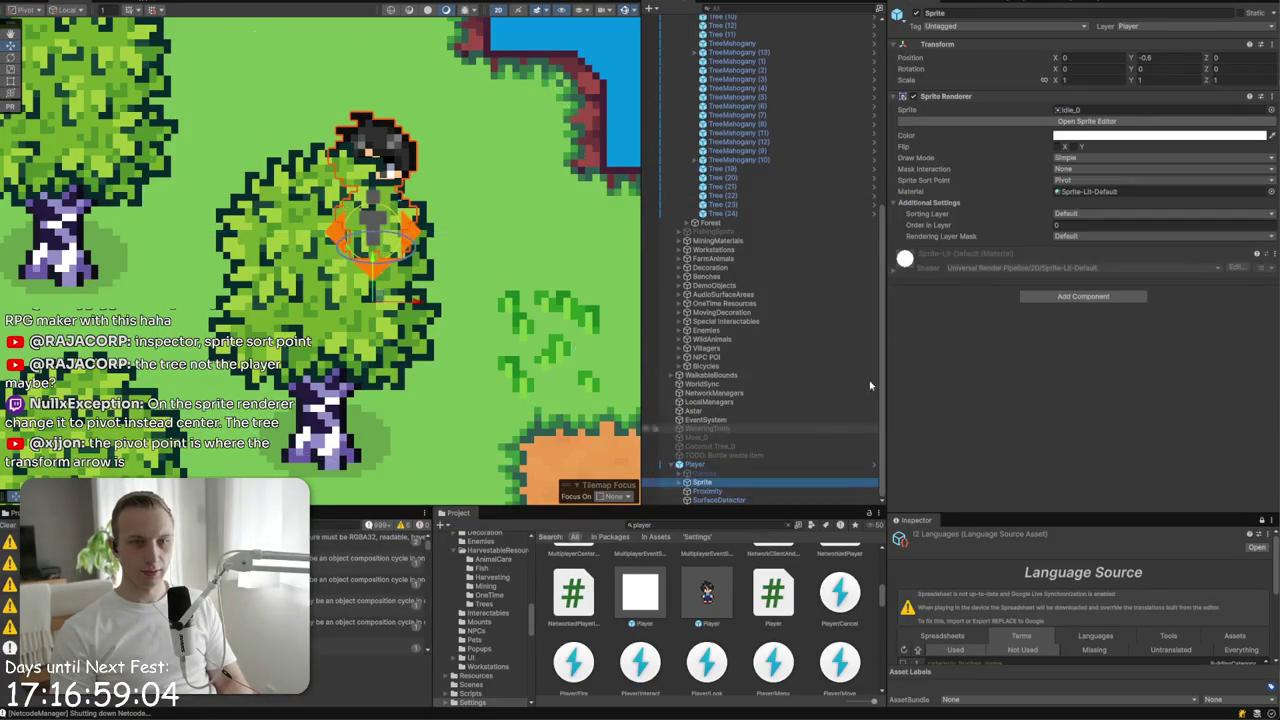
click(1085, 180)
click(1080, 187)
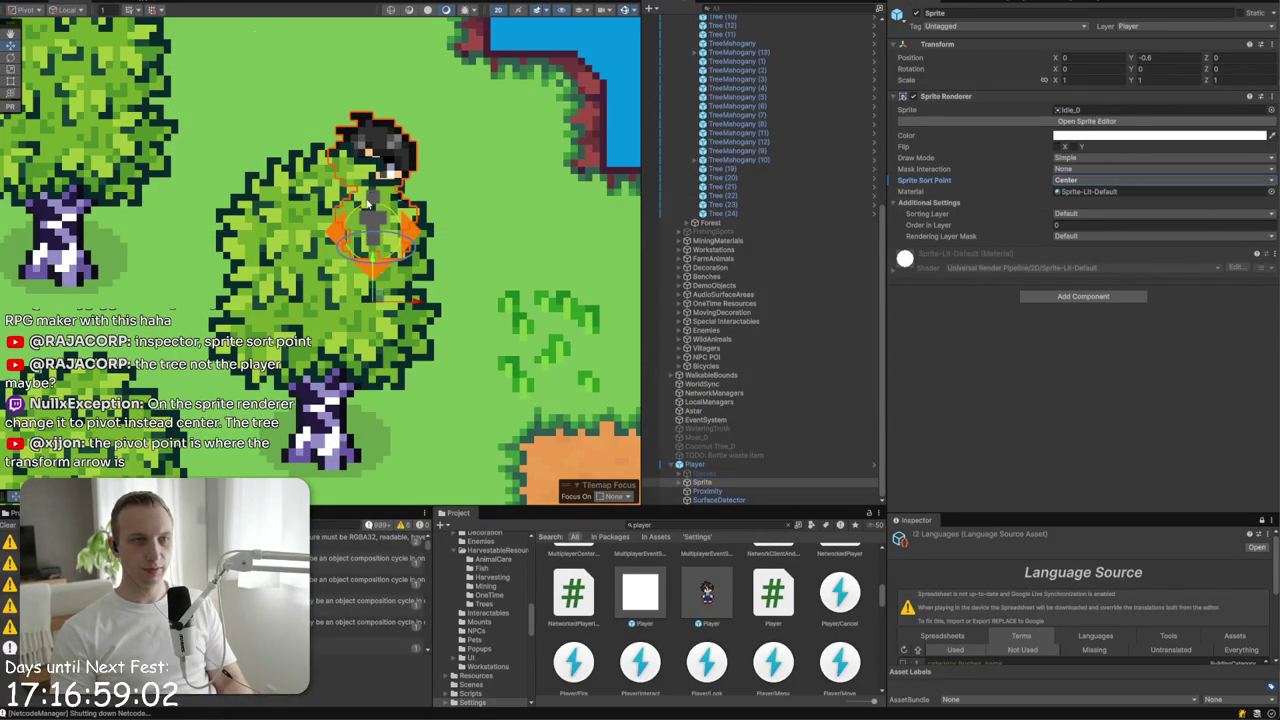
drag(371, 258, 371, 378)
scroll(370, 365, down, 3)
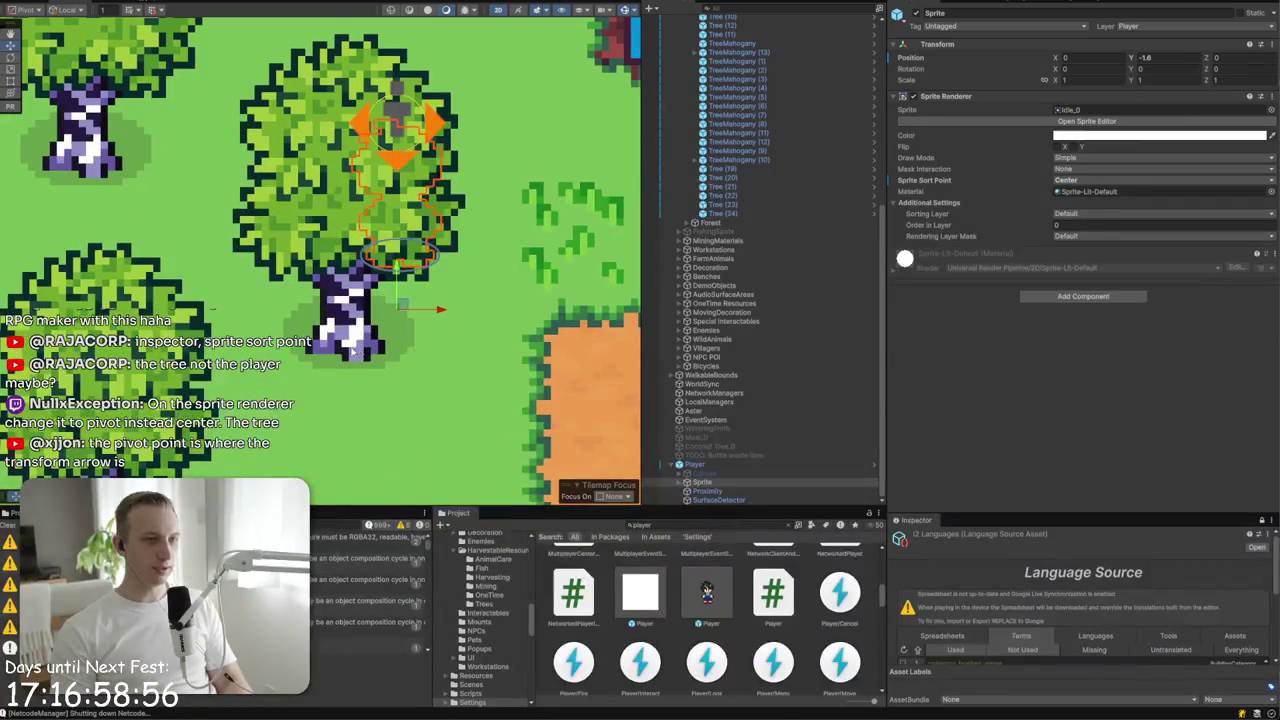
click(455, 160)
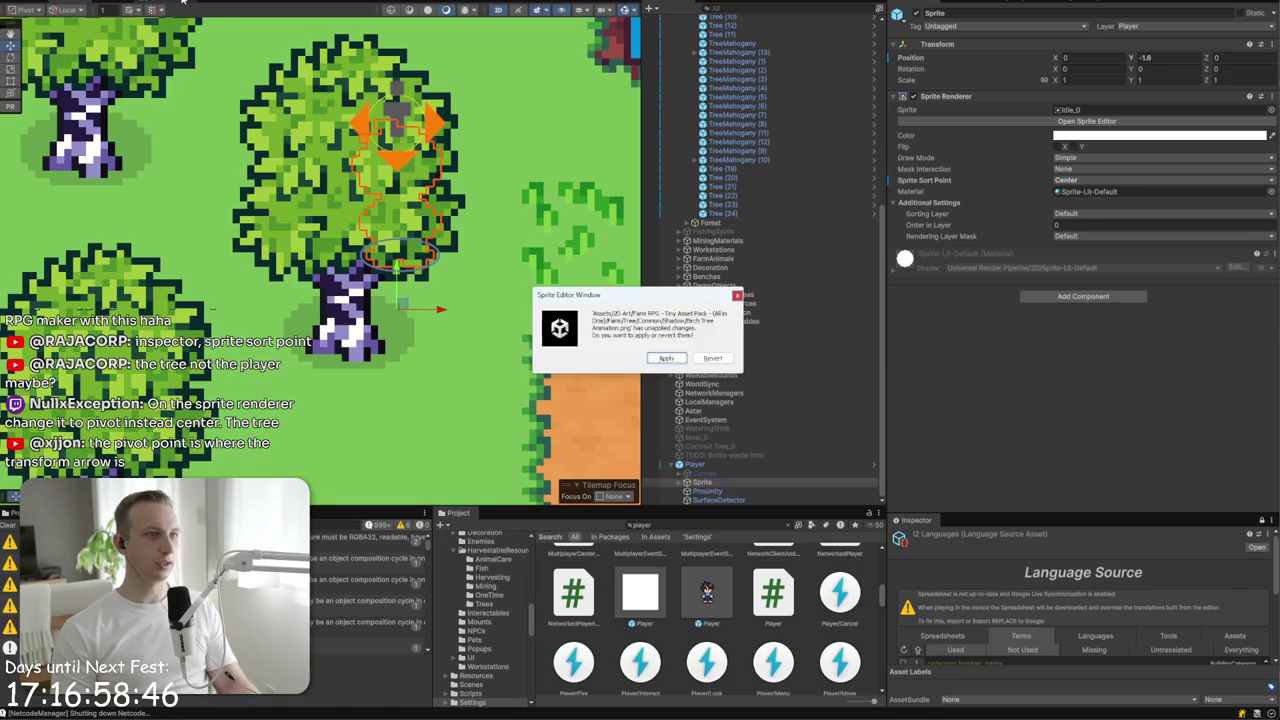
- Revert the unapplied birch tree sprite changes and check Idle_6's Bottom Center pivot
click(712, 358)
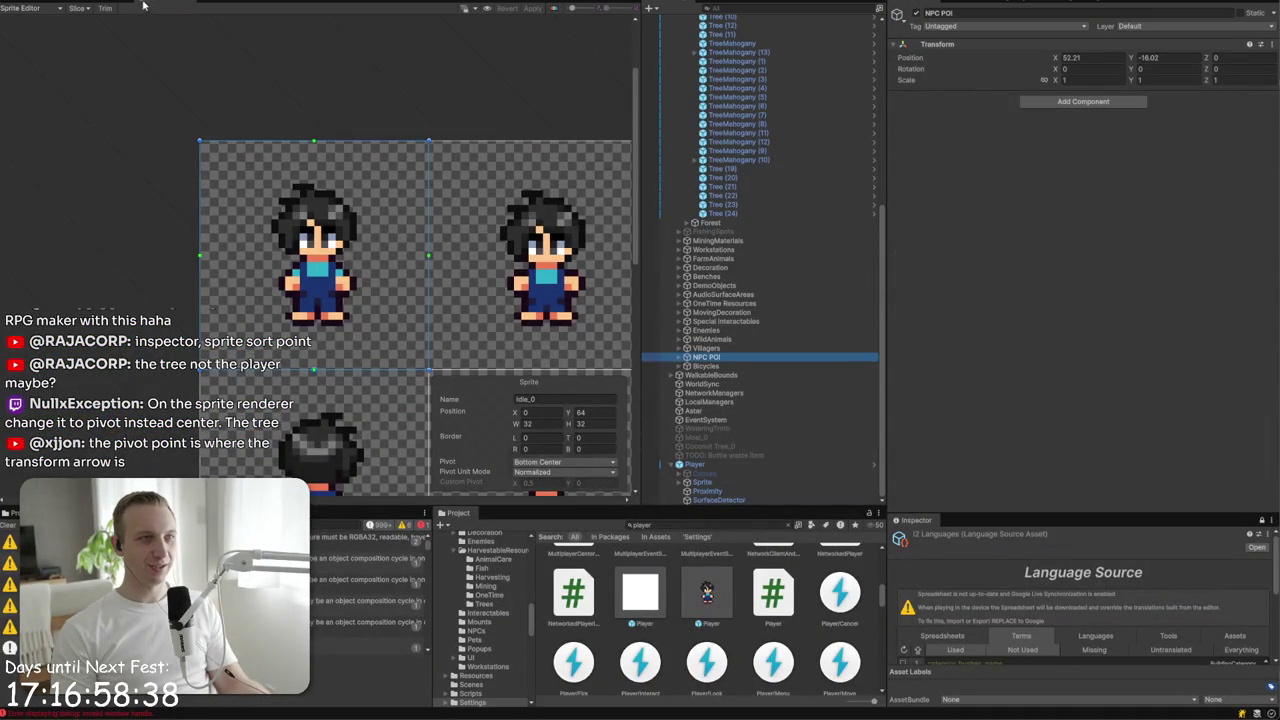
scroll(342, 139, down, 3)
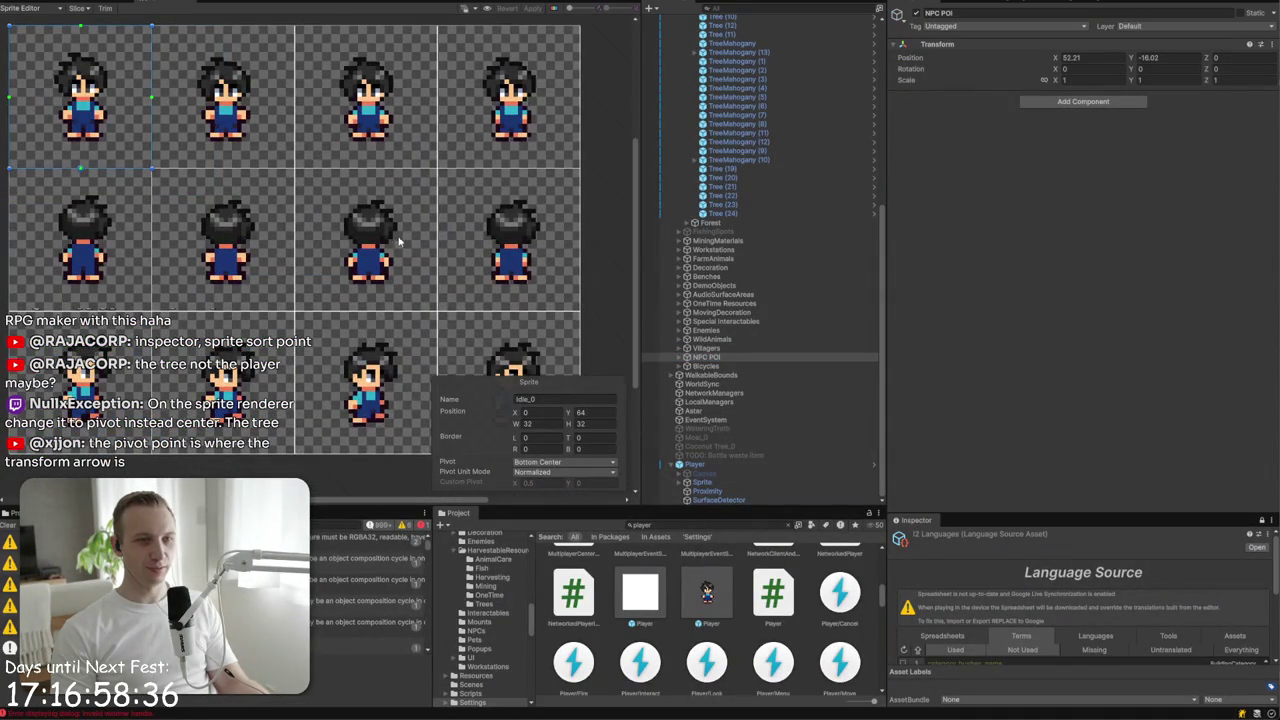
click(405, 270)
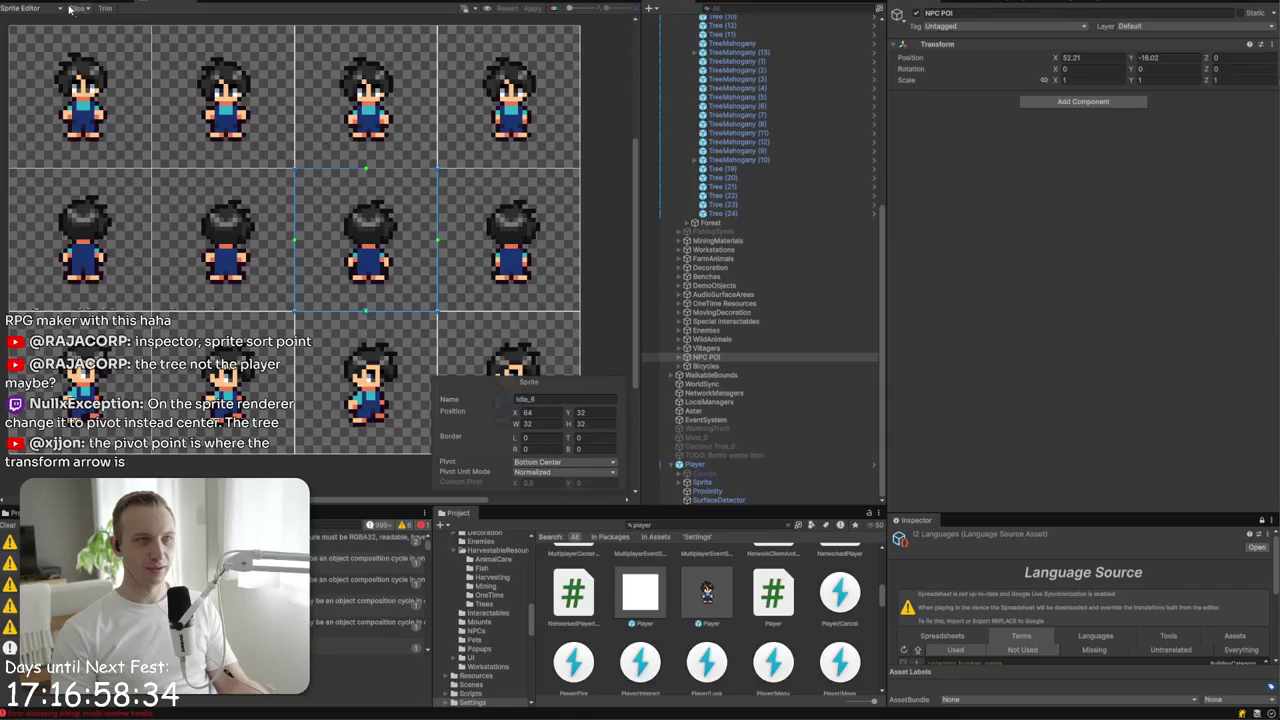
- Back in the Scene view, click through Tree (6), the Water tilemap and Cat to reach the tree
click(345, 338)
click(345, 338)
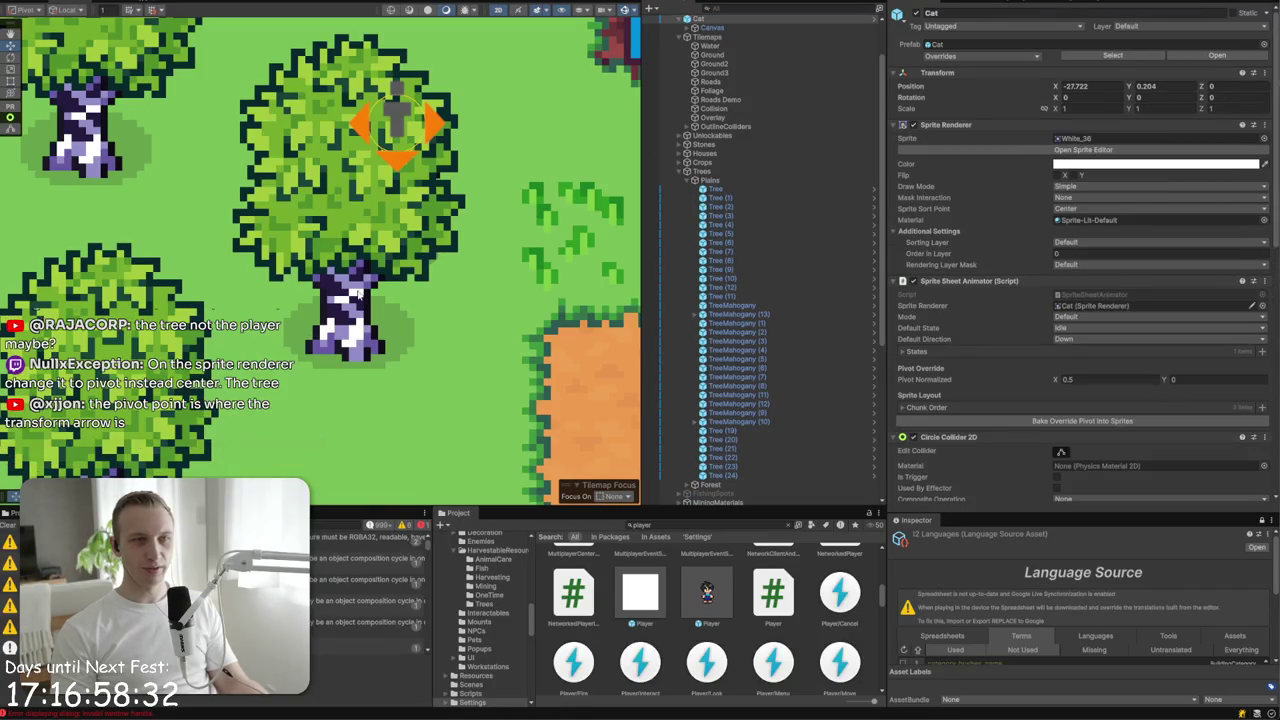
click(345, 338)
click(345, 338)
click(352, 265)
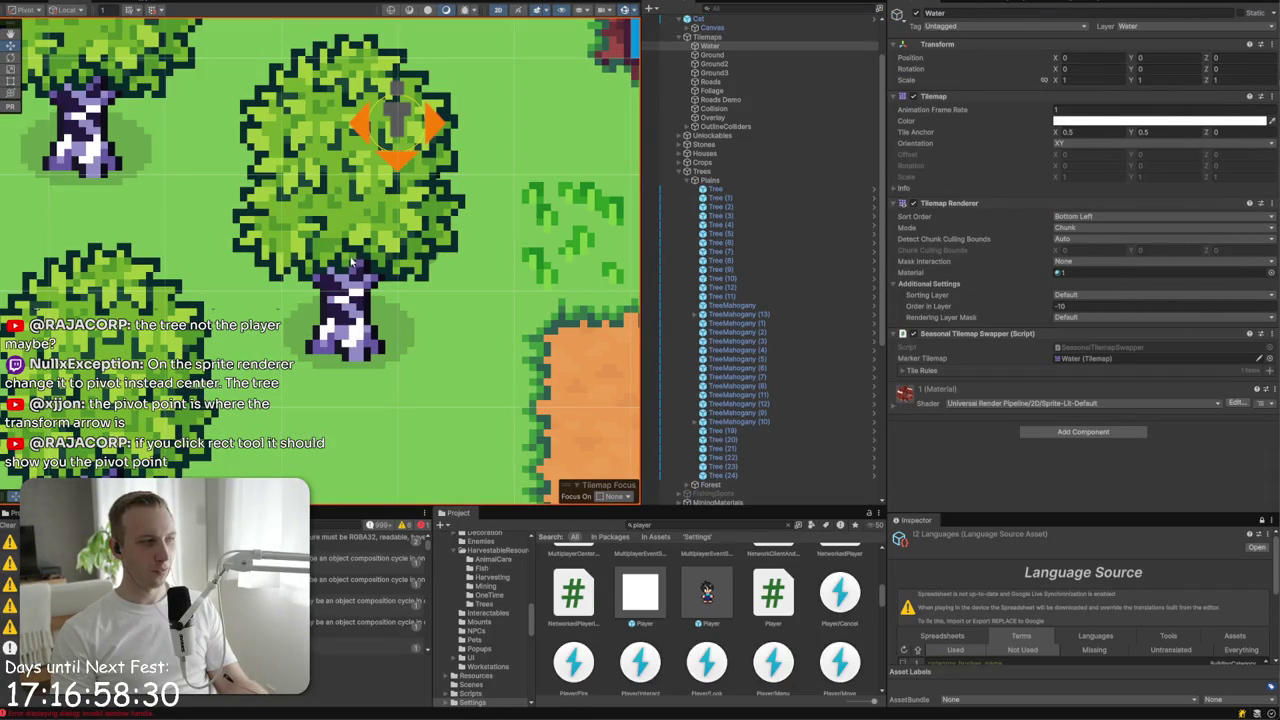
click(352, 262)
click(351, 313)
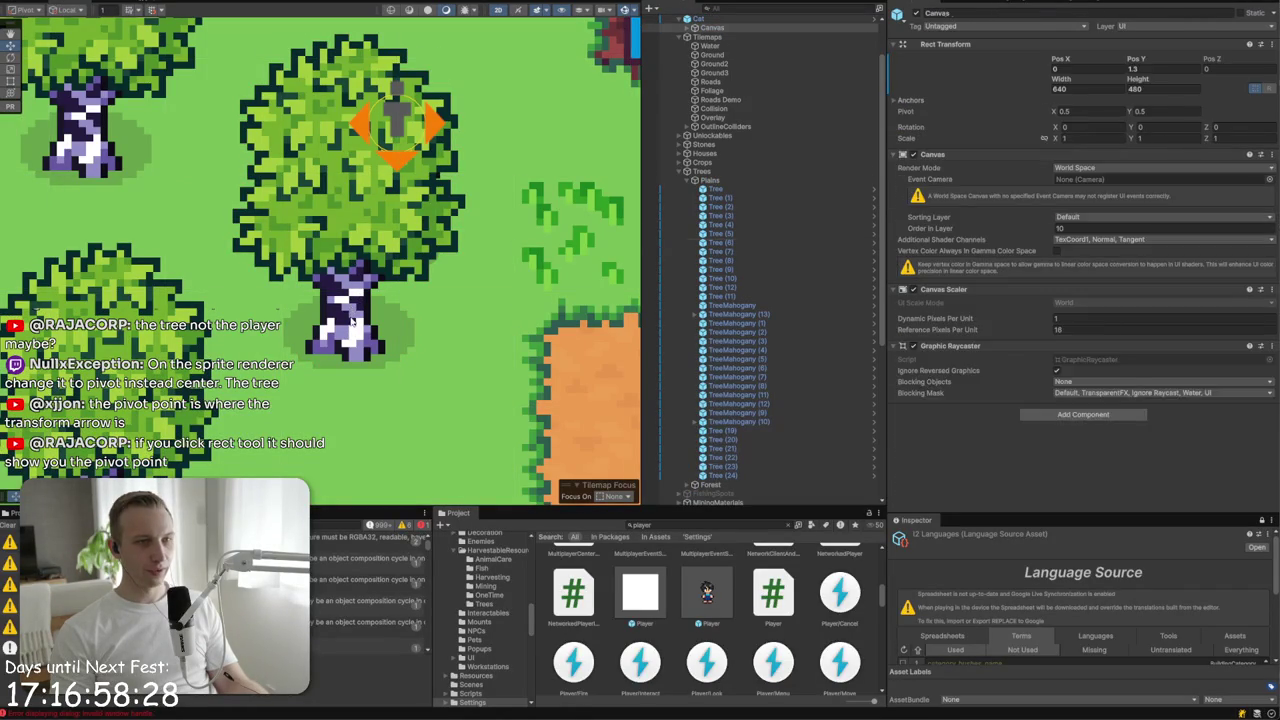
- Select and frame Tree (6), then locate its Birch Tree Animation sprite sheet
click(351, 313)
click(14, 82)
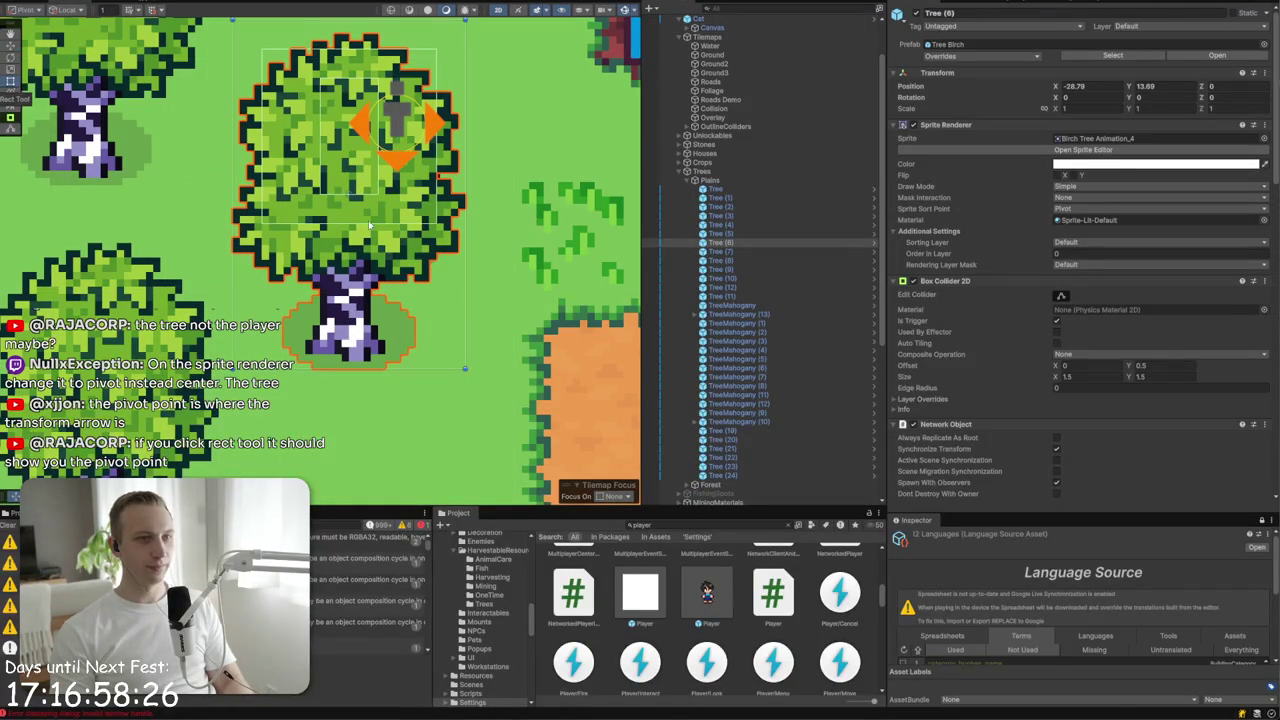
key(f)
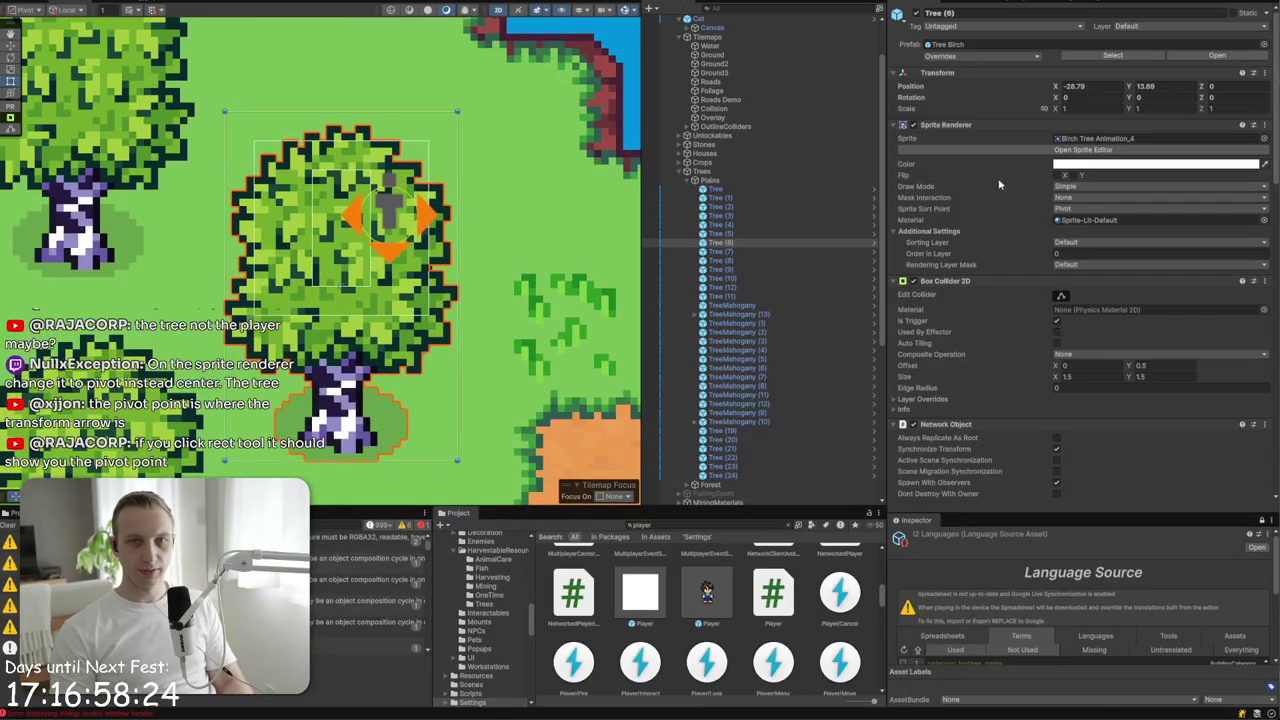
click(1076, 146)
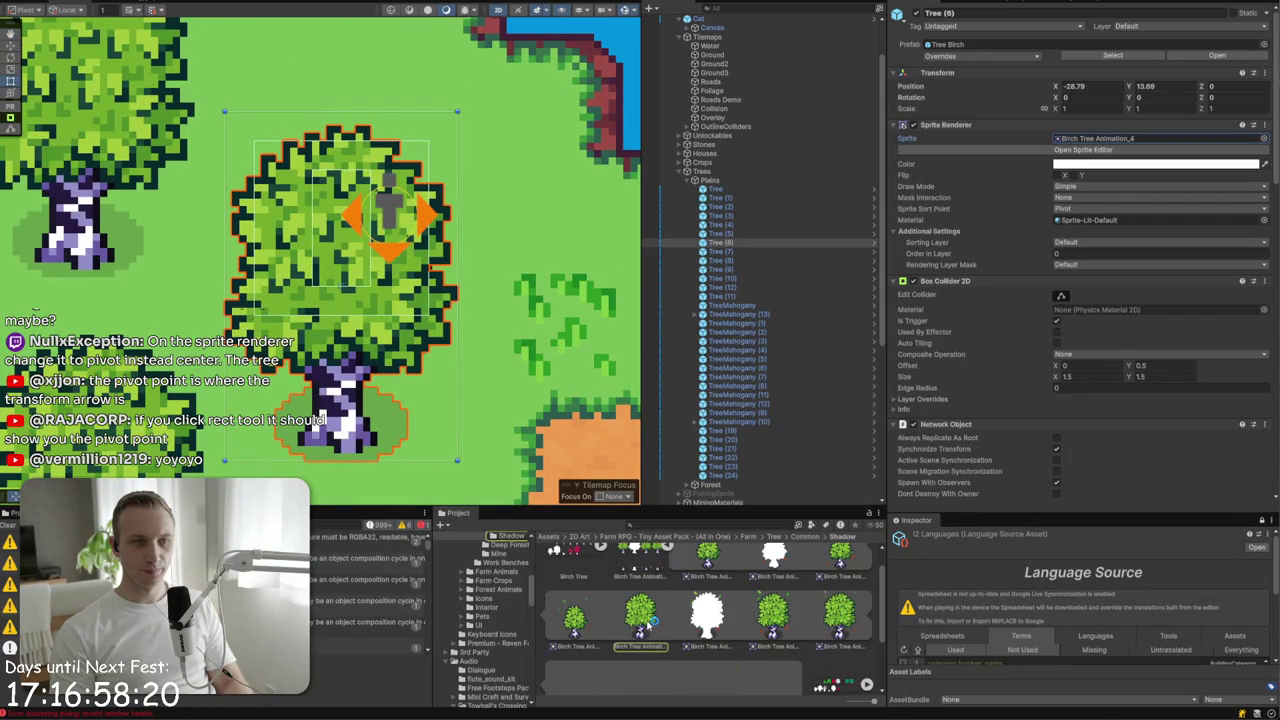
click(651, 621)
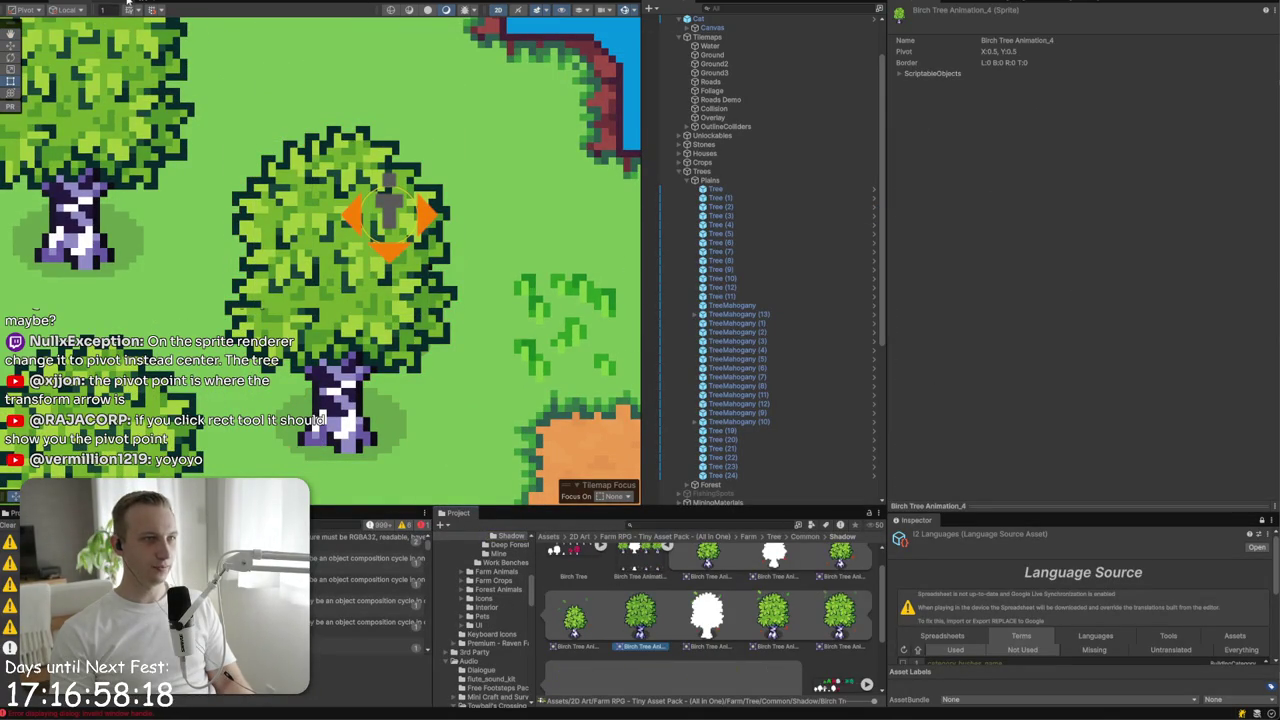
click(645, 565)
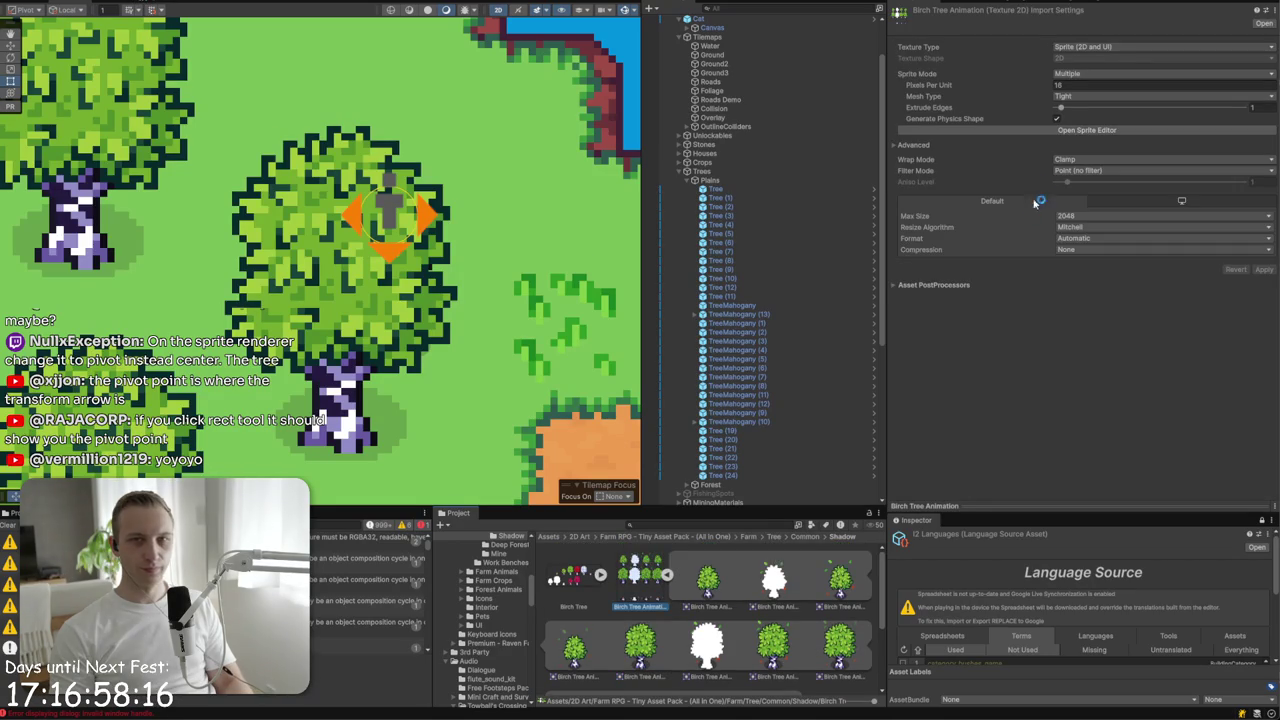
- Set frame Birch Tree Animation_4's pivot to Bottom Center and apply it
click(1000, 131)
scroll(174, 350, up, 3)
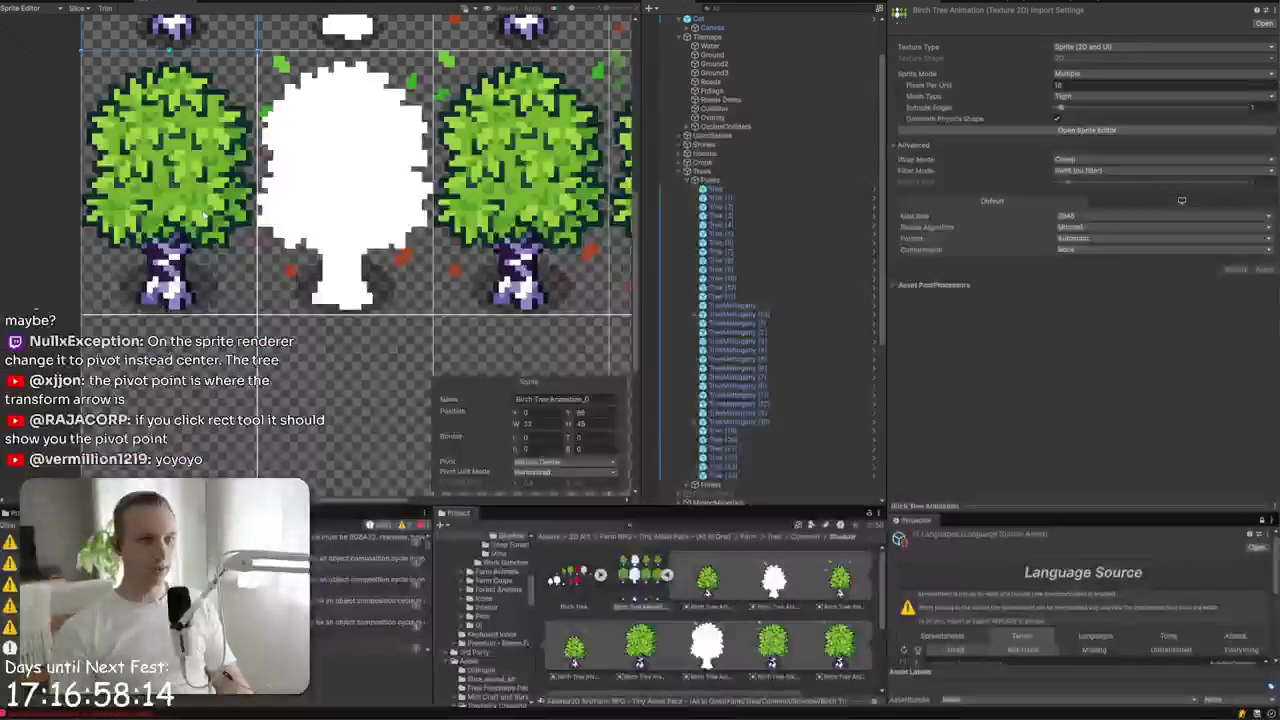
click(203, 212)
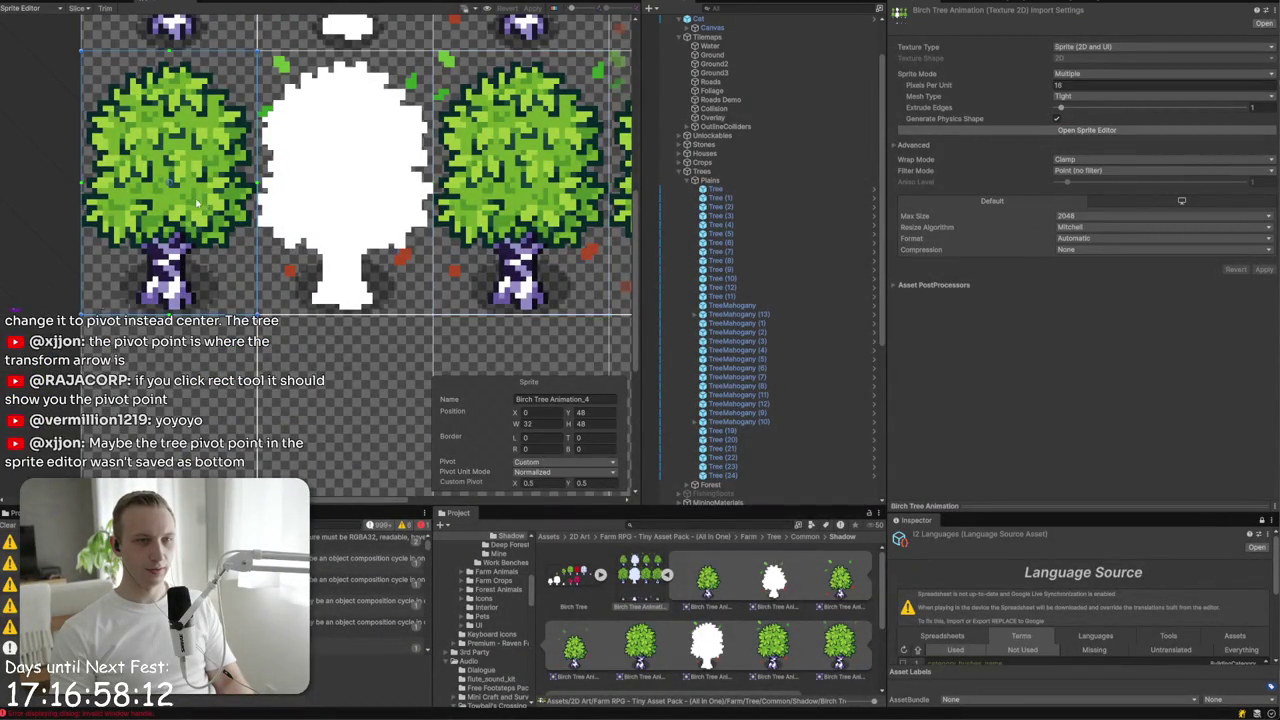
click(541, 464)
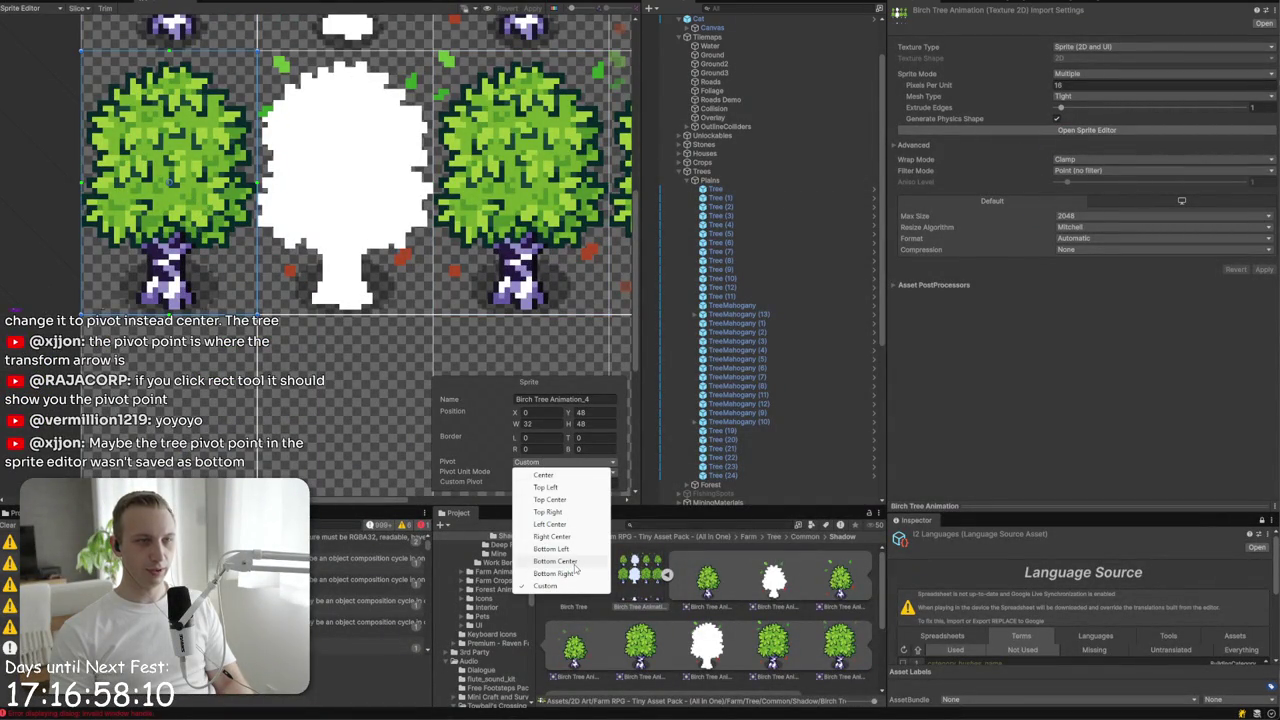
click(545, 561)
click(533, 9)
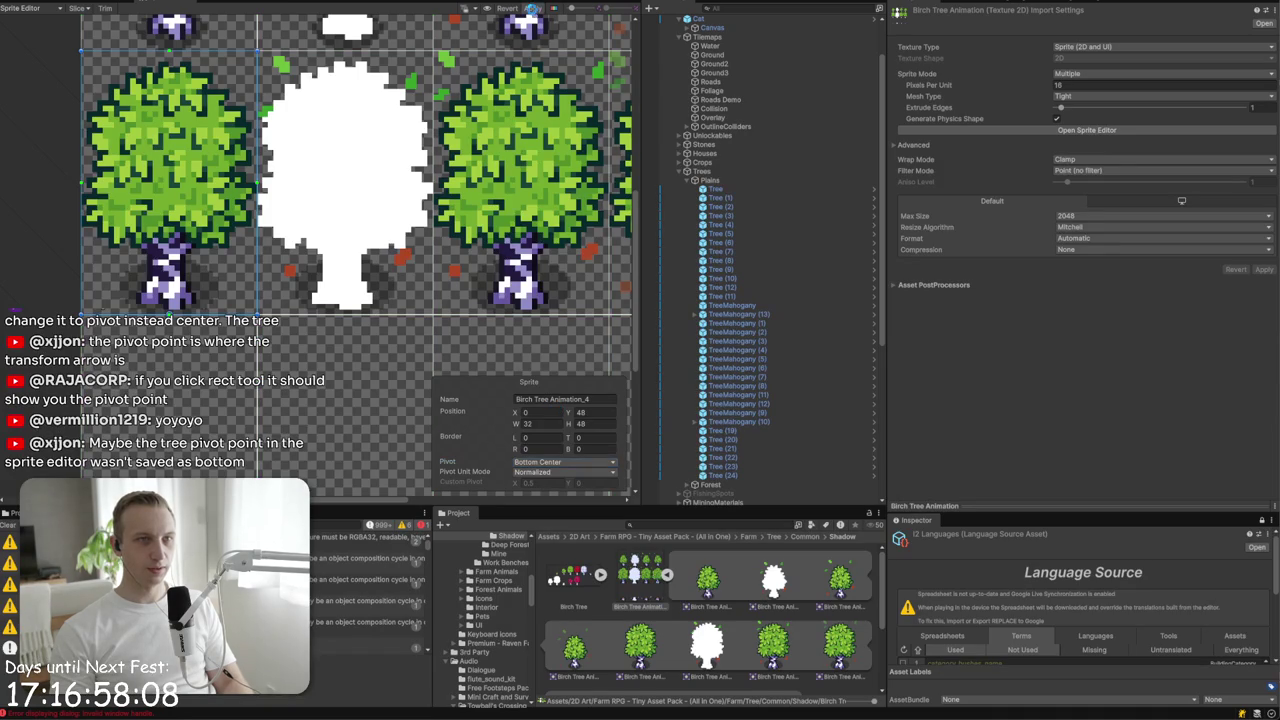
click(70, 3)
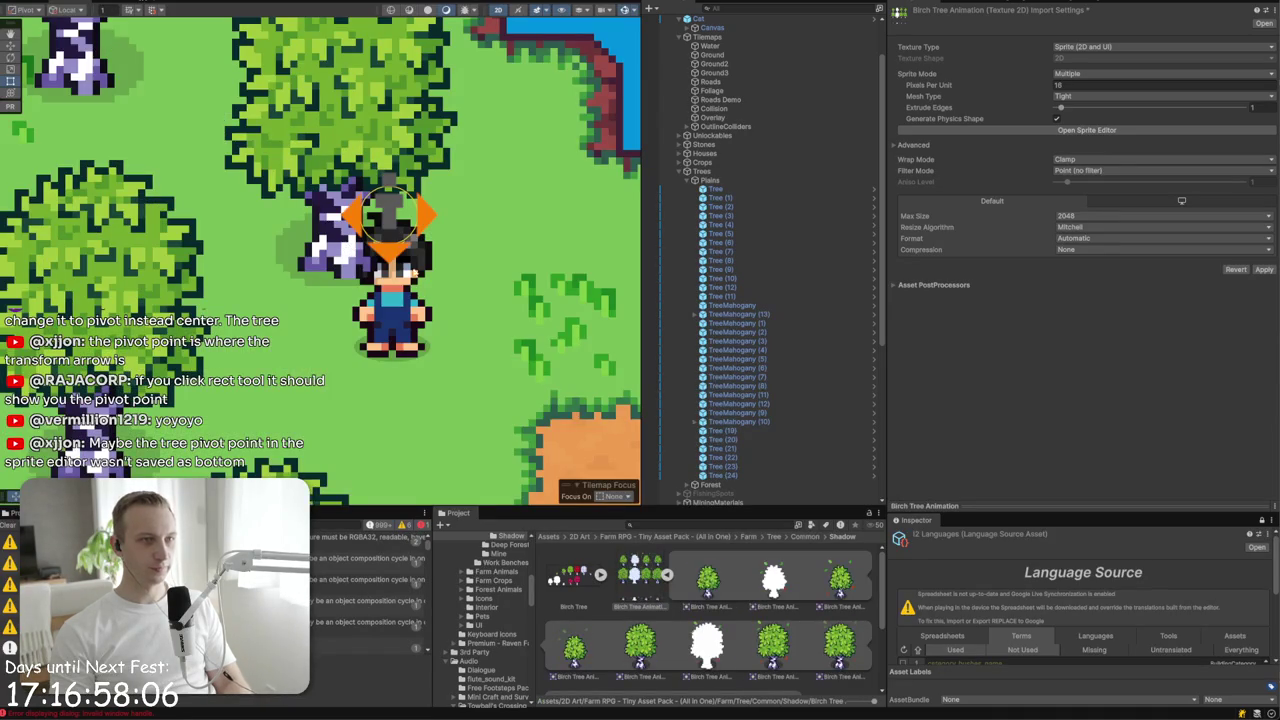
- Save the pending tree import setting changes
click(407, 302)
click(608, 362)
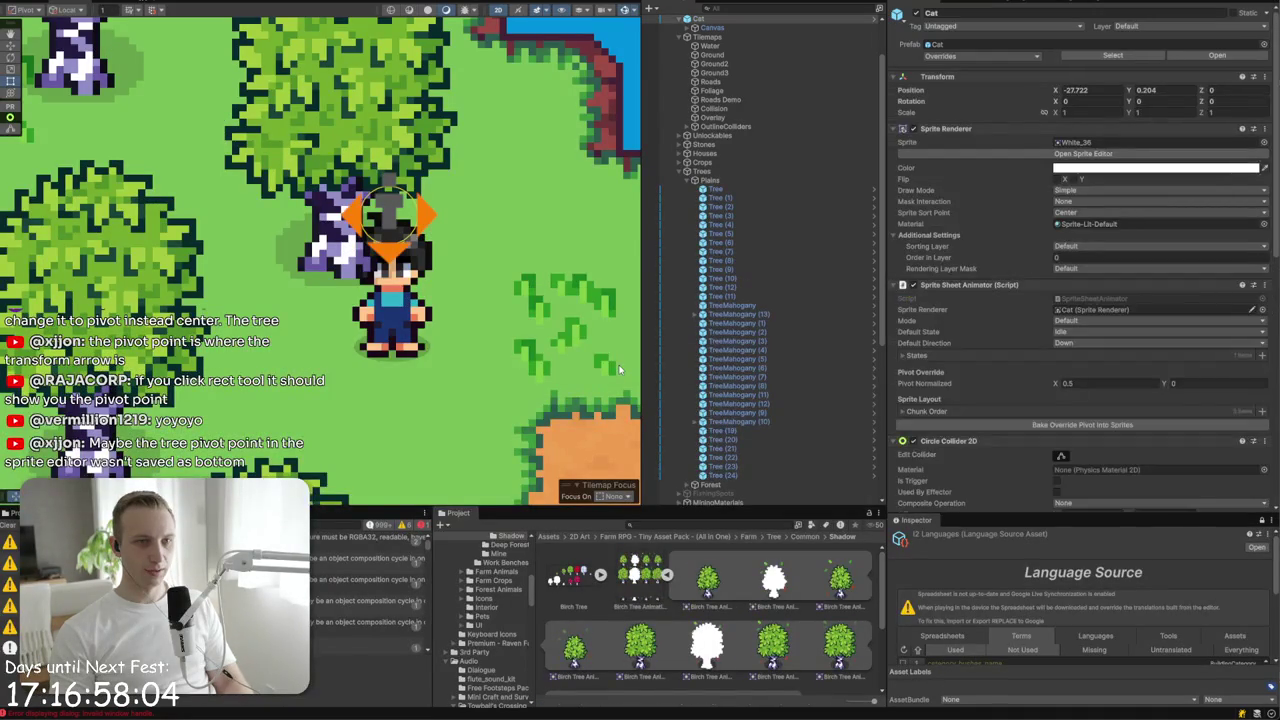
scroll(751, 484, down, 5)
scroll(753, 484, down, 3)
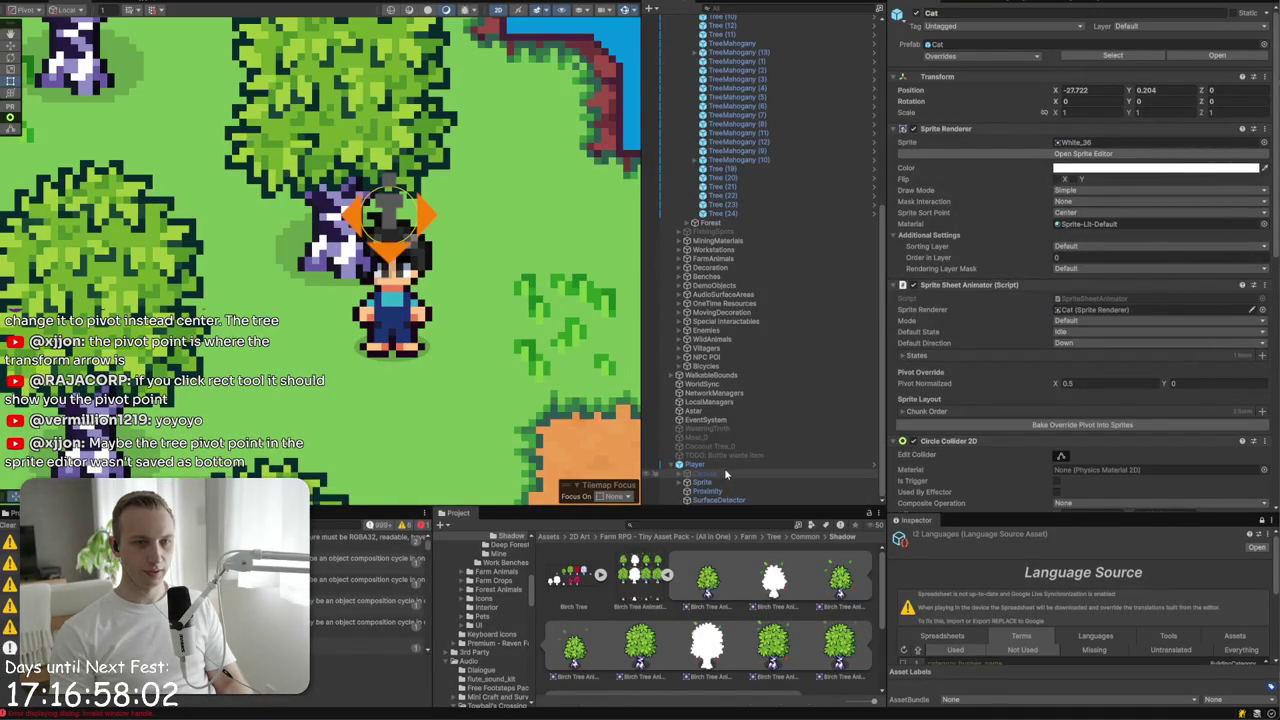
- Frame the Player, select its Sprite child and drag it up onto the tree
click(725, 465)
key(f)
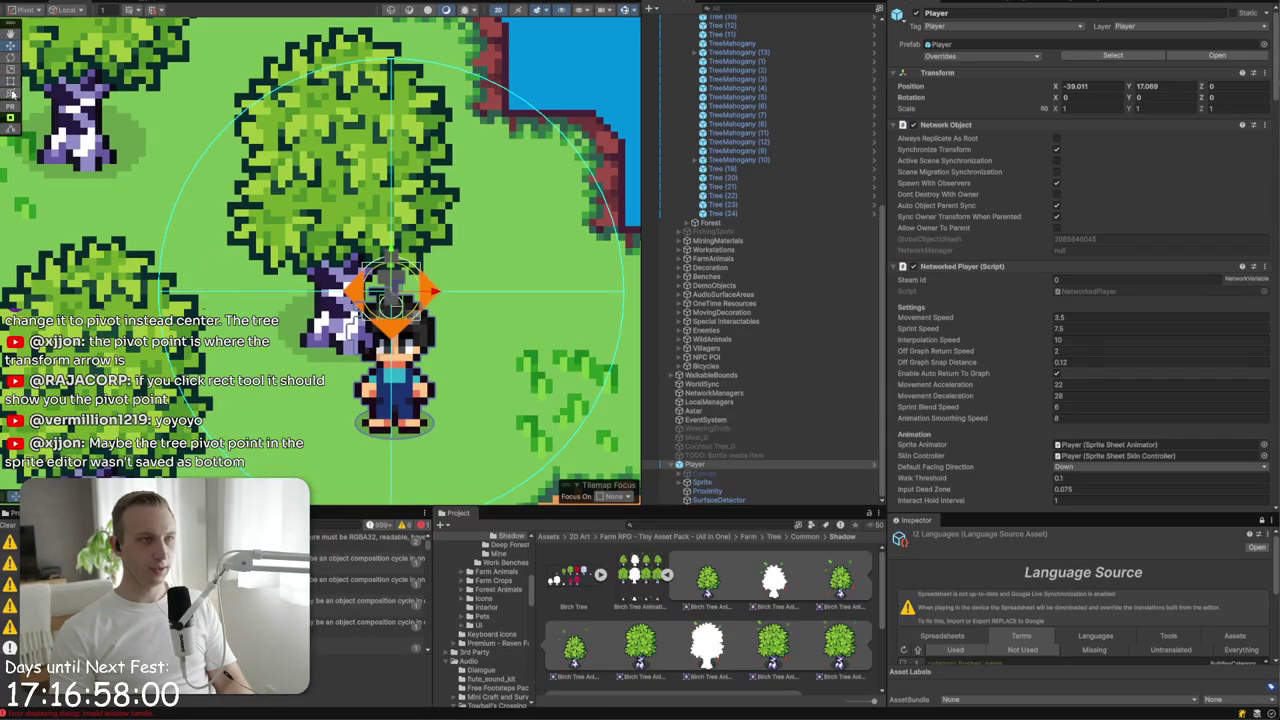
scroll(418, 376, up, 8)
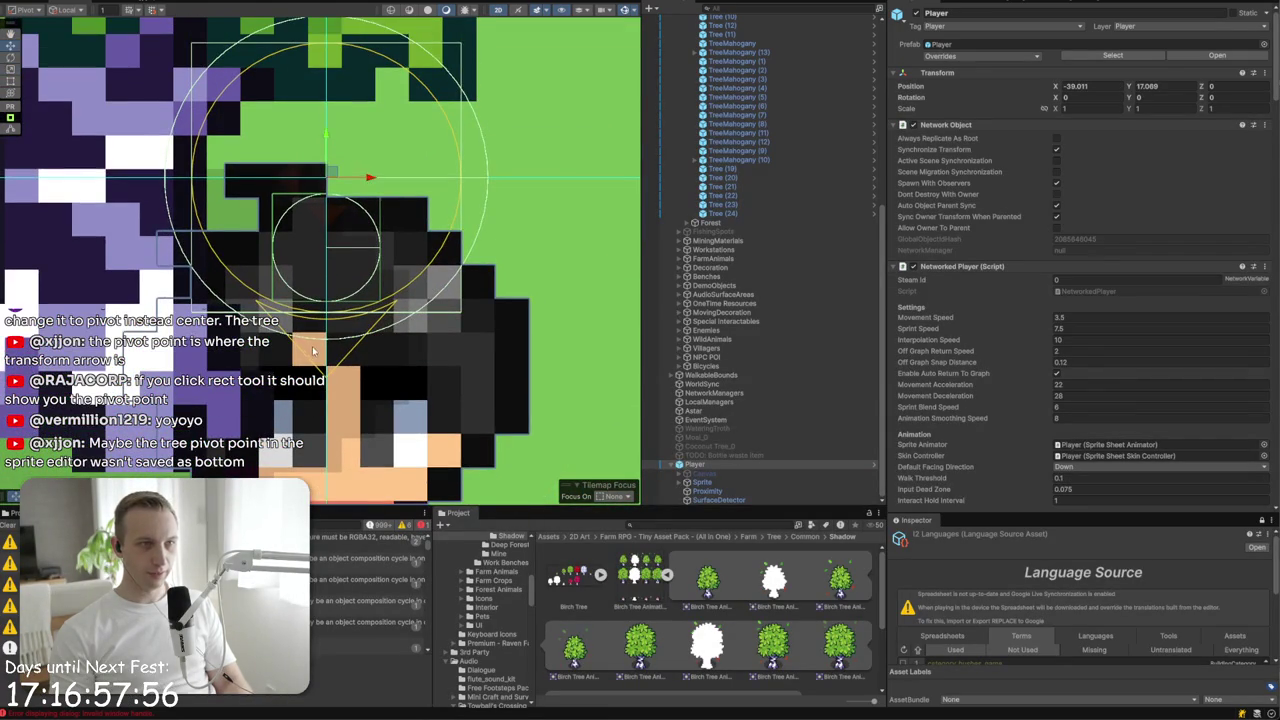
scroll(316, 342, down, 5)
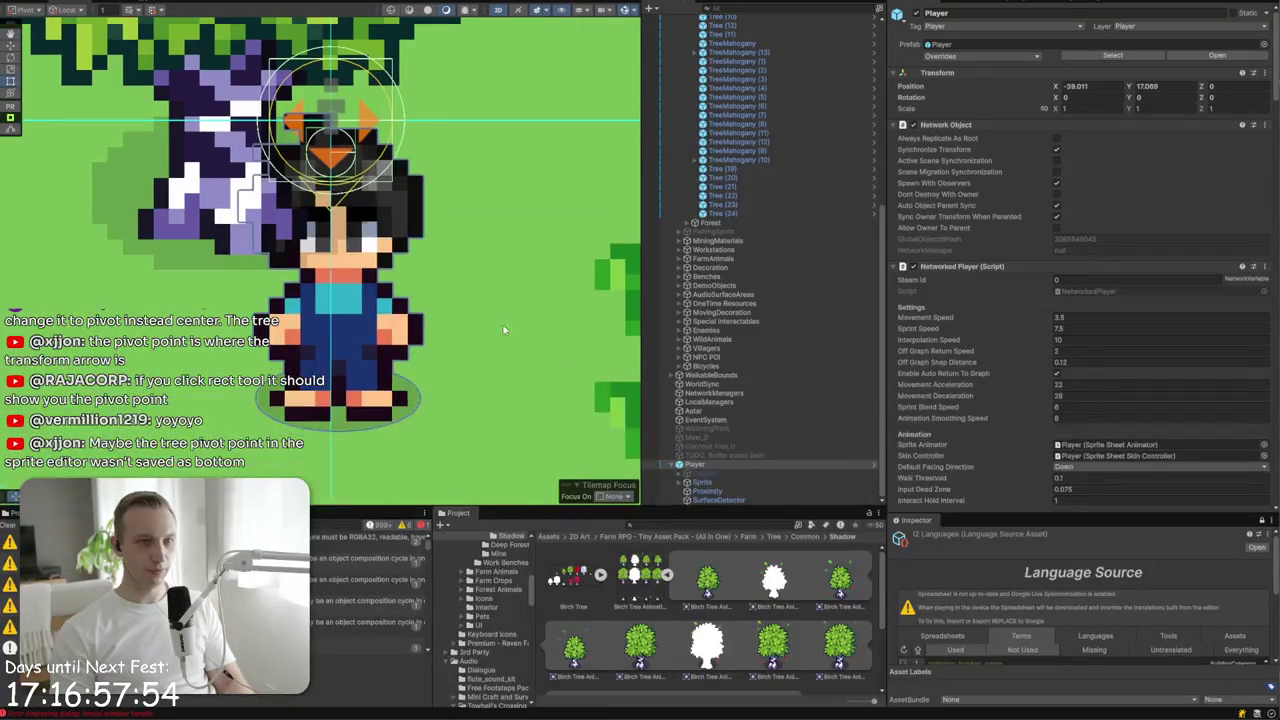
click(731, 482)
scroll(374, 296, down, 4)
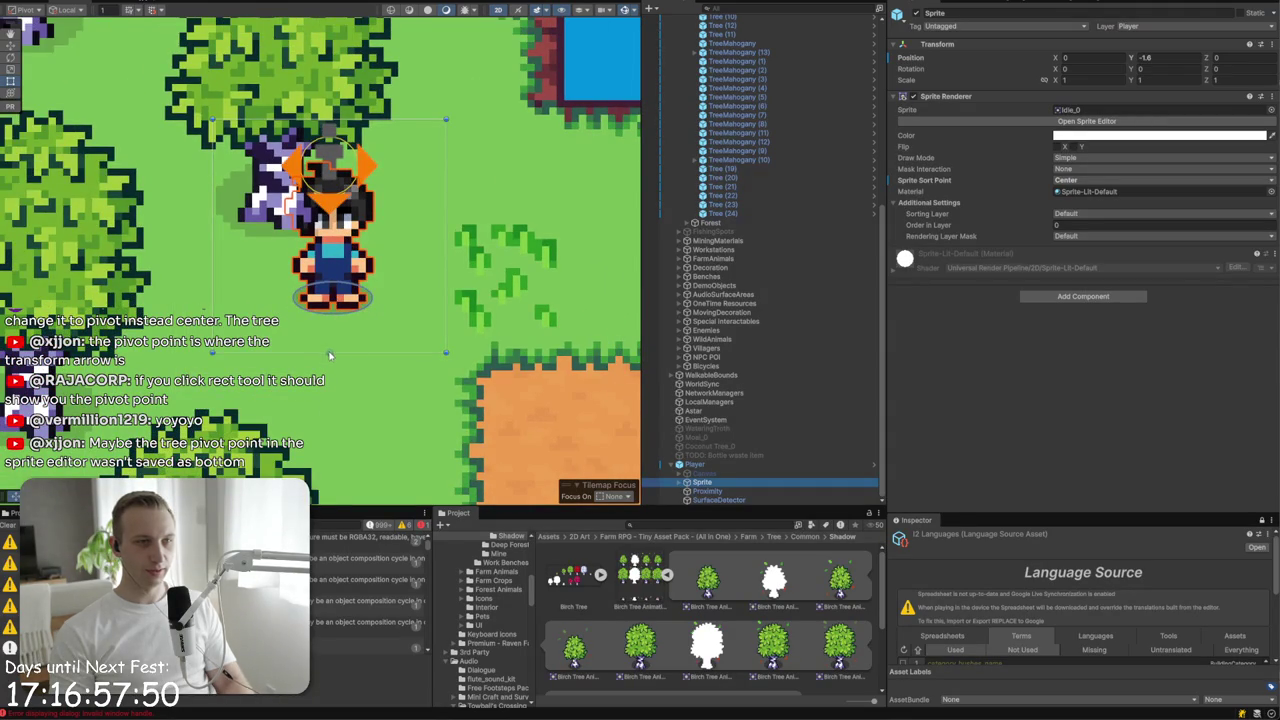
scroll(336, 318, down, 3)
mouse_move(302, 395)
mouse_down()
mouse_move(300, 90)
mouse_move(298, 320)
mouse_move(316, 430)
mouse_move(276, 400)
mouse_up()
scroll(276, 420, up, 3)
- Set the Sprite's sort point to Pivot and position it at 0.165, -0.827
click(1070, 180)
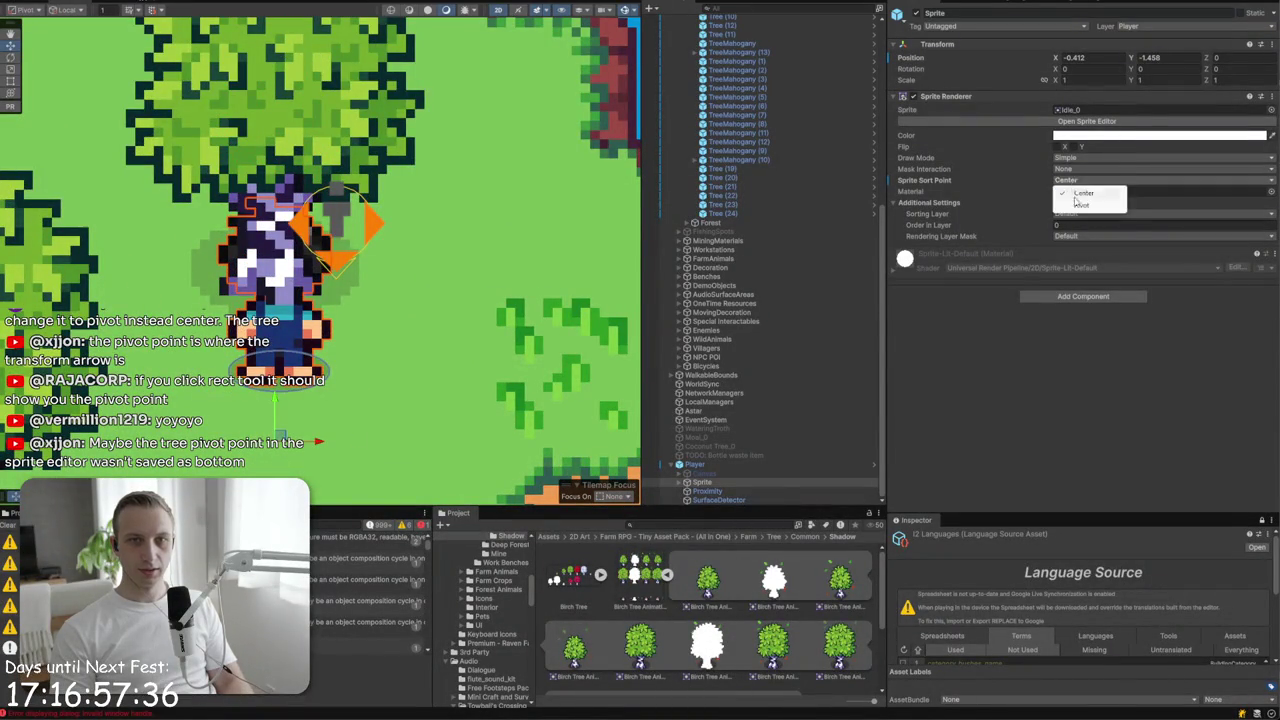
click(1079, 206)
mouse_move(288, 400)
mouse_down()
mouse_move(274, 250)
mouse_move(270, 281)
mouse_up()
drag(313, 320, 400, 326)
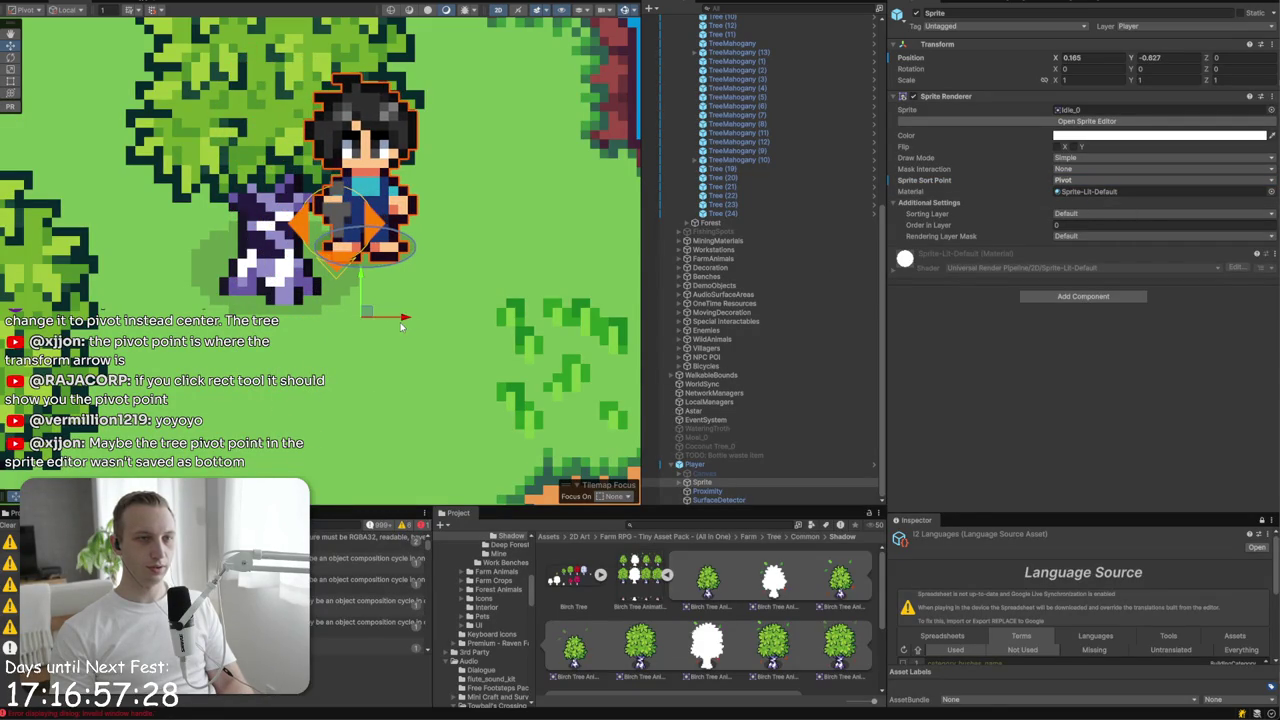
click(11, 81)
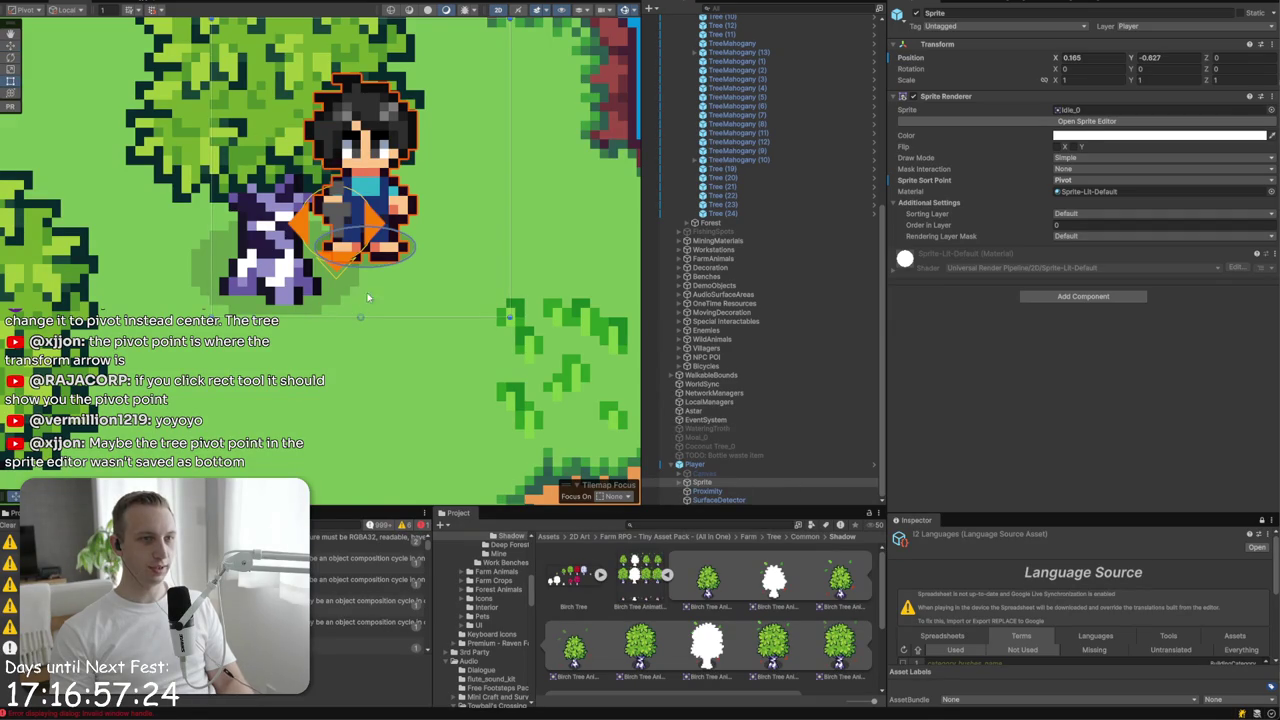
drag(362, 316, 364, 321)
key(ctrl+z)
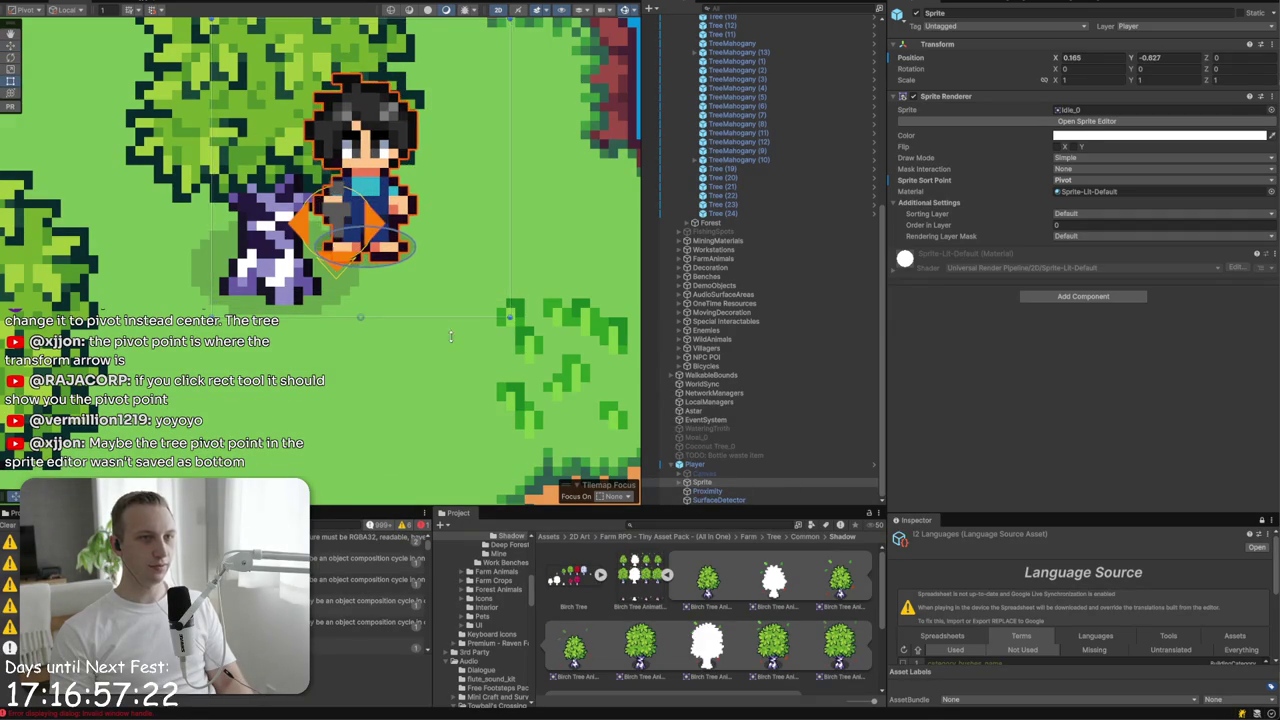
click(1072, 110)
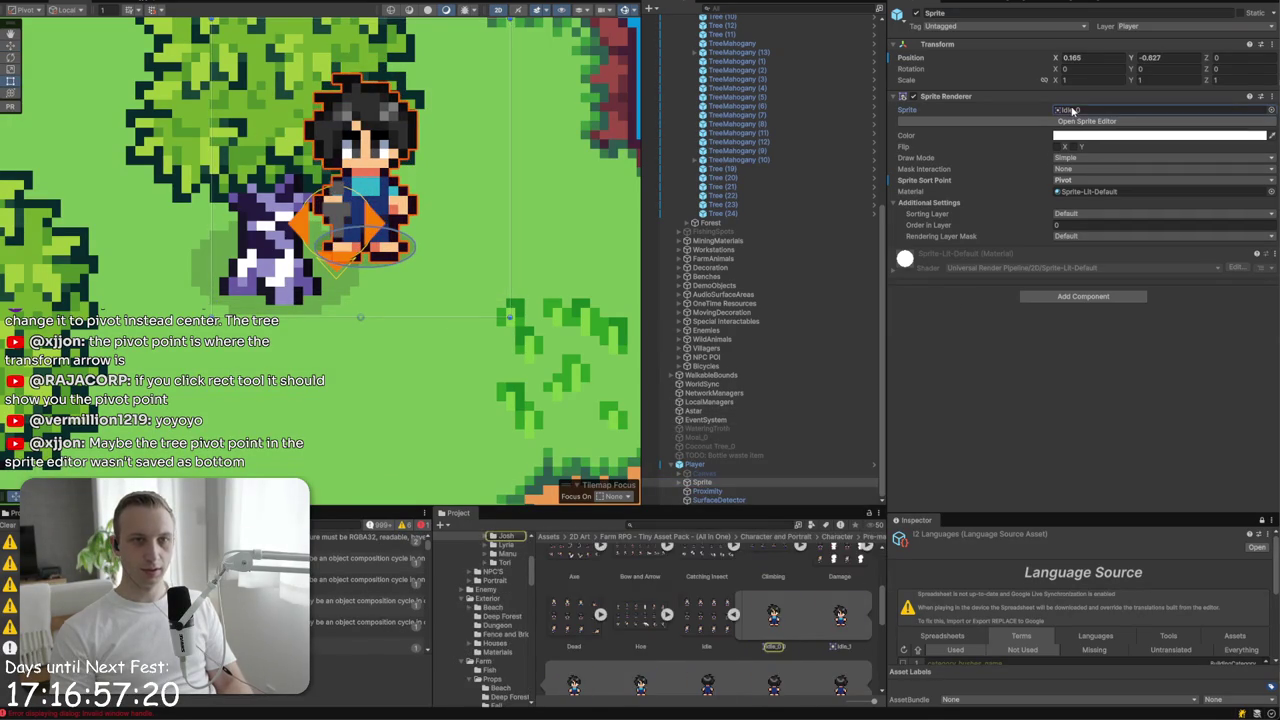
- Give the Idle_0 frame a custom foot pivot of X 0.5, Y 0.2 in the Sprite Editor
click(724, 617)
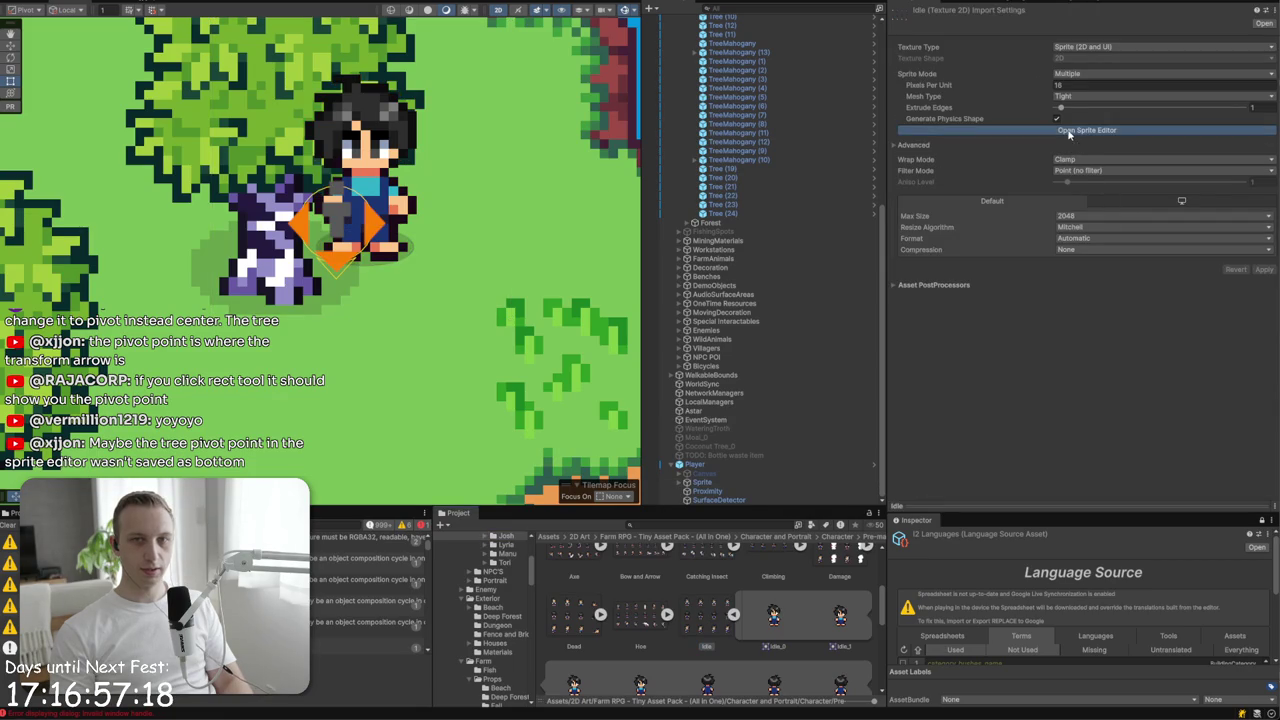
click(1069, 131)
scroll(146, 170, up, 5)
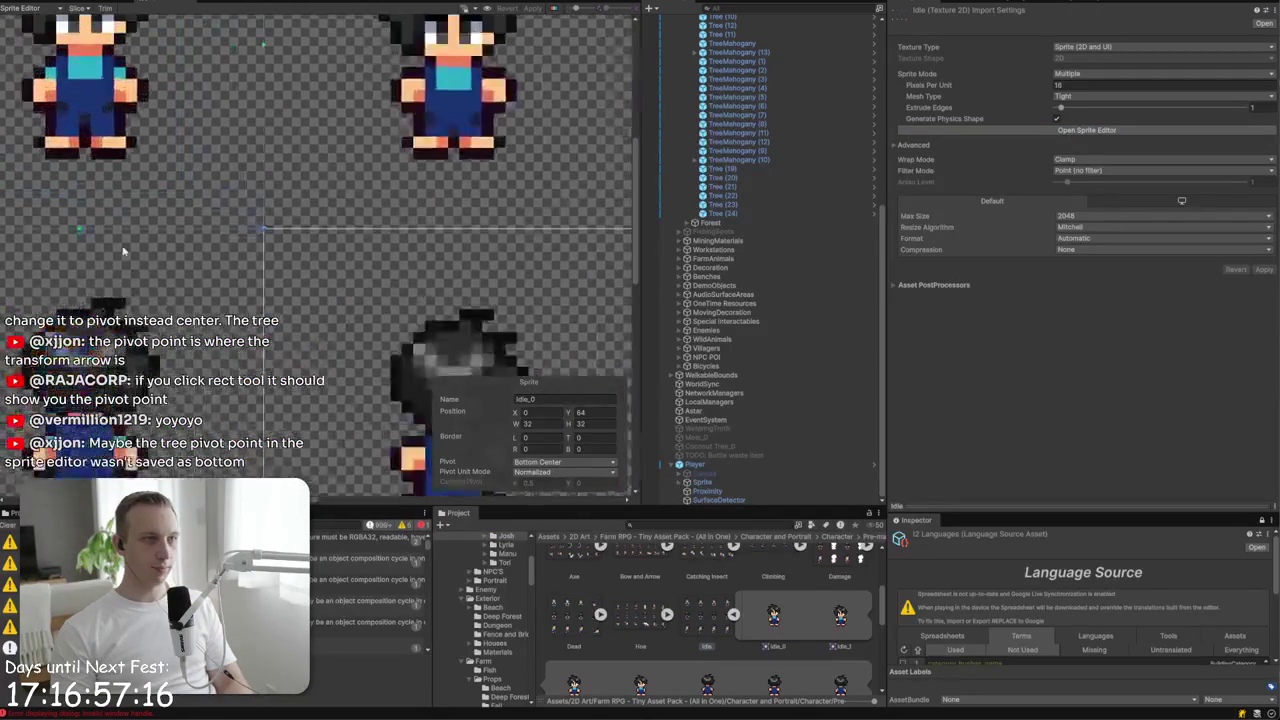
drag(155, 274, 155, 205)
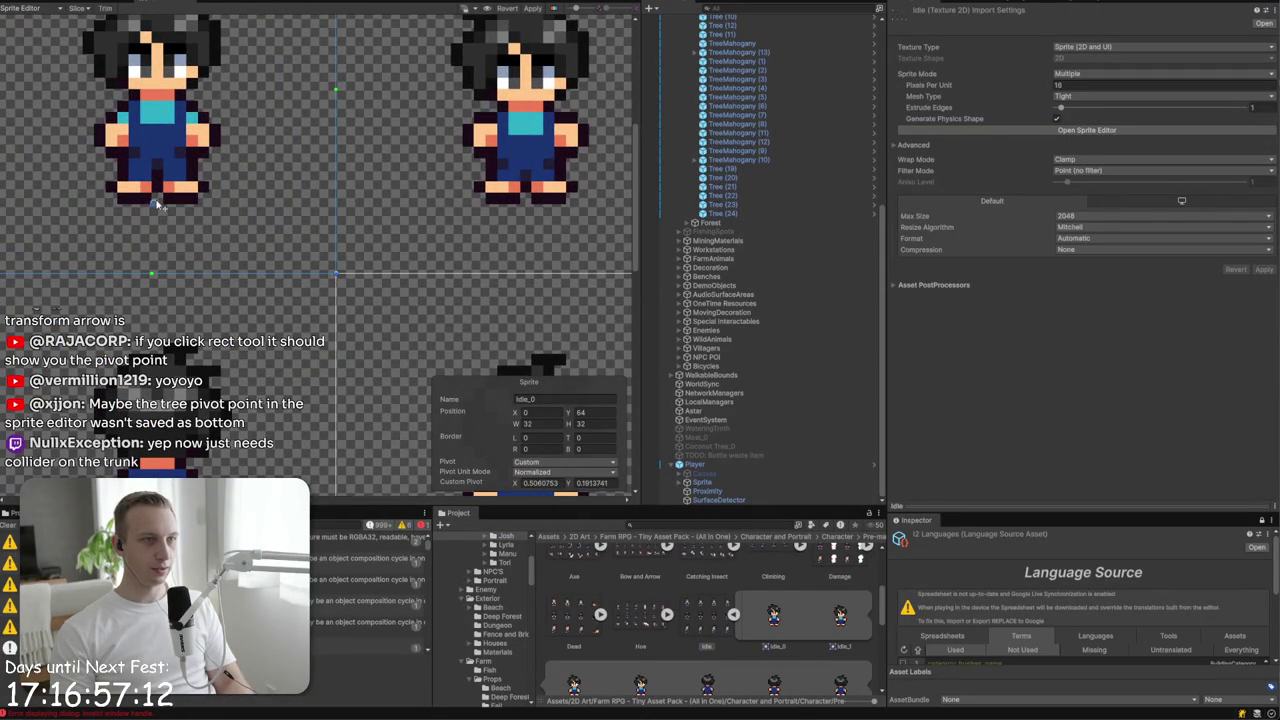
click(545, 483)
text(0.5)
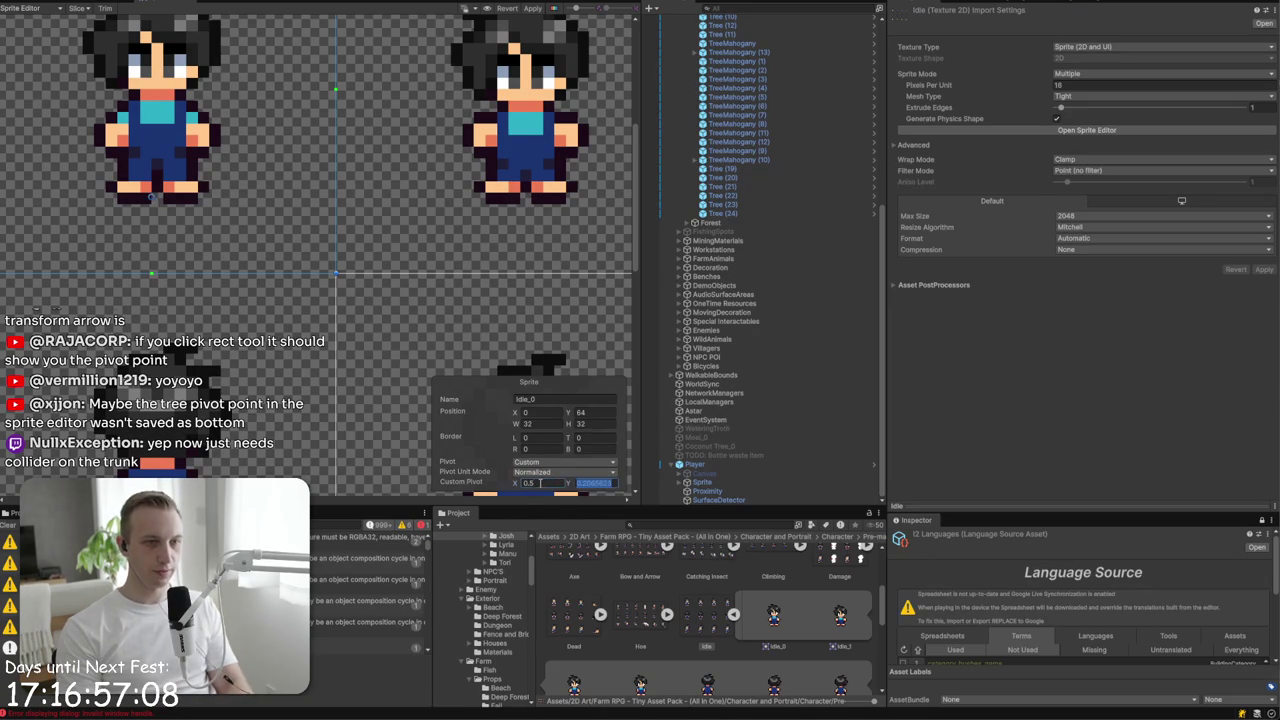
key(Tab)
text(0)
key(Return)
click(163, 3)
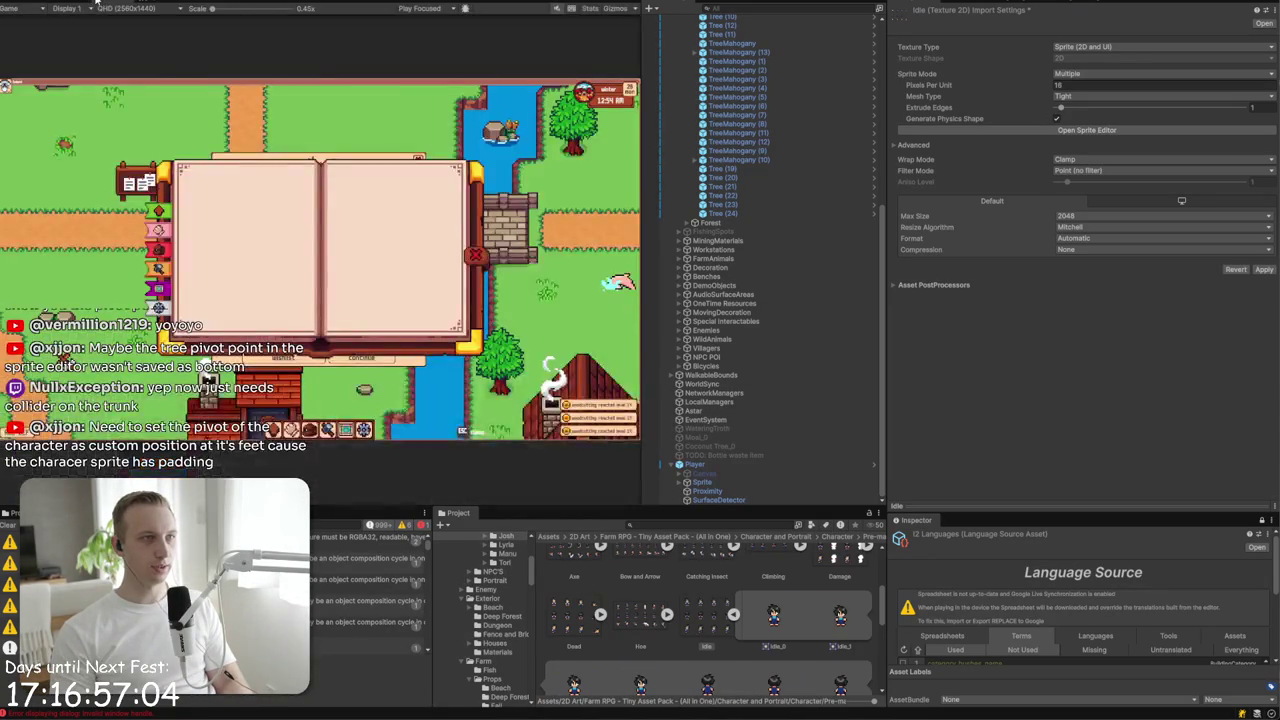
- Save the idle sheet's pivot changes and reposition the Player around the birch tree
click(87, 3)
click(695, 465)
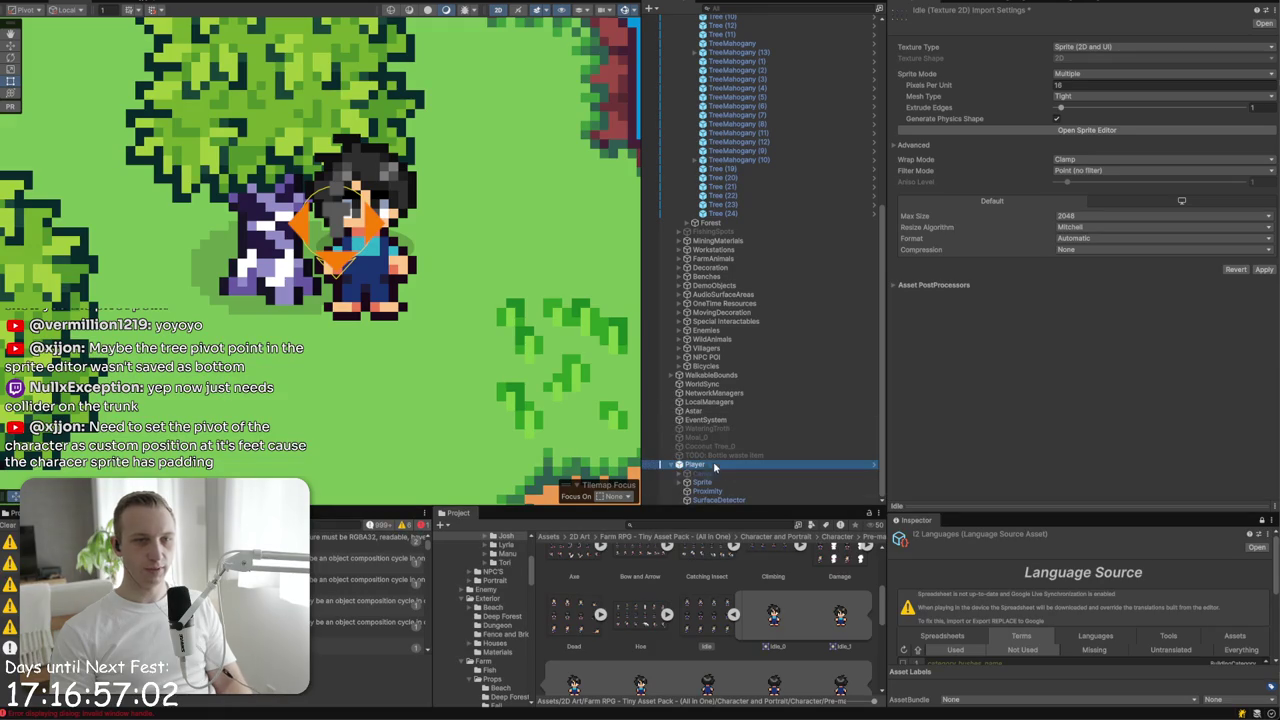
click(630, 358)
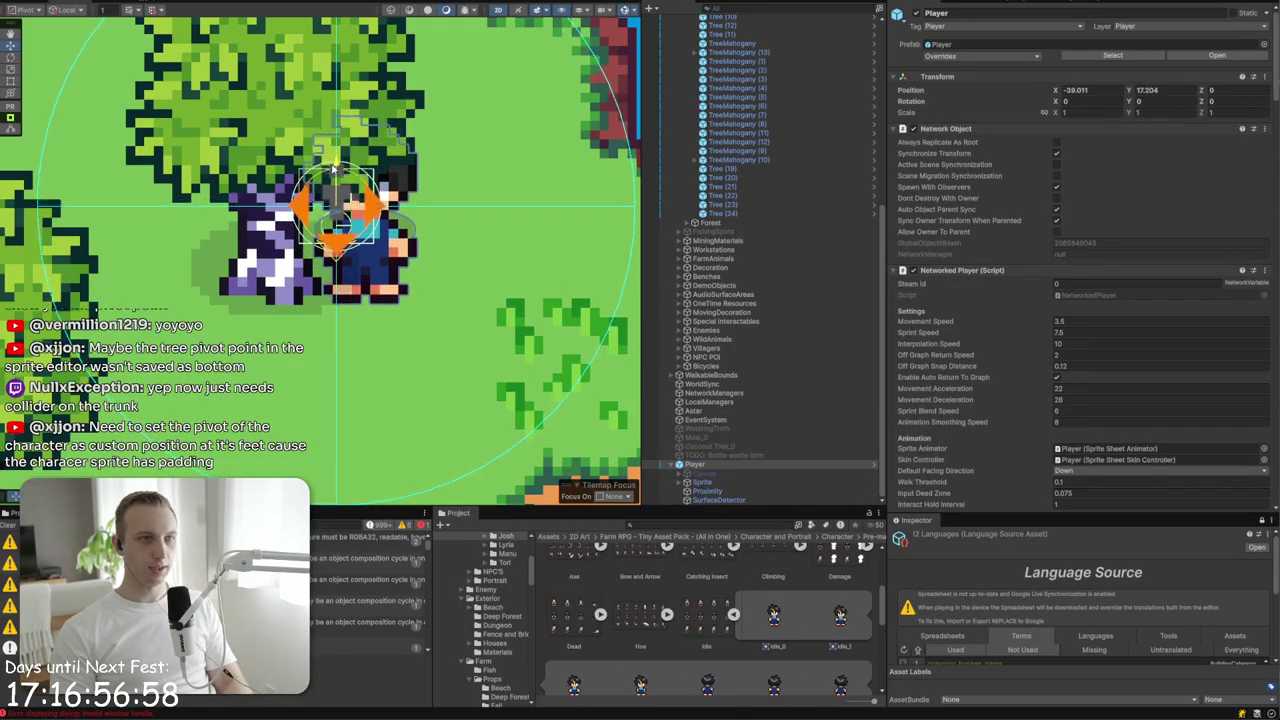
mouse_move(335, 179)
mouse_down()
mouse_move(326, 243)
mouse_move(323, 200)
mouse_move(320, 227)
mouse_move(342, 262)
mouse_move(290, 250)
mouse_move(245, 183)
mouse_move(246, 196)
mouse_up()
drag(295, 232, 383, 231)
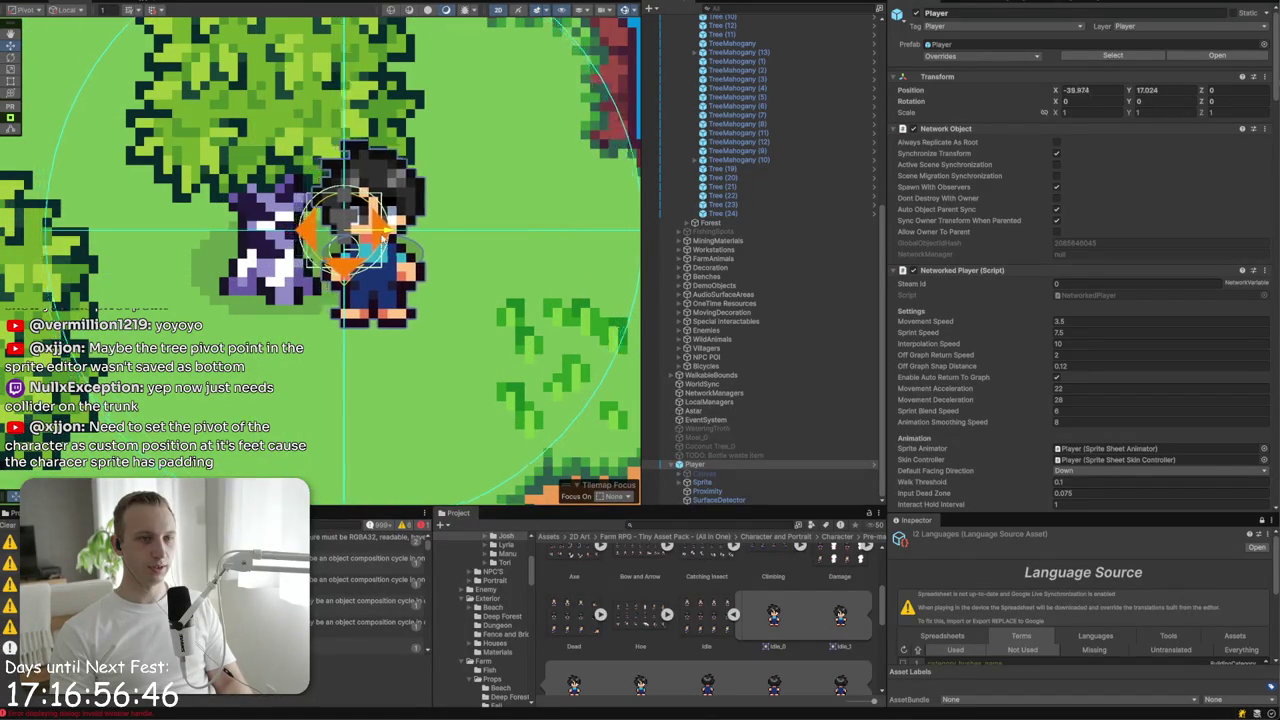
drag(344, 192, 343, 190)
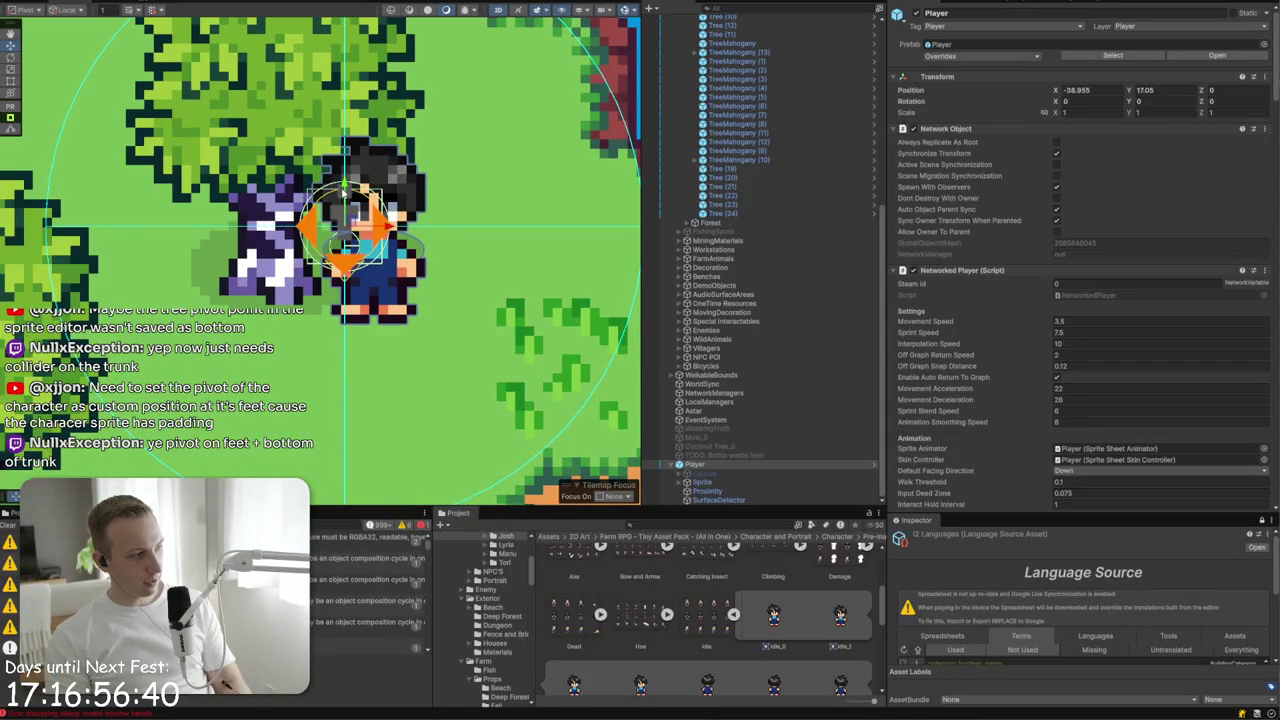
drag(346, 185, 346, 178)
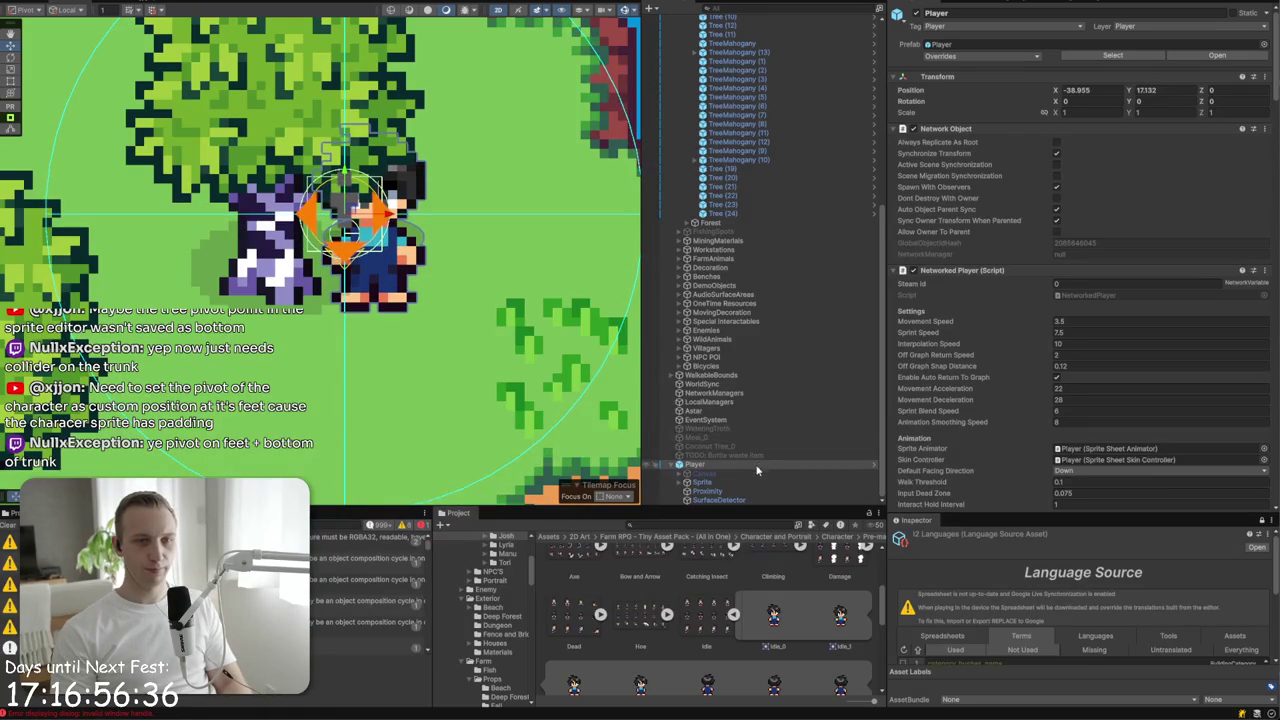
- Reselect the Player in the Hierarchy and delete it from the scene
click(750, 472)
click(748, 466)
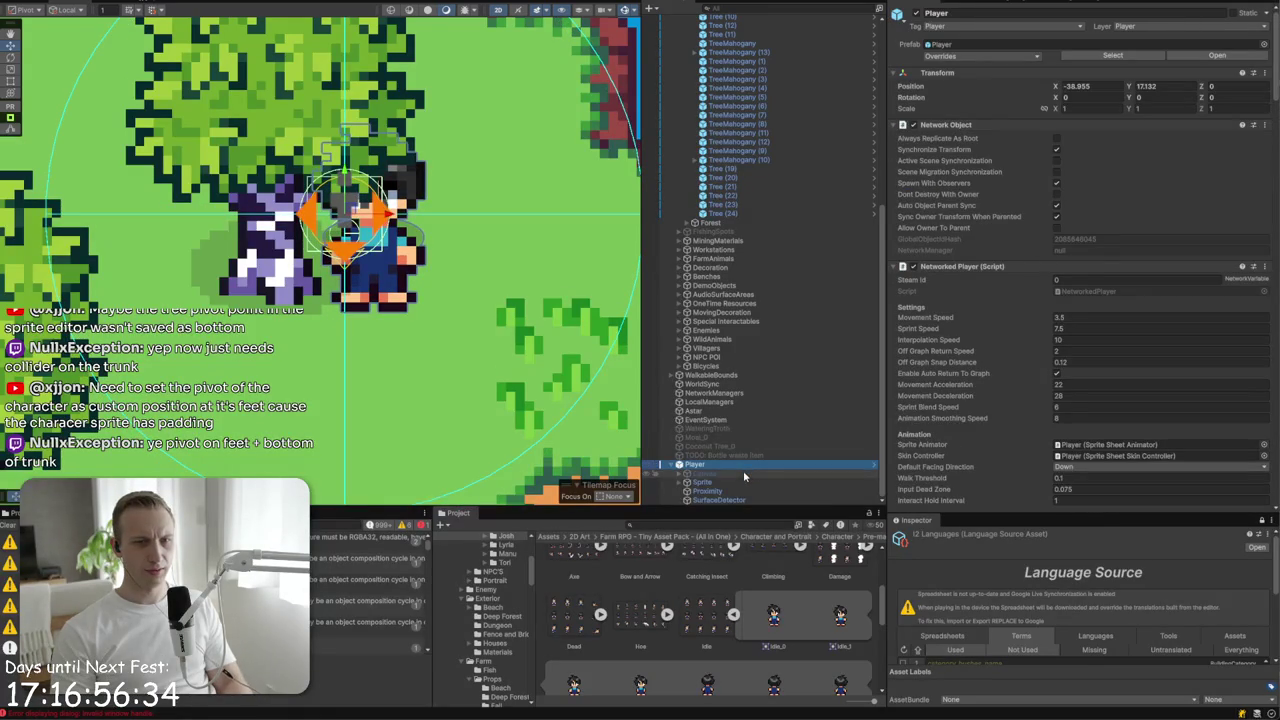
key(Delete)
click(710, 524)
- Search the project for 'player', open the Player prefab and select its Sprite child
text(player)
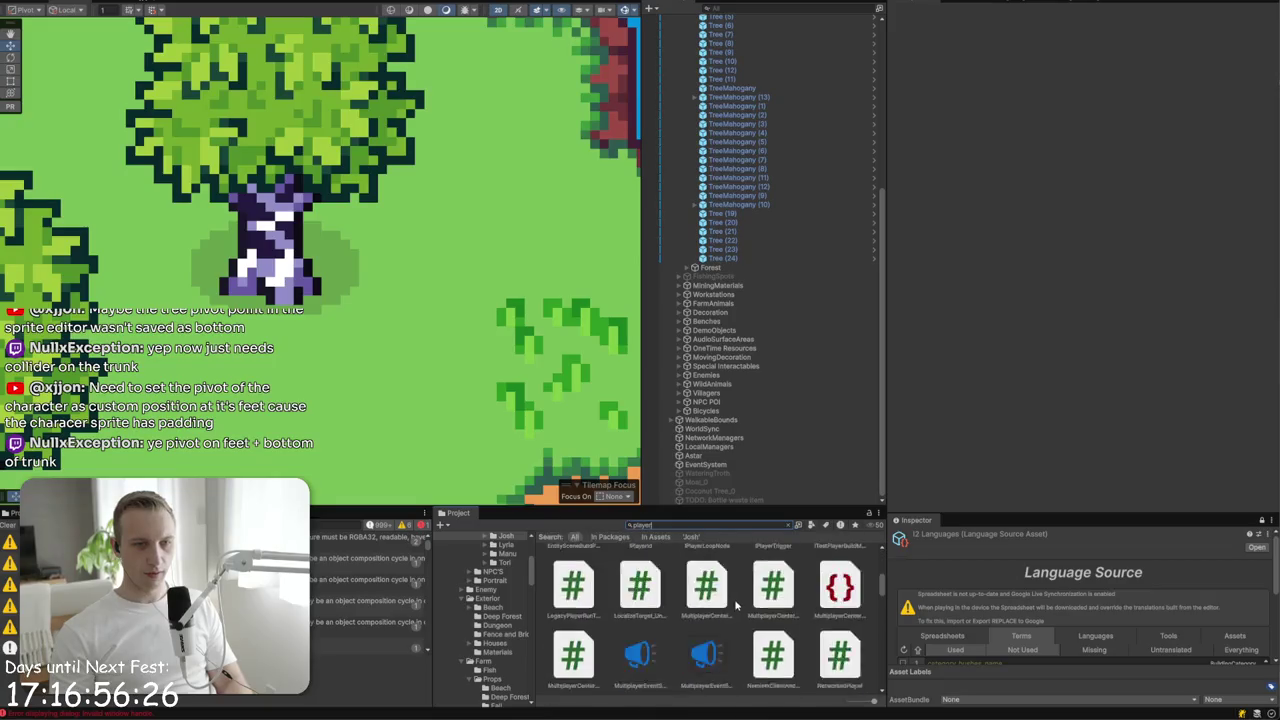
double_click(707, 660)
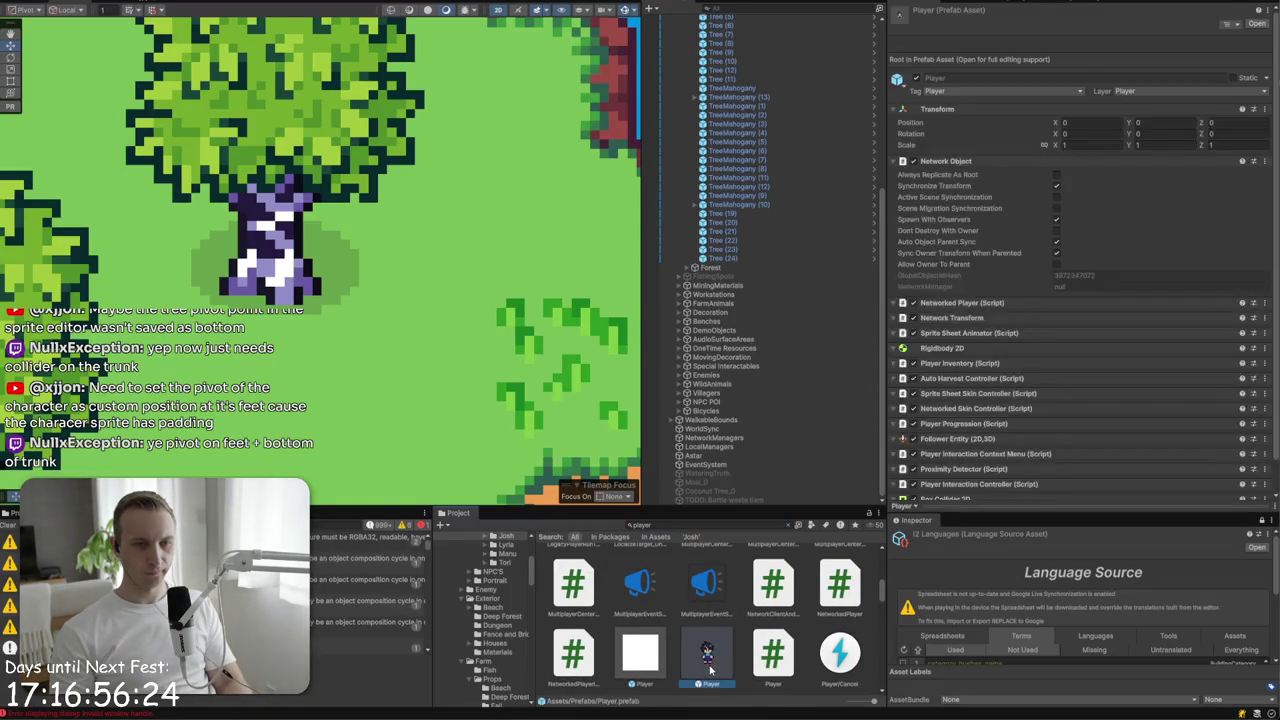
click(731, 266)
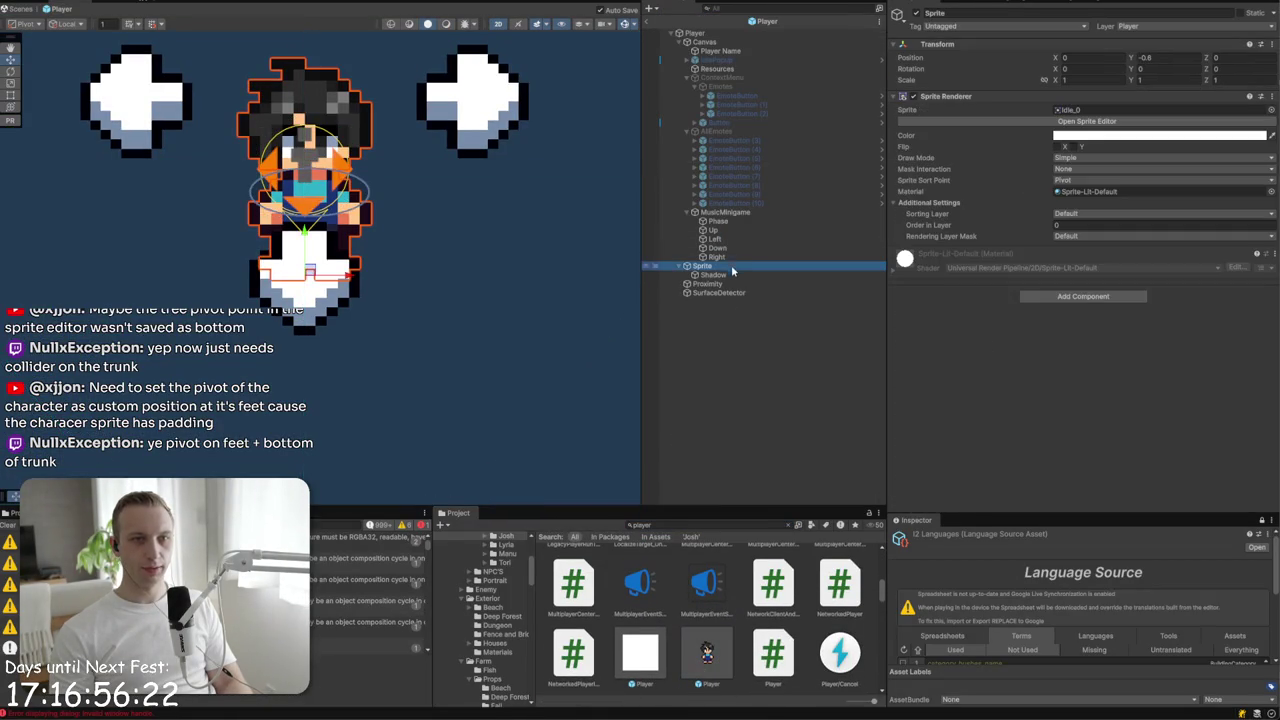
click(1128, 180)
click(1087, 121)
- Confirm Idle_0's custom pivot Y 0.2, then inspect frames Idle_1, Idle_10 and Idle_6
click(425, 270)
click(318, 254)
key(Return)
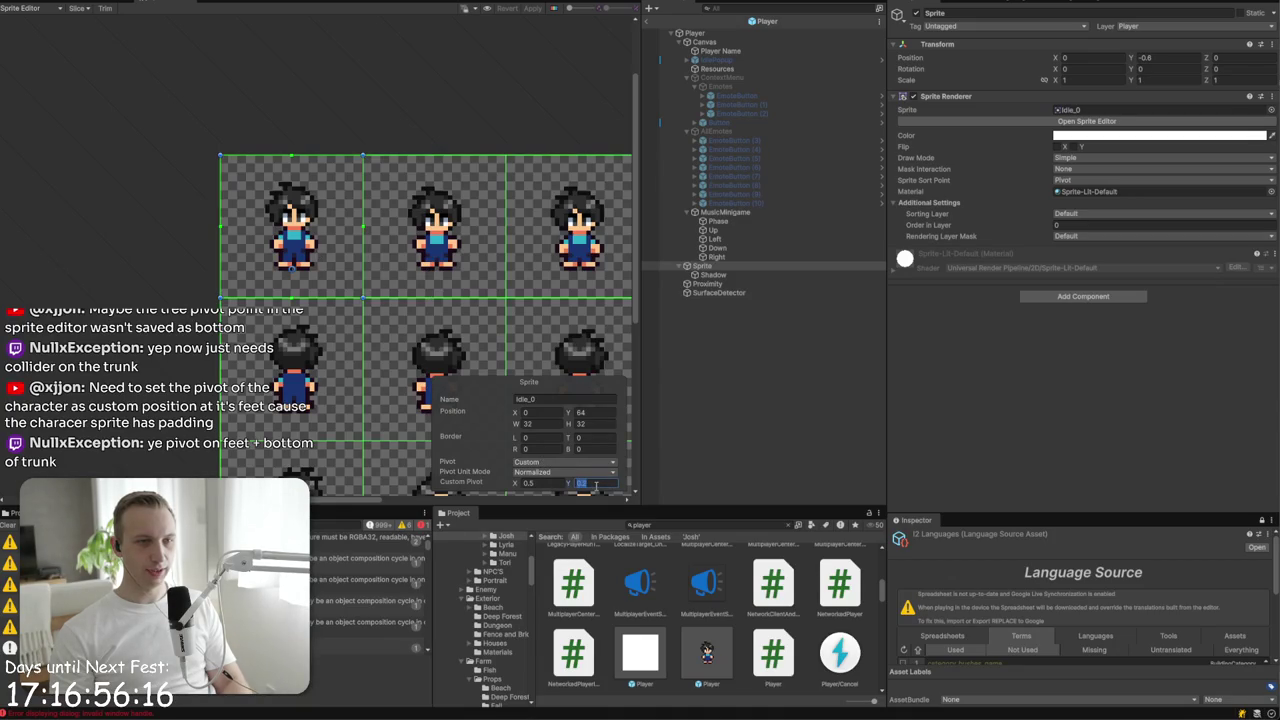
click(478, 105)
click(436, 258)
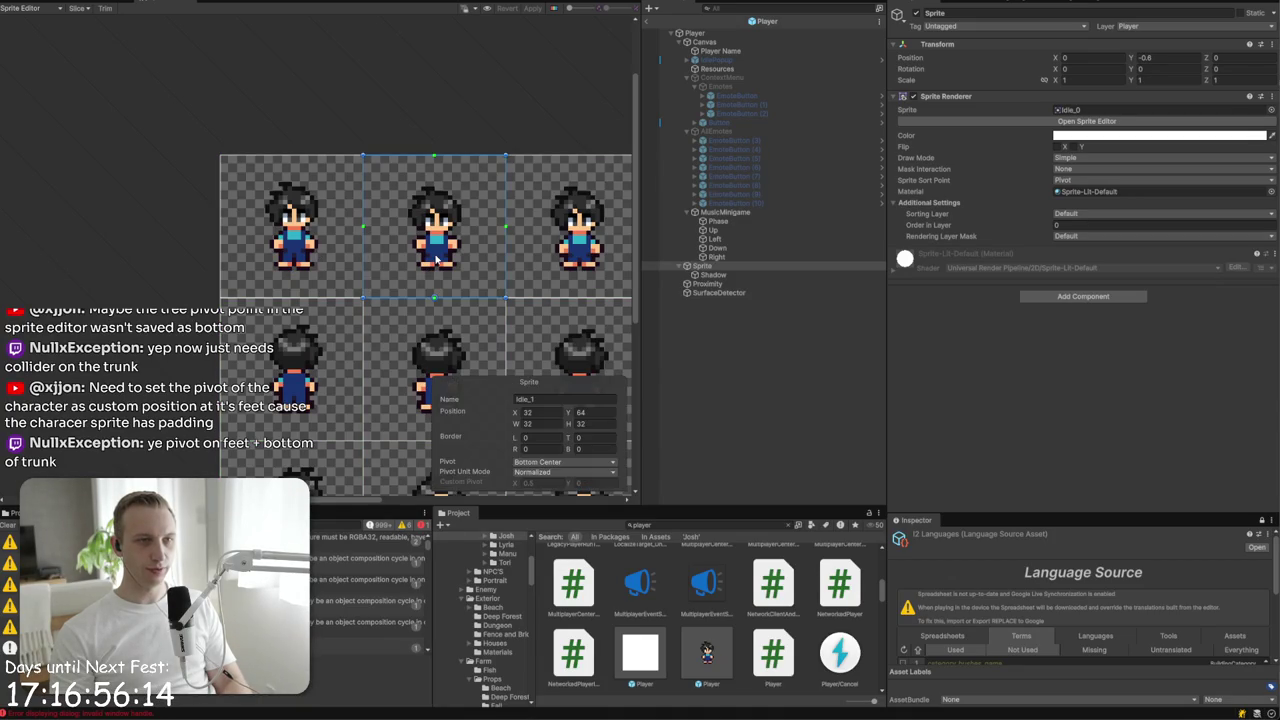
scroll(478, 336, down, 3)
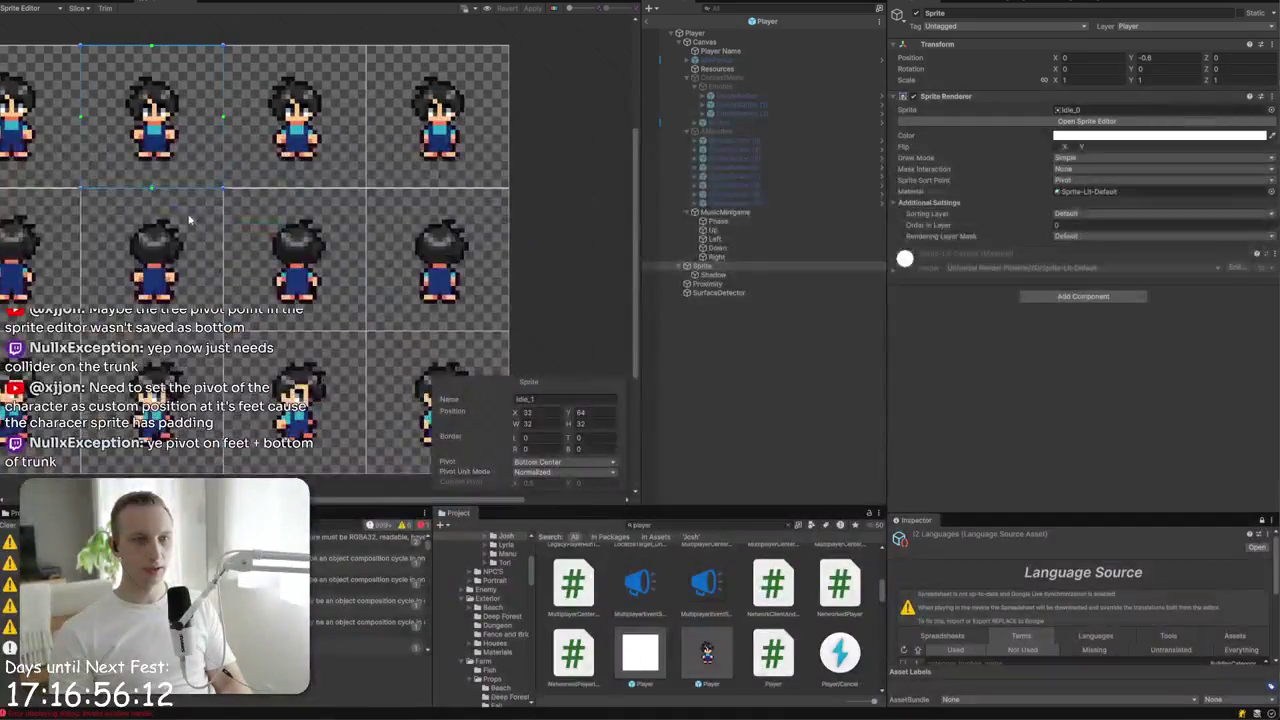
click(240, 396)
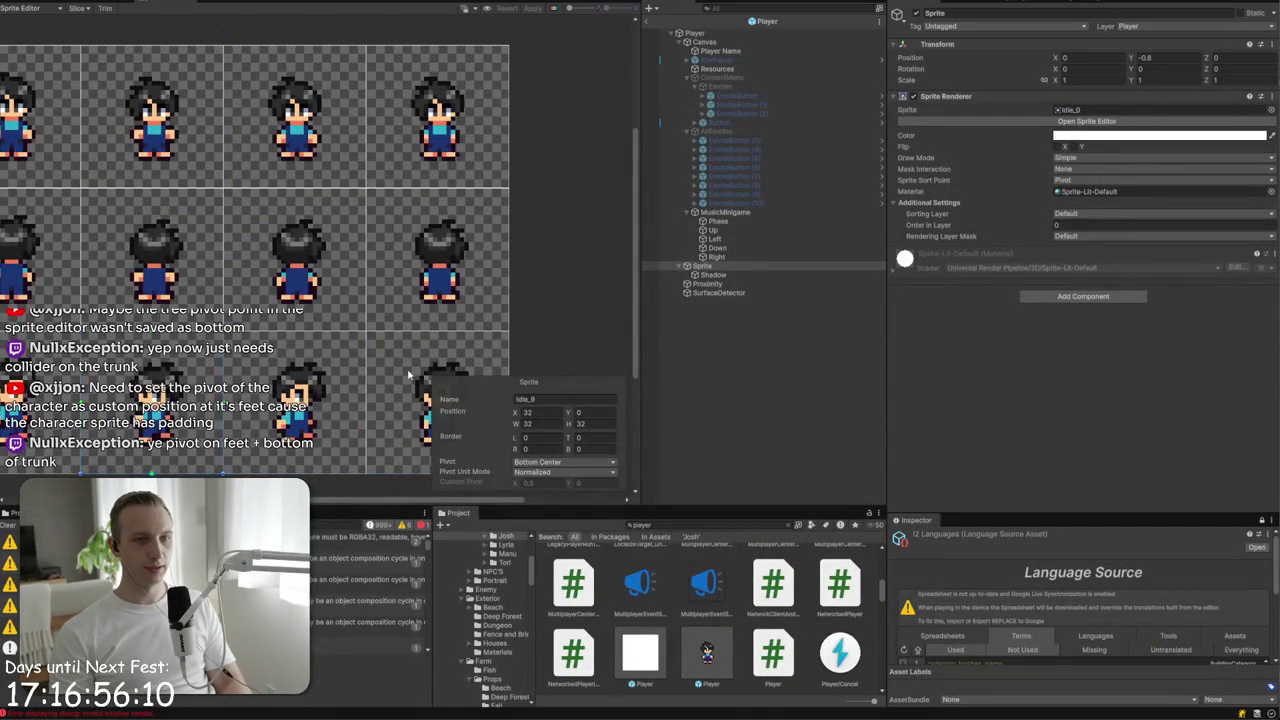
click(334, 286)
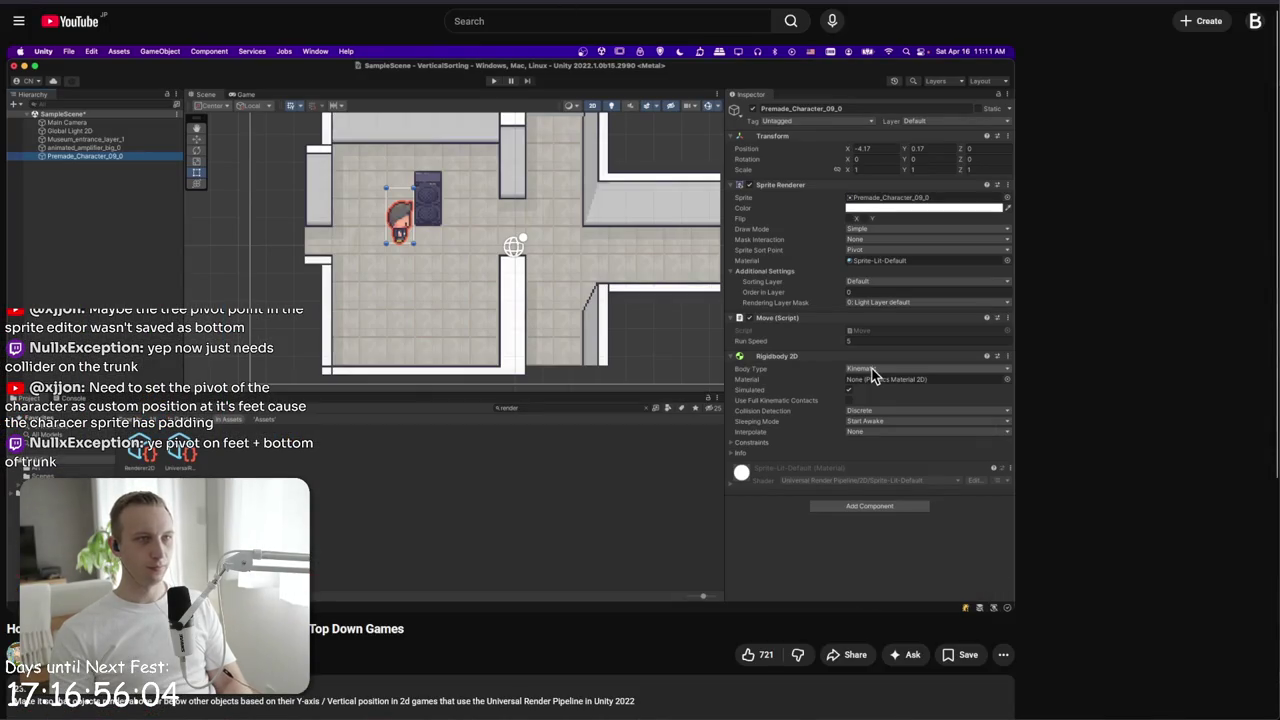
- Search a new Firefox tab for 'unity bulk edit sprite pivot' and open the Unity Discussions thread
key(ctrl+t)
text(unity bulk ed)
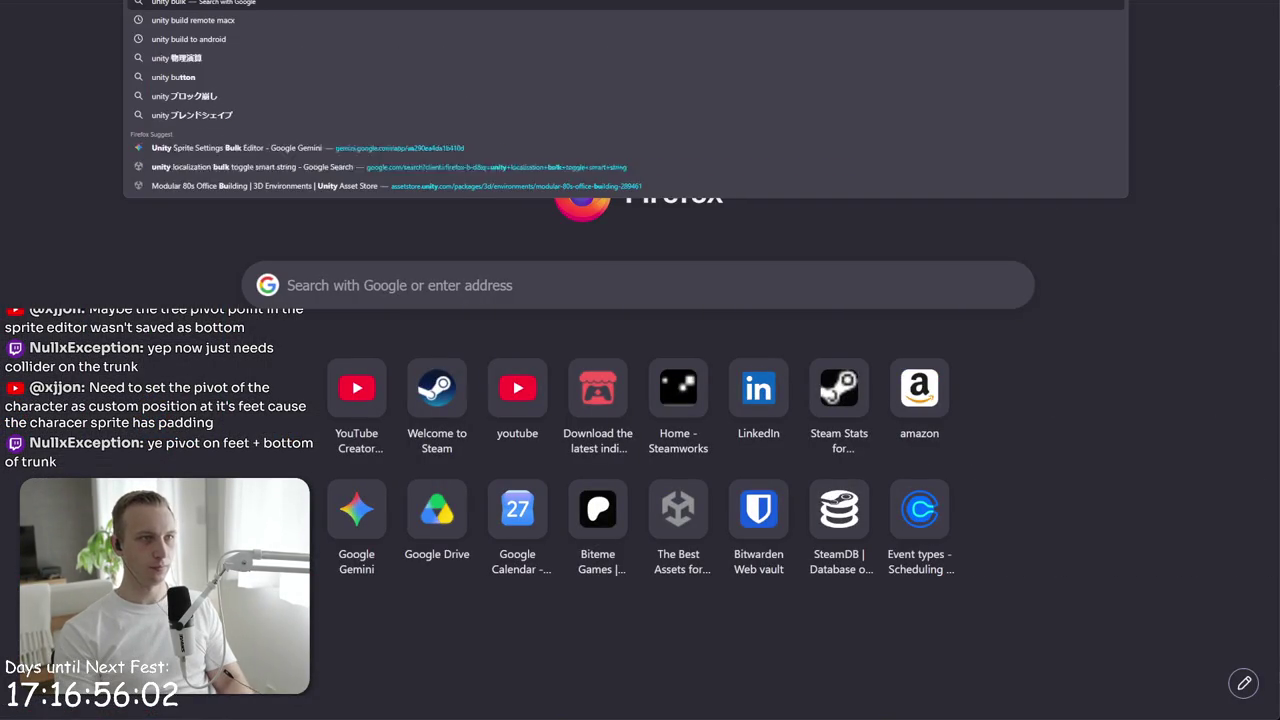
text(it sprite e)
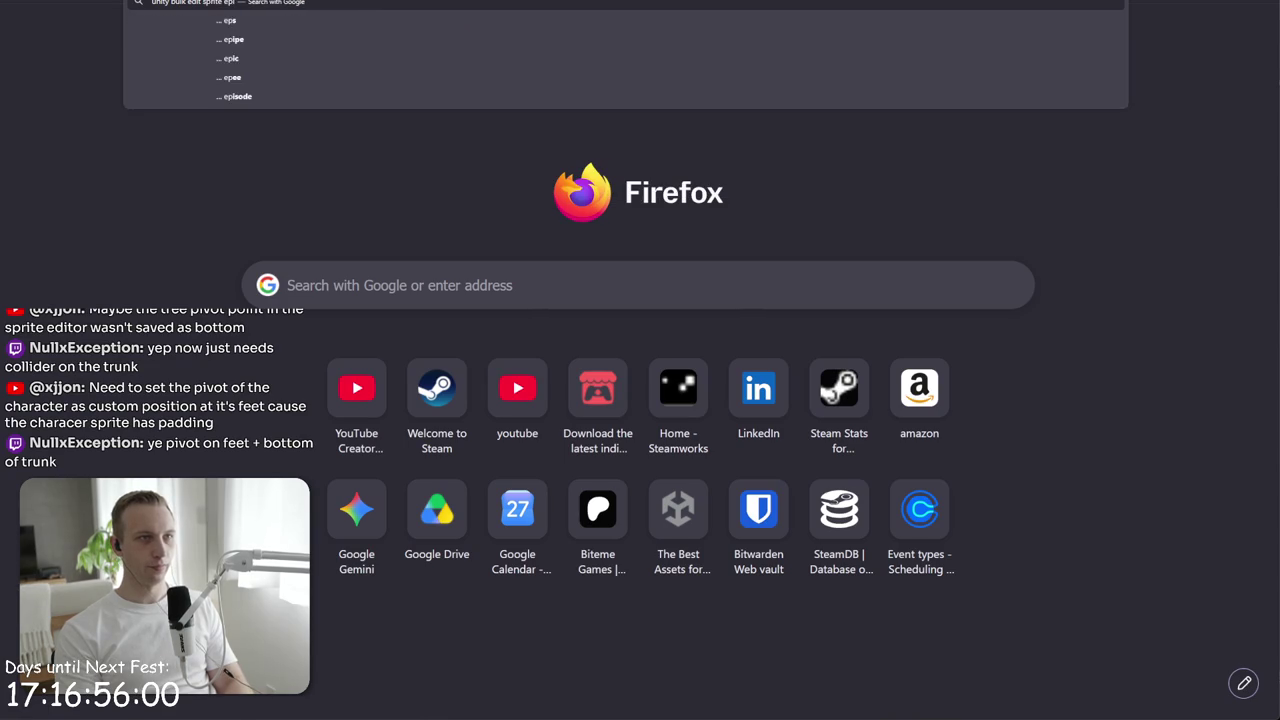
text( pivot)
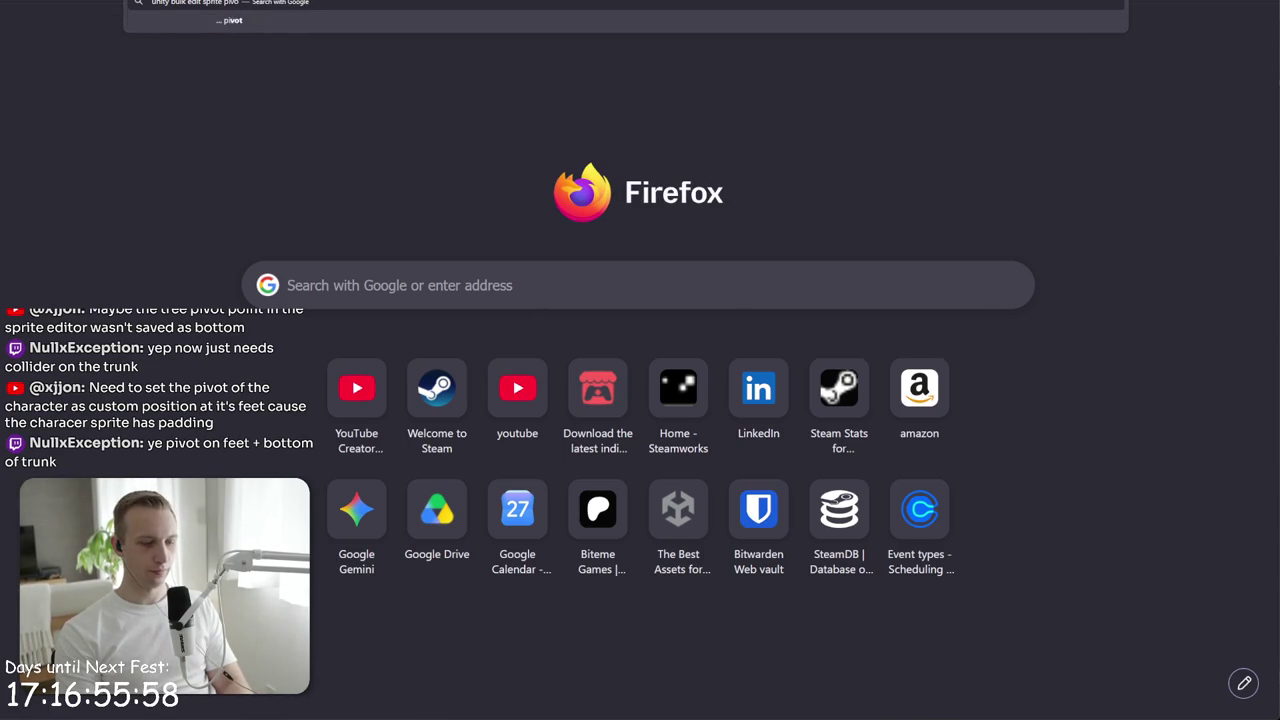
key(Return)
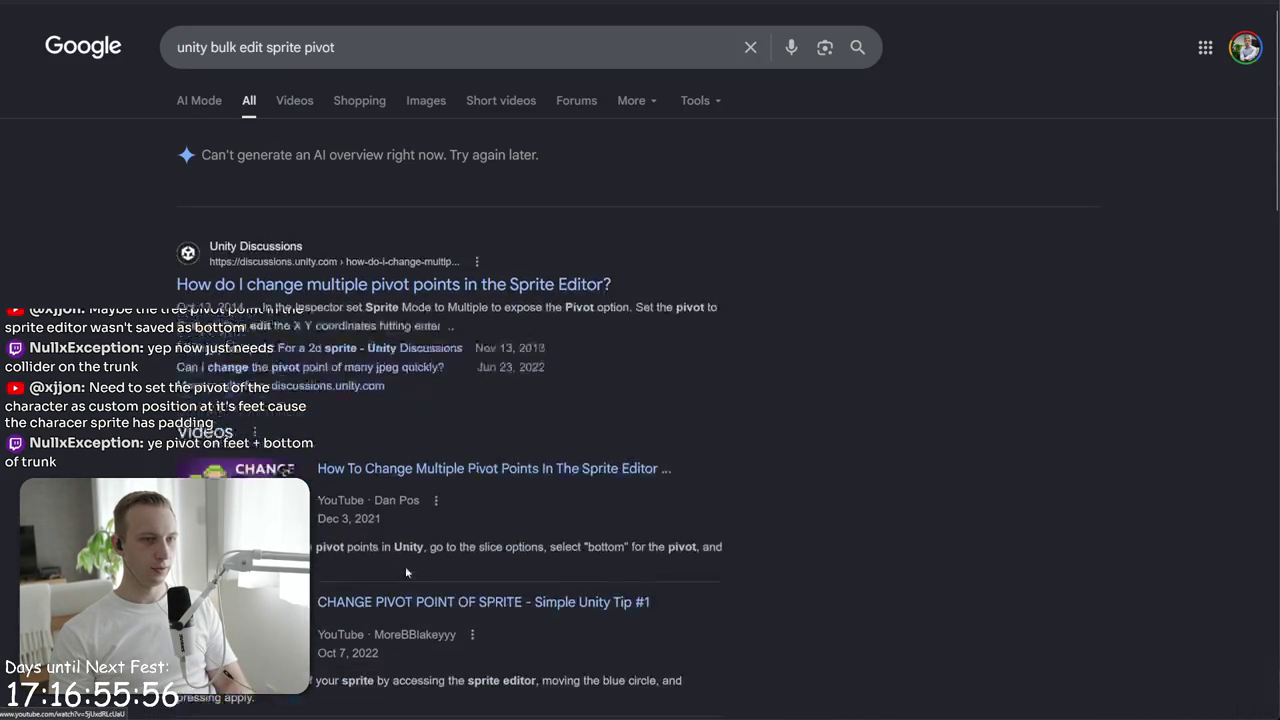
click(362, 257)
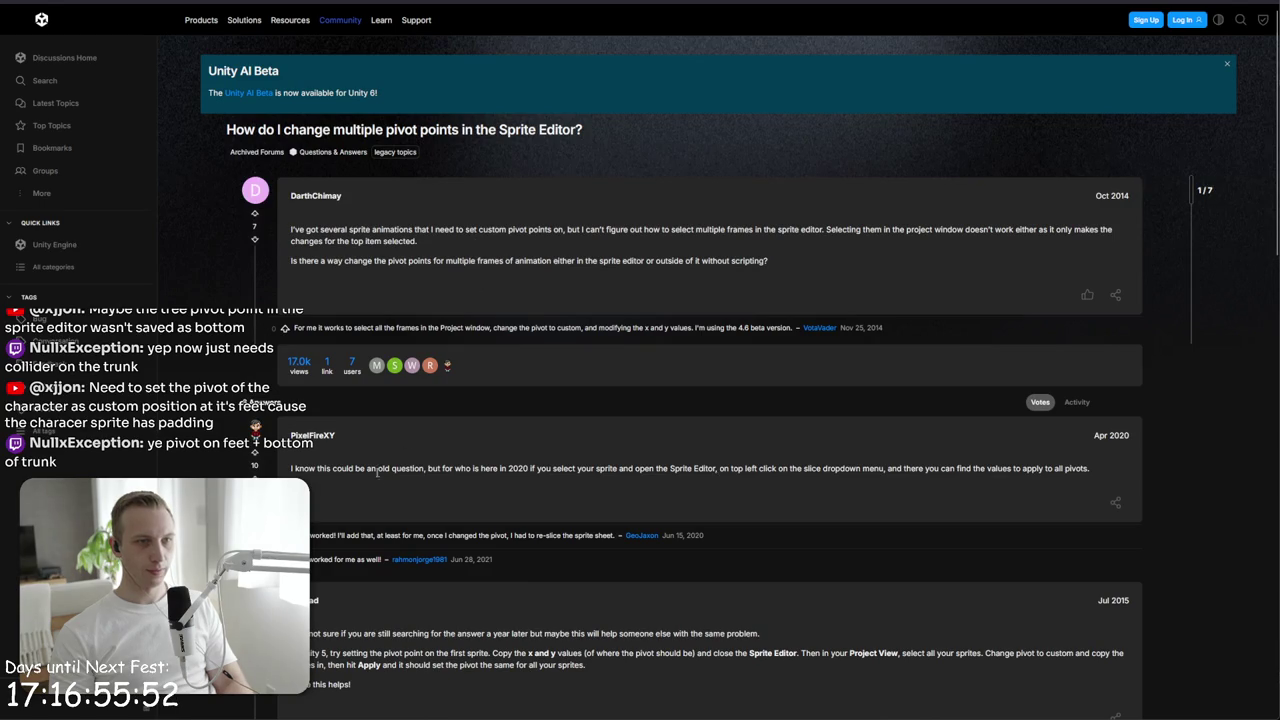
- Read the thread on changing multiple pivot points, then return to Unity
triple_click(377, 476)
click(377, 476)
triple_click(377, 476)
click(376, 460)
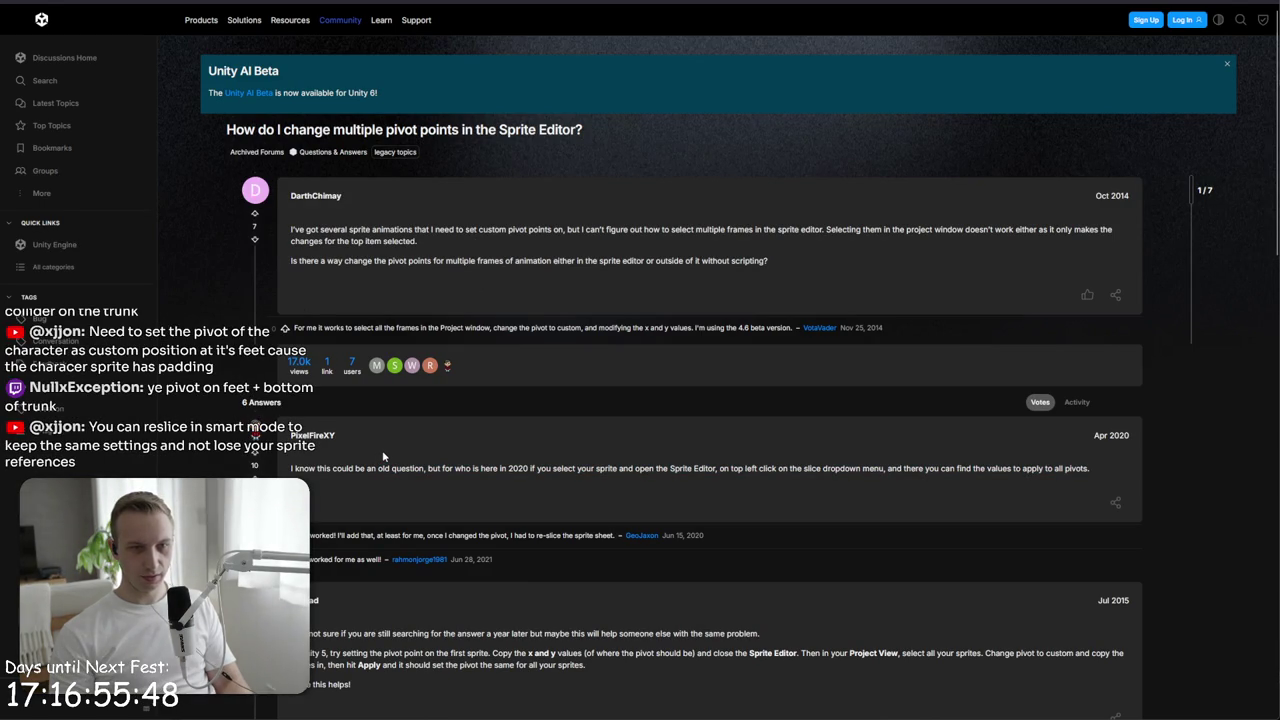
key(alt+Tab)
- Set the player sheet's slicing to Grid By Cell Count with 4 columns
click(78, 9)
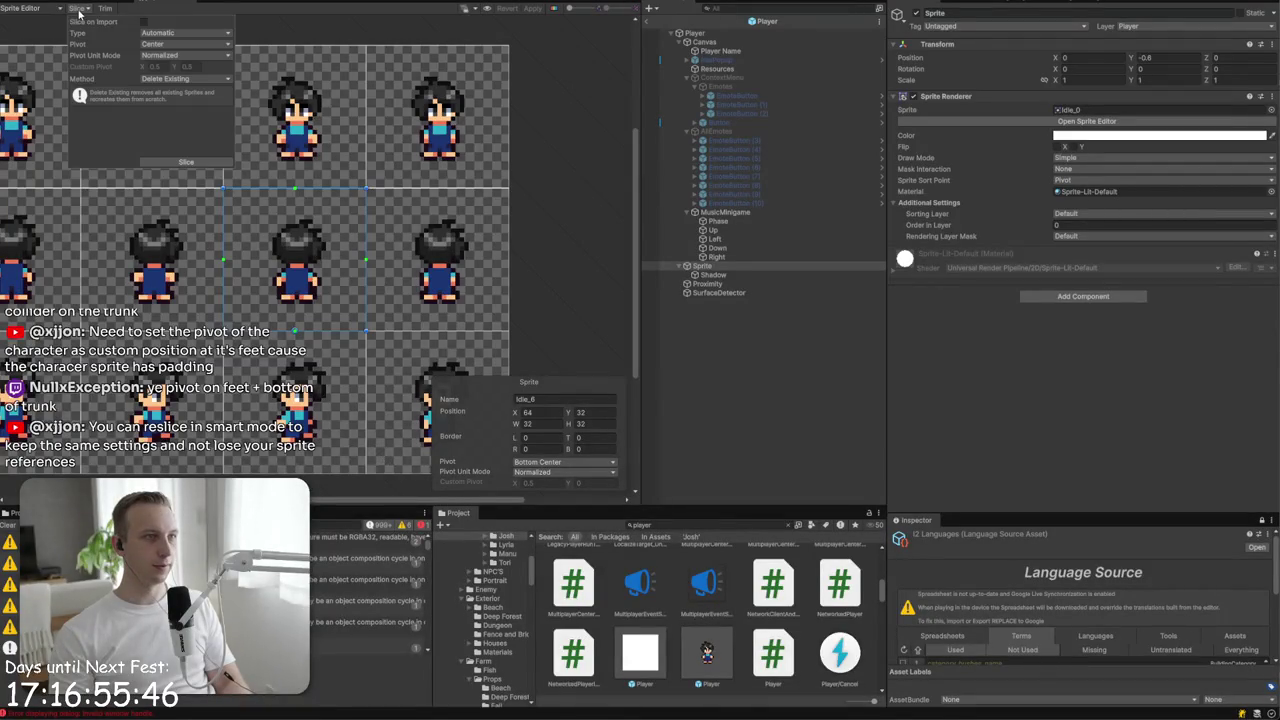
click(155, 58)
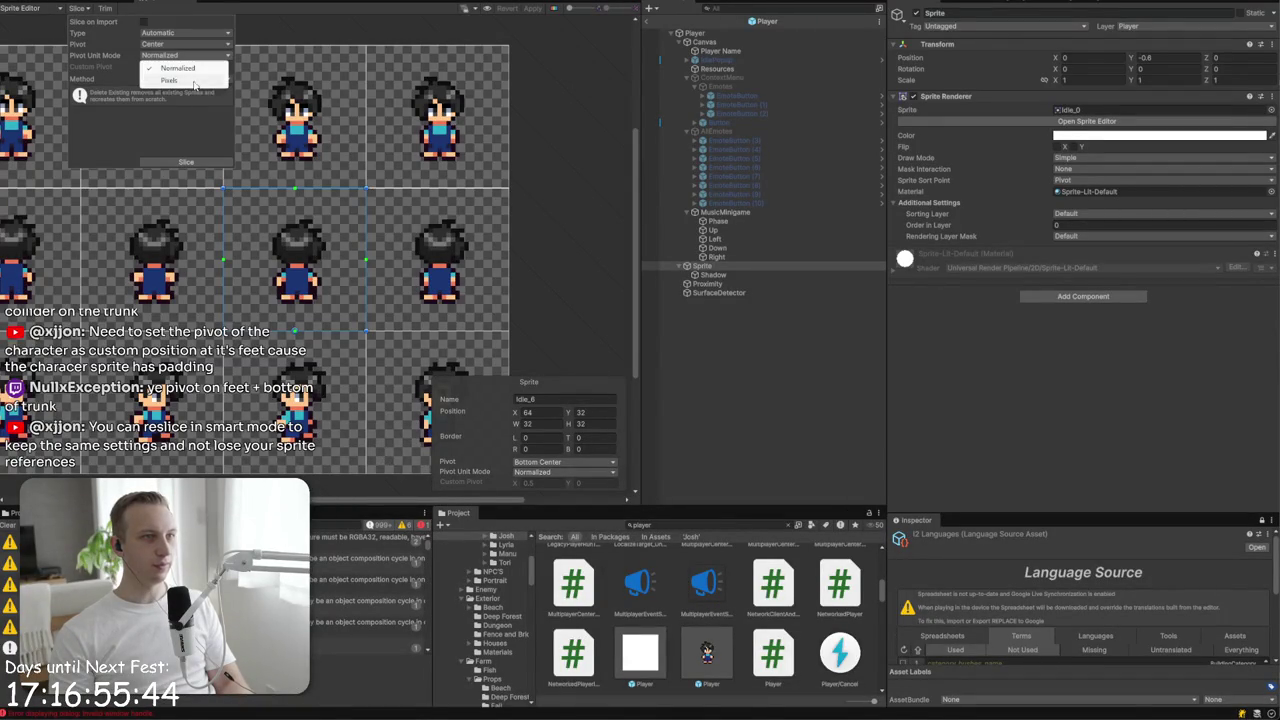
click(163, 30)
click(165, 33)
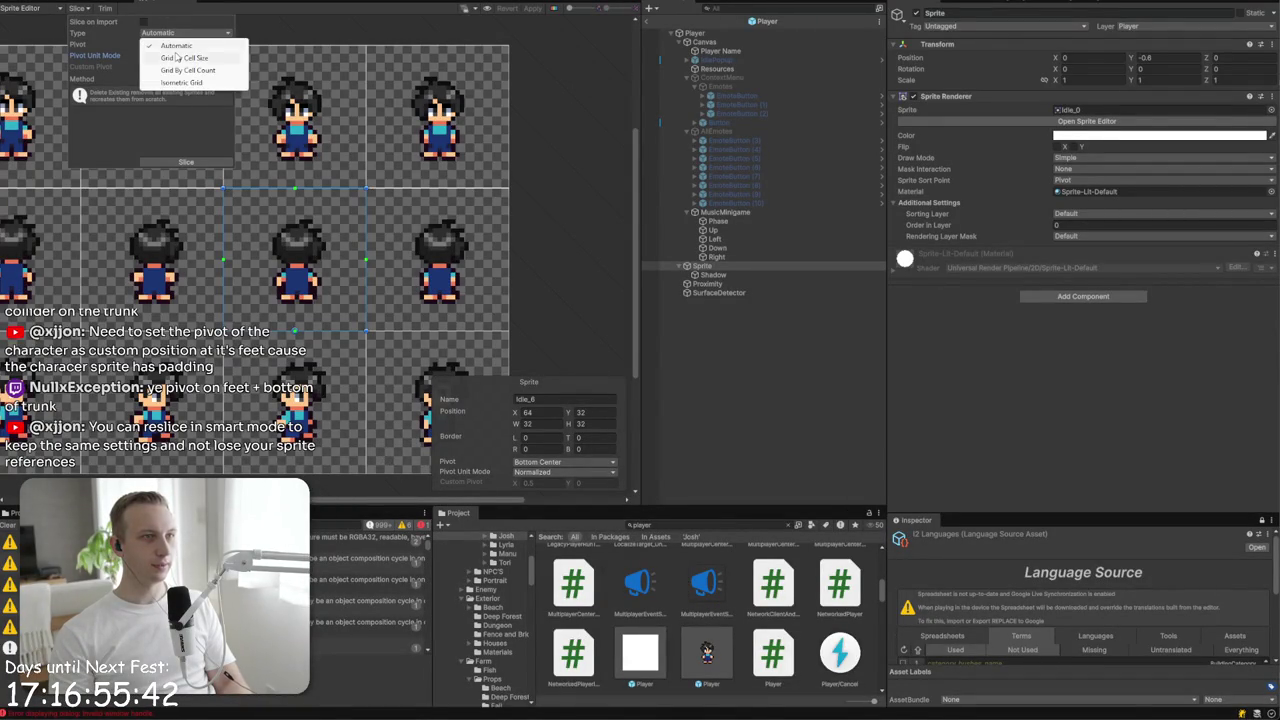
click(180, 46)
click(185, 33)
click(177, 62)
click(162, 44)
text(13)
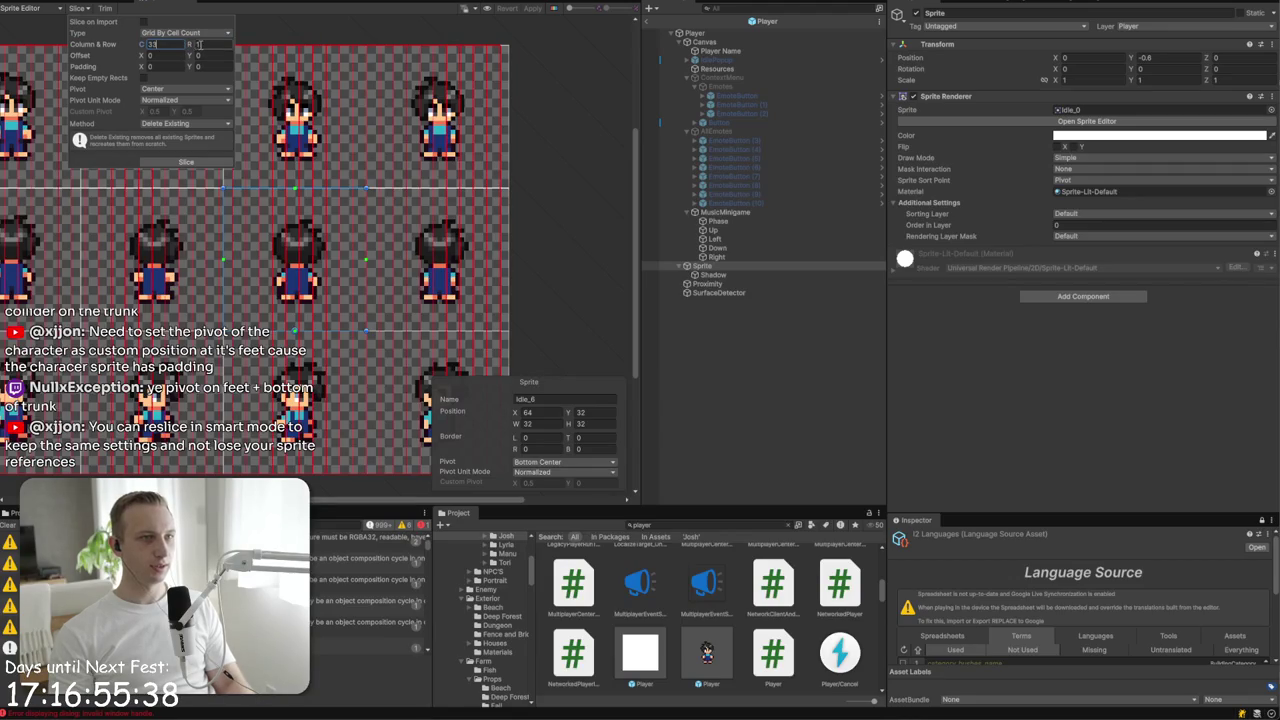
key(BackSpace)
key(BackSpace)
text(4)
text(3)
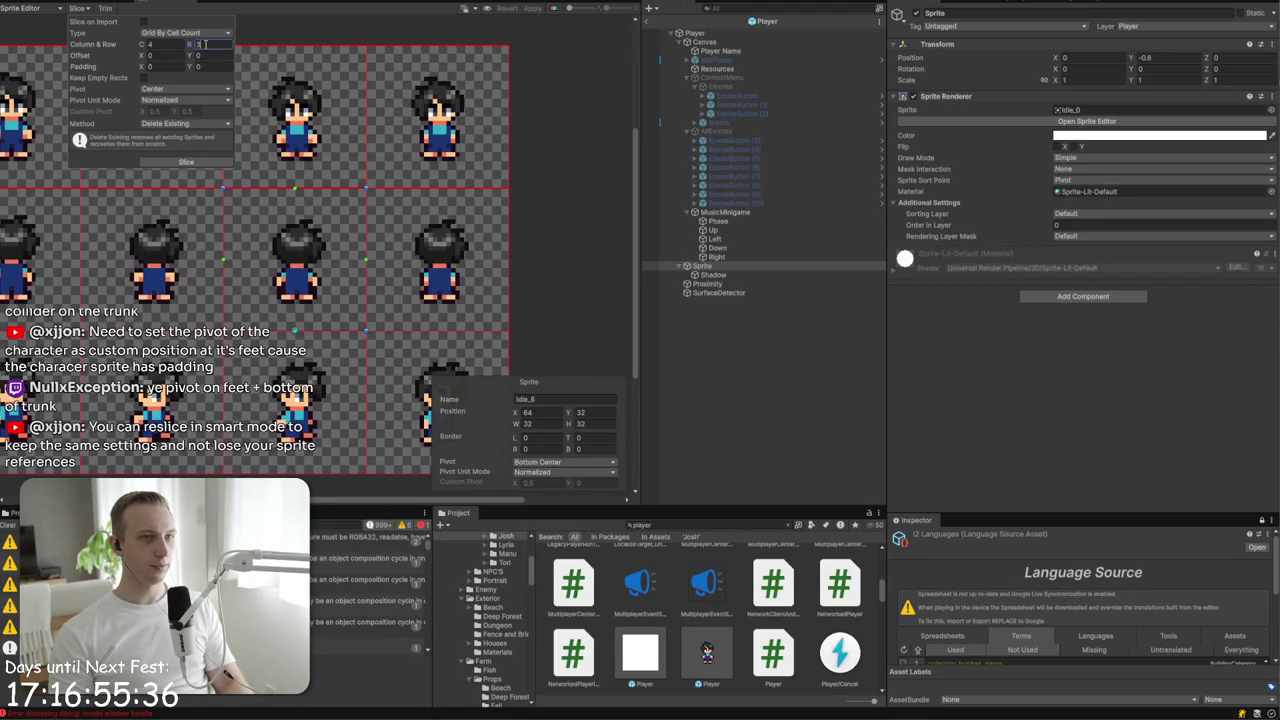
- Use a Custom pivot at X 0.5, Y 0.2, reslice, and apply the sprite edits
click(157, 91)
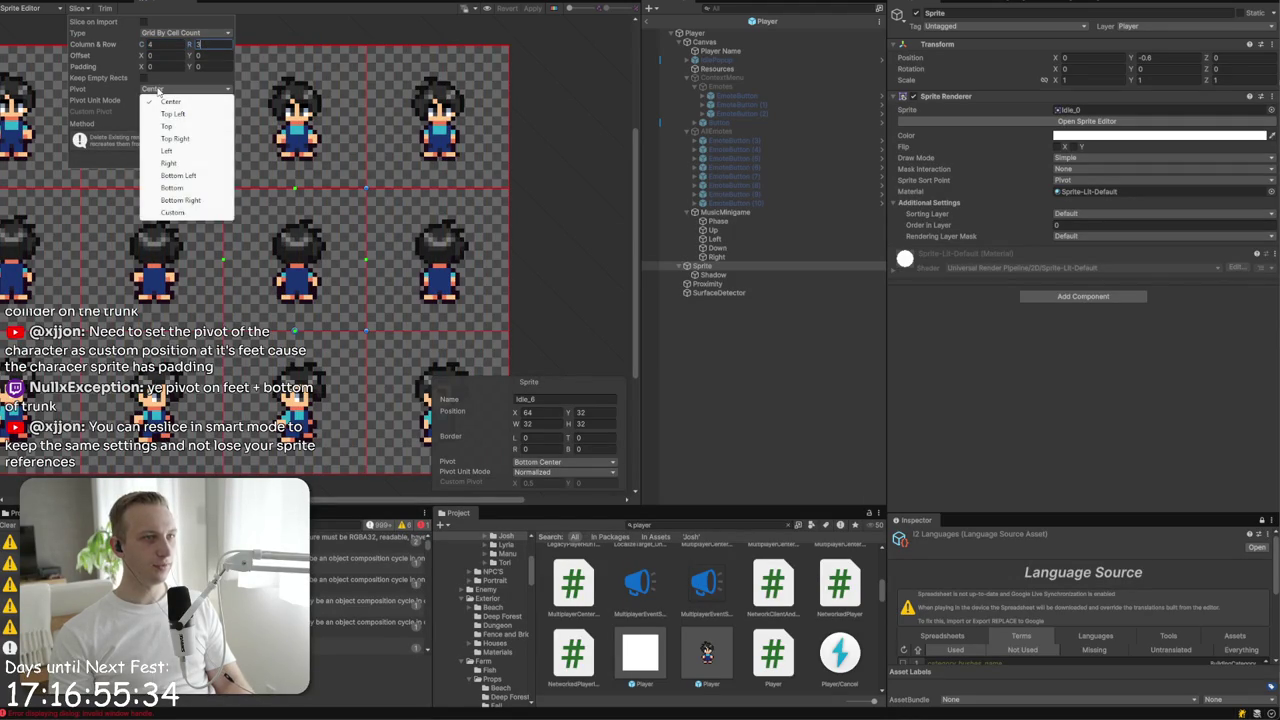
click(157, 91)
click(157, 91)
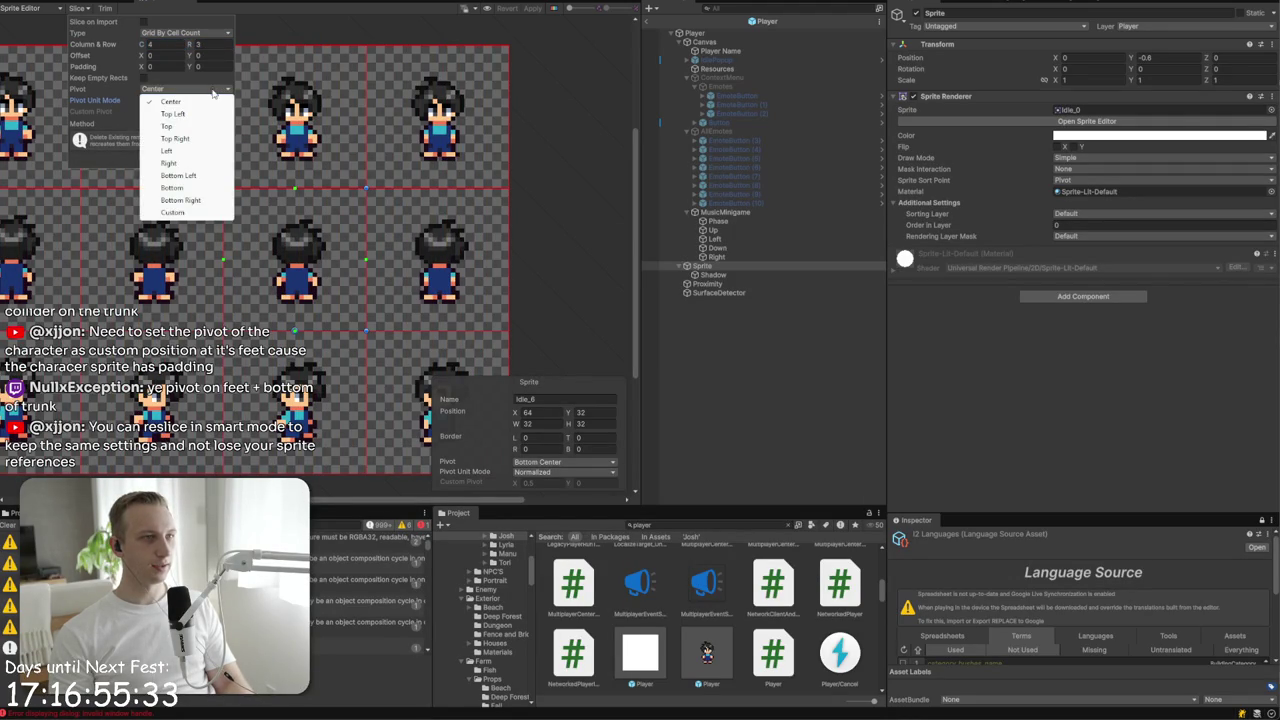
click(186, 213)
click(190, 111)
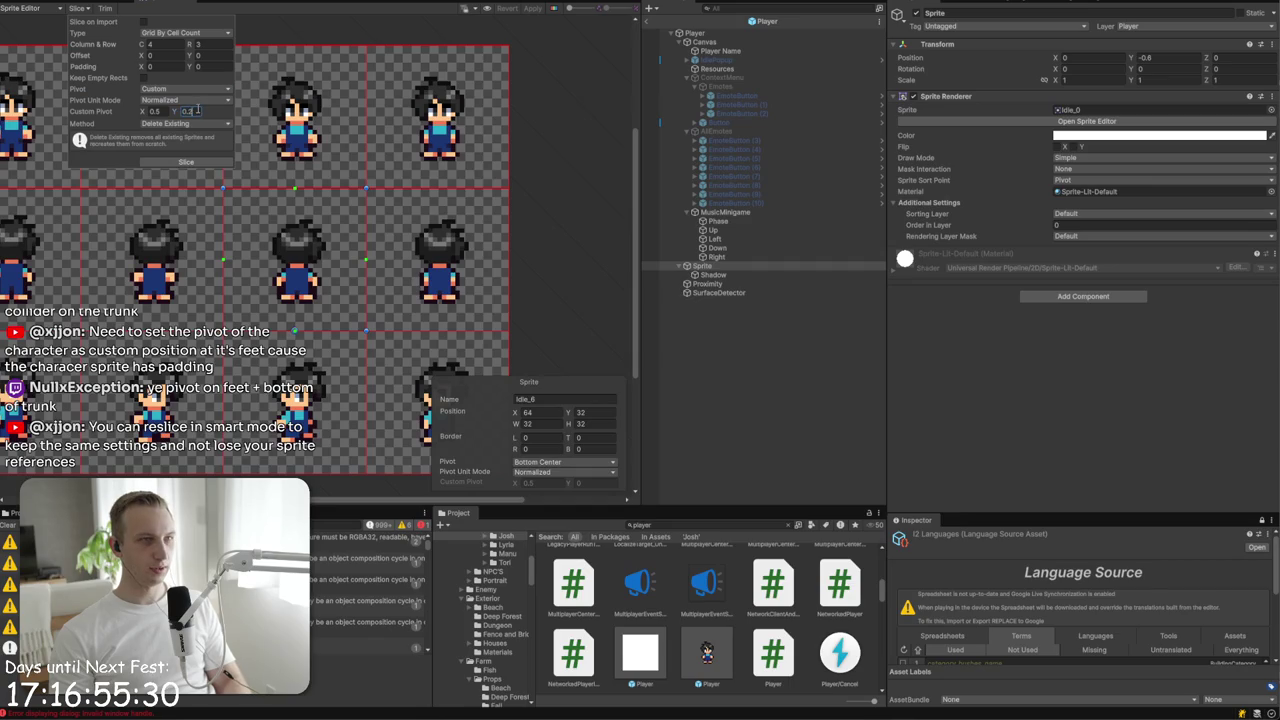
click(187, 162)
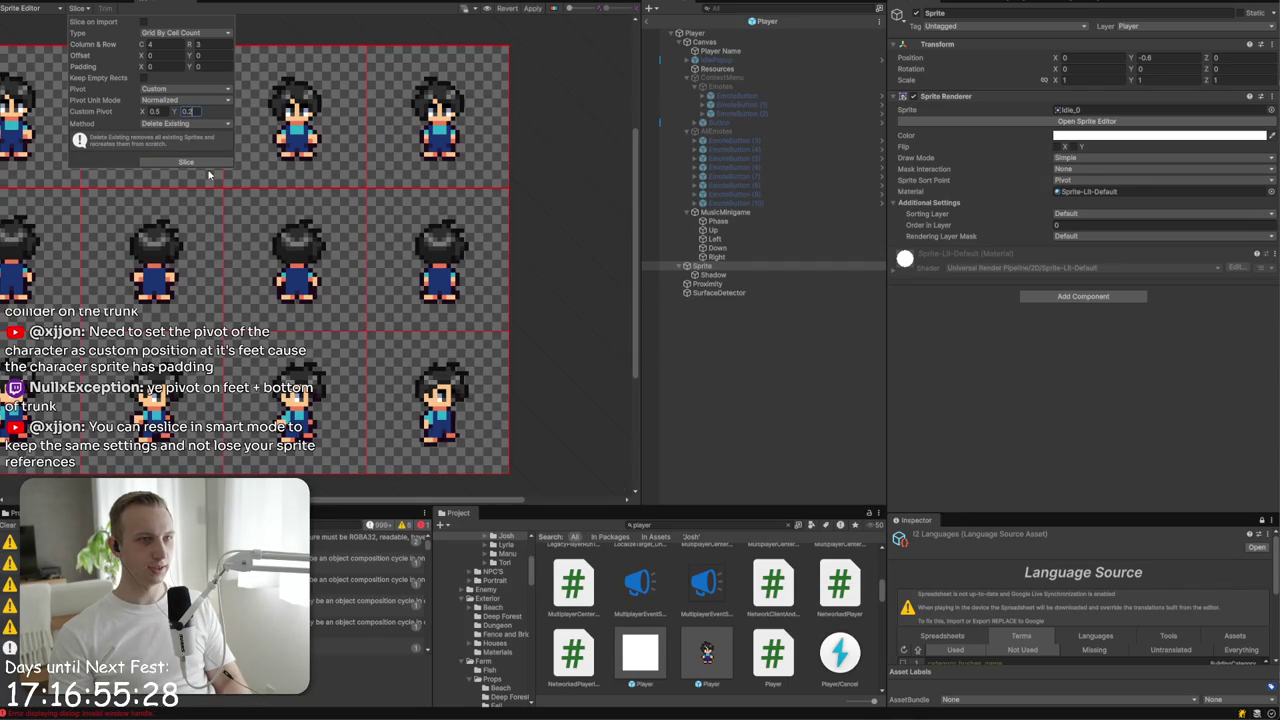
click(480, 172)
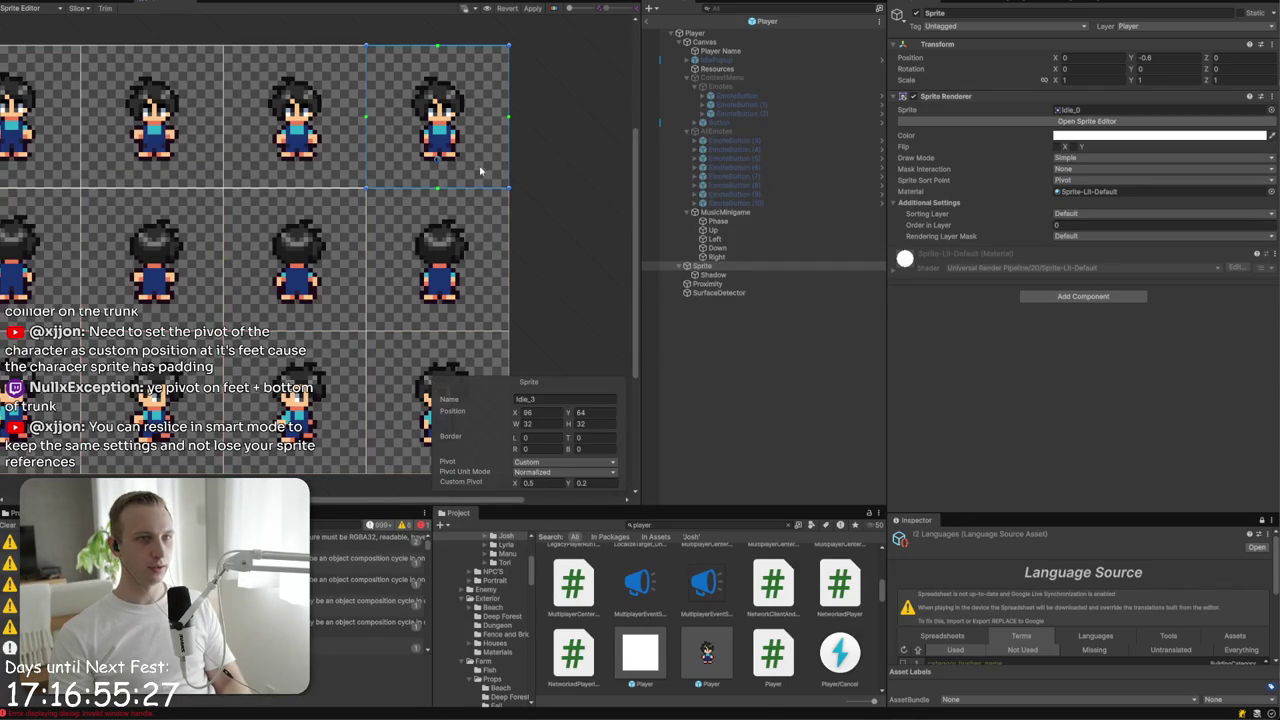
click(533, 9)
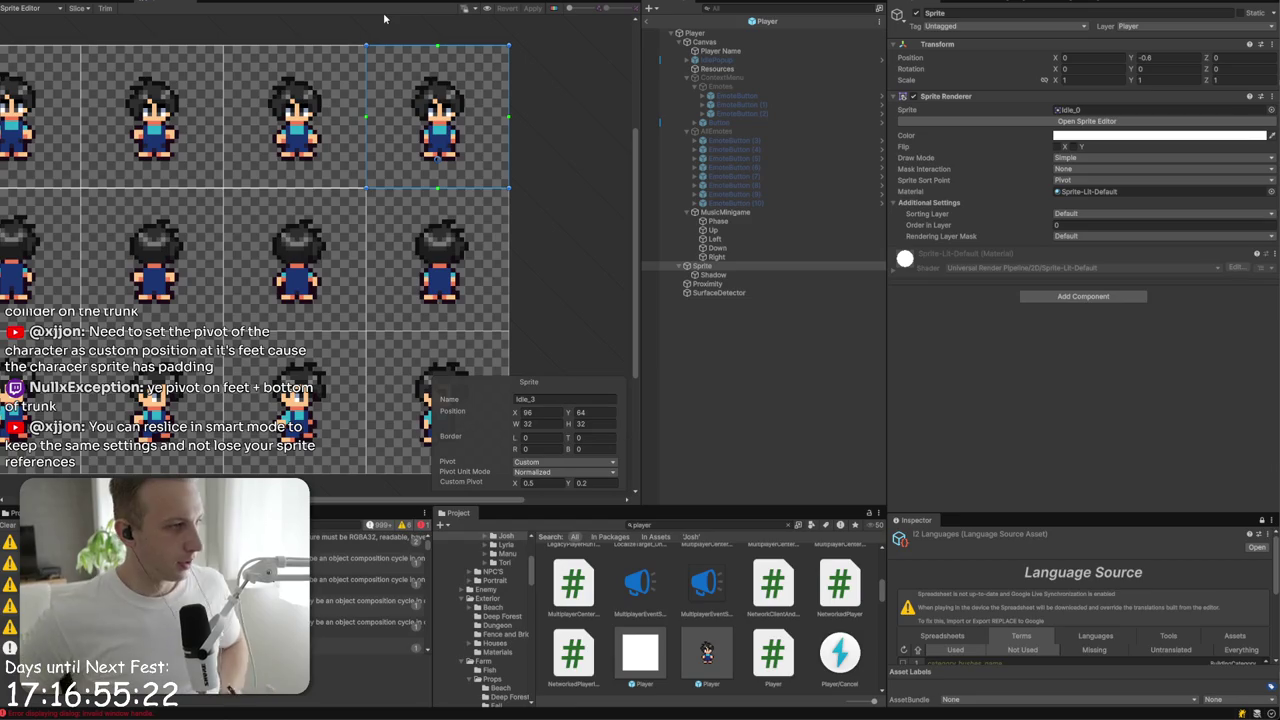
- Switch slicing to Smart, check the Idle_5 frame's pivot, and close the Sprite Editor
click(76, 8)
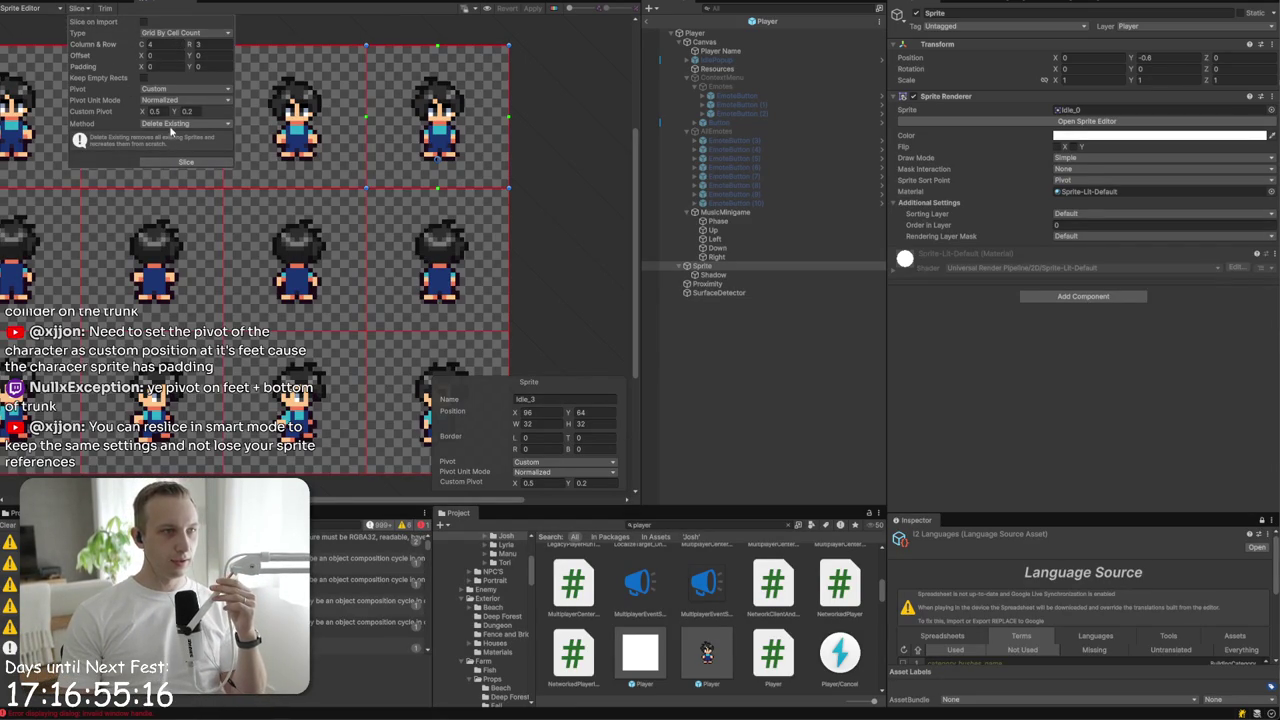
click(171, 126)
click(171, 148)
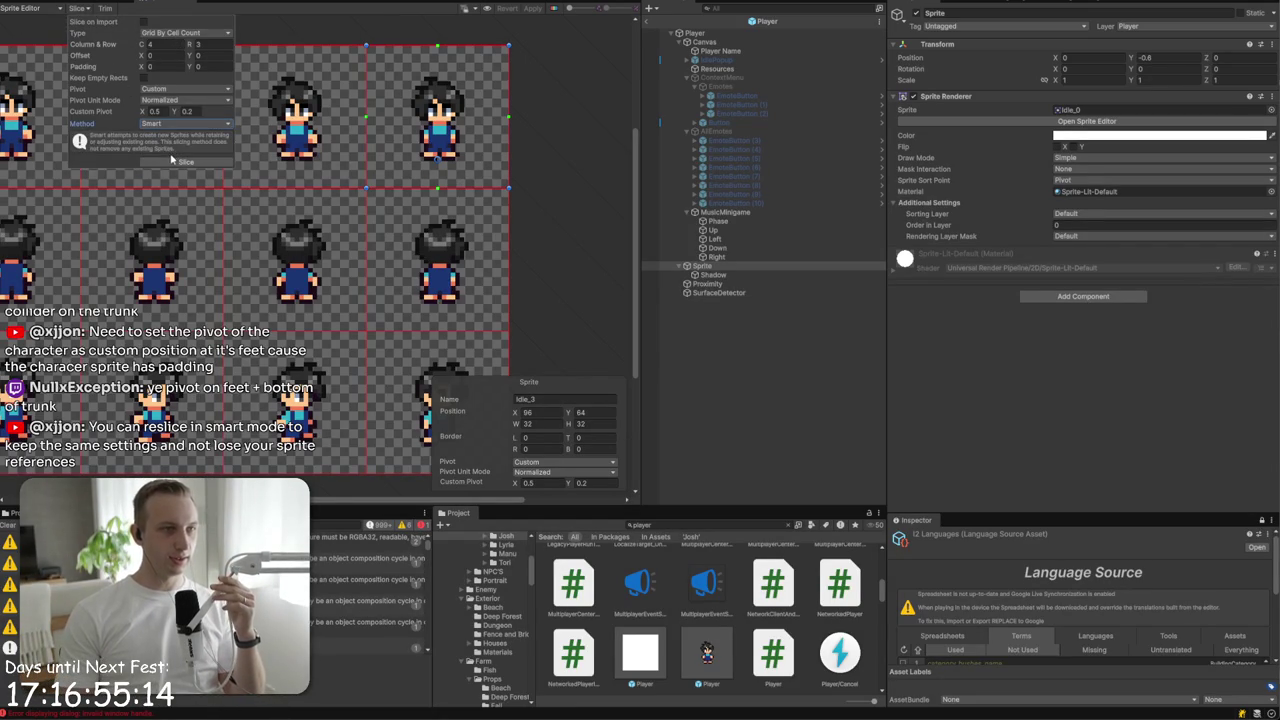
click(228, 247)
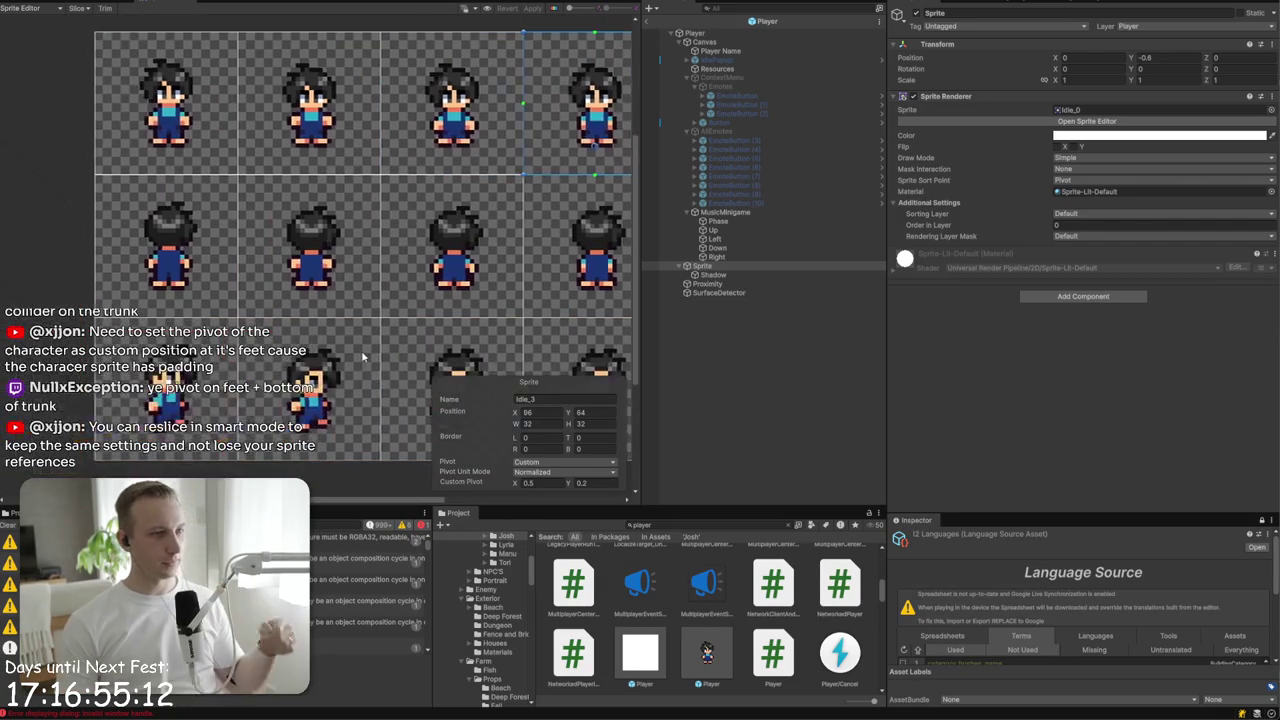
click(293, 282)
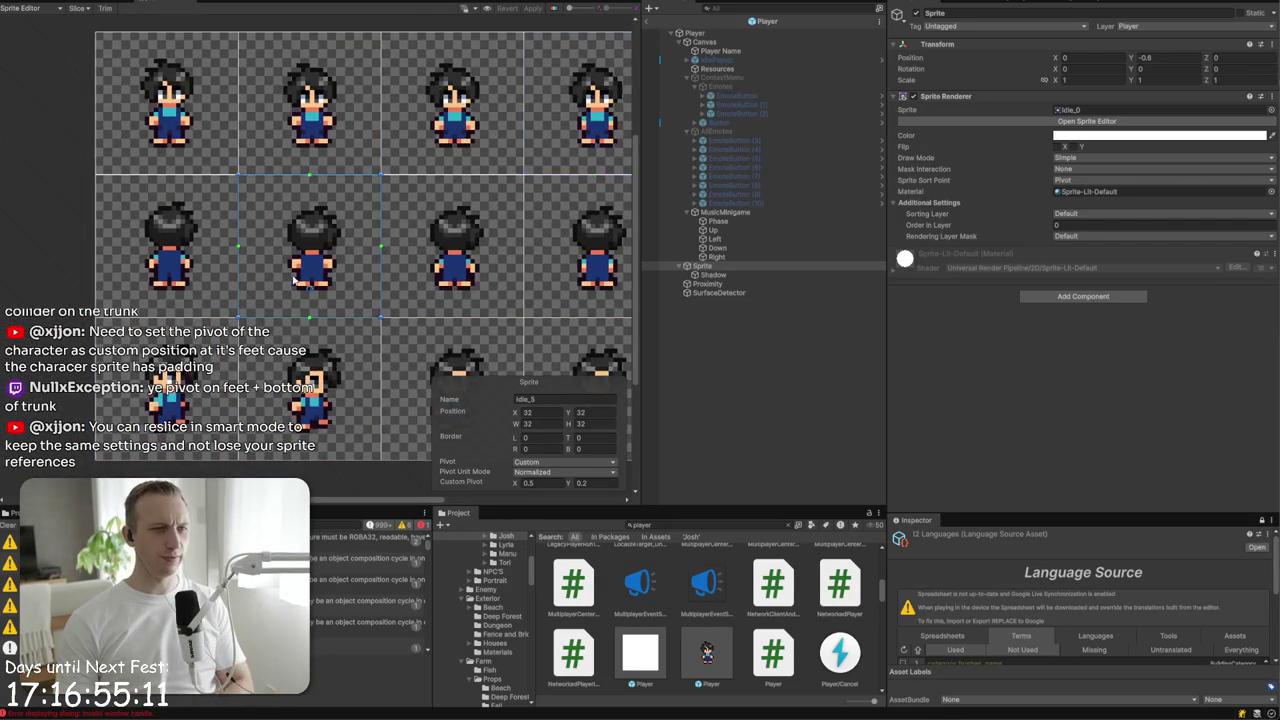
click(71, 6)
- Return to the scene, select the tree, and open the Tree Birch prefab at its root object
click(648, 20)
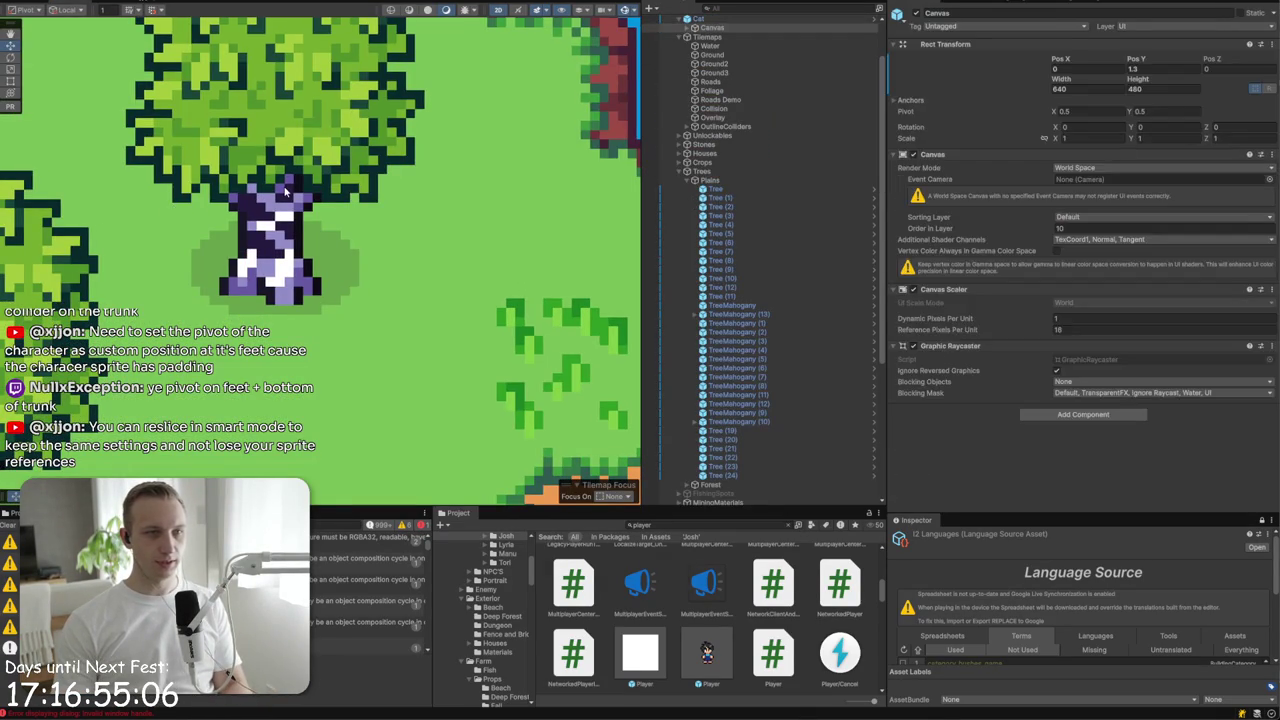
click(286, 191)
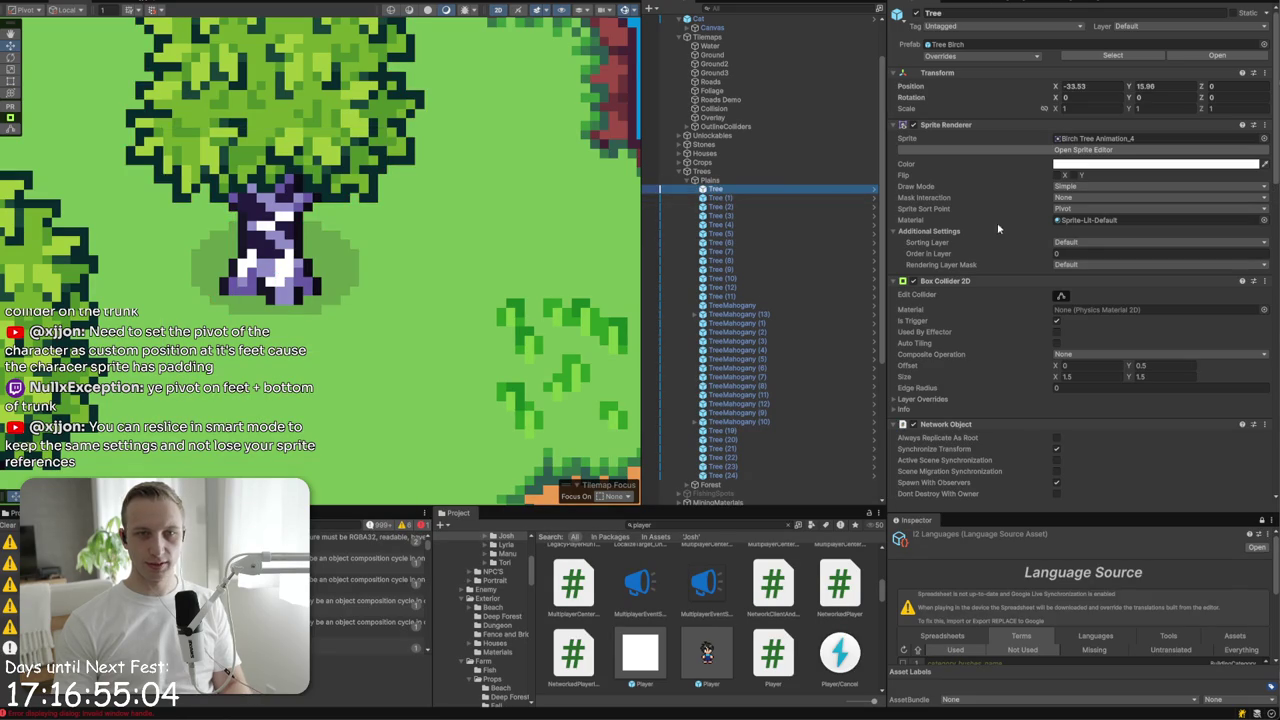
click(1218, 57)
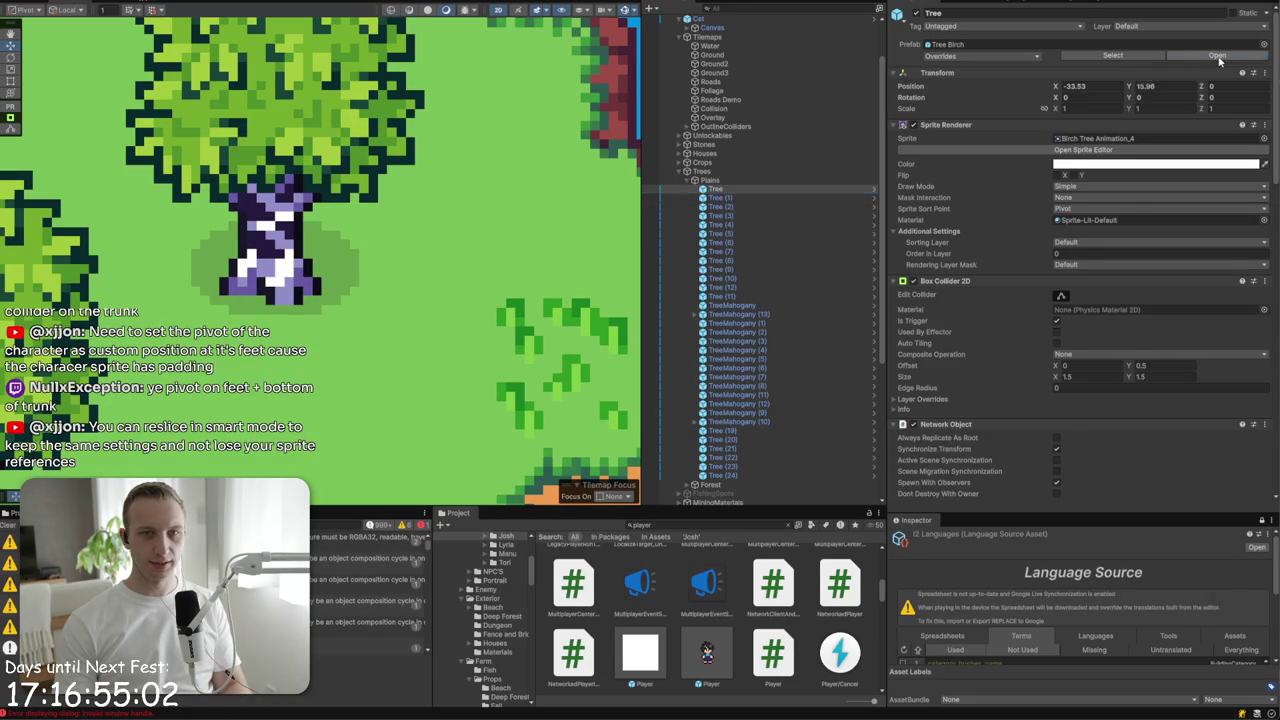
click(731, 44)
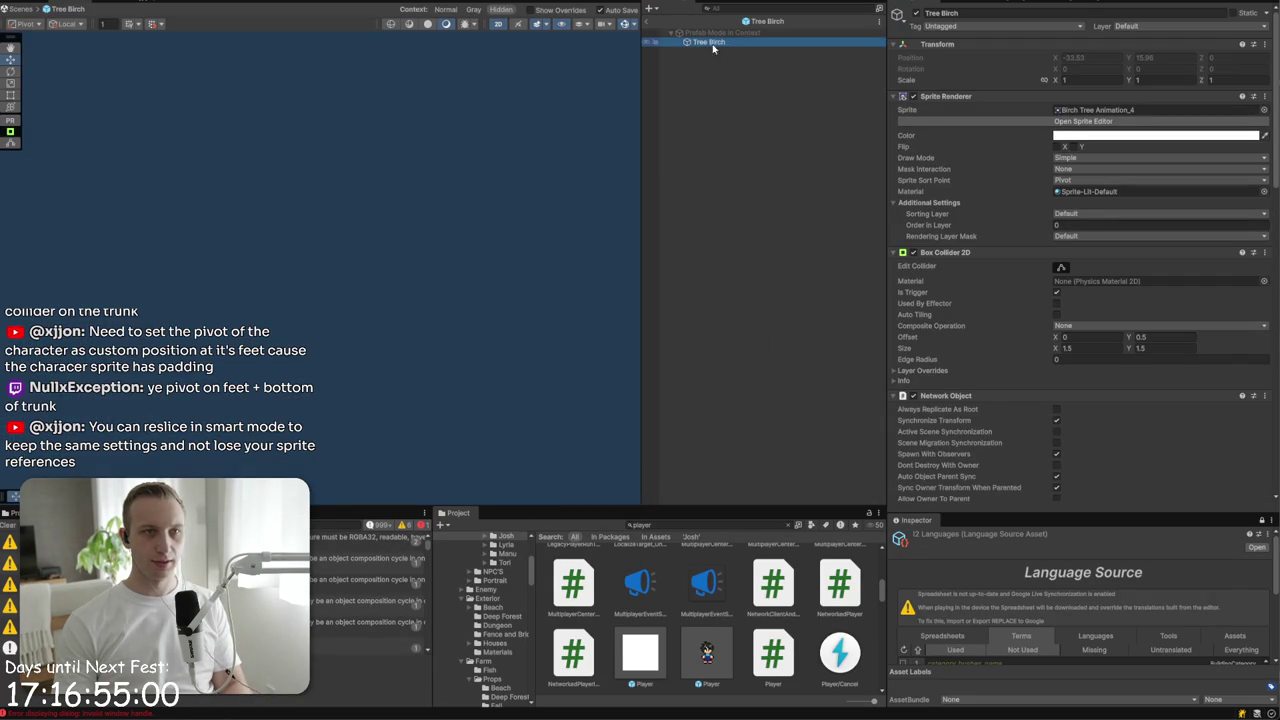
- Inspect Birch Tree Animation slices 3, 5, 6, 7 and 10 for Bottom Center pivots, then reopen the prefab
click(1110, 121)
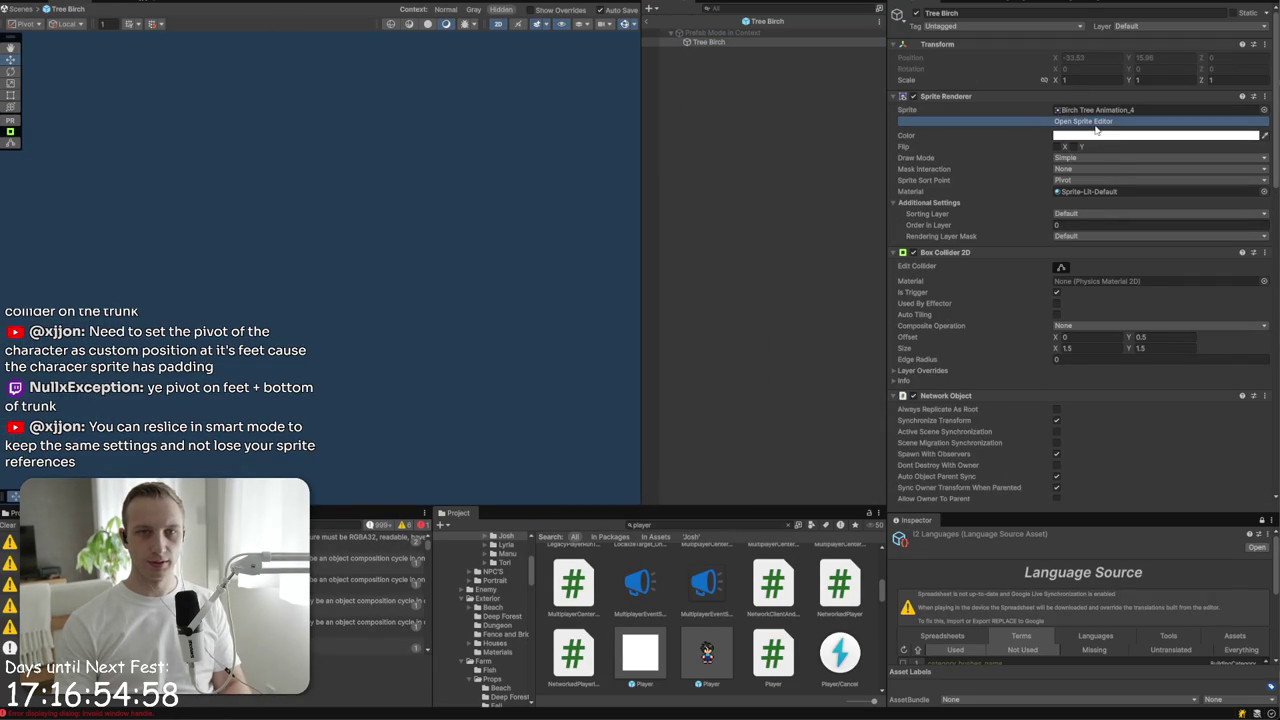
click(422, 137)
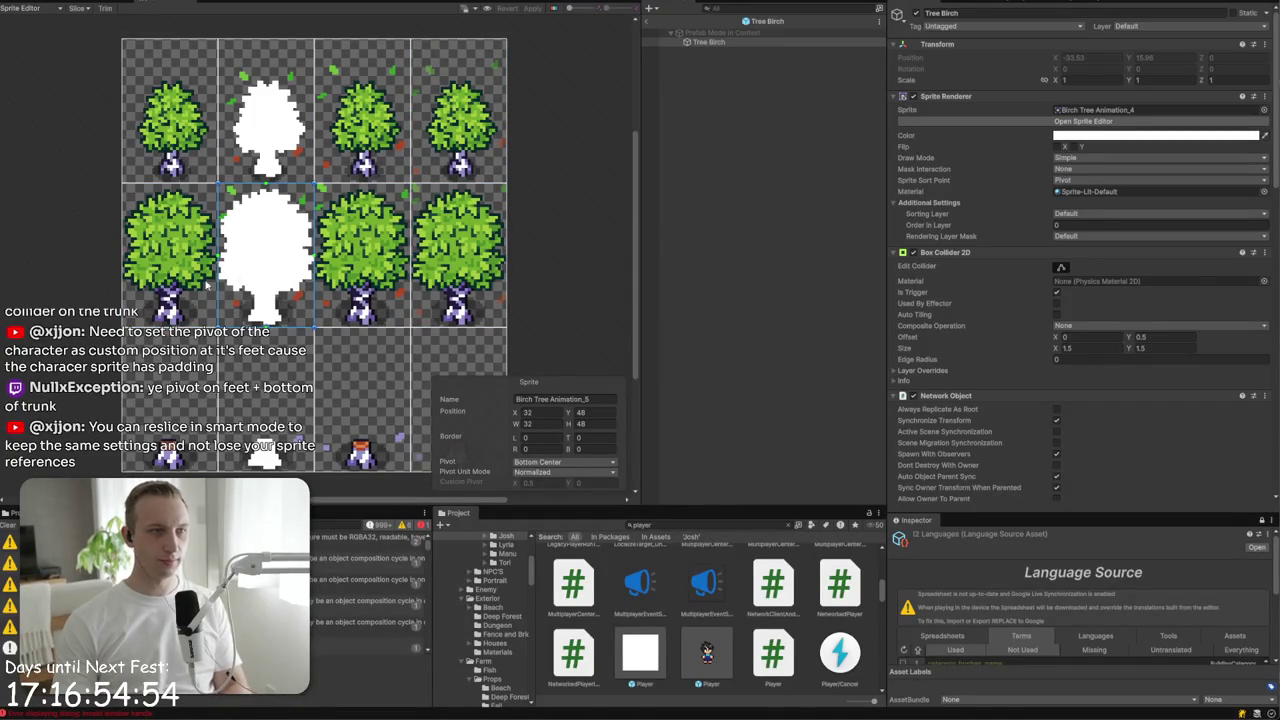
click(262, 271)
click(351, 268)
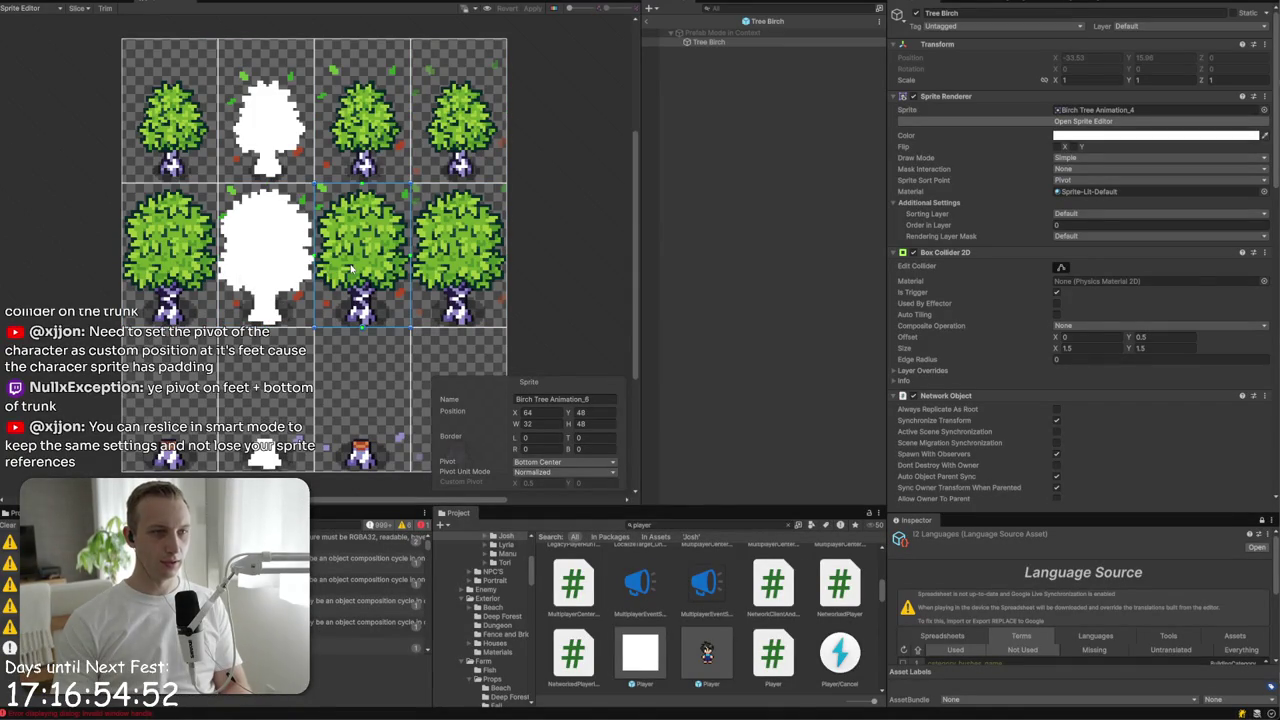
click(438, 276)
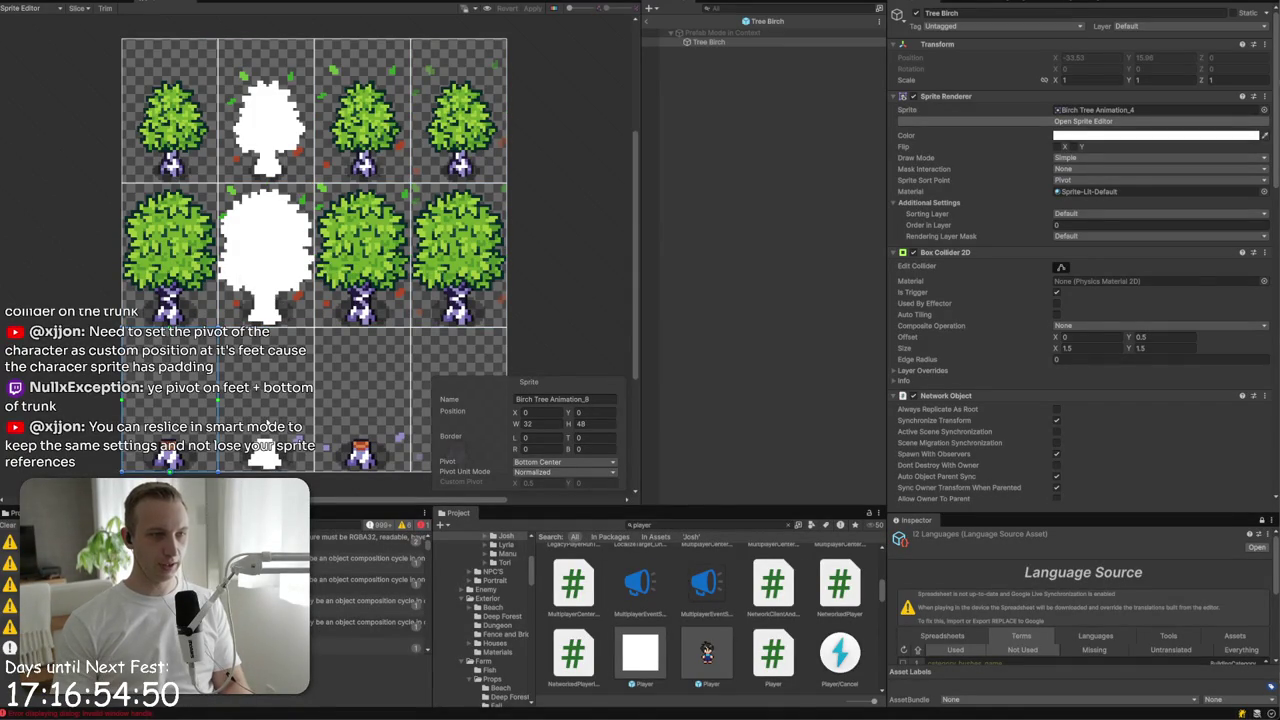
click(342, 411)
click(646, 20)
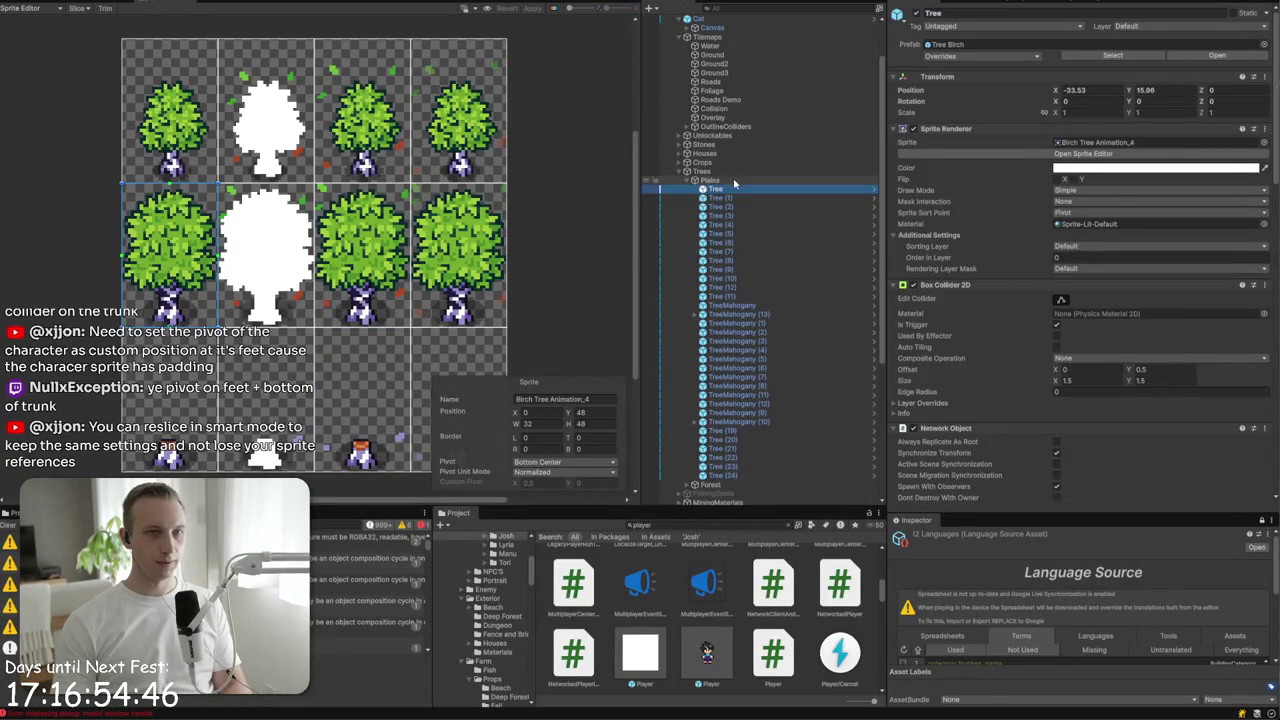
click(65, 5)
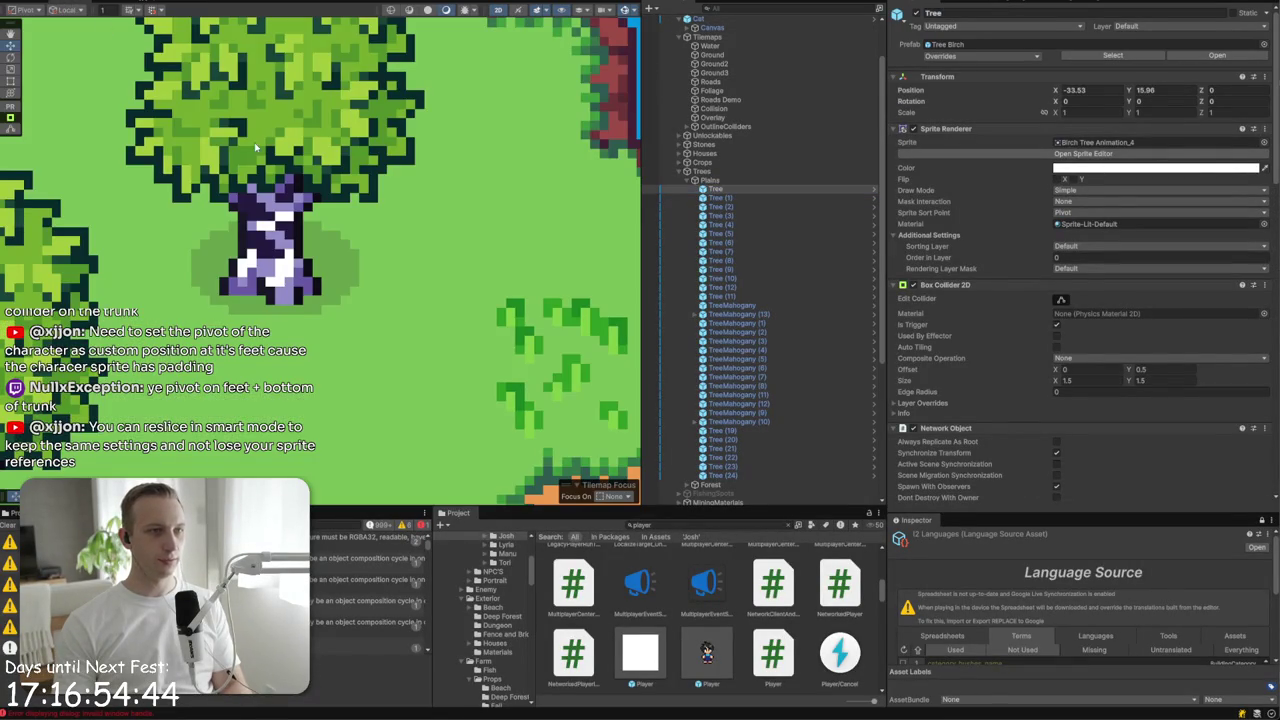
click(1230, 60)
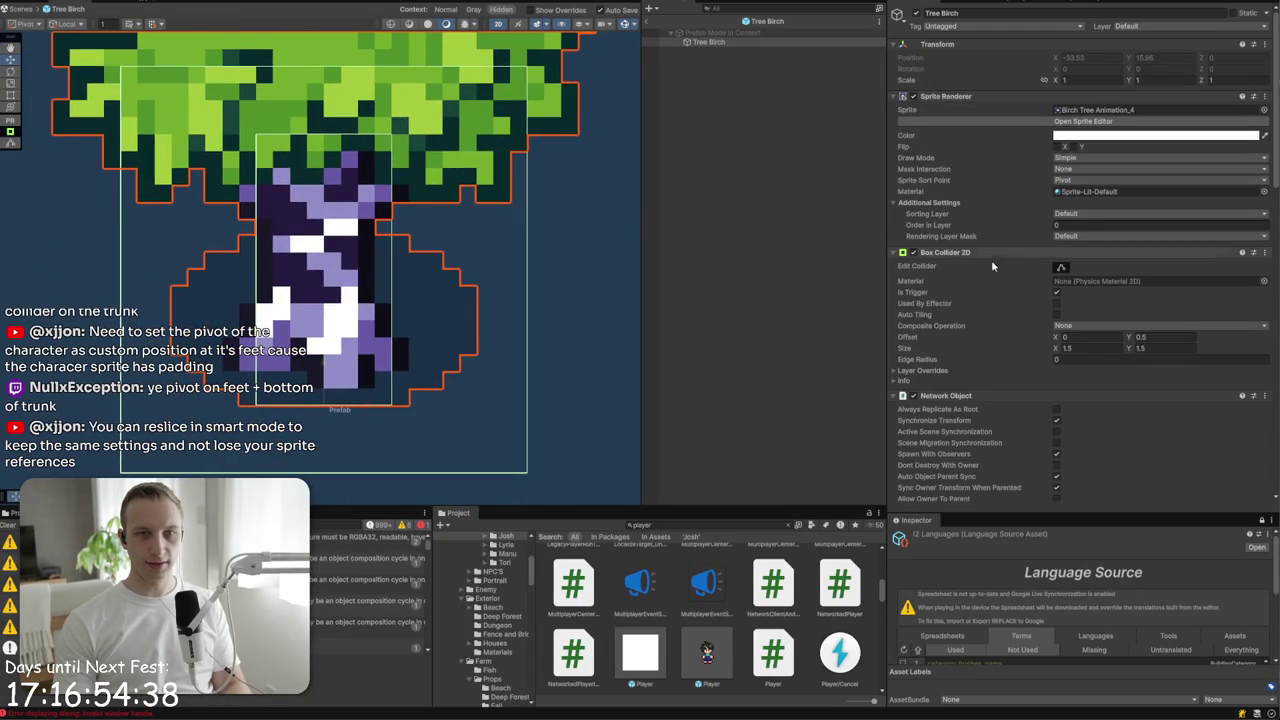
- Undo the accidental component removal and move the second Box Collider 2D above Network Object
scroll(1041, 265, down, 10)
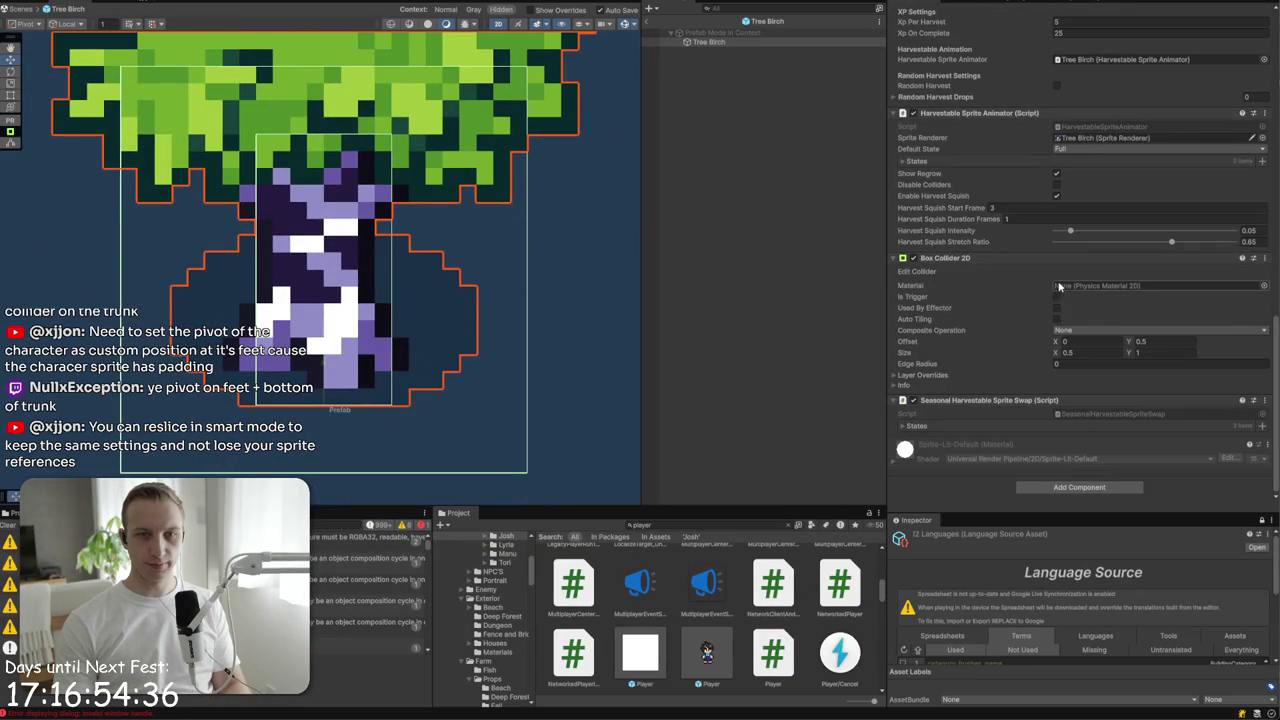
scroll(1025, 310, up, 3)
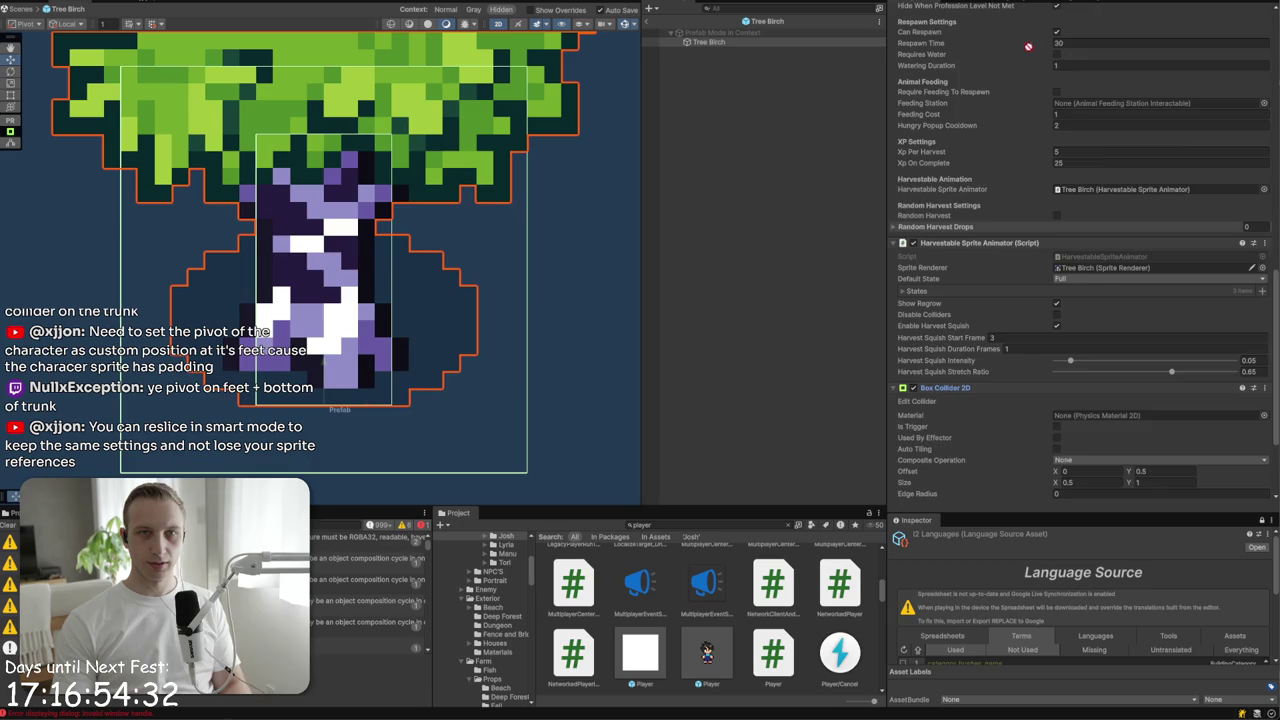
scroll(1130, 240, up, 1)
scroll(1043, 15, up, 1)
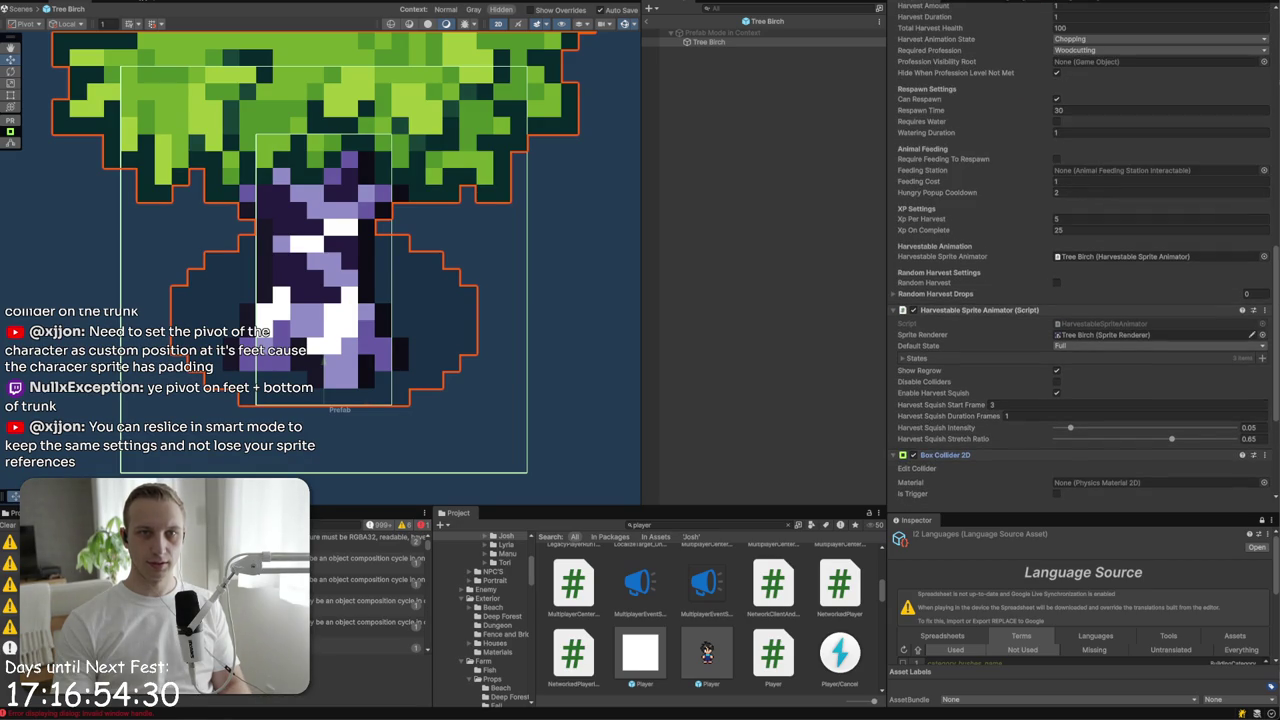
key(ctrl+z)
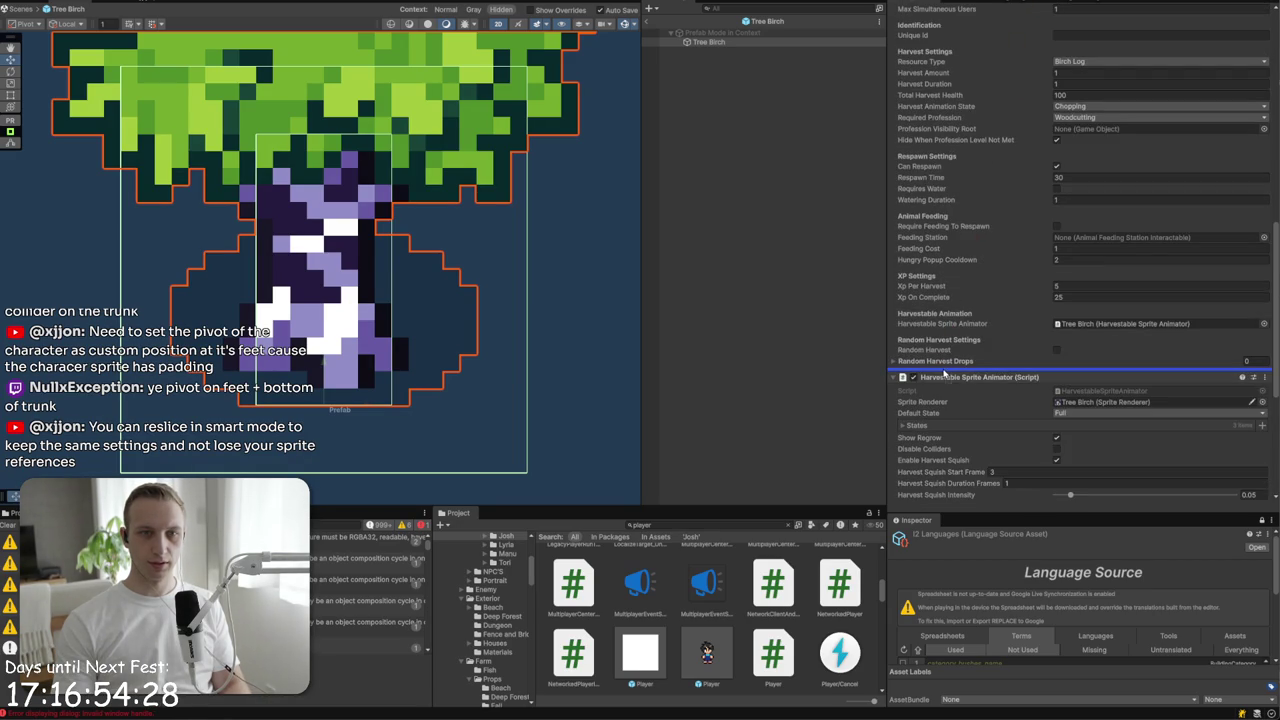
key(ctrl+z)
key(ctrl+z)
key(ctrl+z)
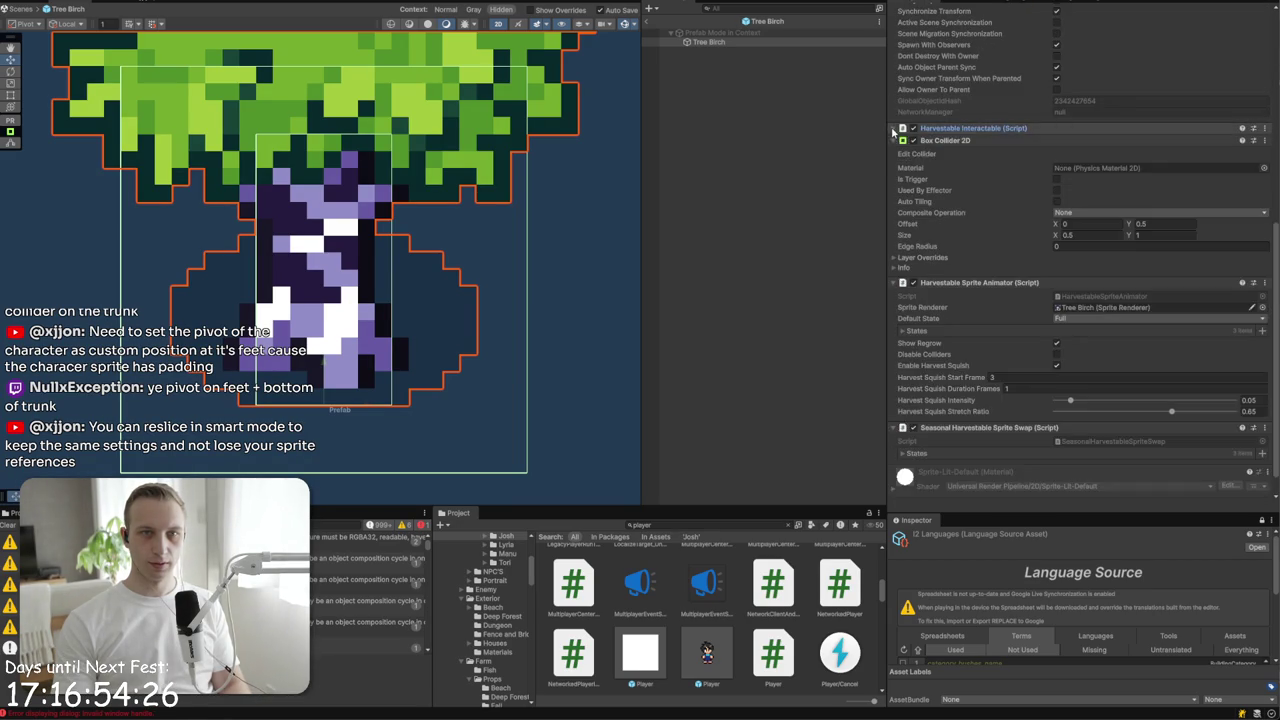
click(896, 138)
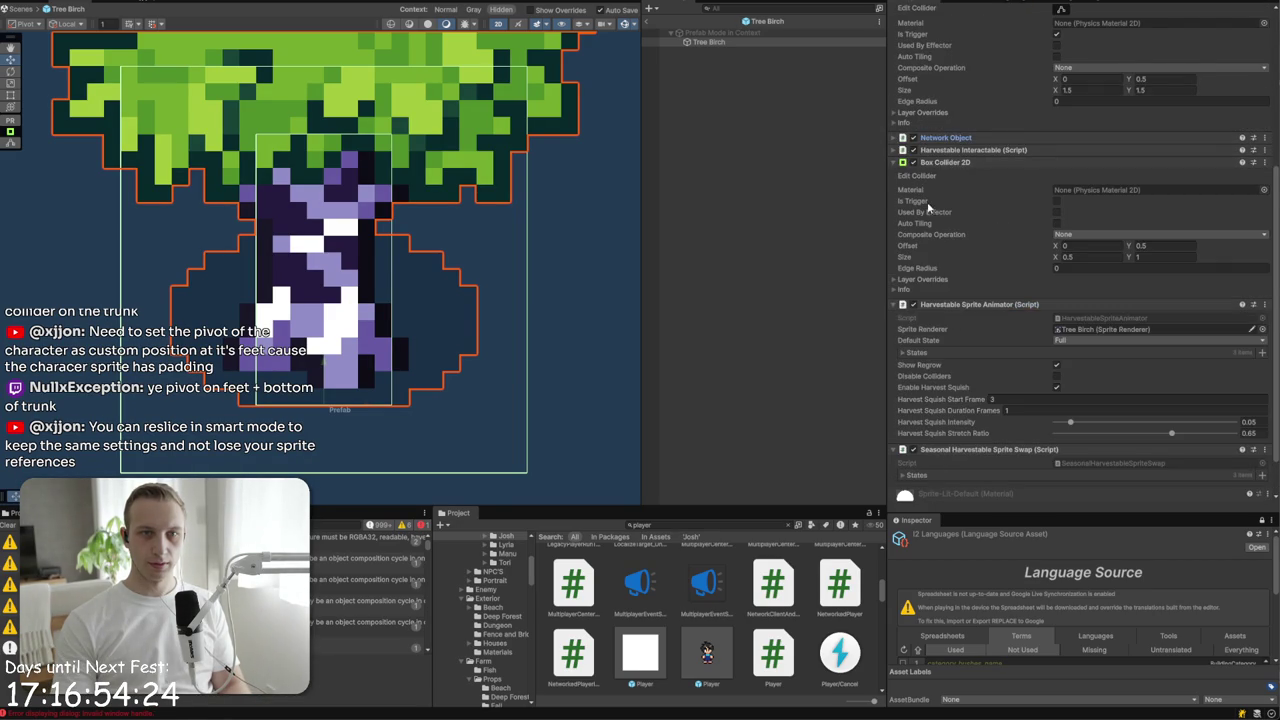
drag(935, 167, 940, 133)
drag(1030, 92, 1070, 71)
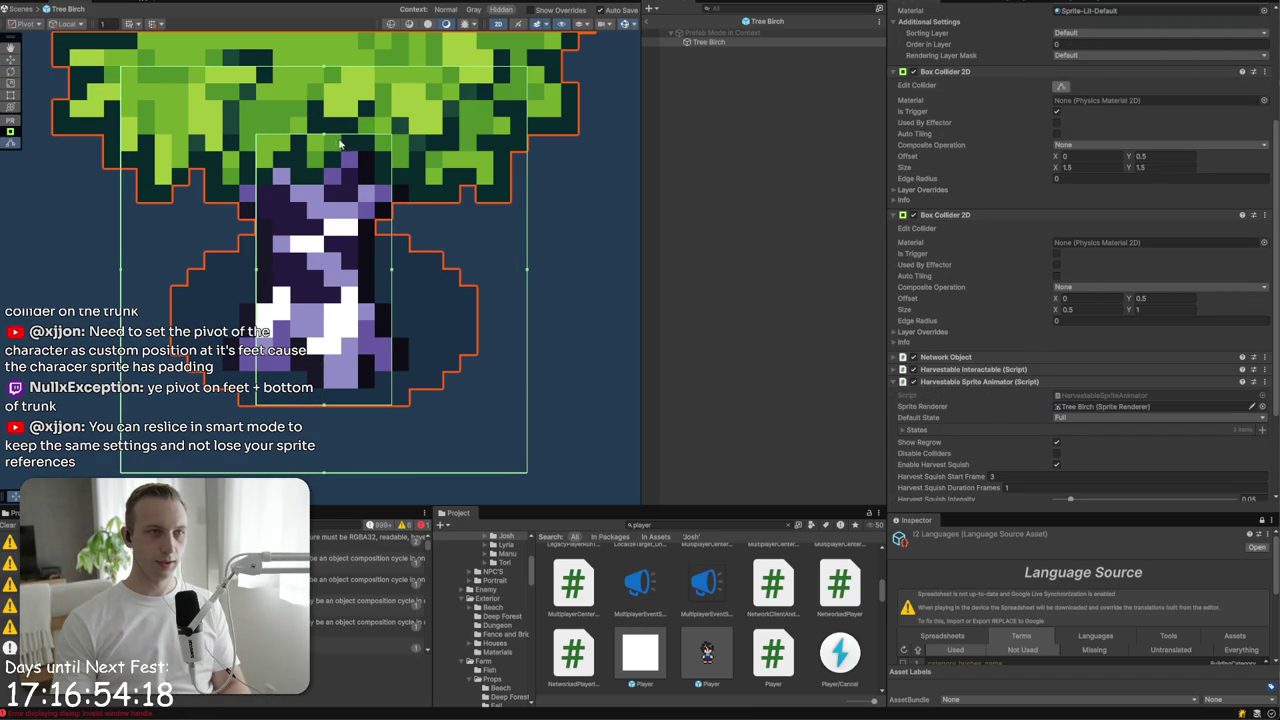
- Fit the collider to the trunk, about offset (-0.03, 0.32) and size (0.56, 0.63), then exit the prefab
drag(324, 139, 321, 243)
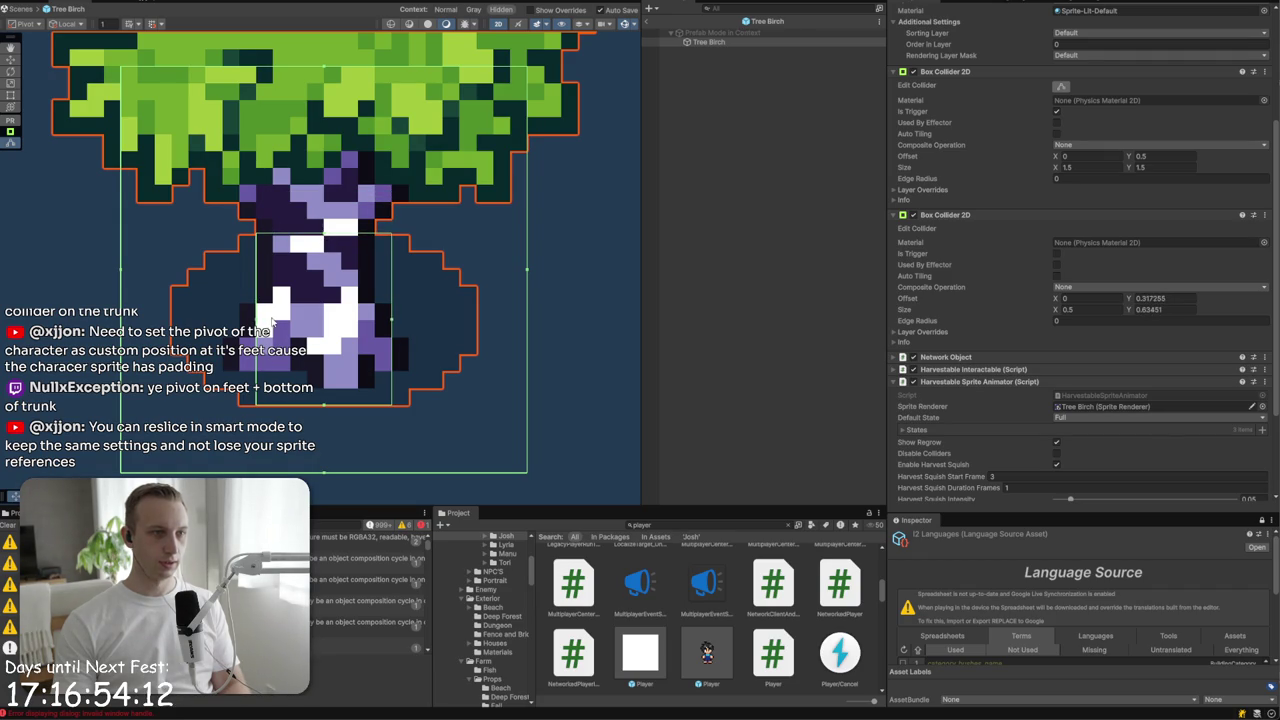
drag(257, 318, 238, 318)
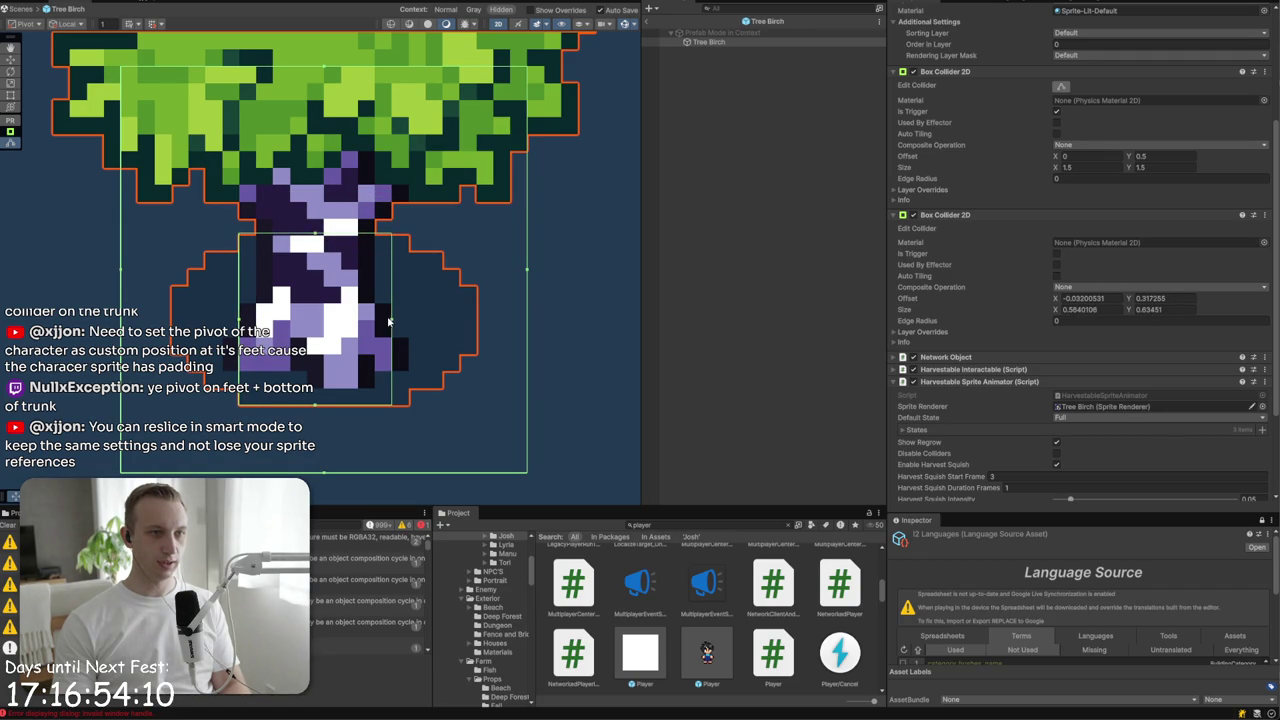
scroll(1000, 215, up, 5)
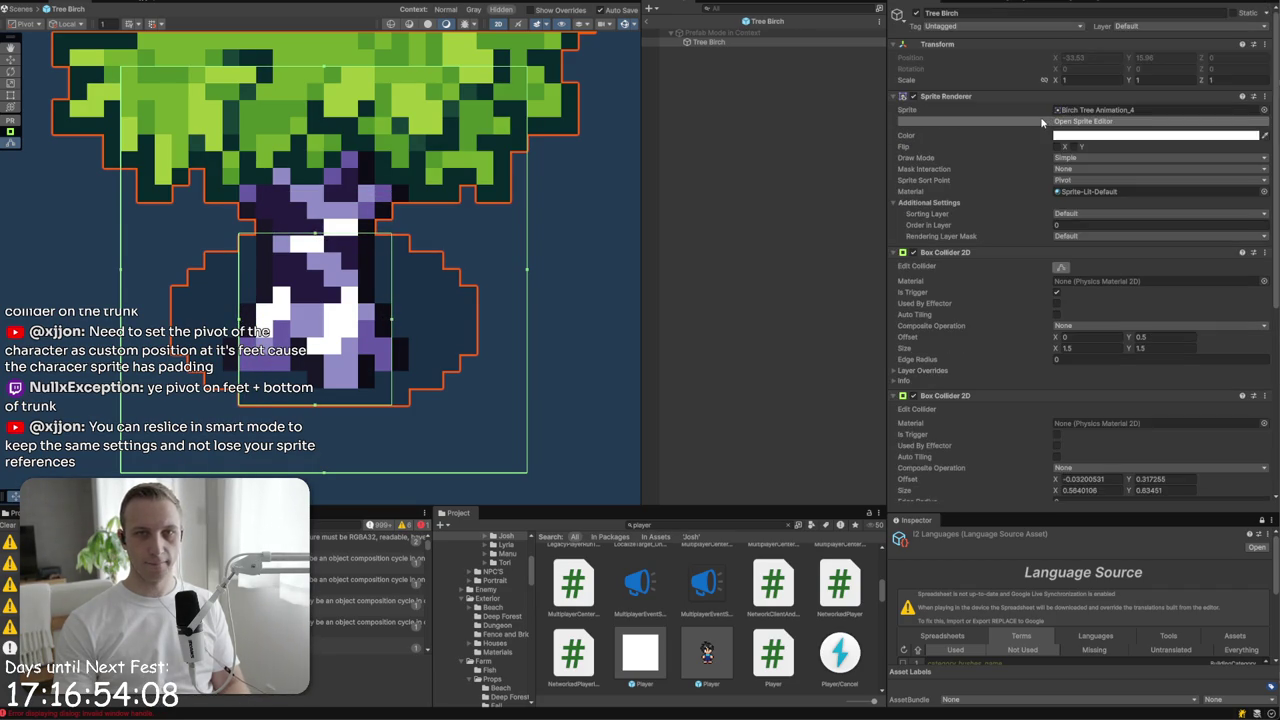
click(701, 156)
click(647, 21)
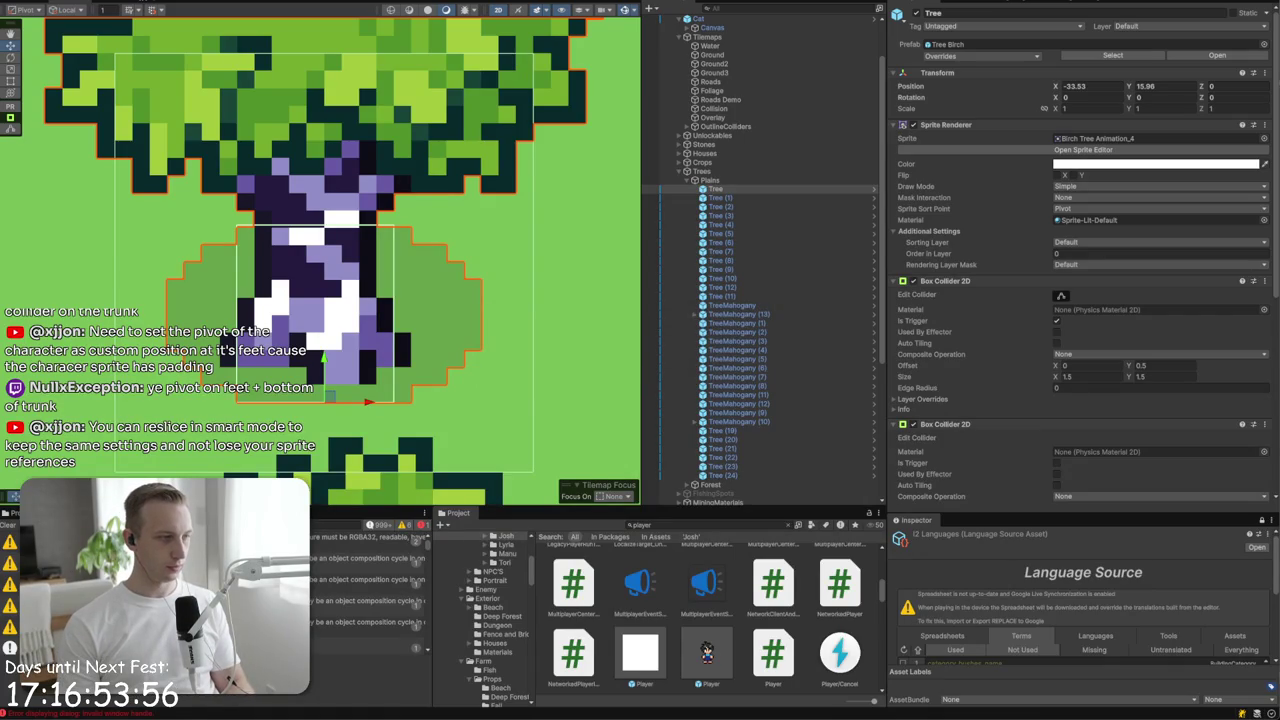
- Dismiss the music player and enter play mode to test the trunk collider
key(alt+Tab)
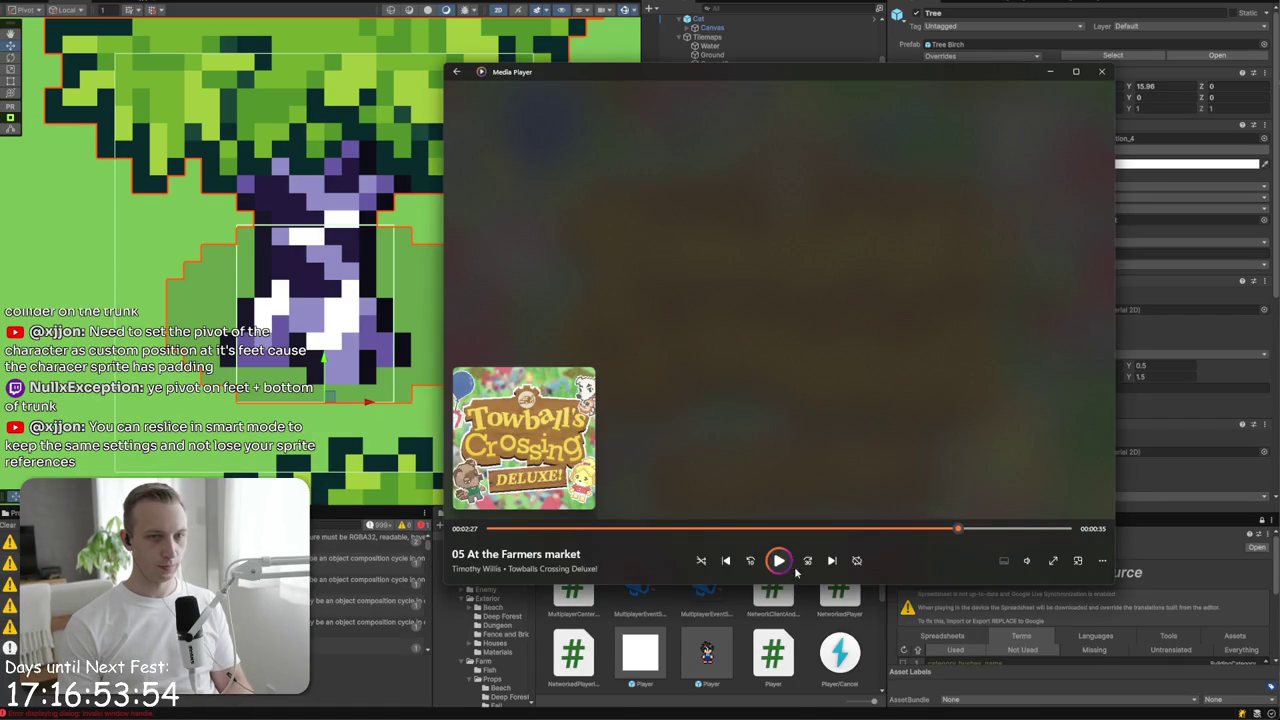
click(1050, 73)
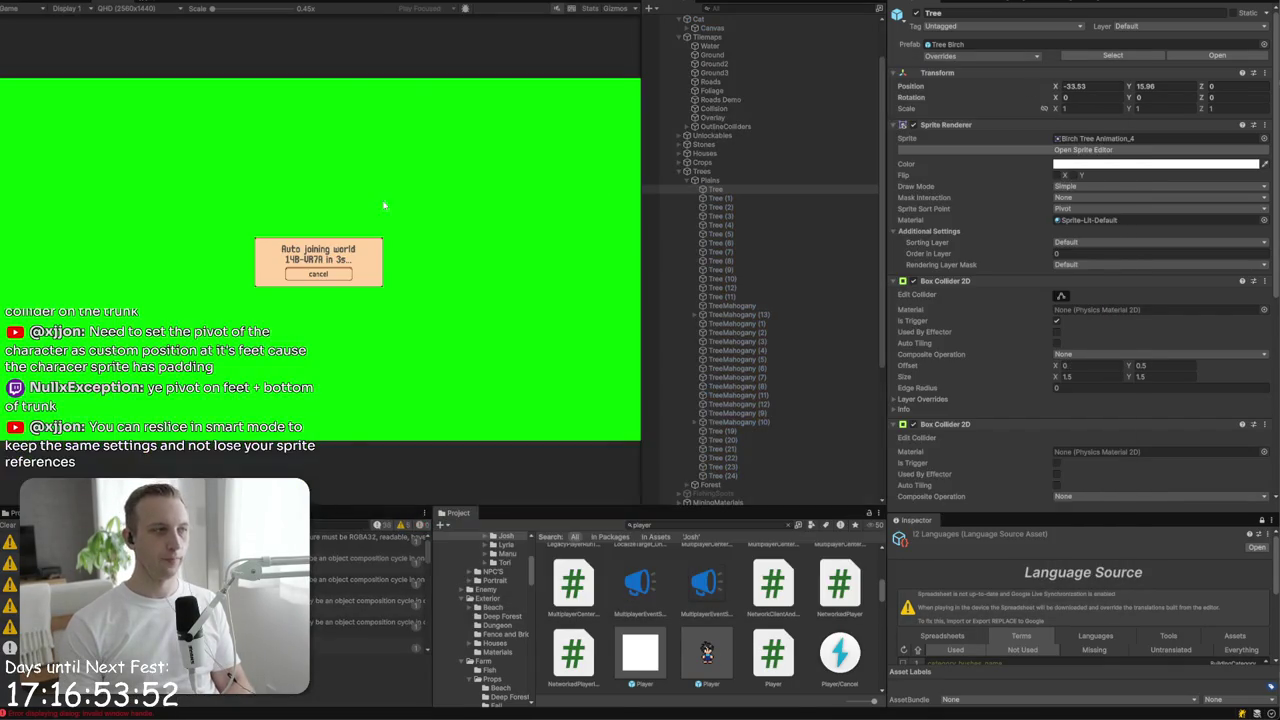
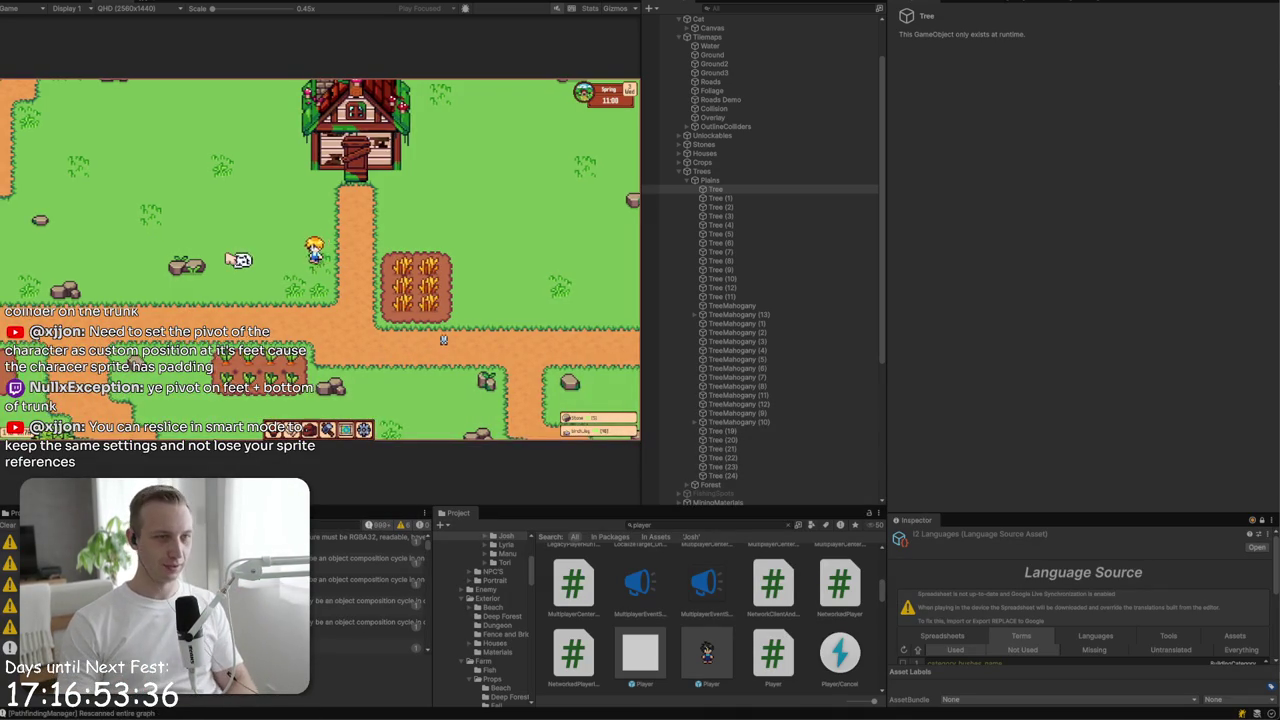
- Walk the player left toward the river, open the inventory book and change the skin
key(a)
key(w)
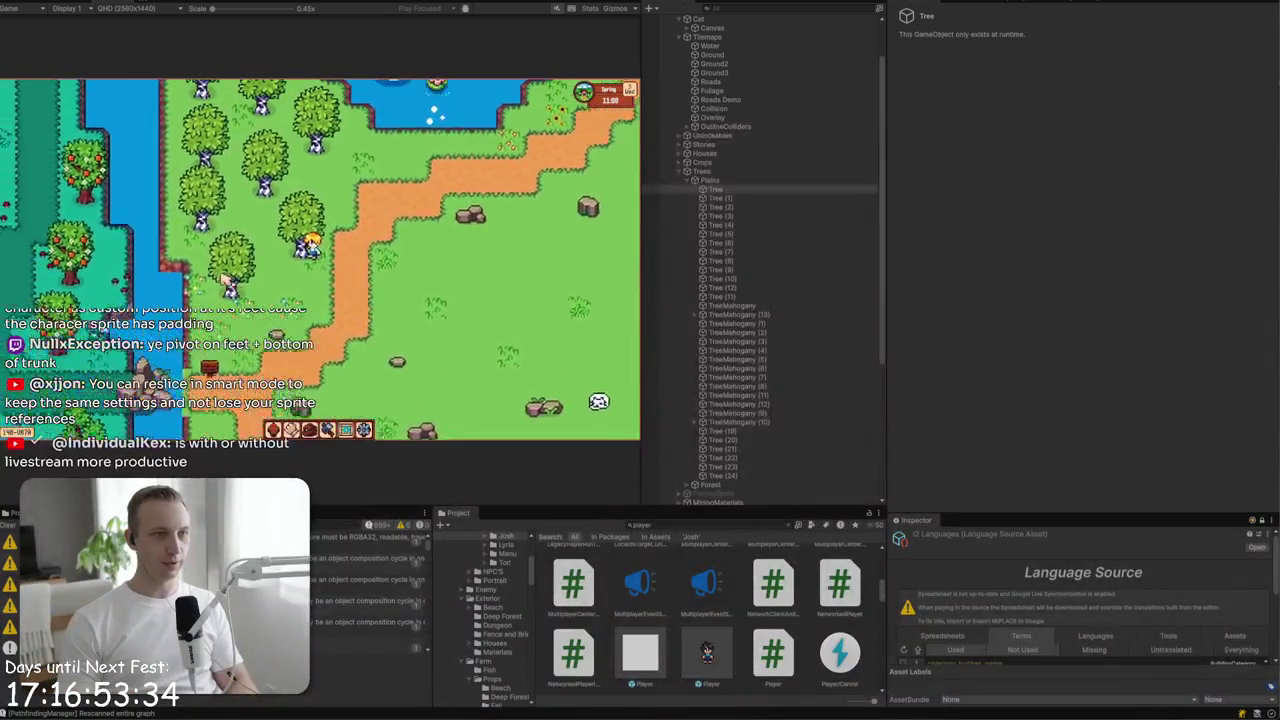
key(i)
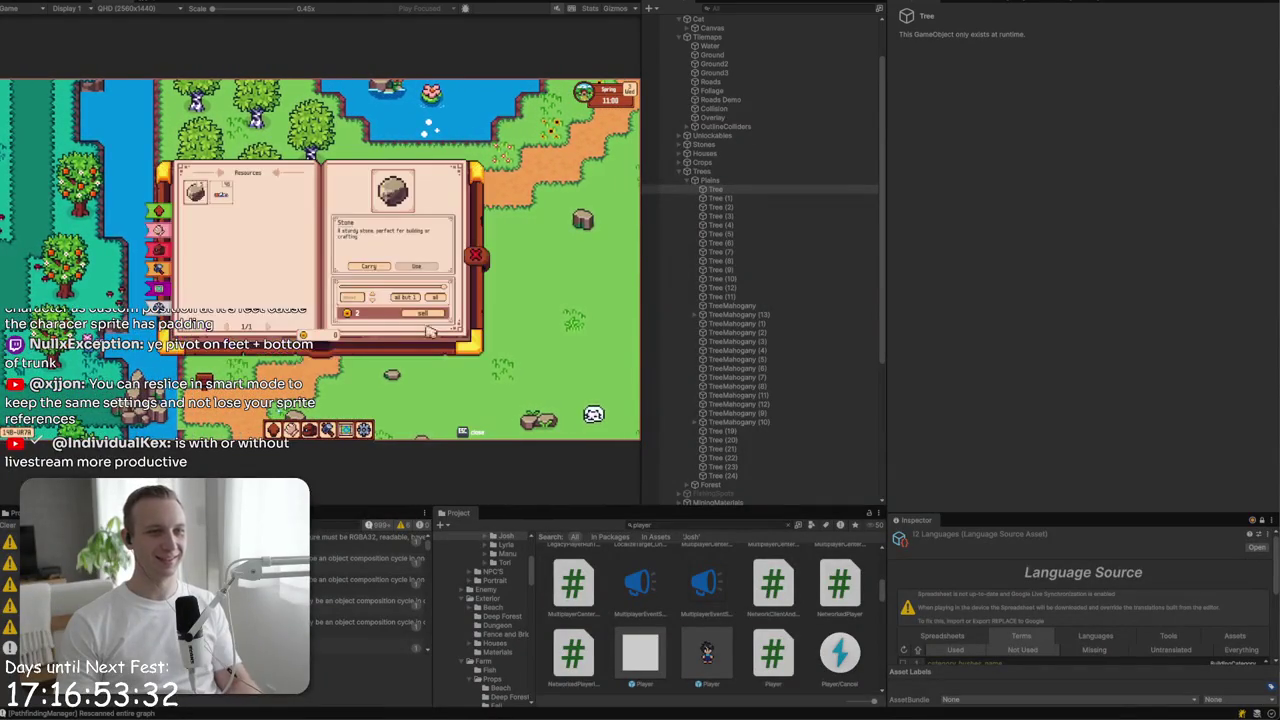
click(158, 286)
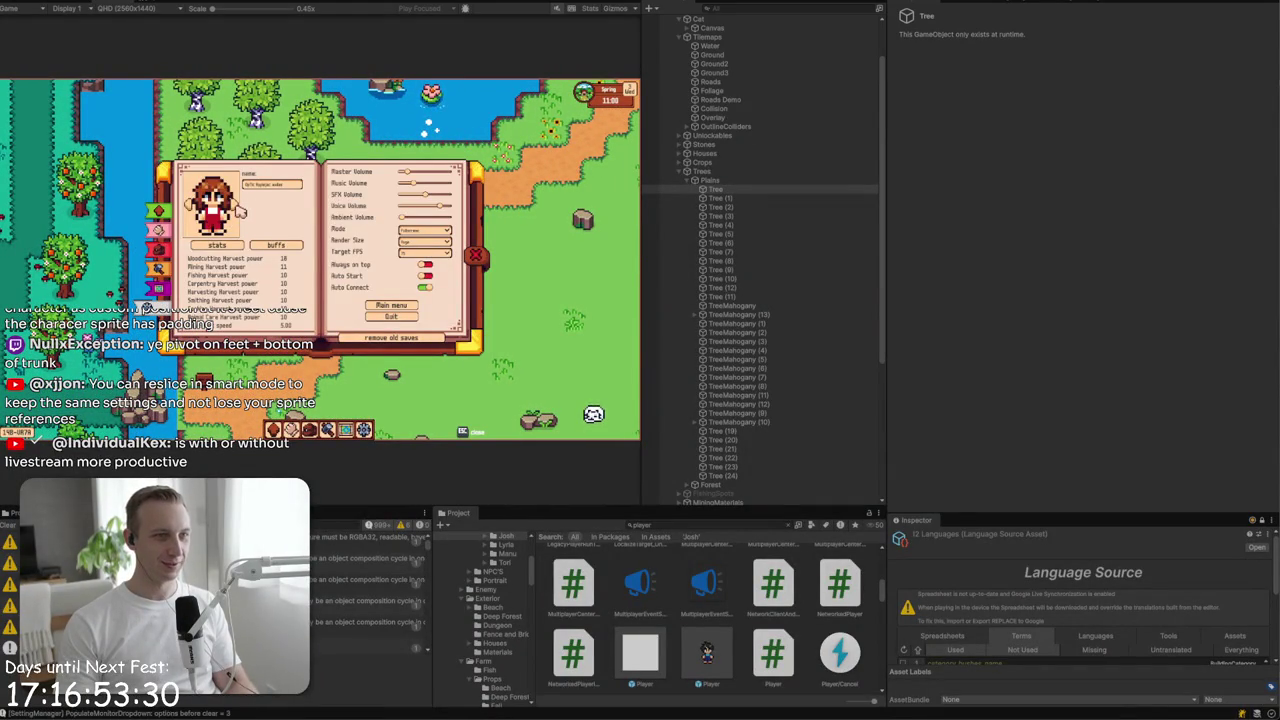
click(239, 210)
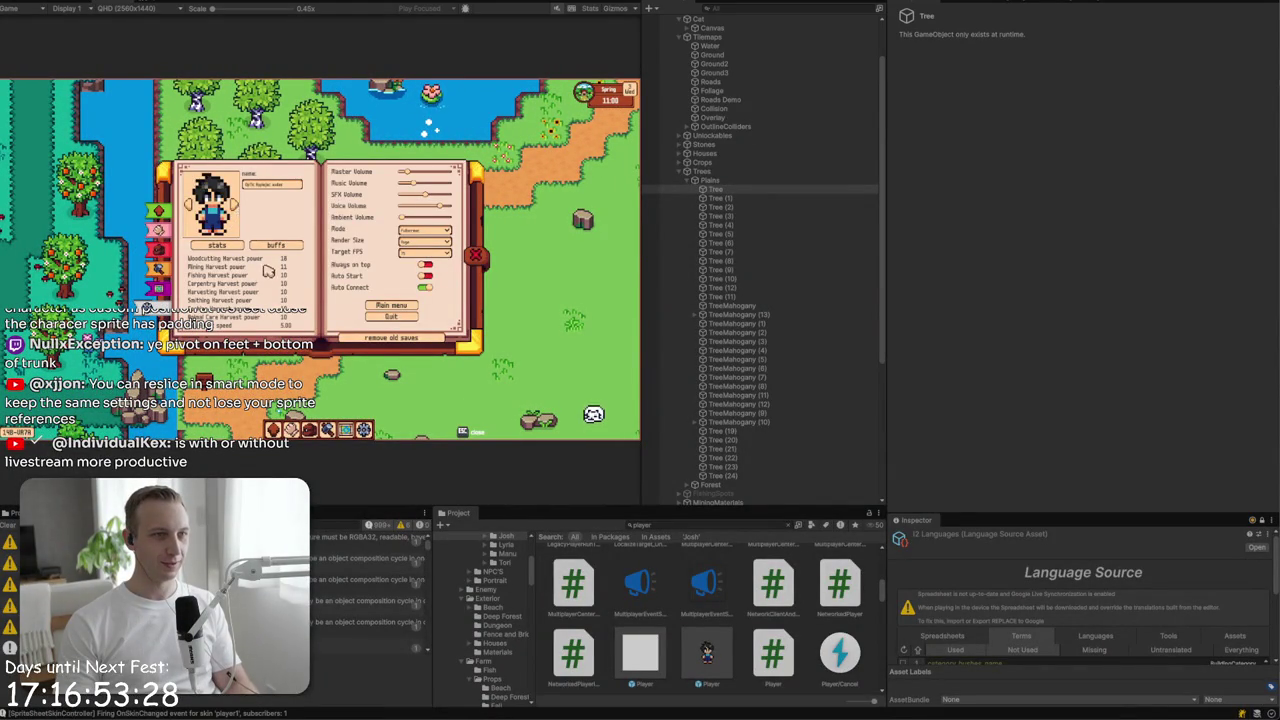
key(i)
- Walk the character down, right and up past the trees, then stop the play test
key(s)
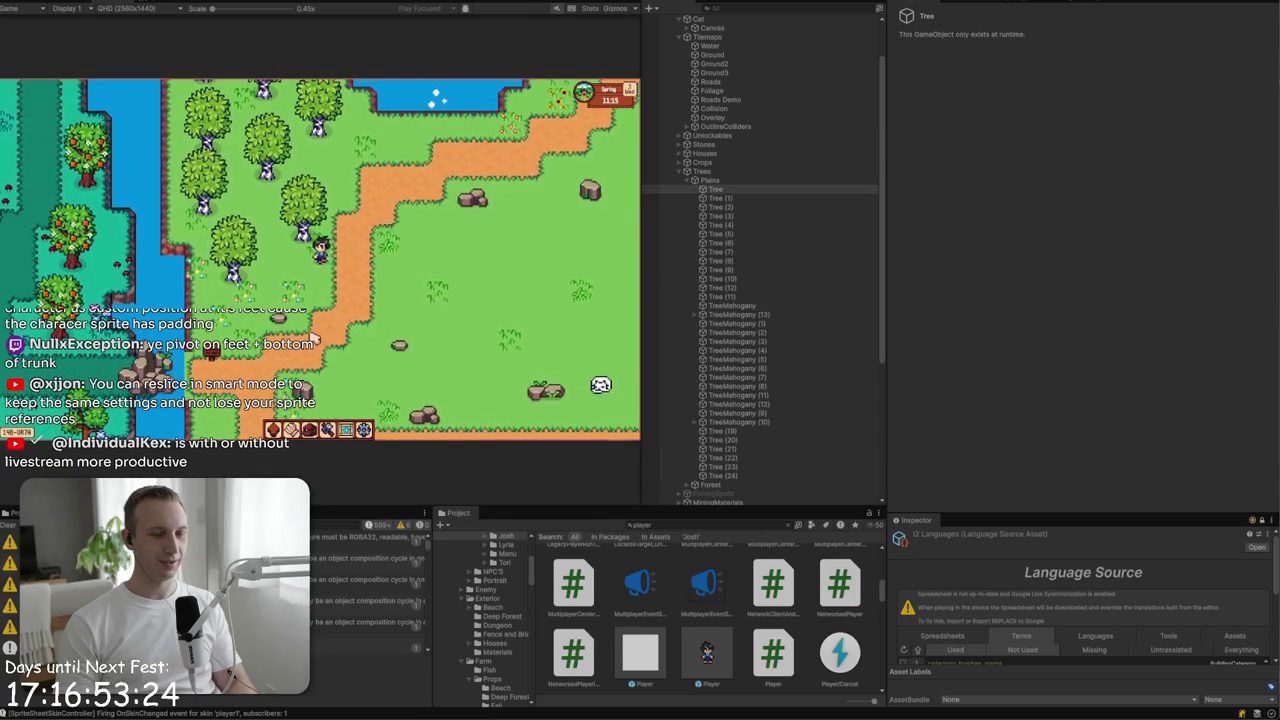
key(d)
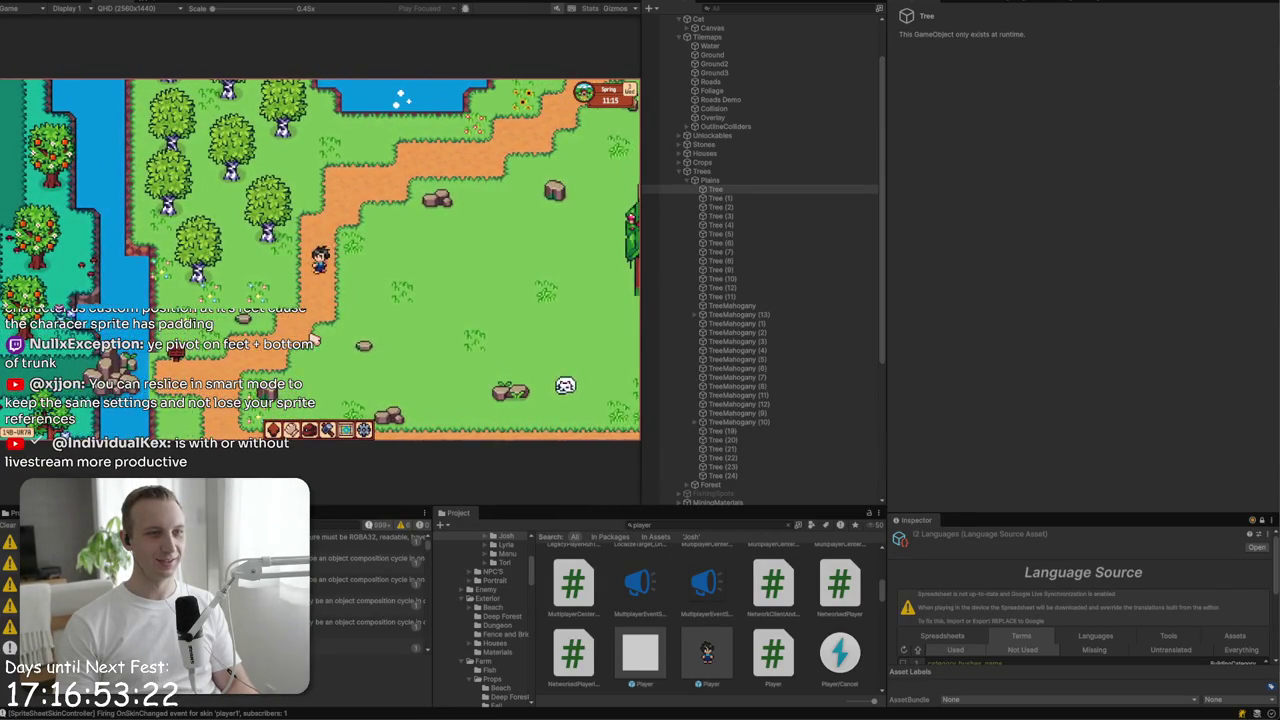
key(w)
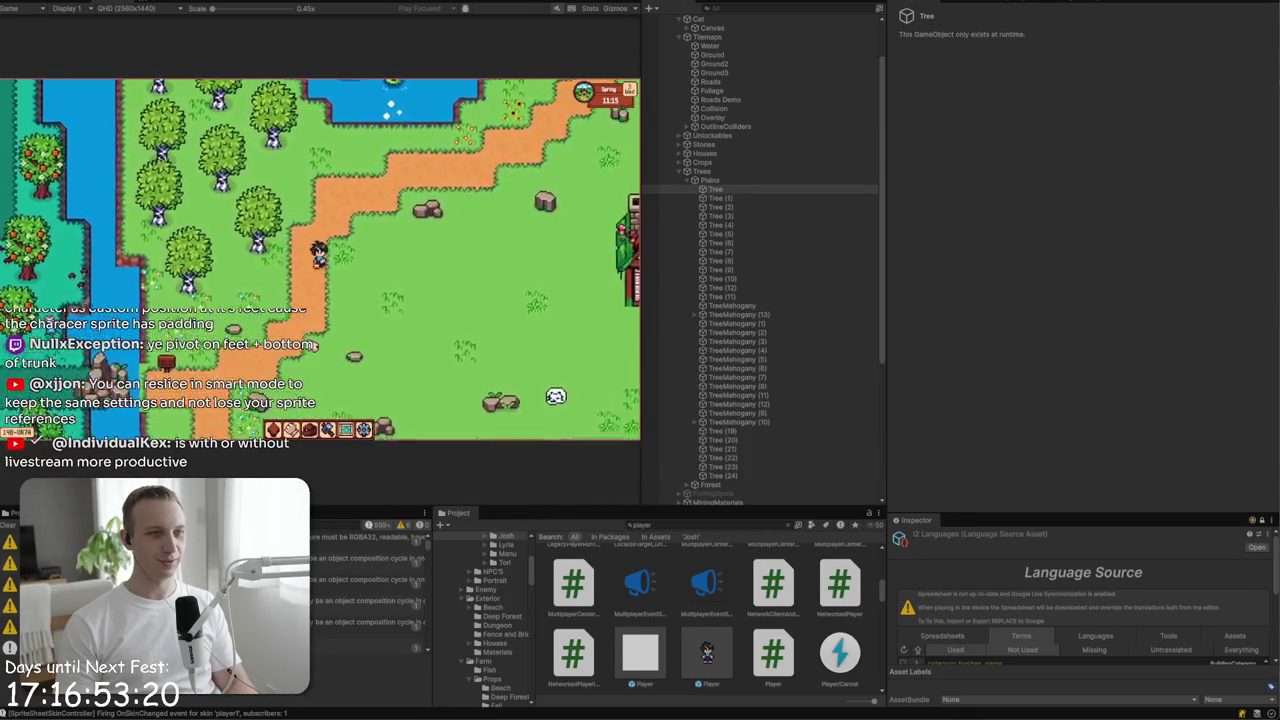
key(a)
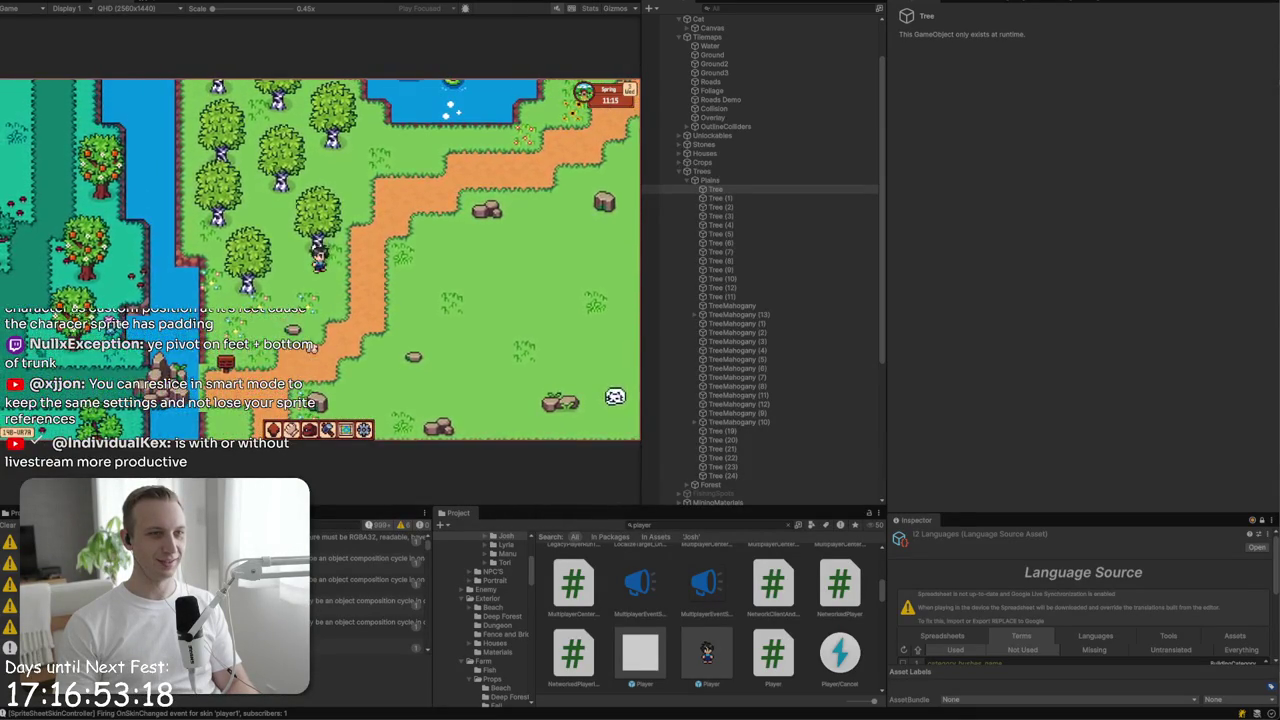
key(w)
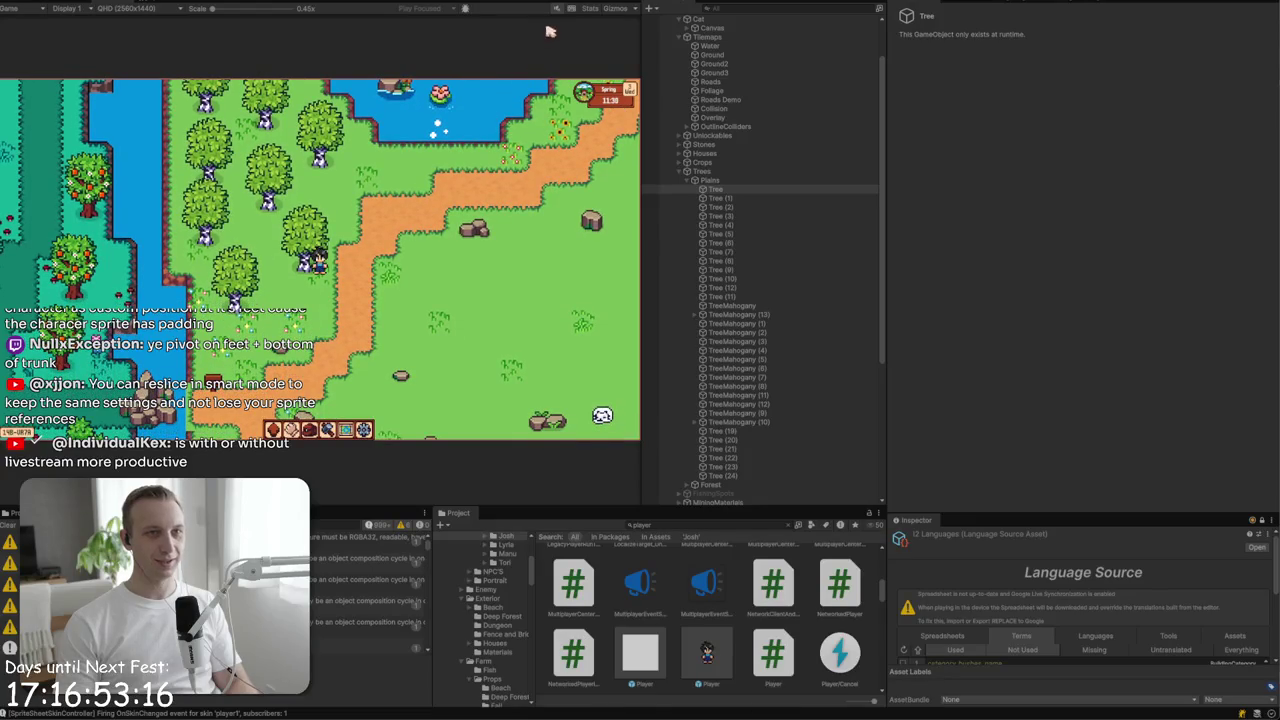
key(ctrl+p)
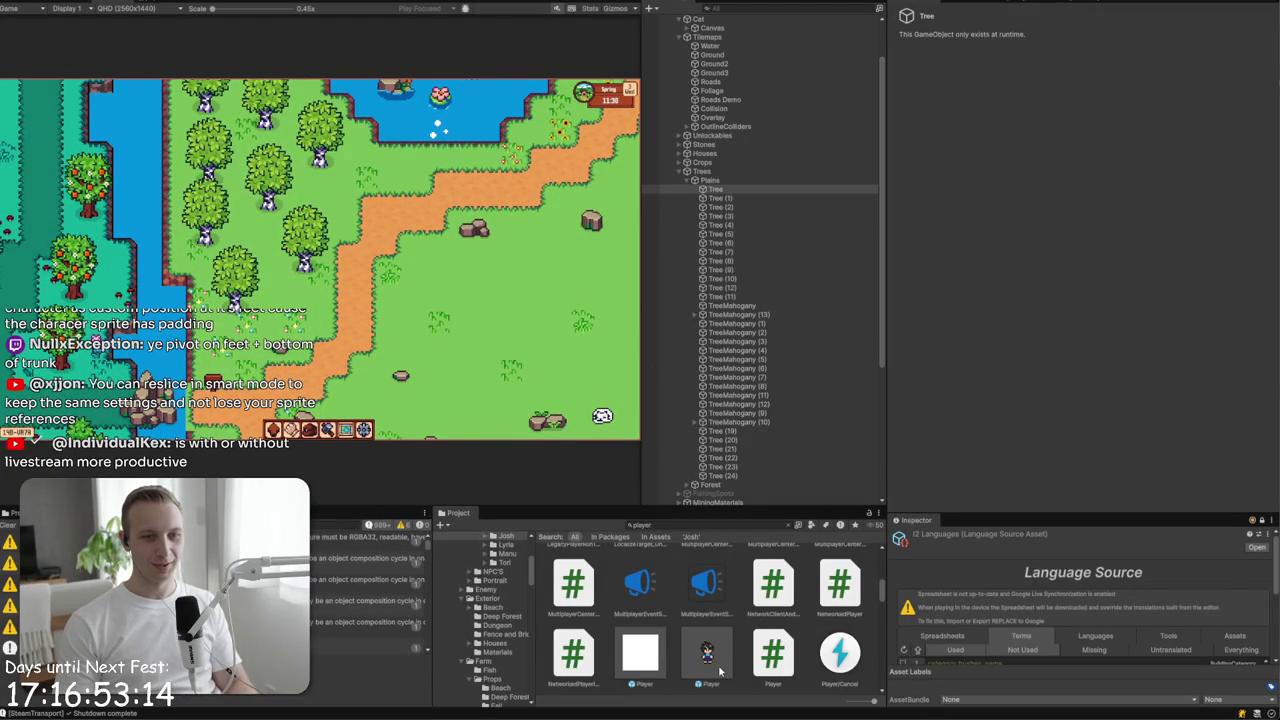
- Open the Player prefab, select its Sprite child and locate the sprite asset it uses
click(715, 669)
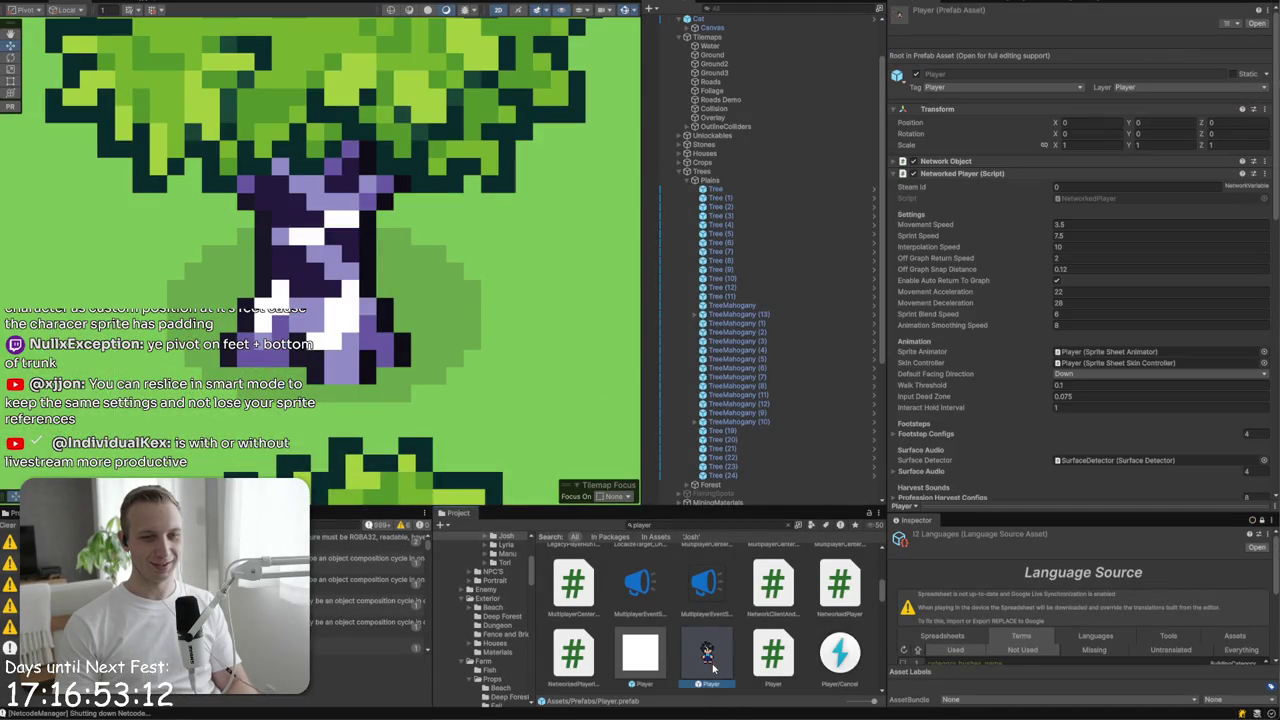
double_click(712, 662)
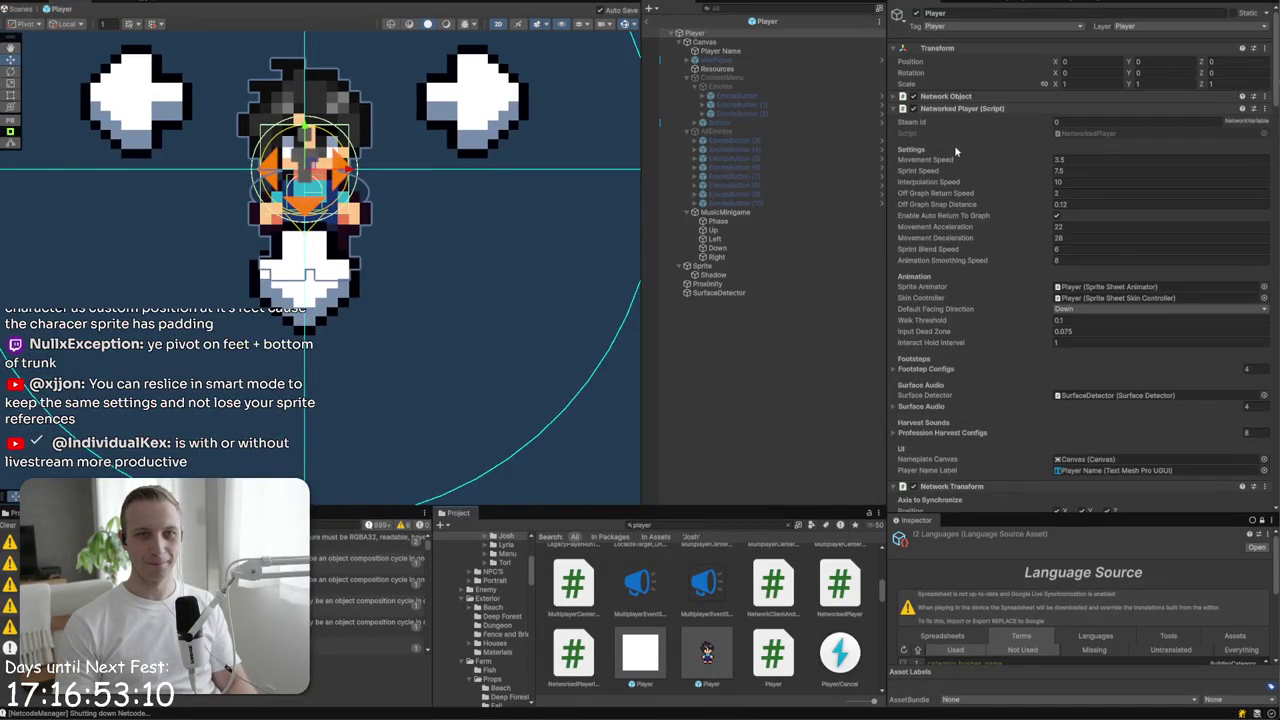
click(712, 266)
click(1092, 109)
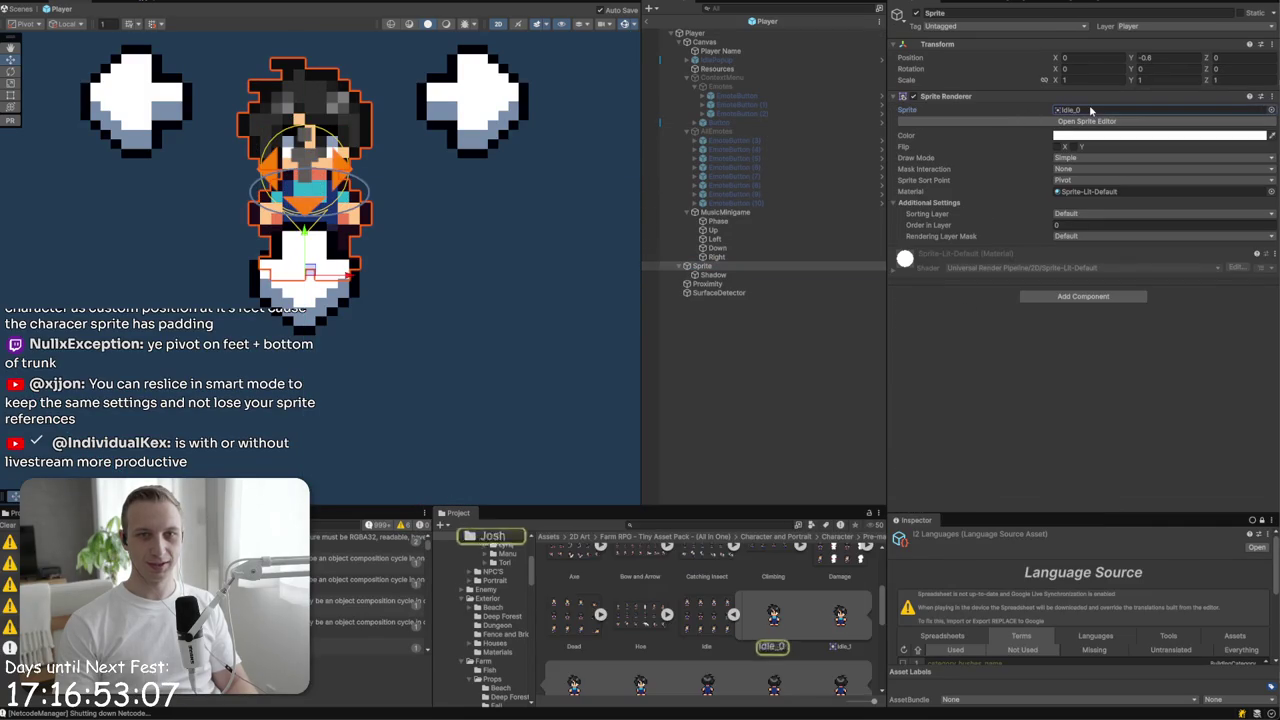
- View the Idle, Damage and finally Run sprite sheets' import settings
click(736, 614)
scroll(759, 612, down, 1)
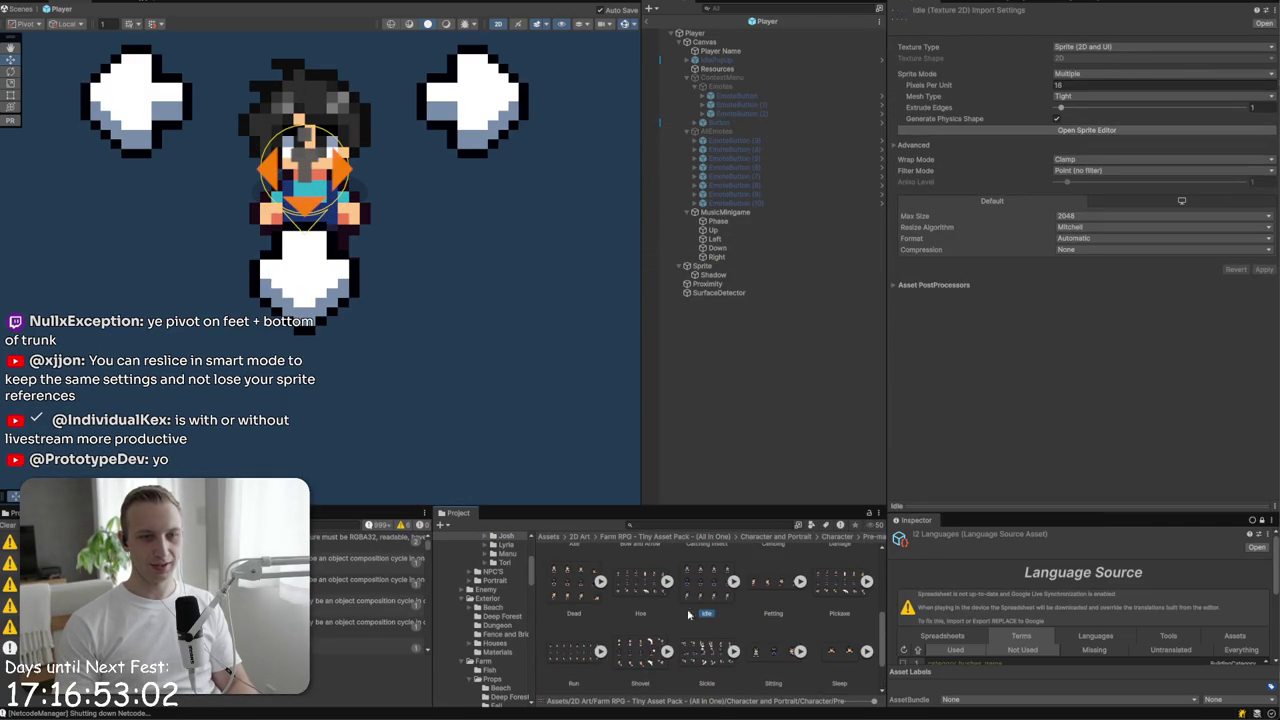
scroll(698, 642, up, 5)
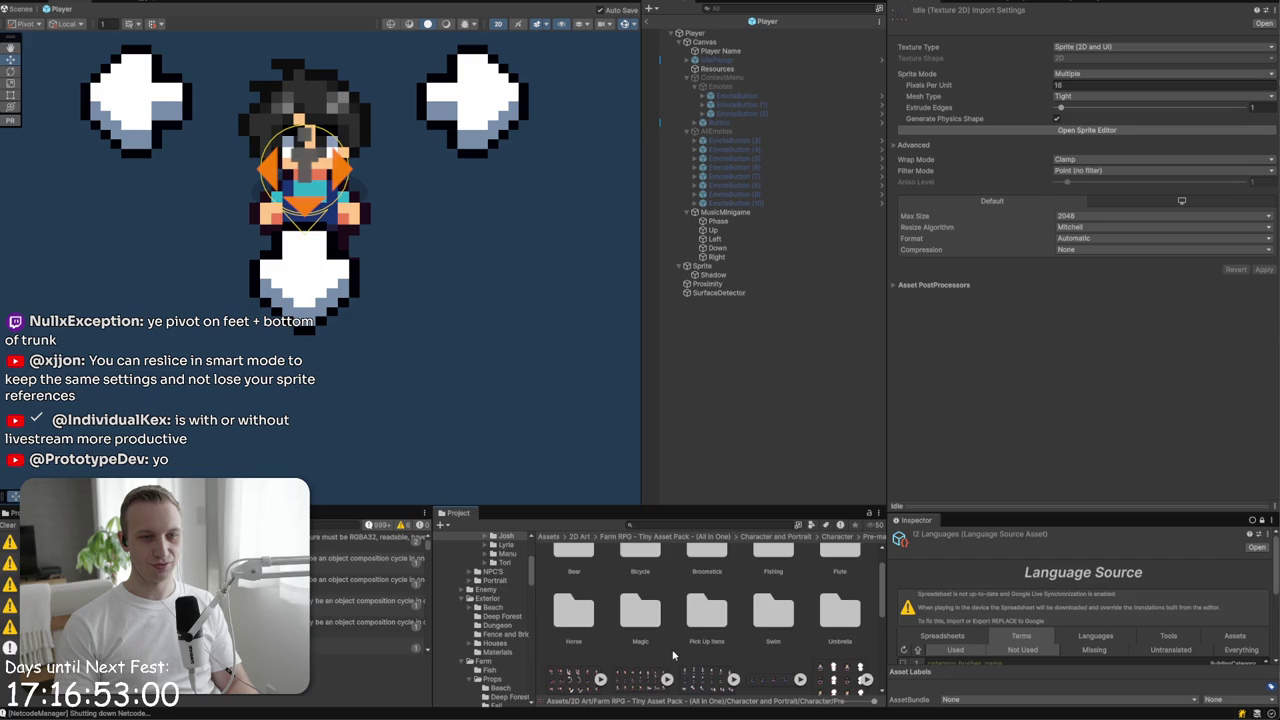
scroll(704, 651, down, 5)
click(838, 597)
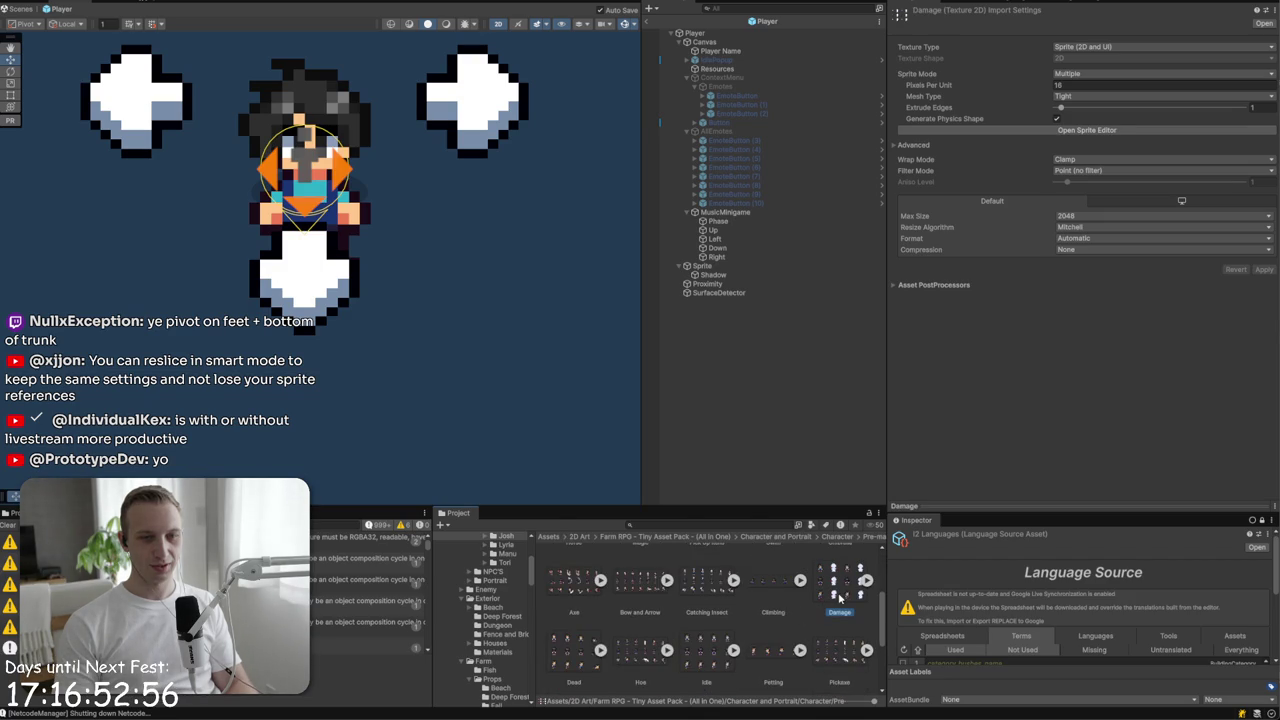
scroll(760, 610, down, 3)
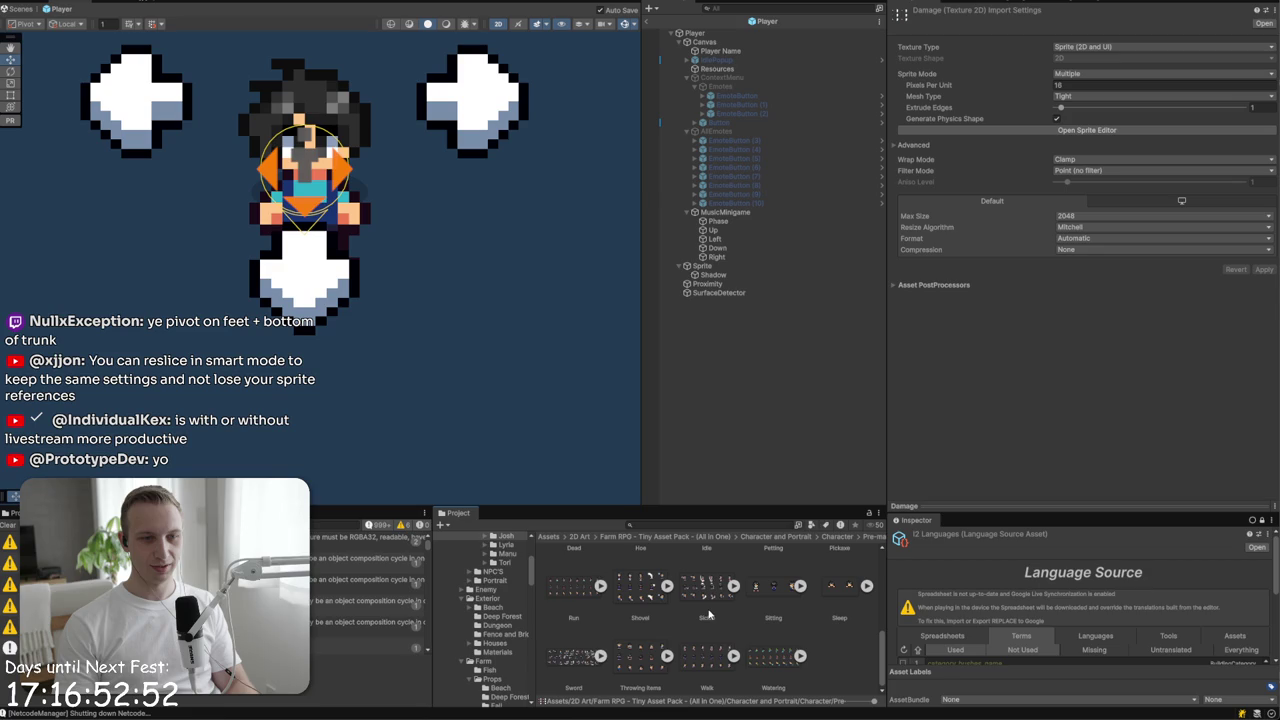
click(577, 590)
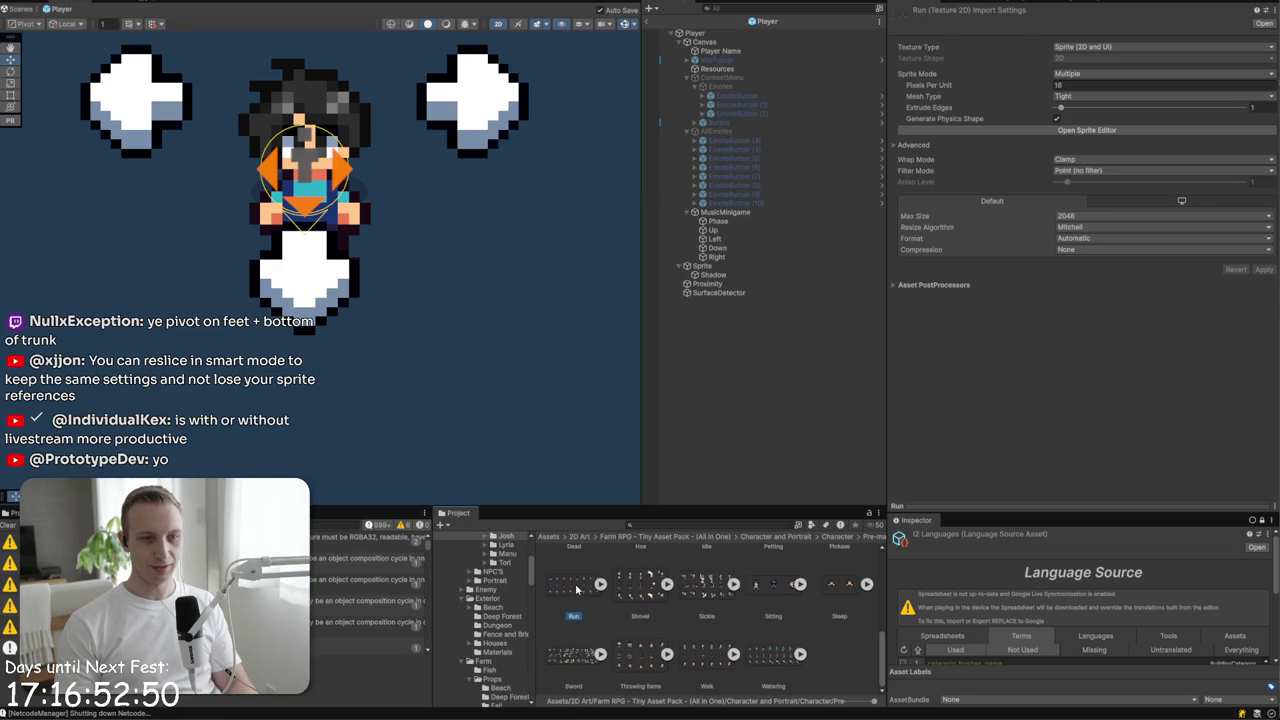
- Open the Run sheet in the Sprite Editor and inspect the Run_0 frame
click(1060, 132)
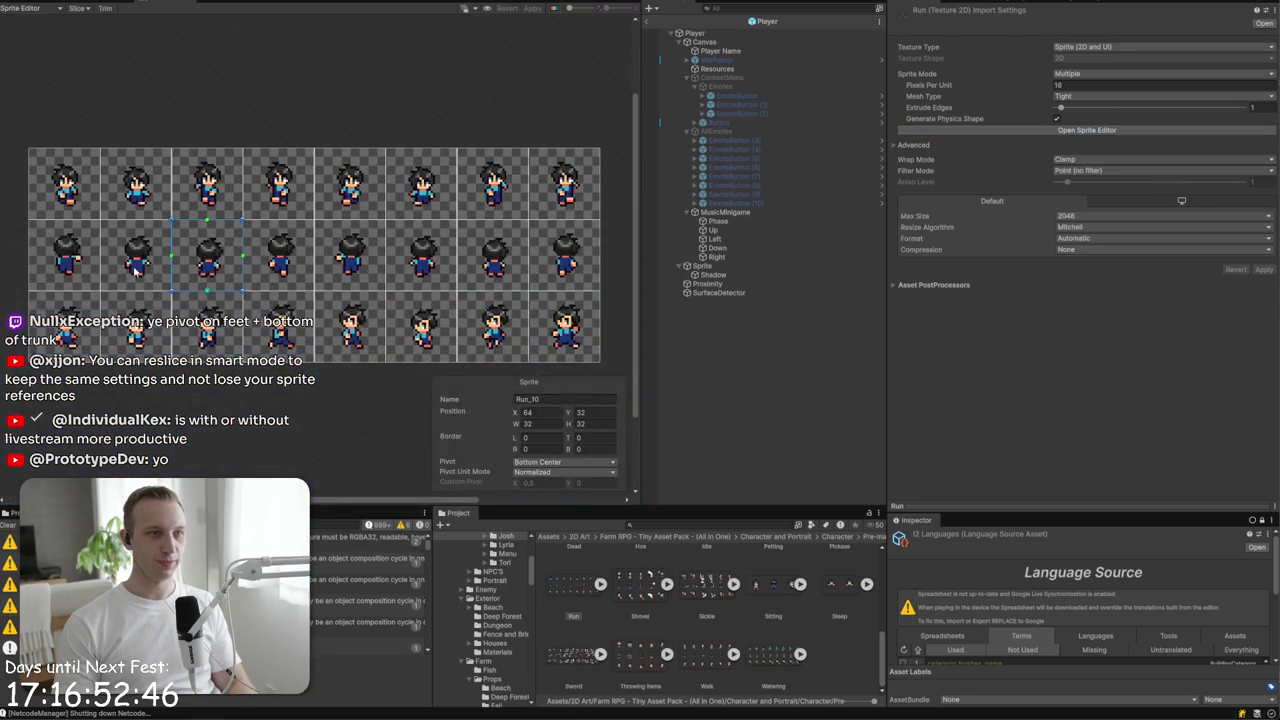
scroll(60, 200, up, 5)
click(107, 148)
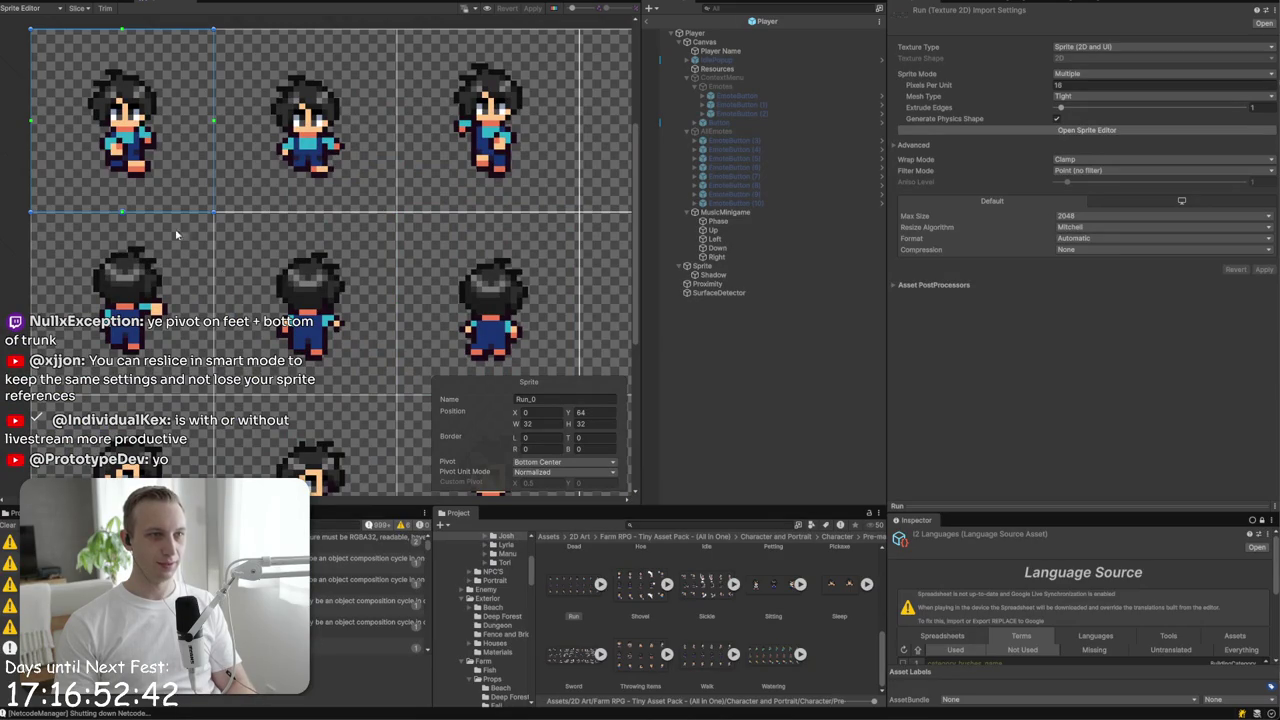
scroll(766, 610, up, 3)
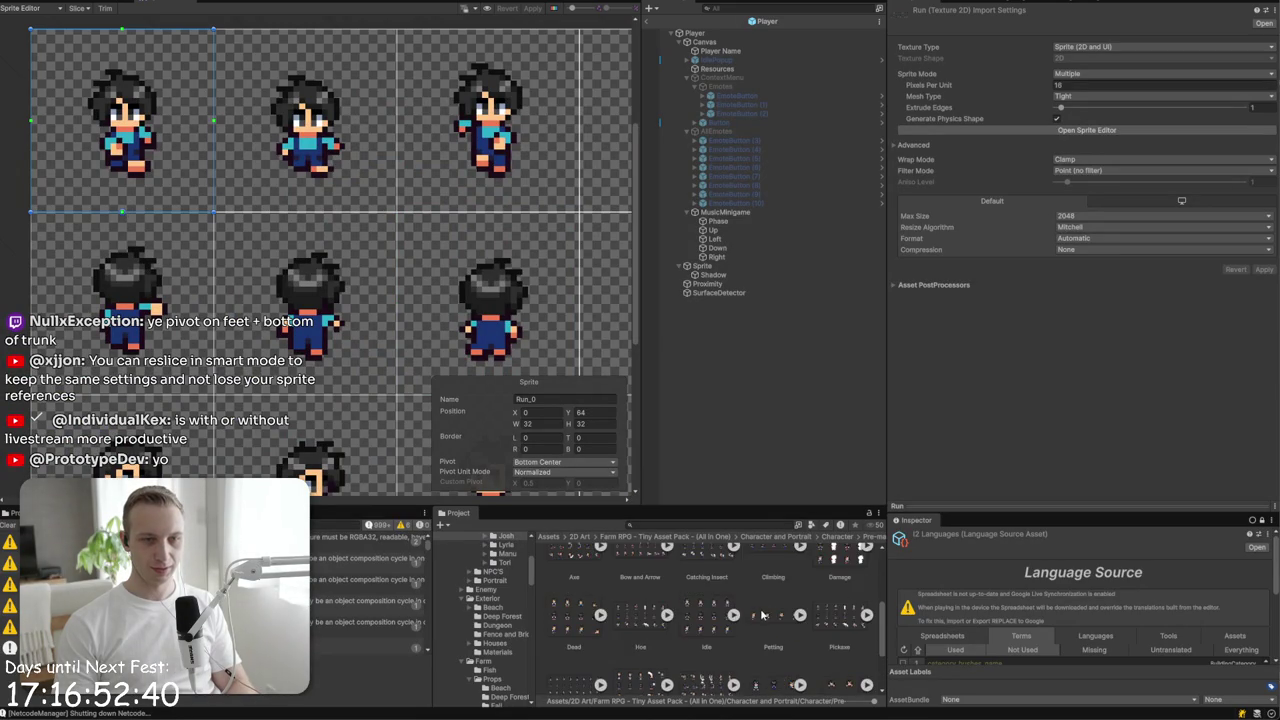
scroll(766, 610, down, 2)
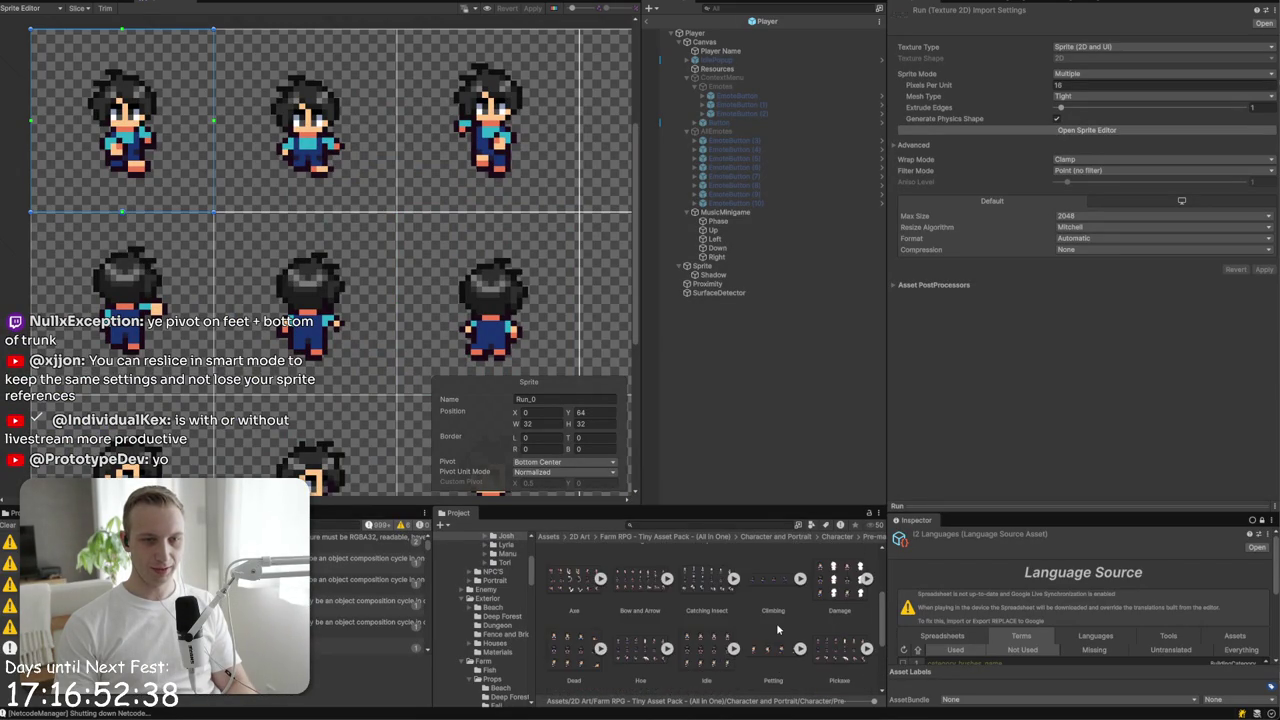
- Compare with the Idle sheet's pivot, return to the Run sheet and open Slice
click(708, 650)
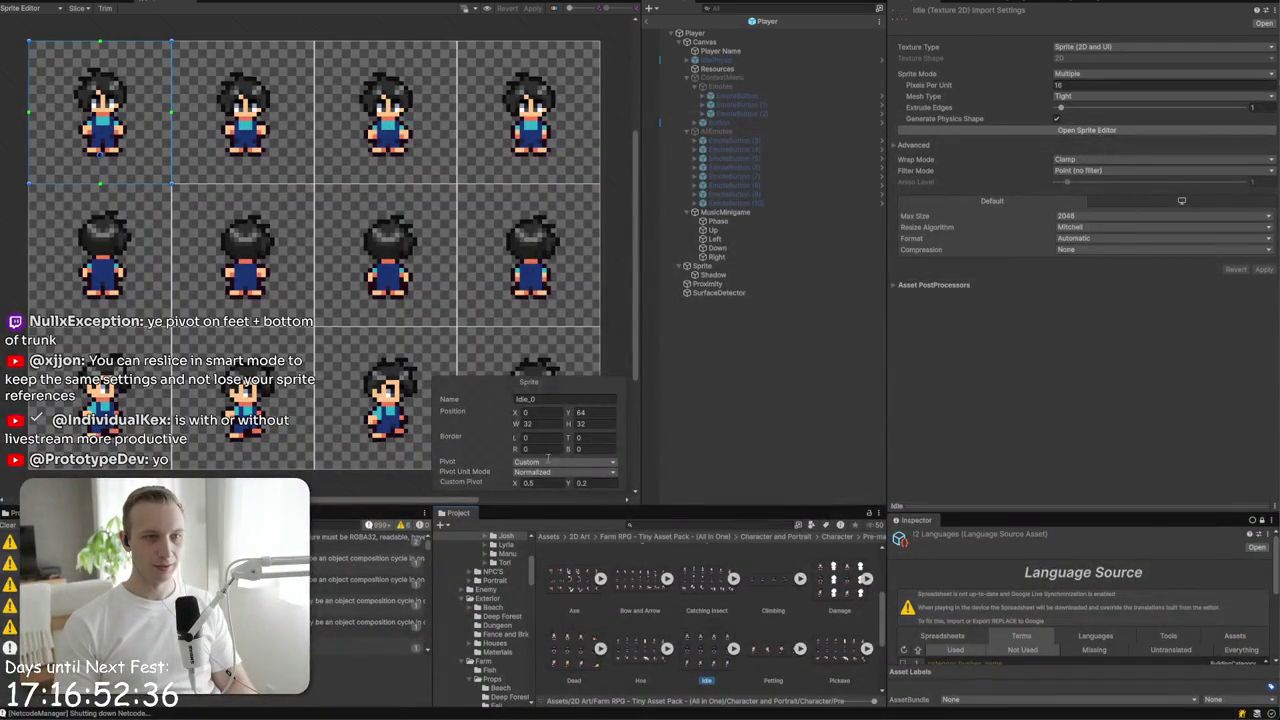
scroll(673, 650, down, 2)
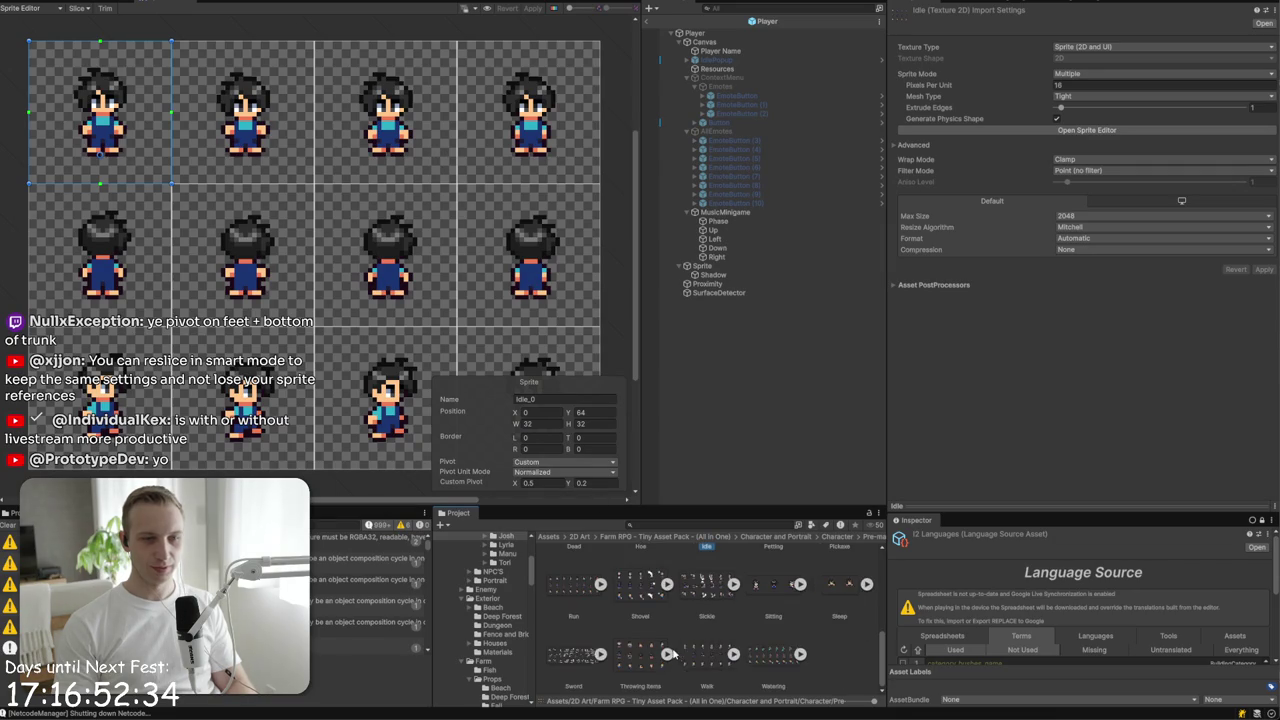
click(570, 603)
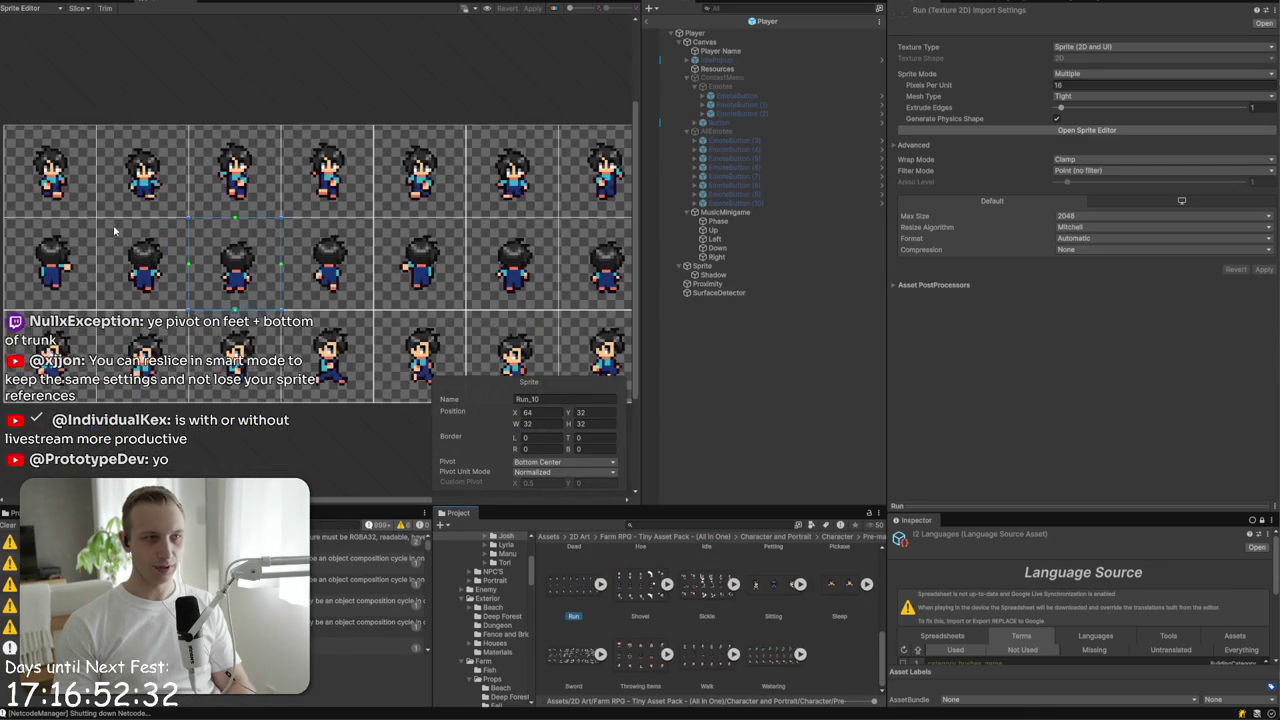
click(77, 8)
- Explore the Slice menu's pivot and slicing type options for the Run sheet
click(167, 56)
click(183, 45)
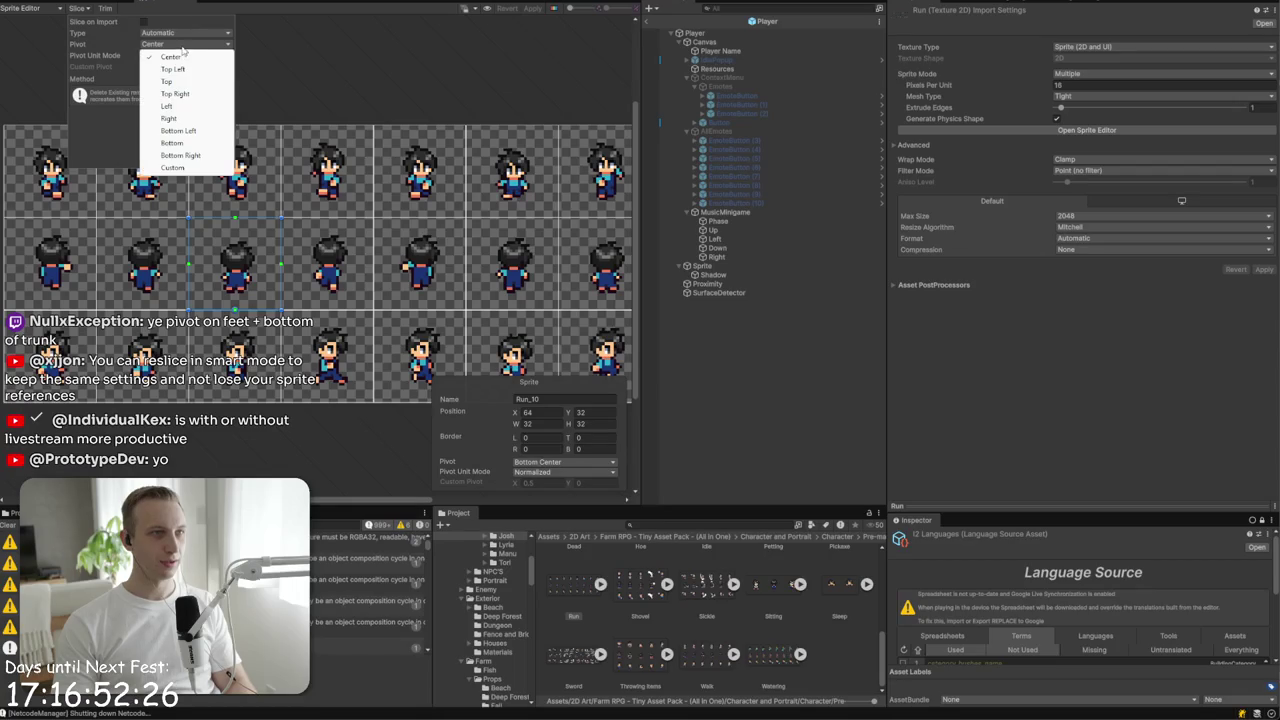
click(114, 69)
click(185, 33)
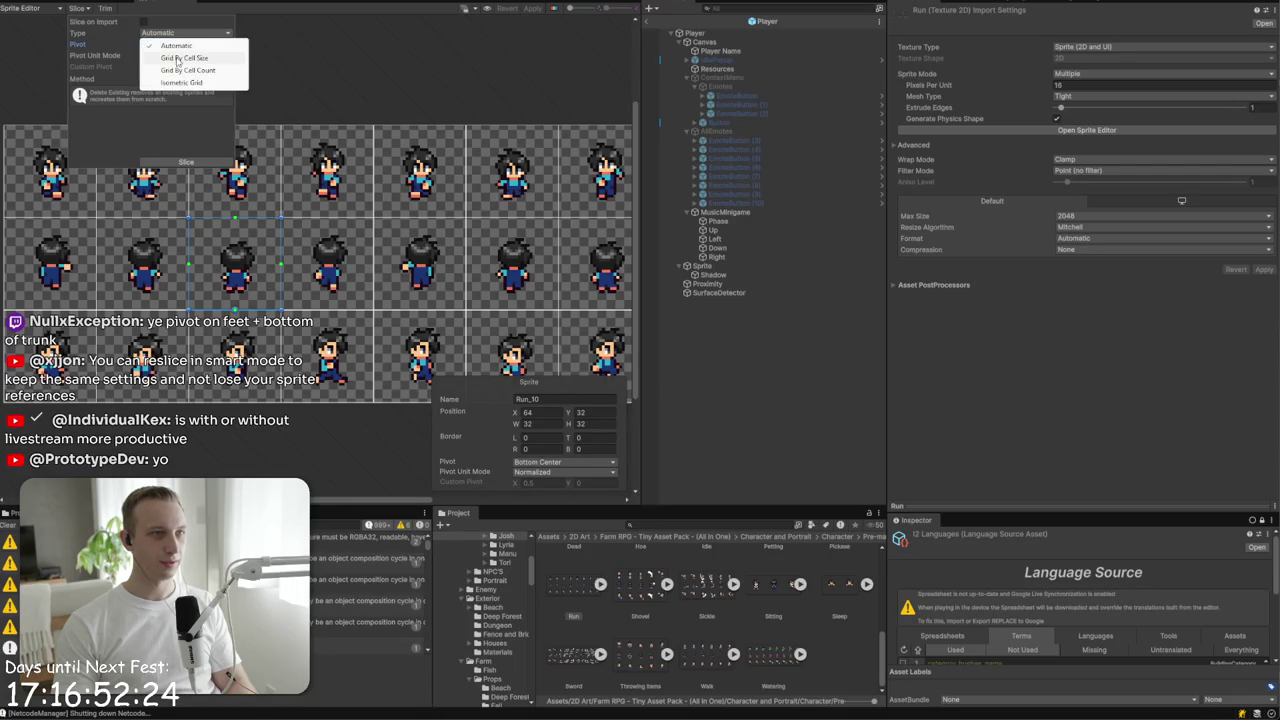
click(177, 56)
click(178, 33)
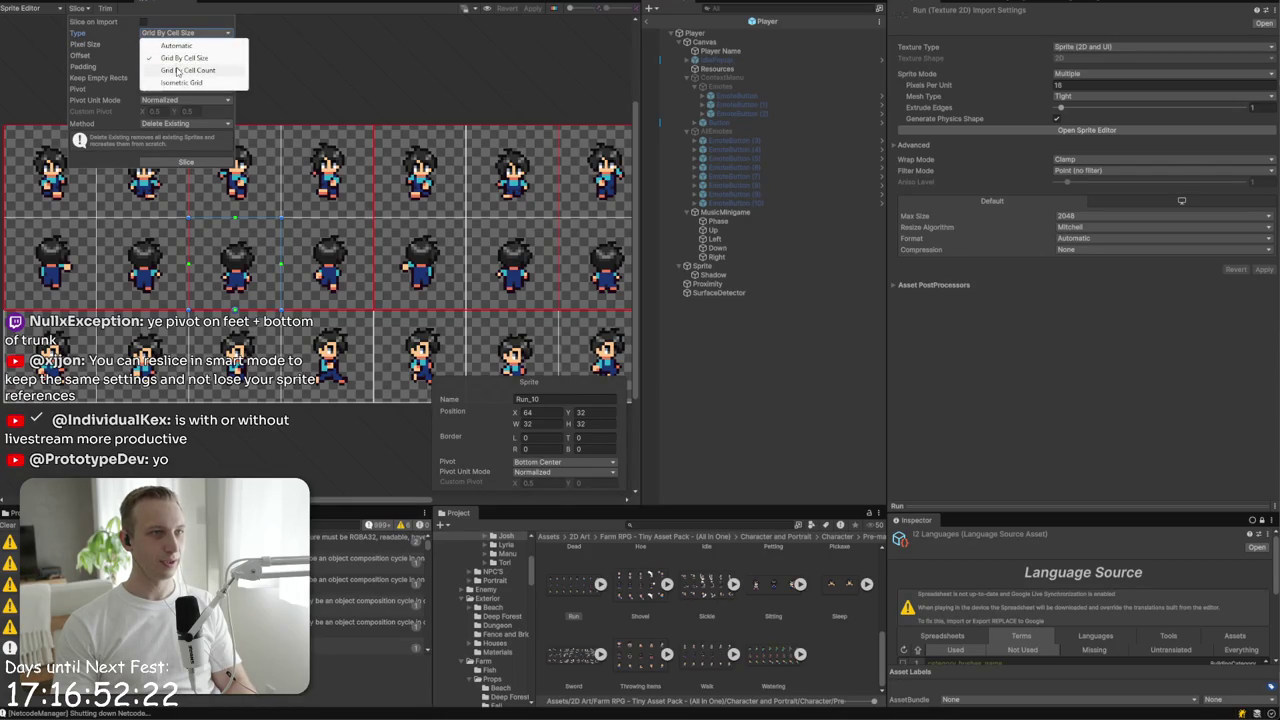
click(177, 67)
click(178, 33)
click(177, 56)
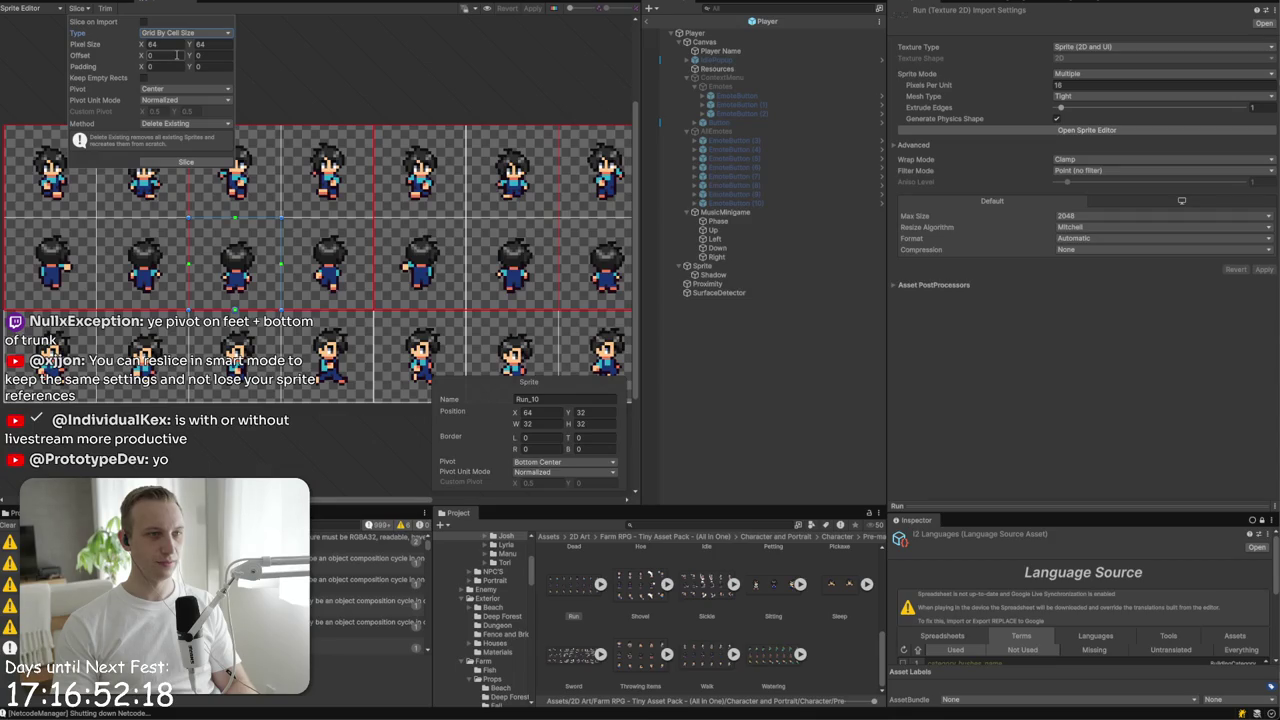
- Slice the Run sheet by cell count into 8 columns and 3 rows
click(178, 33)
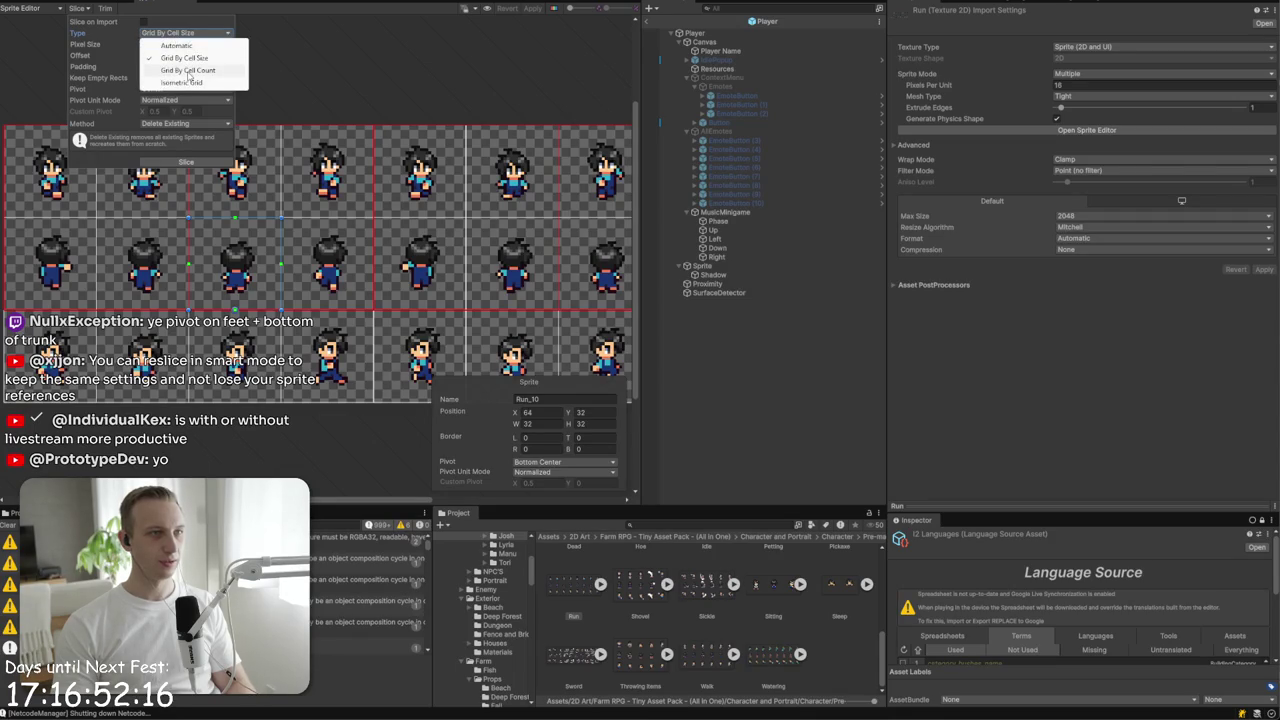
click(188, 70)
click(169, 44)
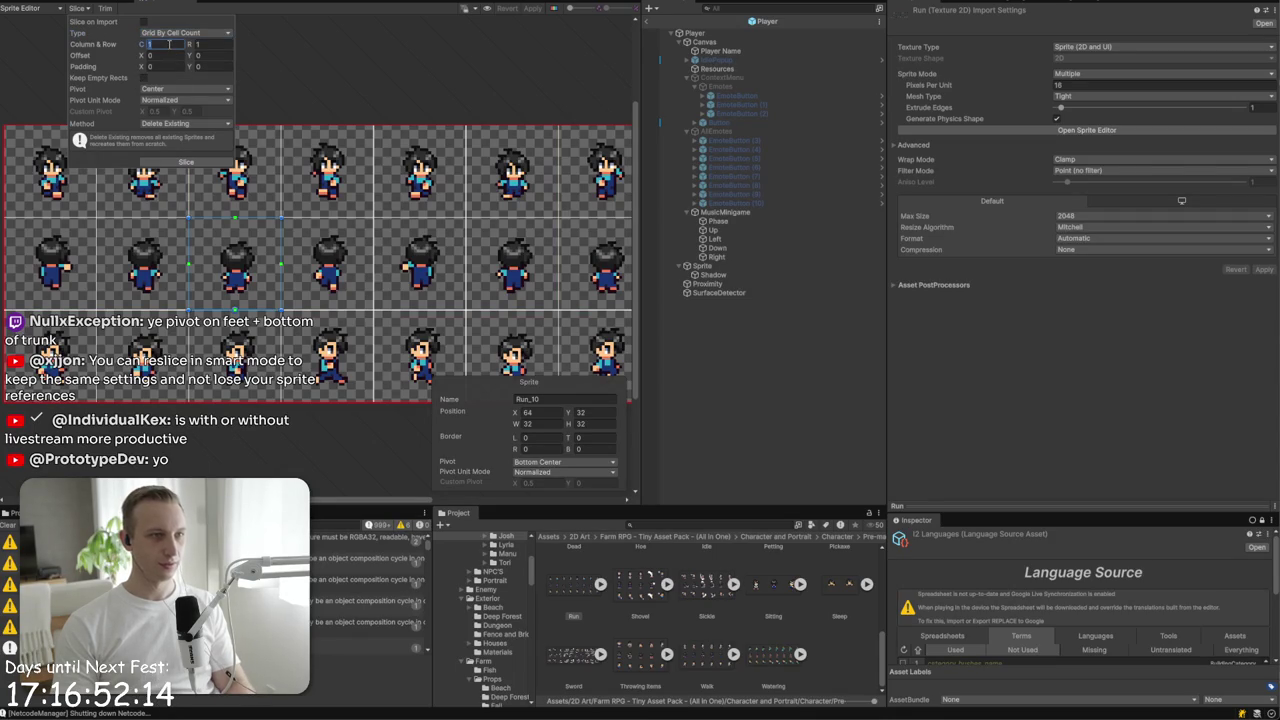
click(207, 45)
text(32)
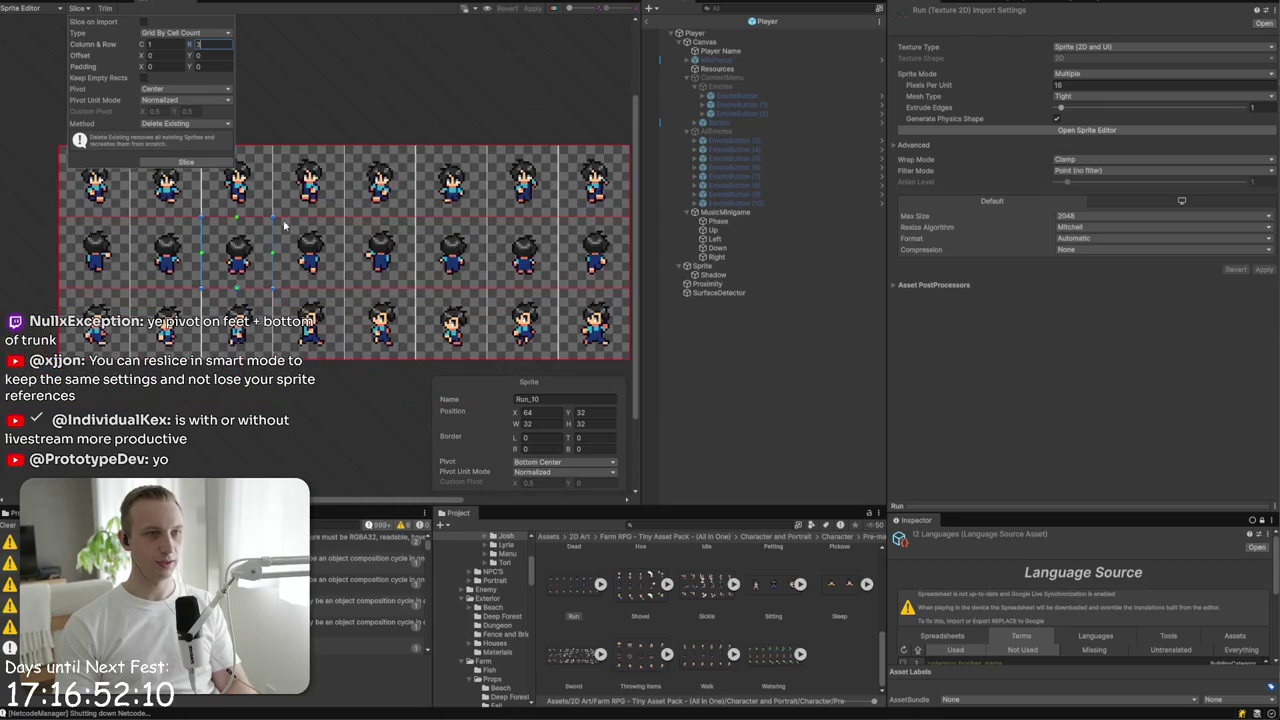
click(186, 161)
click(207, 257)
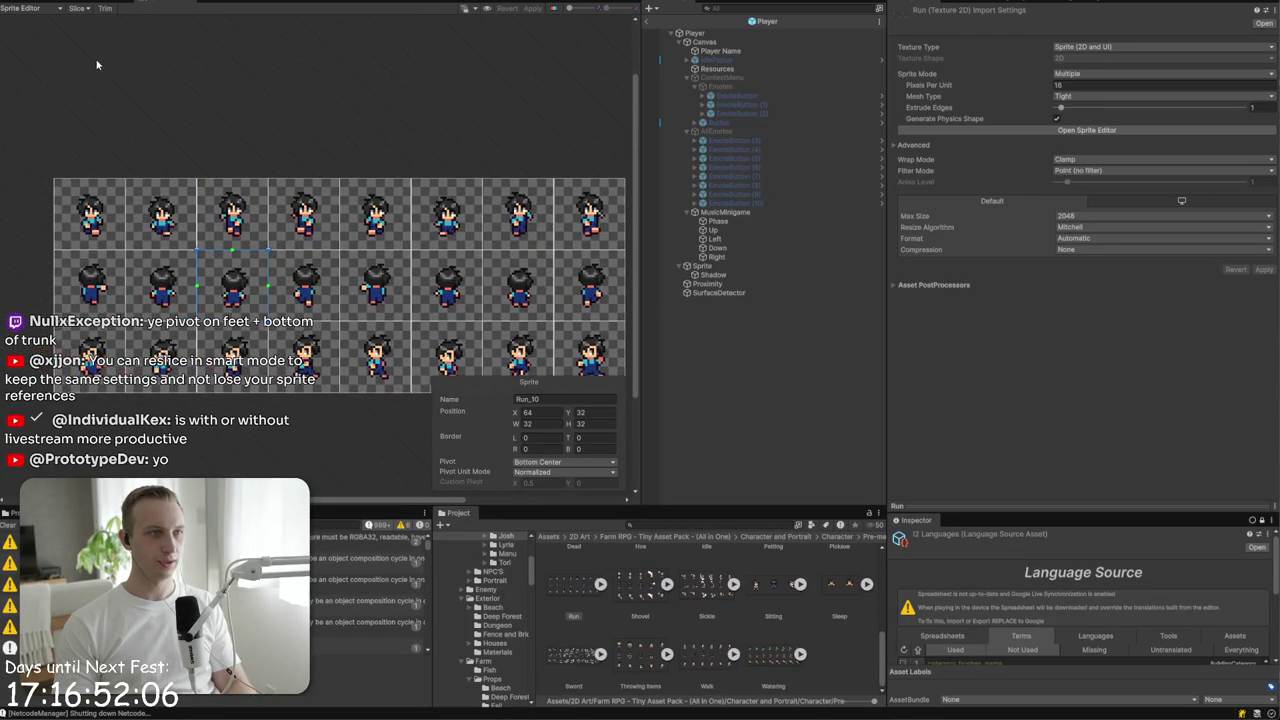
- Re-slice the Run sheet with a Custom pivot of Y 0.2
click(76, 12)
click(150, 44)
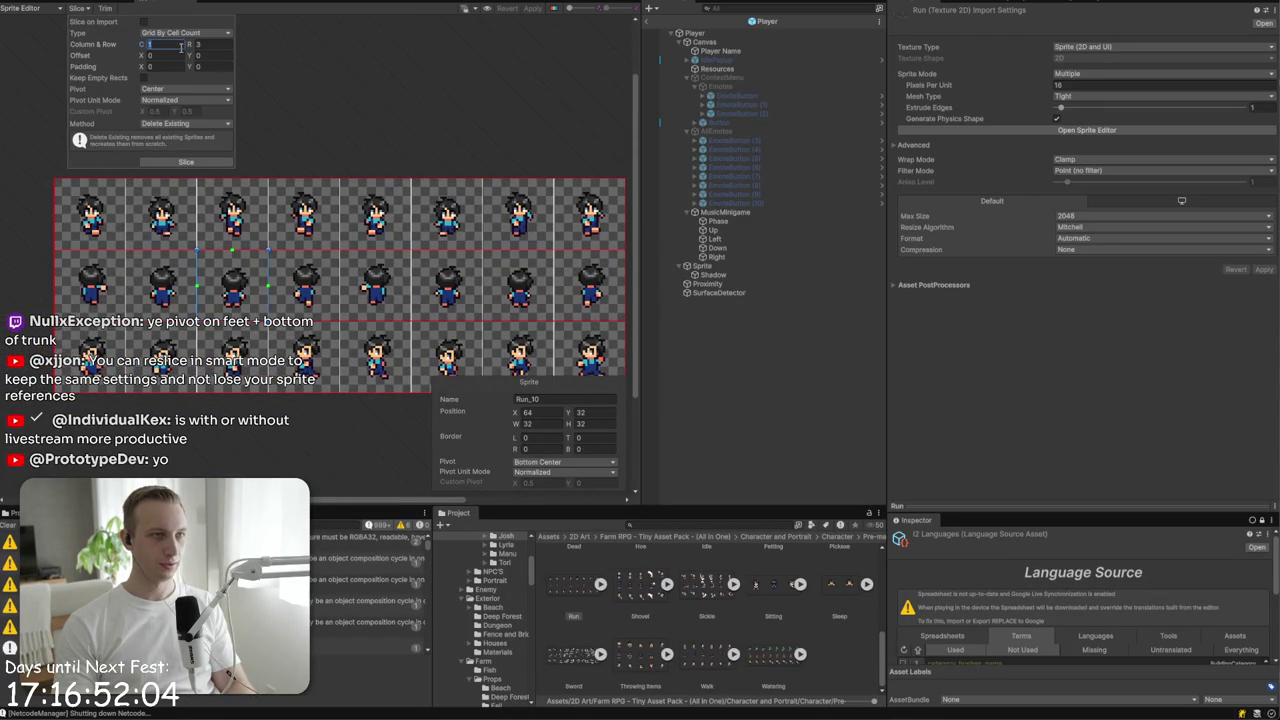
click(172, 101)
click(178, 113)
click(185, 89)
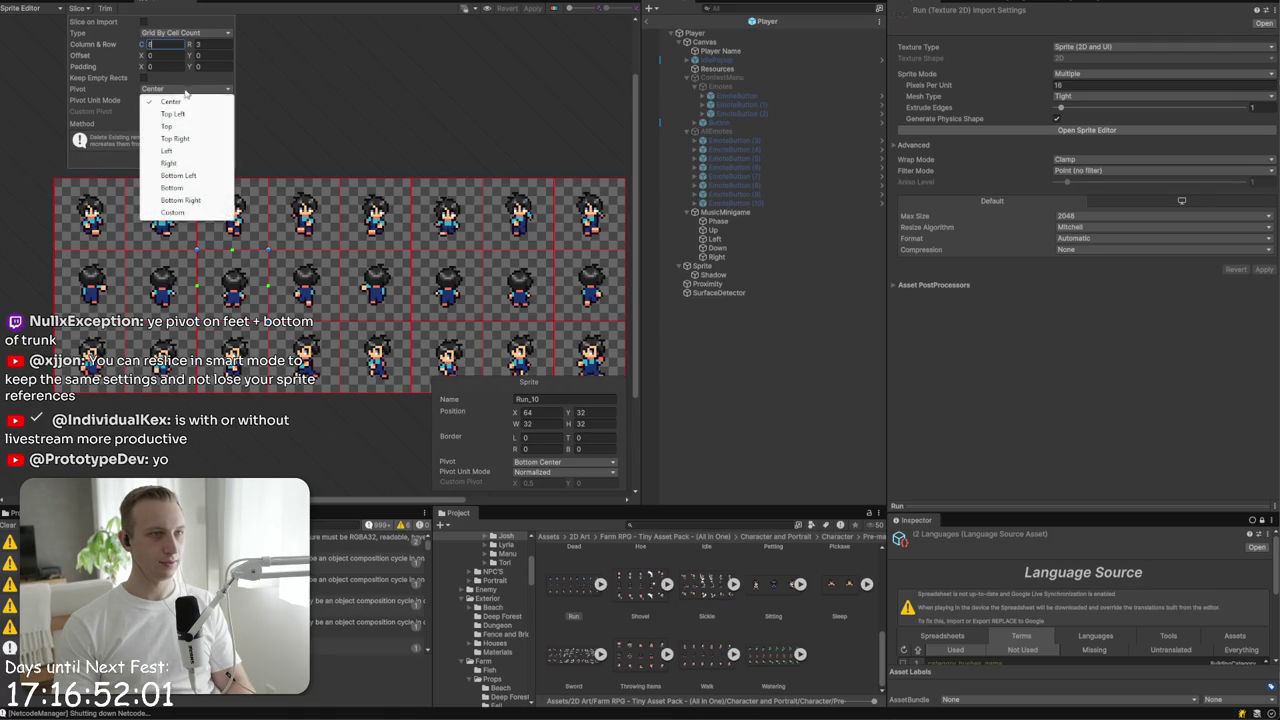
click(182, 217)
click(195, 111)
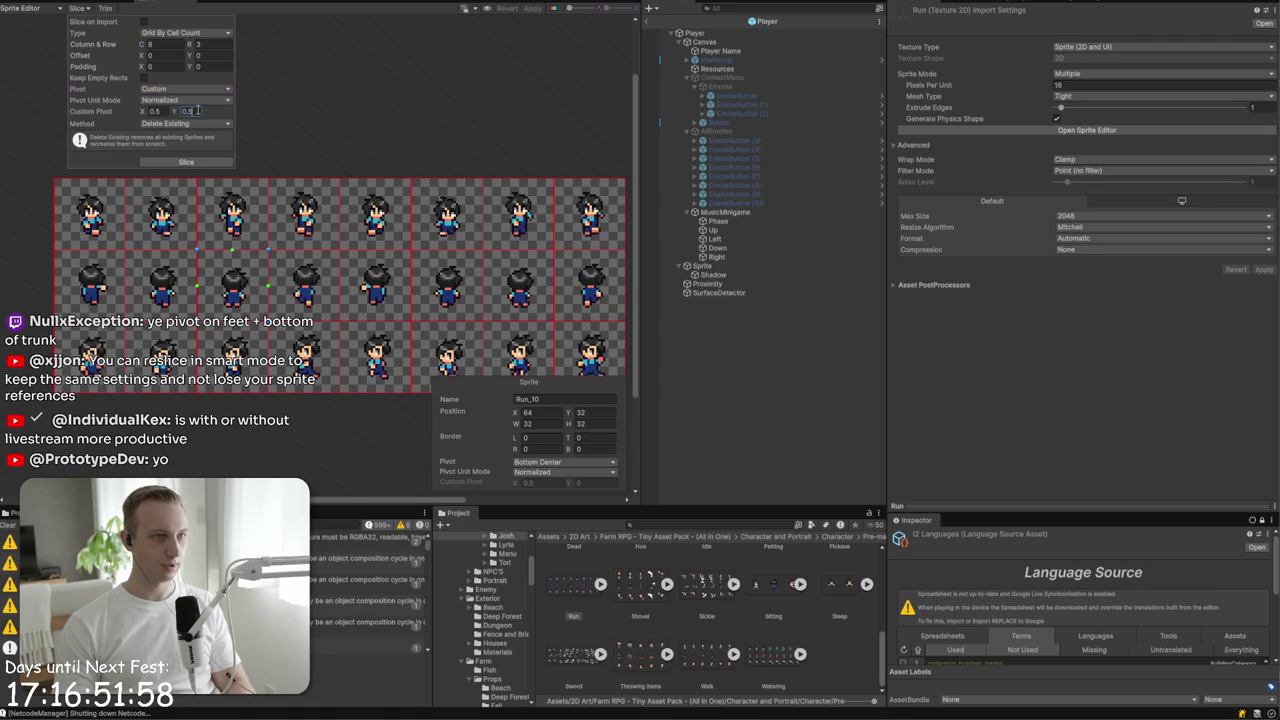
text(0)
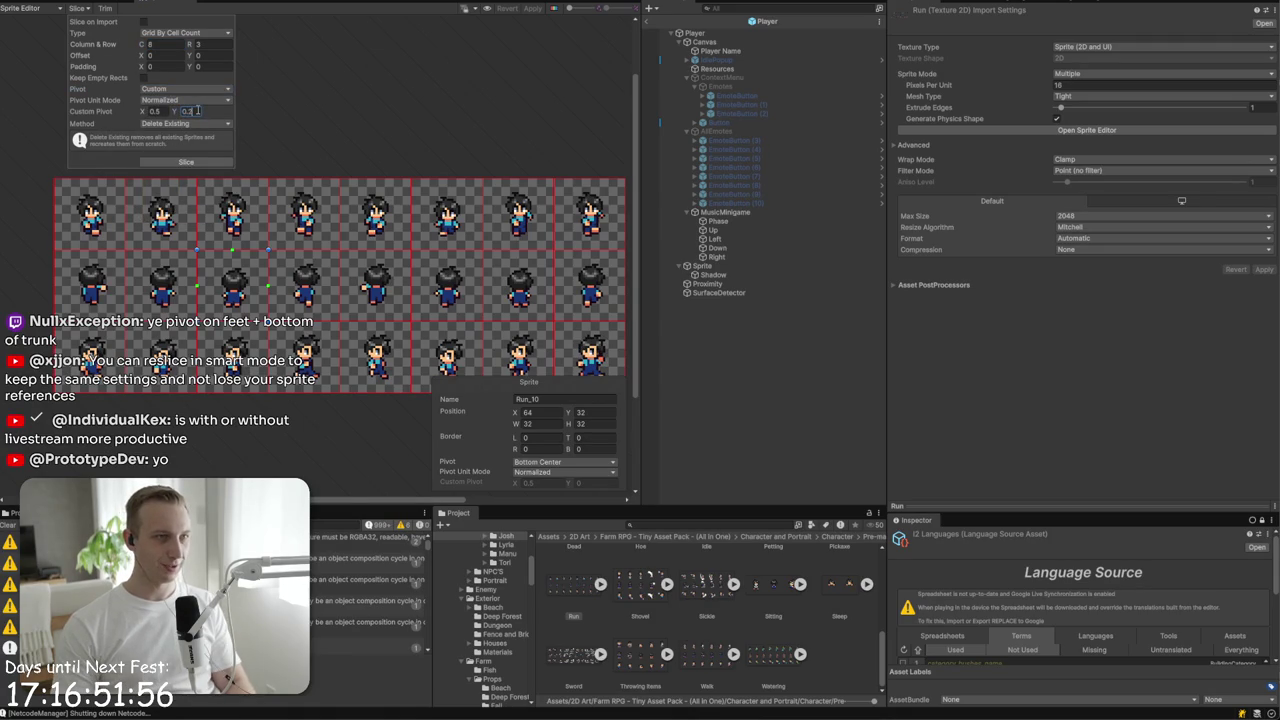
click(200, 160)
- Check the Run_2 pivot, then start Play mode and apply the sprite changes
scroll(222, 252, up, 3)
click(249, 210)
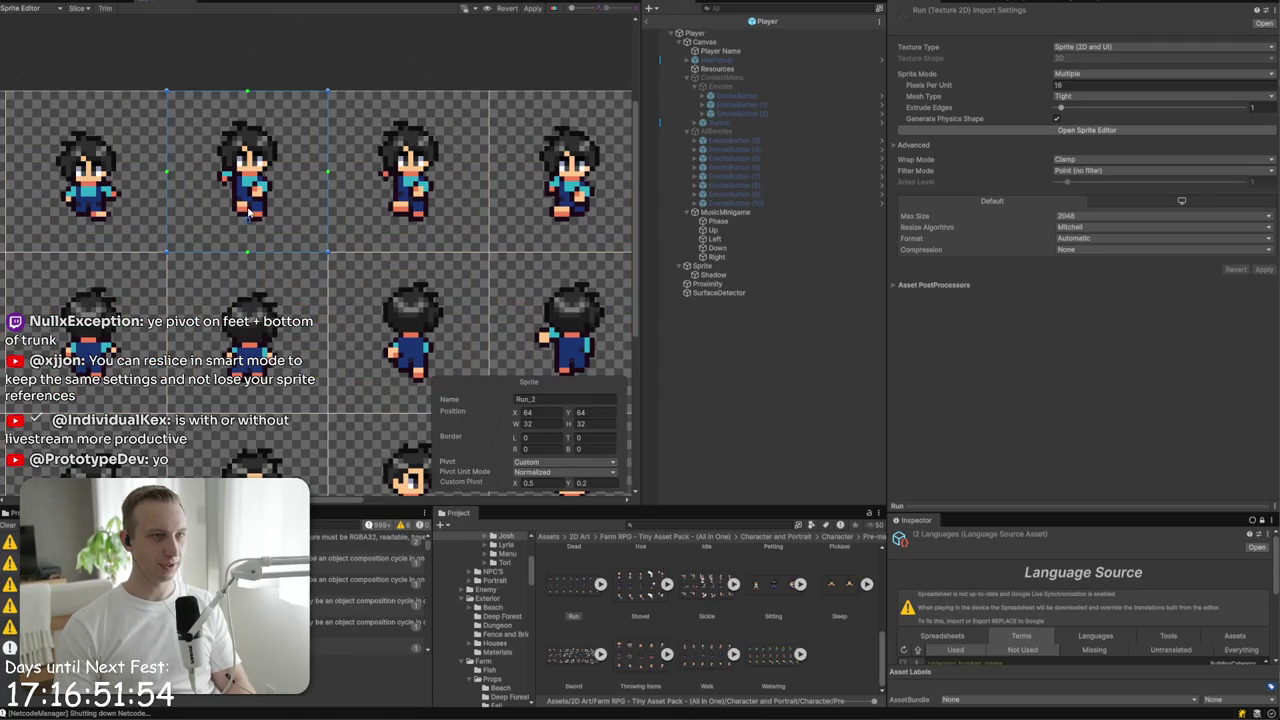
scroll(257, 240, down, 3)
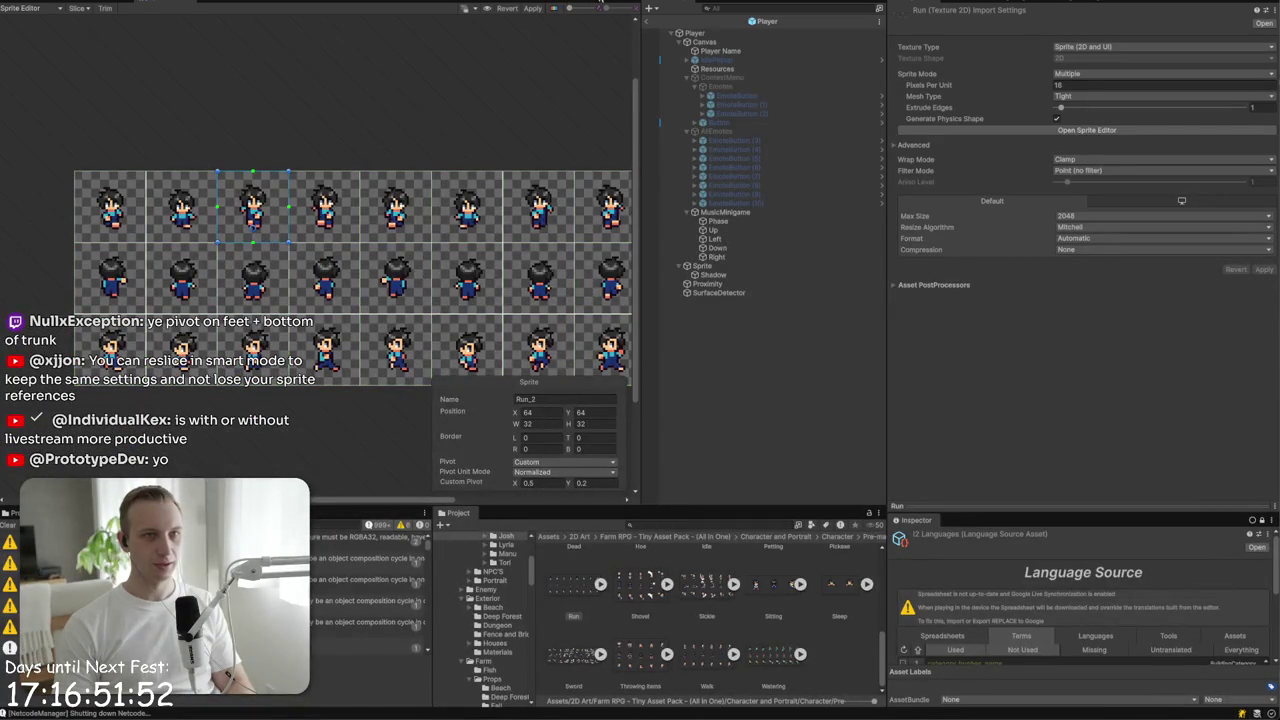
key(ctrl+p)
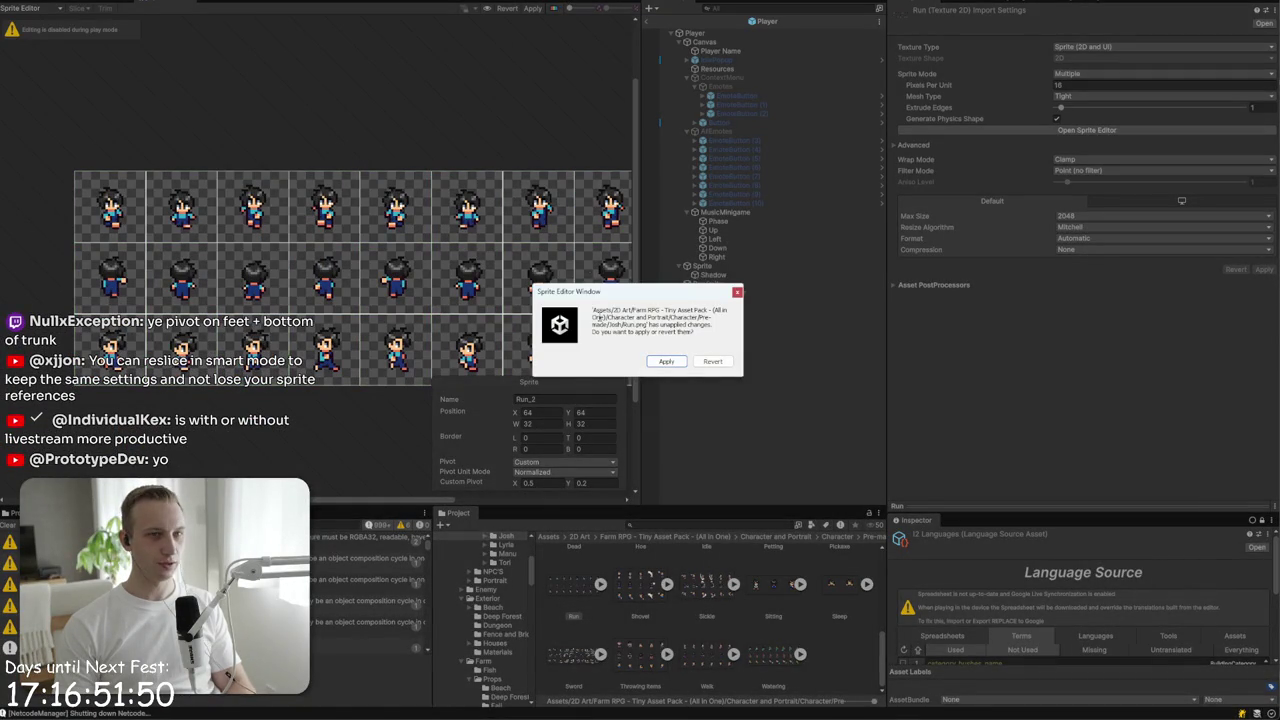
click(663, 362)
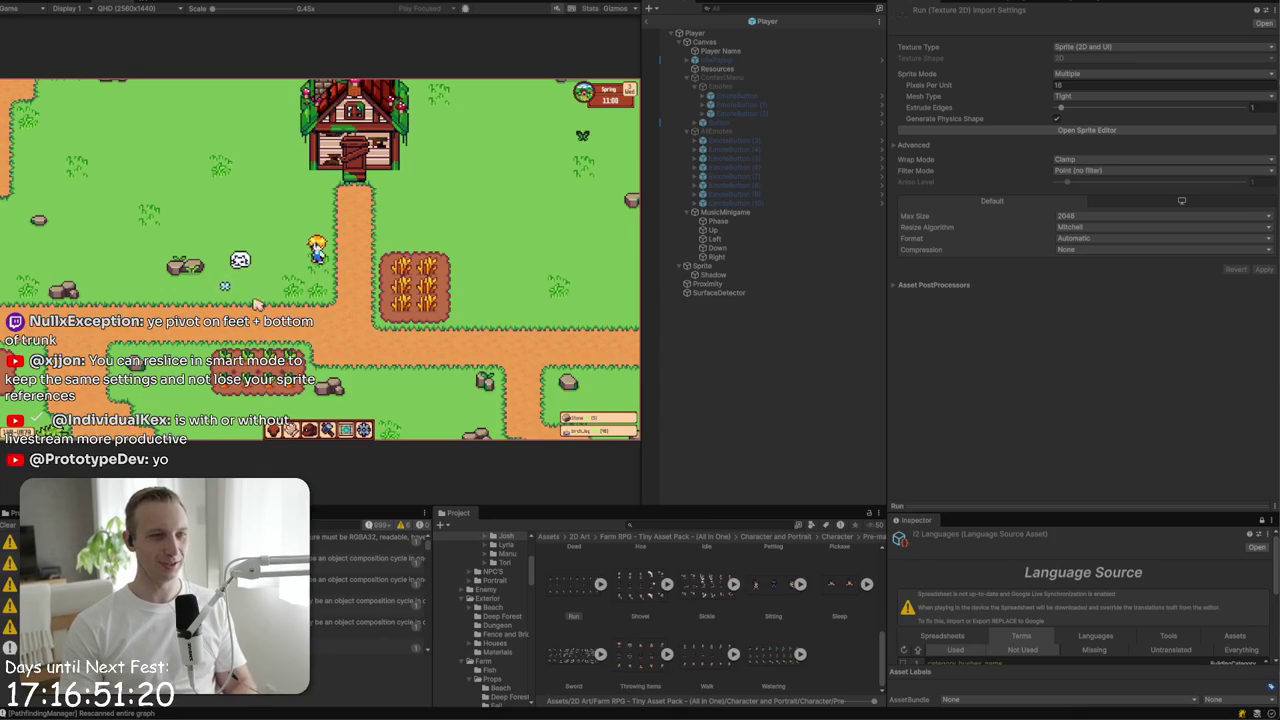
- Toggle the in-game menu book and walk the player up, left and right
key(Escape)
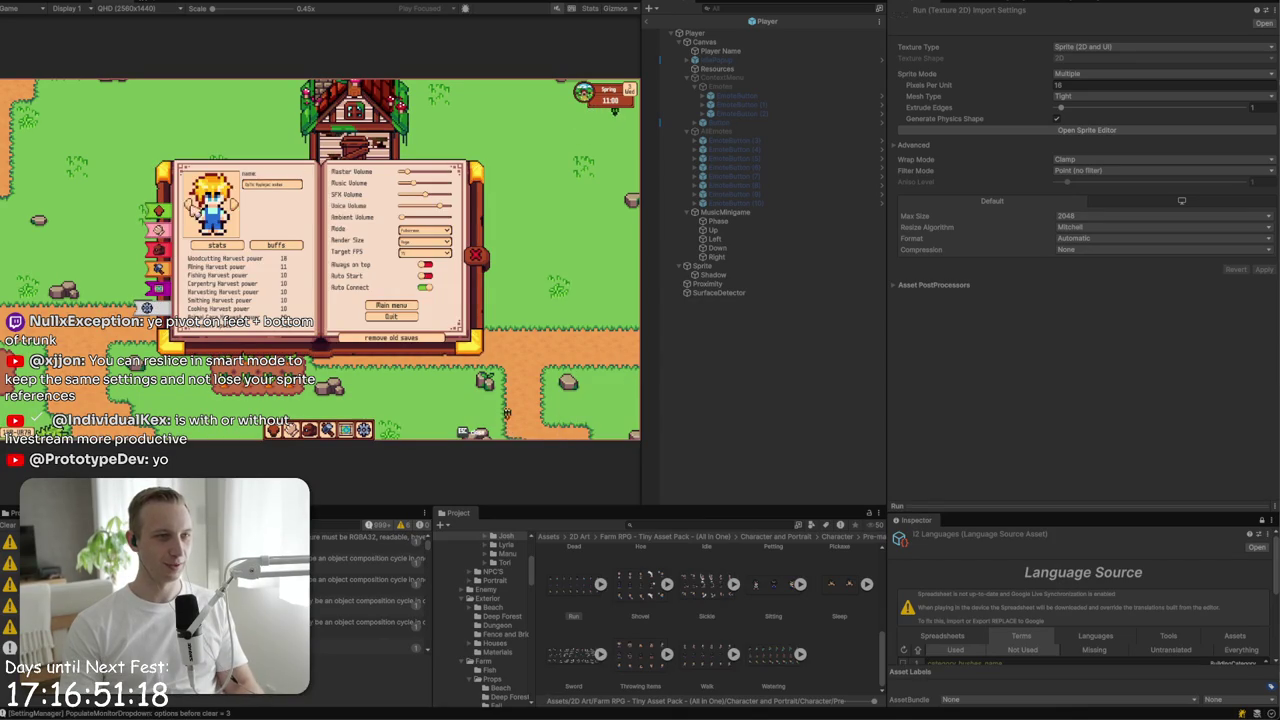
key(Escape)
key(w)
key(a)
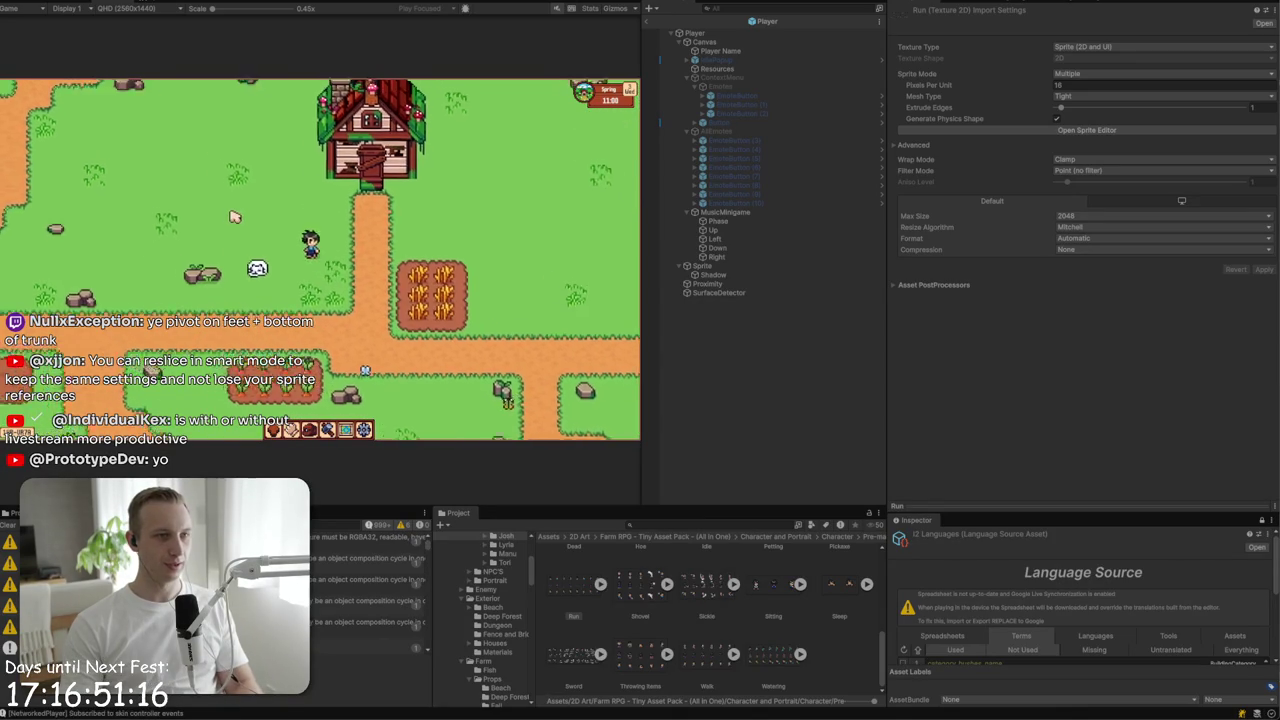
key(a)
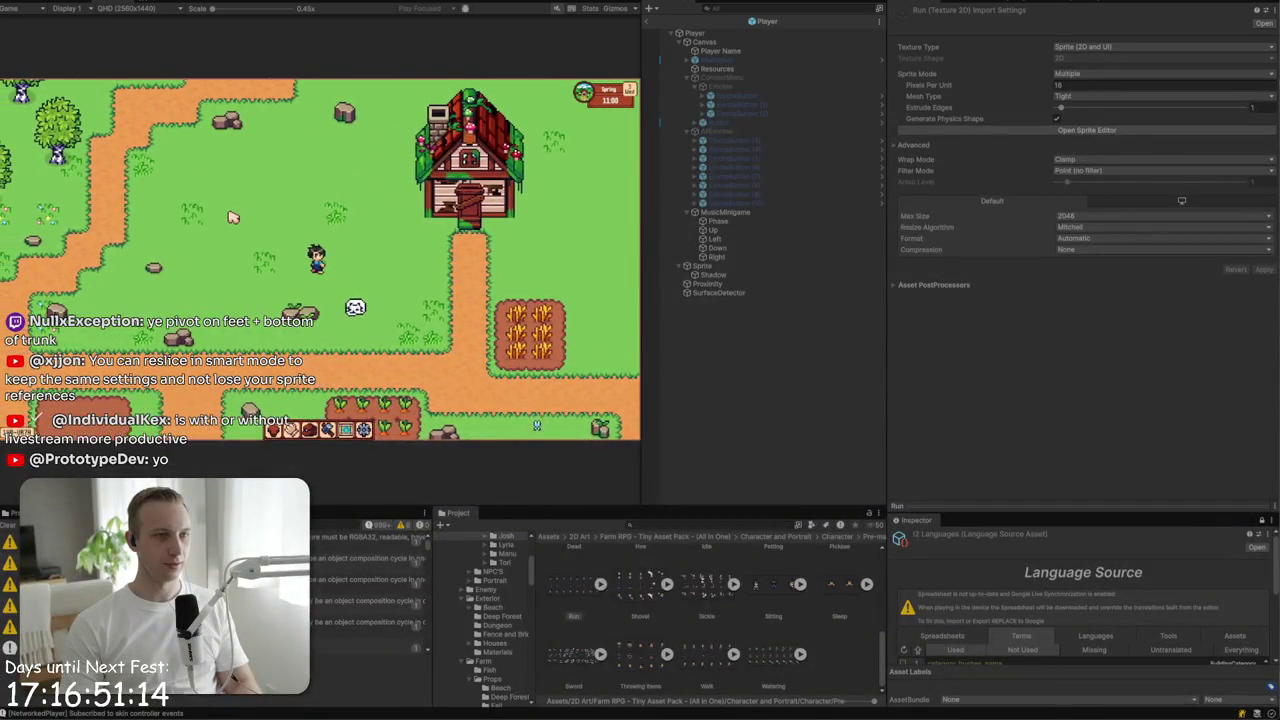
key(d)
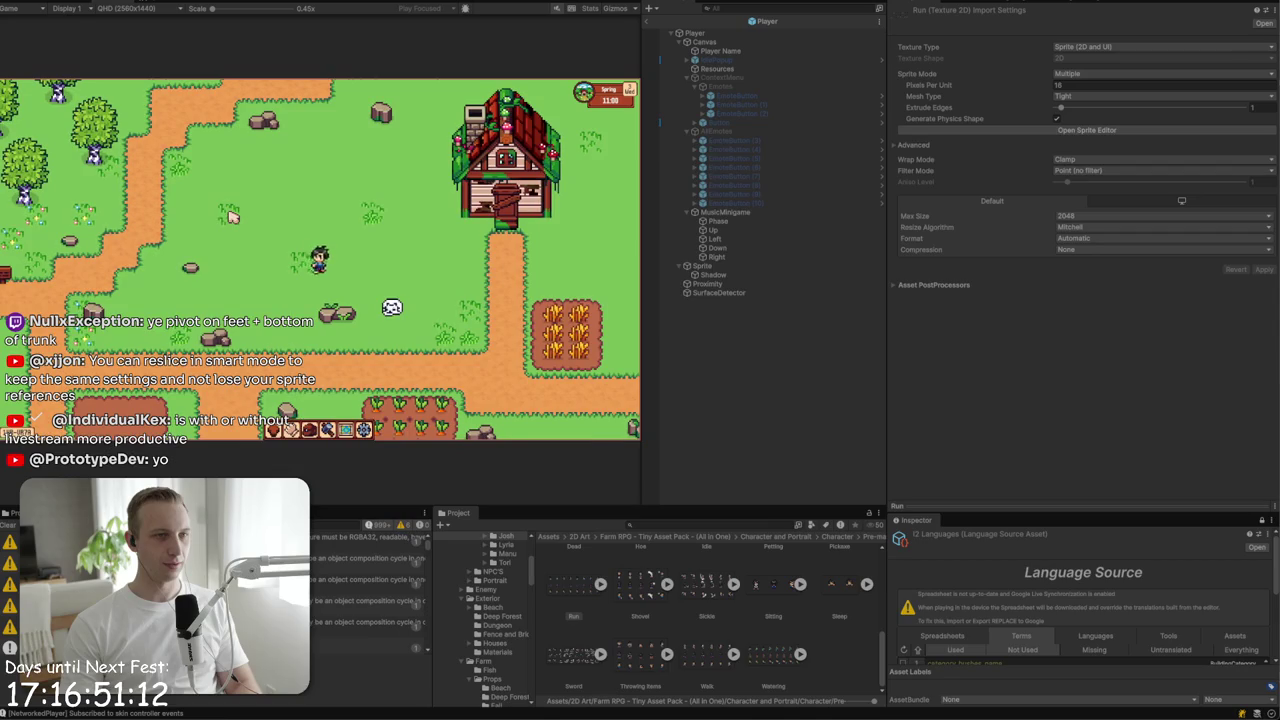
- Walk the player left and right, then reopen the Run sheet in the Sprite Editor
key(a)
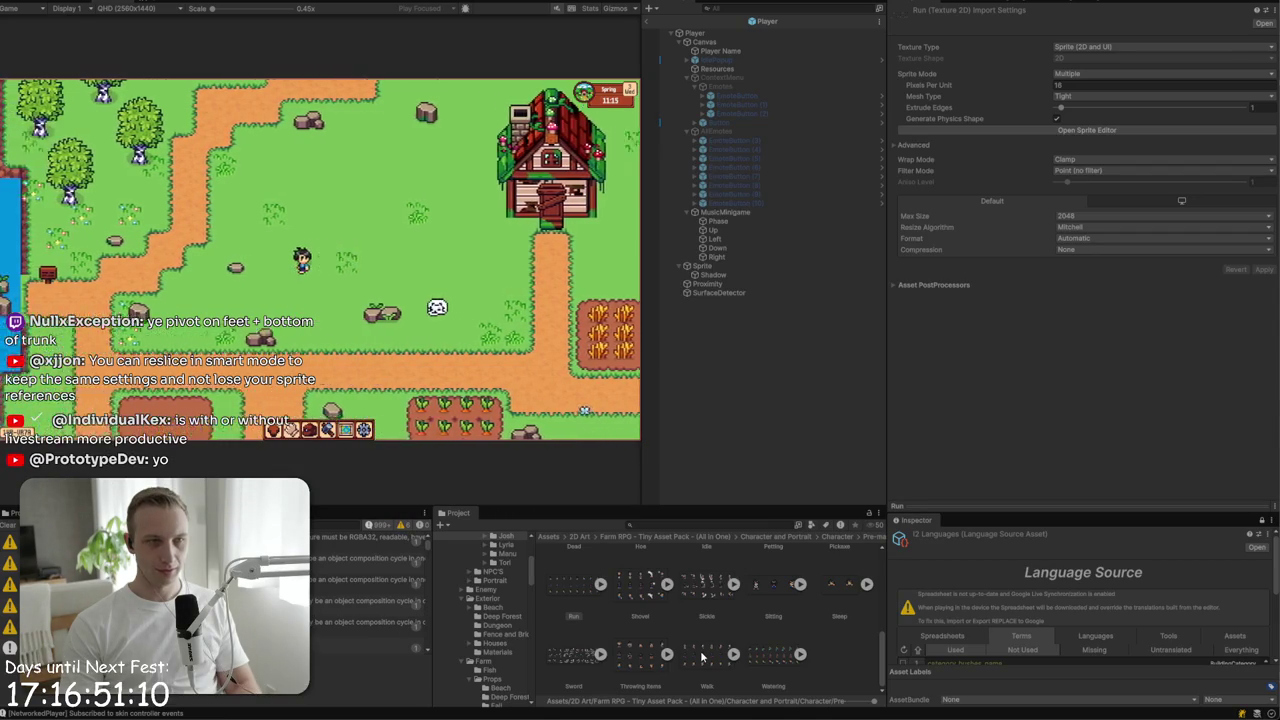
key(d)
key(d)
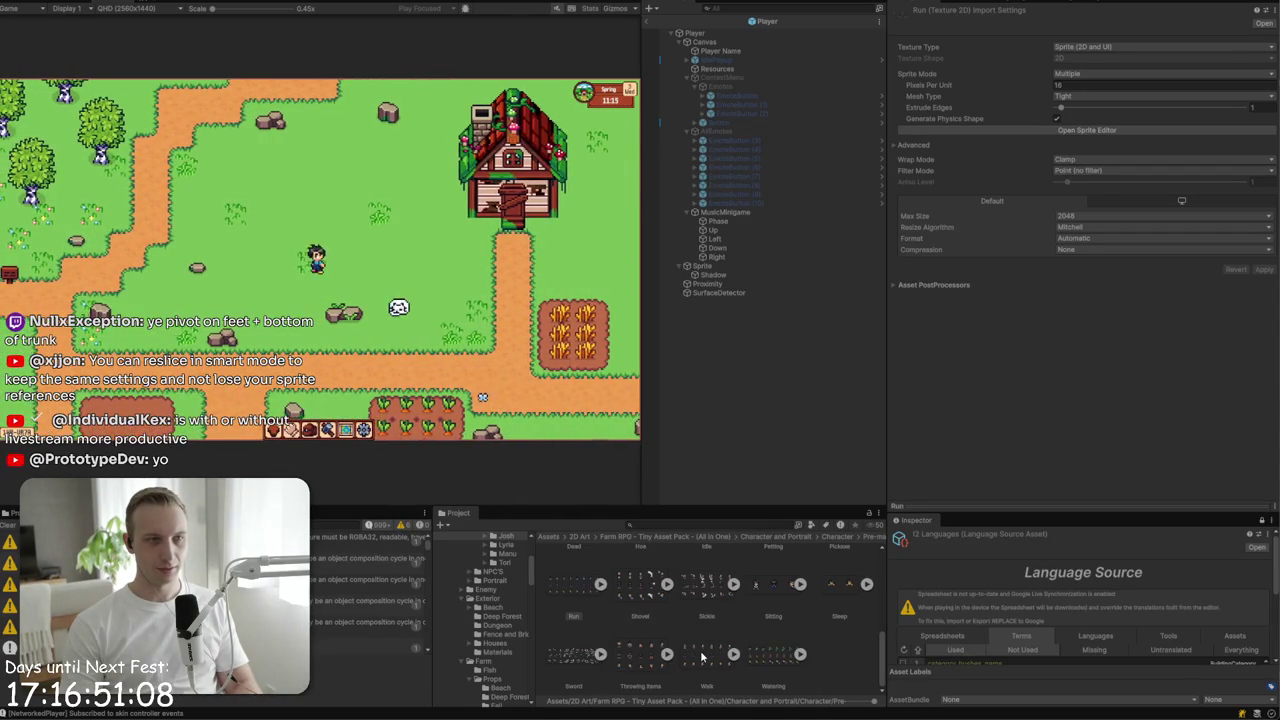
click(582, 590)
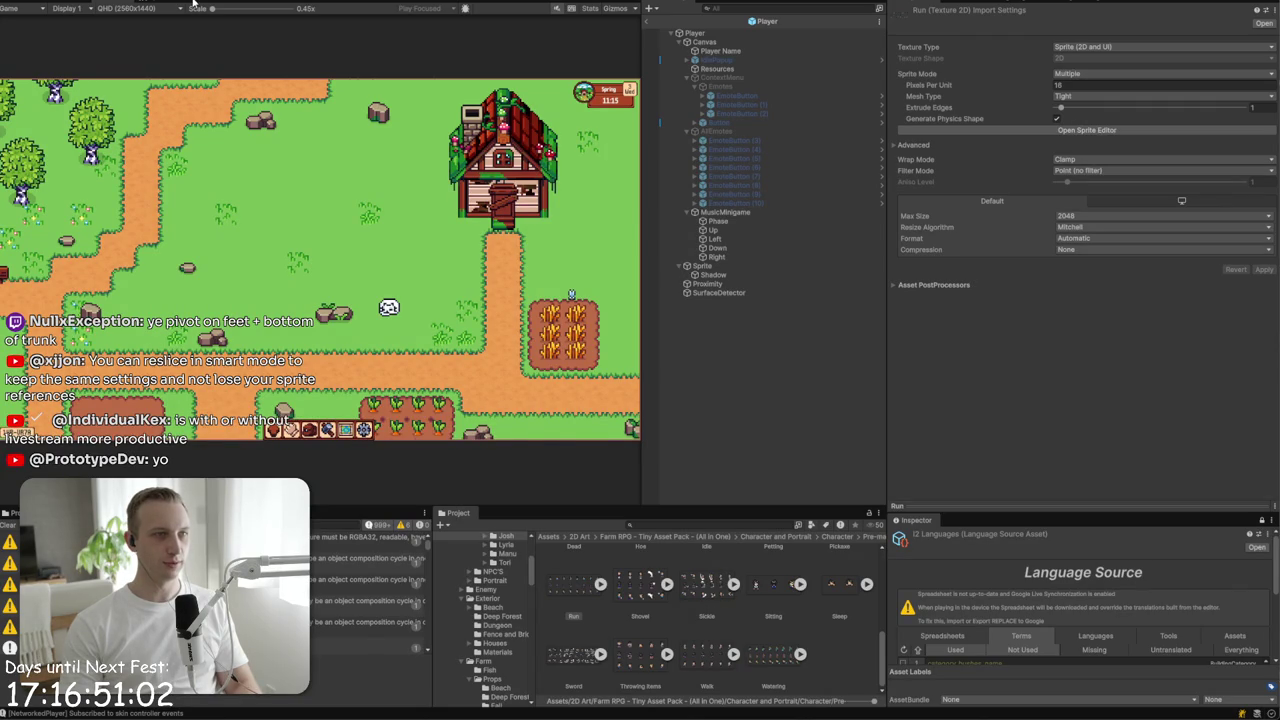
click(193, 4)
- Inspect the pivots of Run frames such as Run_11 and Run_20
click(183, 350)
click(205, 280)
click(256, 280)
click(322, 292)
click(326, 350)
click(395, 285)
click(390, 355)
scroll(781, 577, up, 5)
scroll(781, 577, down, 2)
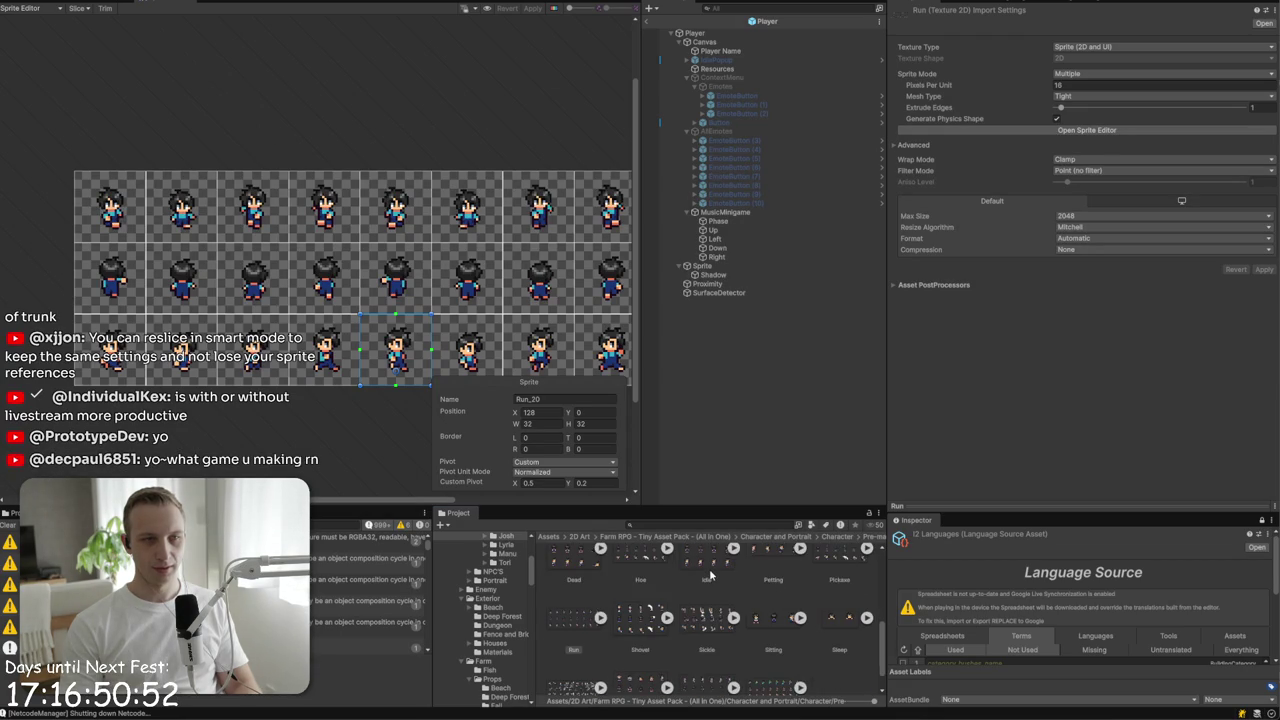
- Open the Idle sheet and inspect the Idle_6, Idle_2 and Idle_1 frame pivots
click(712, 577)
click(228, 281)
click(366, 277)
click(116, 117)
click(218, 127)
click(345, 108)
click(228, 131)
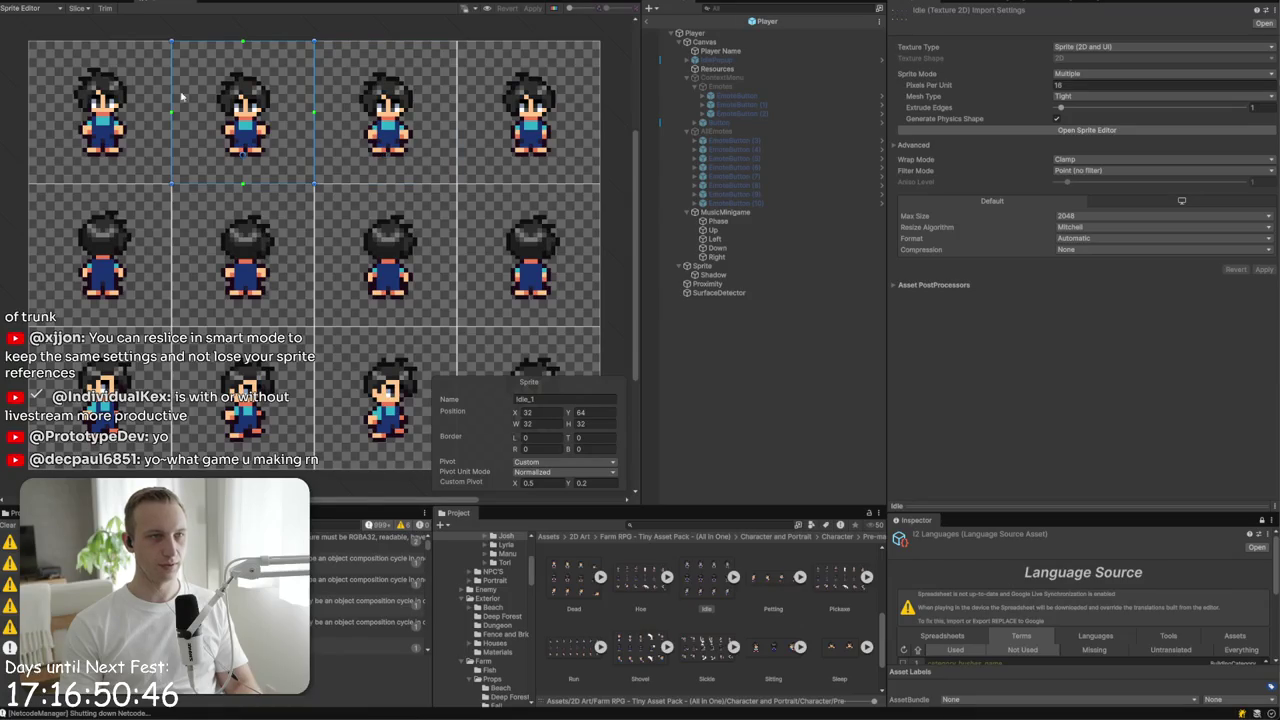
- Switch slicing to fixed cell size, then step through the Run sheet's bottom-row frames
click(77, 8)
click(162, 33)
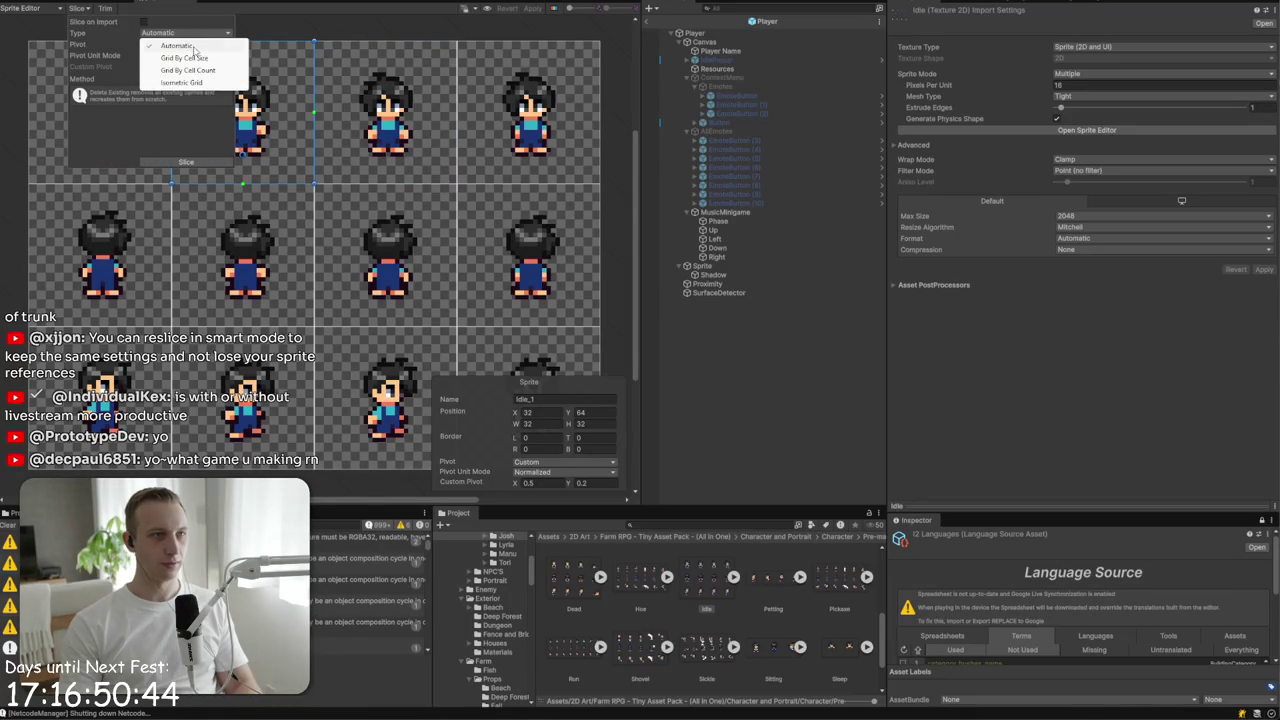
click(199, 58)
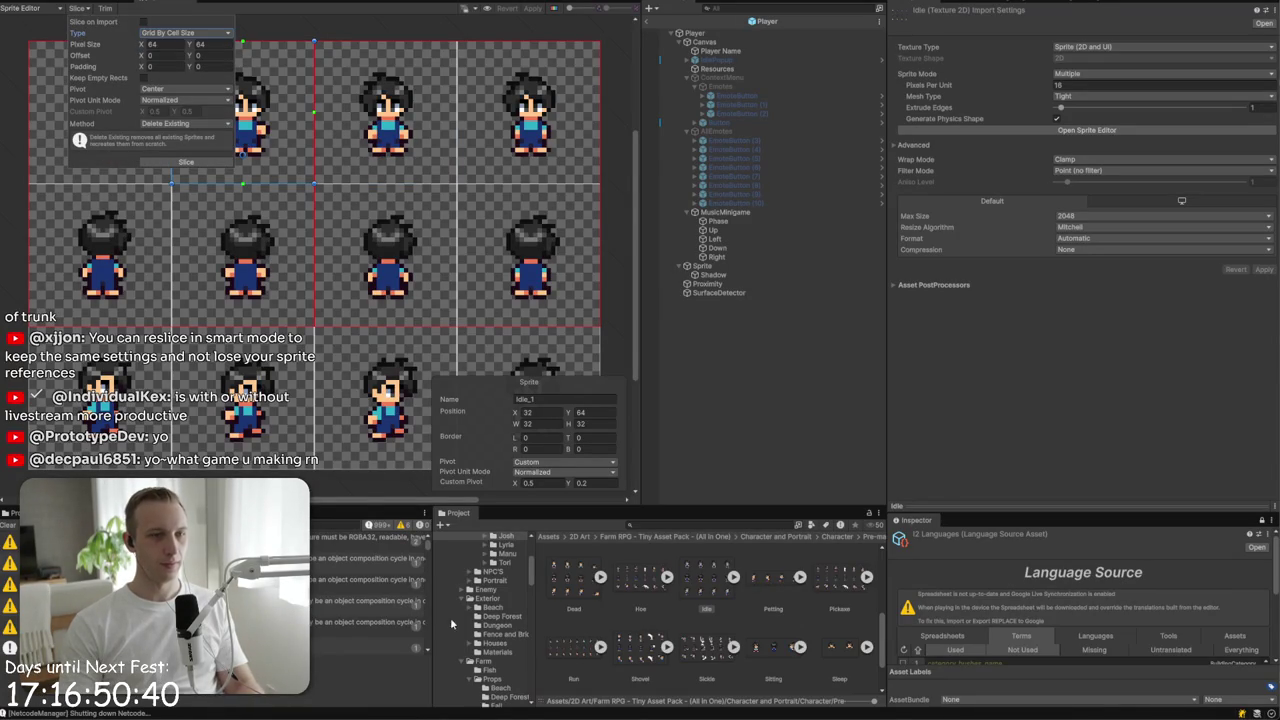
click(572, 650)
click(262, 328)
click(366, 326)
click(430, 328)
click(493, 328)
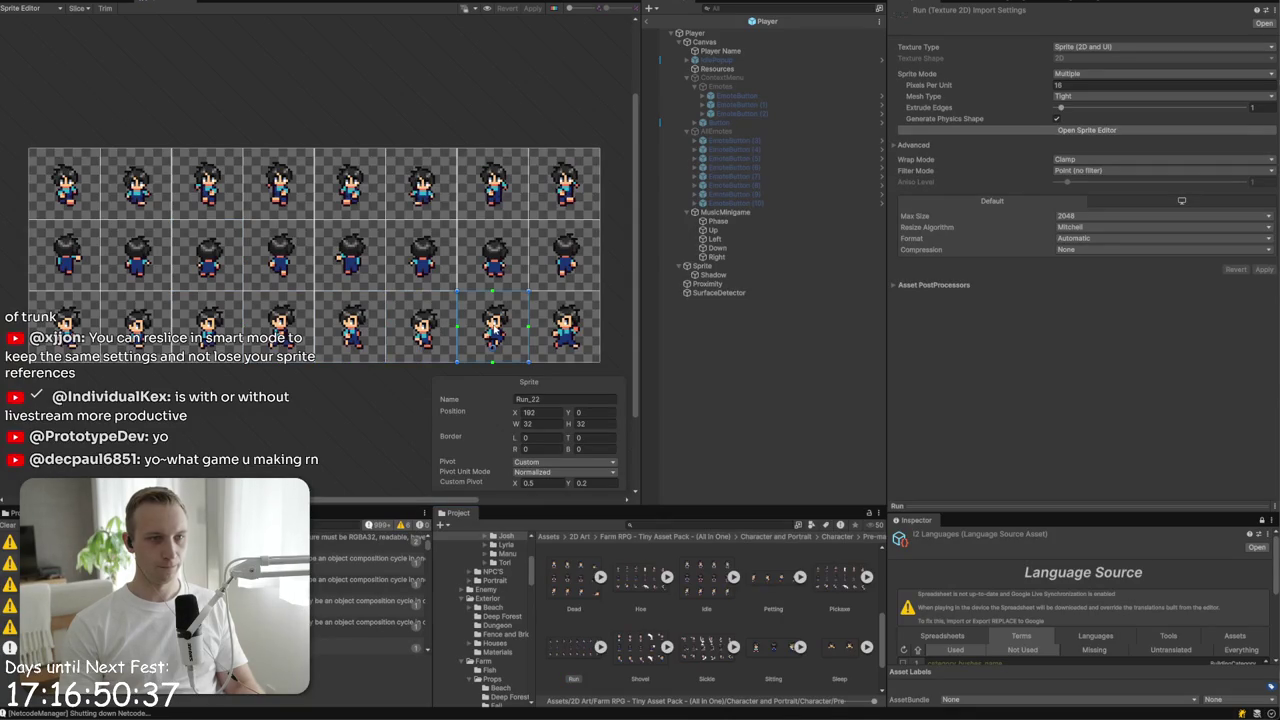
click(544, 337)
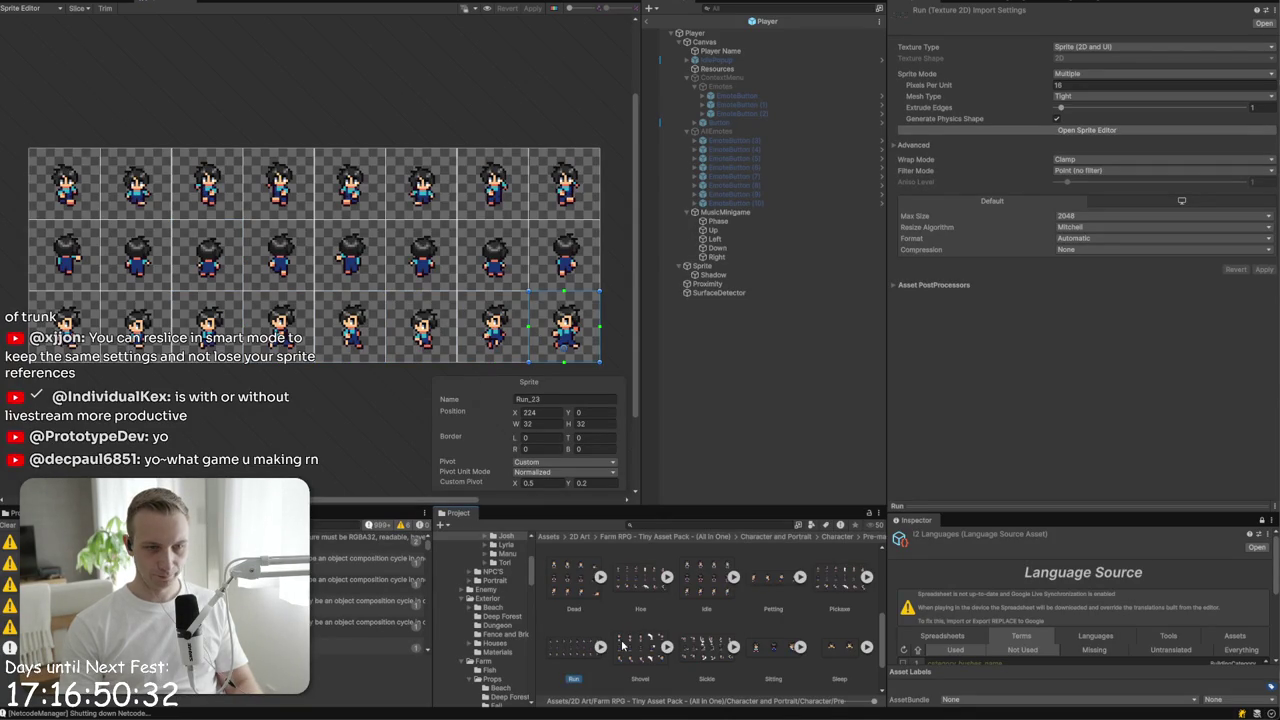
- Open the Shovel sprite sheet, then the Walk sprite sheet
click(640, 660)
scroll(697, 648, down, 1)
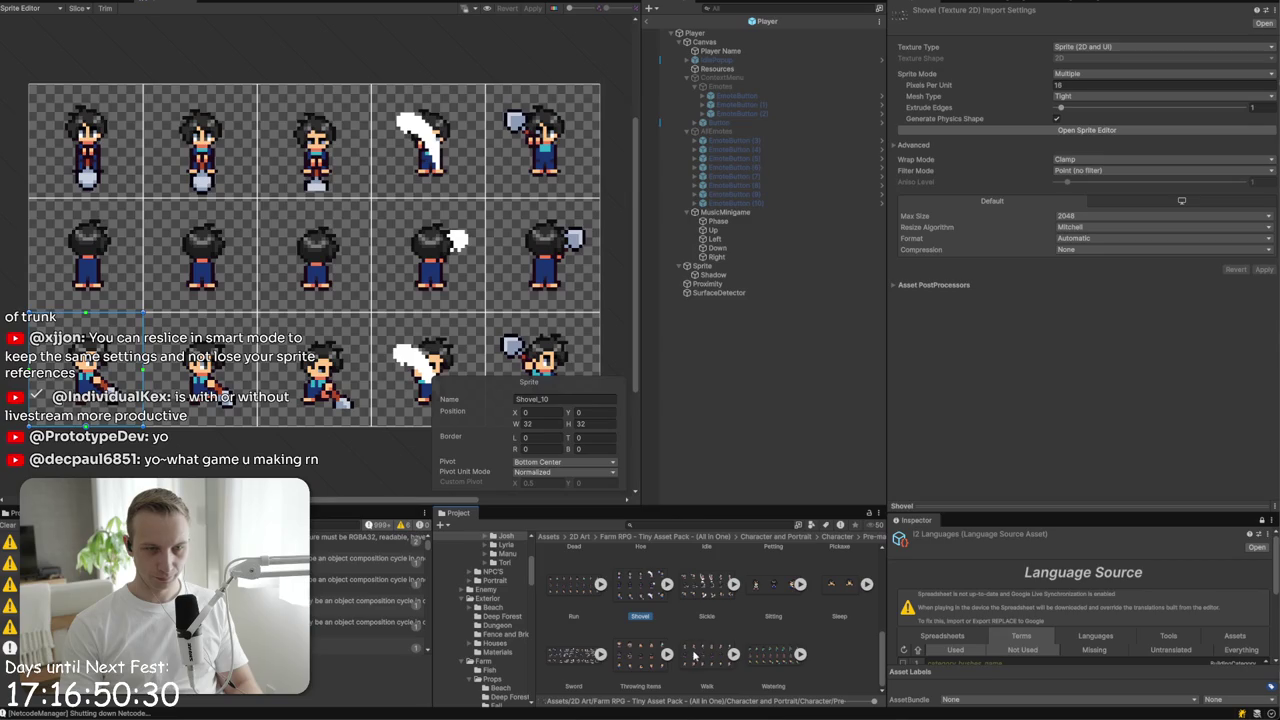
click(708, 657)
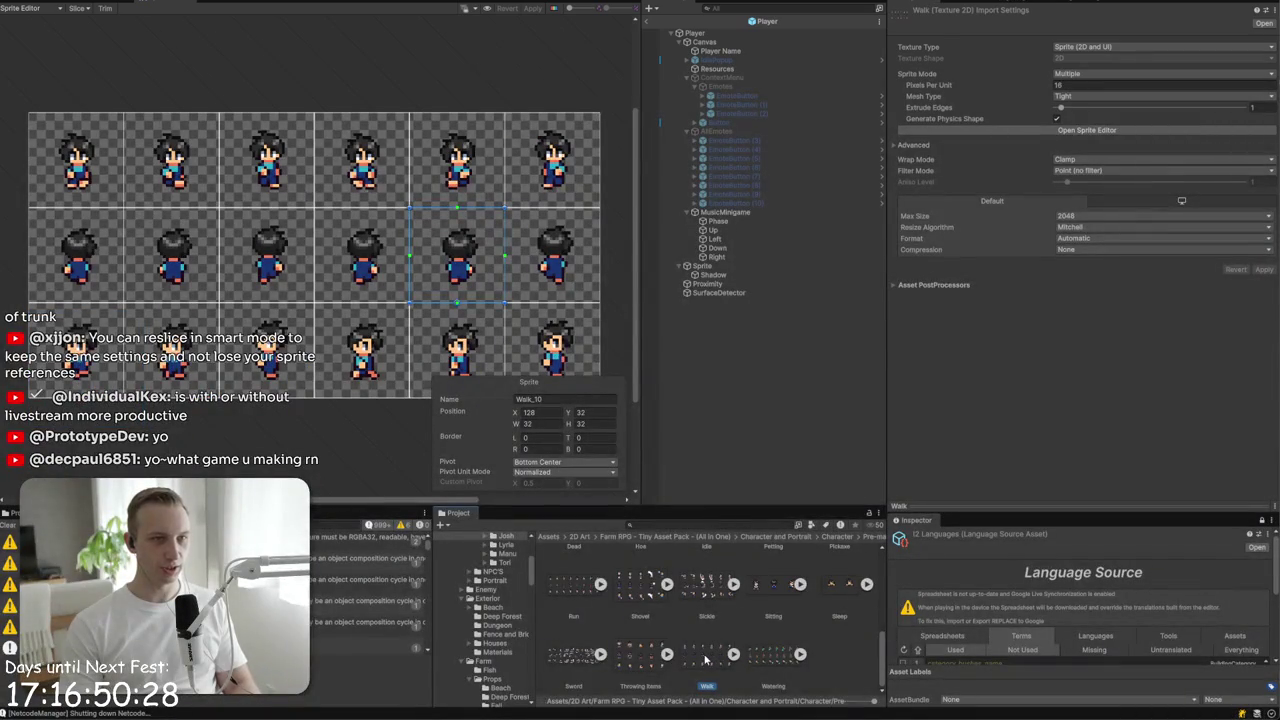
- Set the Walk sheet's slicing to Grid By Cell Count with 8 columns and 3 rows
click(77, 8)
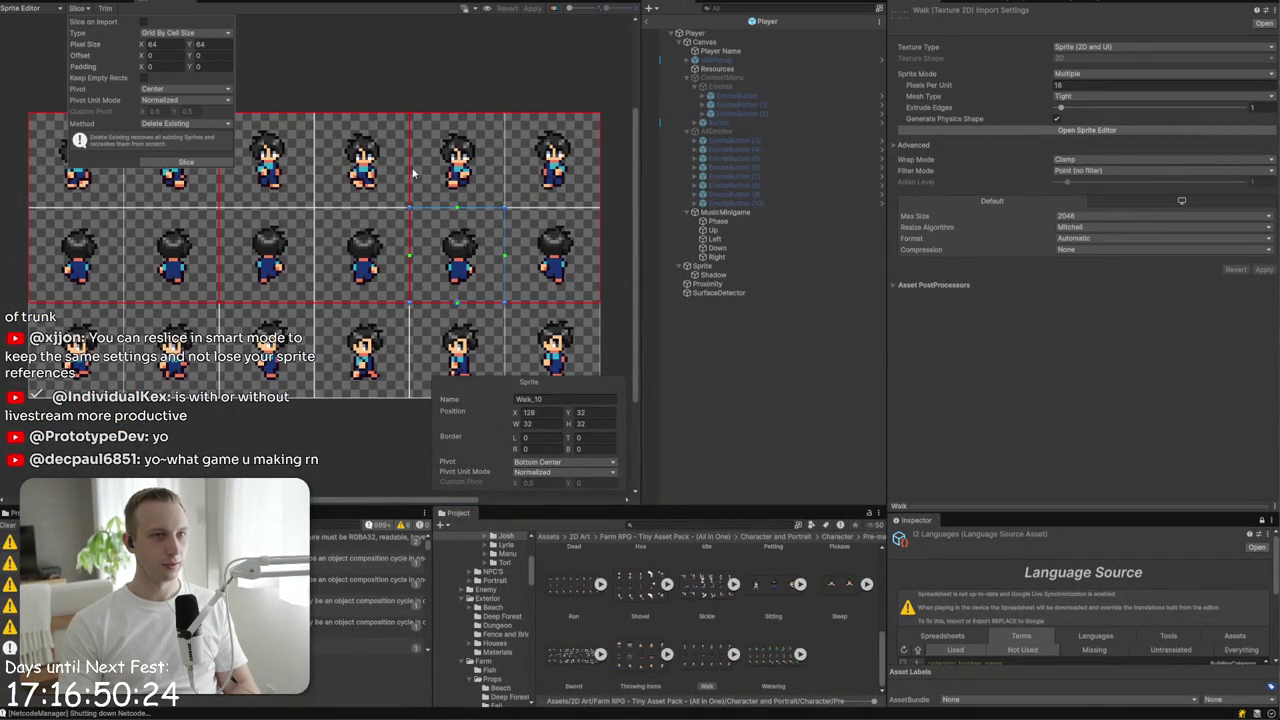
scroll(200, 200, up, 5)
scroll(269, 197, down, 5)
click(172, 33)
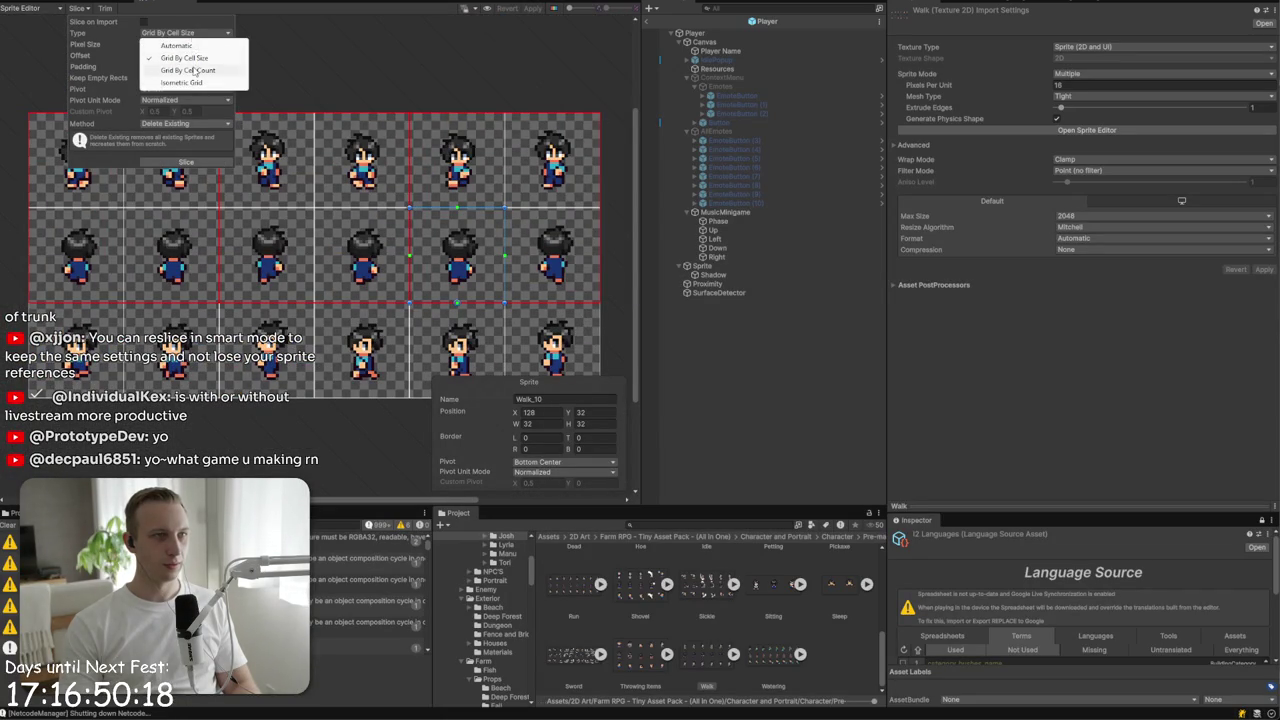
click(189, 70)
double_click(160, 44)
text(8)
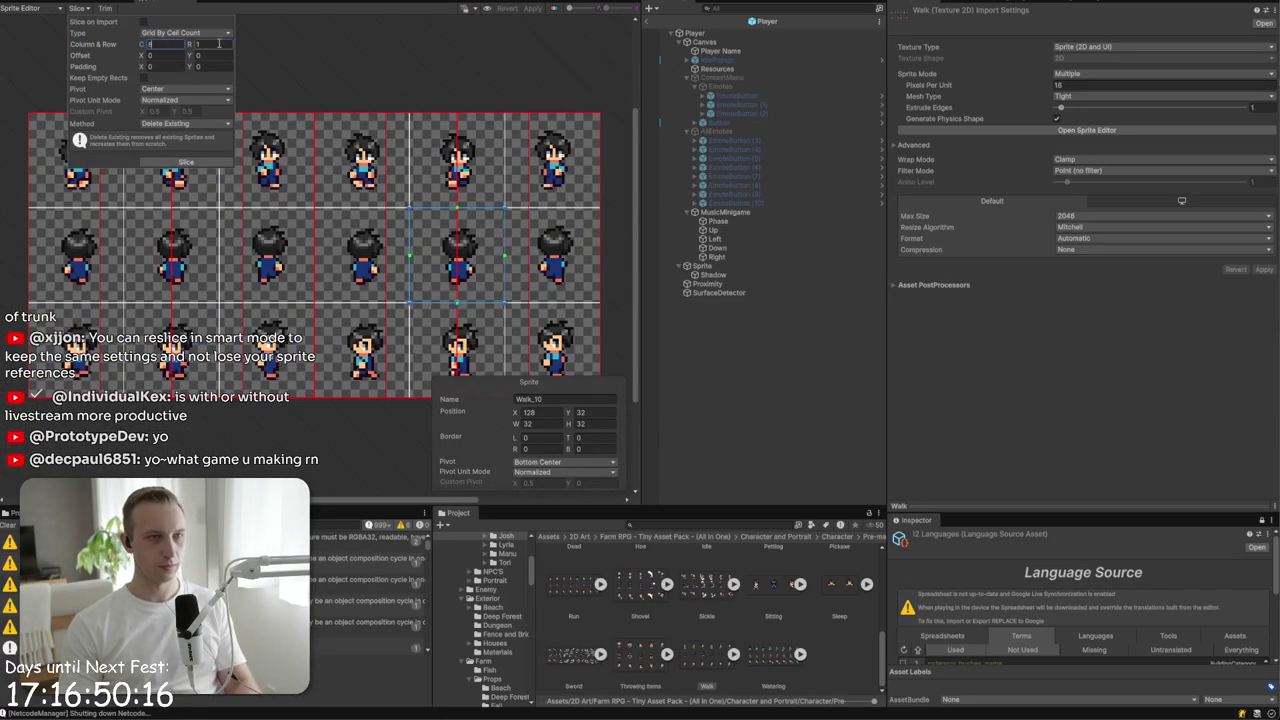
double_click(220, 44)
text(3)
- Slice with a Custom pivot Y of 0.2, then start Play and apply the changes
click(165, 89)
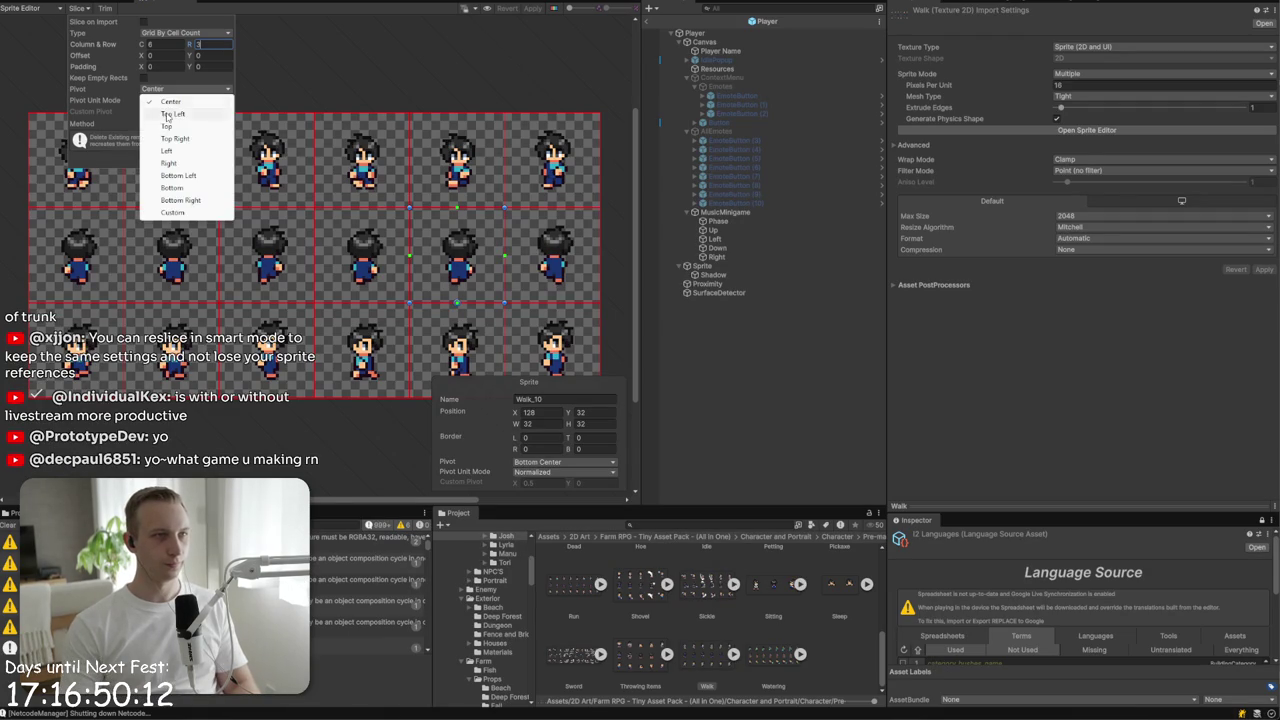
click(174, 212)
click(196, 112)
text(0.2)
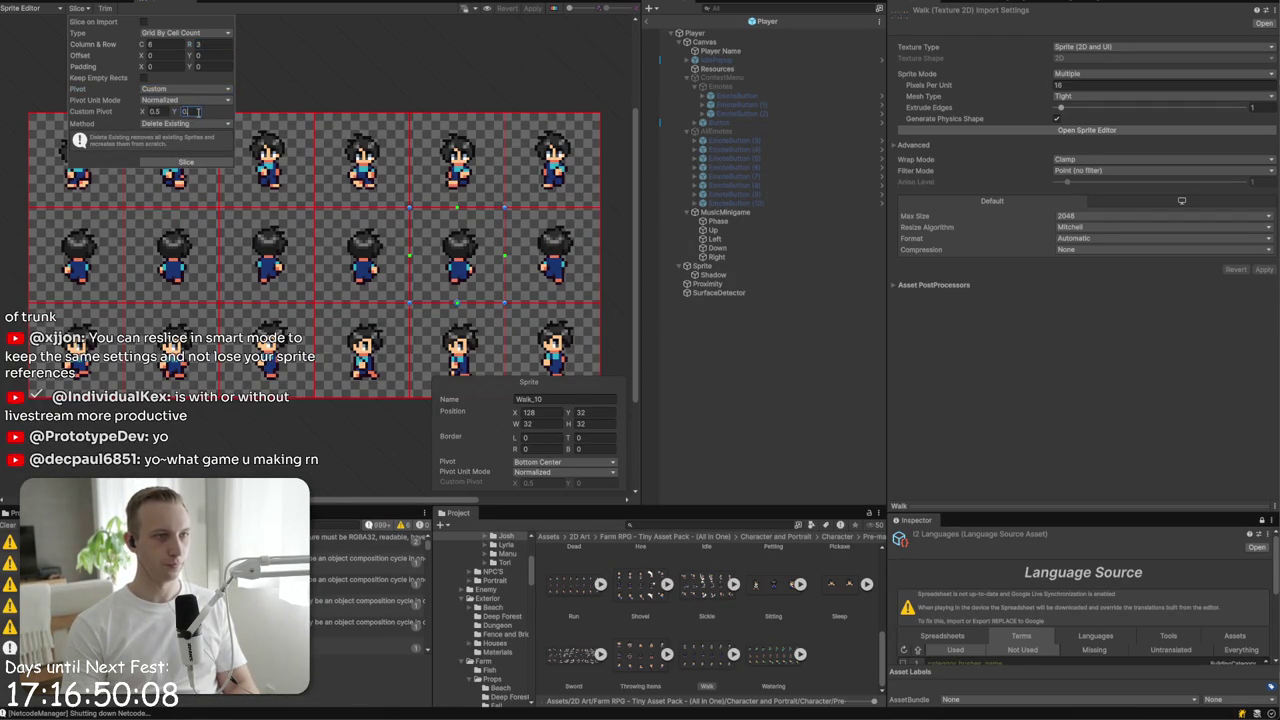
click(187, 163)
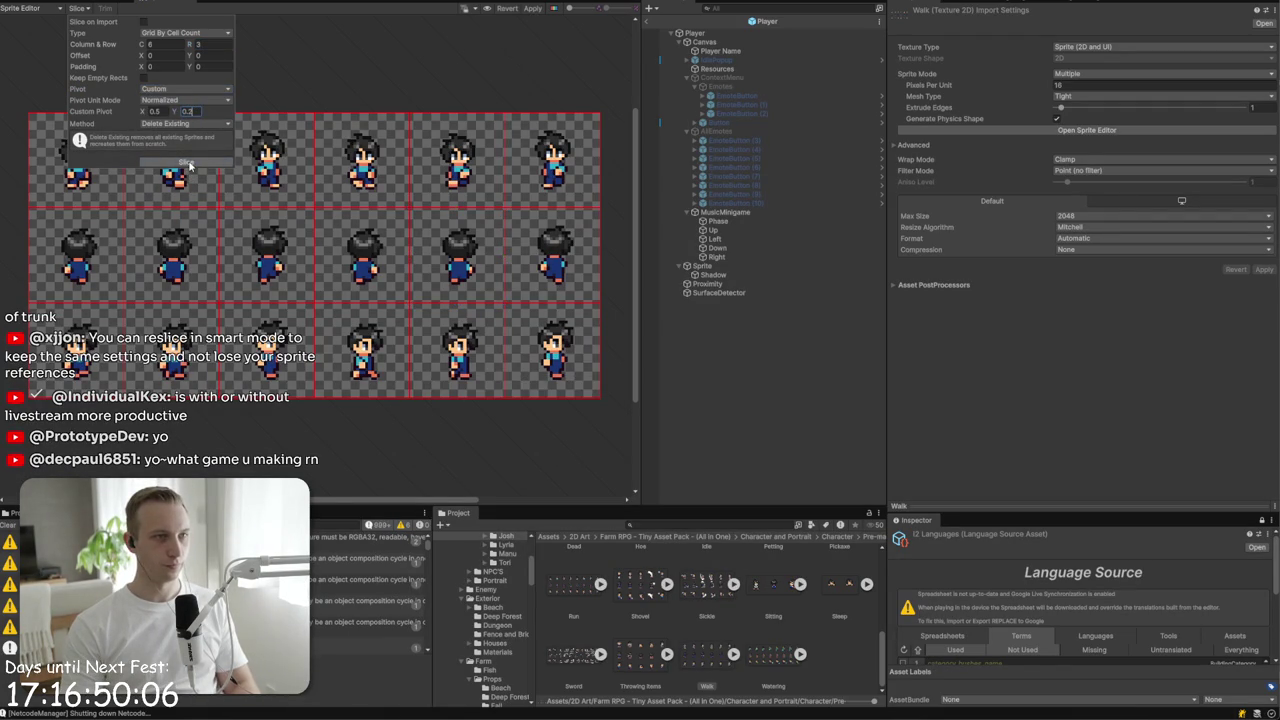
click(268, 256)
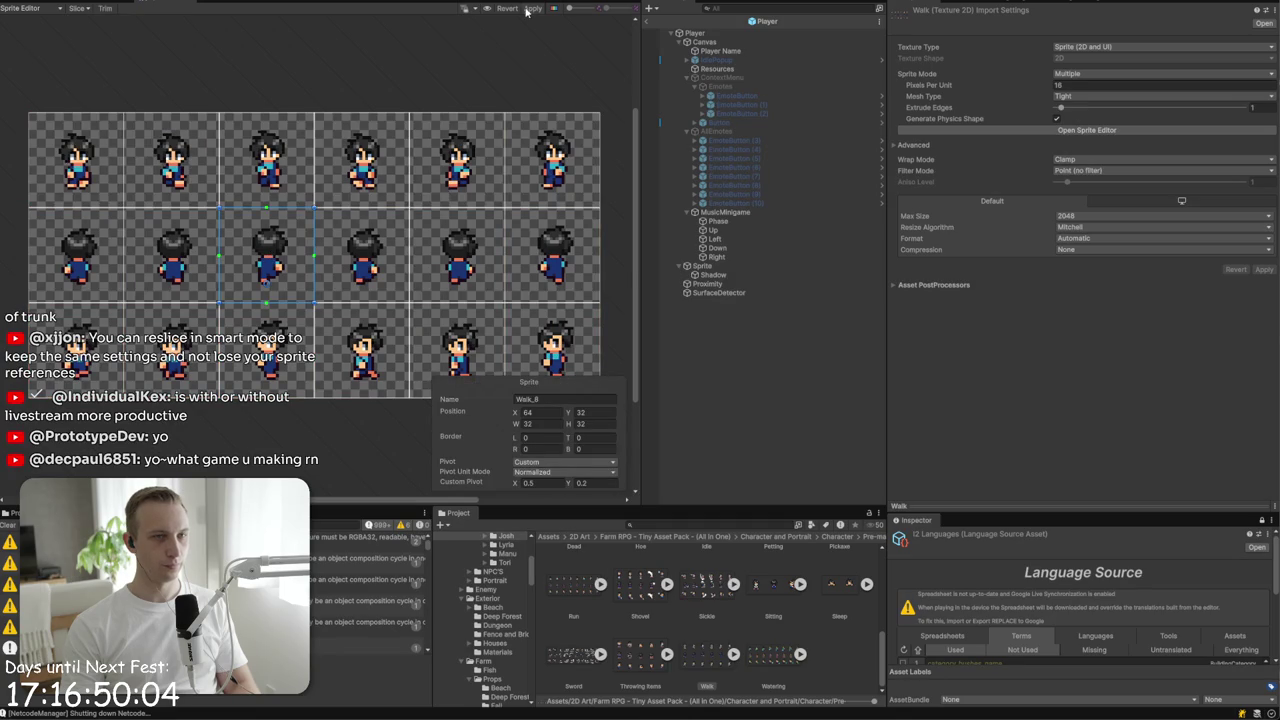
key(ctrl+p)
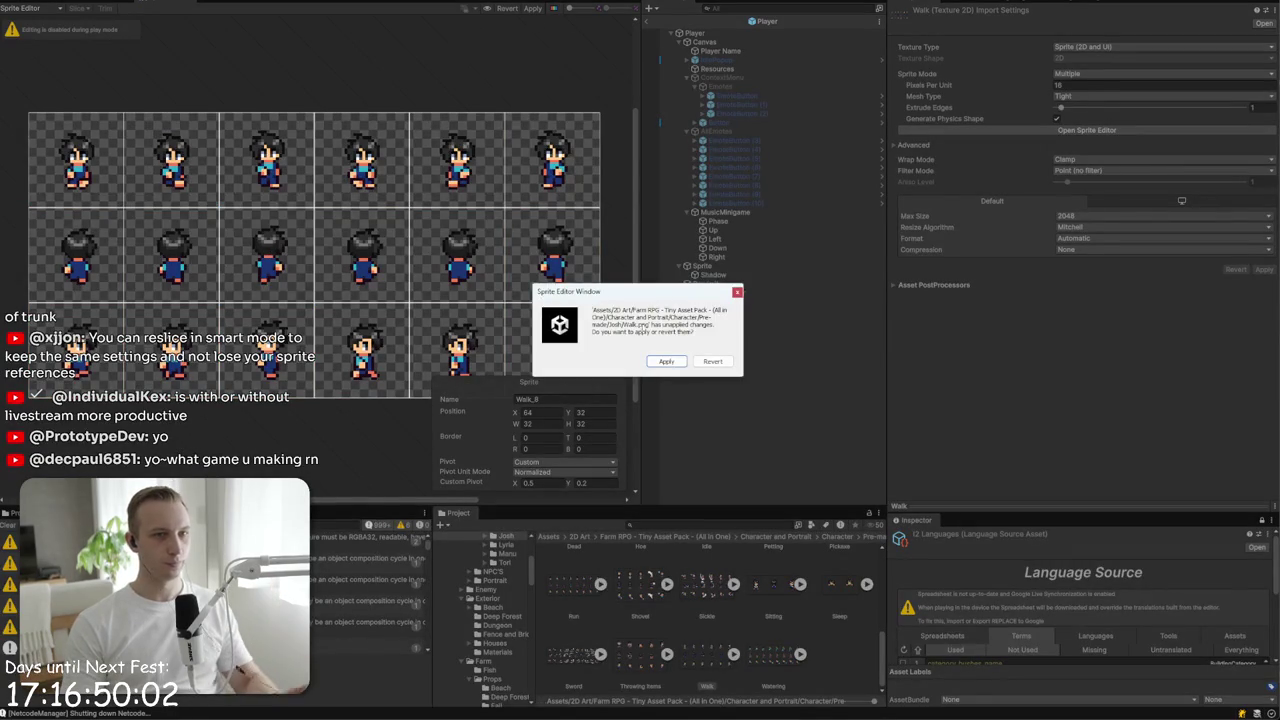
click(676, 367)
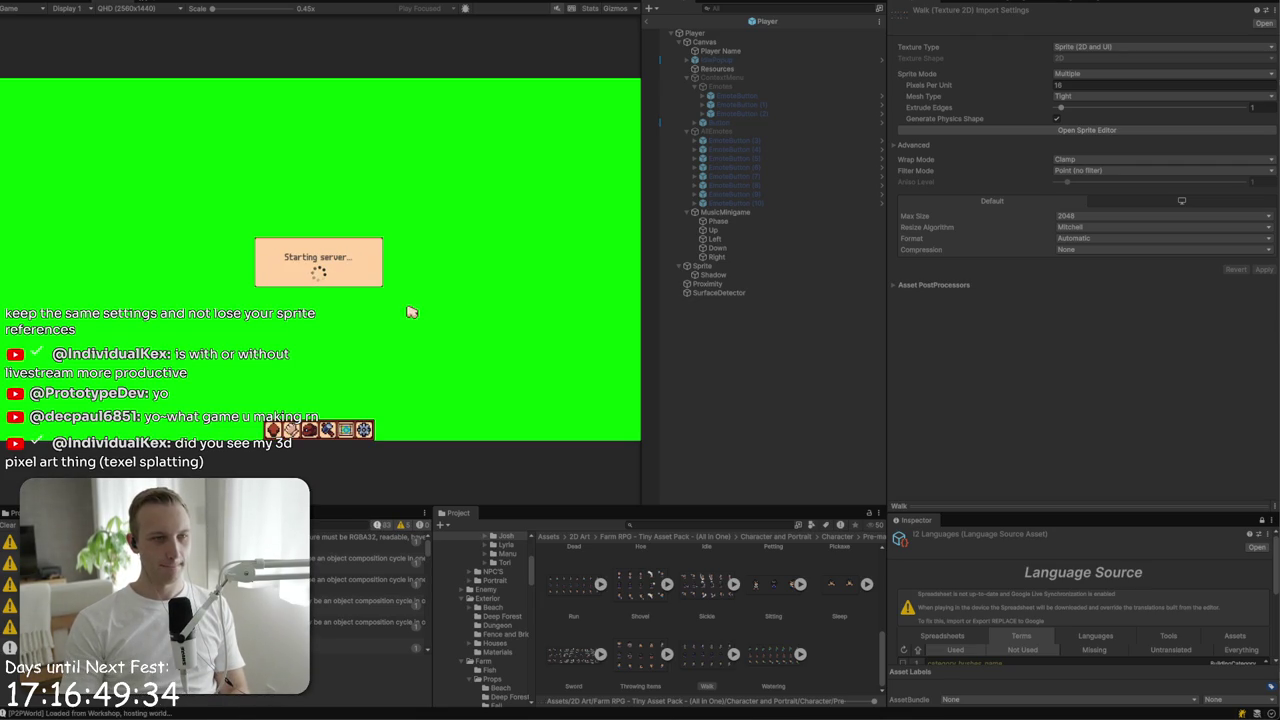
- Open the inventory's character page, close it, and walk the player up toward the pond
key(i)
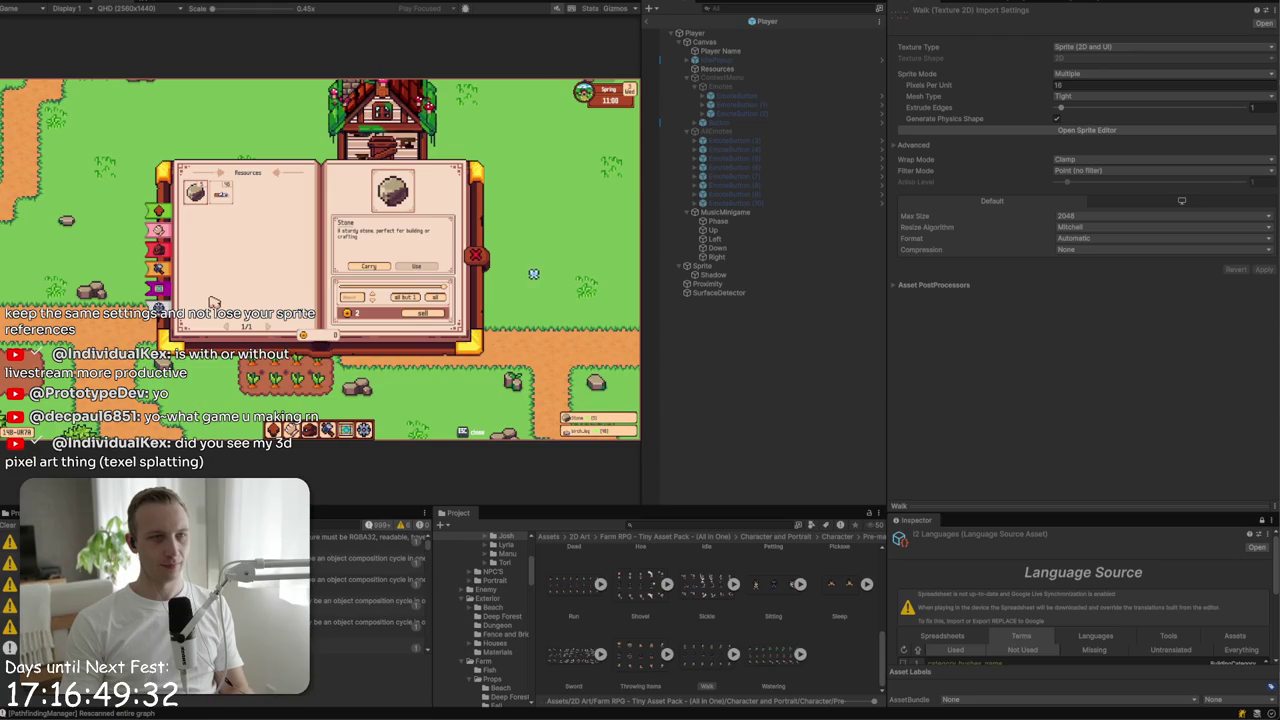
key(c)
key(Escape)
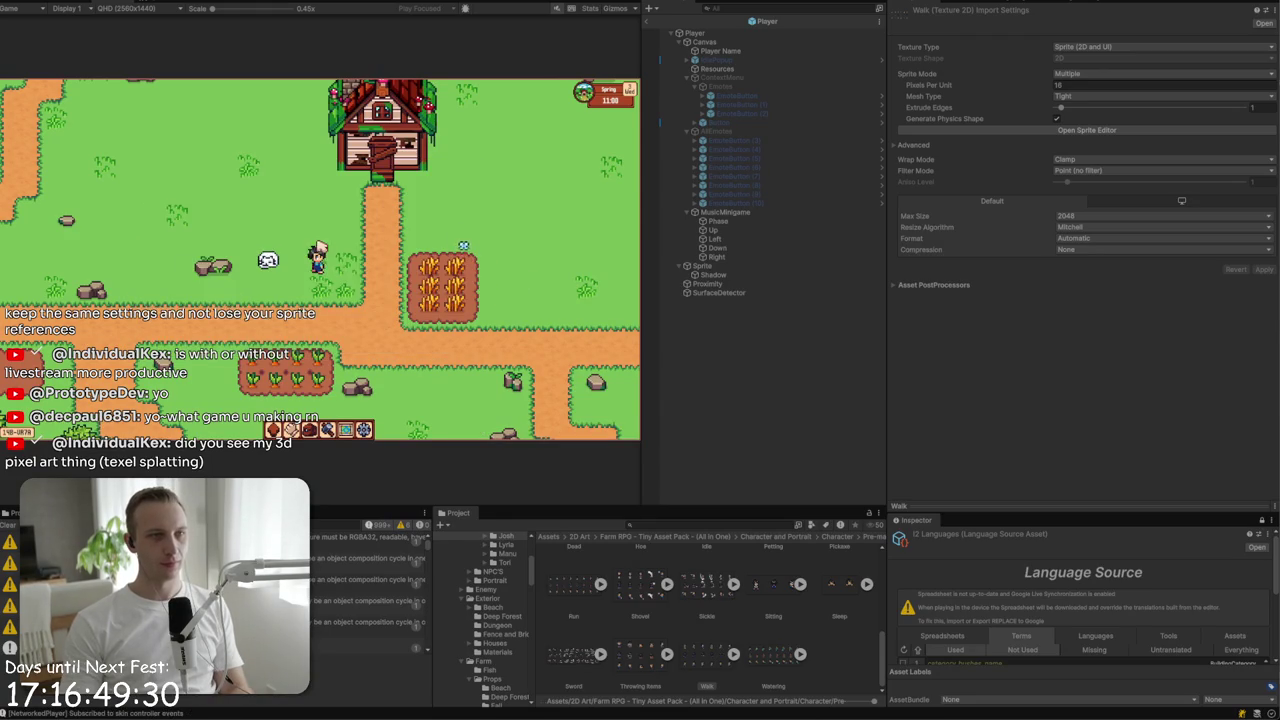
key(a)
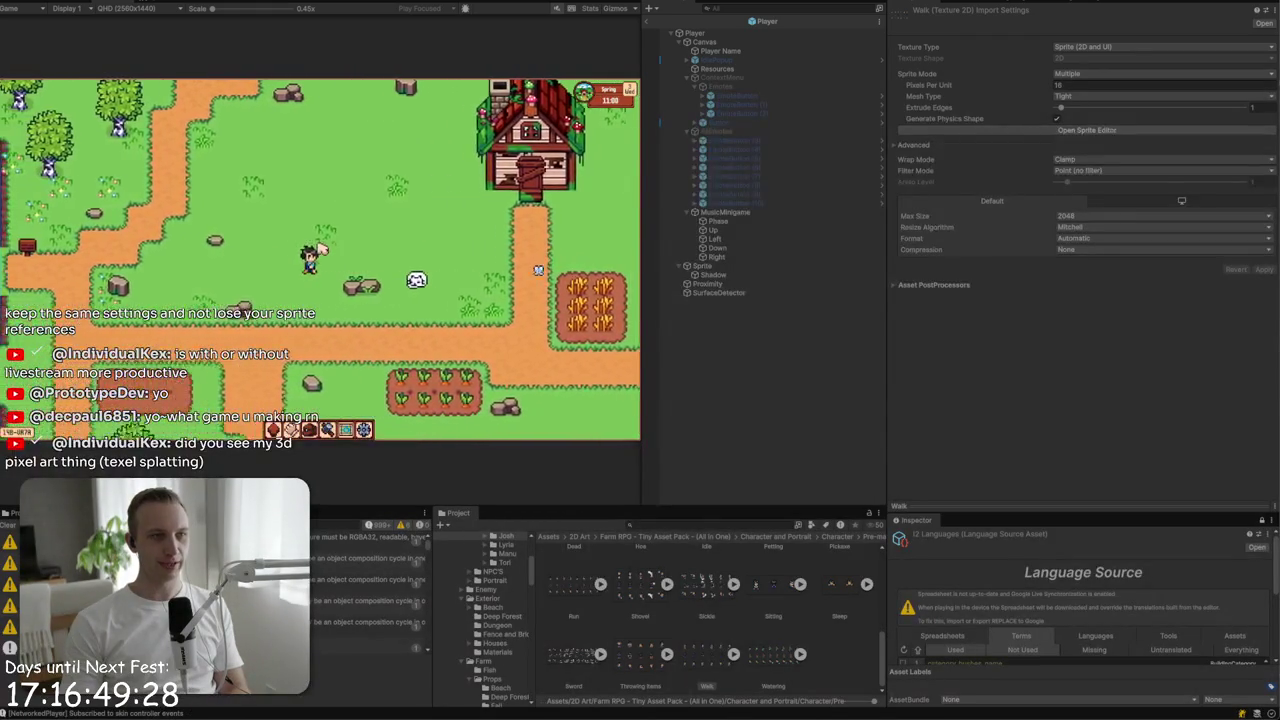
key(w)
key(w)
key(d)
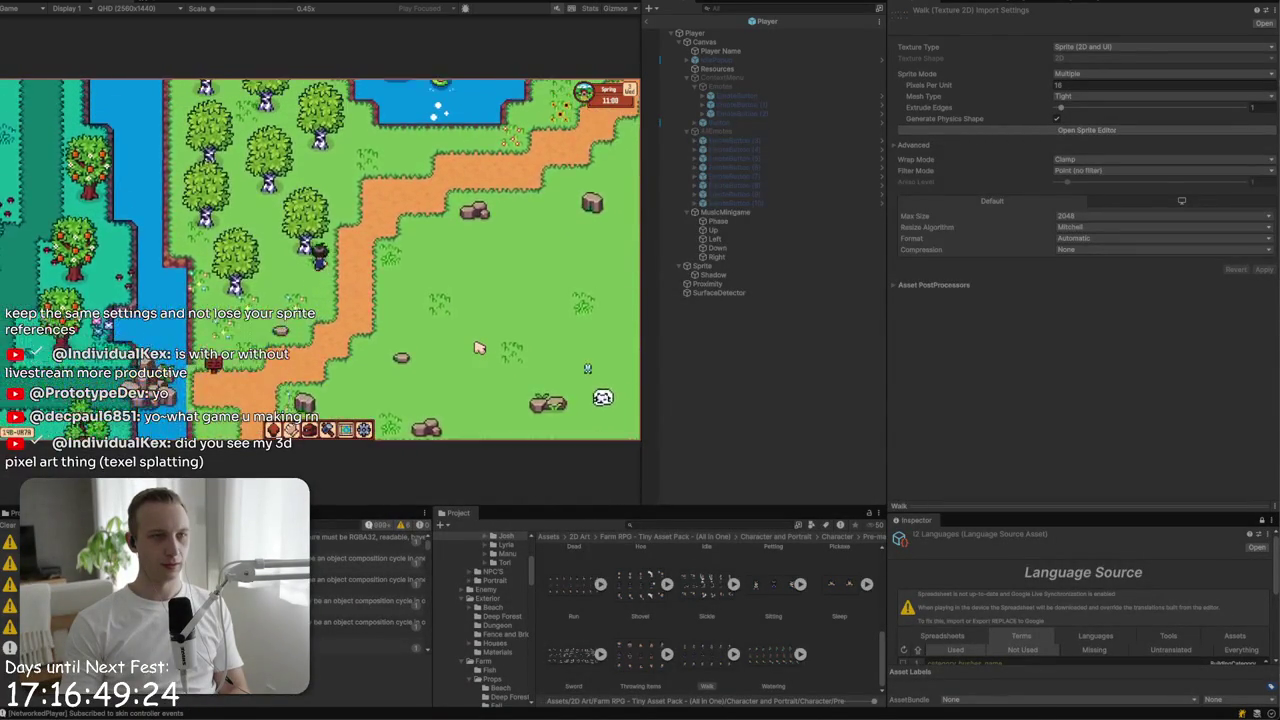
key(w)
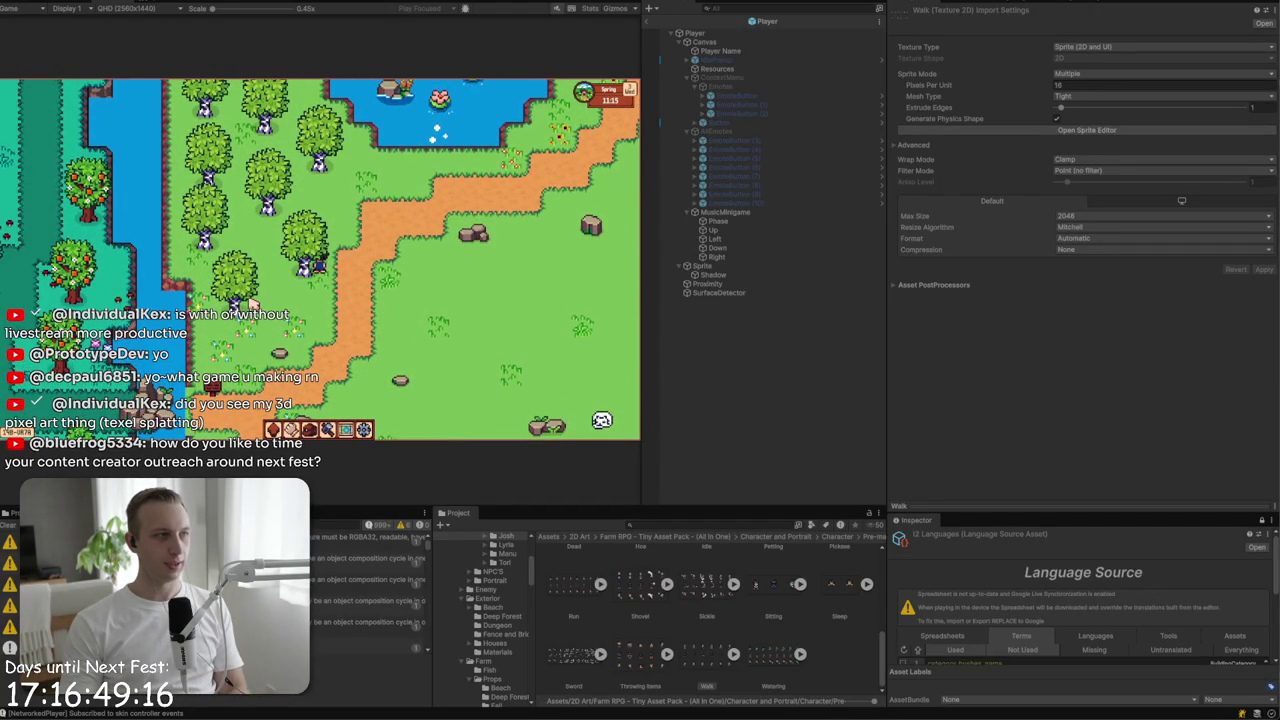
- Walk the player diagonally around the farm and select the Watering sprite sheet
key(w+a)
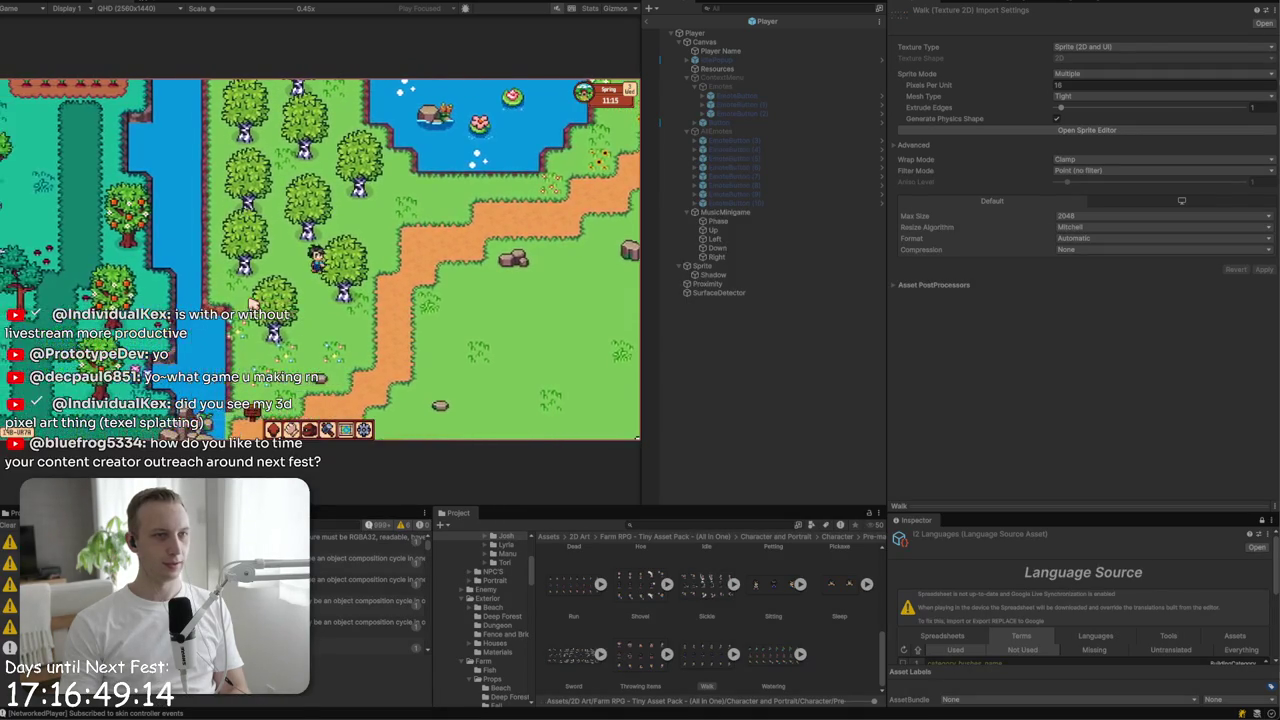
key(s+d)
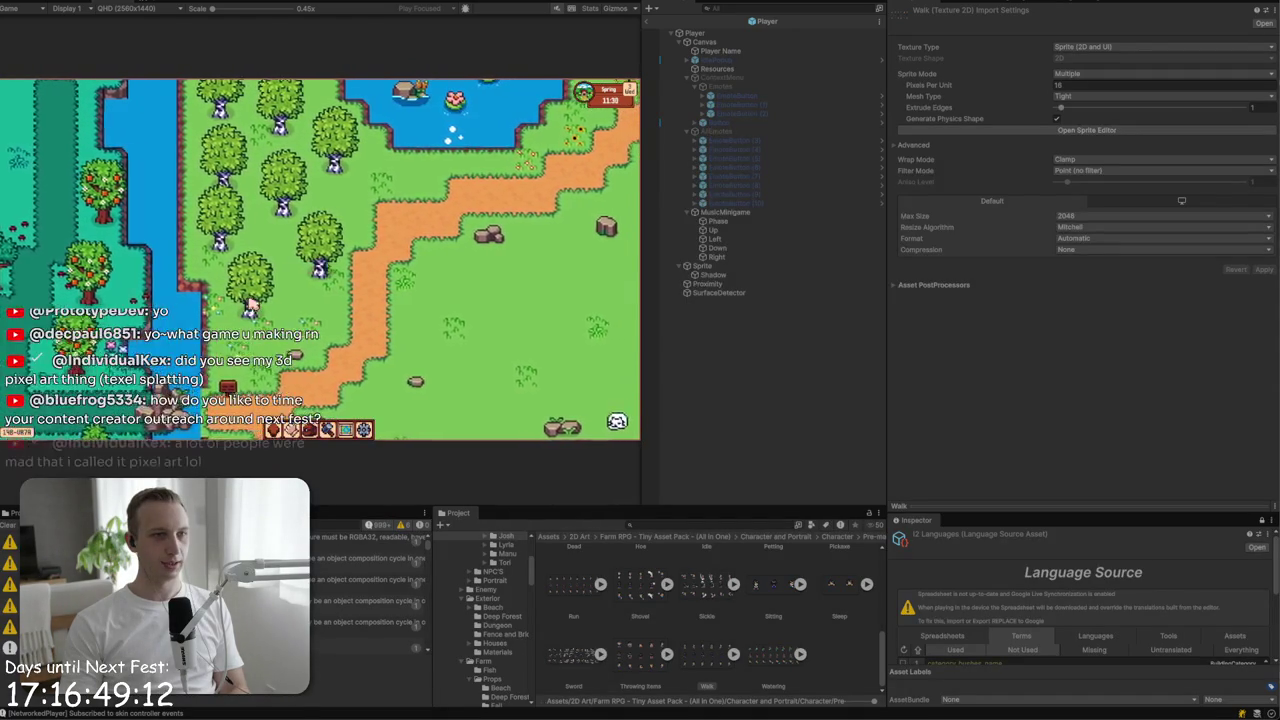
key(s+a)
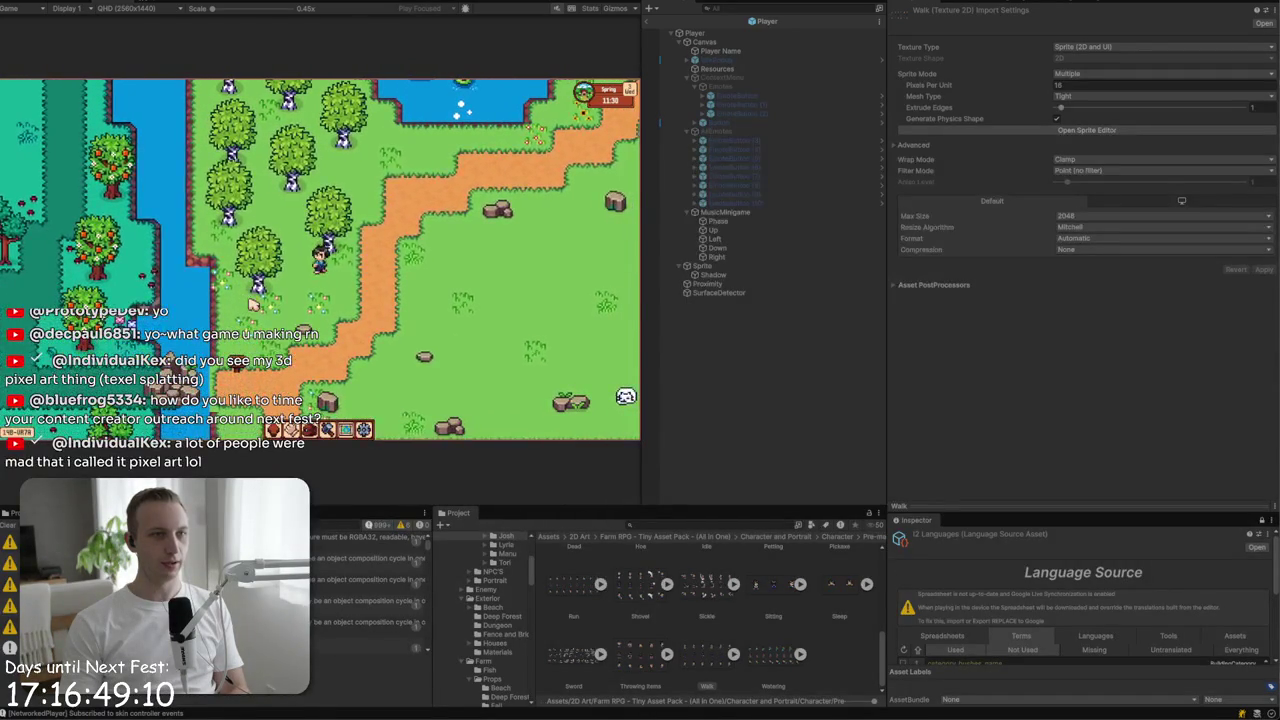
key(w)
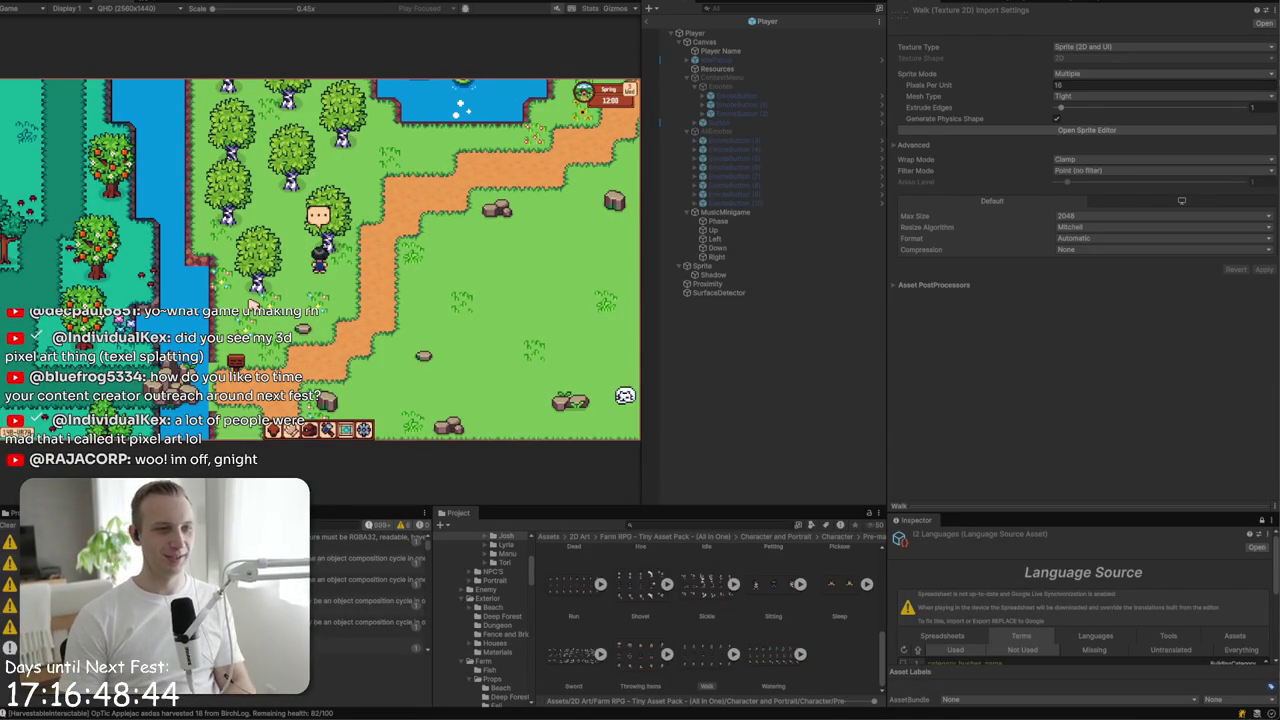
key(a)
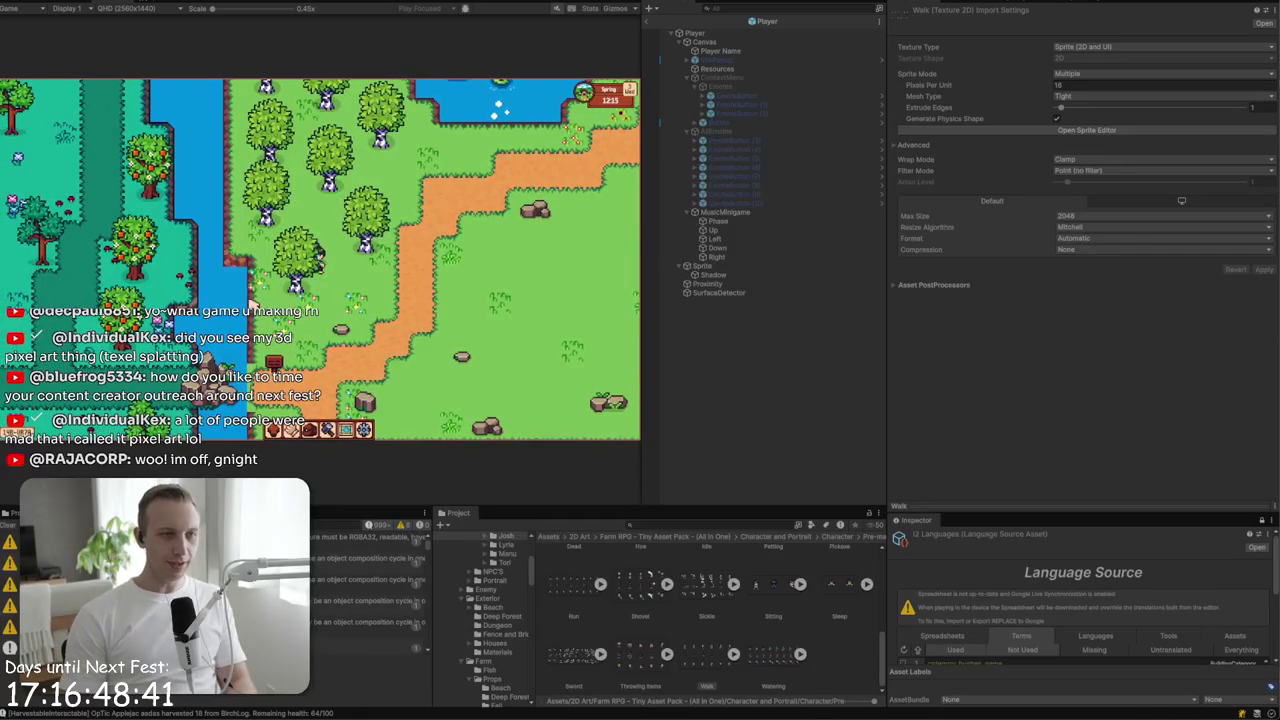
key(s)
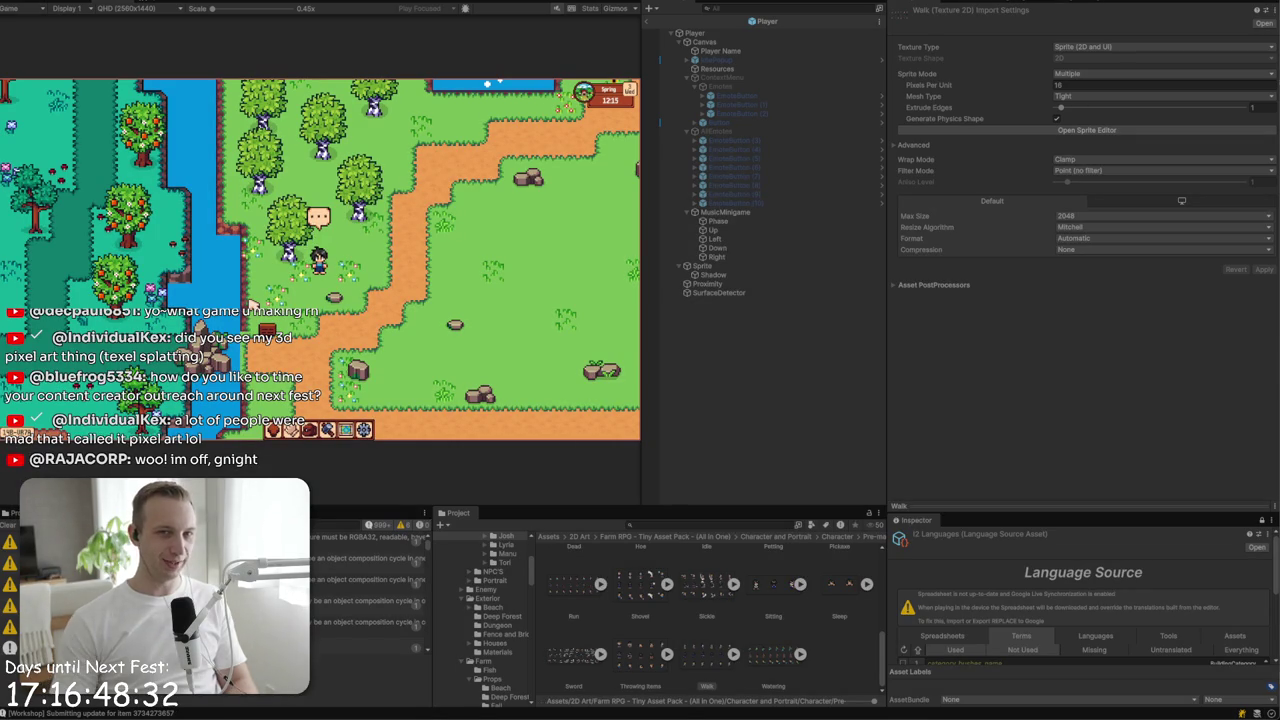
click(773, 660)
scroll(706, 658, up, 5)
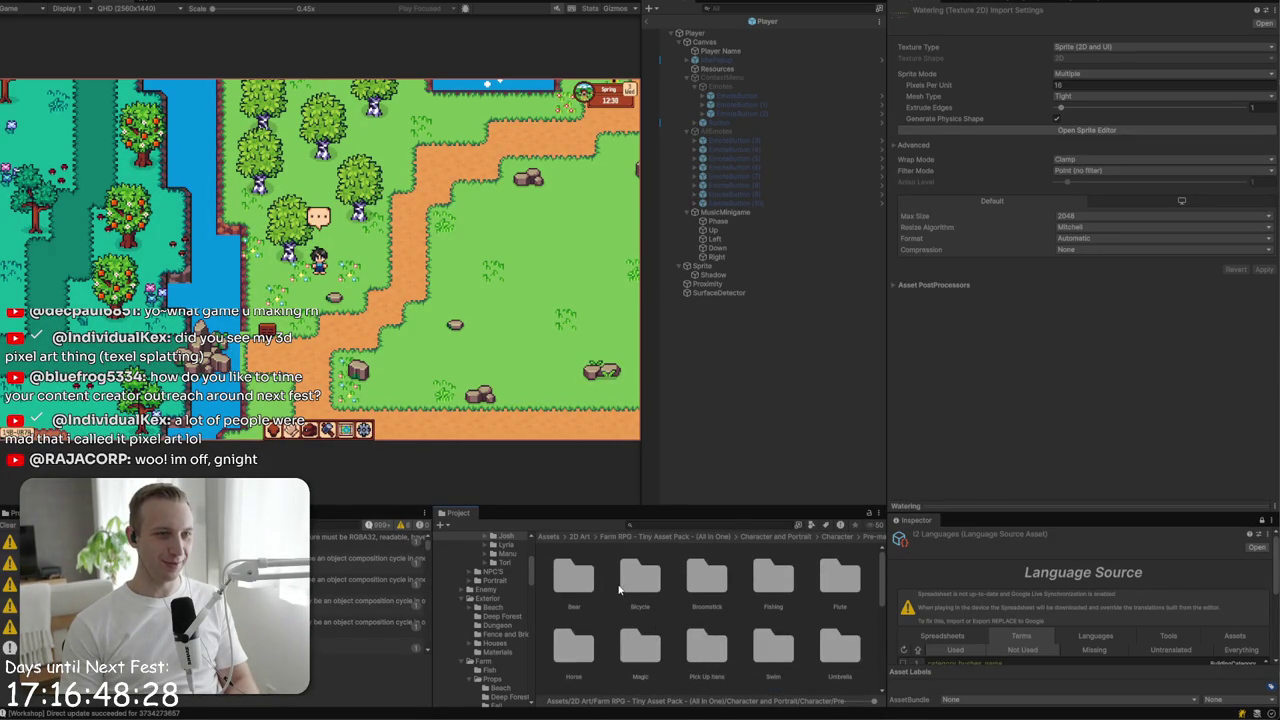
- Walk the player down, right and diagonally, then stop the play test
key(s)
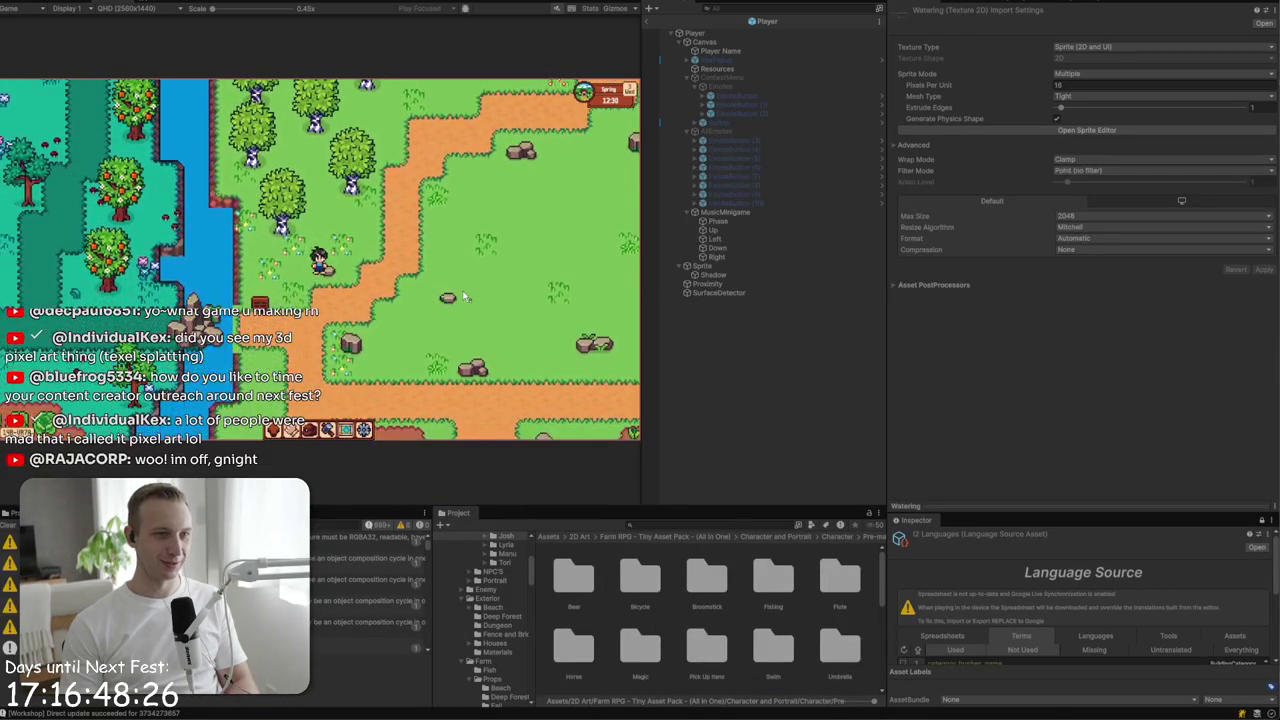
key(d)
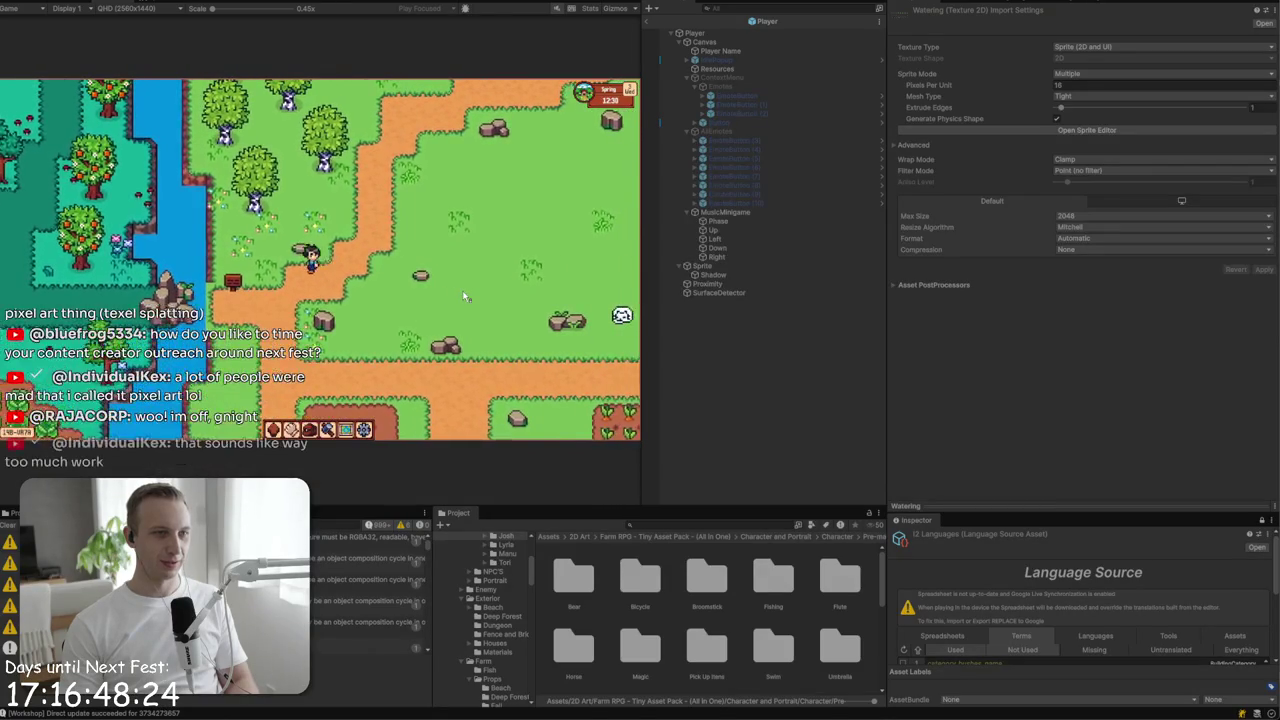
key(w)
key(a)
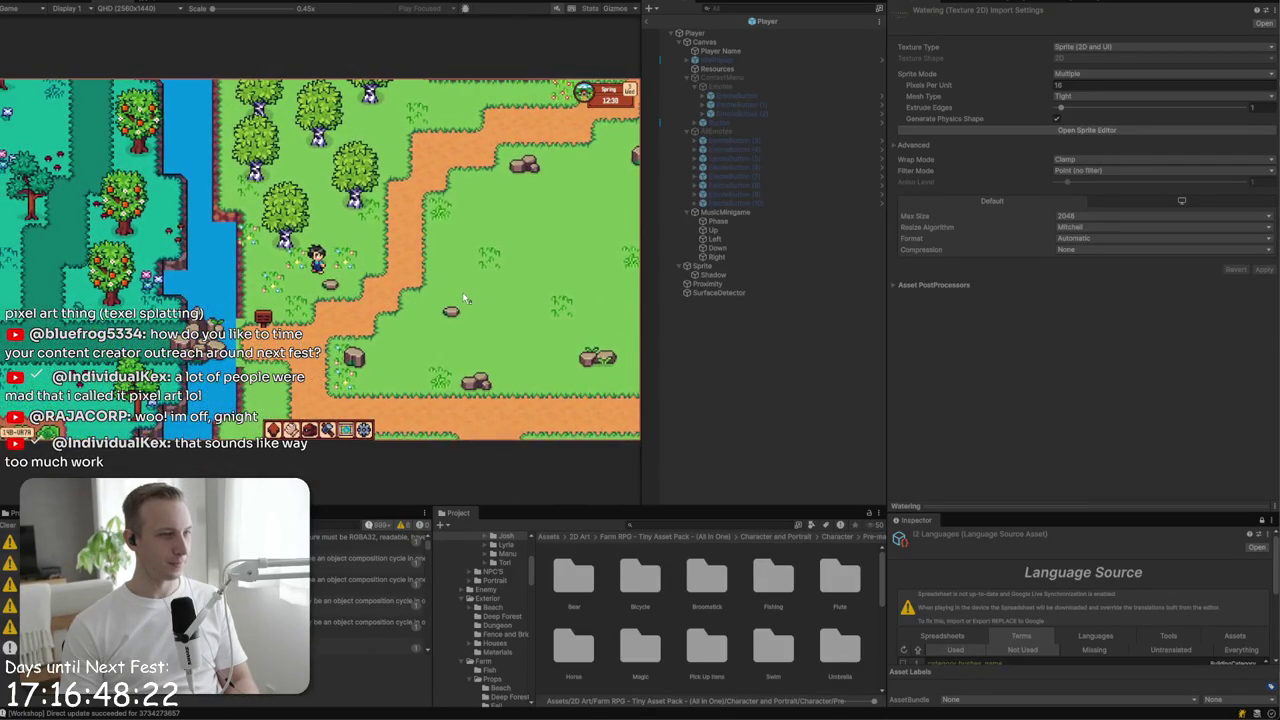
key(s)
key(d)
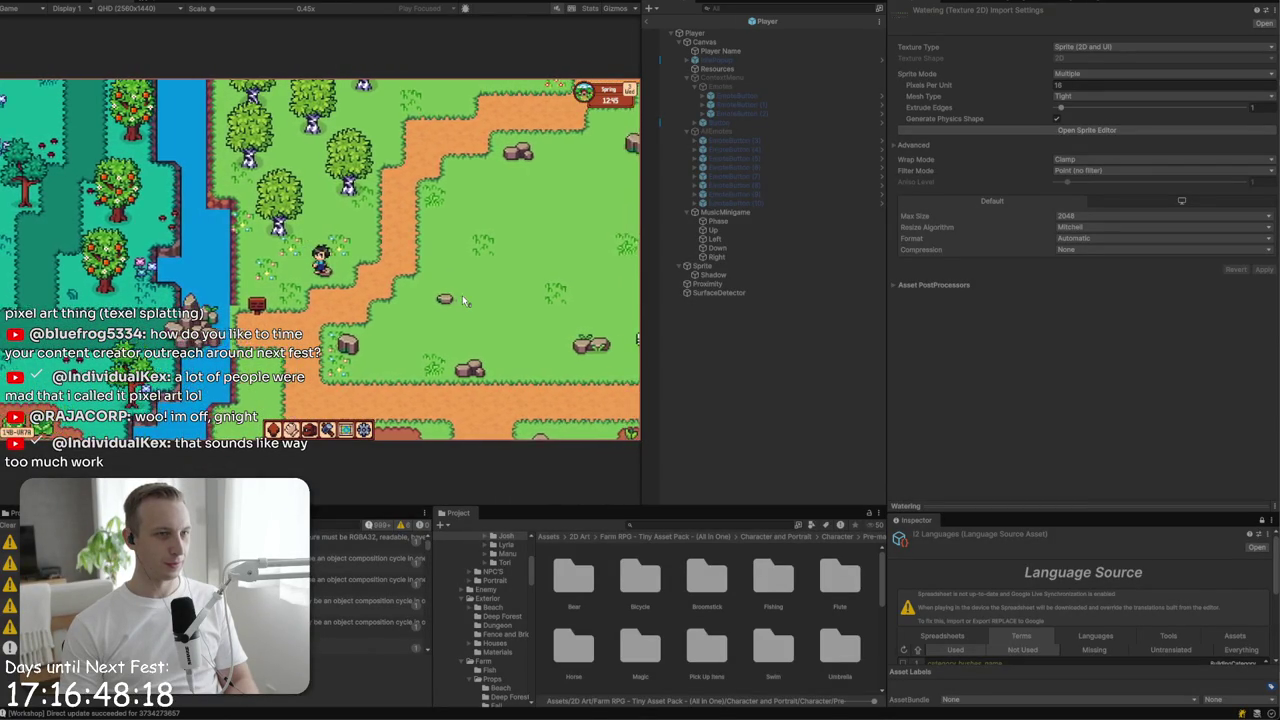
key(d)
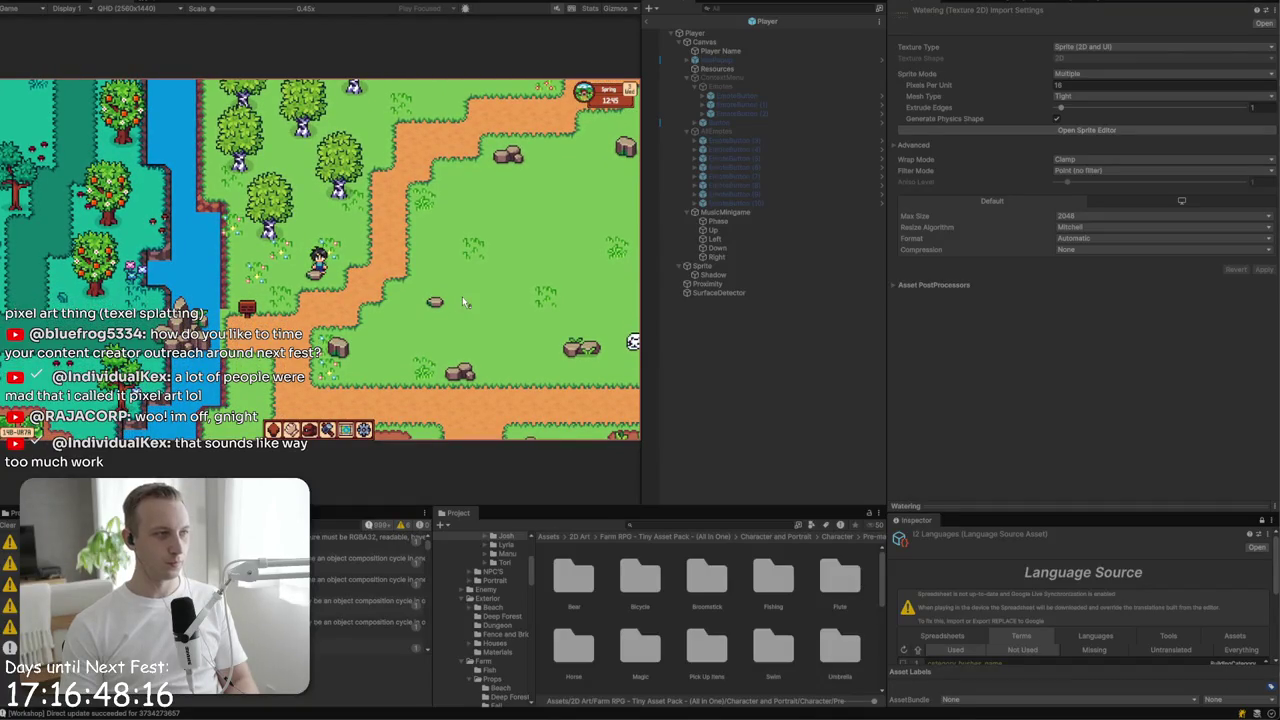
key(ctrl+p)
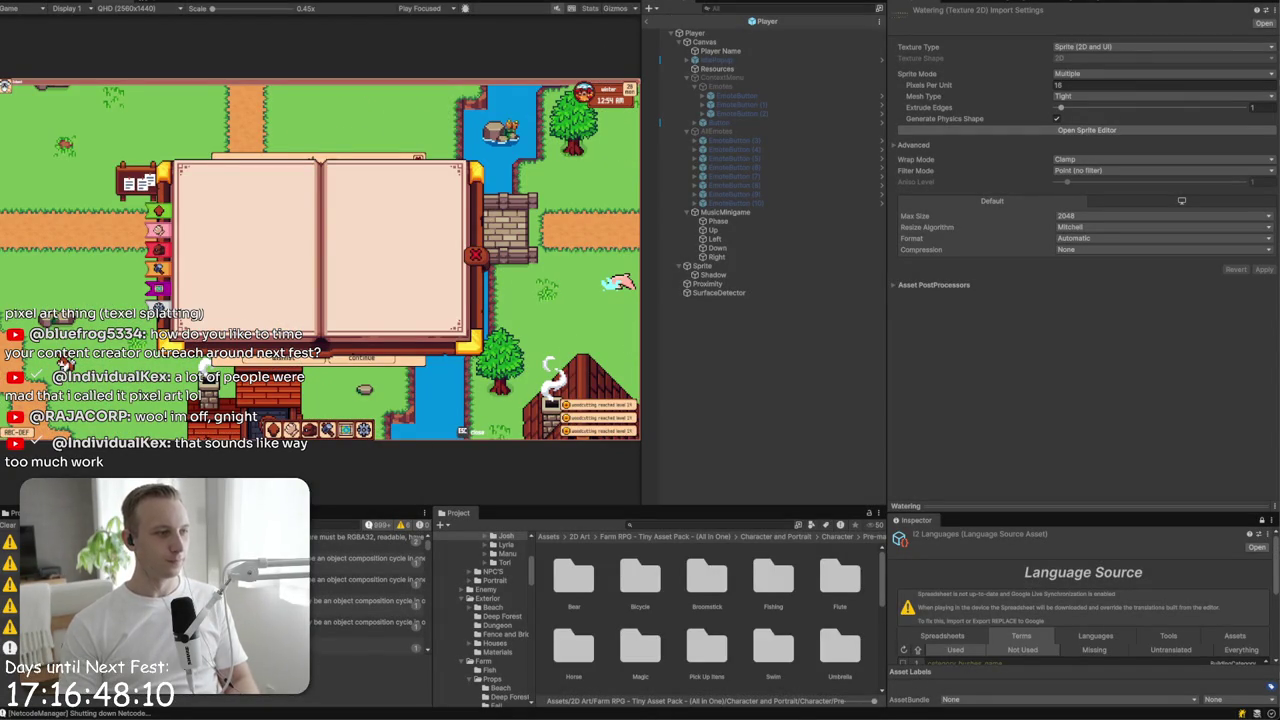
- Leave the Player prefab and return to the main farm scene
click(75, 4)
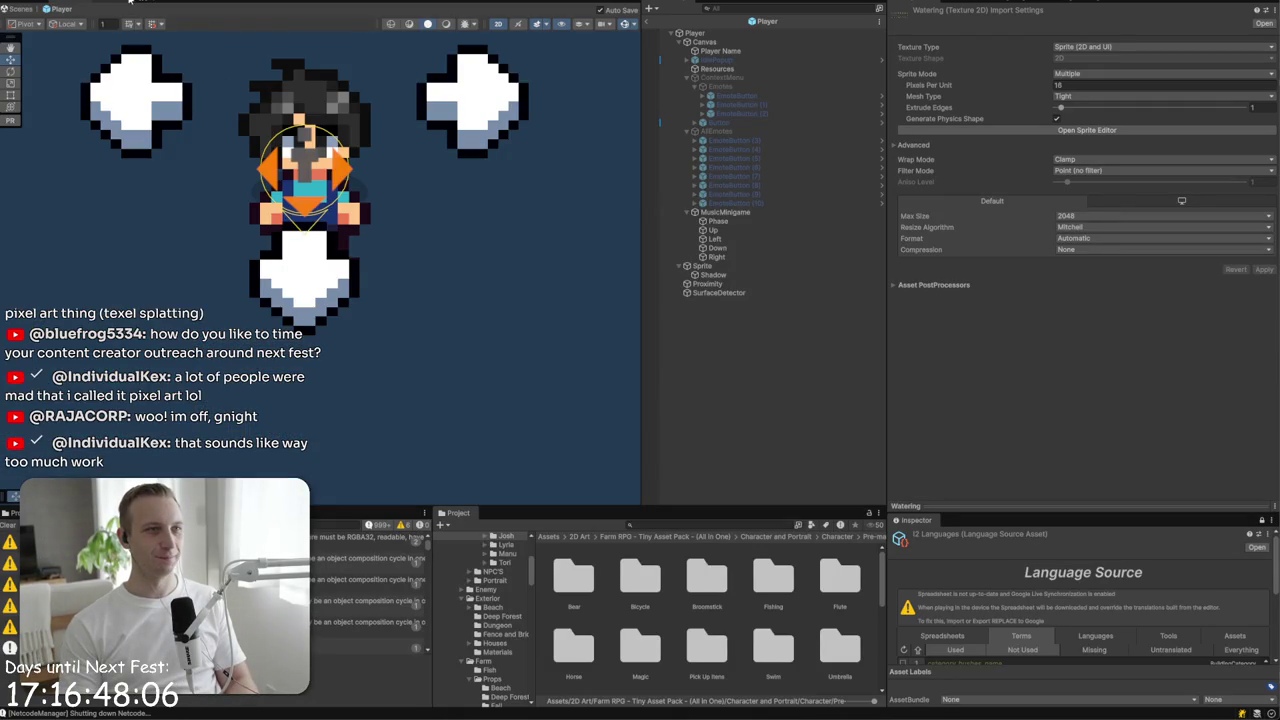
click(648, 24)
scroll(459, 308, down, 6)
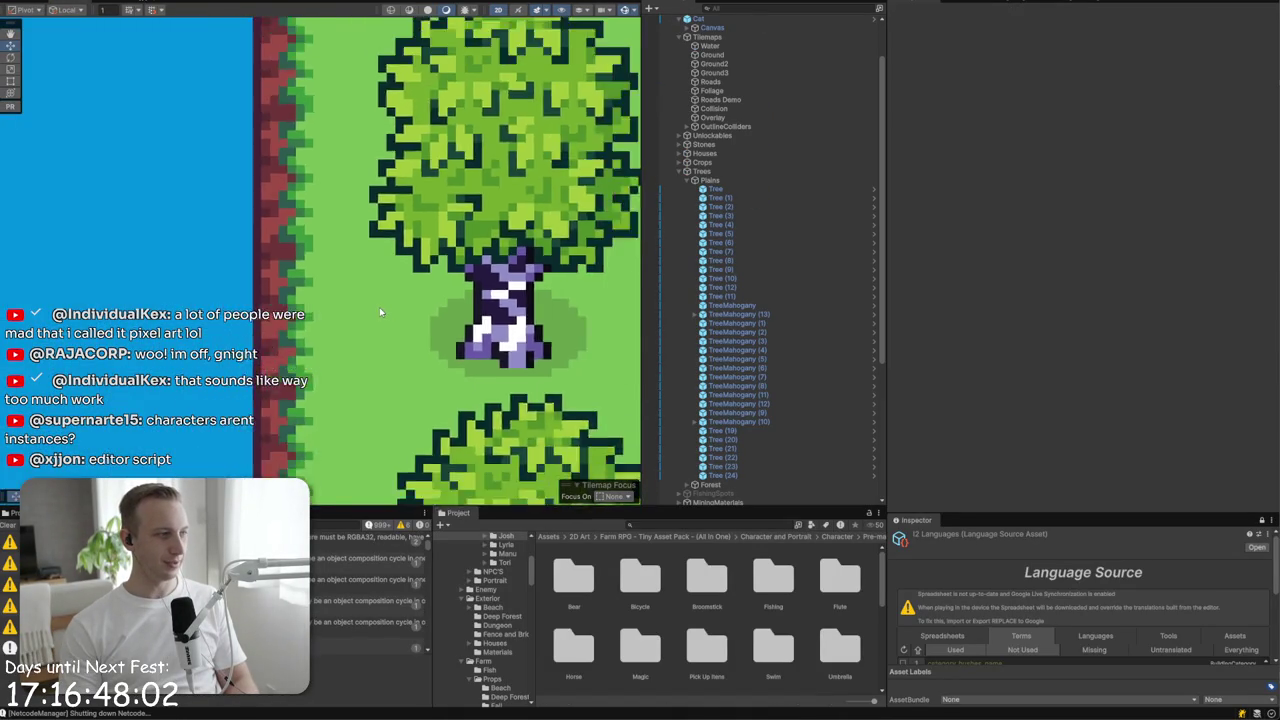
scroll(820, 331, down, 5)
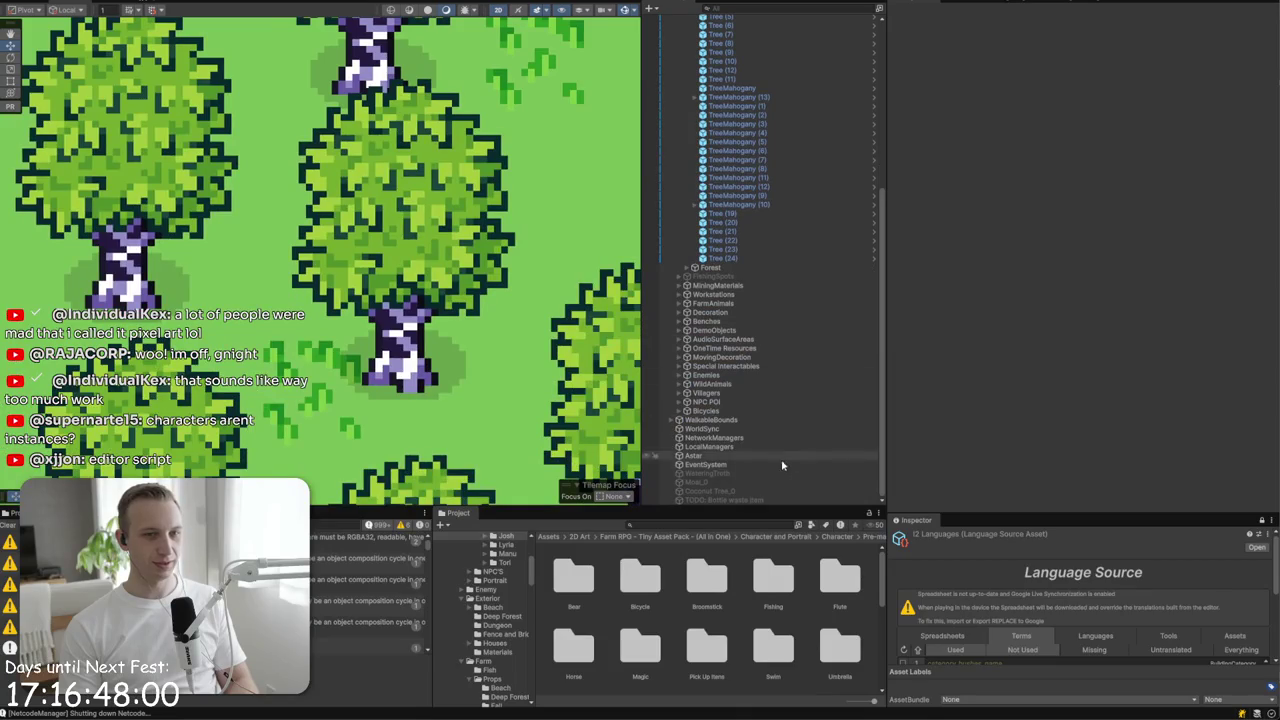
scroll(397, 367, up, 1)
scroll(397, 367, down, 5)
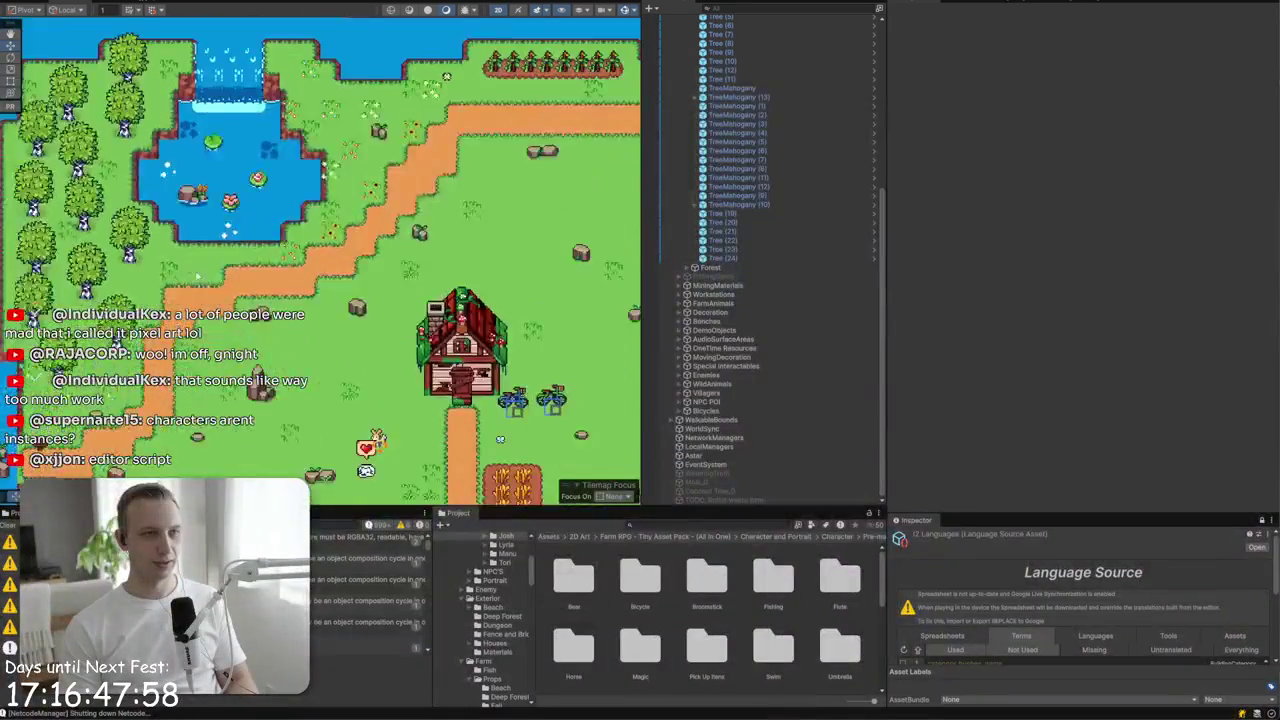
- Select the OneTime Stone 4 (3) stone and locate its Ground stones_12 sprite in Farm Props Spring
click(352, 328)
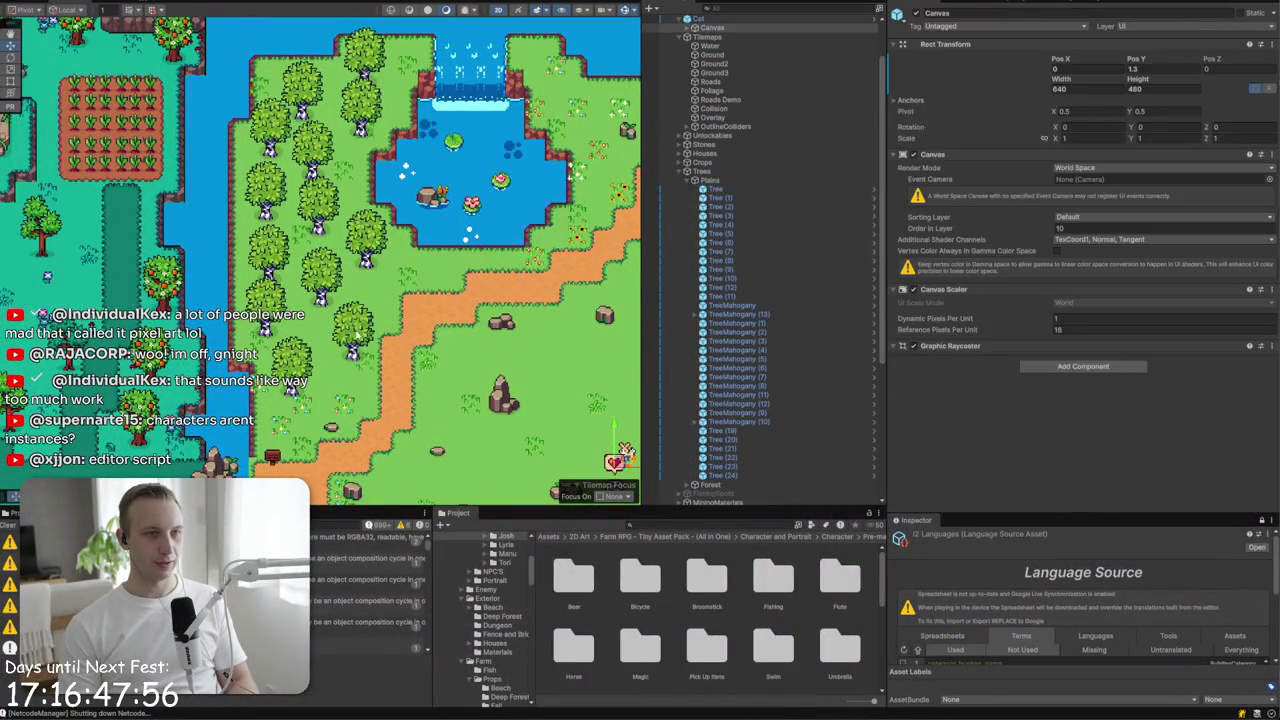
click(334, 429)
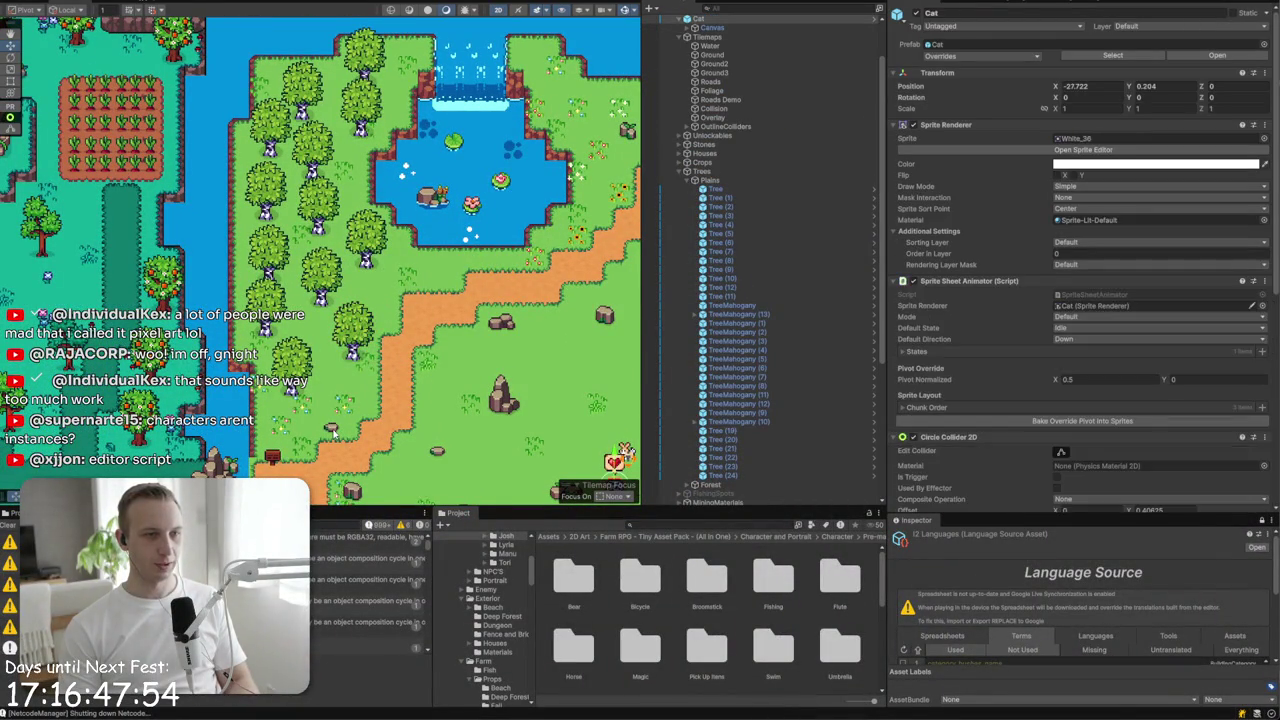
click(1090, 139)
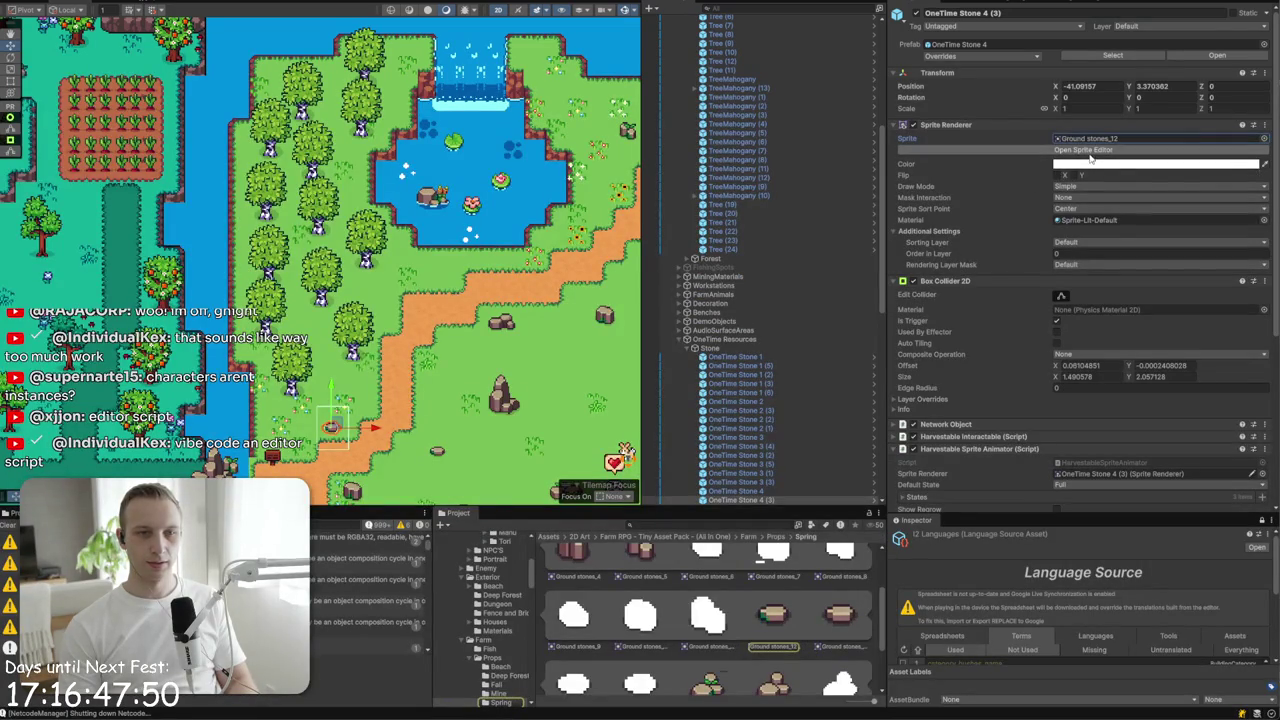
- Open the Ground stones sheet in the Sprite Editor and browse its sprites, ending on Ground stones_0
click(1090, 151)
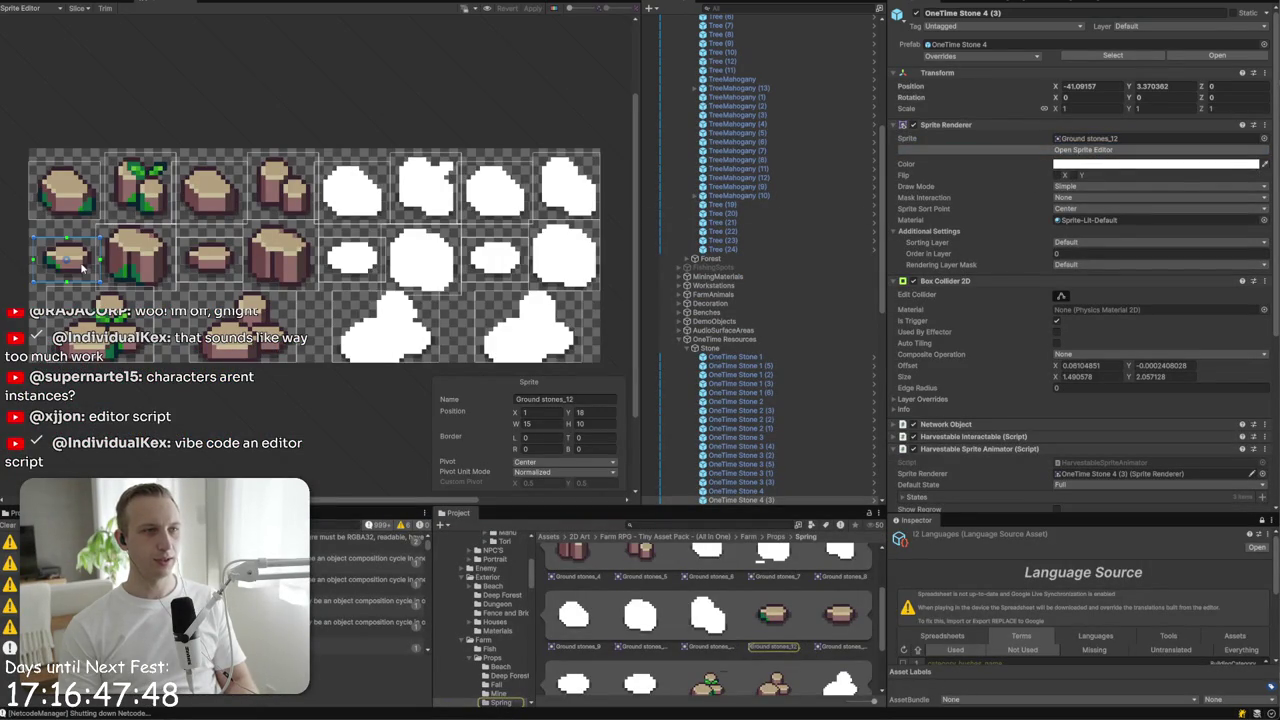
click(82, 204)
click(122, 212)
click(210, 212)
click(296, 258)
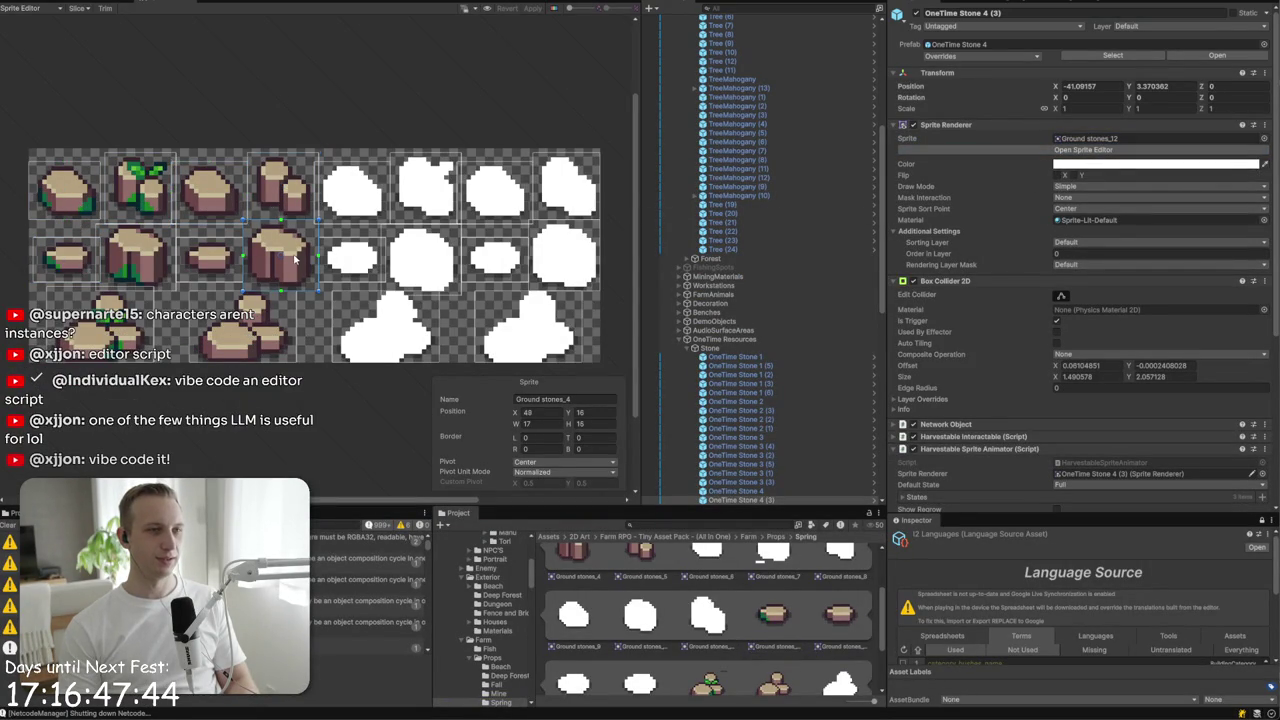
scroll(20, 283, up, 5)
click(133, 240)
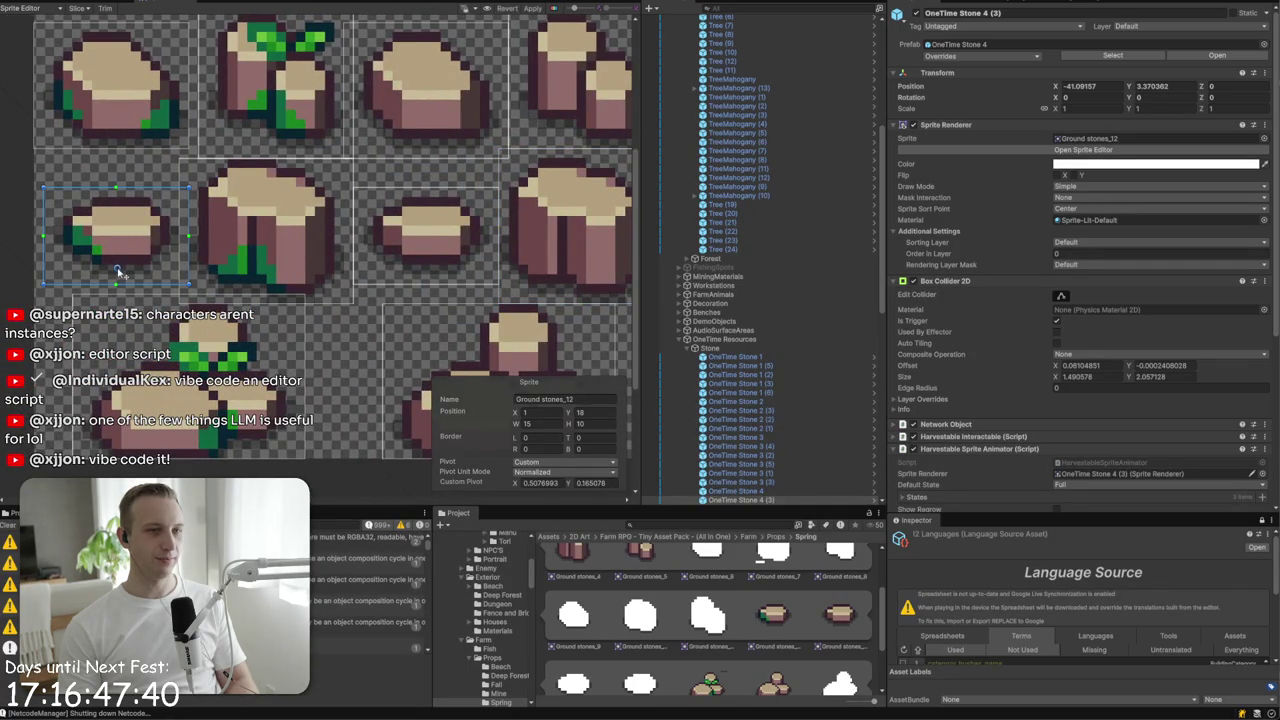
click(113, 109)
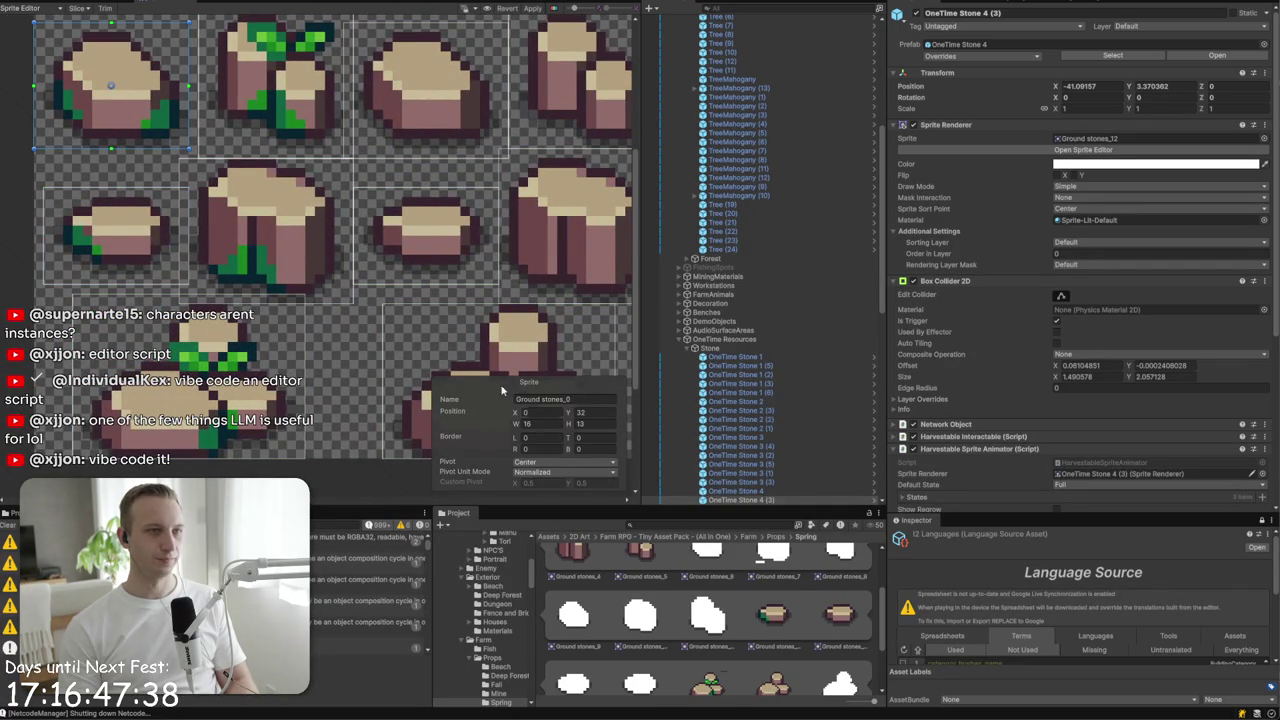
- Try a bottom pivot on Ground stones_0, undo it back to Center, and return to the scene
click(562, 464)
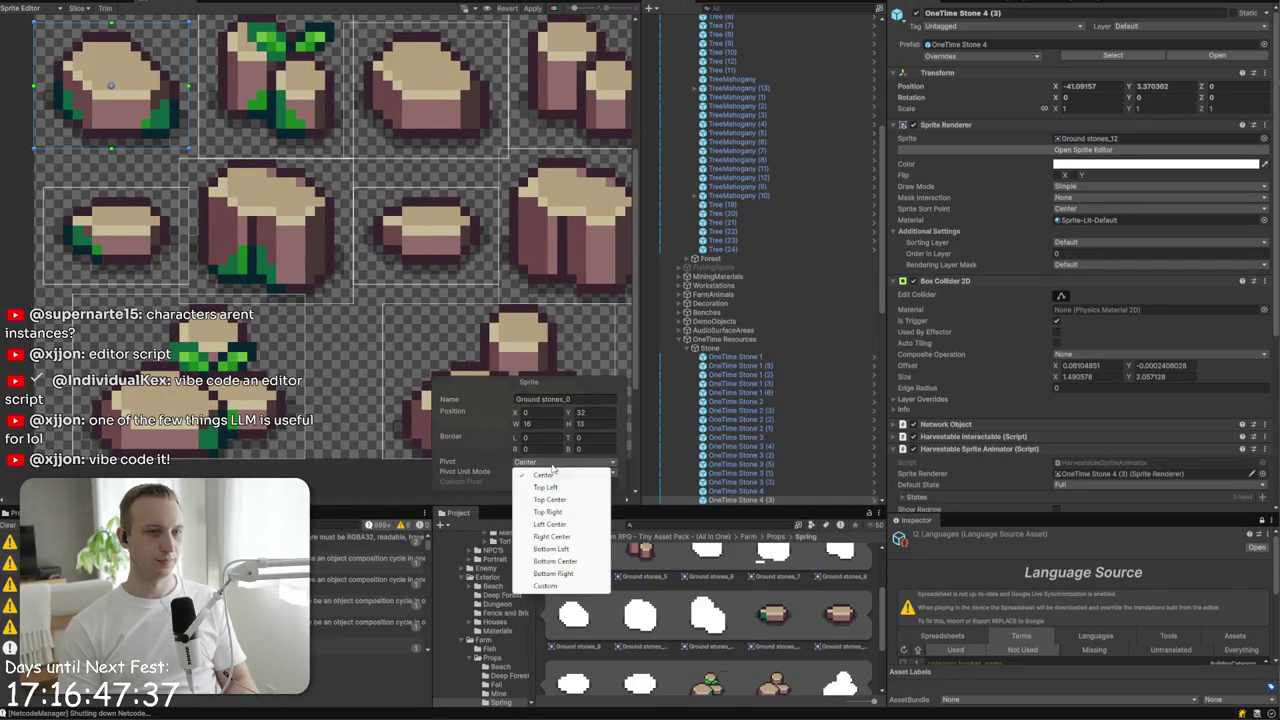
click(110, 92)
drag(110, 90, 112, 142)
scroll(112, 142, down, 3)
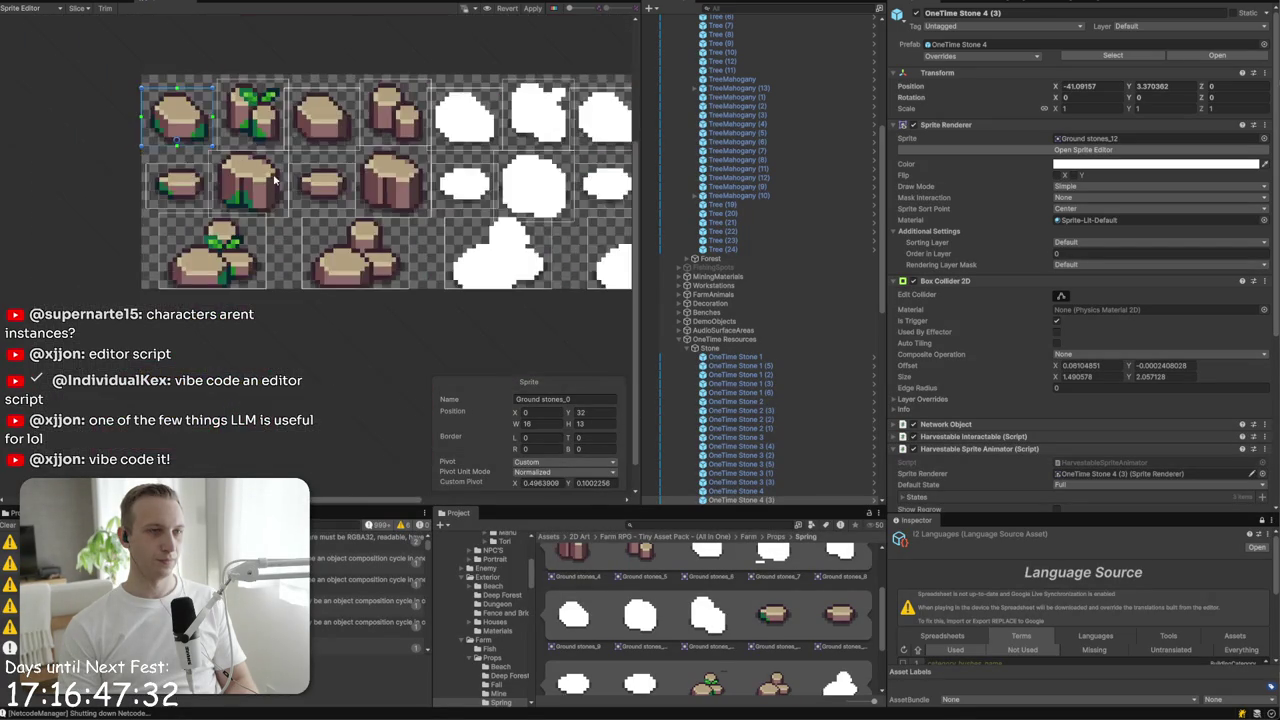
key(ctrl+z)
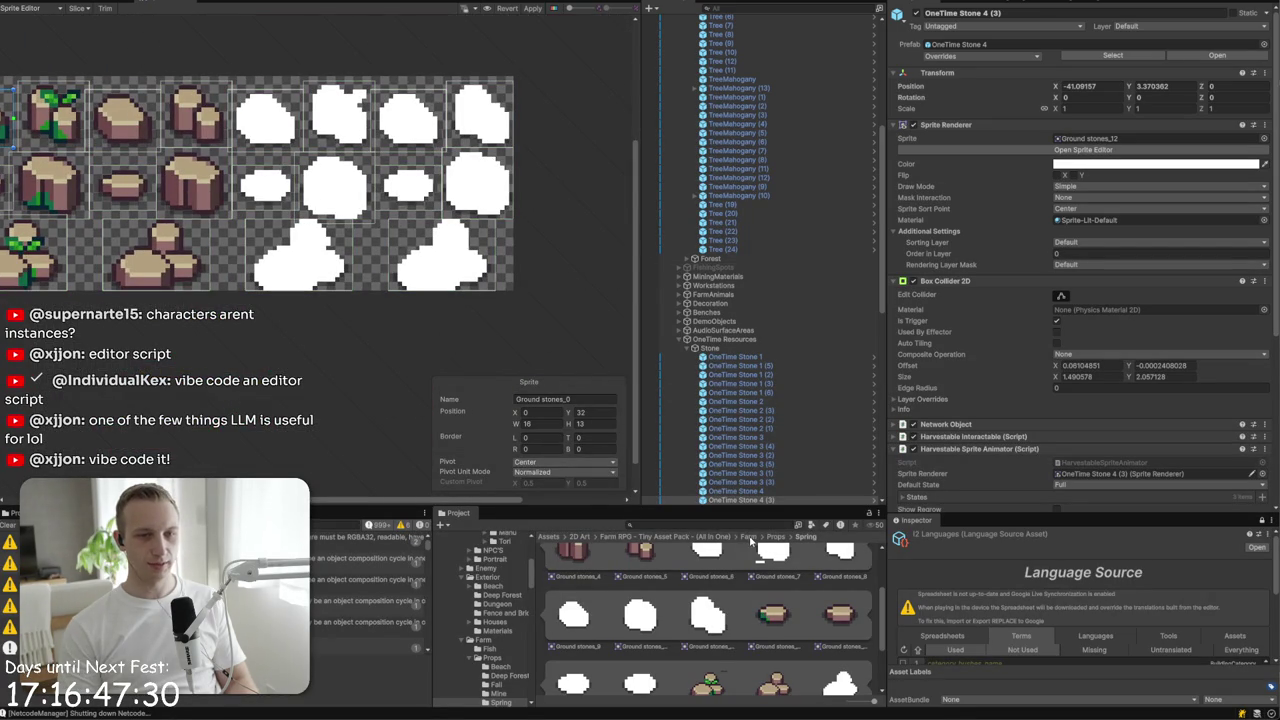
click(80, 8)
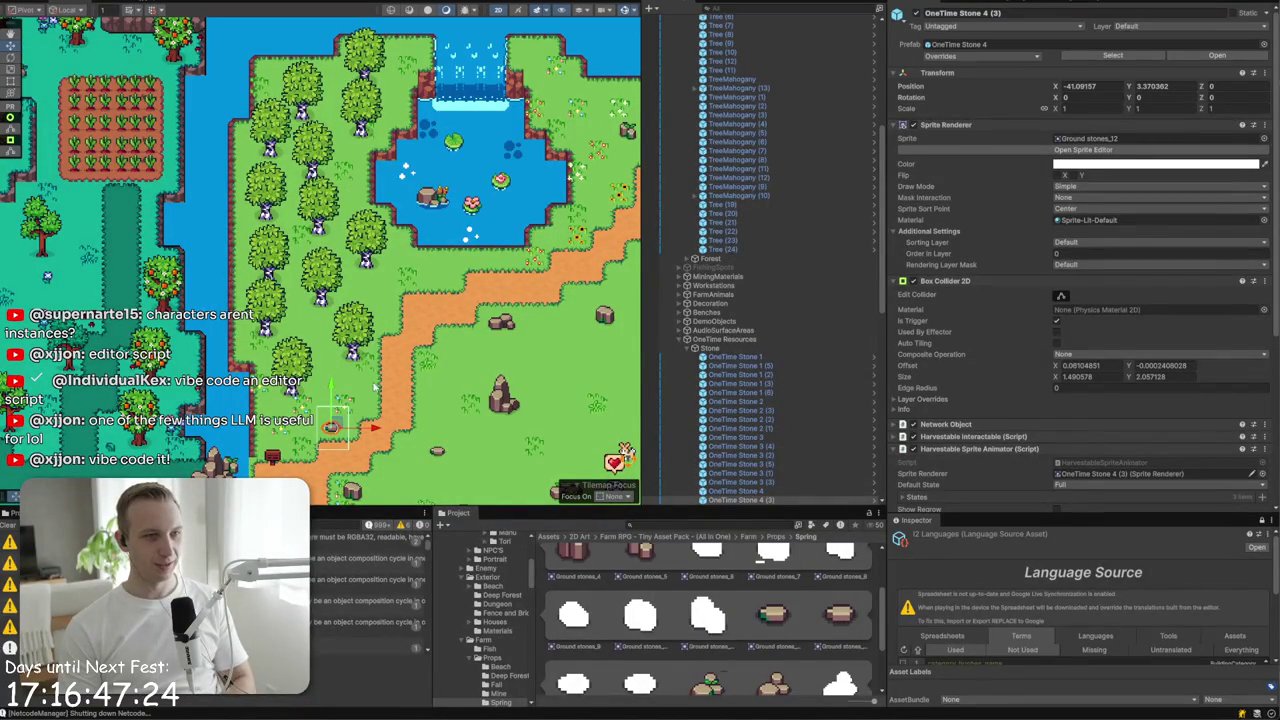
- Select the plains Tree, inspect its Tree Mahogany prefab, and open its sprite sheet for editing
drag(477, 418, 347, 308)
scroll(780, 200, up, 5)
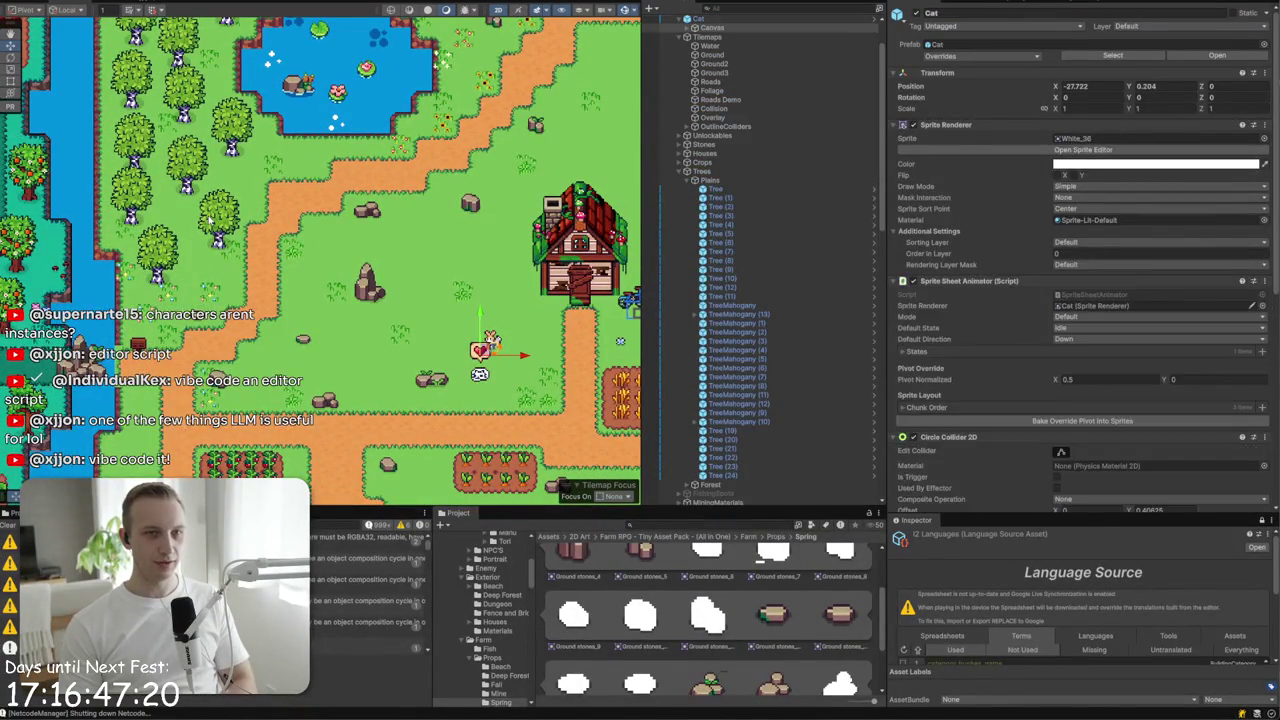
click(805, 188)
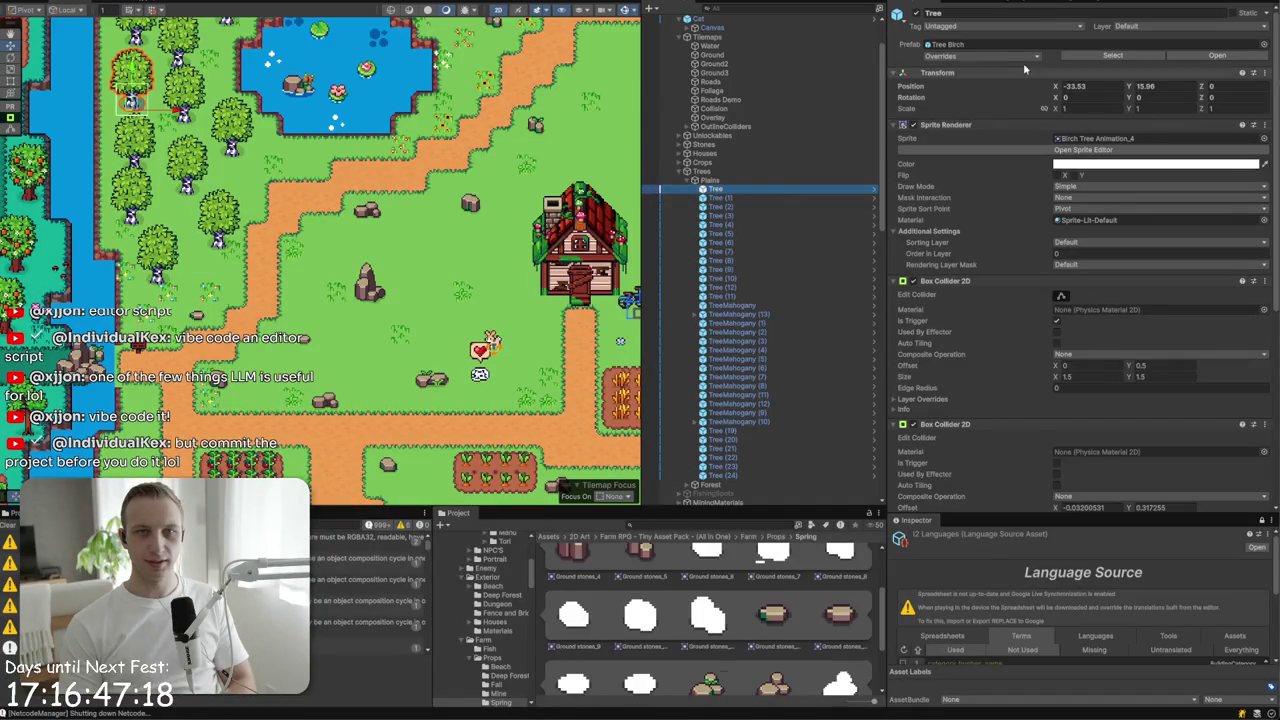
click(950, 44)
click(650, 572)
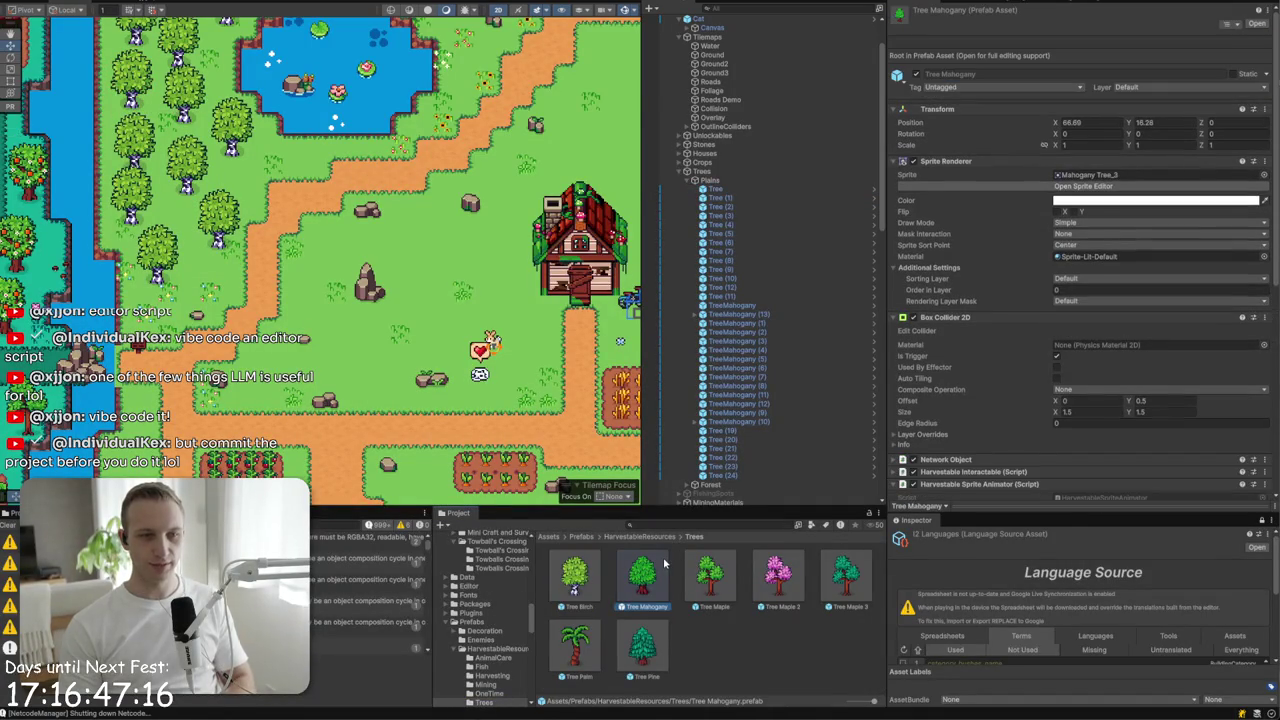
click(1110, 176)
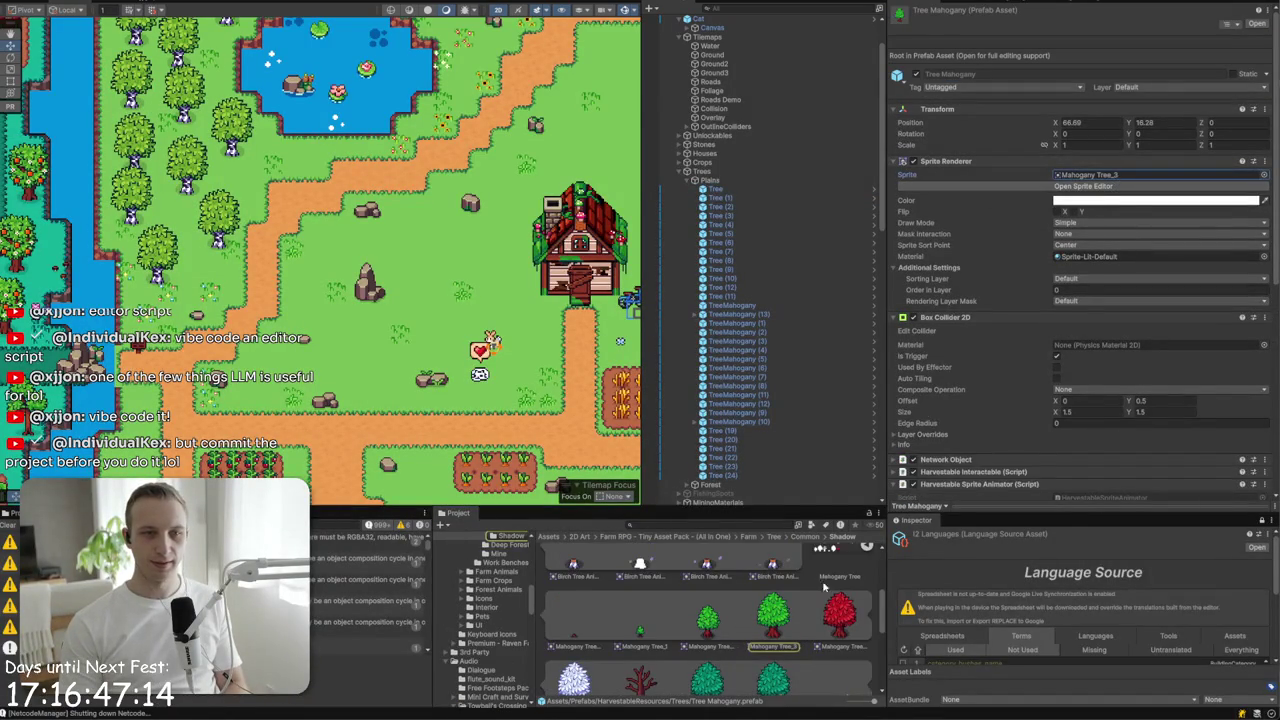
click(1080, 187)
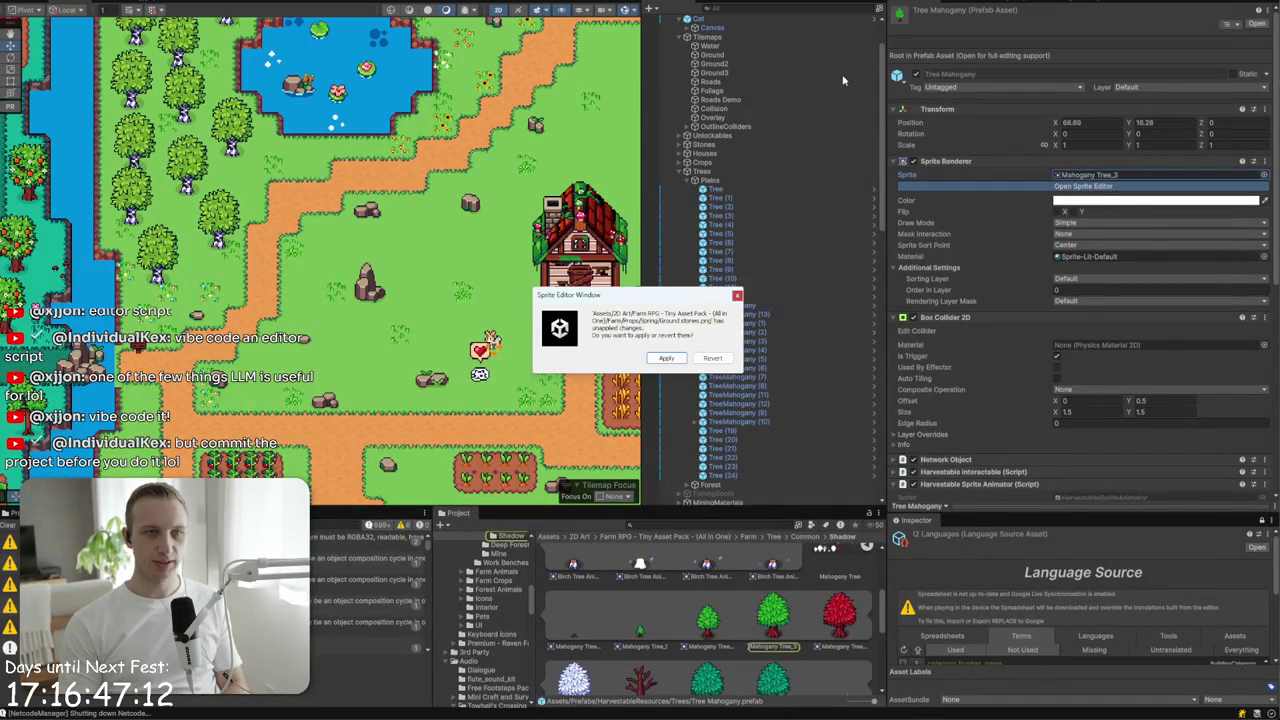
- Apply the pending Ground stones changes, check the Mahogany Tree sprites' Bottom Center pivots, and close the editor
click(658, 360)
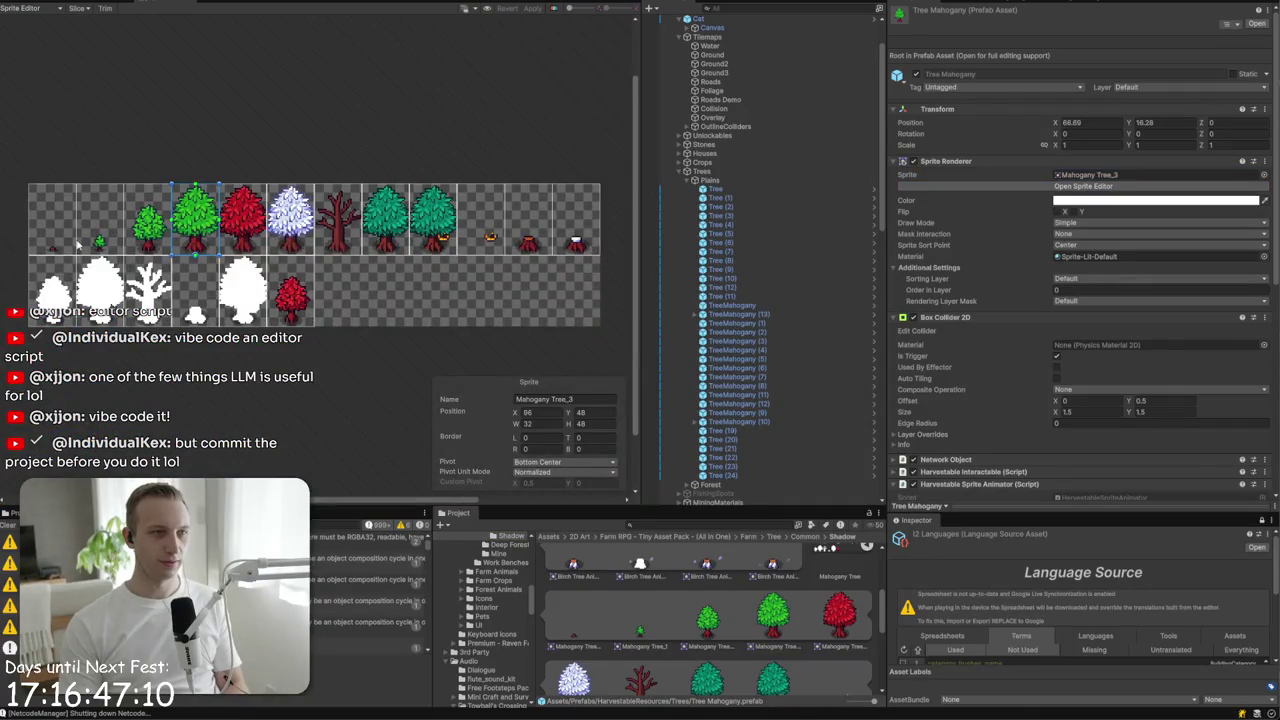
scroll(78, 245, up, 3)
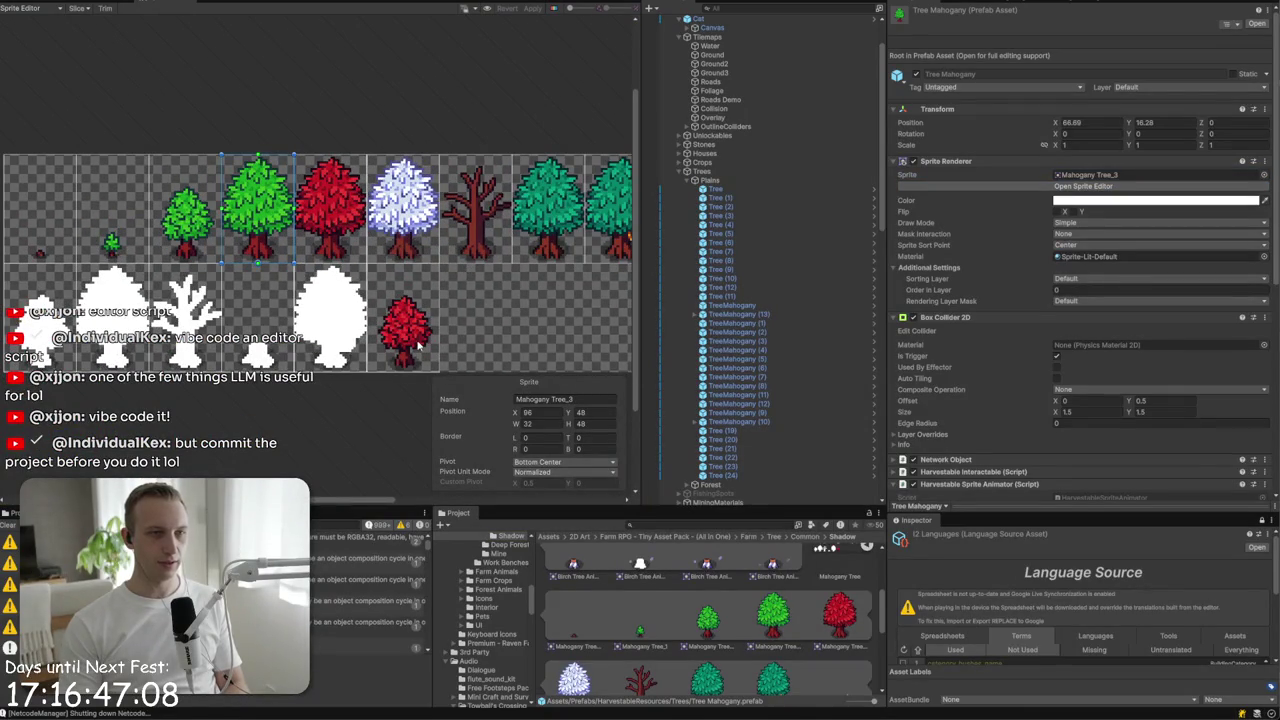
click(322, 326)
click(233, 328)
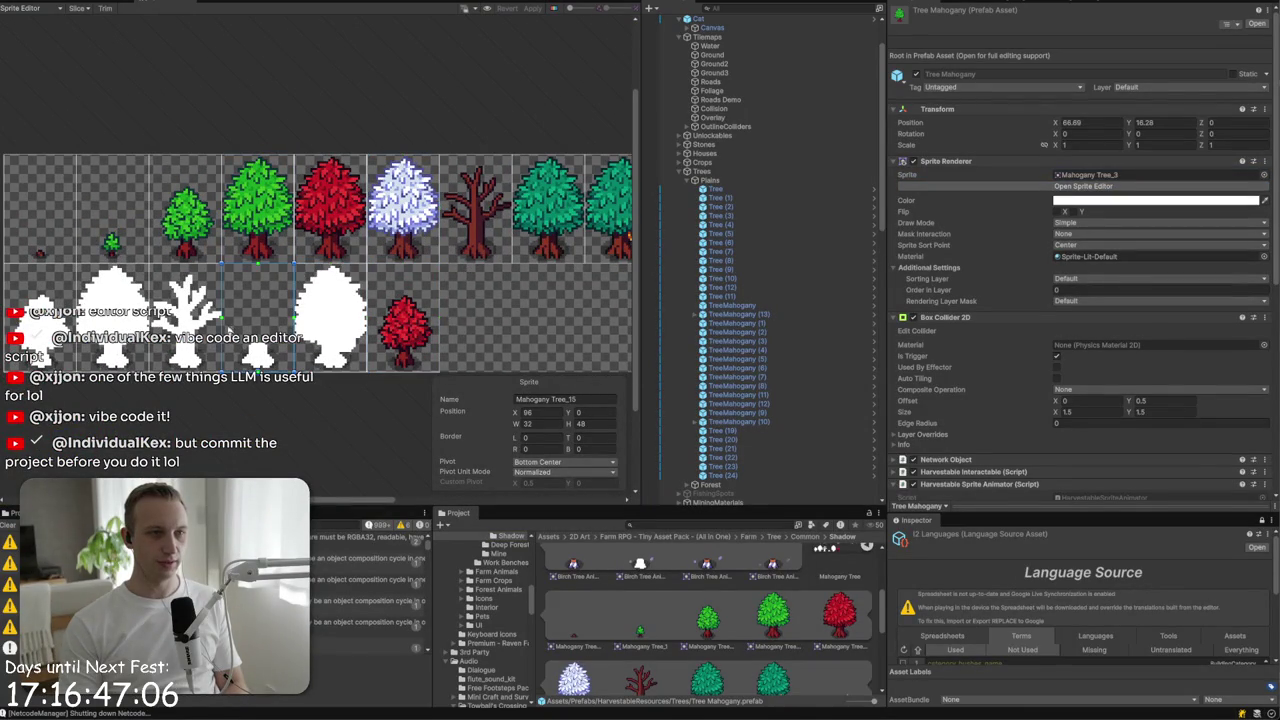
scroll(718, 626, down, 1)
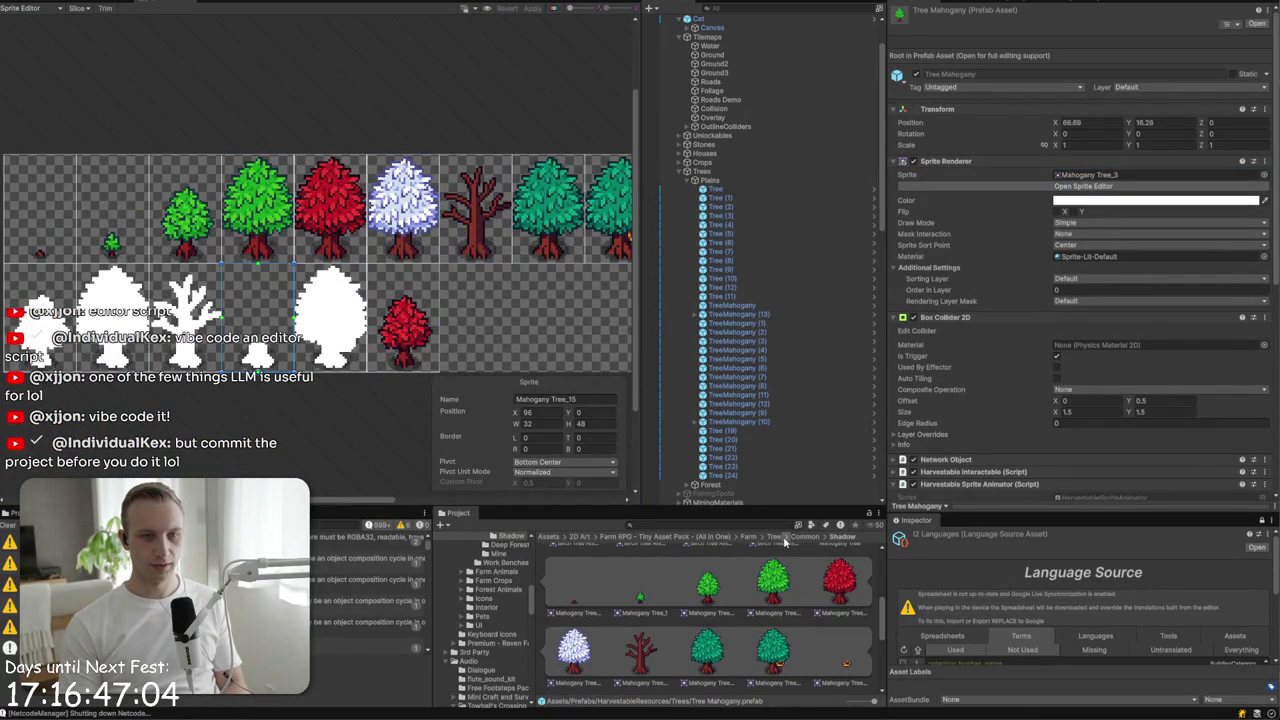
click(705, 298)
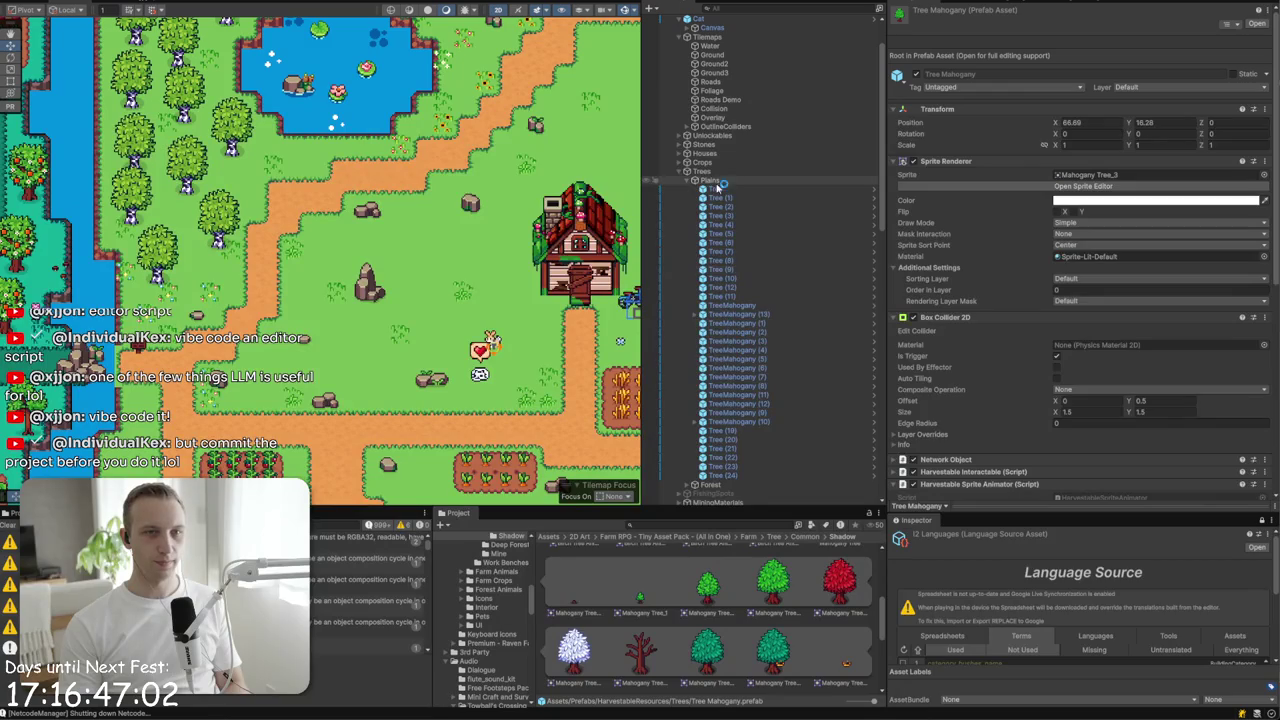
- Select Bench (2) and open its Exterior Beach sprite sheet in the Sprite Editor
click(481, 375)
mouse_move(529, 500)
mouse_down()
mouse_move(317, 290)
mouse_move(309, 313)
mouse_up()
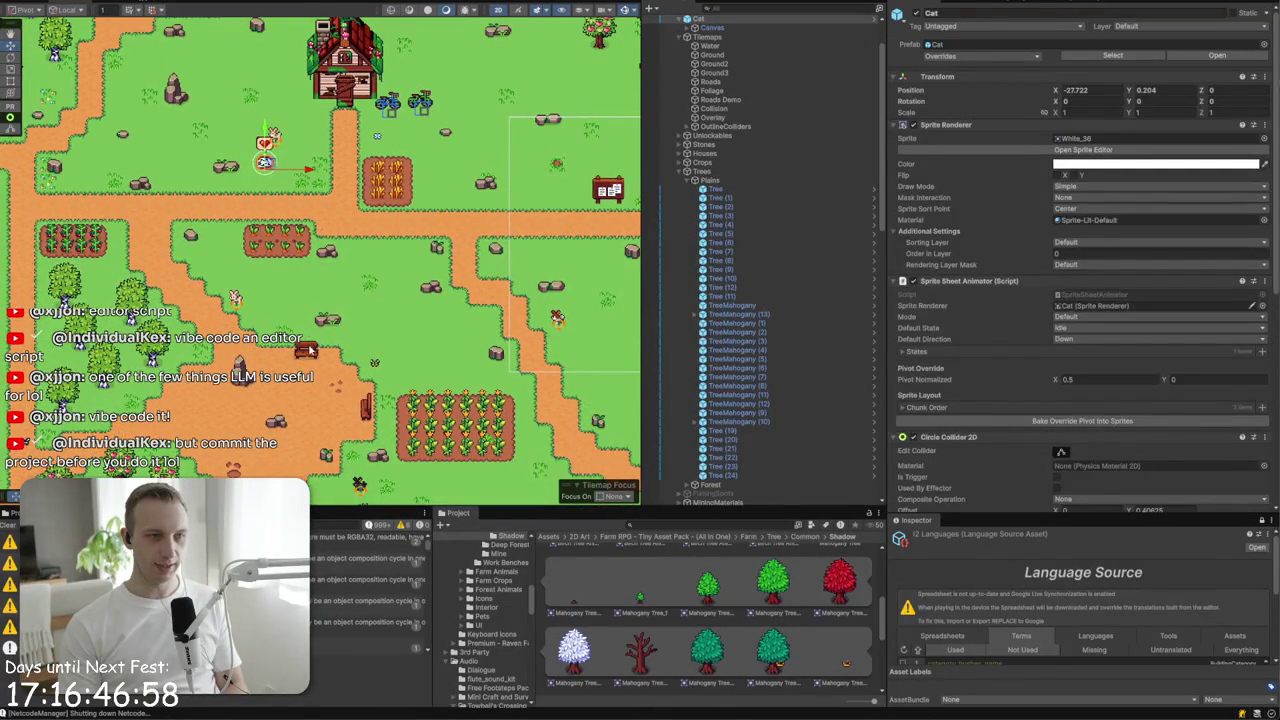
click(310, 352)
click(310, 352)
click(1089, 146)
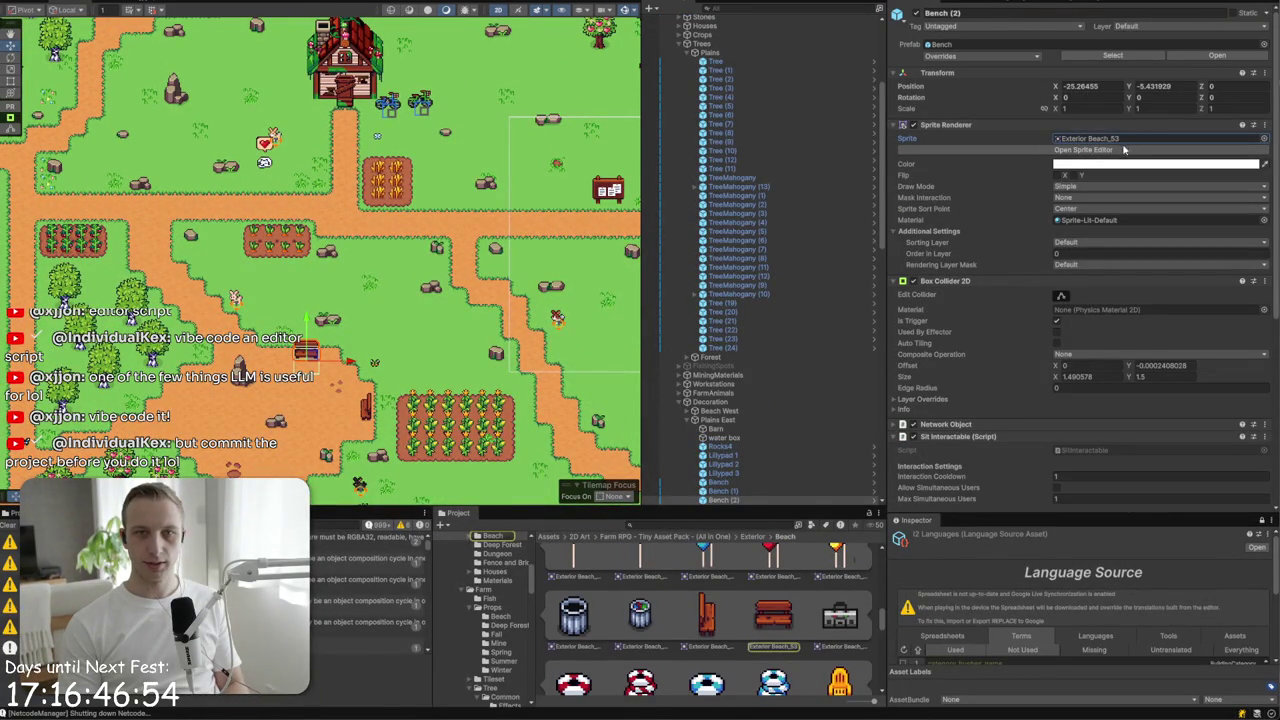
click(1126, 150)
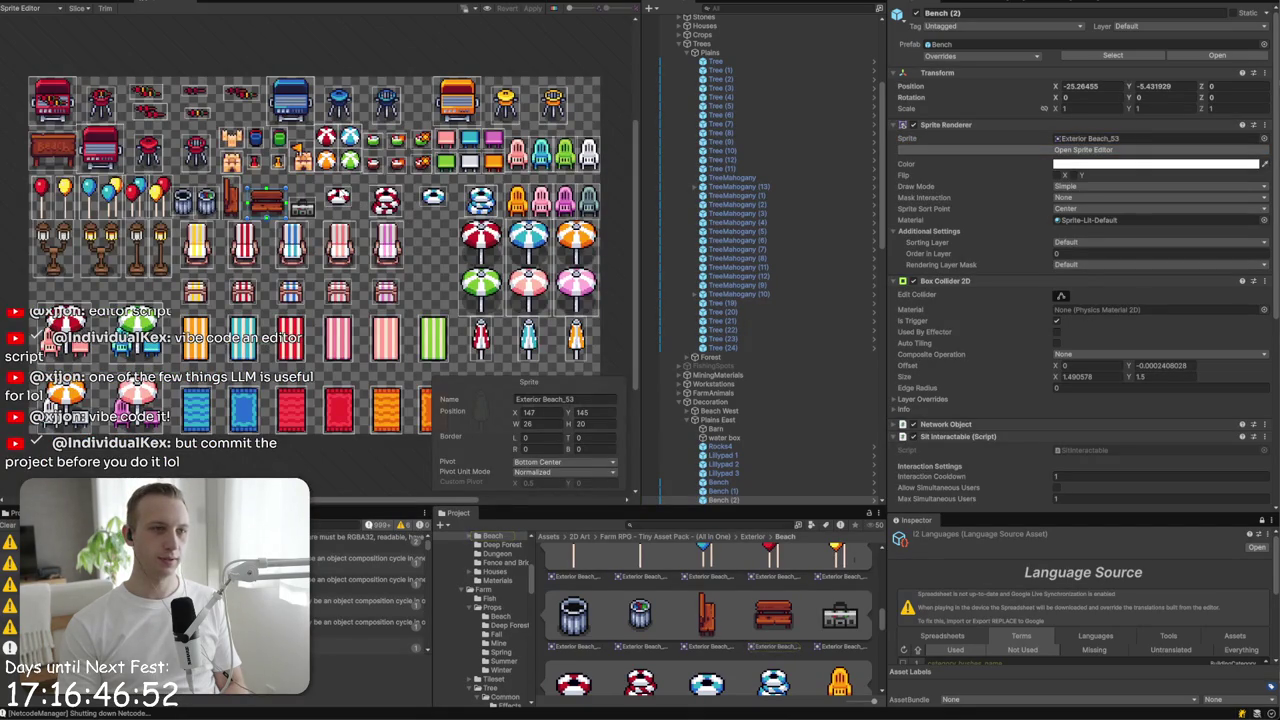
scroll(298, 198, up, 5)
scroll(193, 231, up, 5)
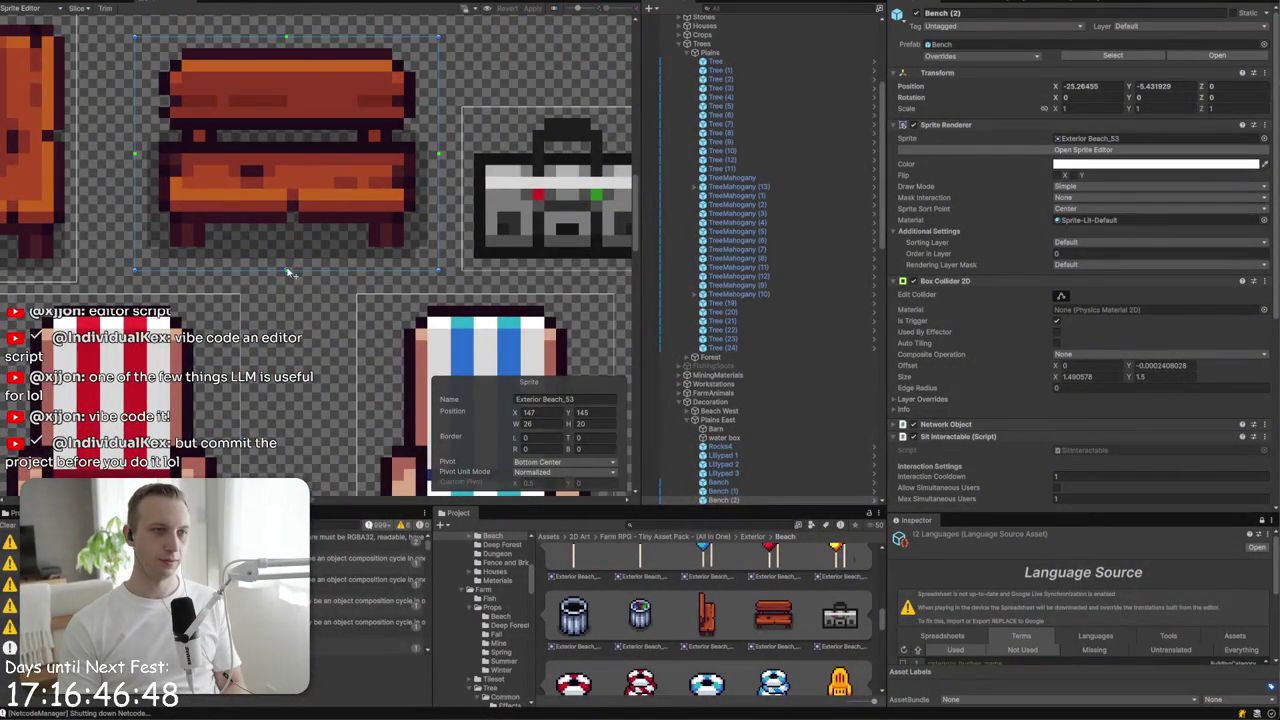
- Give the Exterior Beach_53 bench sprite a Custom pivot of X 0.5, Y 0.1
drag(288, 271, 287, 268)
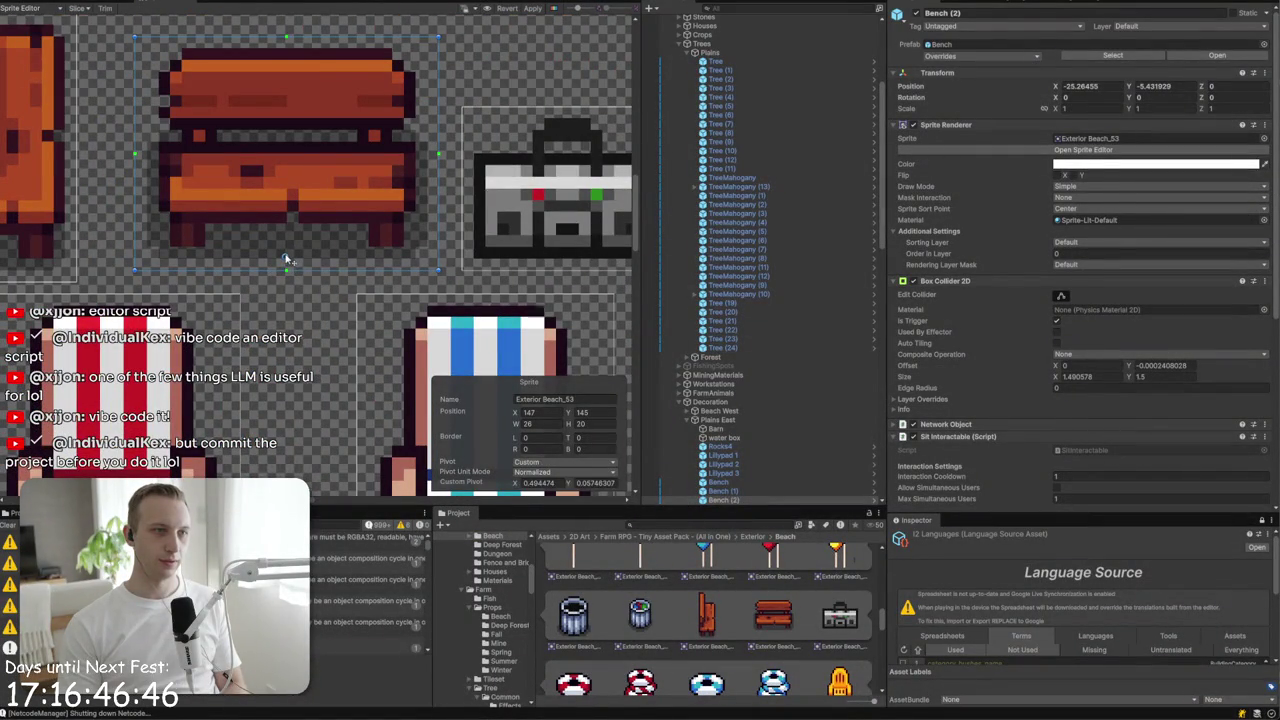
click(523, 482)
text(0.5)
key(Tab)
text(0.1)
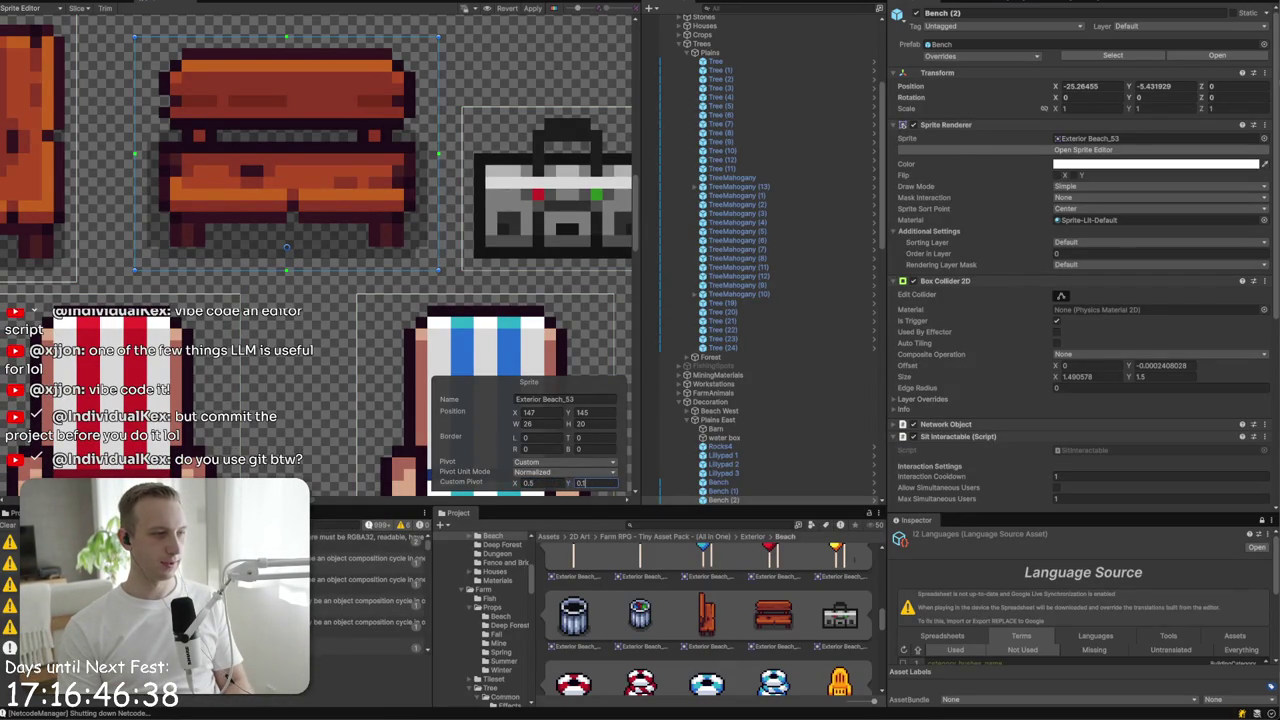
- Move the GitHub Desktop window, check its repository list, and minimize it back to Unity
mouse_move(691, 129)
mouse_down()
mouse_move(720, 110)
mouse_move(878, 100)
mouse_move(810, 89)
mouse_up()
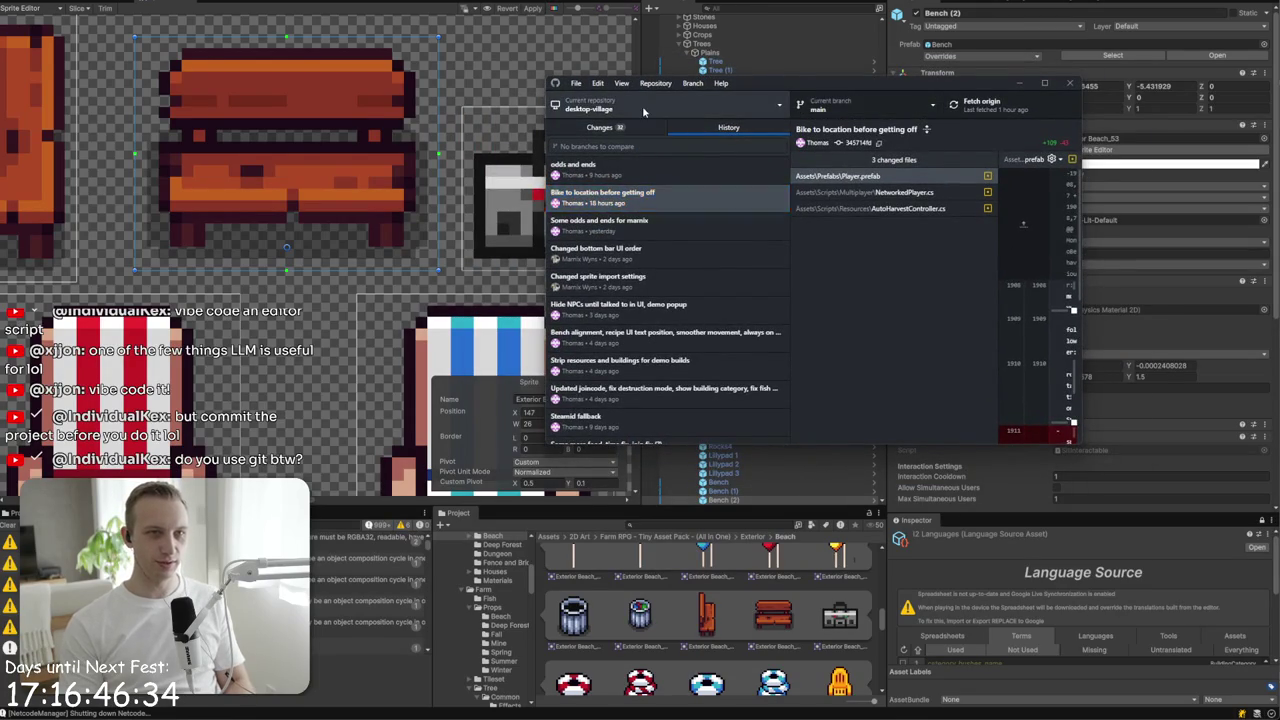
click(645, 112)
click(900, 280)
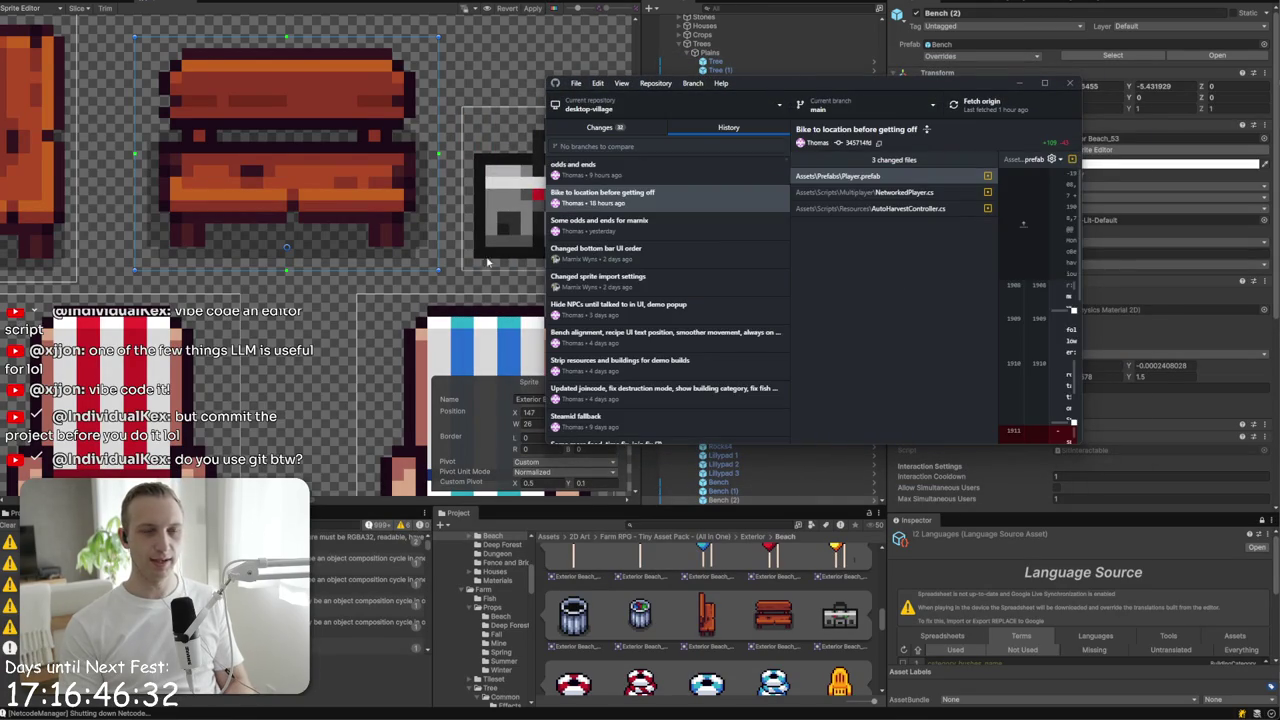
click(1019, 83)
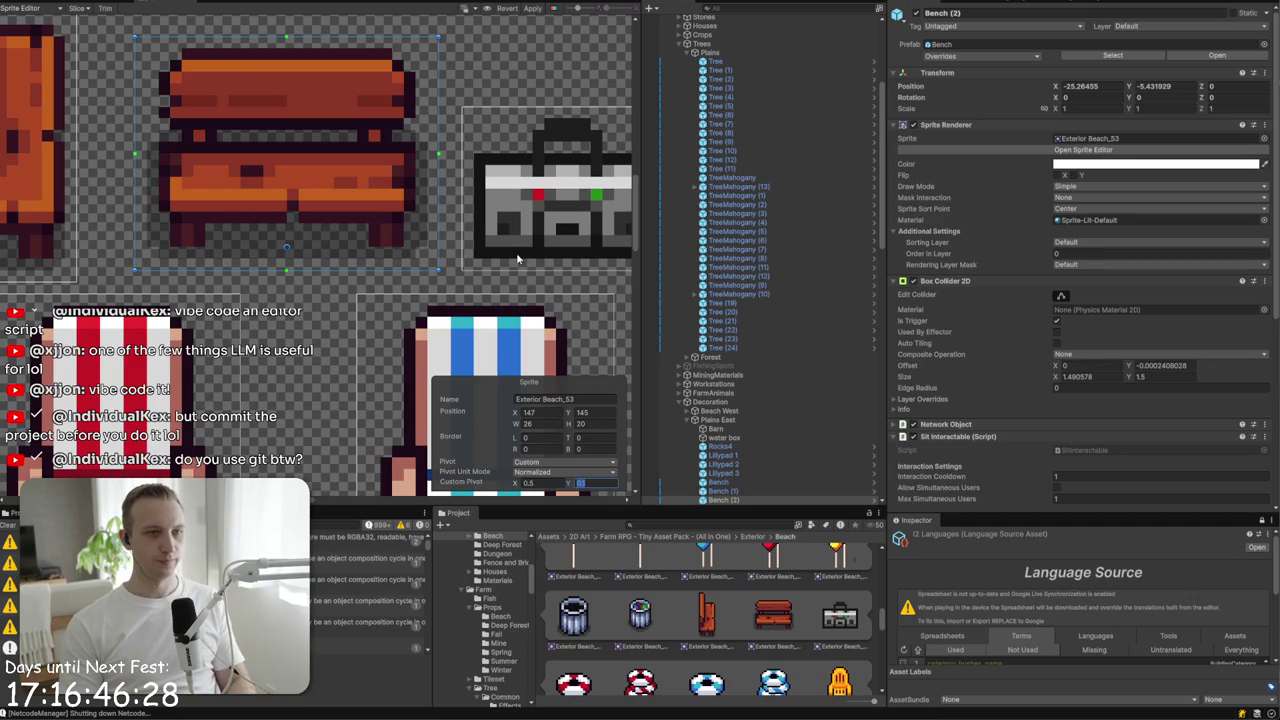
- Apply the bench pivot change, close the Sprite Editor, and pan over the zoomed-out farm map
click(530, 8)
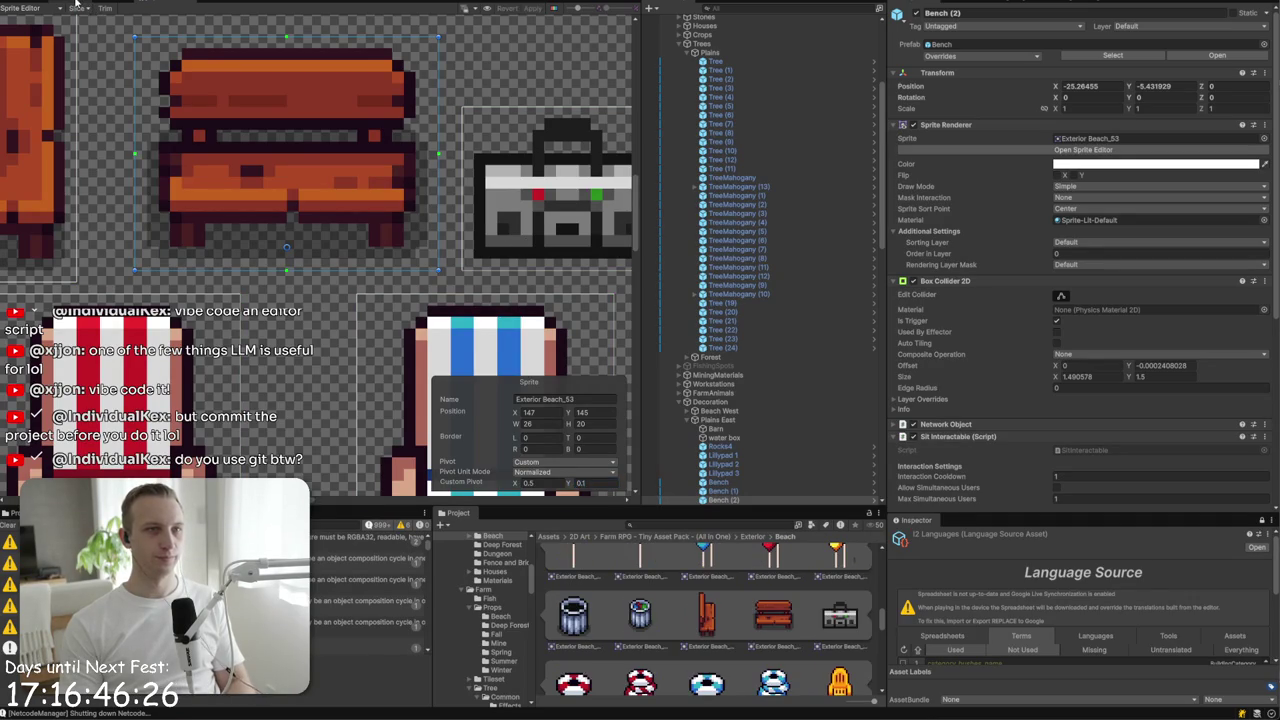
scroll(305, 197, right, 5)
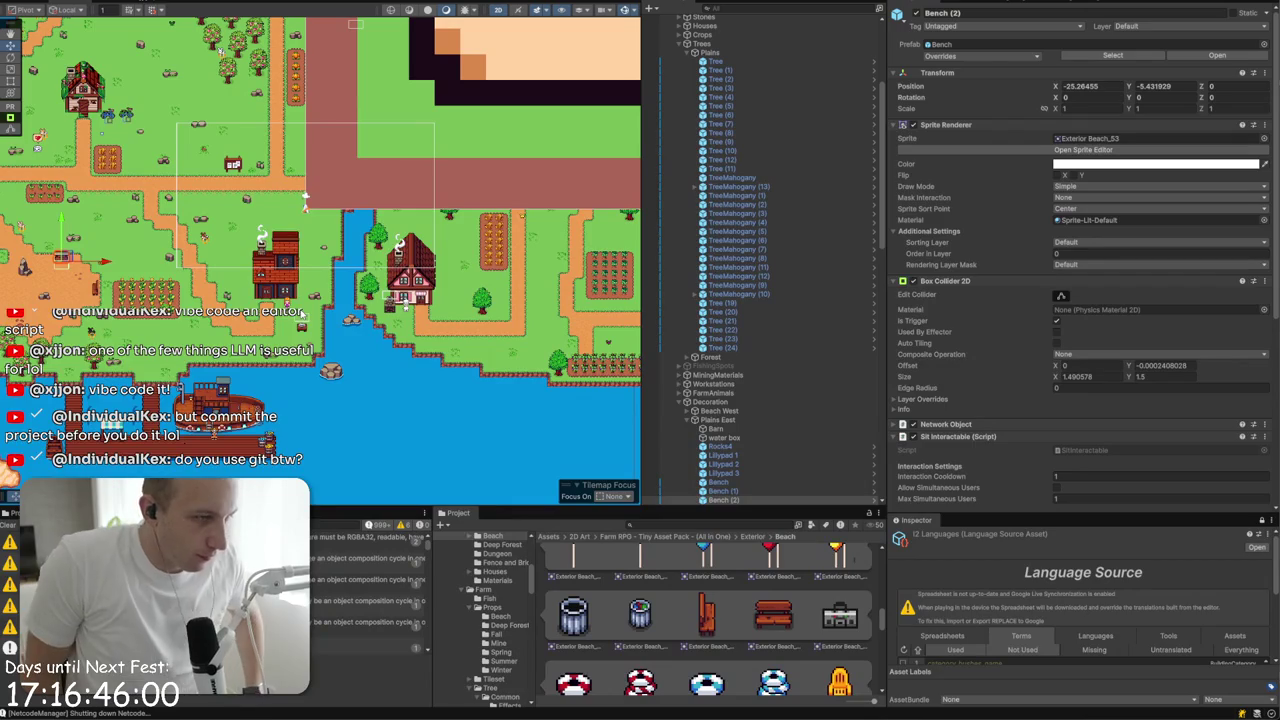
drag(305, 197, 373, 147)
scroll(373, 147, up, 2)
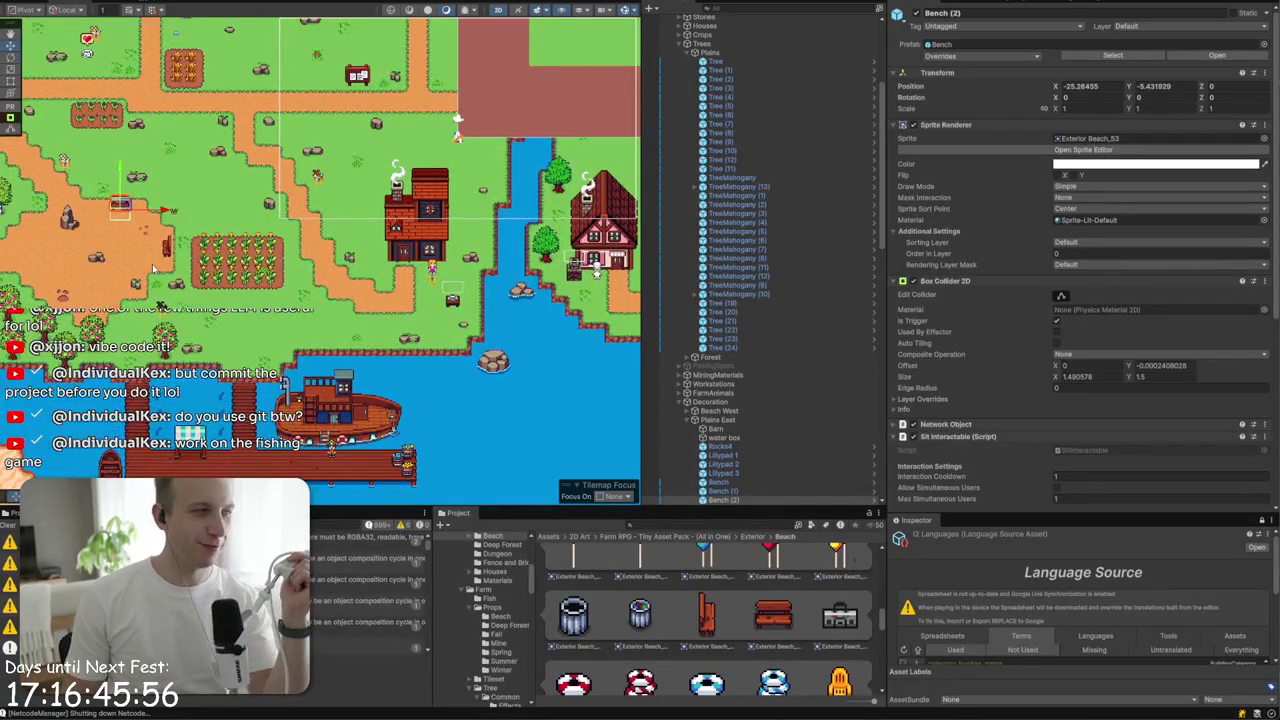
drag(463, 116, 540, 75)
scroll(540, 75, up, 2)
drag(60, 240, 190, 290)
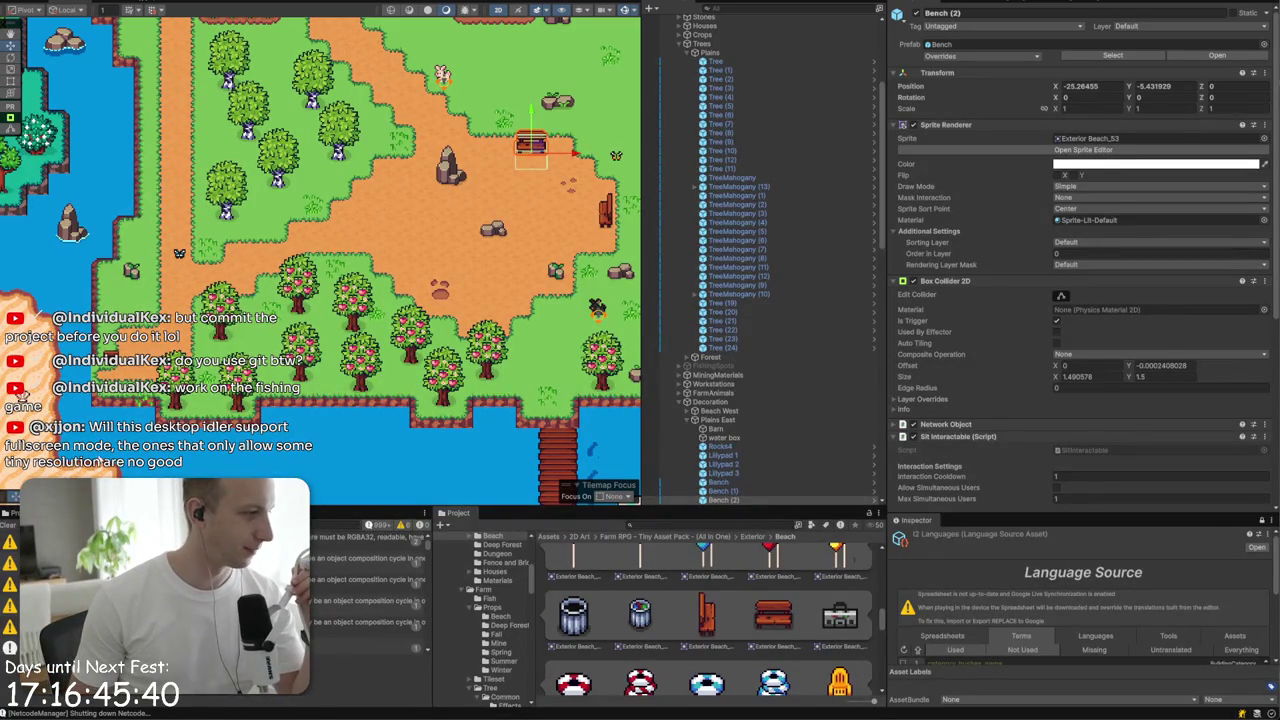
- Select the Cat object and start a play test
click(432, 134)
scroll(323, 157, down, 5)
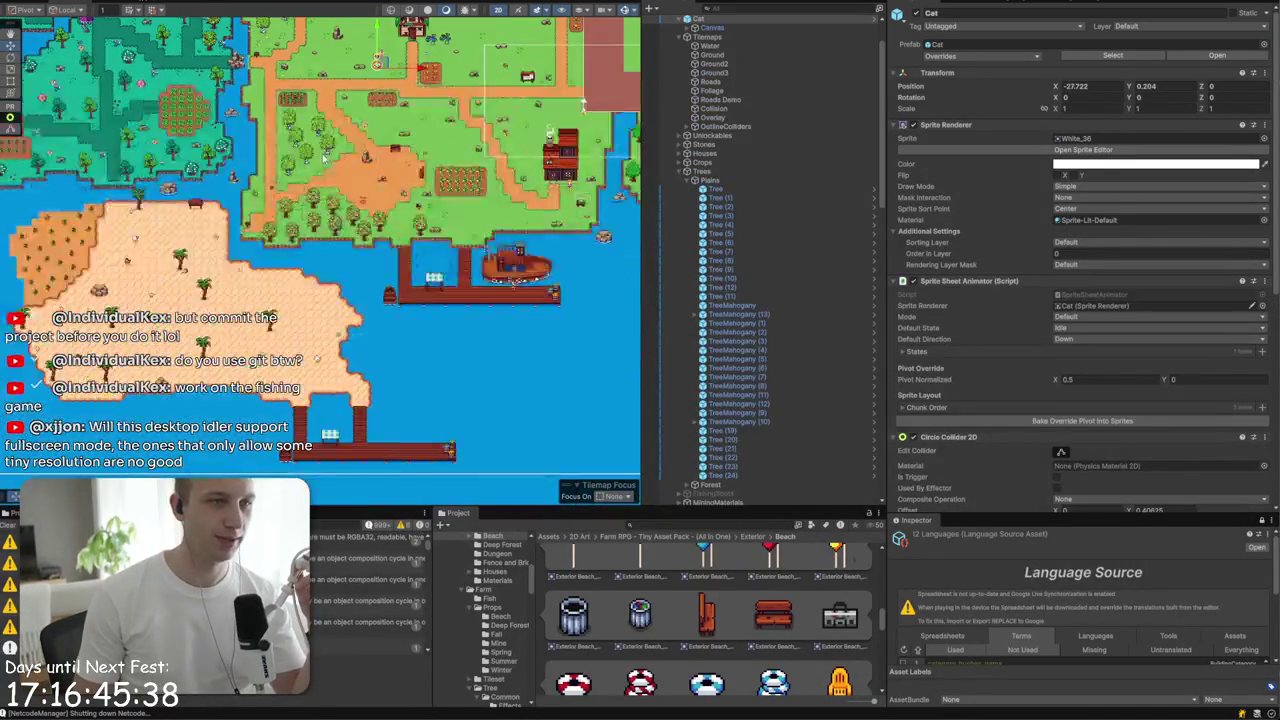
key(ctrl+p)
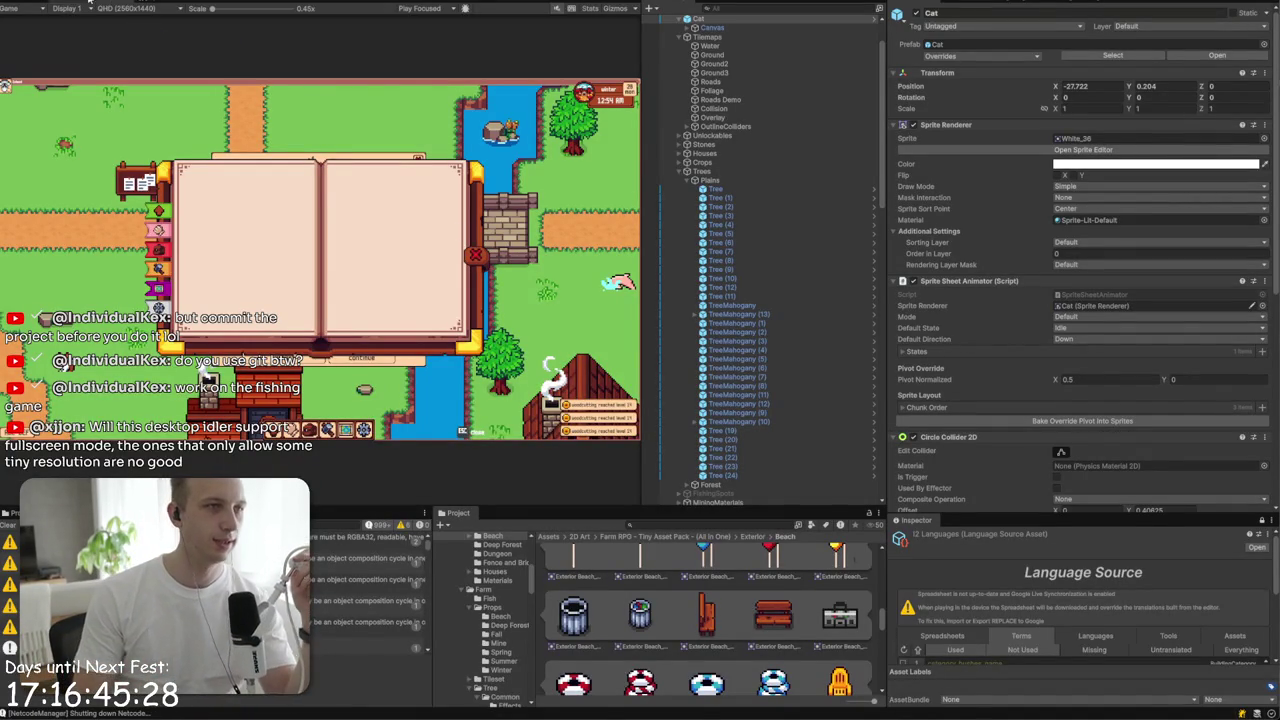
key(ctrl+p)
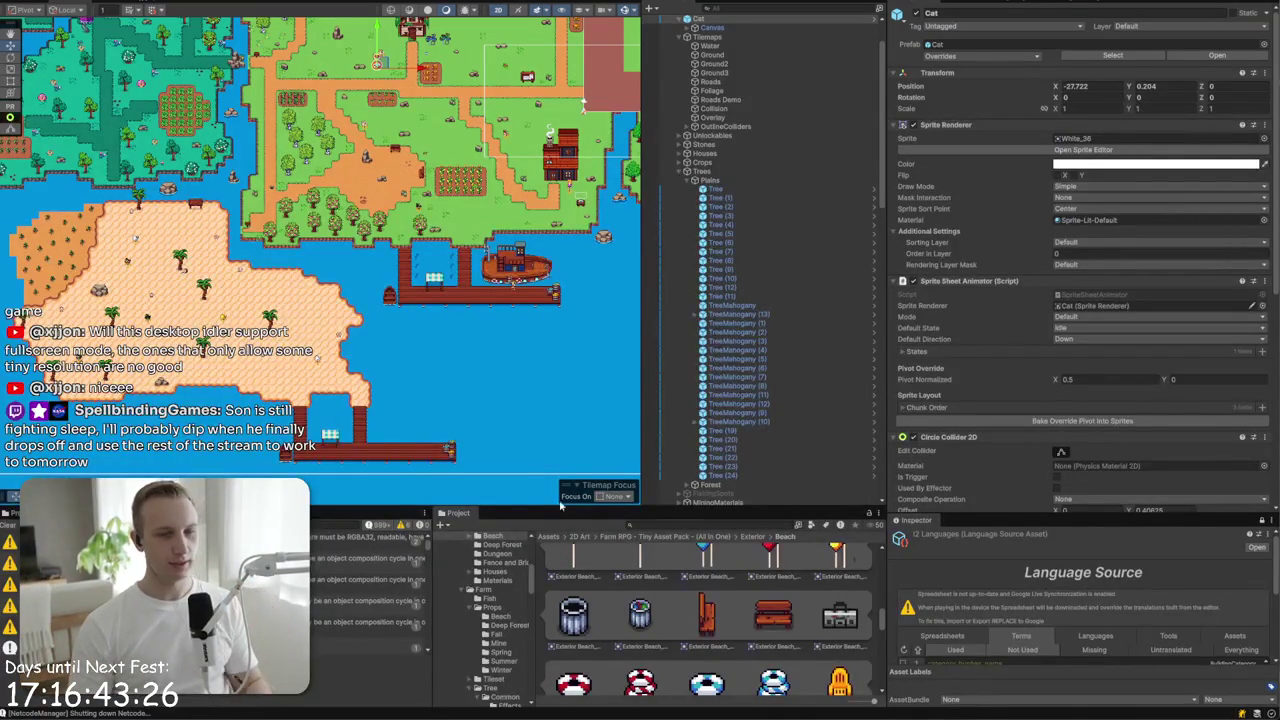
- Select the AssistantHouse object in the scene
scroll(775, 600, down, 2)
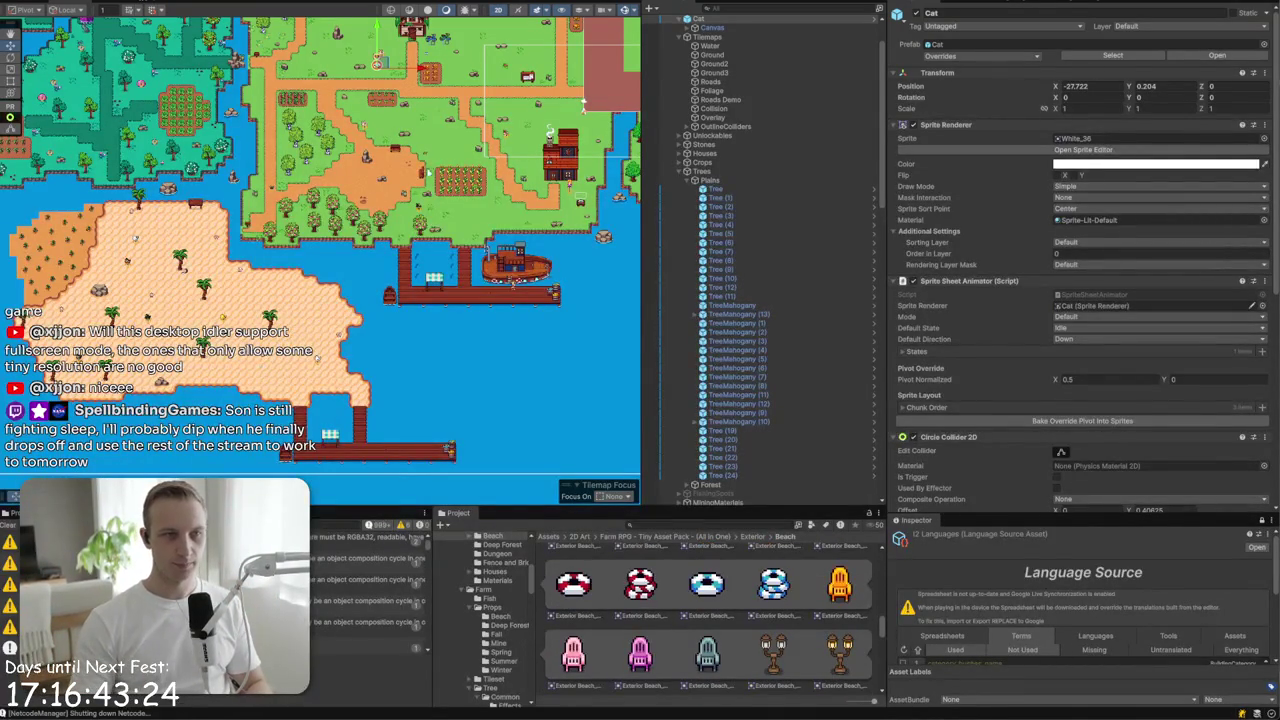
scroll(343, 306, up, 3)
click(302, 232)
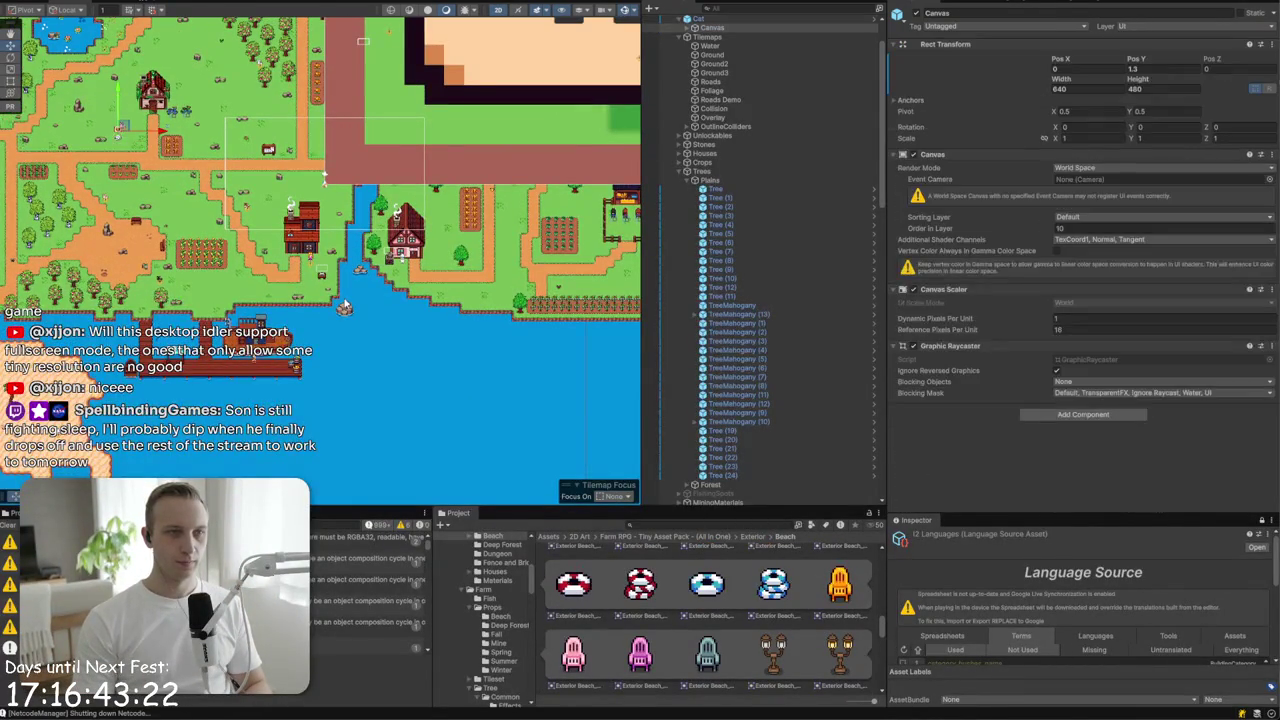
scroll(302, 232, up, 5)
click(297, 279)
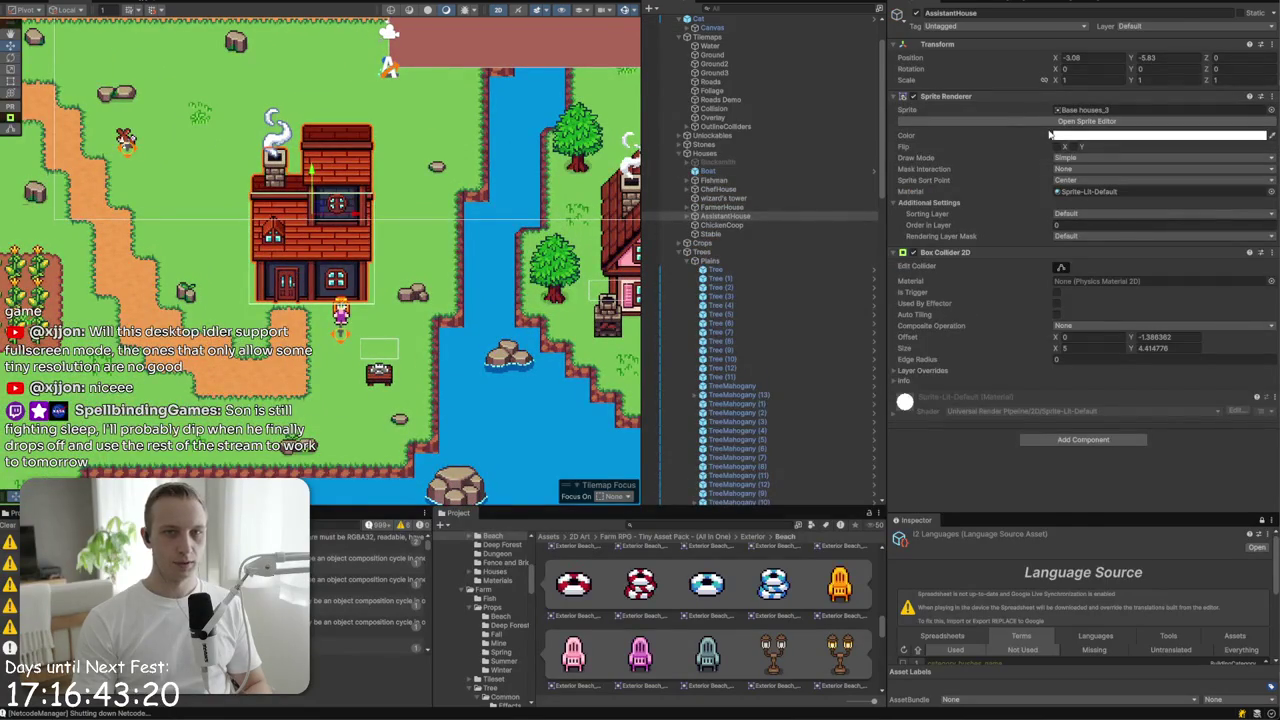
- Locate the house's sprite and open the parent Base houses texture in the Sprite Editor
click(1082, 110)
click(767, 612)
scroll(779, 614, up, 1)
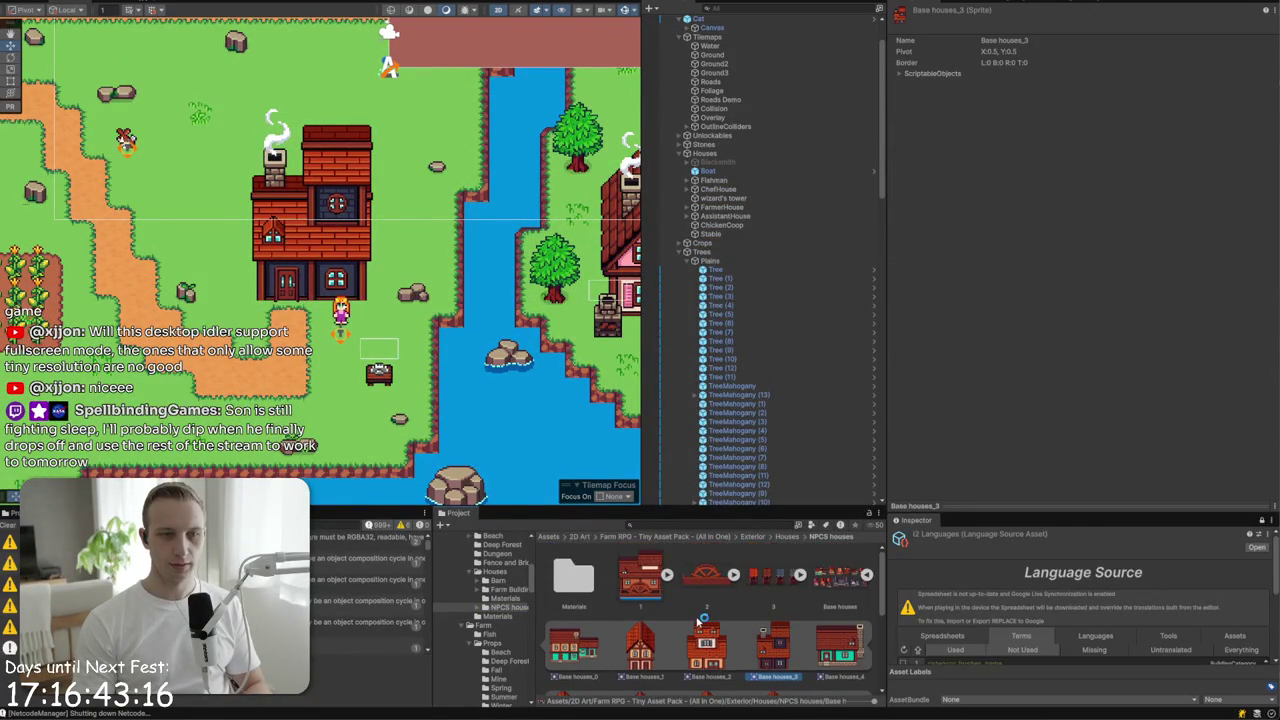
click(838, 576)
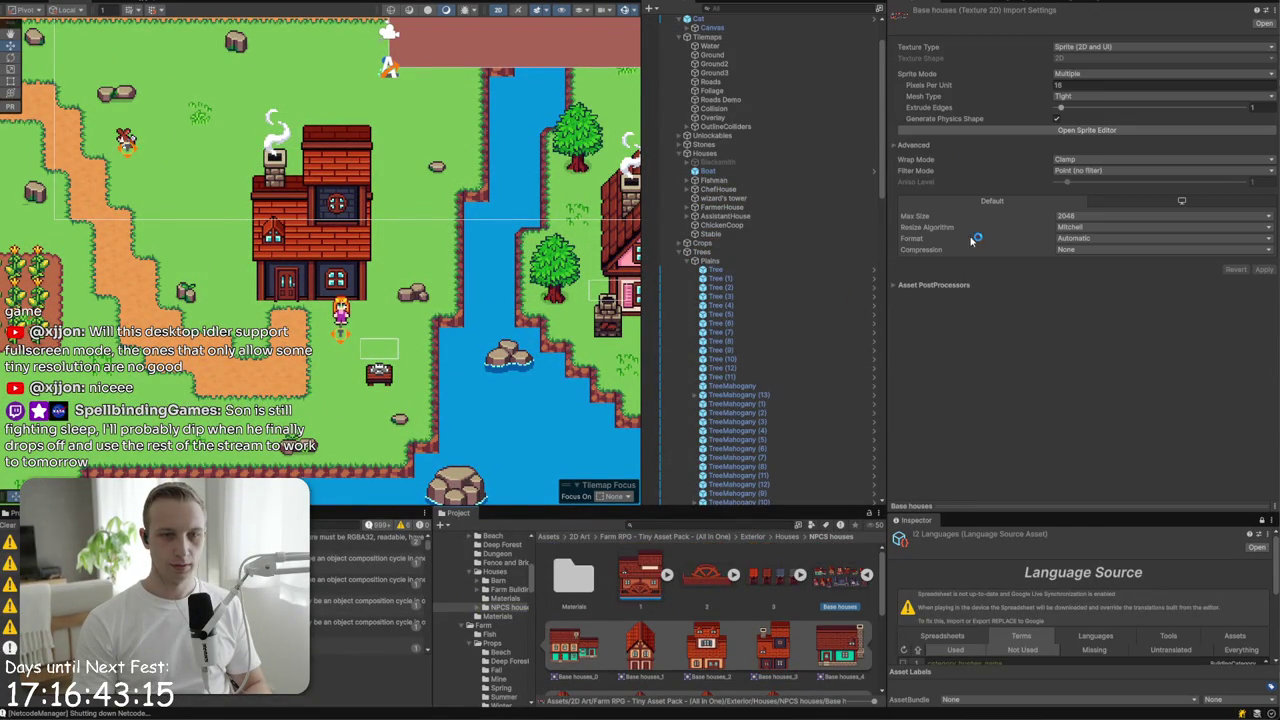
click(1087, 130)
scroll(335, 298, up, 2)
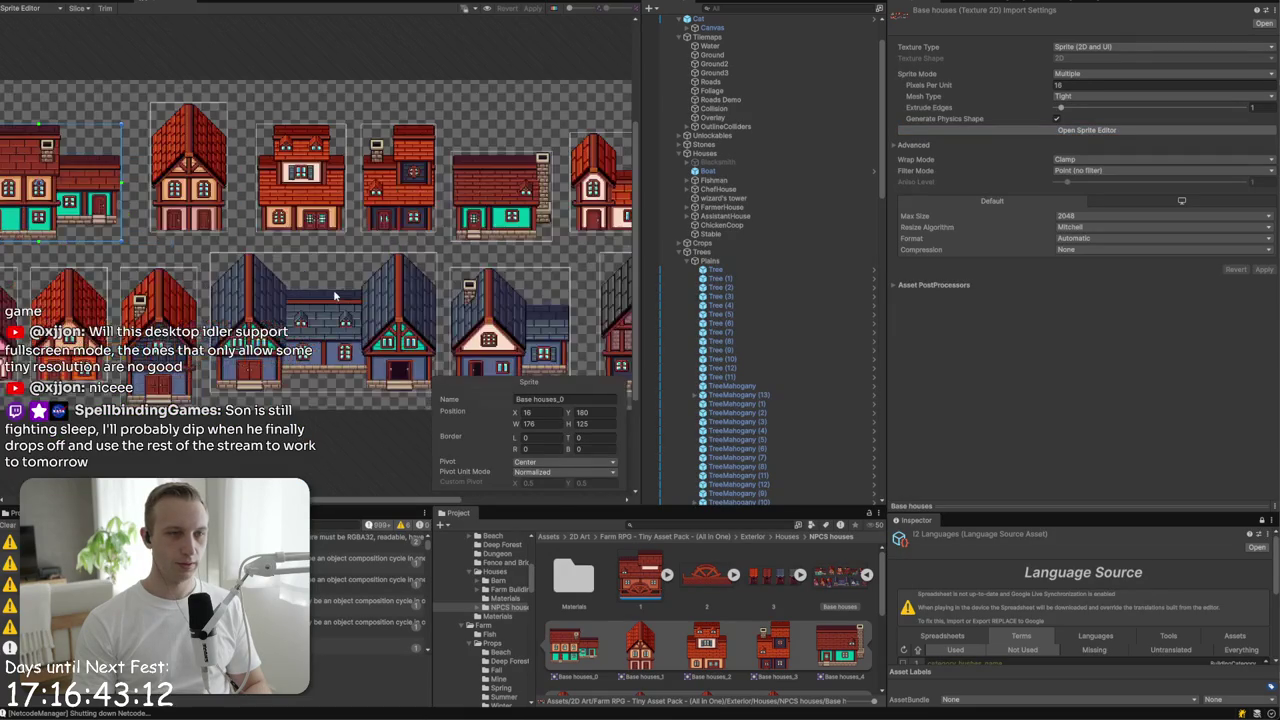
- Inspect the Base houses slices, from Base houses_2 through Base houses_10 and back to _6
click(204, 222)
click(345, 218)
click(390, 230)
click(407, 303)
click(493, 326)
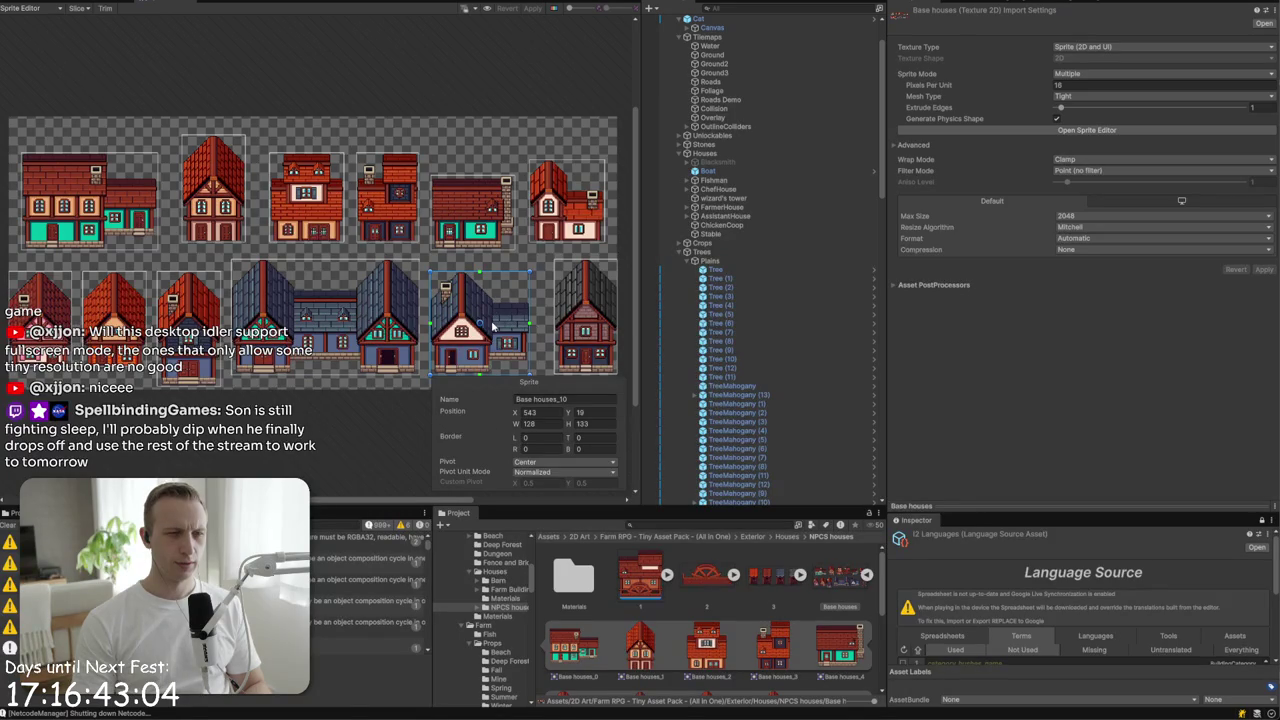
click(187, 338)
click(96, 340)
click(40, 290)
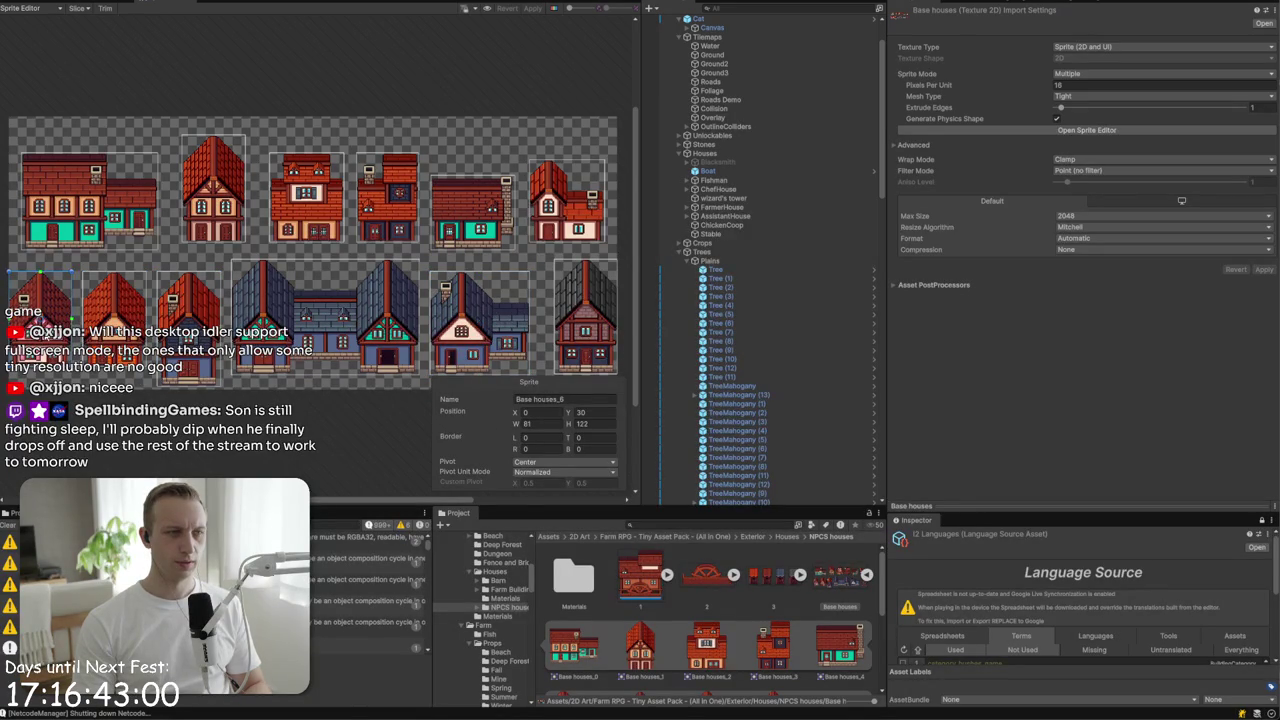
- Re-slice the Base houses sheet with a Bottom pivot and close the Sprite Editor
click(50, 8)
click(77, 9)
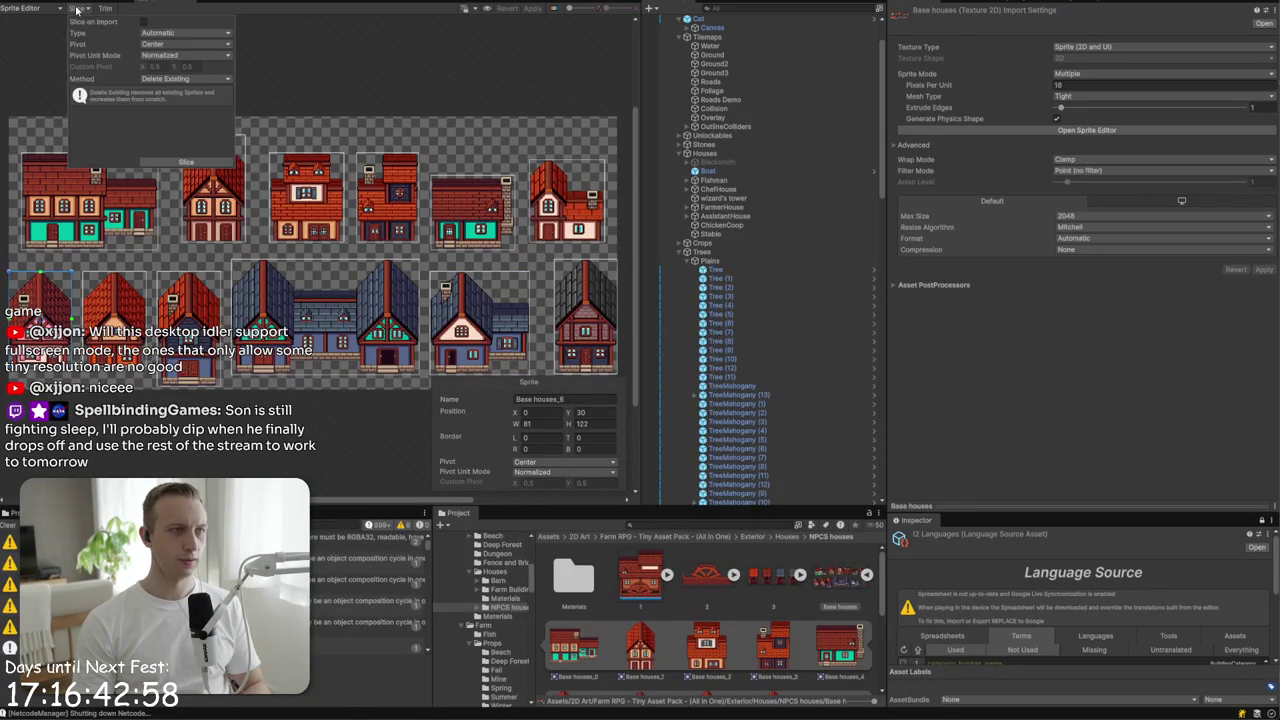
click(185, 44)
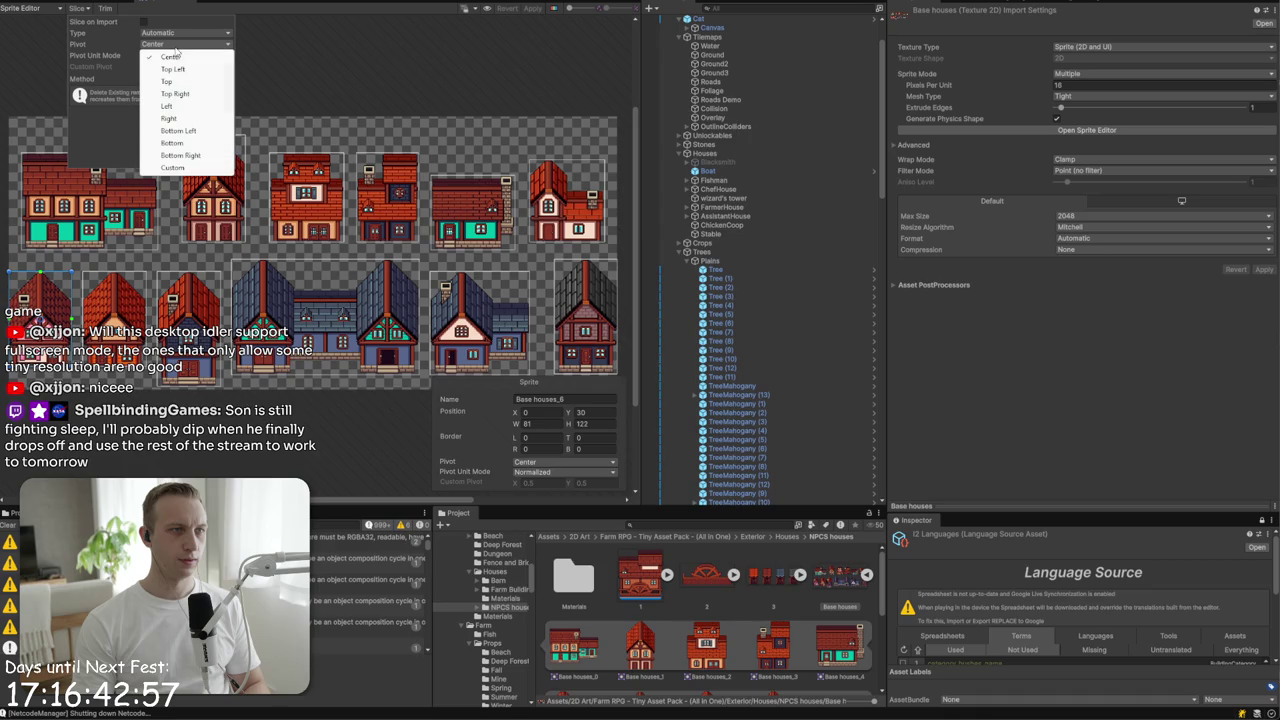
click(200, 144)
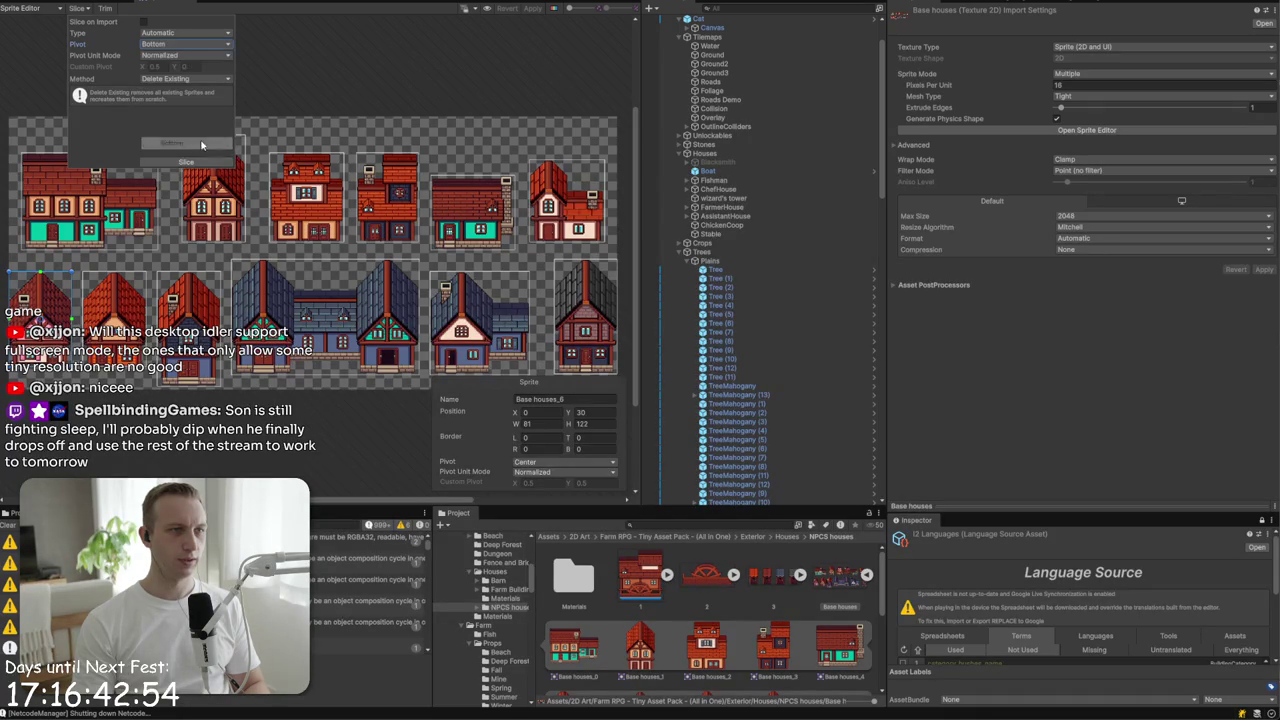
click(197, 164)
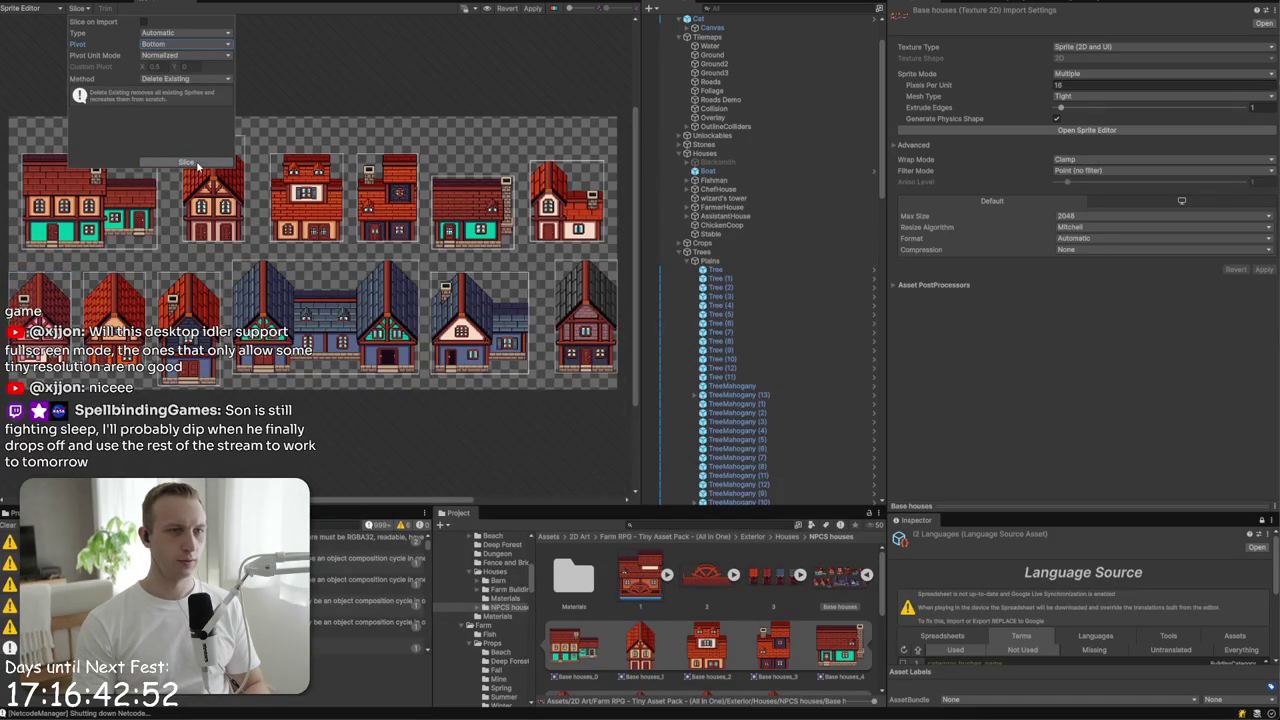
click(74, 3)
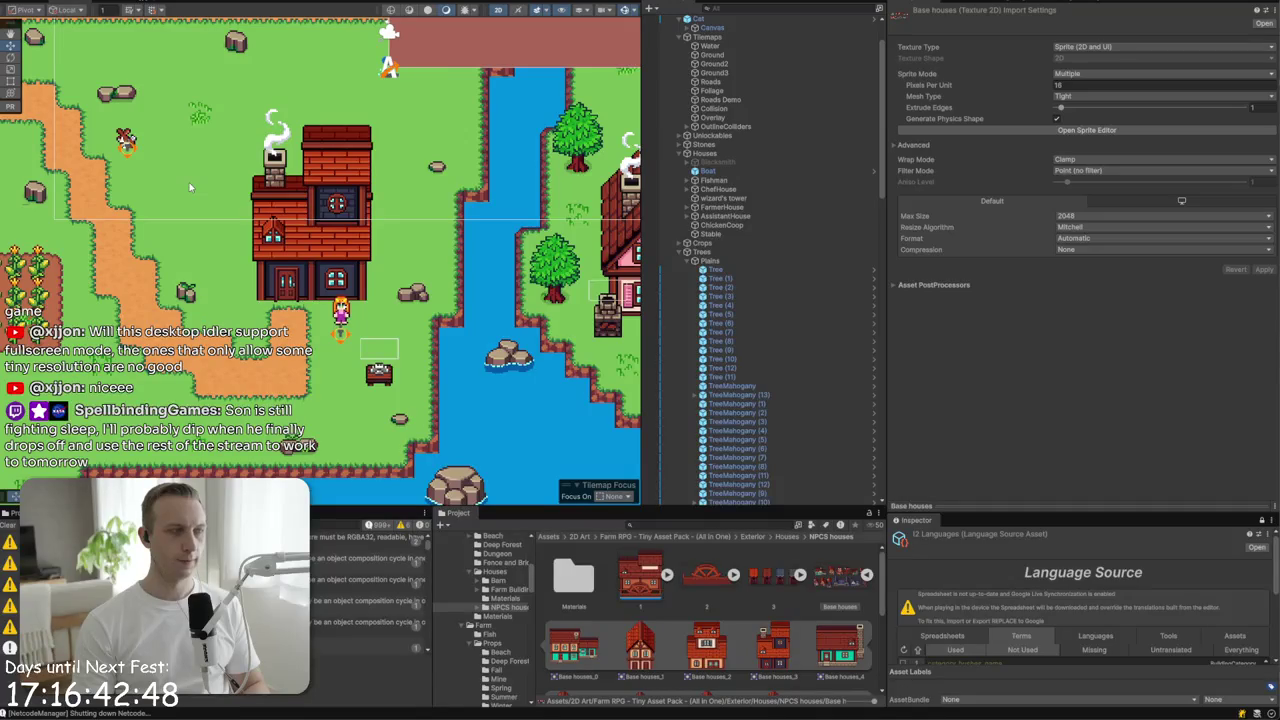
- Lower the top edge of AssistantHouse's Box Collider 2D below the roof
click(310, 275)
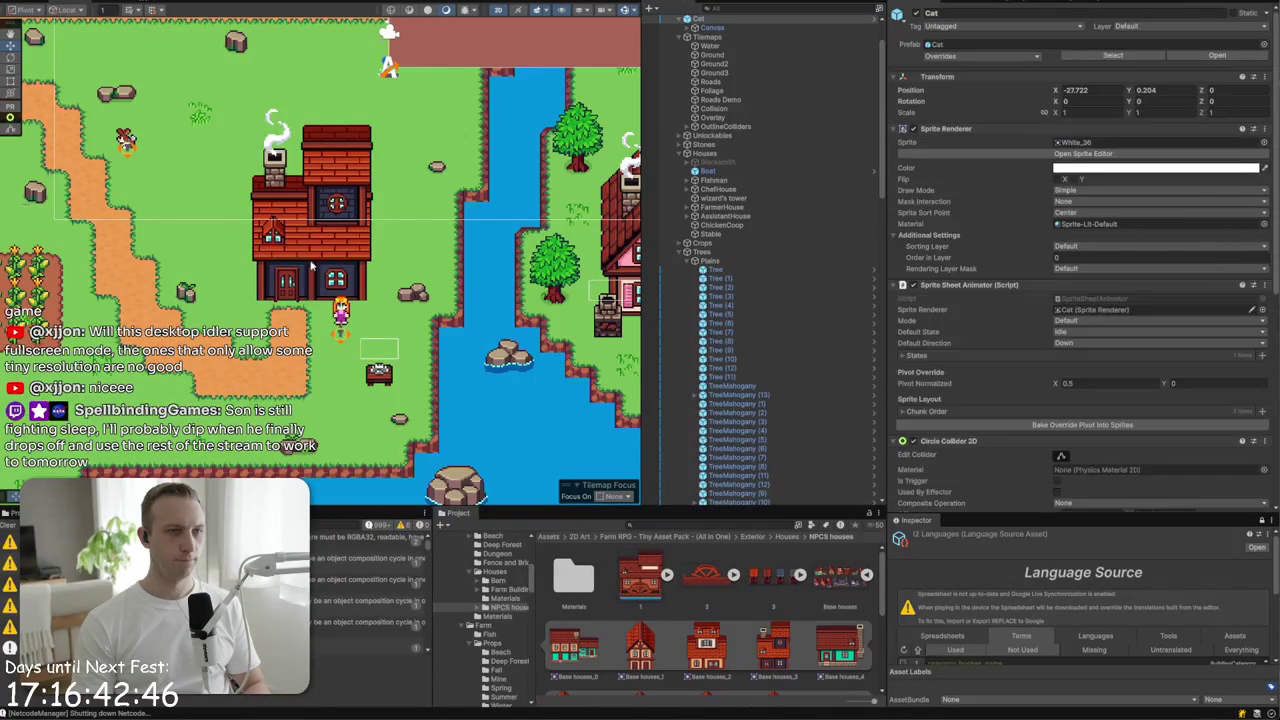
click(310, 275)
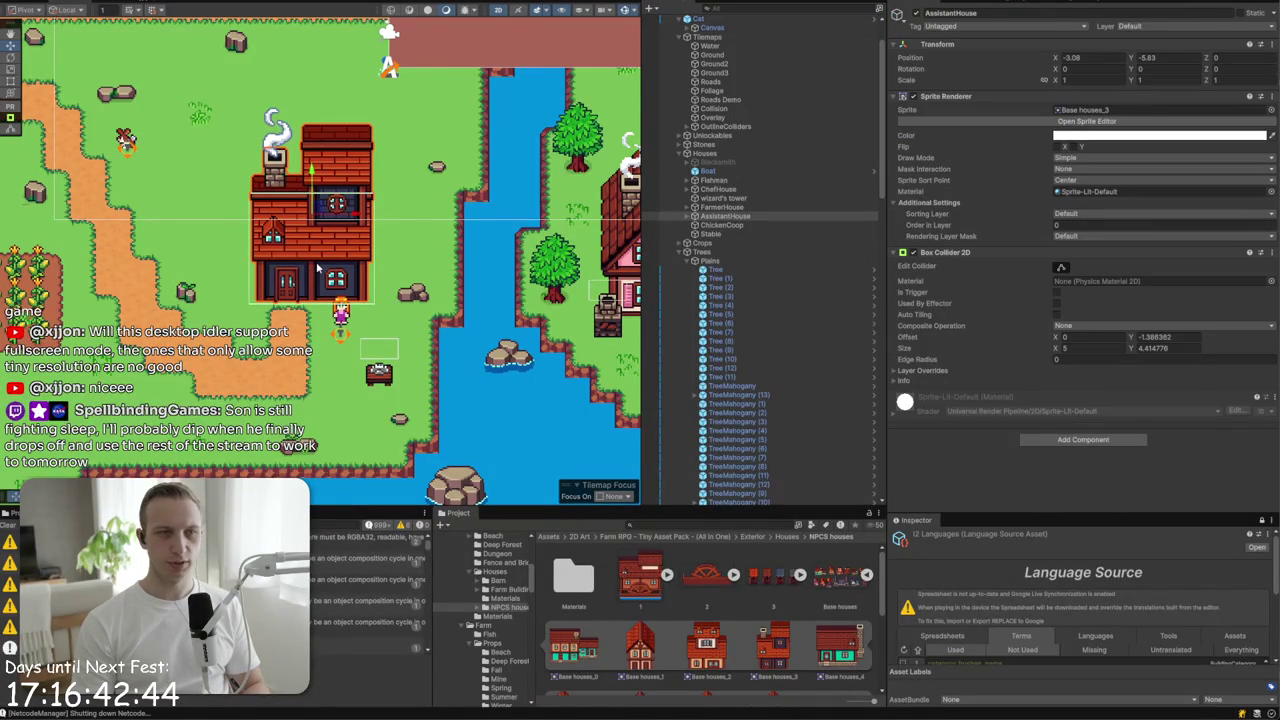
scroll(314, 265, up, 1)
scroll(303, 266, up, 3)
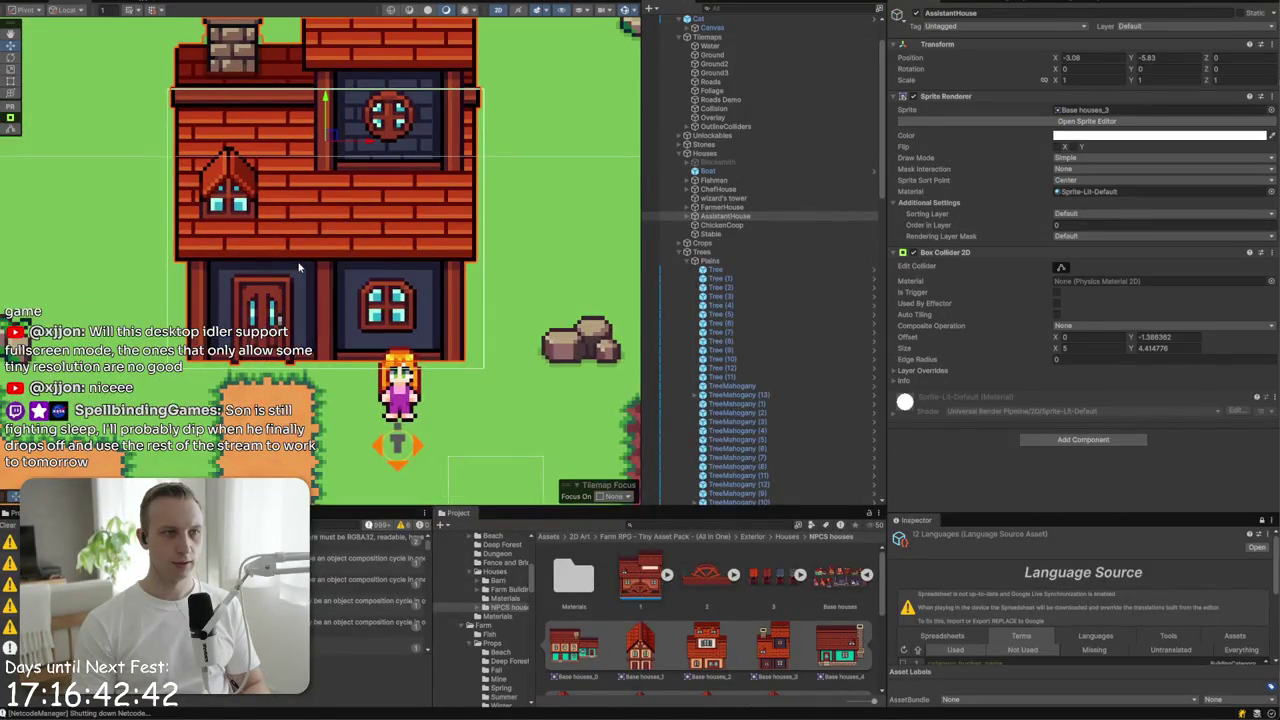
scroll(298, 268, down, 2)
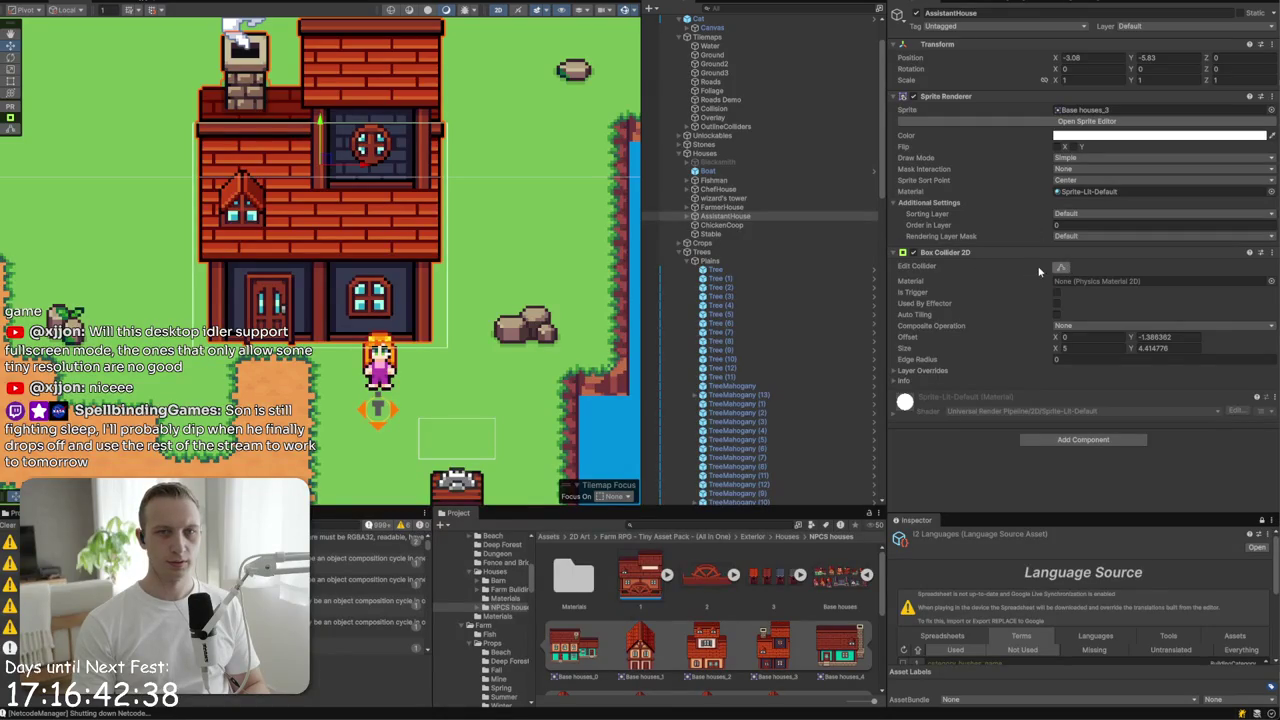
click(694, 216)
click(702, 224)
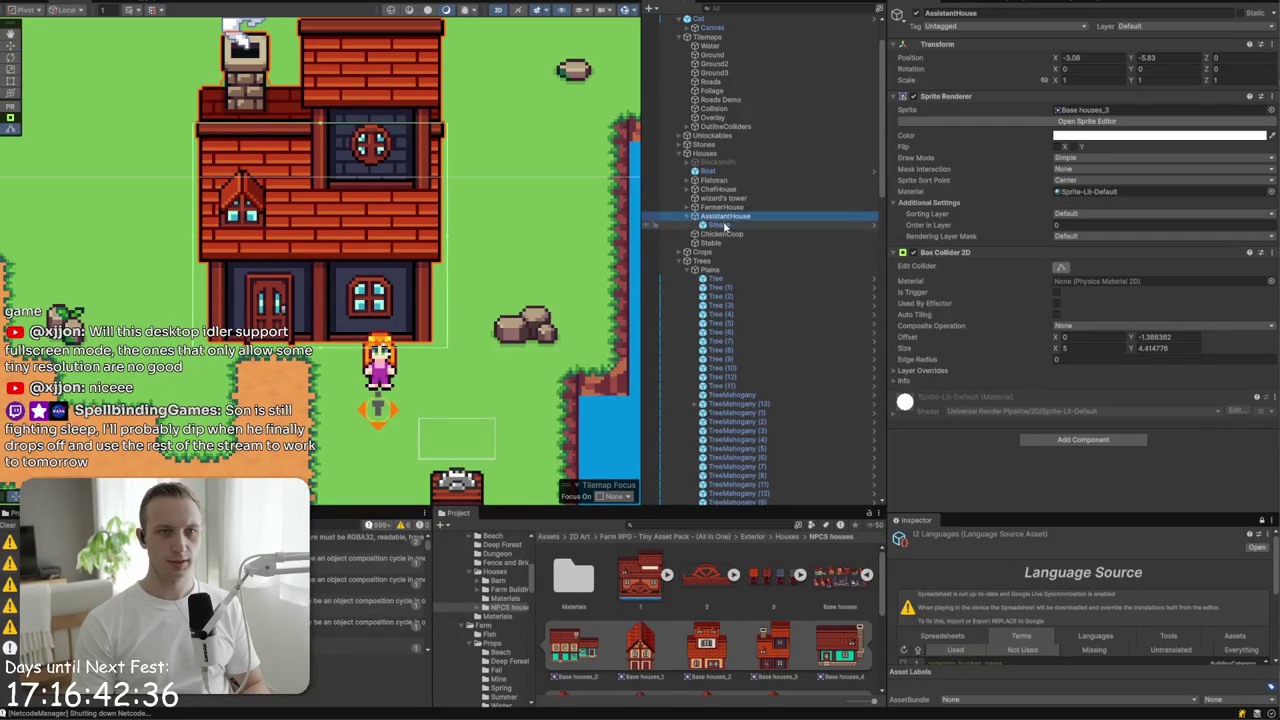
click(704, 216)
click(1042, 280)
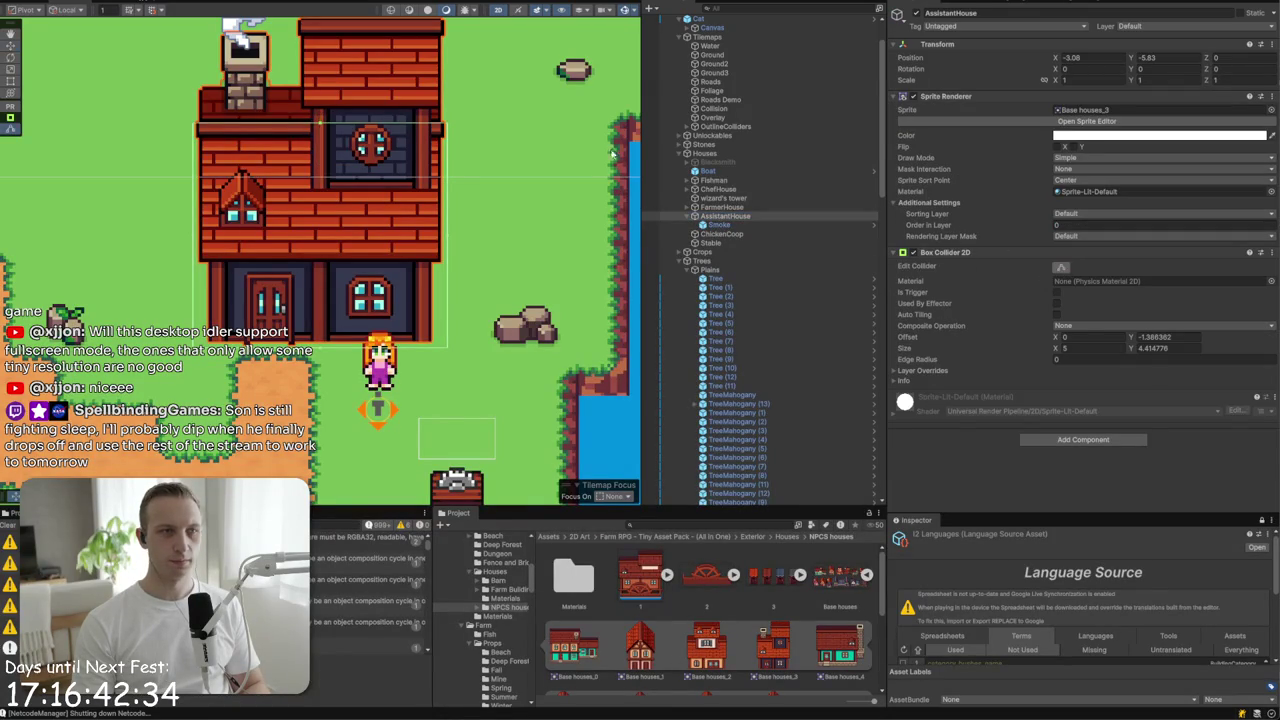
drag(320, 128, 322, 184)
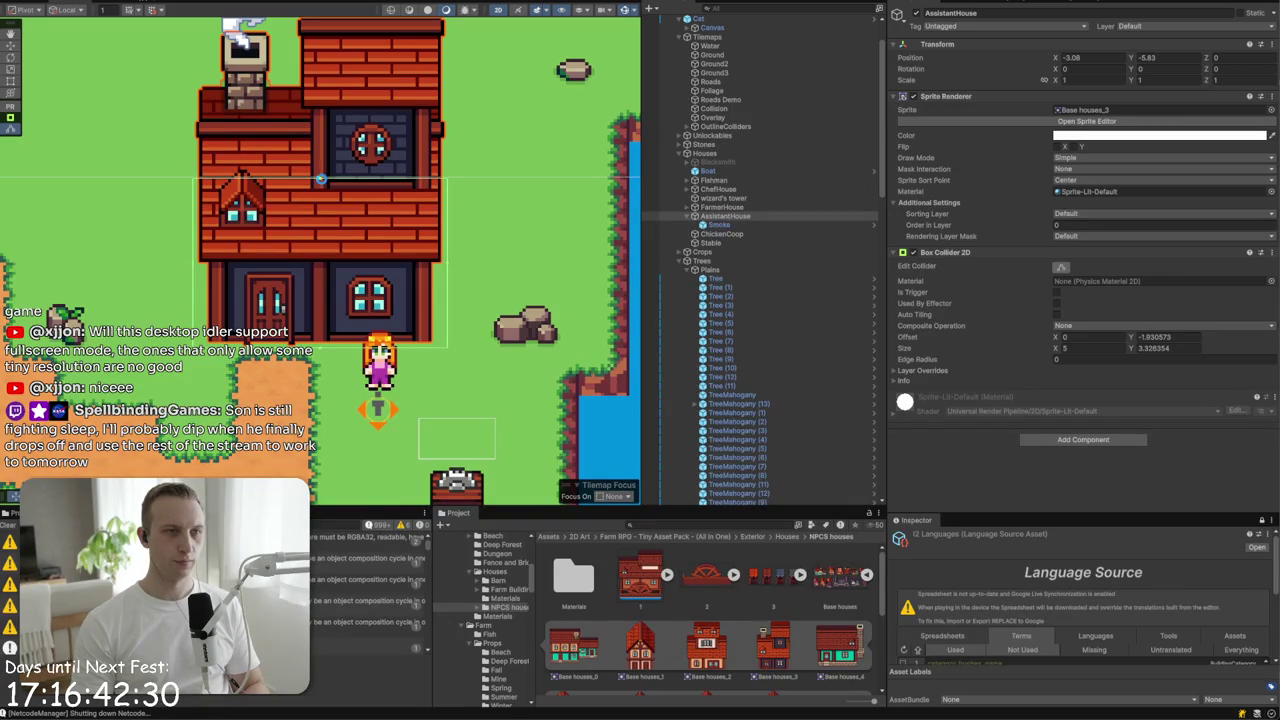
- Lower ChefHouse's collider top, giving offset Y -1.808 and size 5.0625 × 4.007
double_click(711, 189)
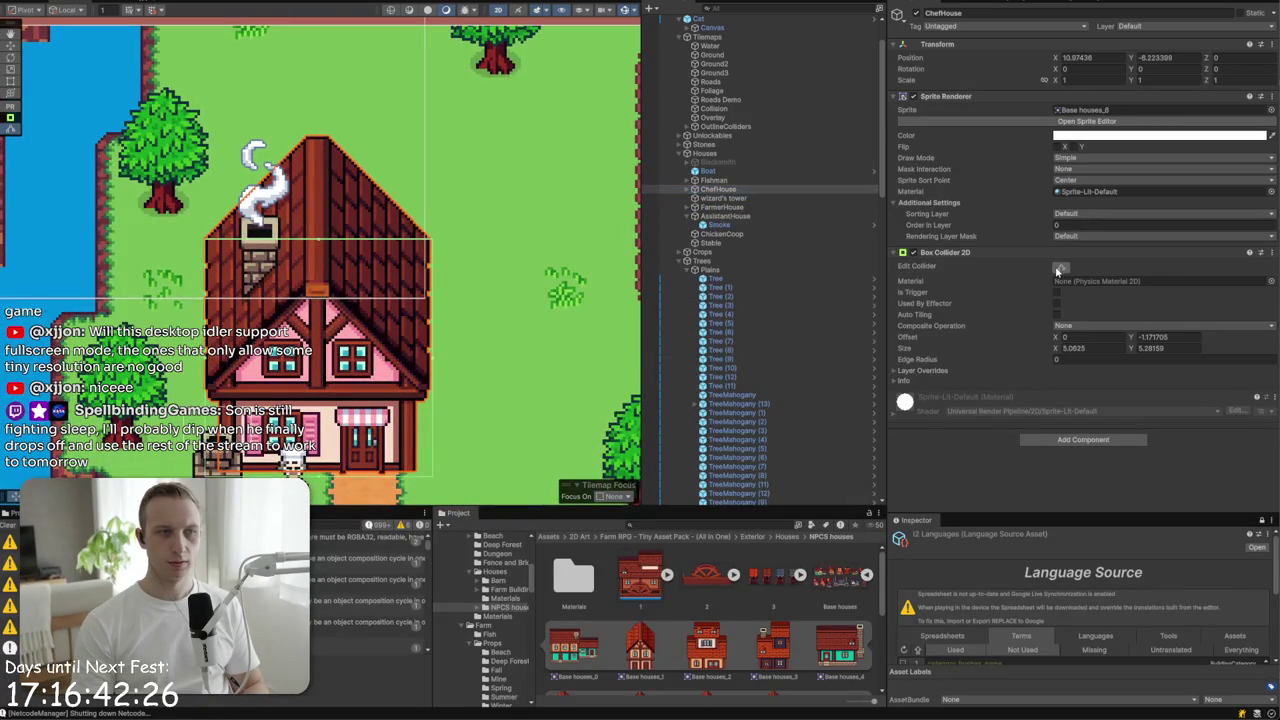
click(433, 254)
scroll(360, 255, up, 5)
scroll(370, 265, down, 4)
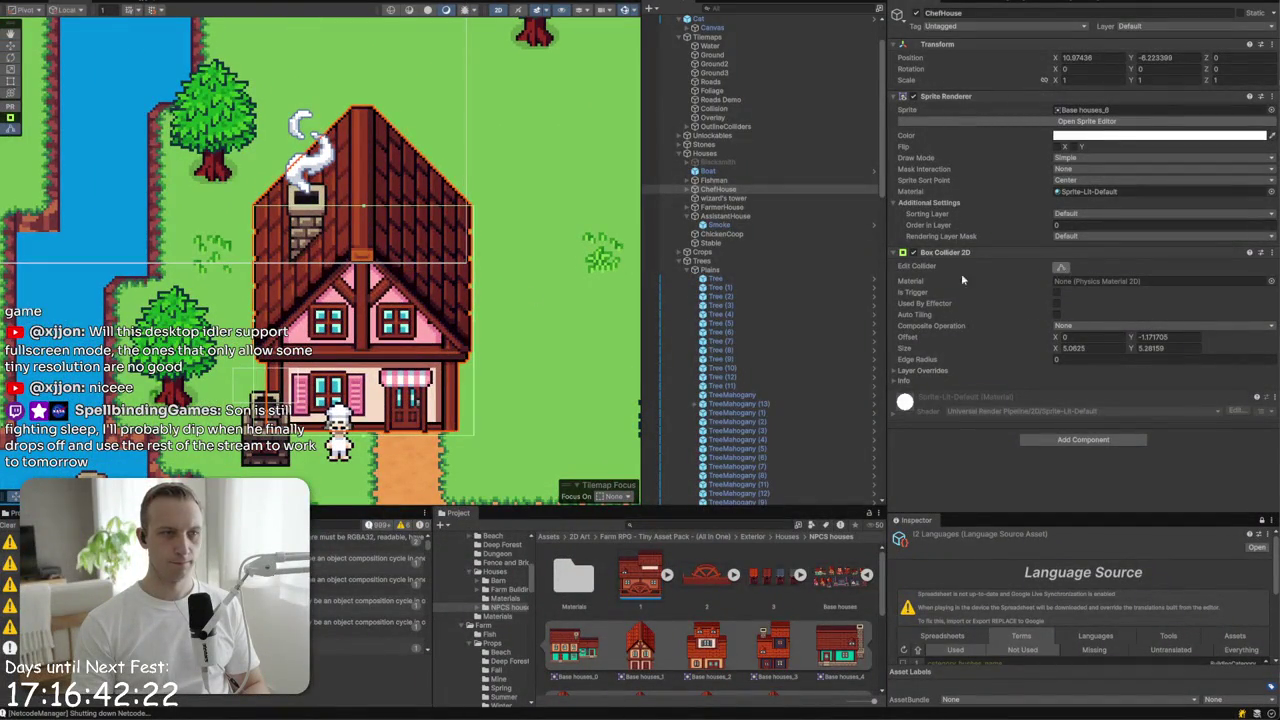
drag(364, 211, 366, 262)
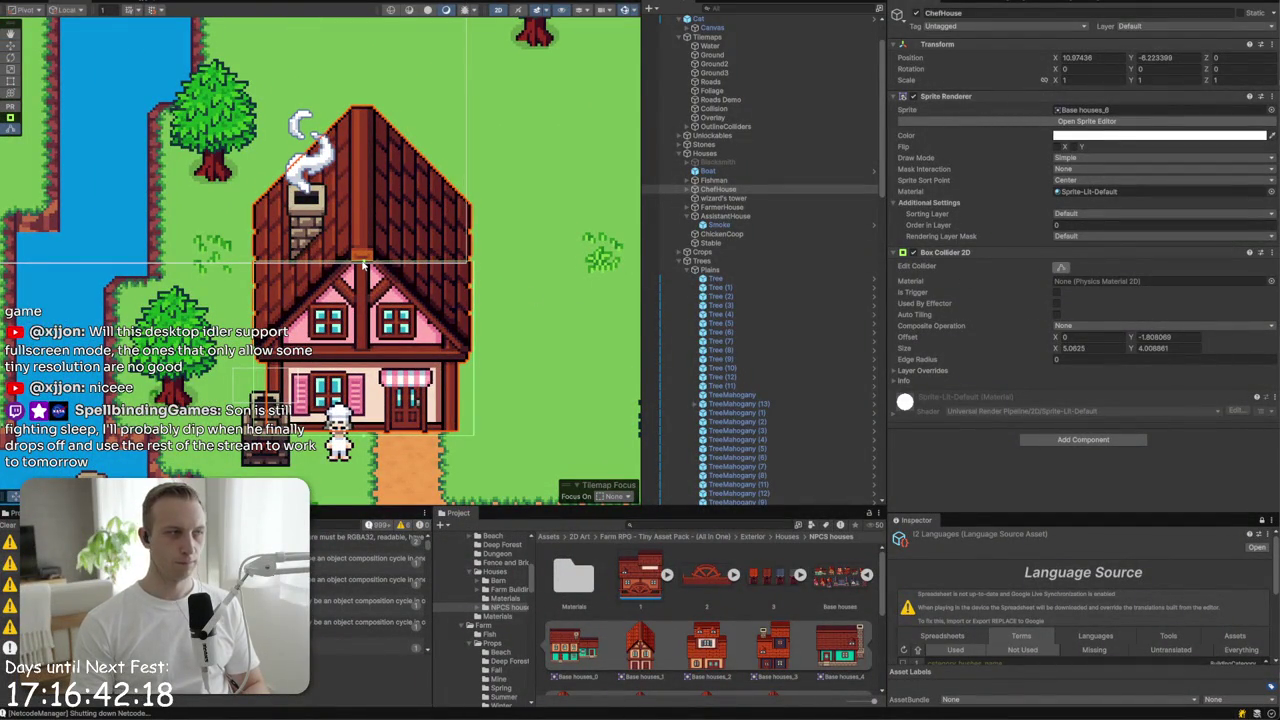